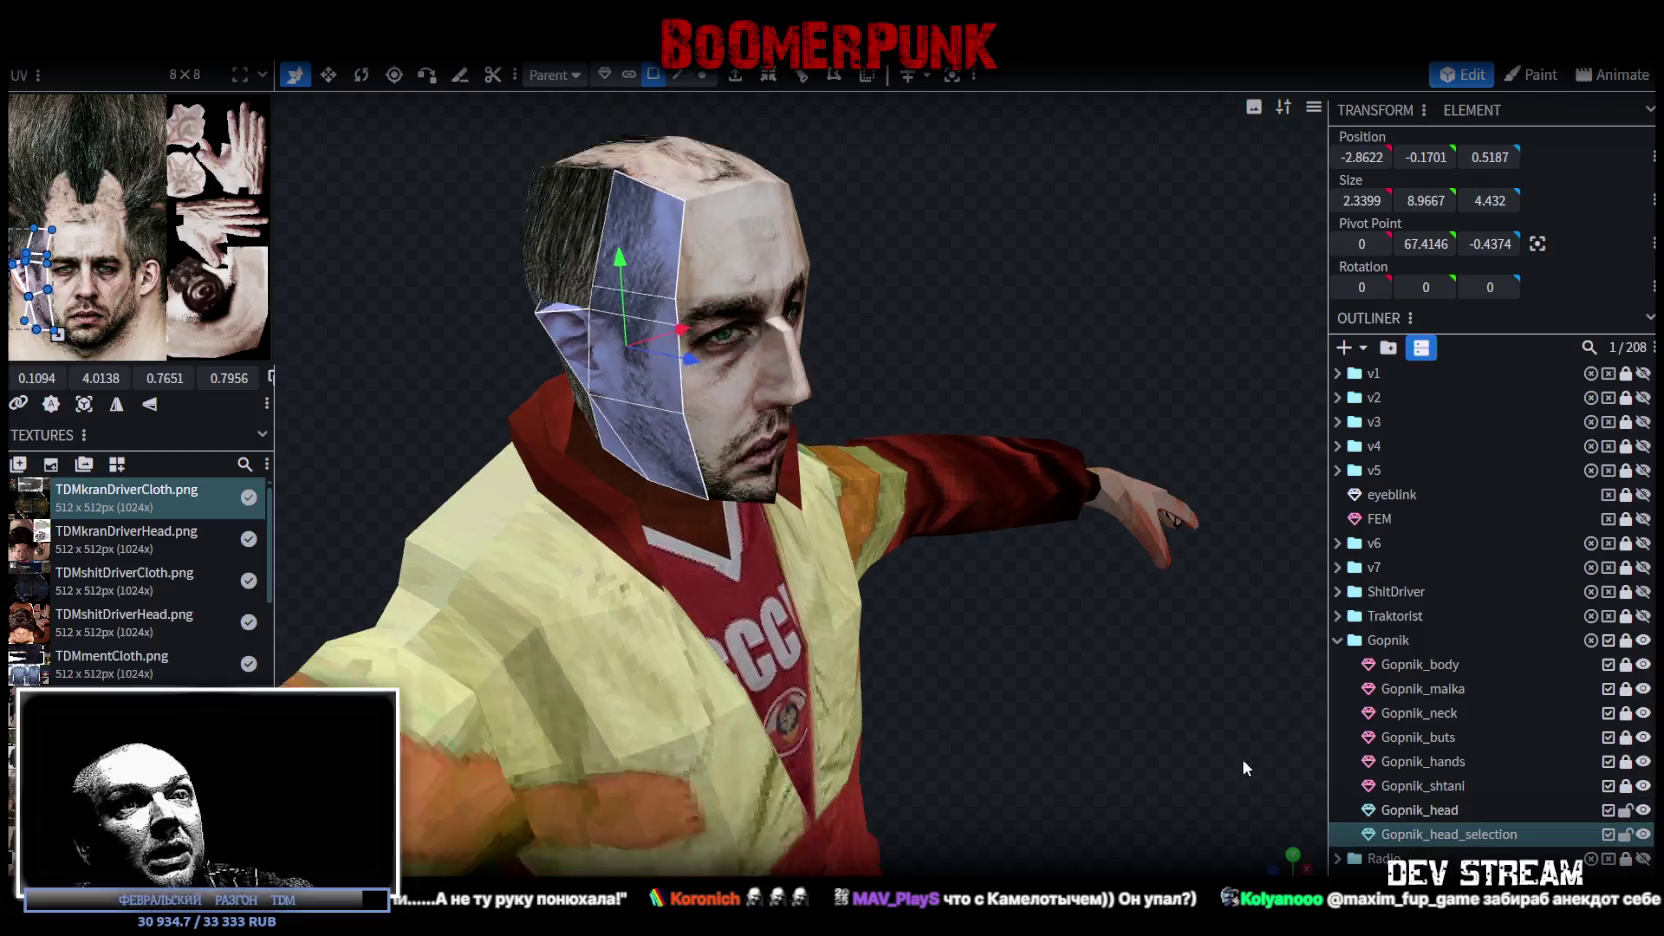
Step: Flip the selected side faces of the head across the X axis
click(660, 420)
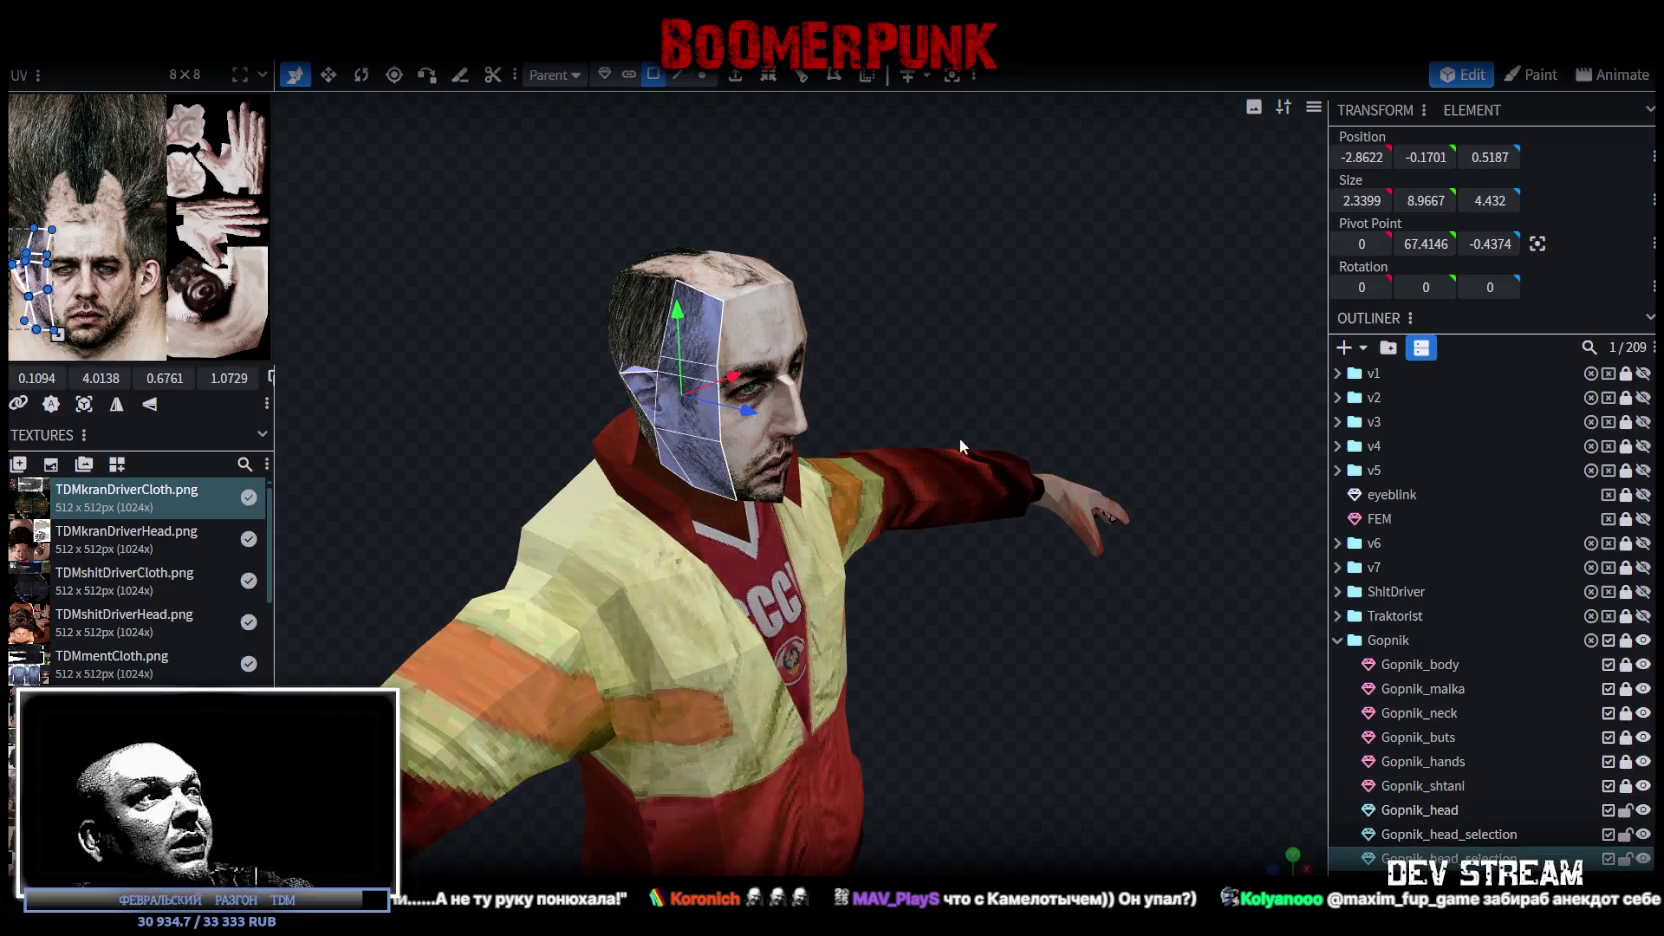
click(232, 45)
mouse_move(270, 99)
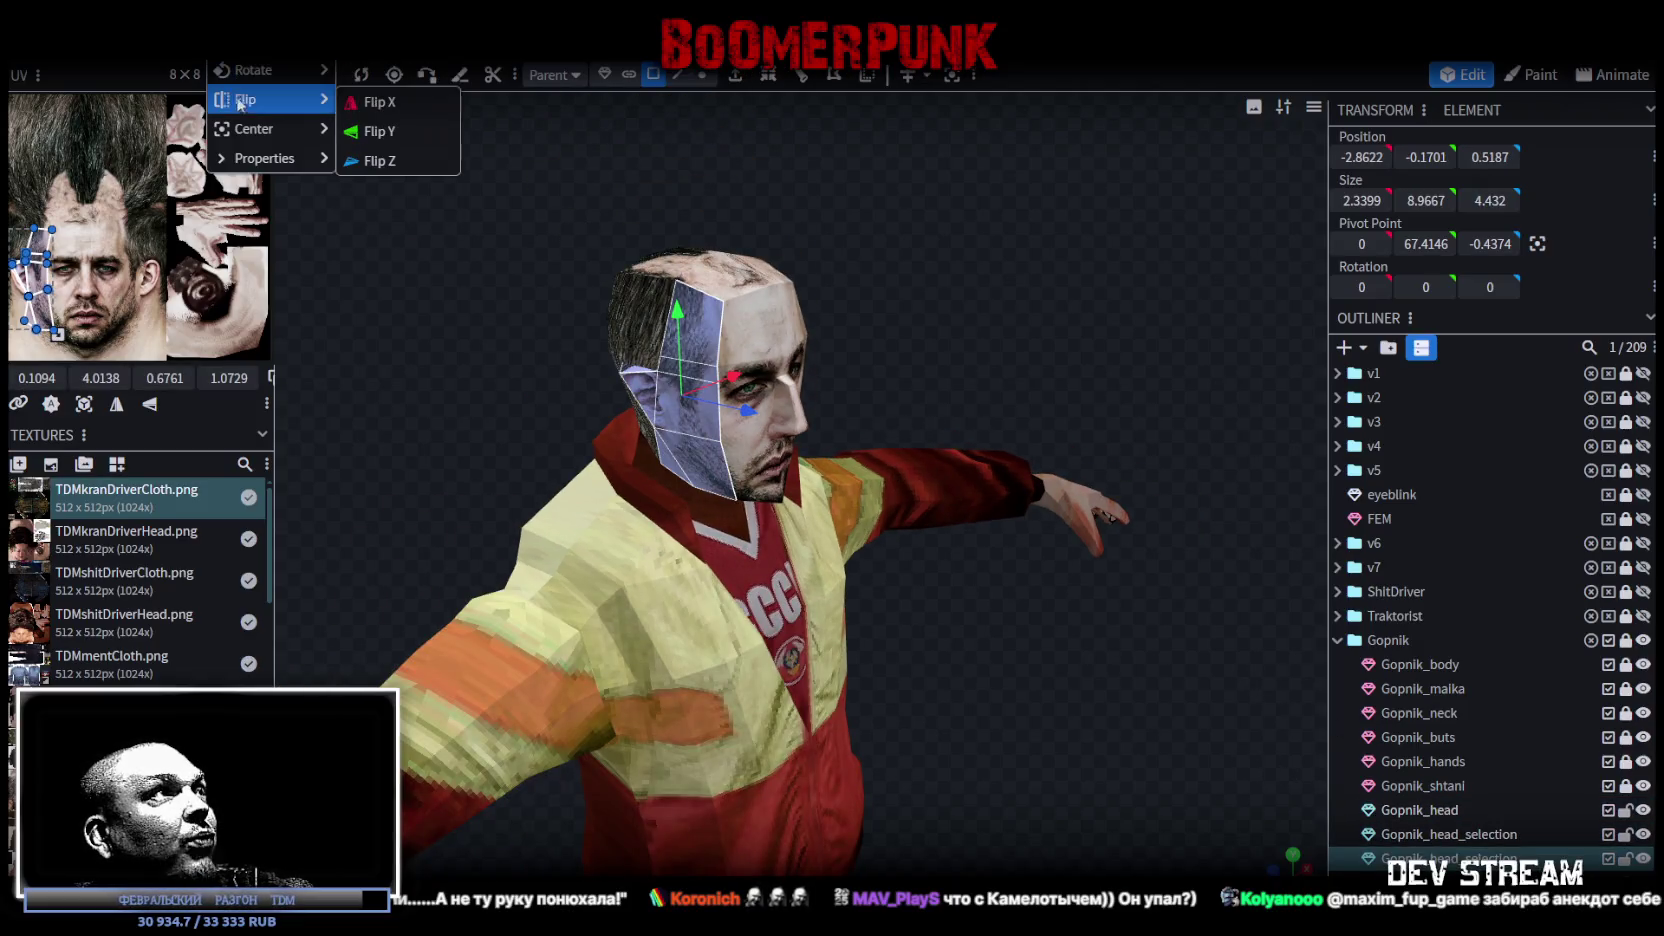
click(388, 103)
Step: Select the Gopnik_head mesh and show Mirror Modeling options with Enabled and Mirror UV on
mouse_move(879, 269)
mouse_down()
mouse_move(697, 292)
mouse_move(979, 341)
mouse_move(1384, 566)
mouse_up()
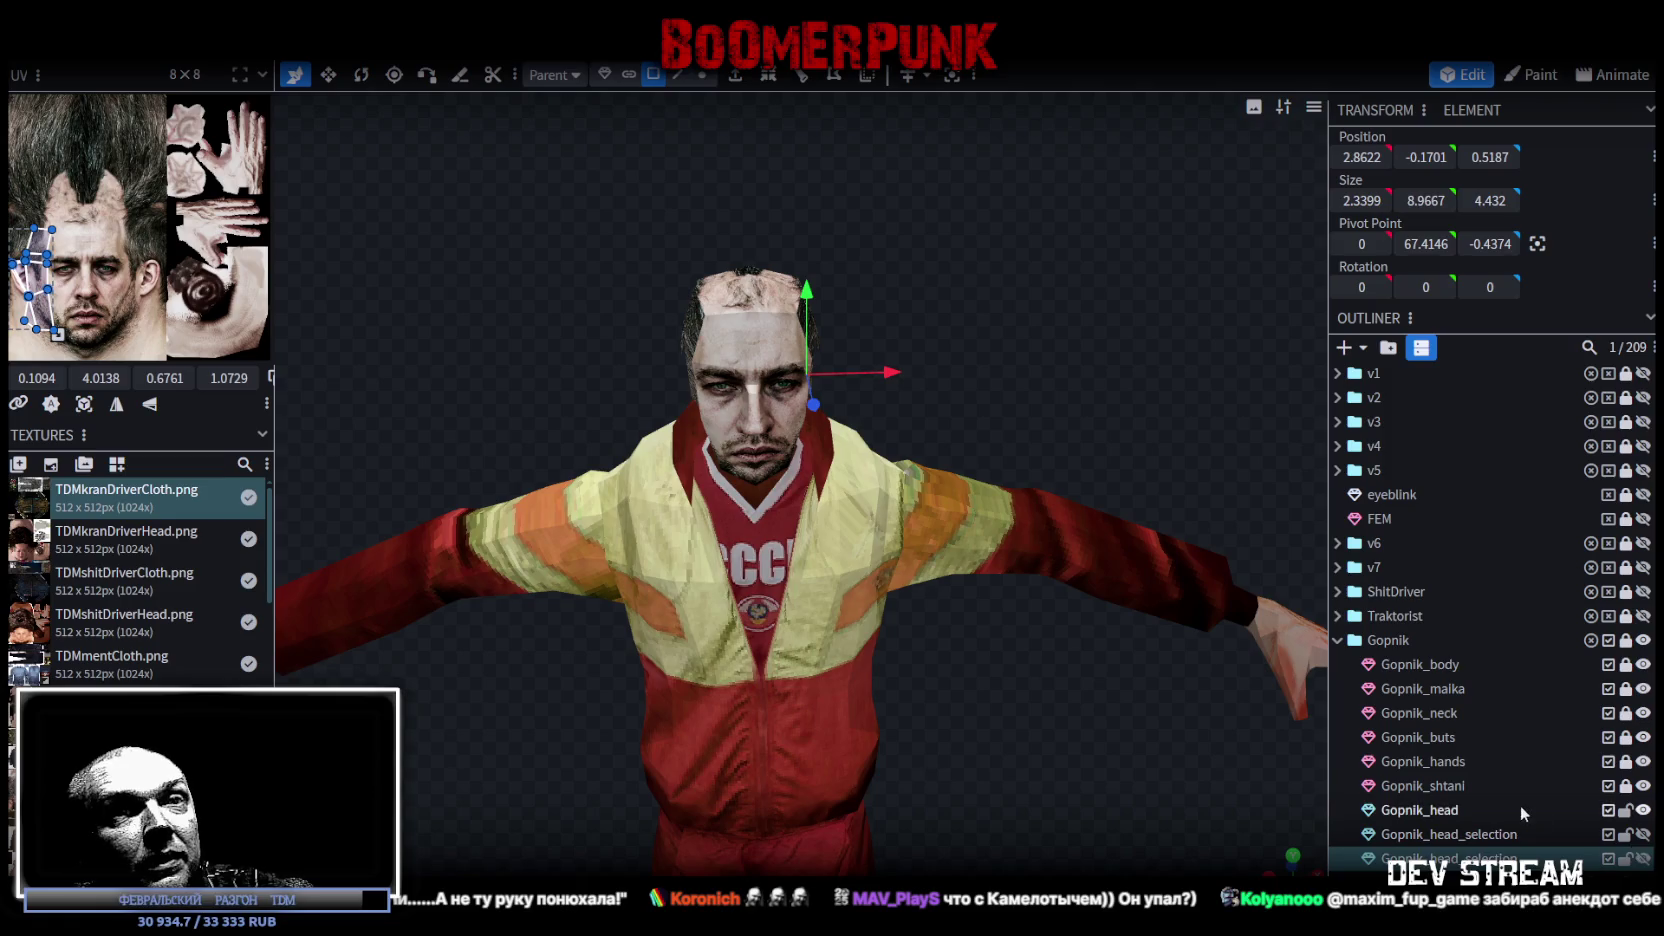
click(1200, 404)
mouse_move(1200, 404)
mouse_down()
mouse_move(835, 376)
mouse_move(823, 335)
mouse_move(900, 332)
mouse_move(822, 354)
mouse_move(800, 398)
mouse_move(923, 387)
mouse_move(760, 332)
mouse_move(1068, 300)
mouse_up()
click(754, 328)
click(770, 335)
click(925, 76)
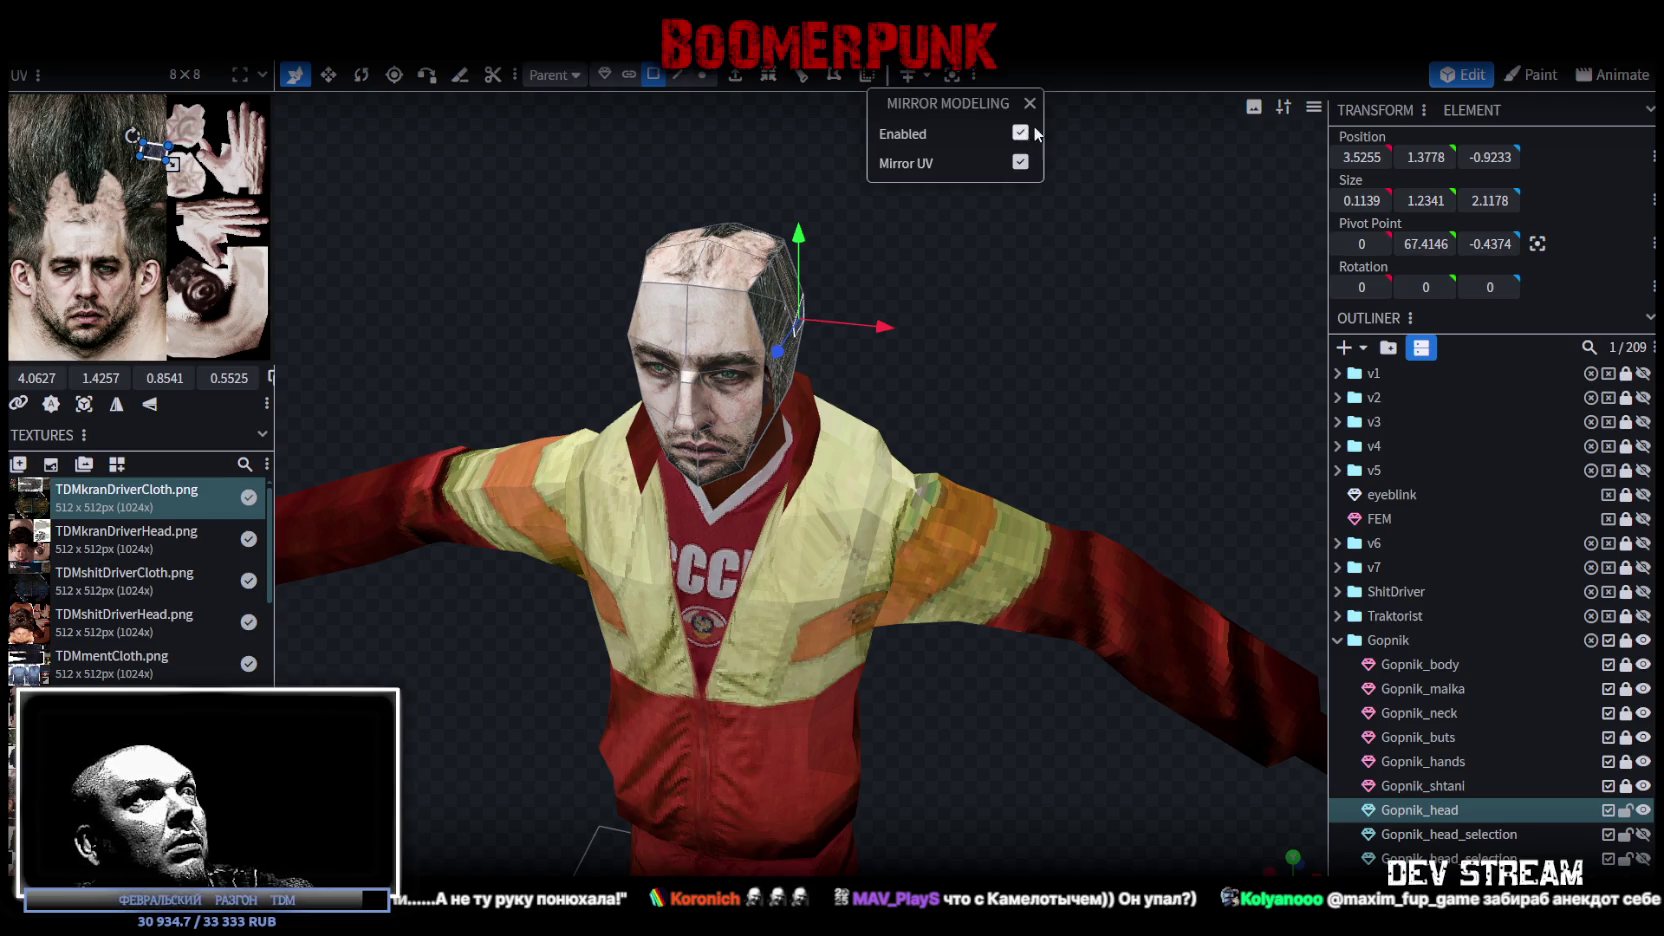
Step: Close the mirror options and widen the UV panel so the head texture shows larger
click(1031, 108)
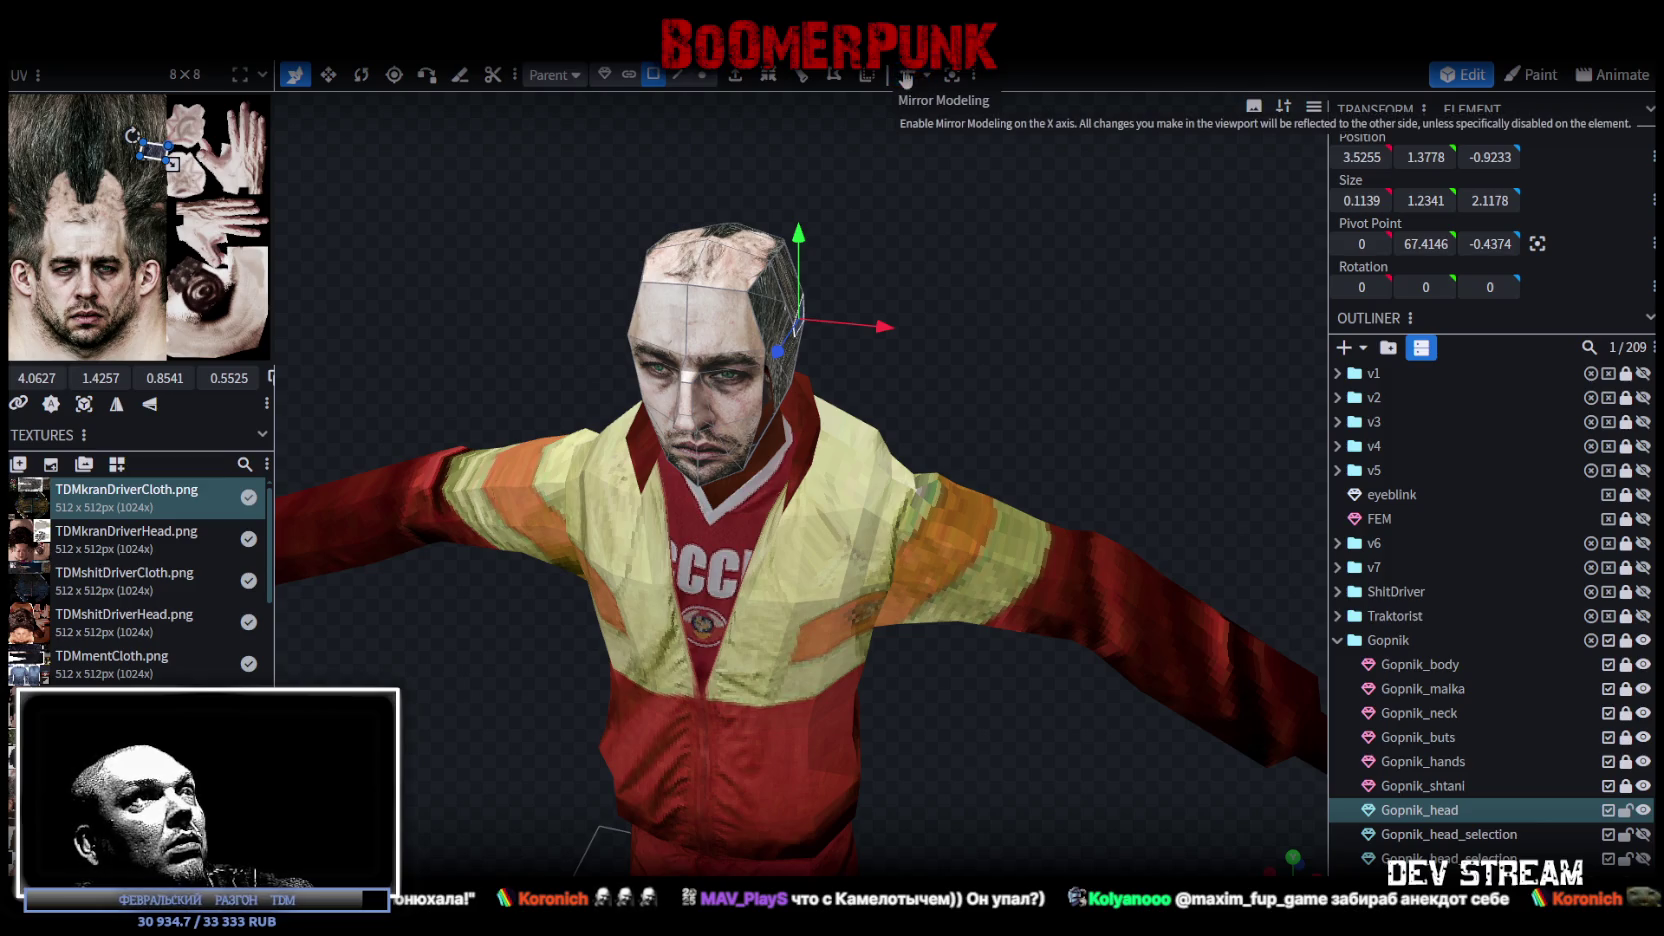
click(930, 78)
mouse_move(1034, 272)
mouse_down()
mouse_move(1046, 259)
mouse_move(989, 230)
mouse_move(1063, 202)
mouse_move(792, 192)
mouse_move(848, 250)
mouse_move(1025, 340)
mouse_move(986, 348)
mouse_up()
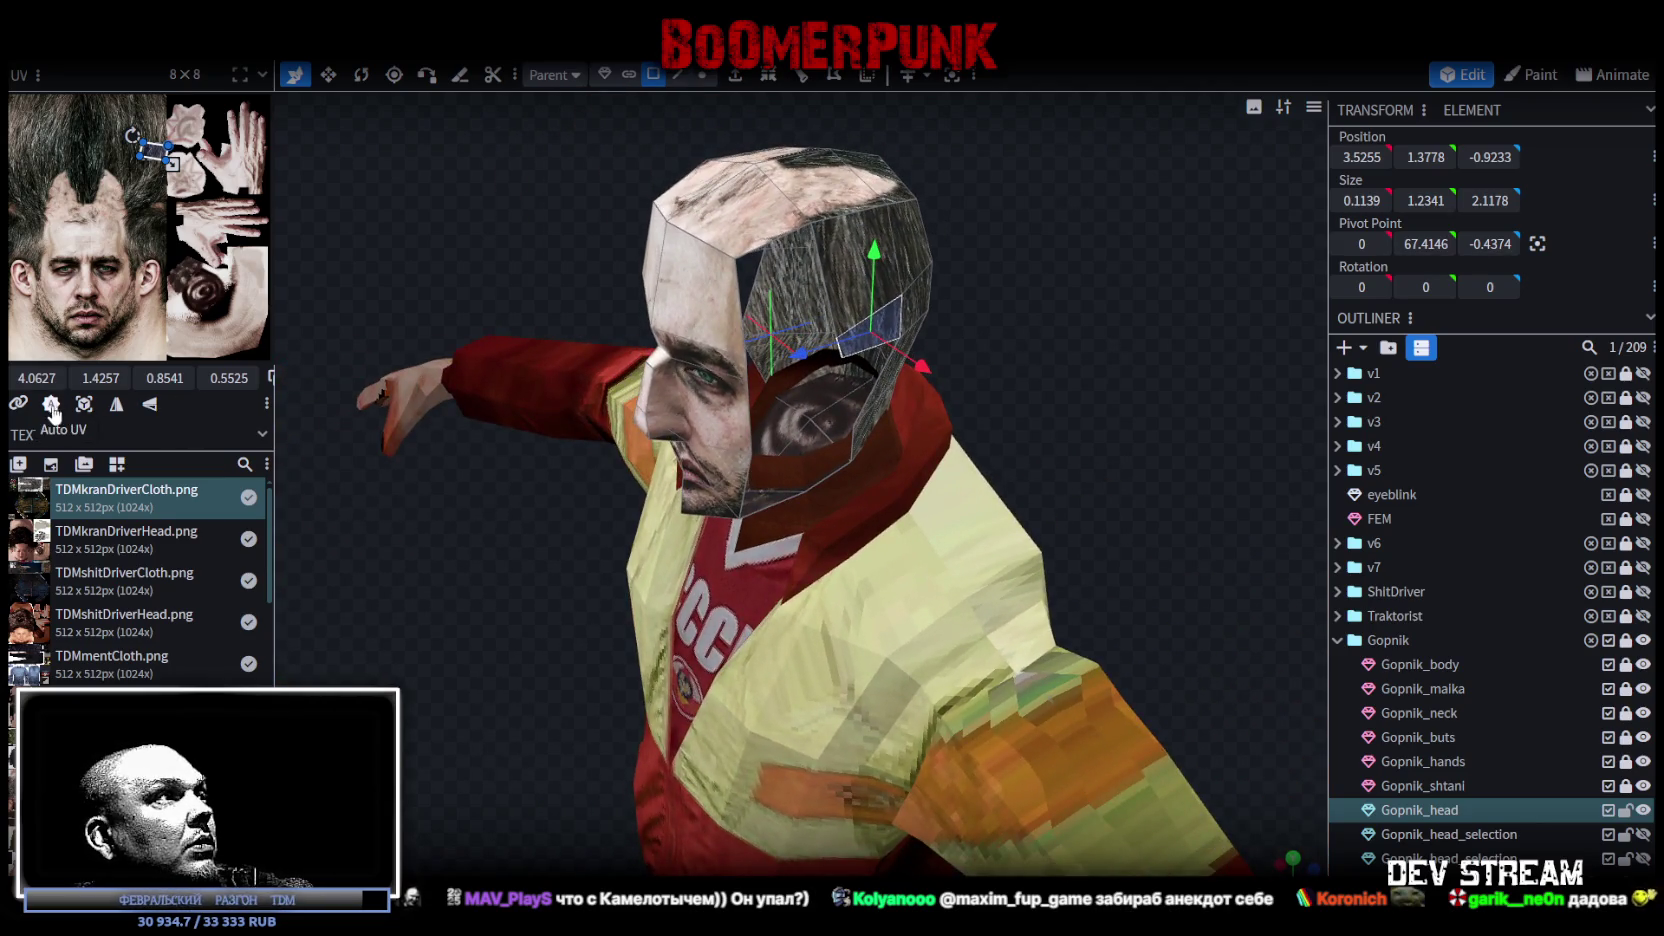
mouse_move(275, 373)
mouse_down()
mouse_move(400, 450)
mouse_move(418, 515)
mouse_up()
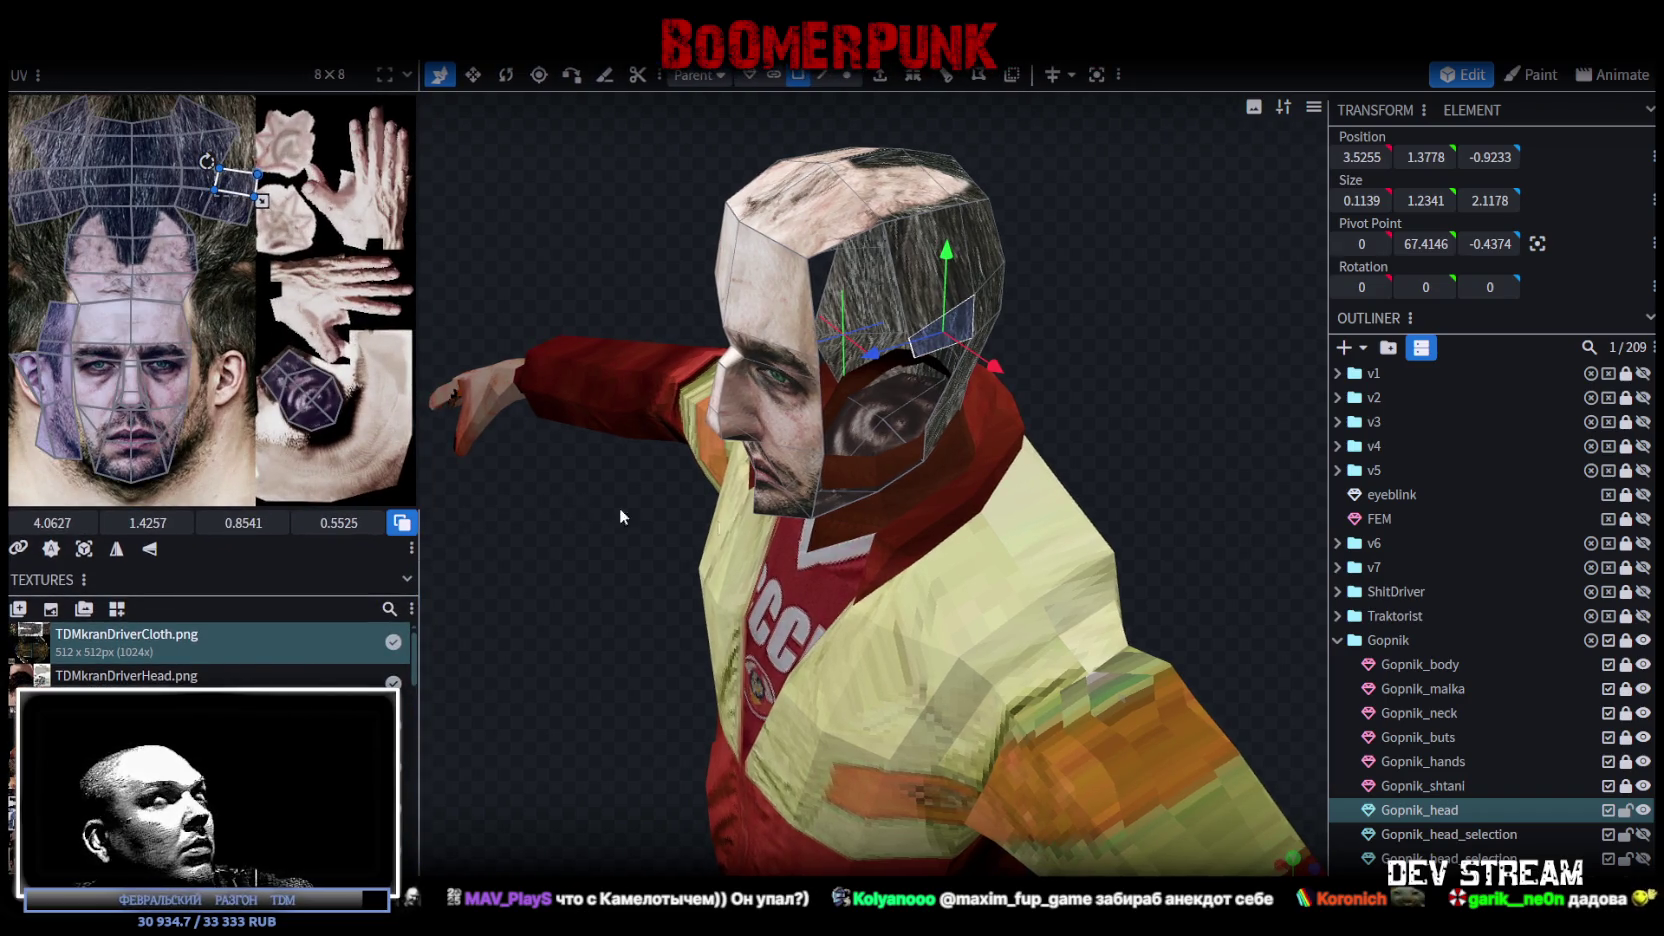
Step: Save the texture, then mirror the side UV island on X and move it onto the cheek
key(ctrl+s)
drag(1200, 530, 1226, 483)
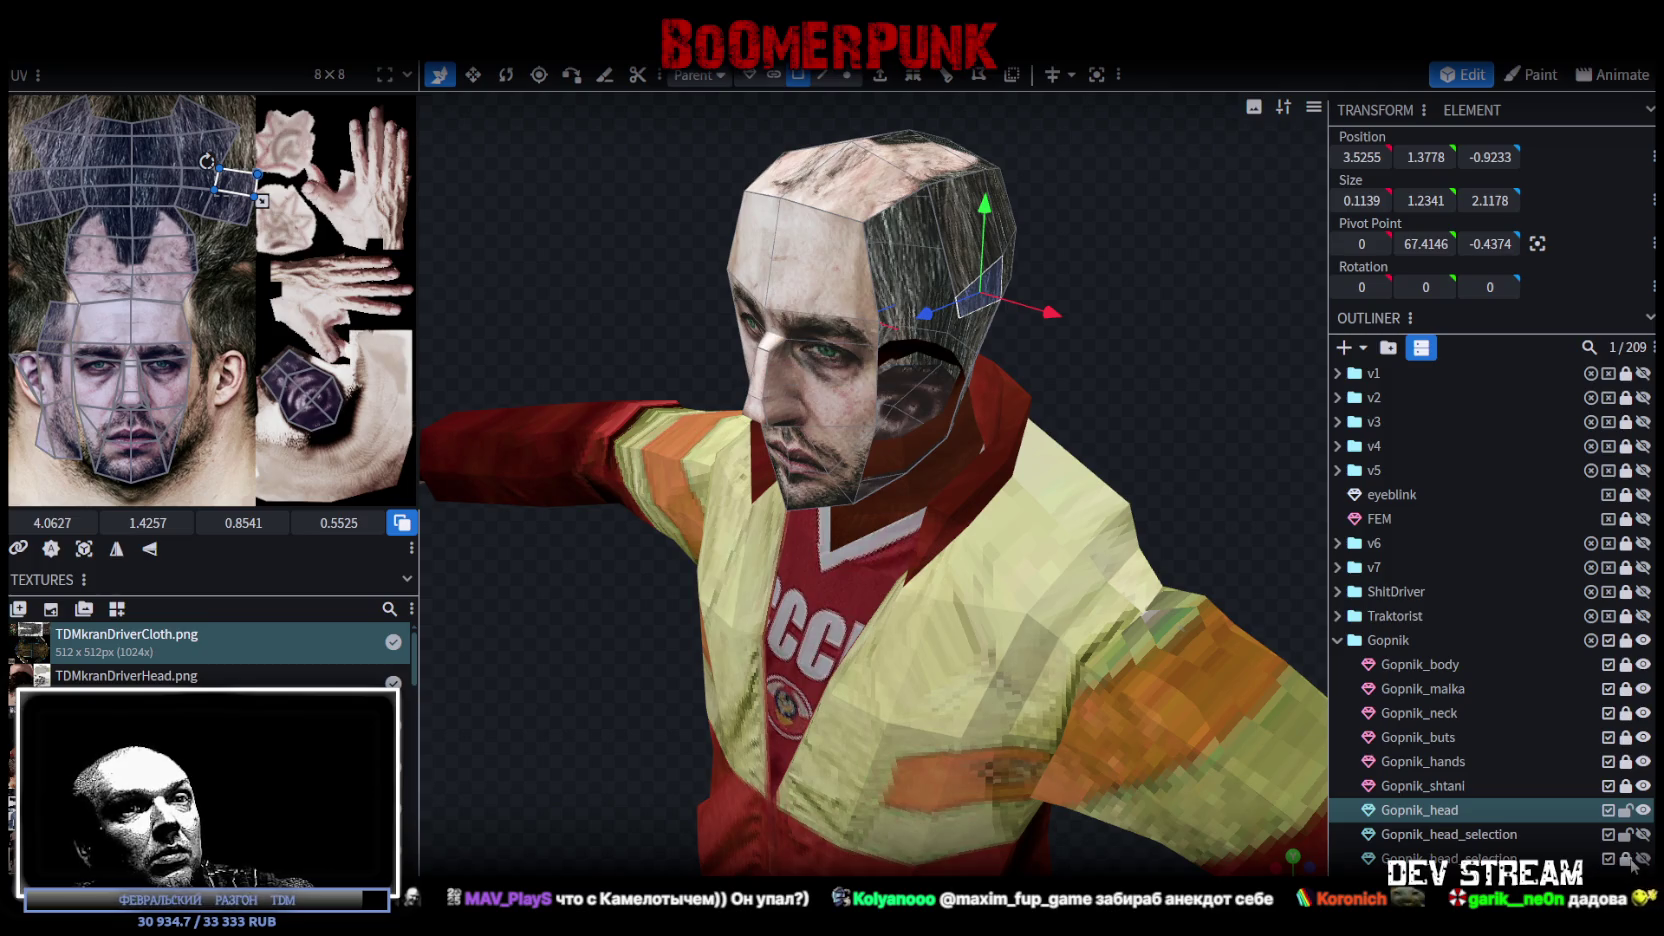
click(918, 468)
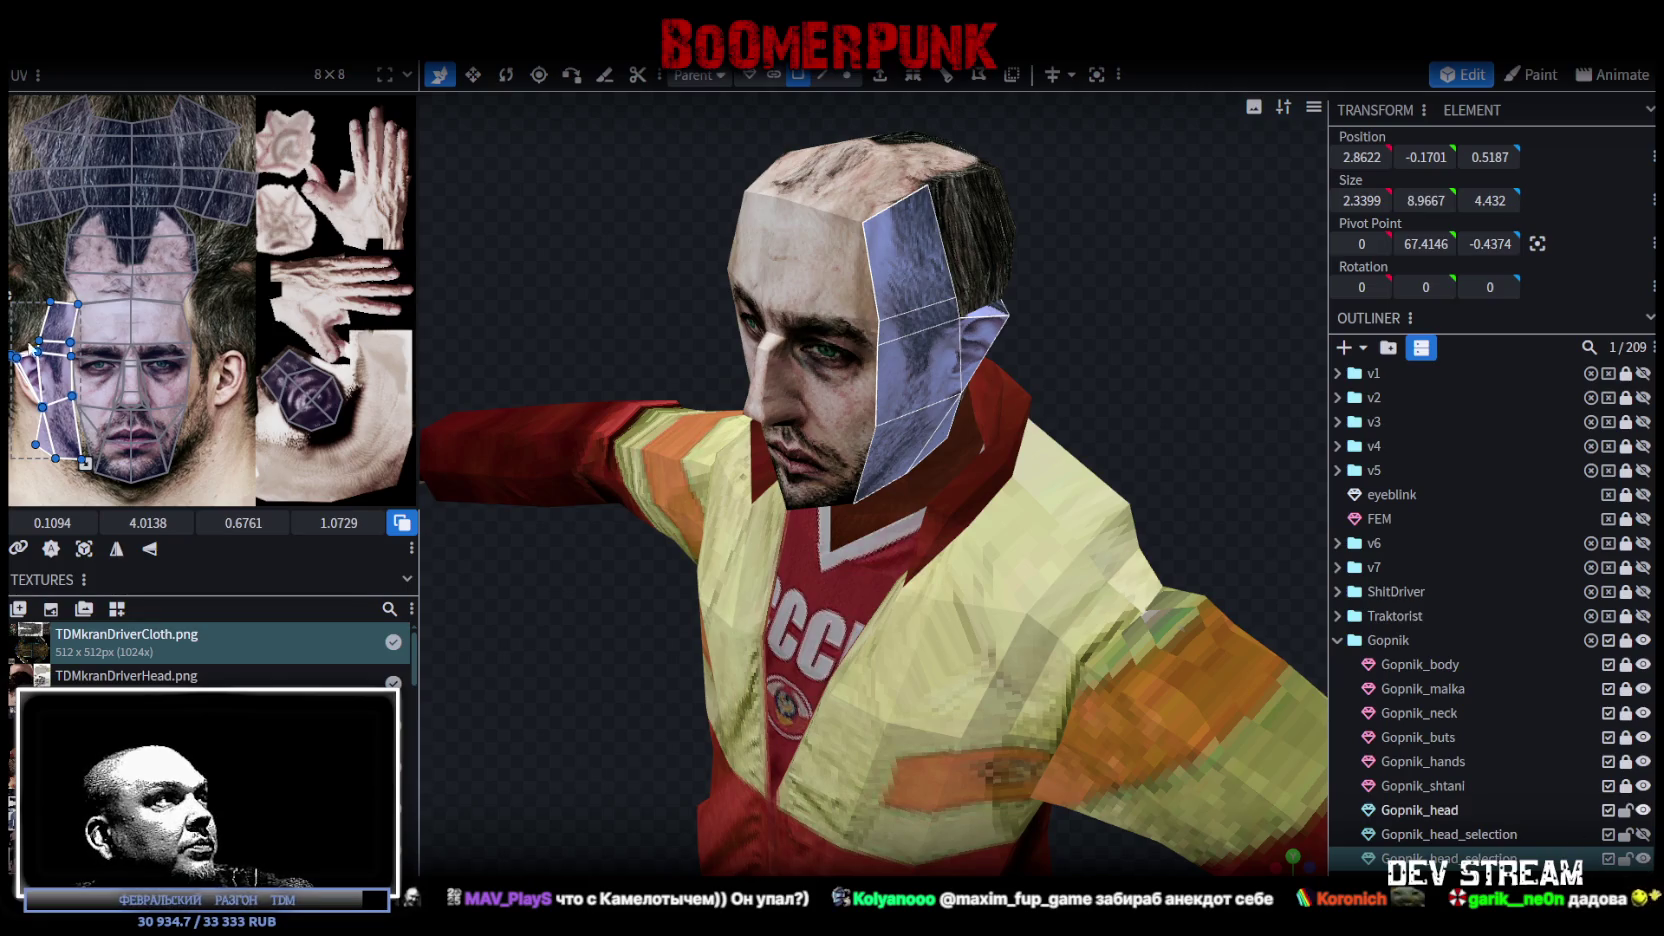
scroll(251, 408, up, 3)
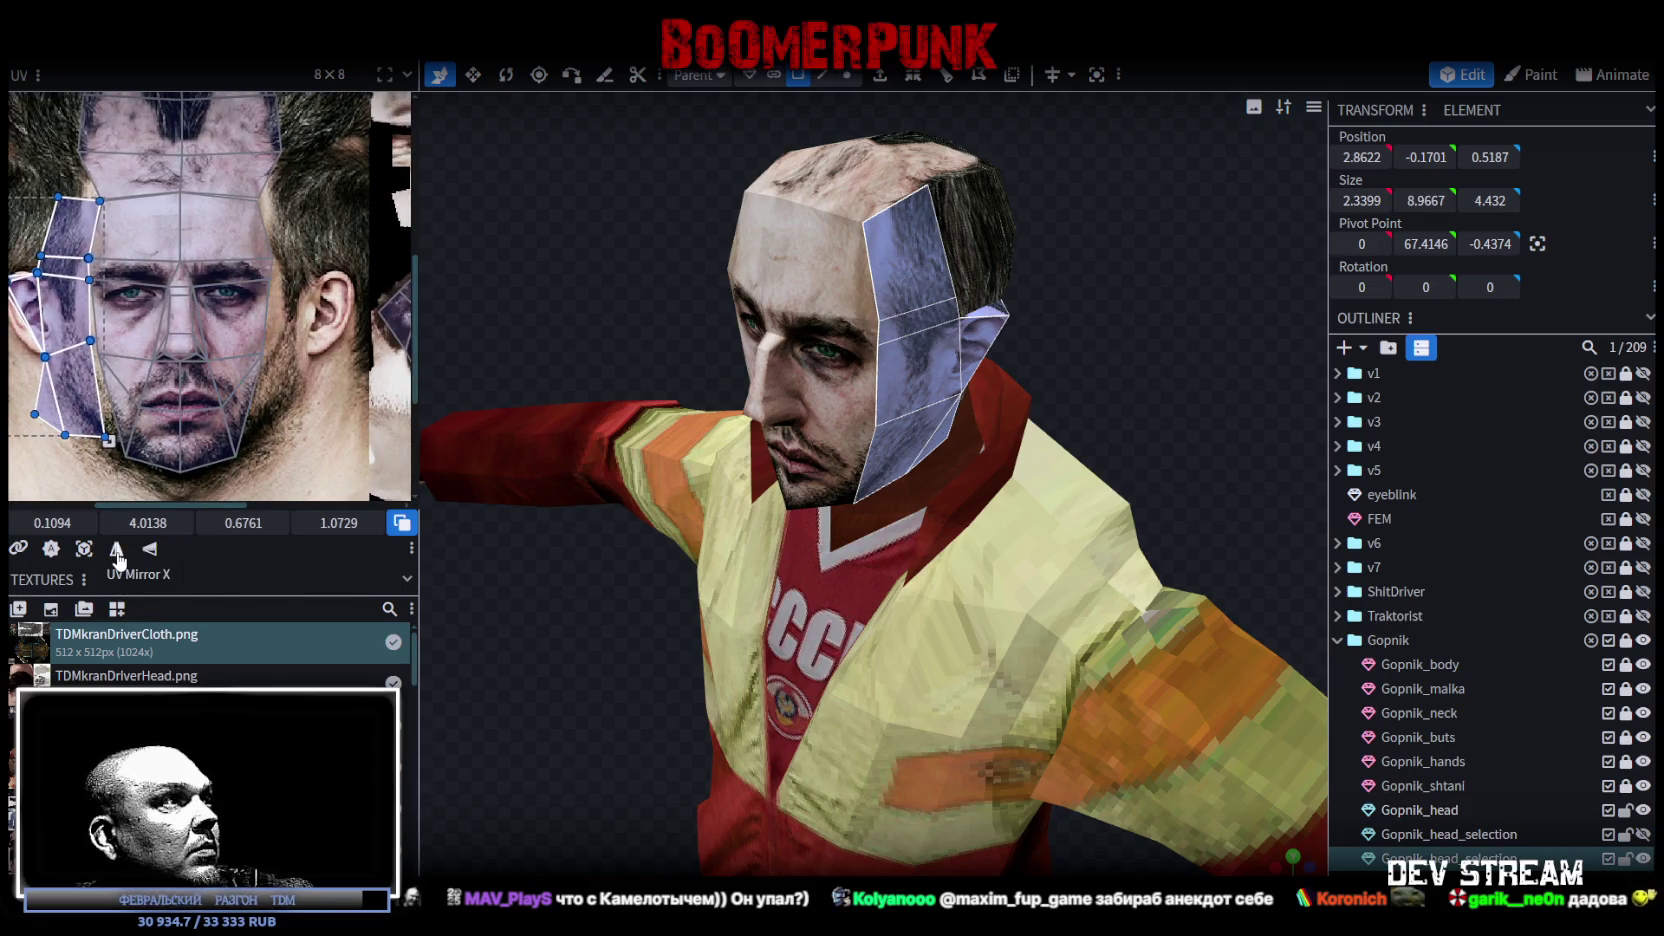
click(116, 550)
mouse_move(57, 392)
mouse_down()
mouse_move(290, 380)
mouse_move(336, 340)
mouse_up()
scroll(336, 340, up, 3)
scroll(303, 322, up, 2)
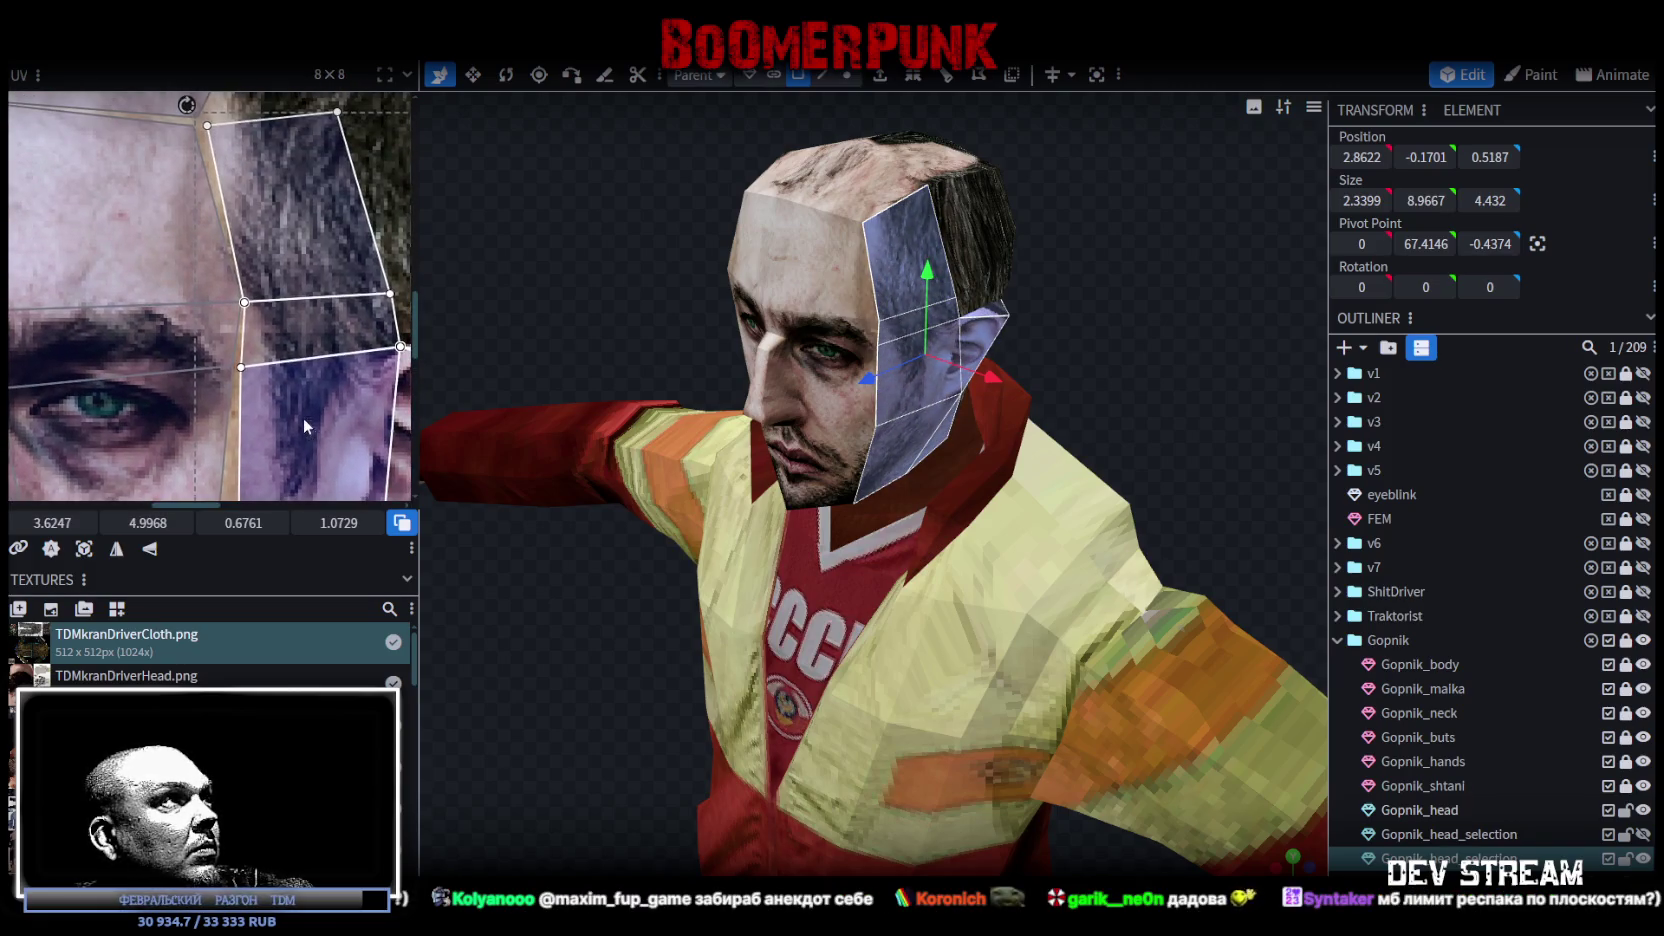
Step: Pick through the cheek and jaw UV faces and pull the jaw face's lower-left corner down-left
click(302, 330)
click(289, 464)
scroll(289, 464, down, 3)
scroll(274, 326, down, 2)
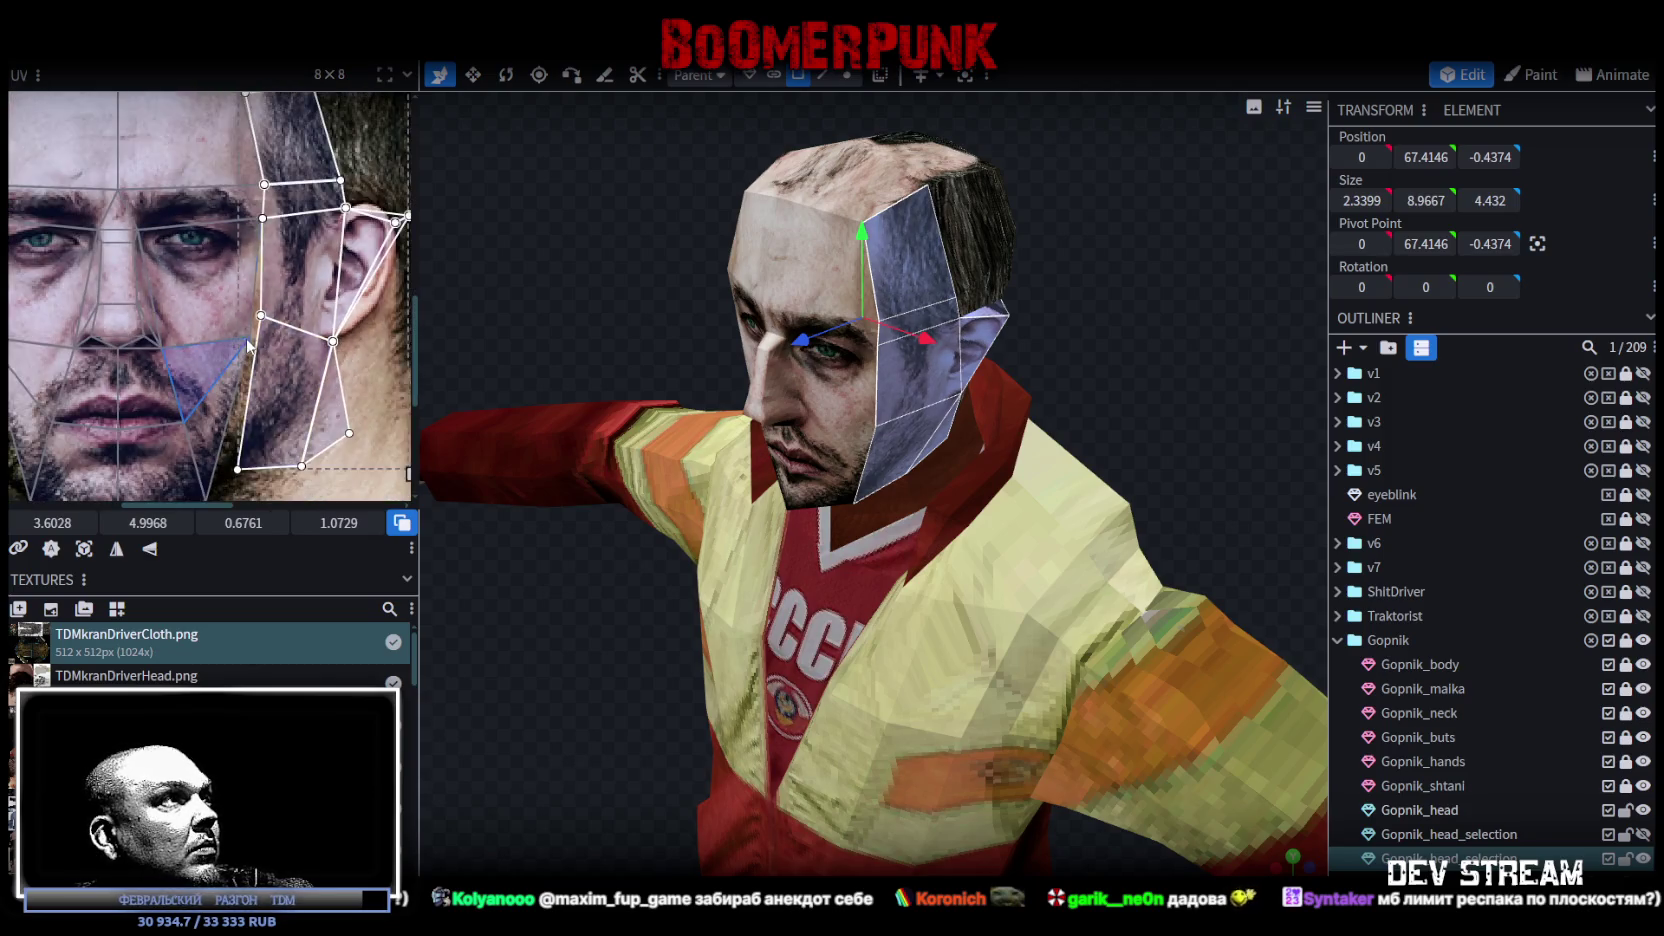
click(281, 280)
scroll(269, 262, up, 3)
click(200, 296)
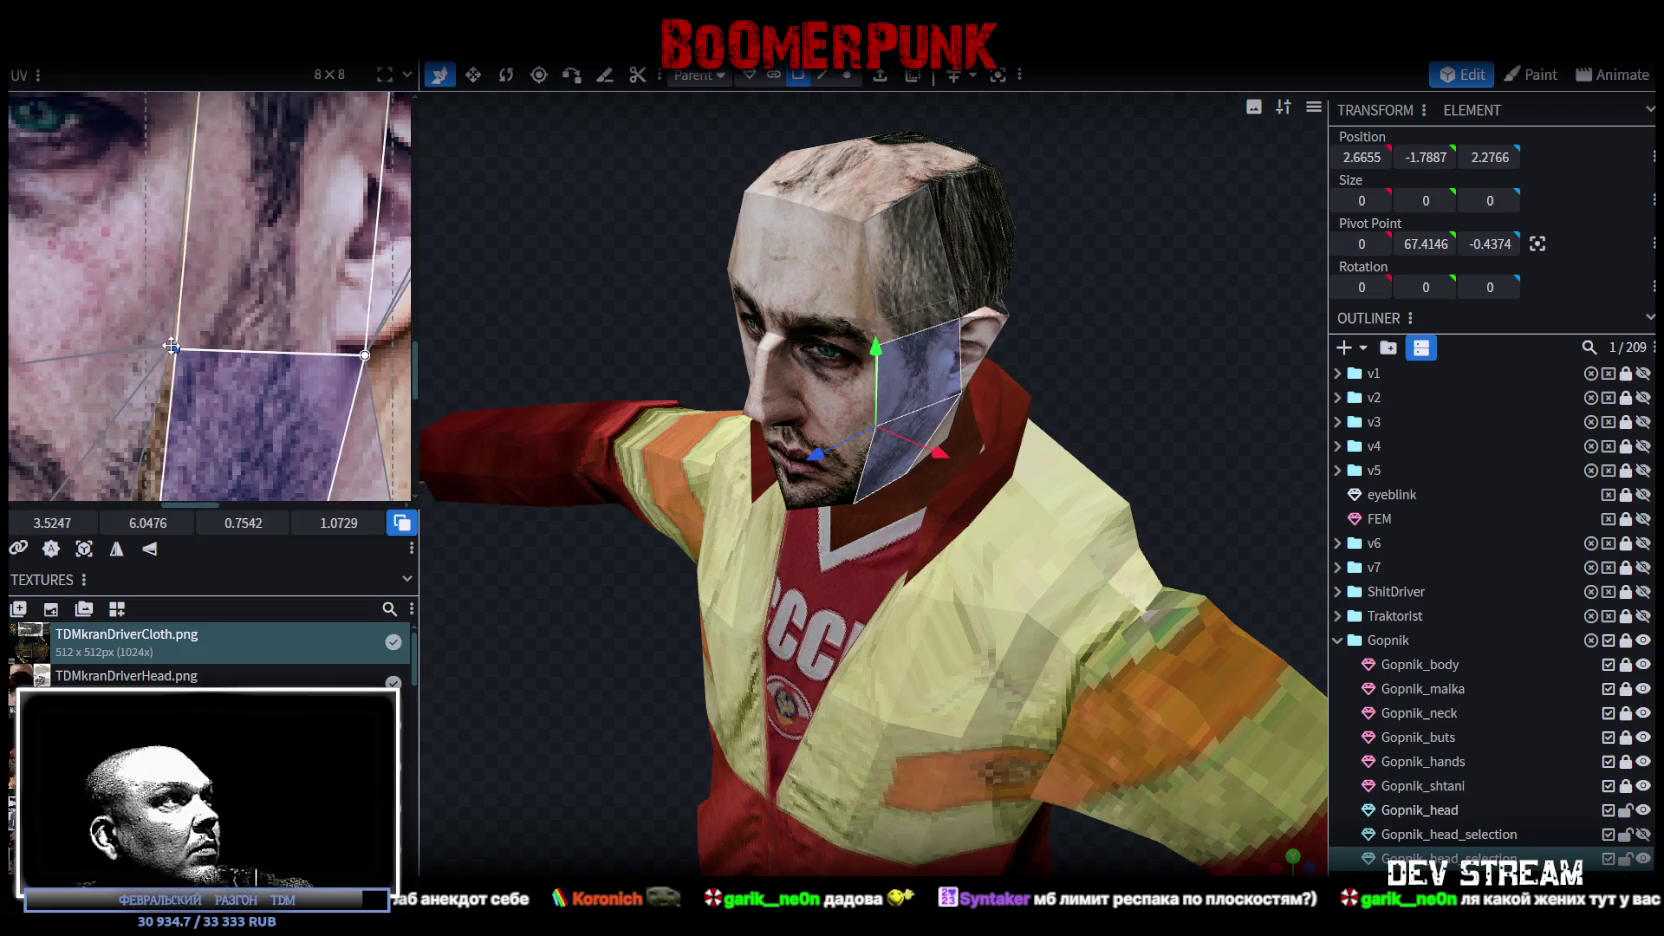
scroll(271, 393, right, 3)
click(271, 393)
click(272, 395)
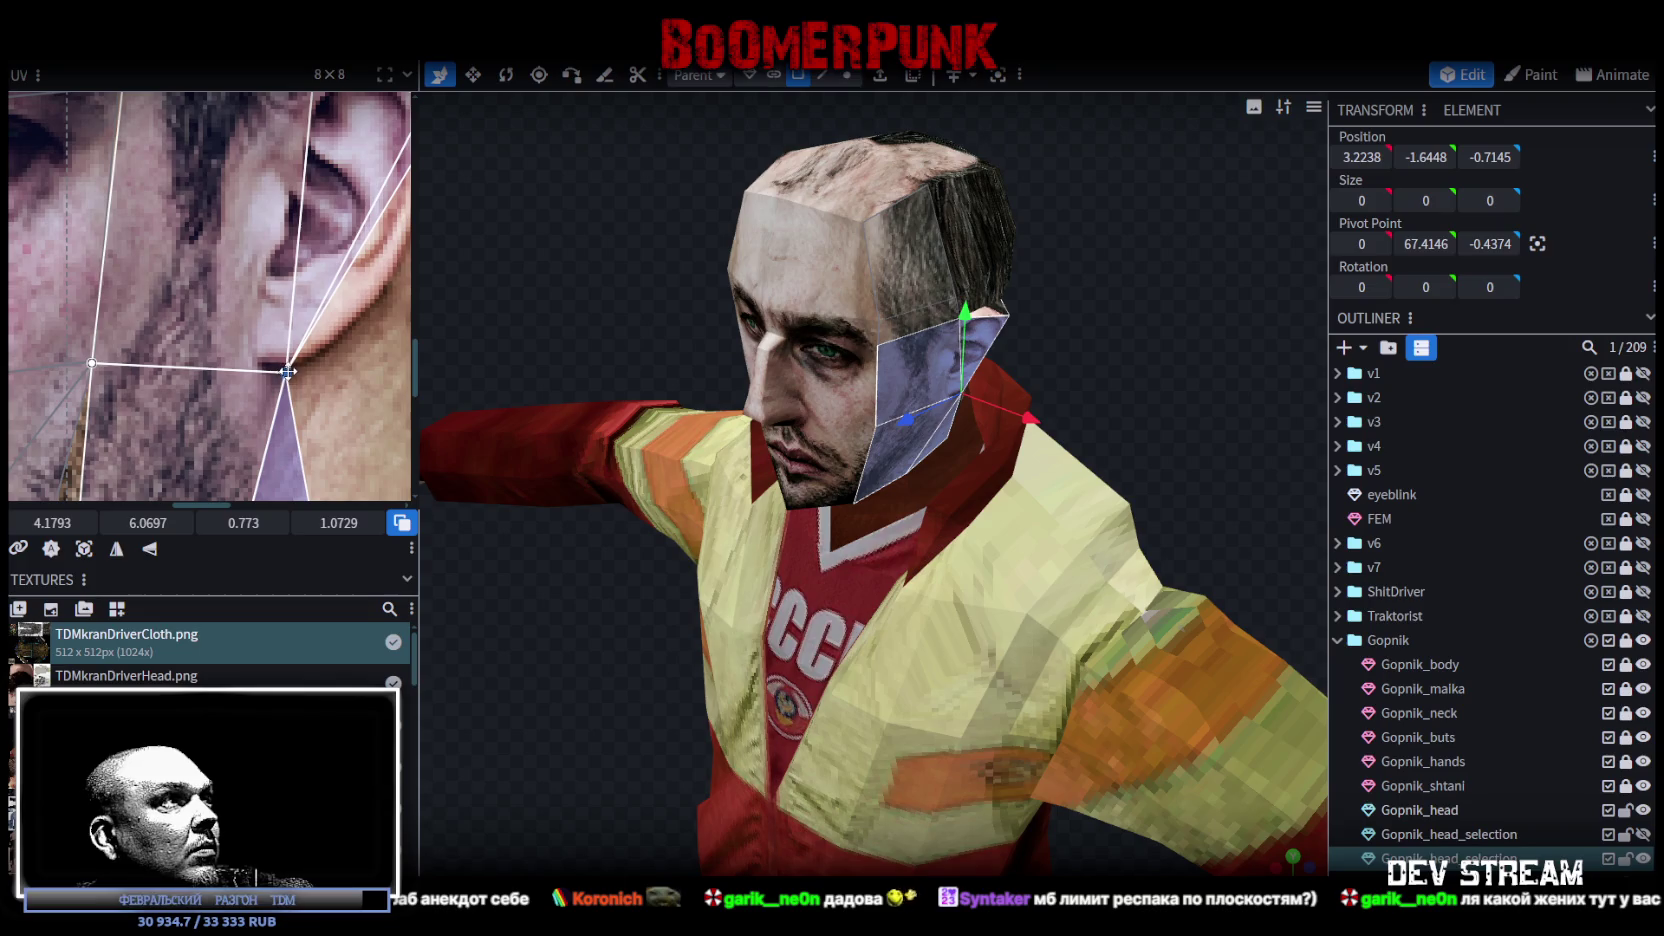
scroll(356, 228, down, 2)
scroll(356, 228, down, 1)
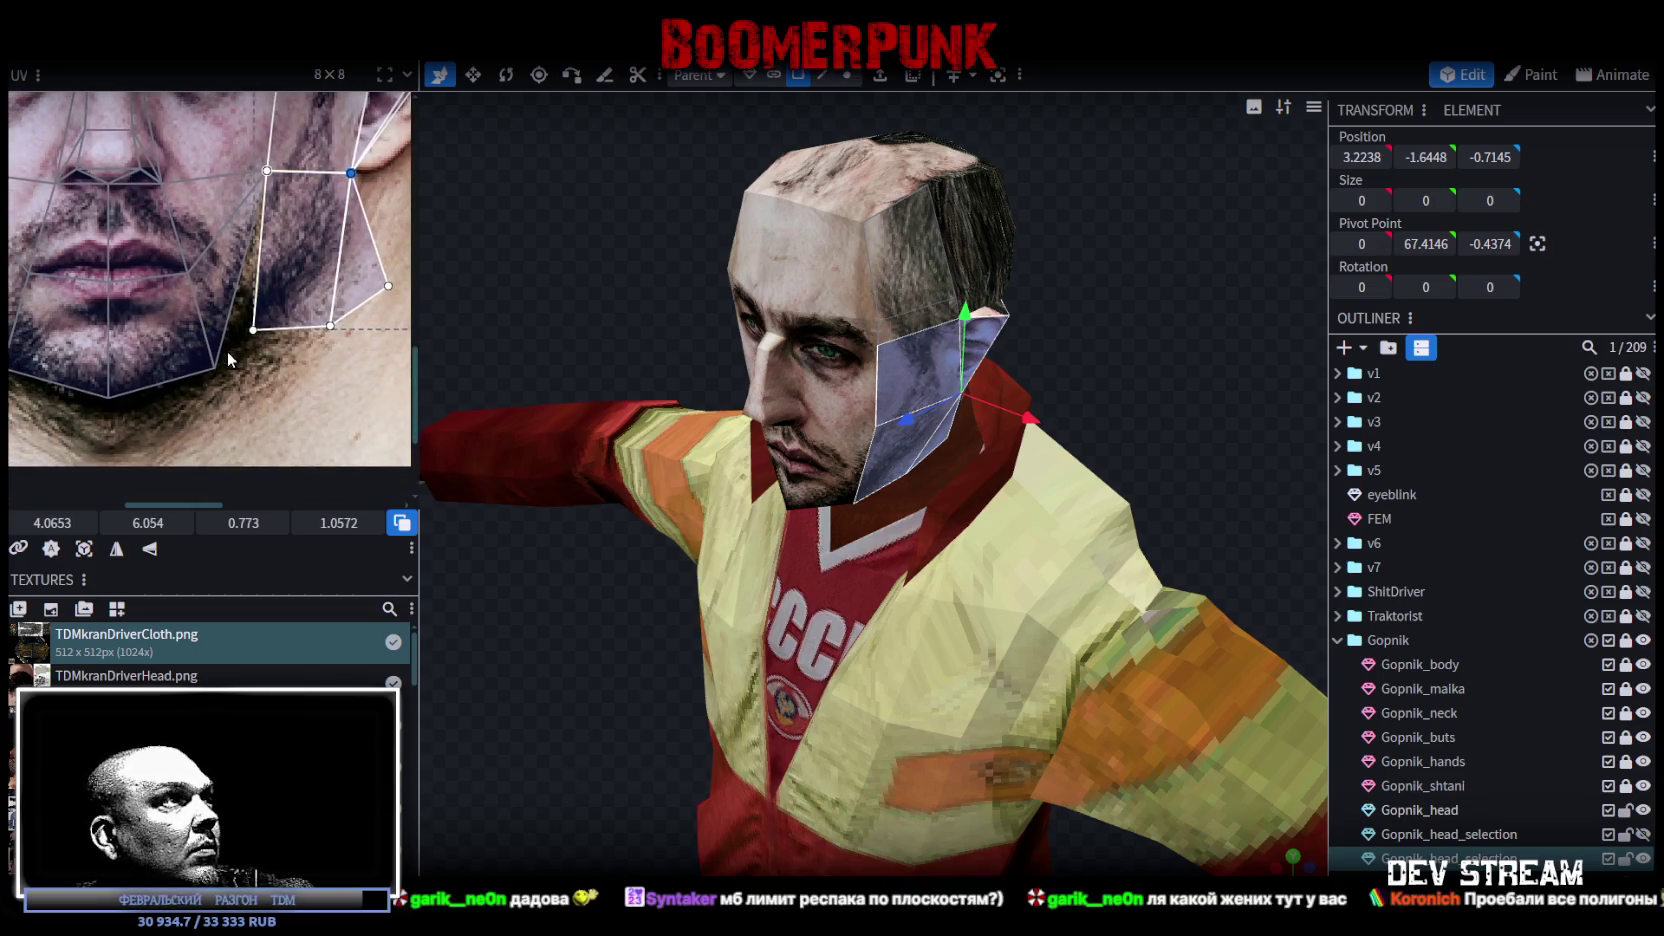
click(279, 323)
drag(251, 329, 213, 368)
Step: Stretch the triangle face beside the jaw up and right, then select a face near the ear
drag(640, 345, 549, 276)
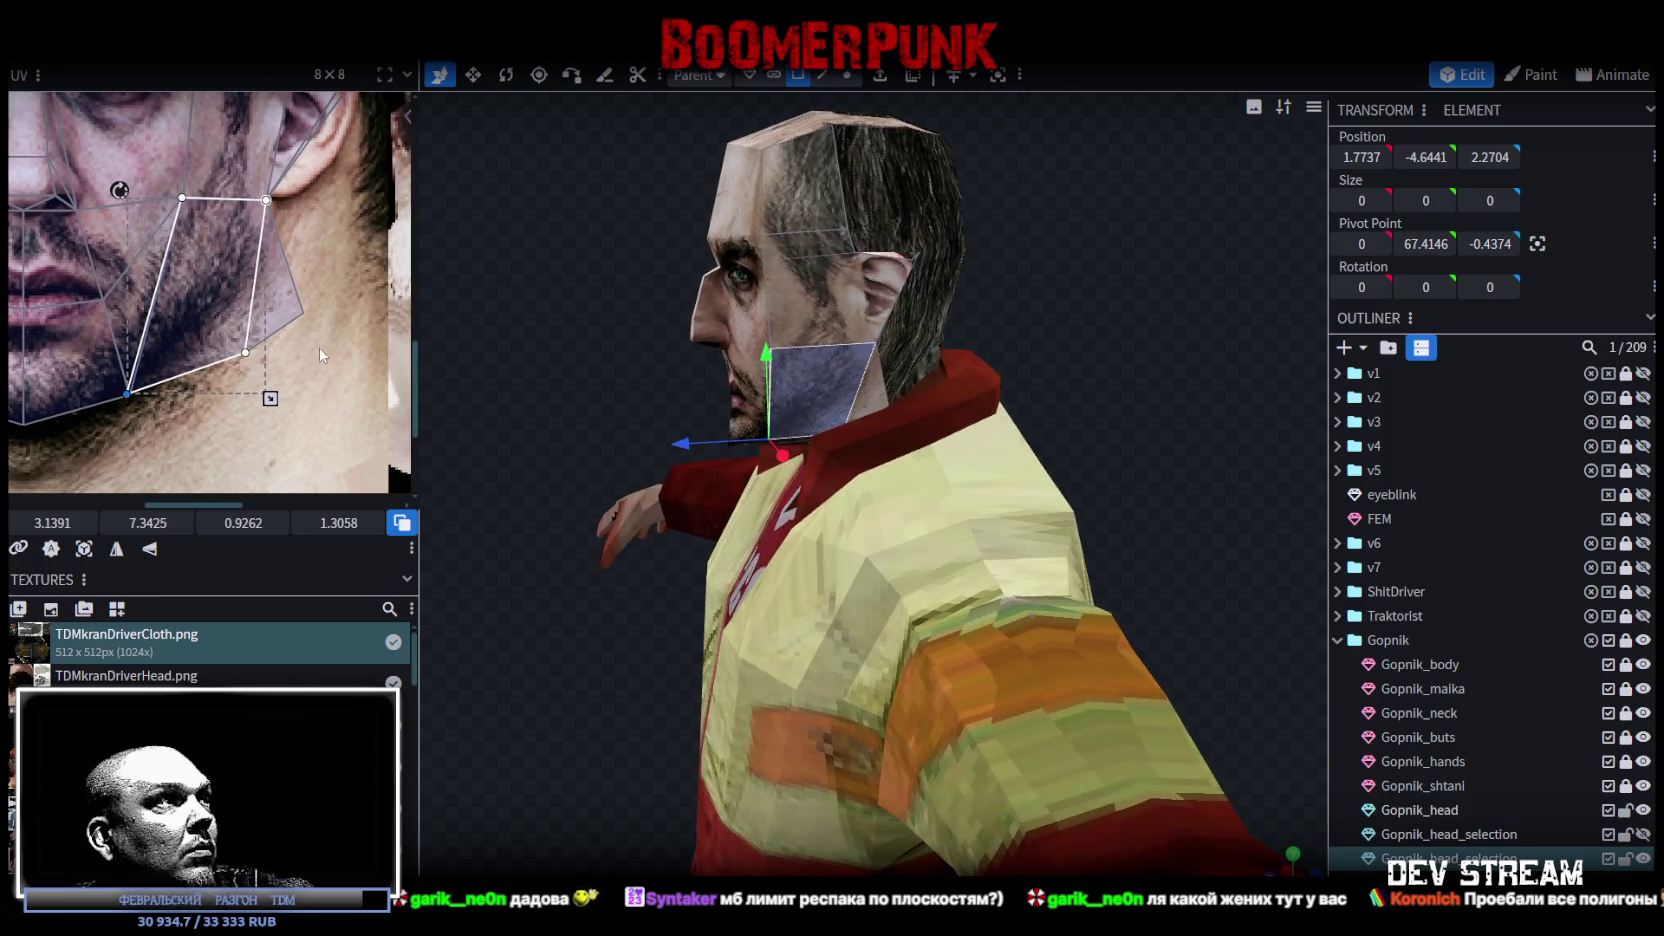
click(304, 317)
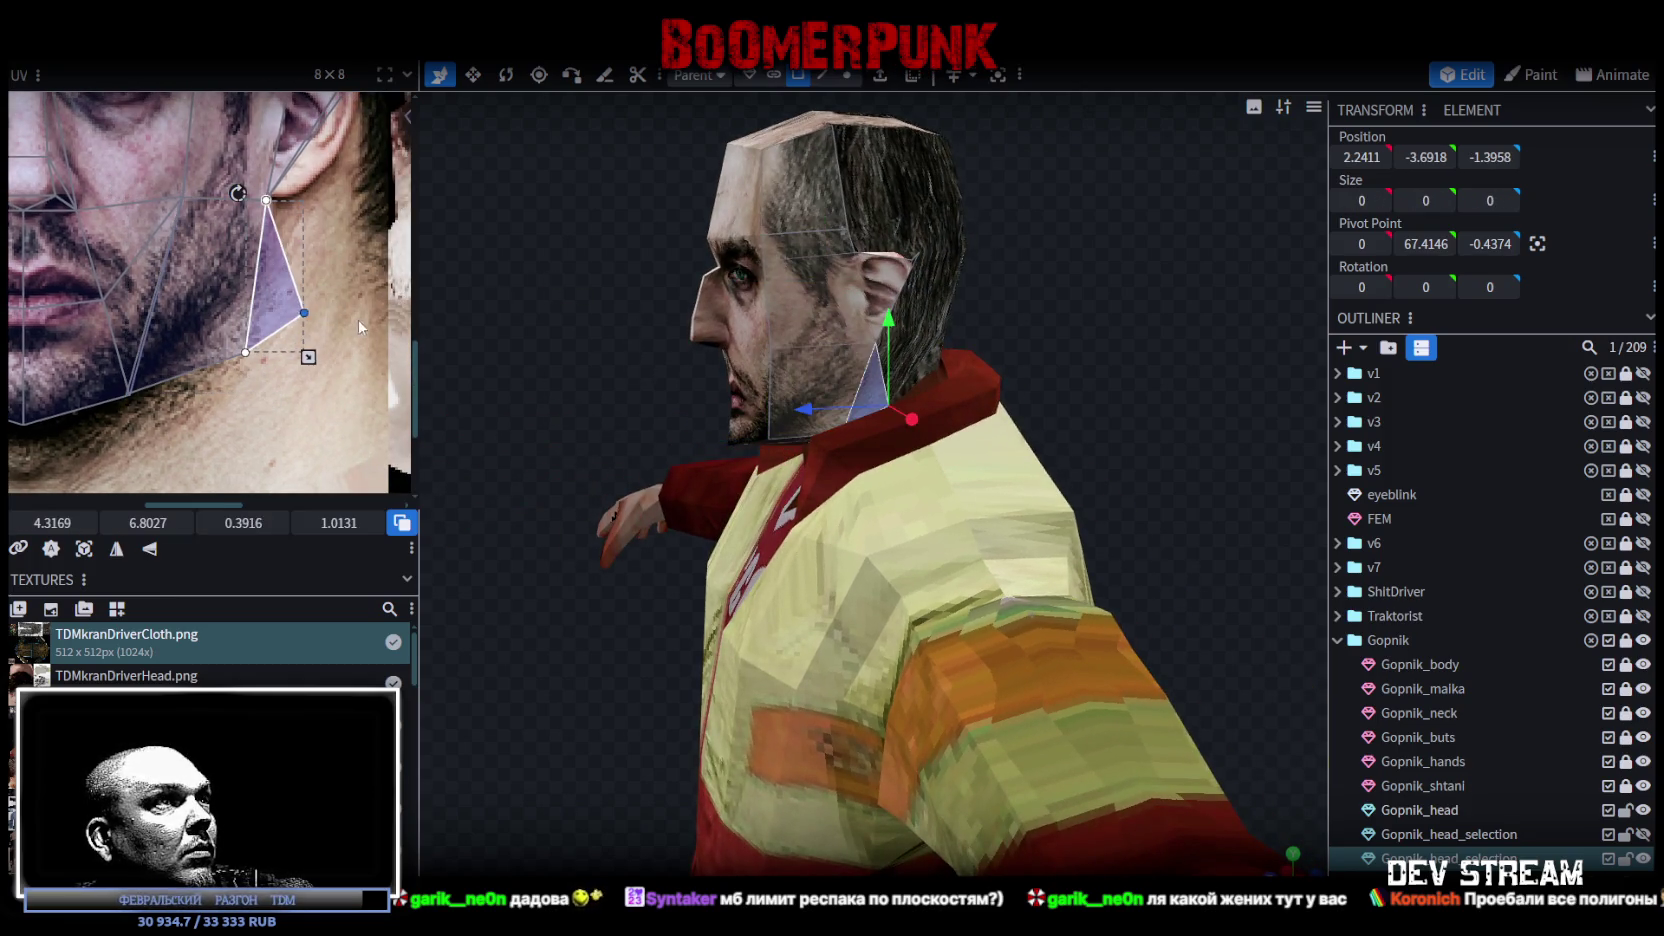
drag(362, 322, 383, 300)
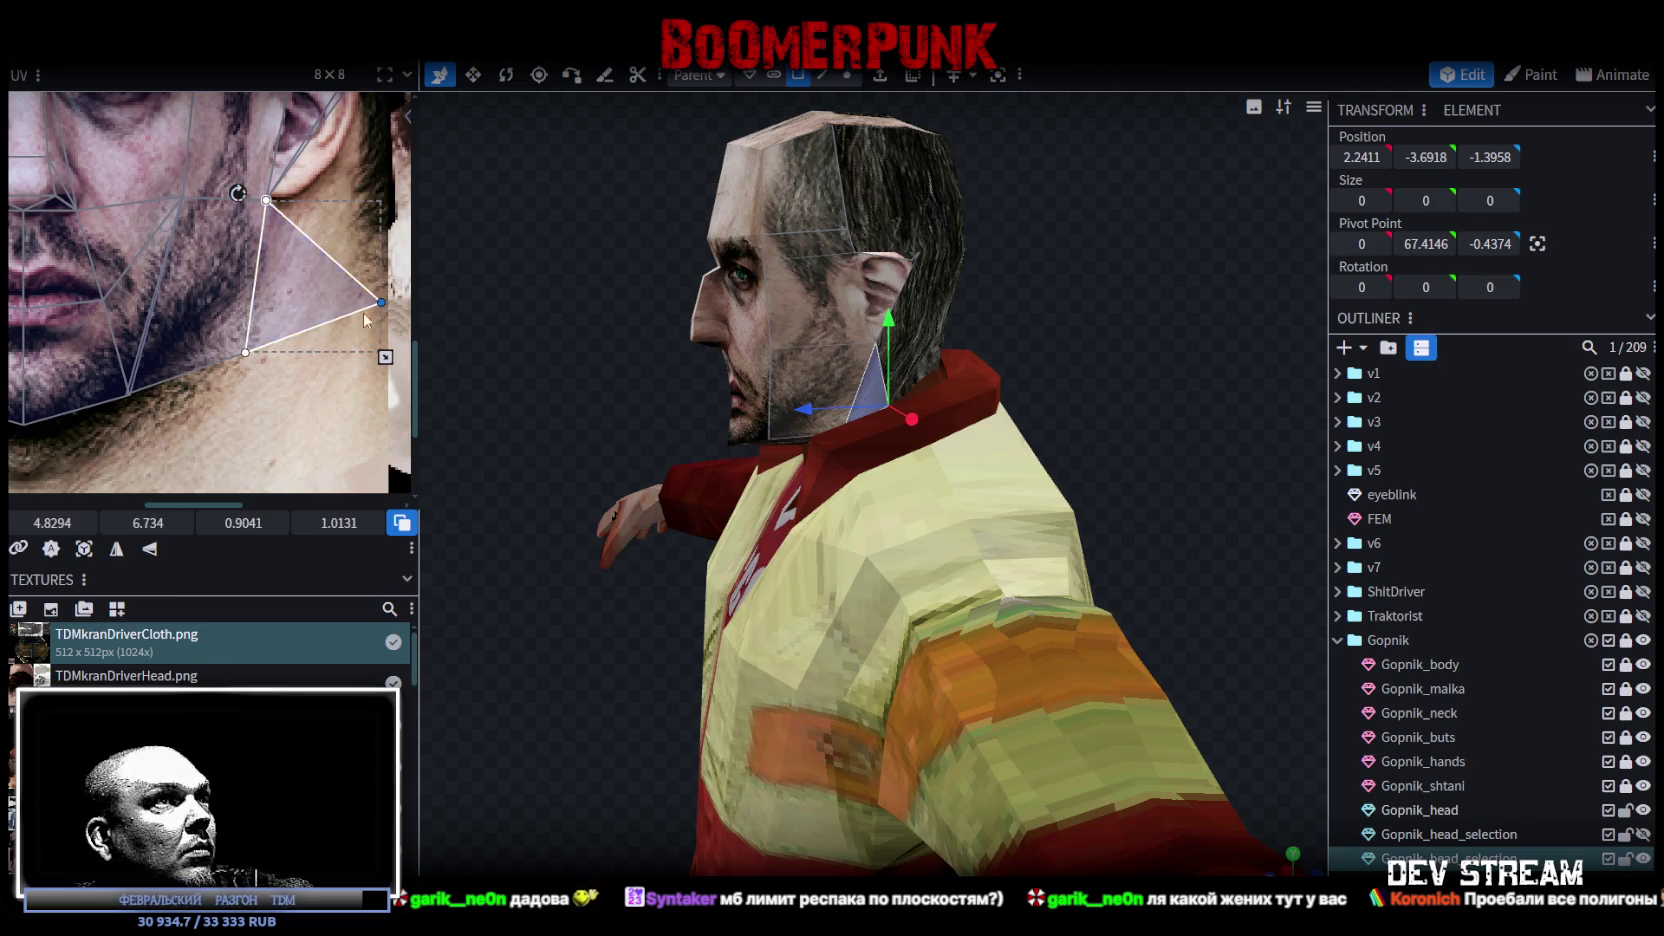
scroll(369, 308, down, 3)
scroll(226, 345, up, 3)
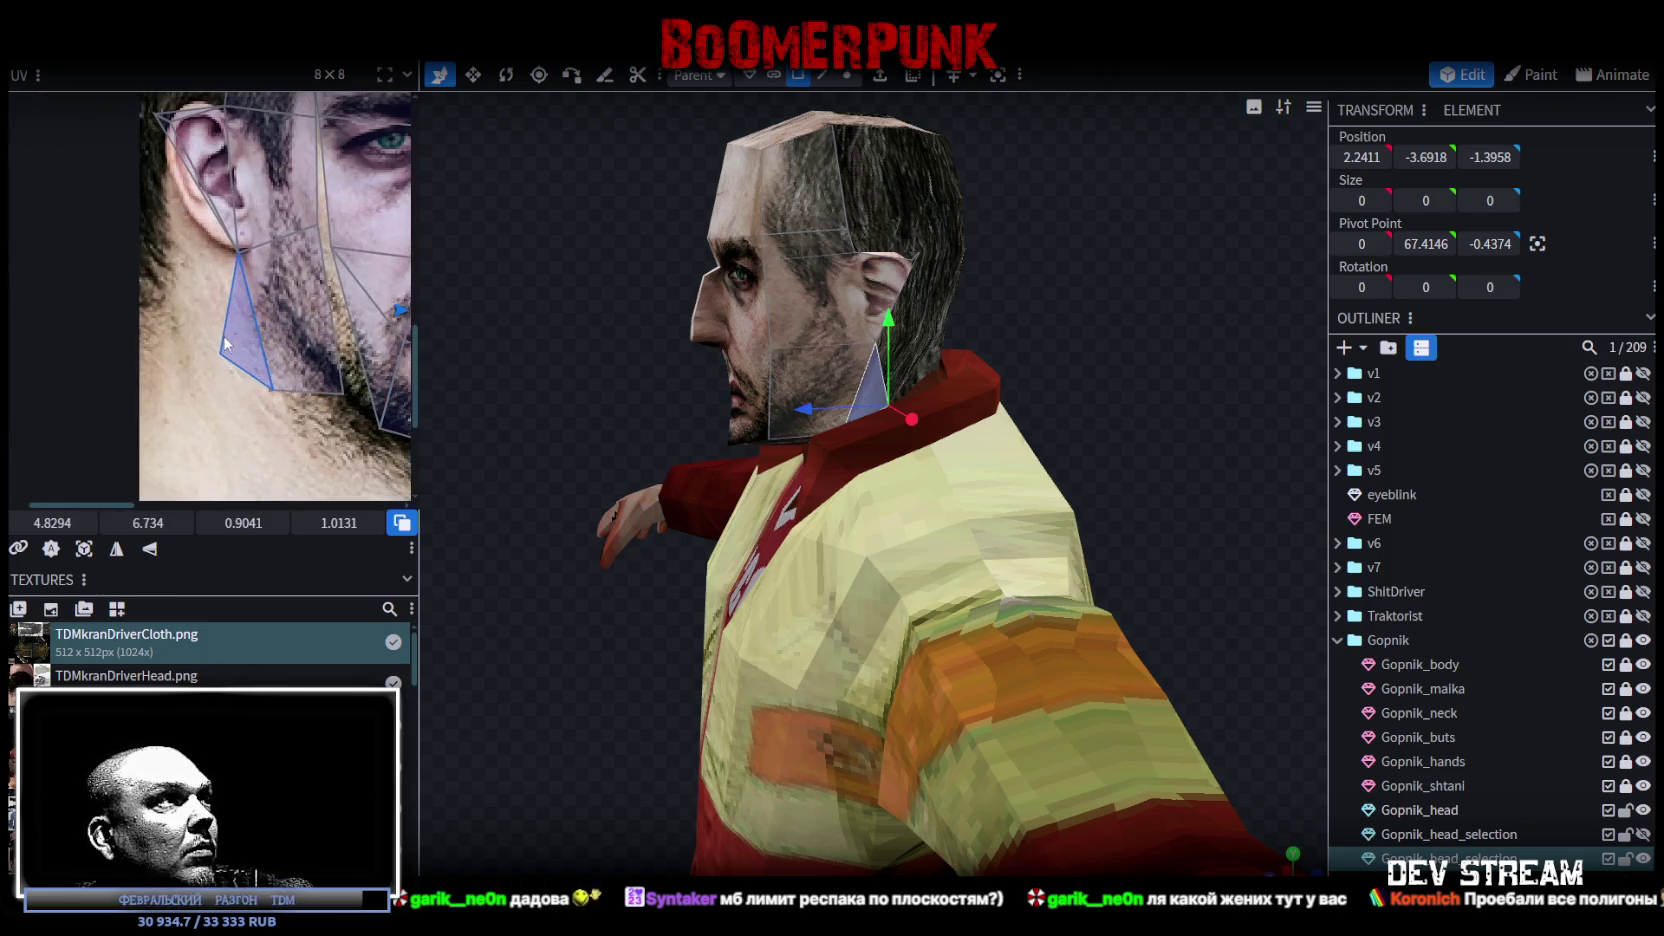
drag(301, 281, 246, 330)
click(257, 278)
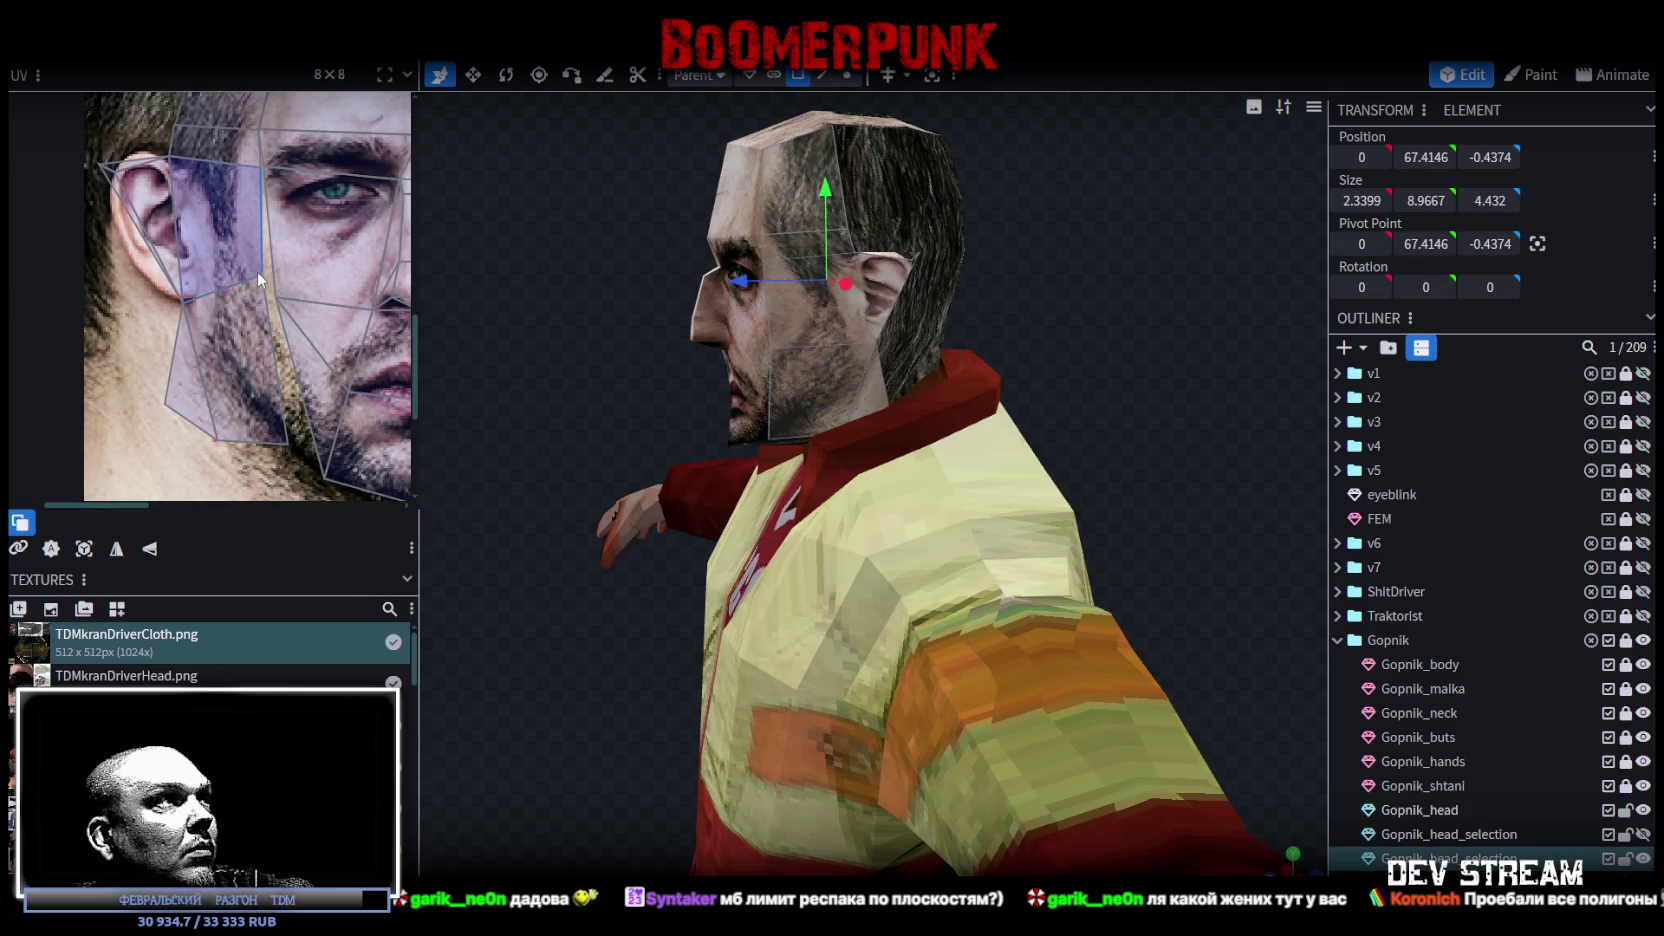
Step: Hide, then select Gopnik_head_selection and nudge its ear-side UV vertex
click(1636, 835)
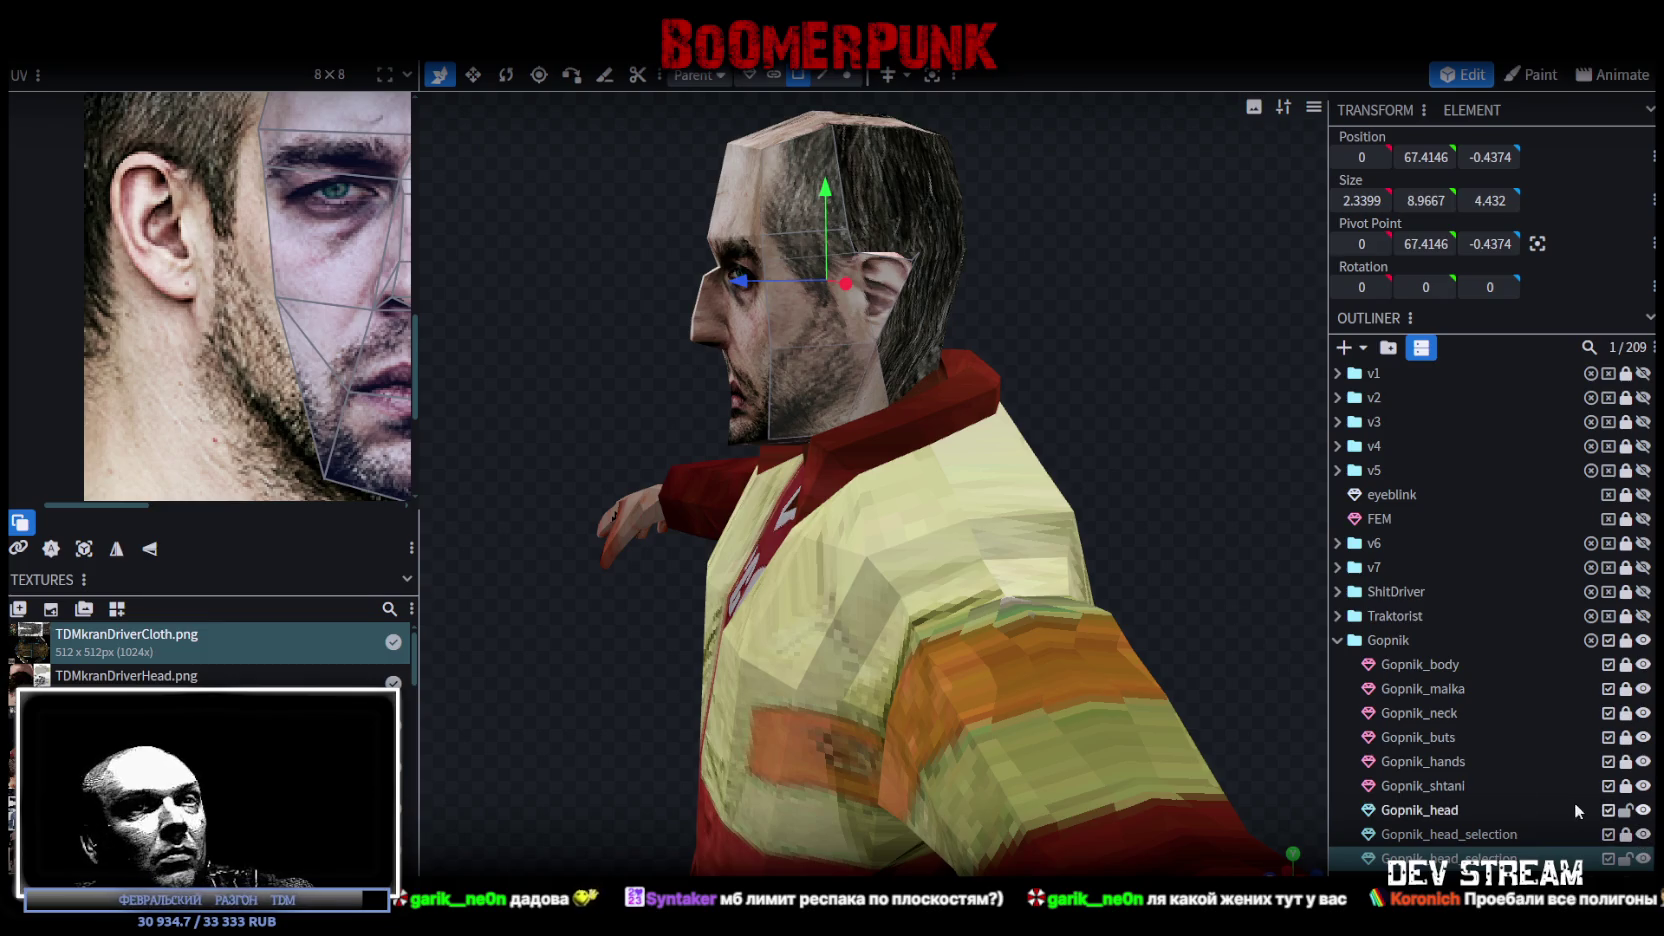
click(1450, 834)
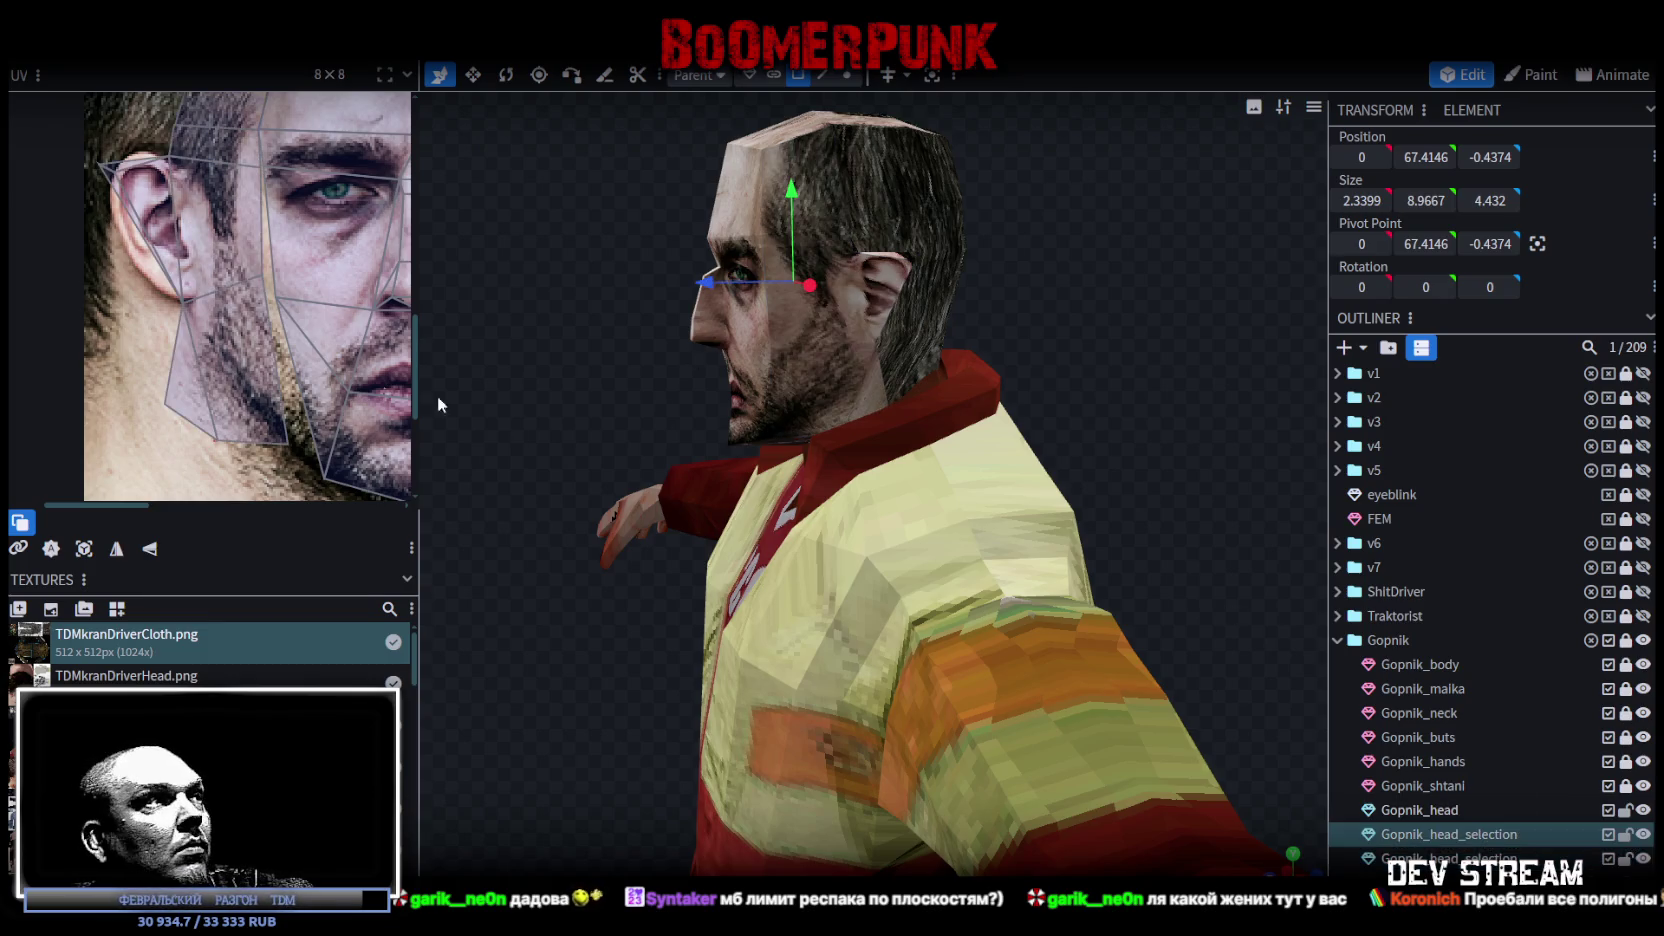
scroll(230, 232, up, 5)
click(283, 256)
mouse_move(283, 256)
mouse_down()
mouse_move(252, 305)
mouse_move(281, 344)
mouse_up()
scroll(240, 300, down, 3)
scroll(239, 334, up, 3)
Step: Pull the jaw triangle and adjacent quad UV vertices down under the chin stubble
click(116, 218)
drag(48, 267, 34, 258)
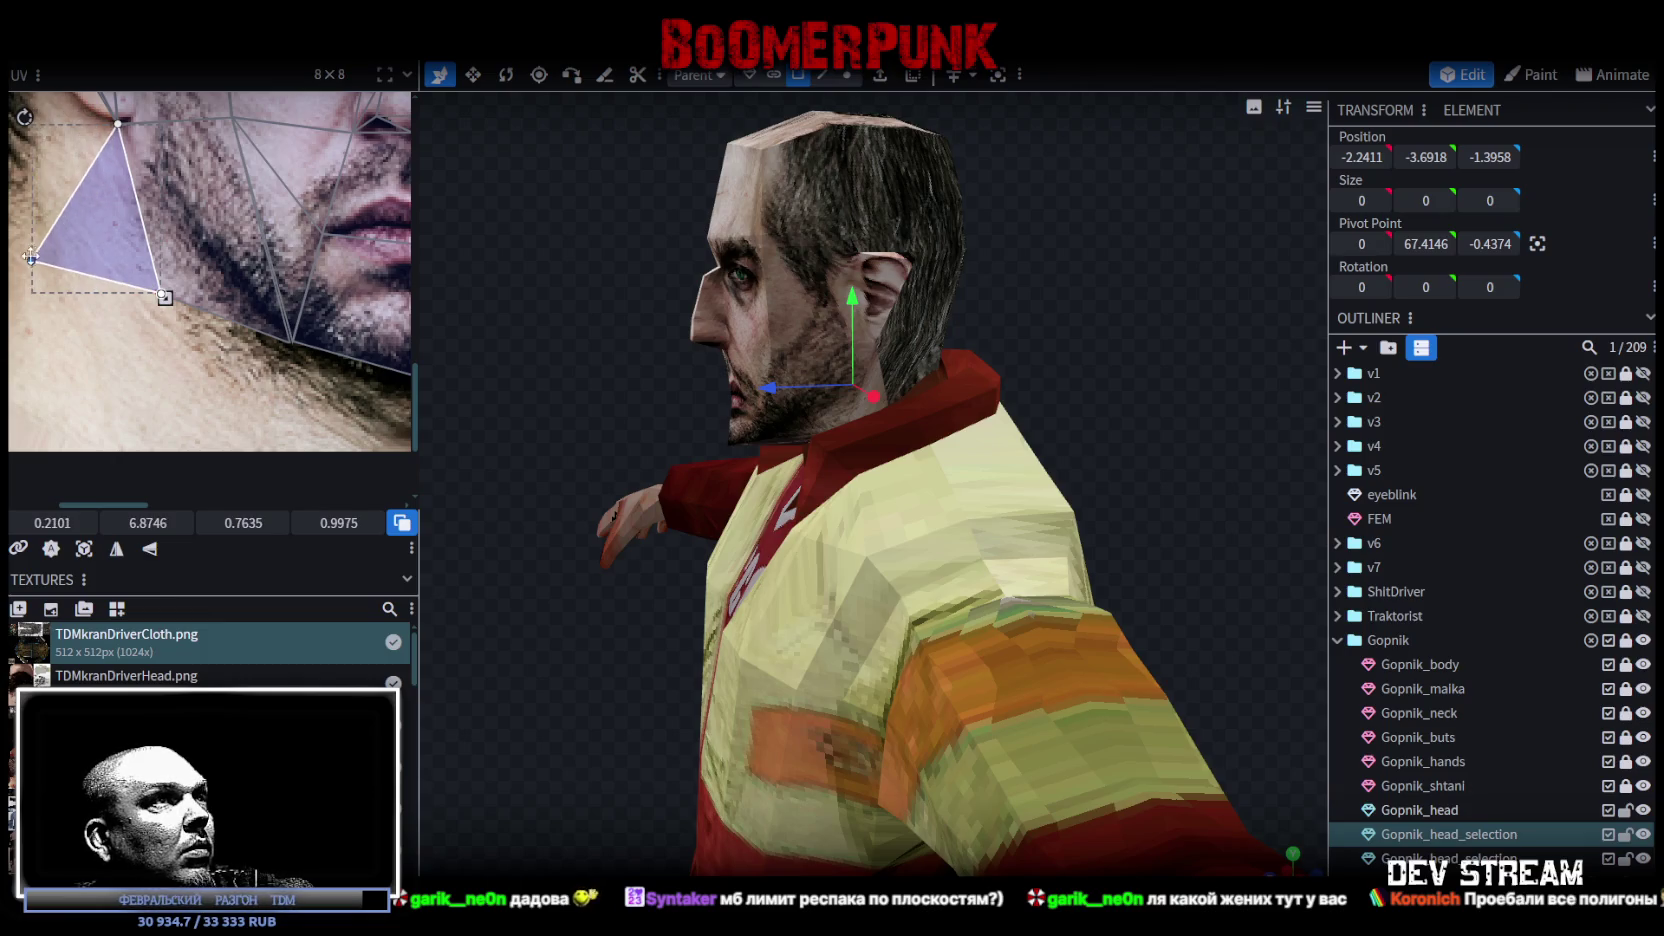
mouse_move(566, 358)
mouse_down()
mouse_move(998, 348)
mouse_move(956, 369)
mouse_move(909, 328)
mouse_move(595, 343)
mouse_move(610, 335)
mouse_up()
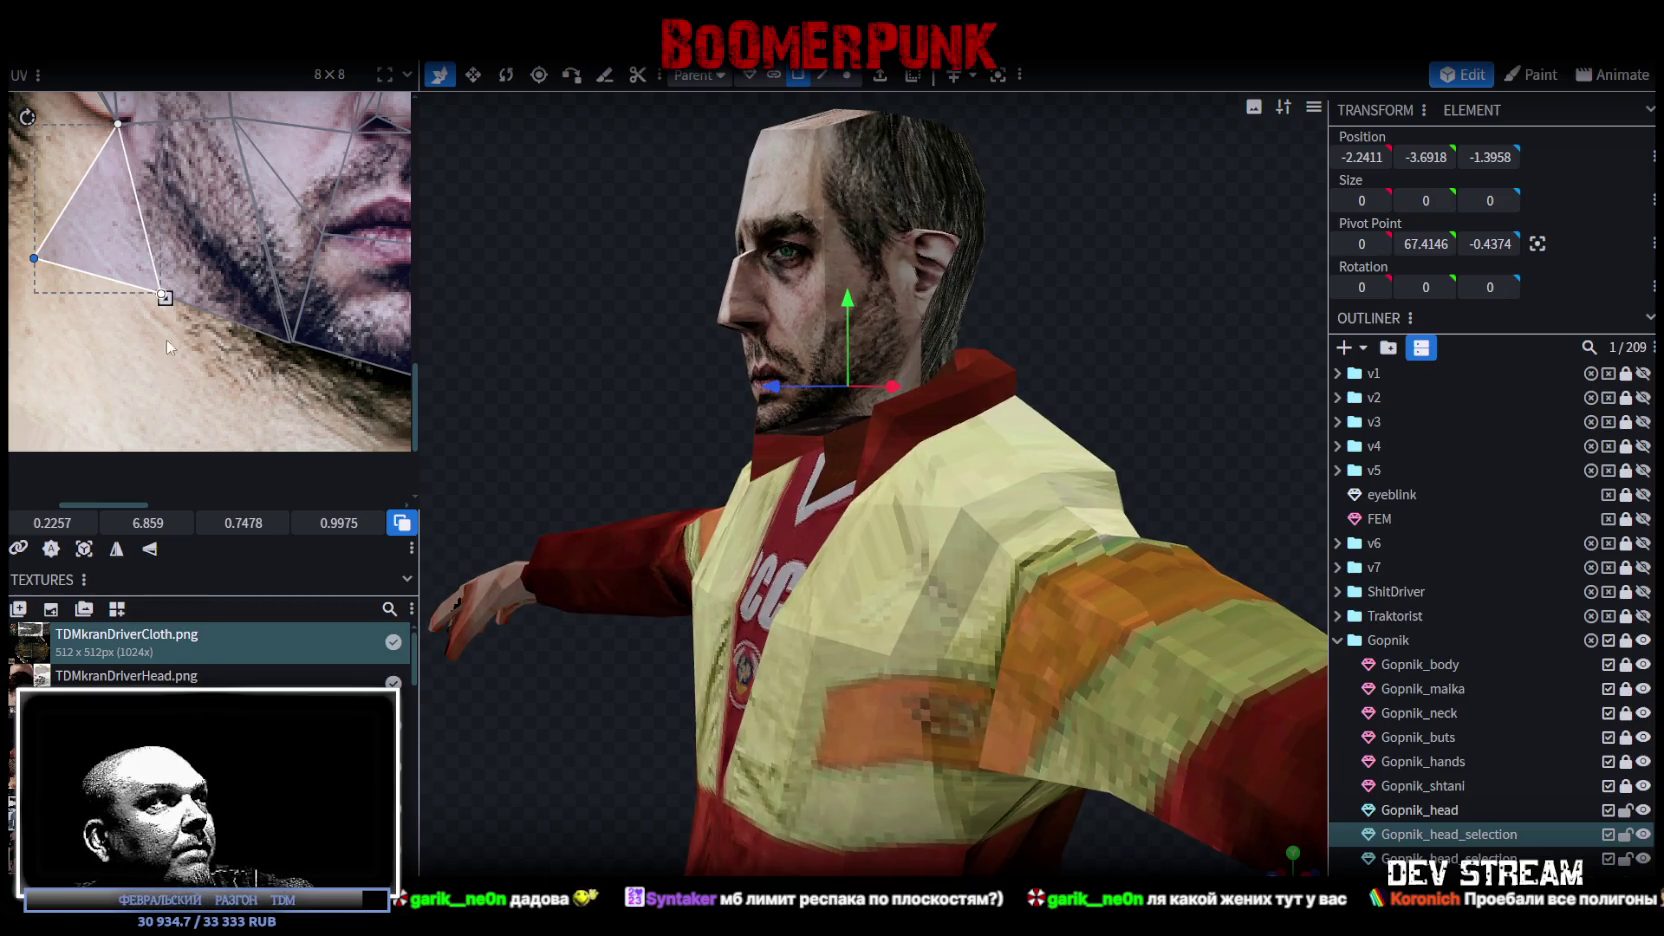
shift+click(174, 278)
drag(480, 370, 744, 364)
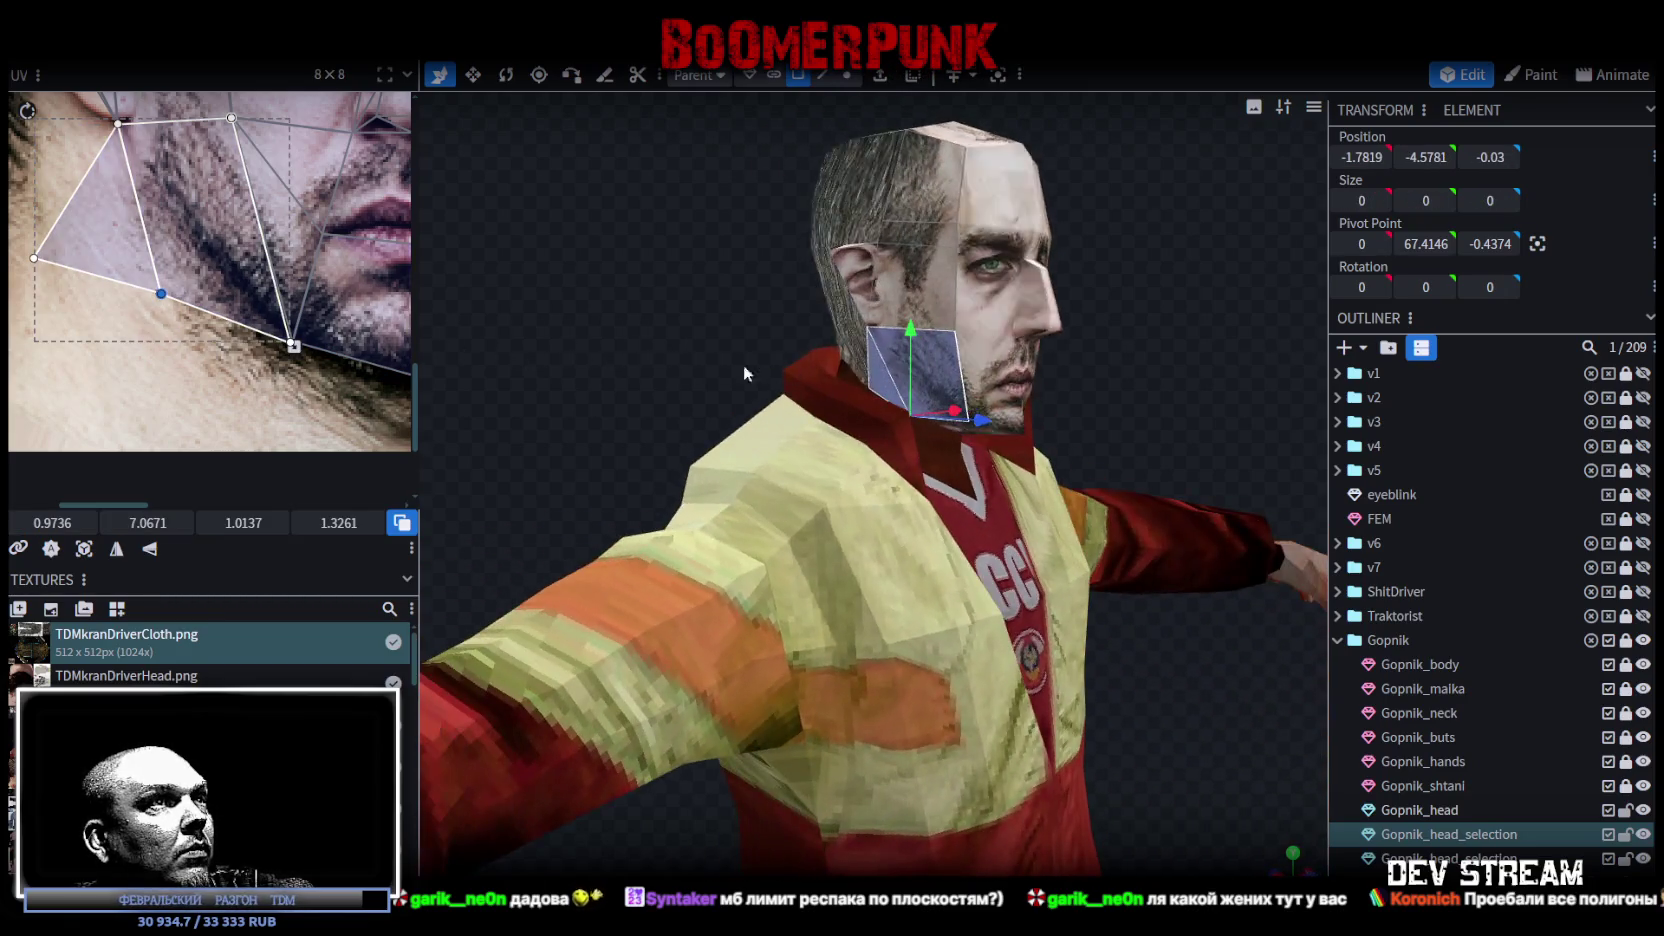
mouse_move(161, 293)
mouse_down()
mouse_move(129, 331)
mouse_move(234, 320)
mouse_up()
drag(620, 330, 205, 338)
scroll(352, 359, up, 5)
click(296, 317)
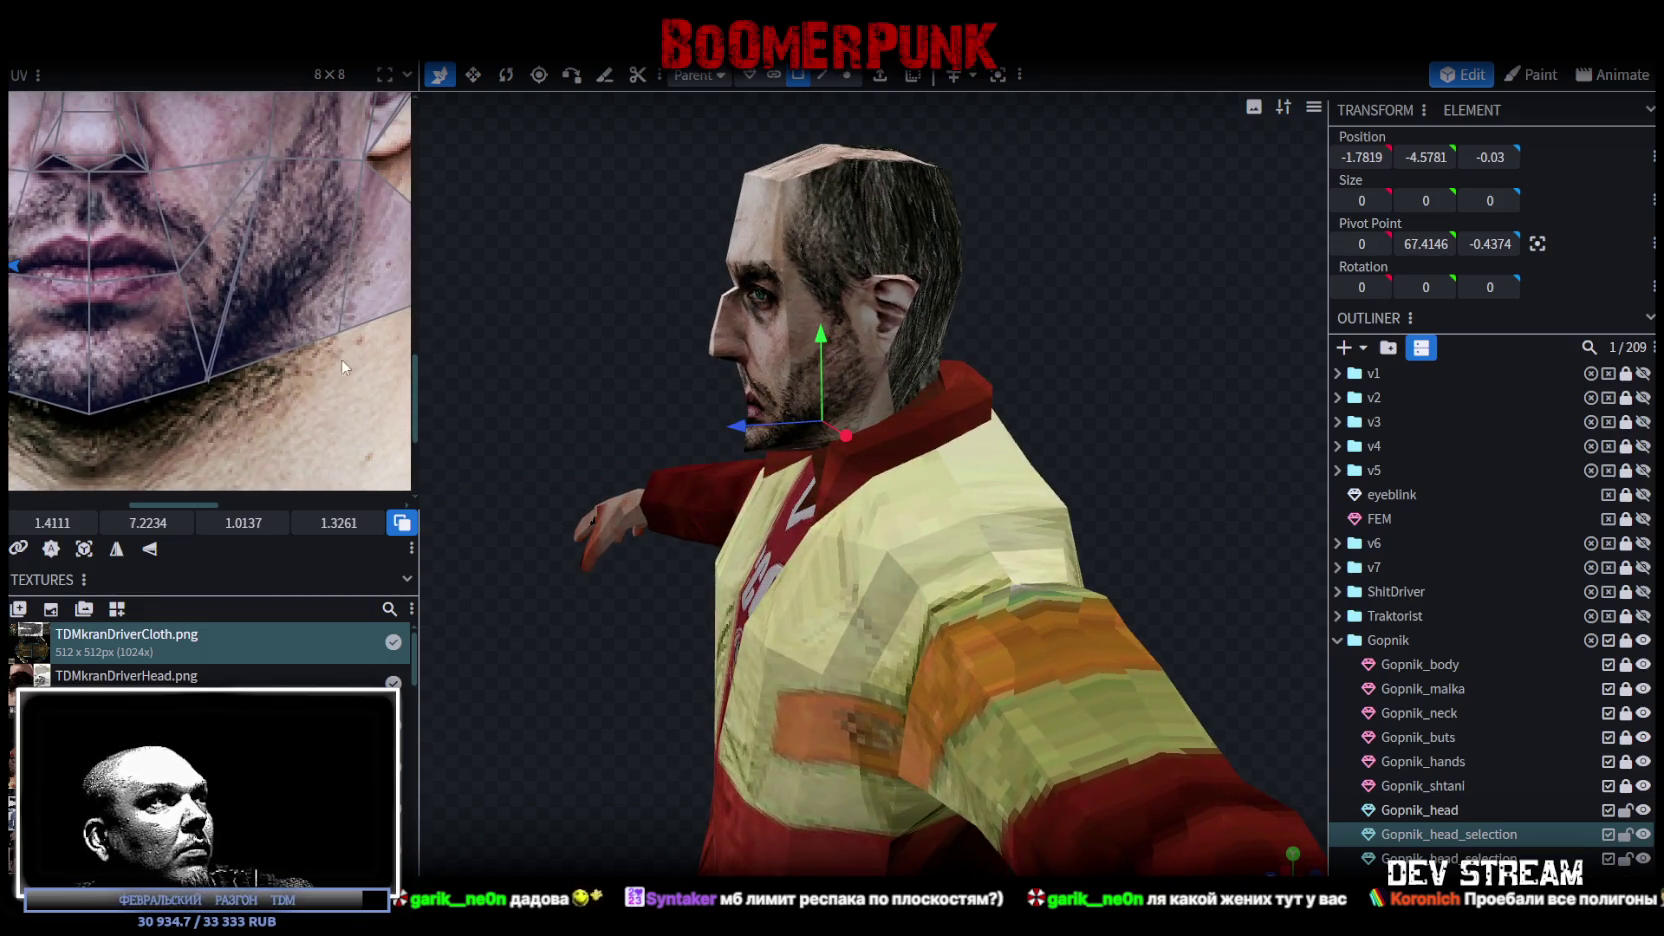
click(396, 300)
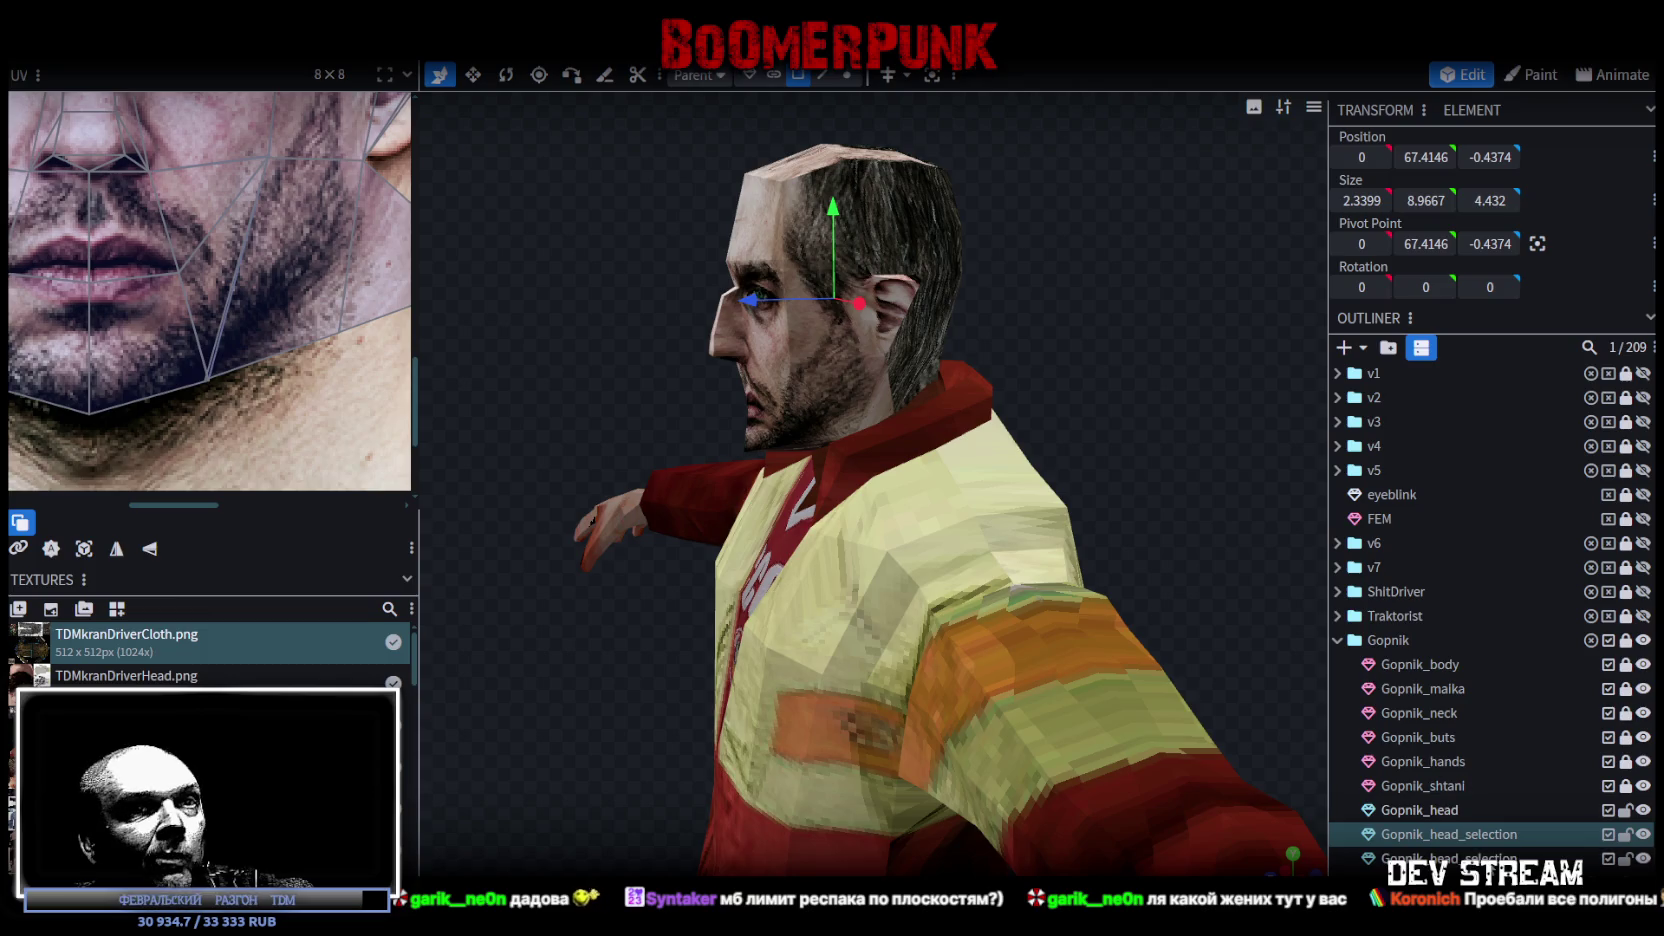
Step: Select the next Gopnik element's jaw faces, then push the nose face slightly back
click(1450, 858)
click(285, 318)
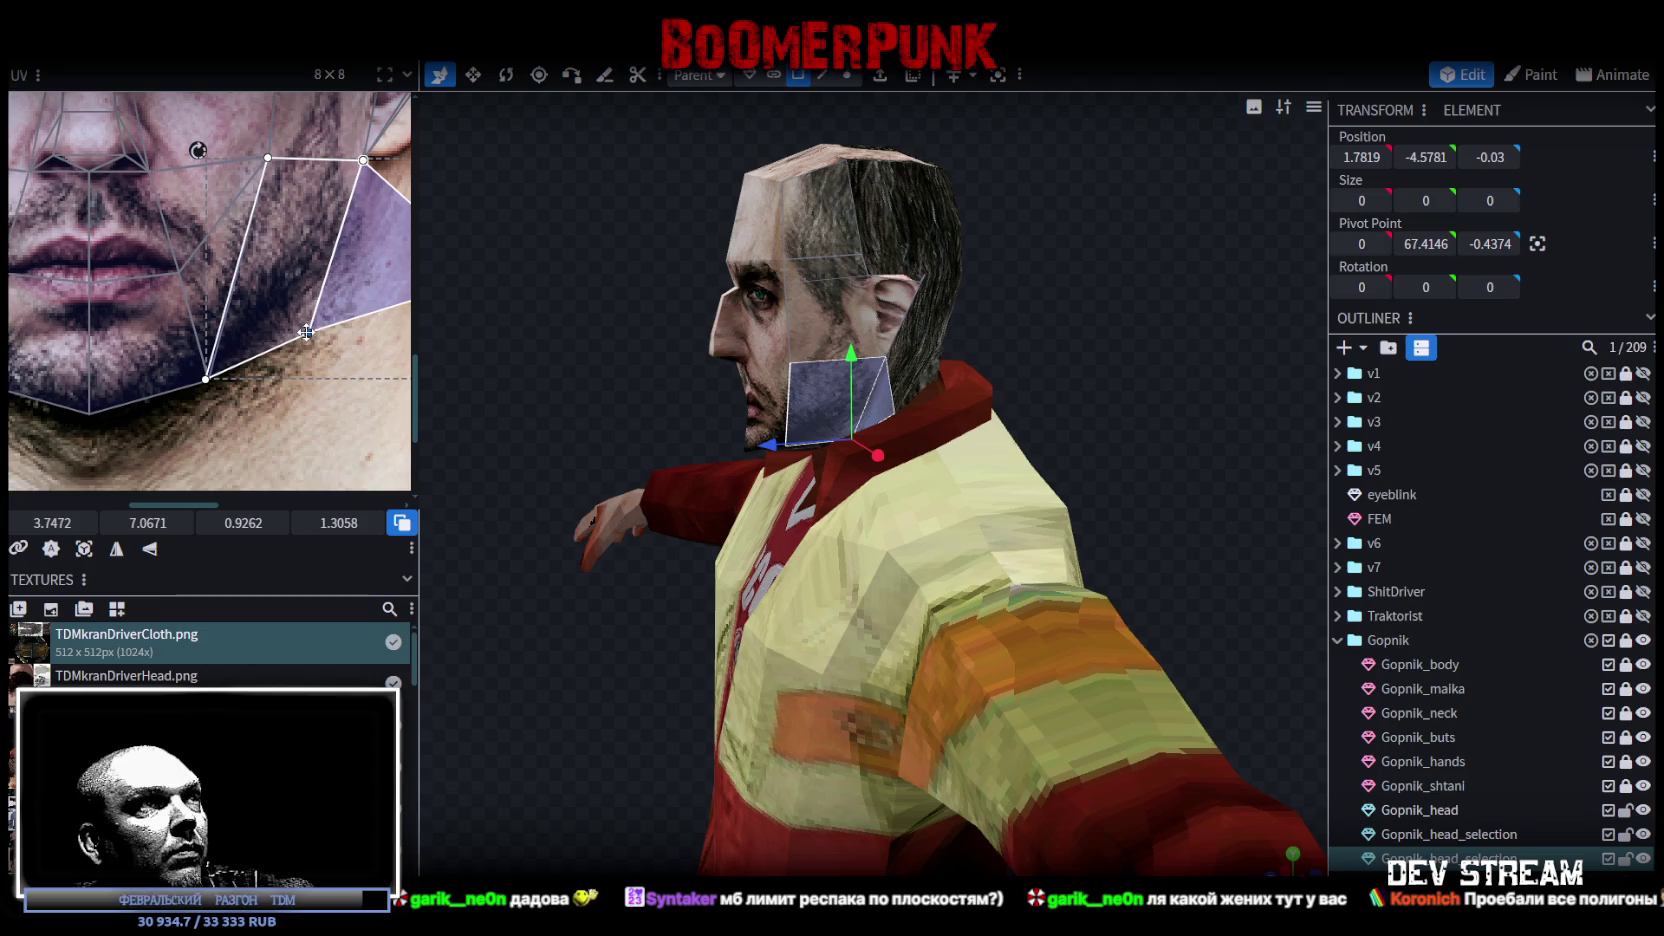
click(306, 332)
mouse_move(650, 364)
mouse_down()
mouse_move(694, 364)
mouse_move(847, 427)
mouse_up()
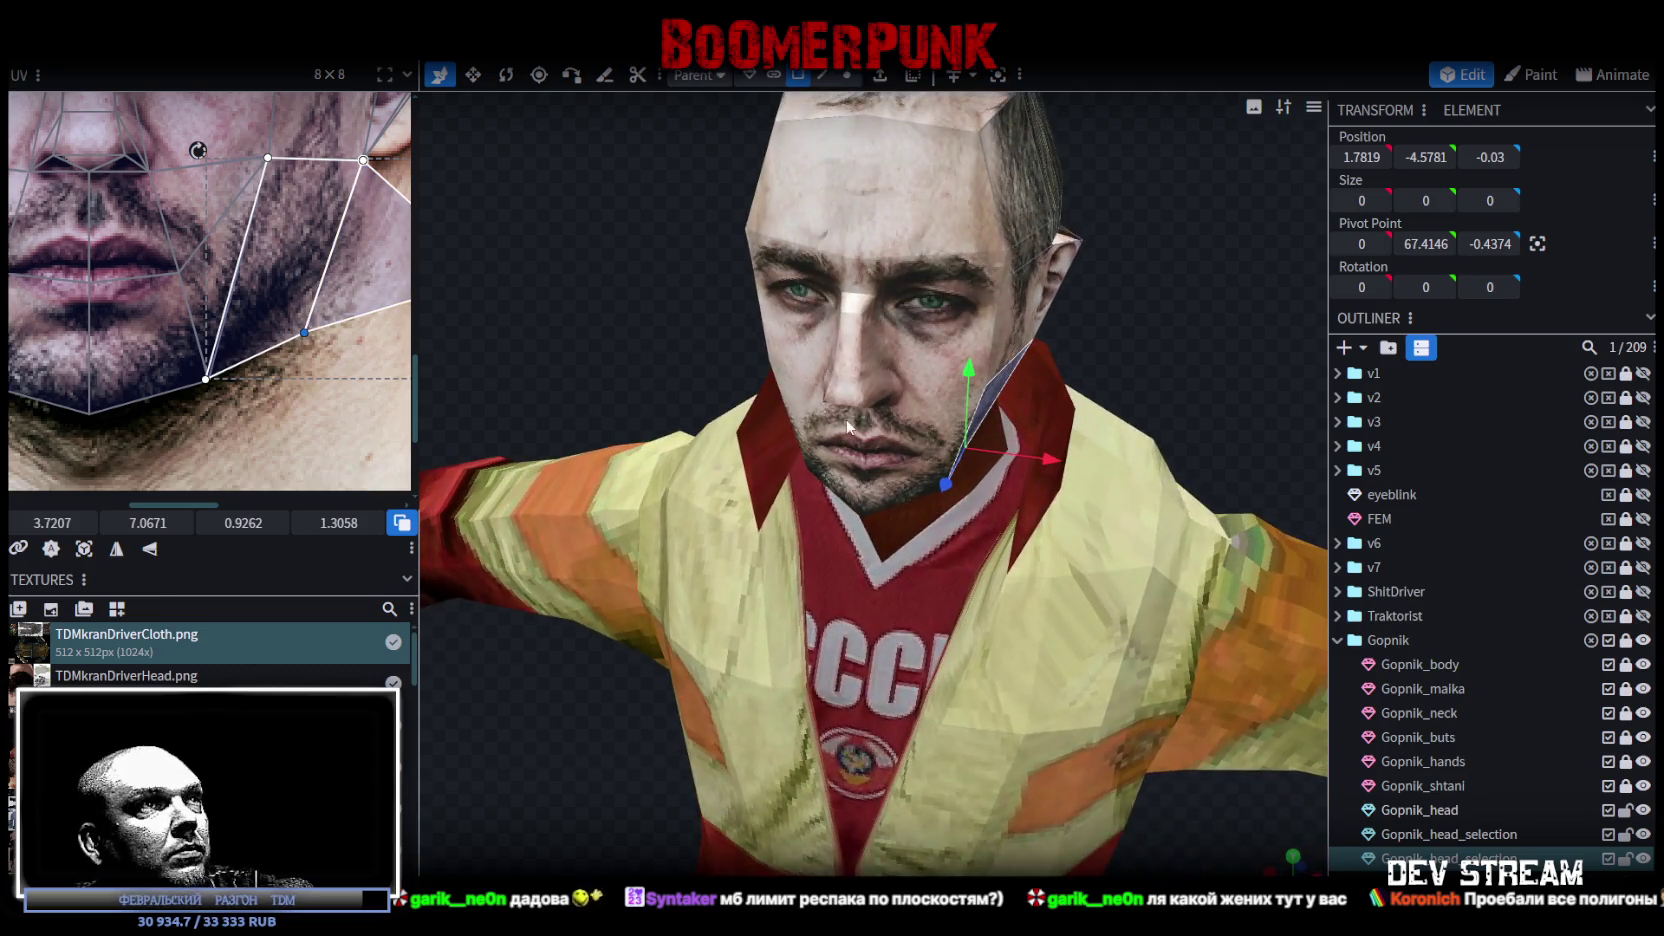
click(857, 340)
key(ctrl+Up)
key(ctrl+Up)
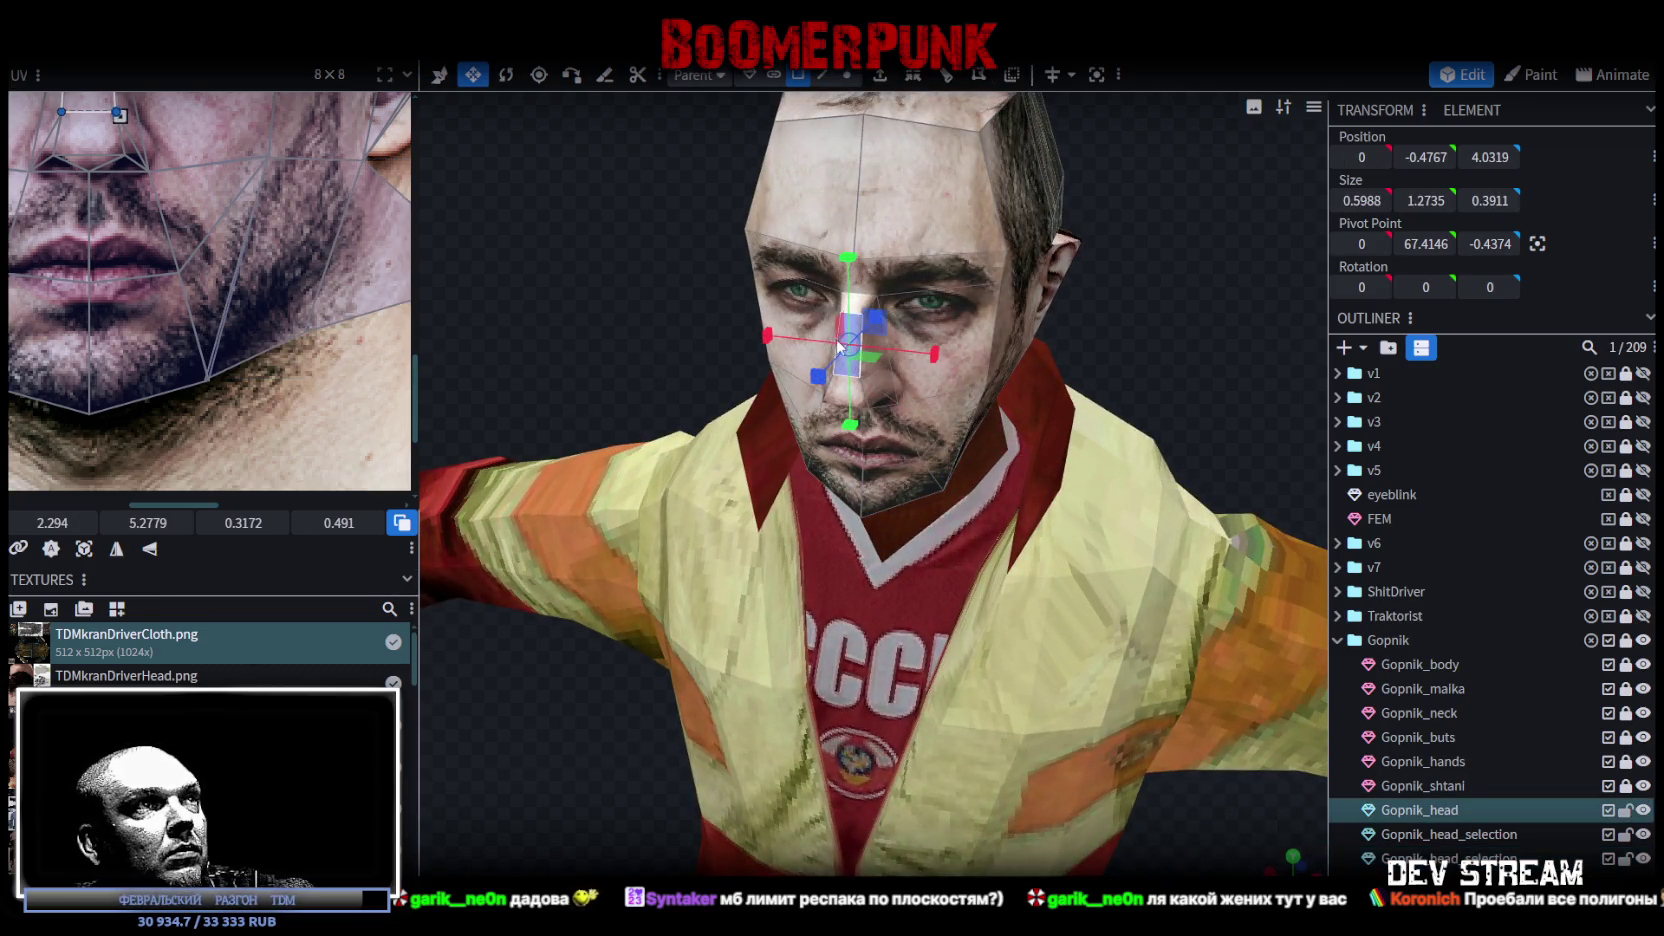
Step: Resize the nose piece so its Size X goes from 0.5988 to 0.6988
drag(982, 374, 1176, 316)
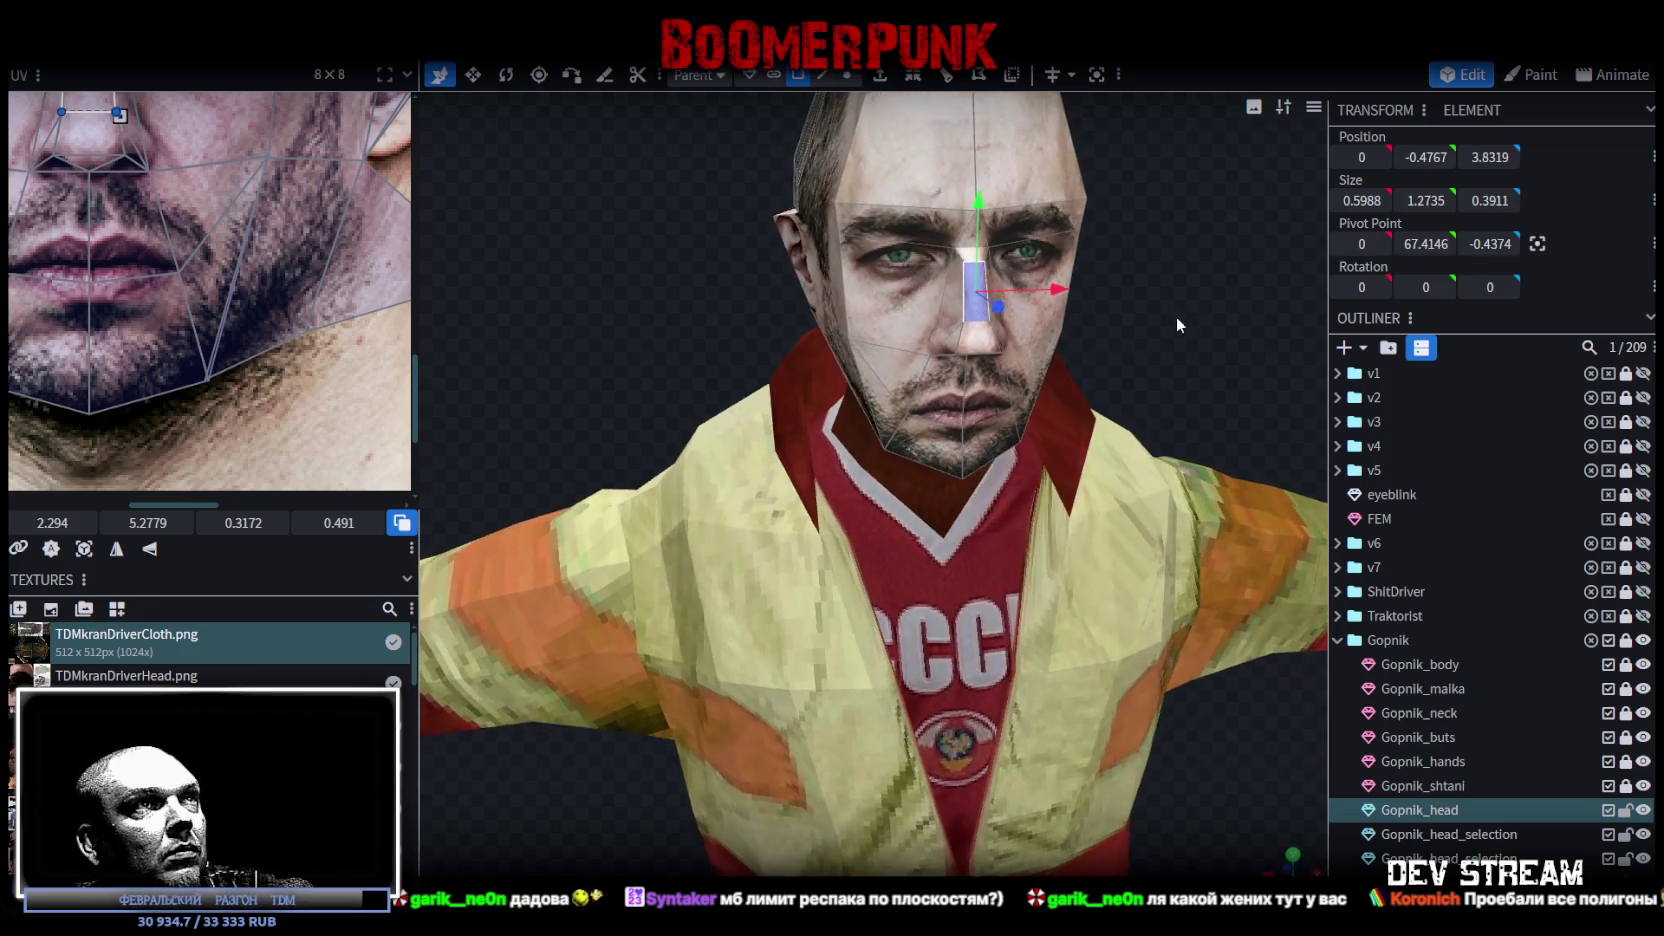
key(v)
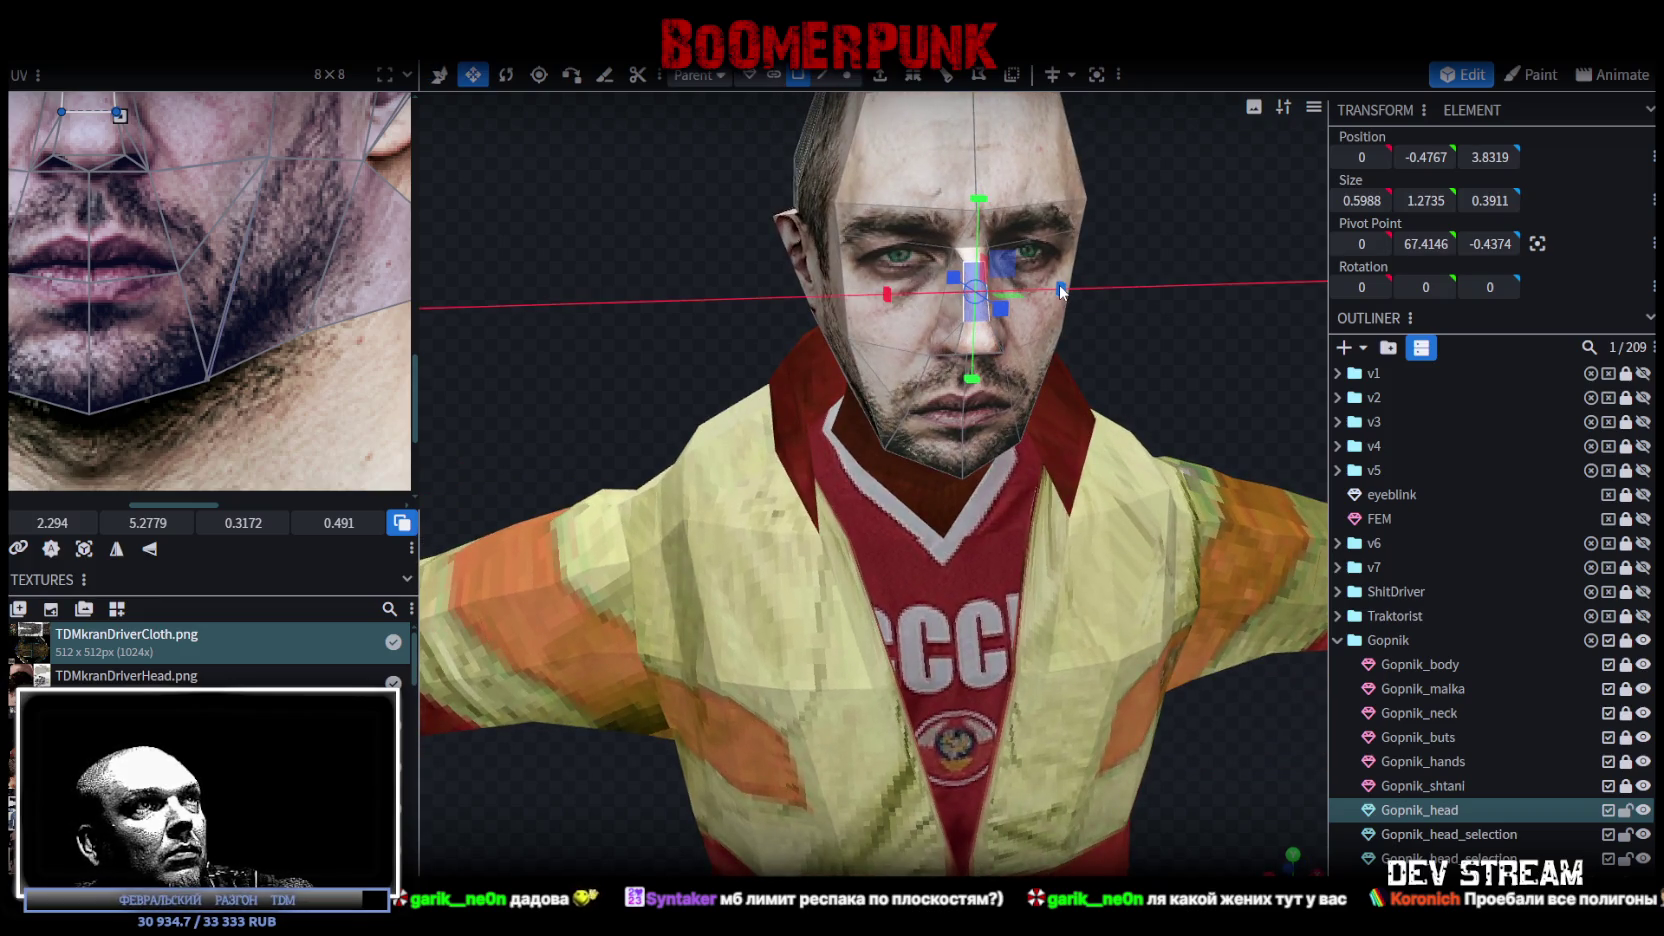
scroll(1118, 376, up, 3)
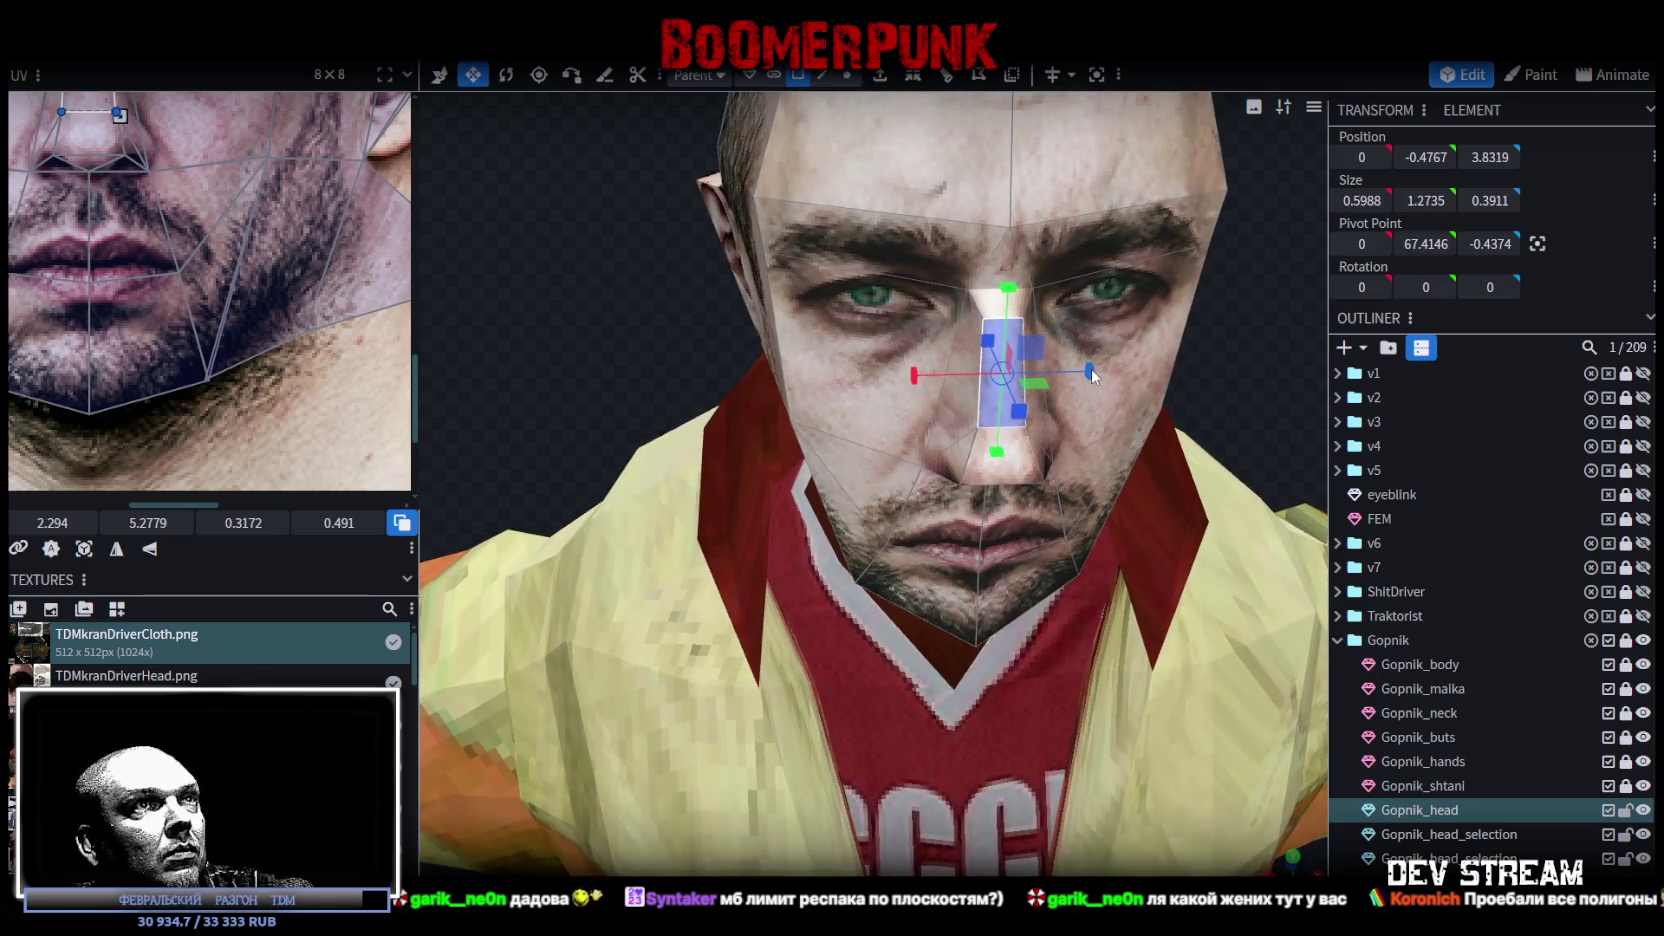
mouse_move(1102, 370)
mouse_down()
mouse_move(1130, 372)
mouse_move(1085, 372)
mouse_up()
mouse_move(1249, 389)
mouse_down()
mouse_move(1173, 347)
mouse_move(1063, 350)
mouse_move(1102, 354)
mouse_move(1138, 309)
mouse_up()
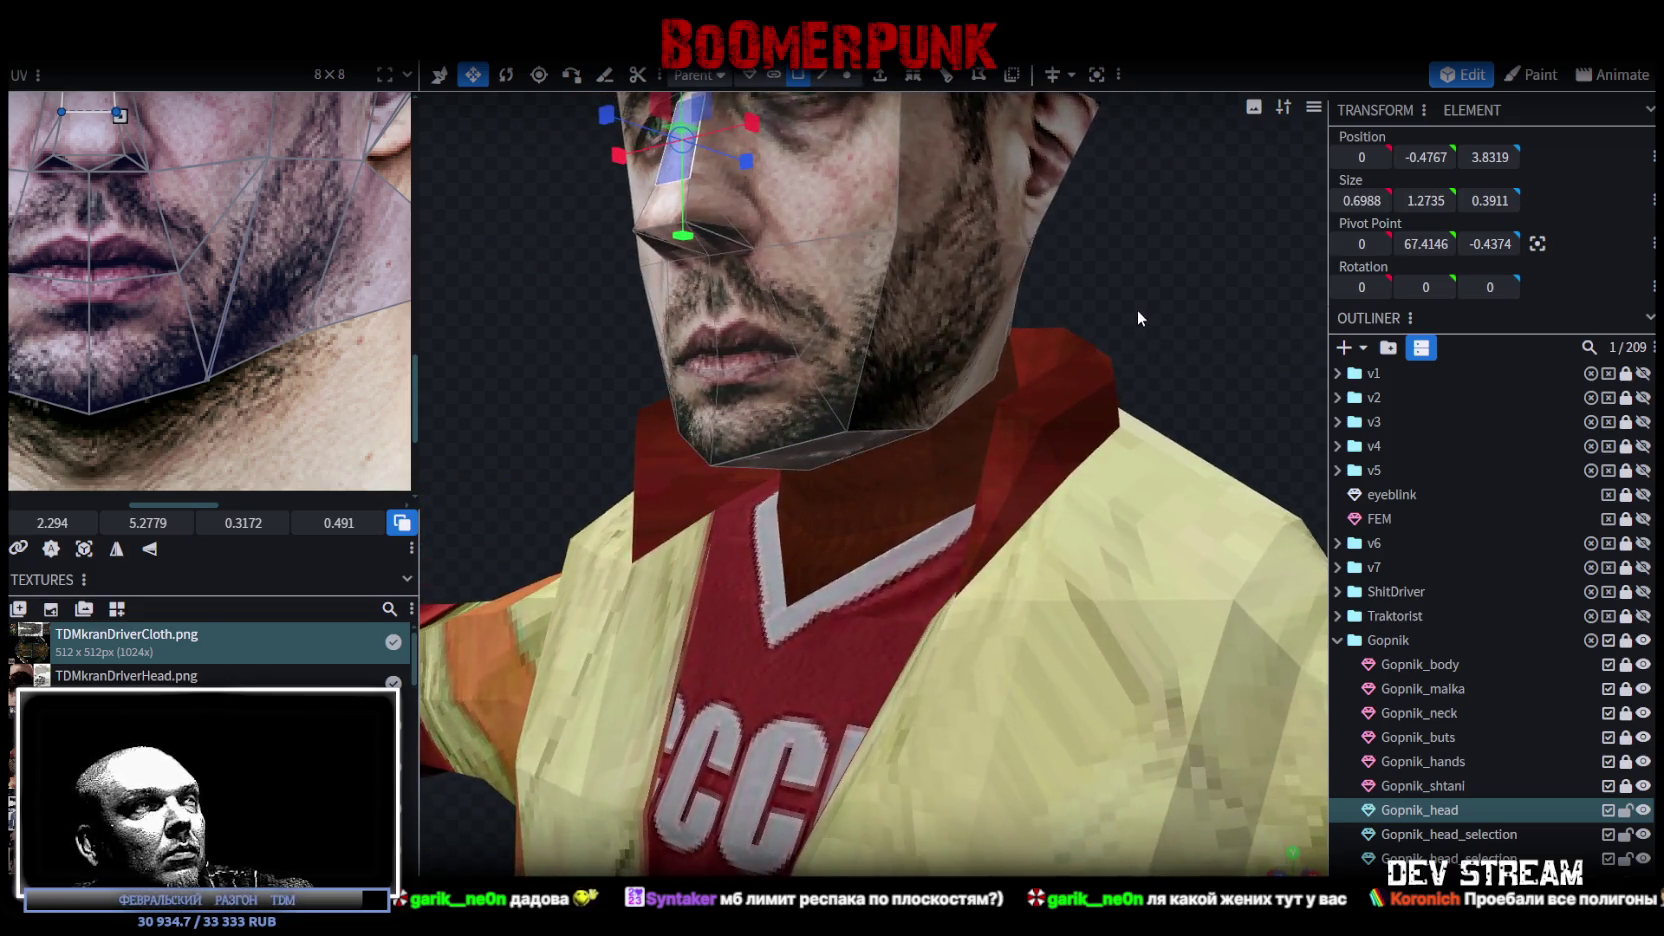
scroll(1138, 309, down, 5)
Step: Select Gopnik_head together with its selection pieces in the Outliner for merging
ctrl+click(1537, 834)
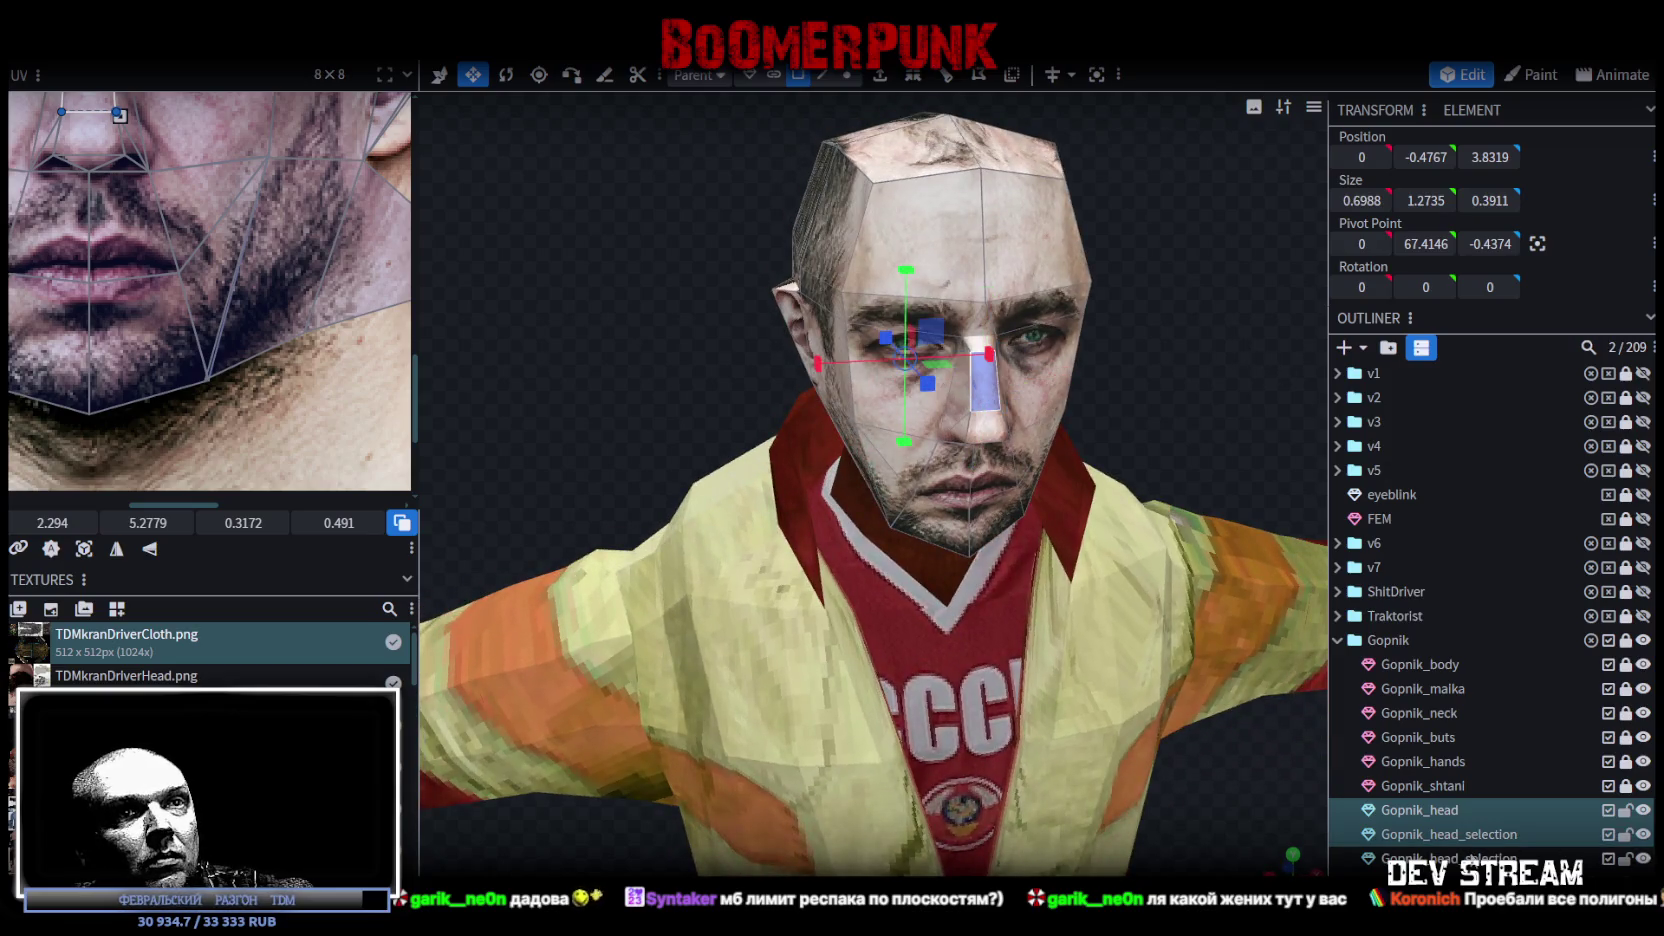
ctrl+click(1537, 858)
right_click(1470, 850)
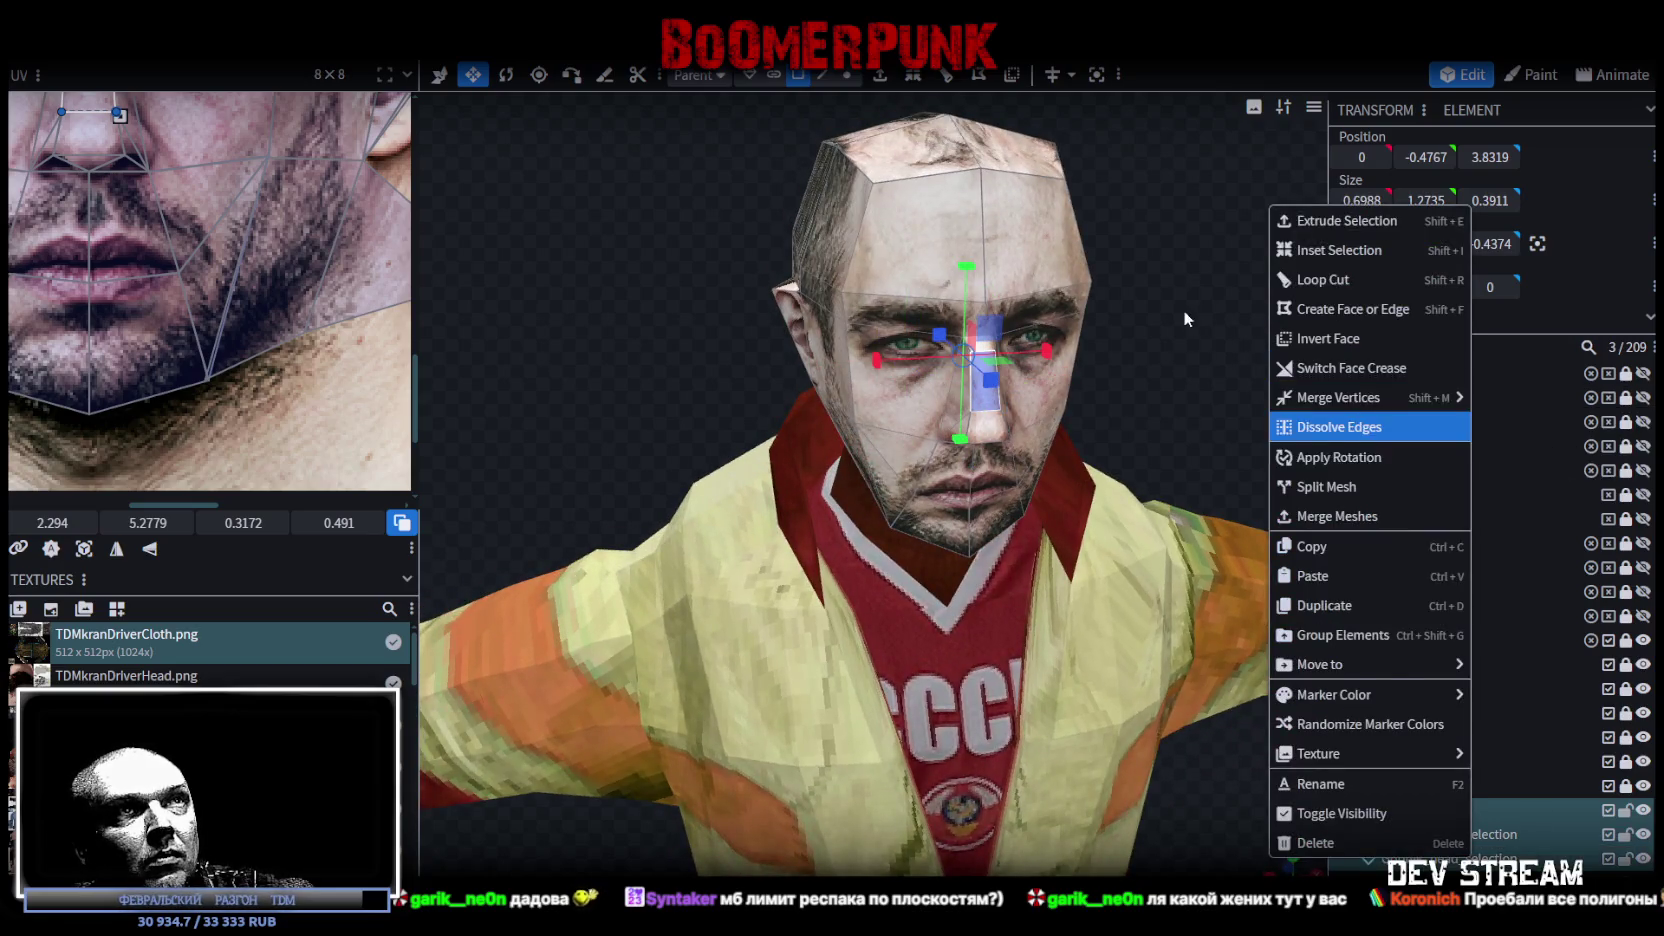
Step: Merge Gopnik_head and both Gopnik_head_selection pieces into one mesh
mouse_move(1183, 309)
mouse_down()
mouse_move(1173, 346)
mouse_move(1130, 294)
mouse_move(1288, 439)
mouse_up()
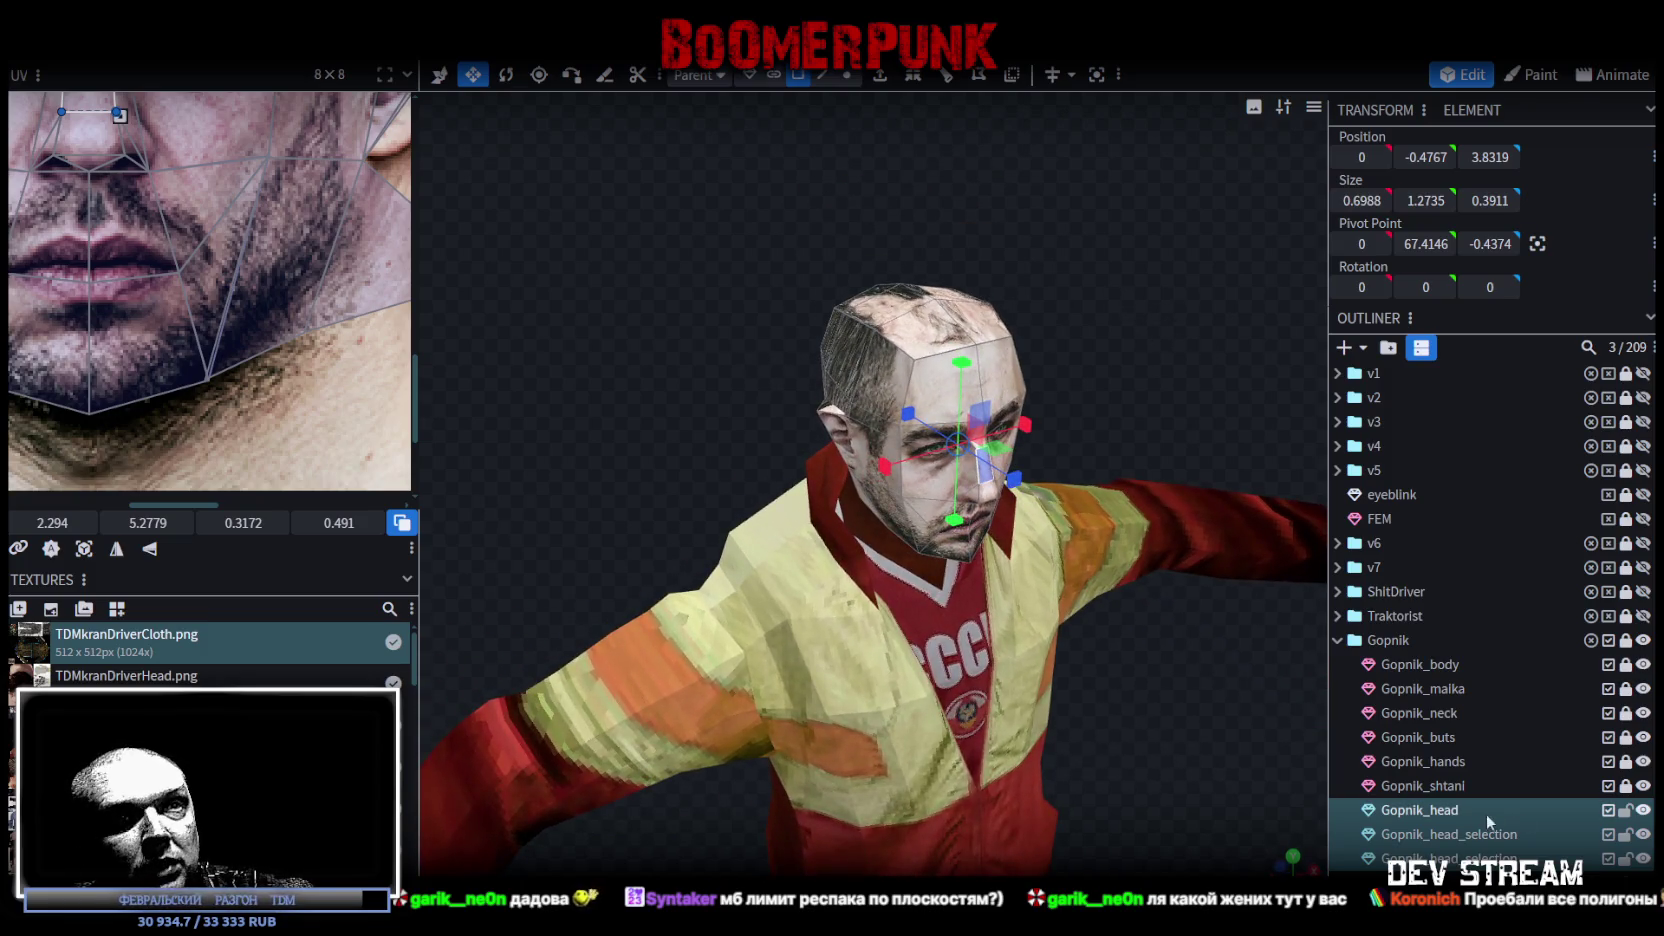
right_click(1424, 812)
click(1440, 472)
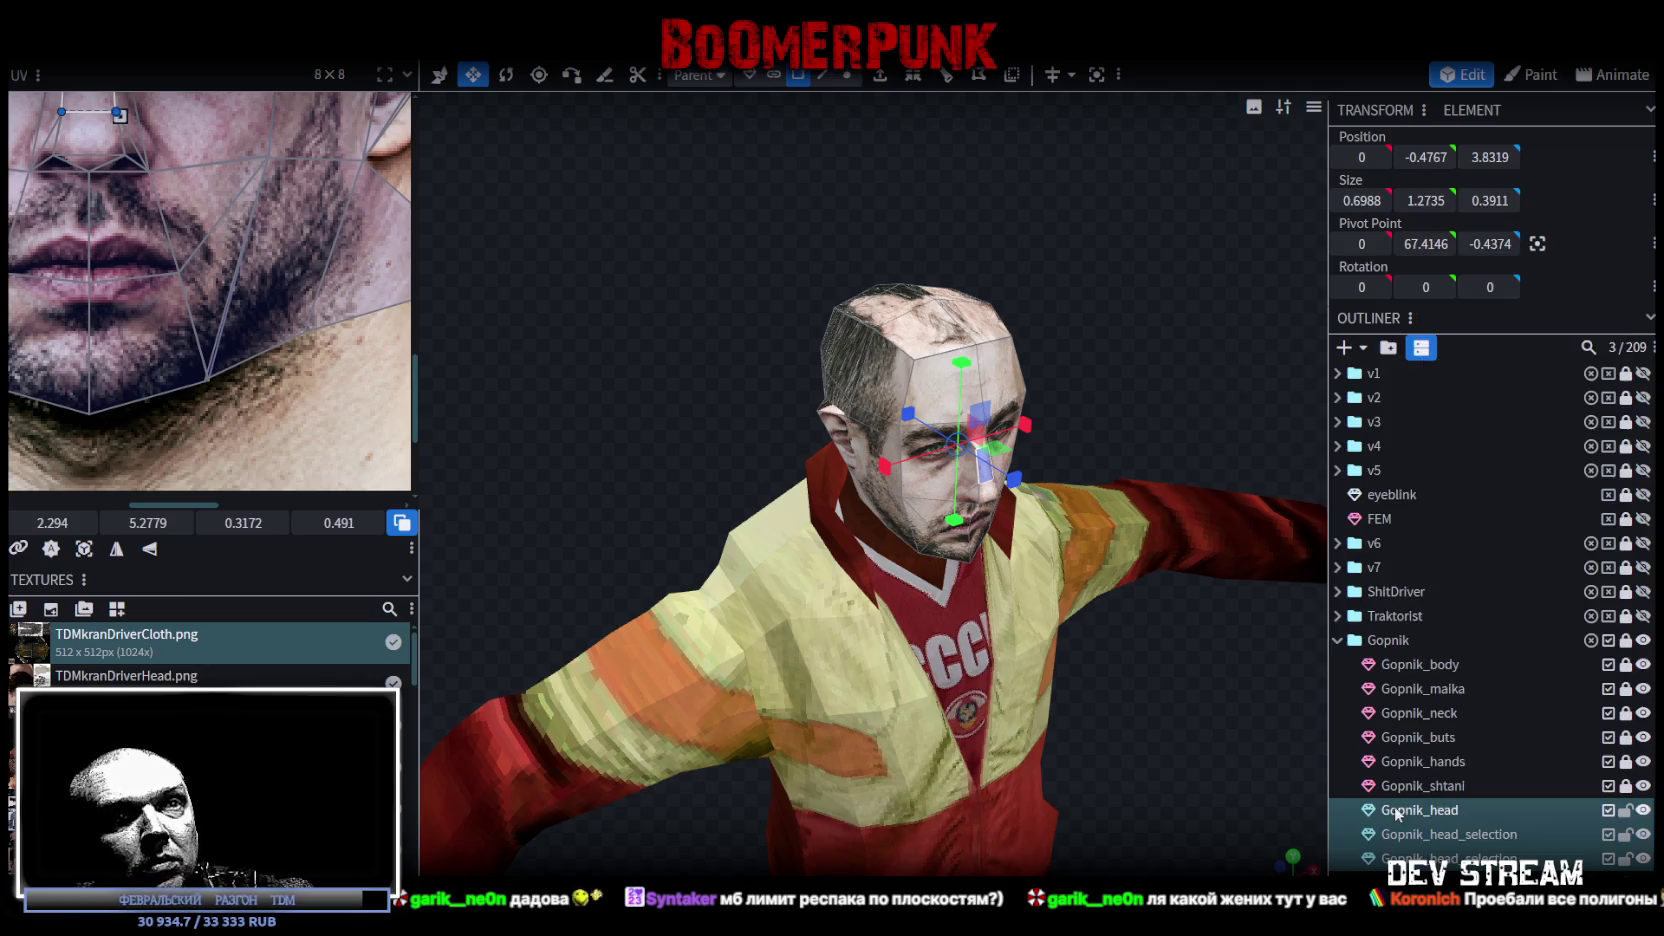
ctrl+click(1441, 836)
ctrl+click(1450, 860)
right_click(1427, 807)
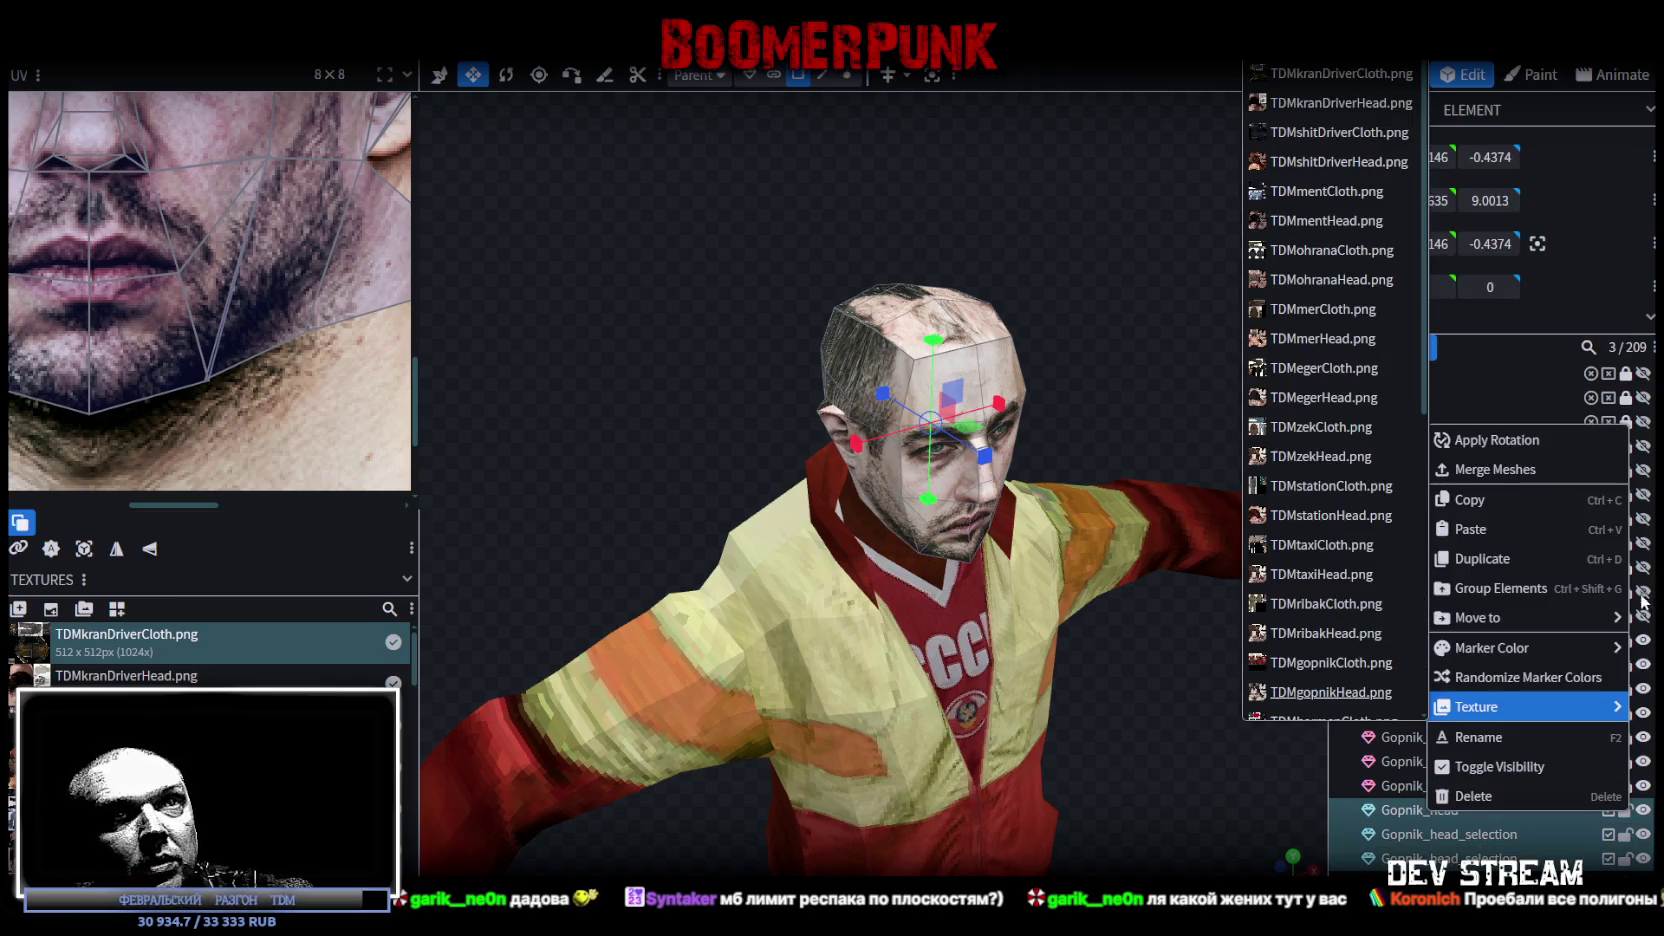
click(1519, 472)
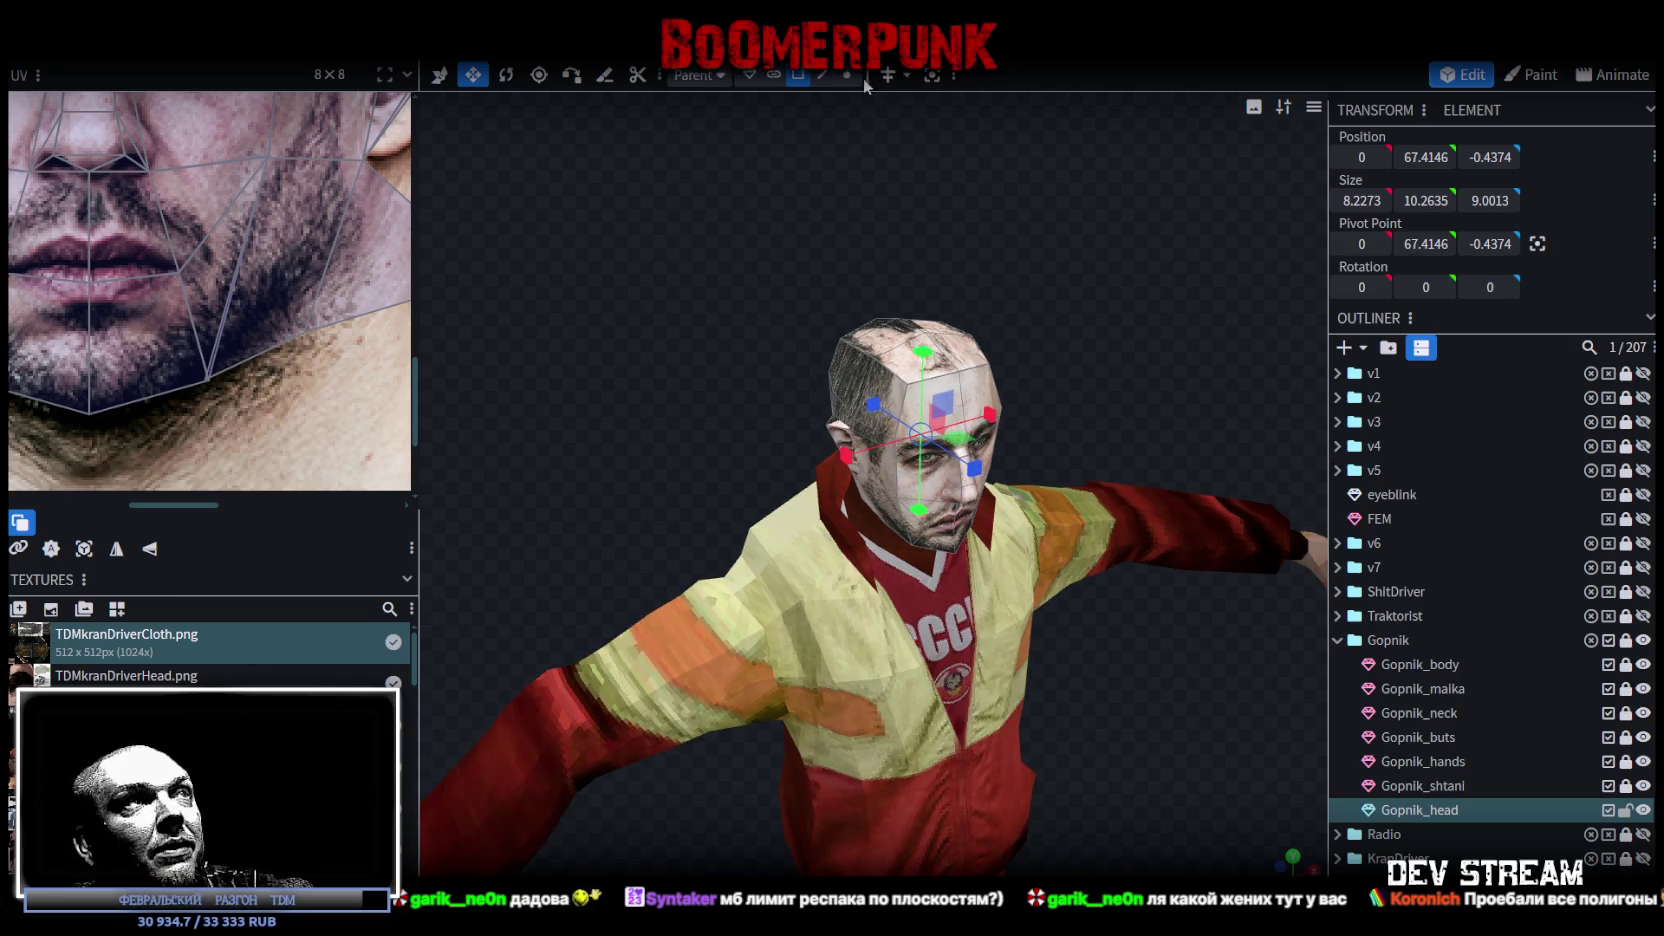
Step: Weld the 24 overlapping head vertices with Merge Vertices
key(4)
drag(926, 346, 926, 346)
click(780, 212)
Step: Frame the head and torso frontally and select the left-side faces in the UV layout
mouse_move(1093, 311)
mouse_down()
mouse_move(855, 290)
mouse_move(1045, 214)
mouse_move(1216, 231)
mouse_move(1218, 307)
mouse_move(1301, 306)
mouse_move(1275, 309)
mouse_up()
scroll(1045, 214, up, 3)
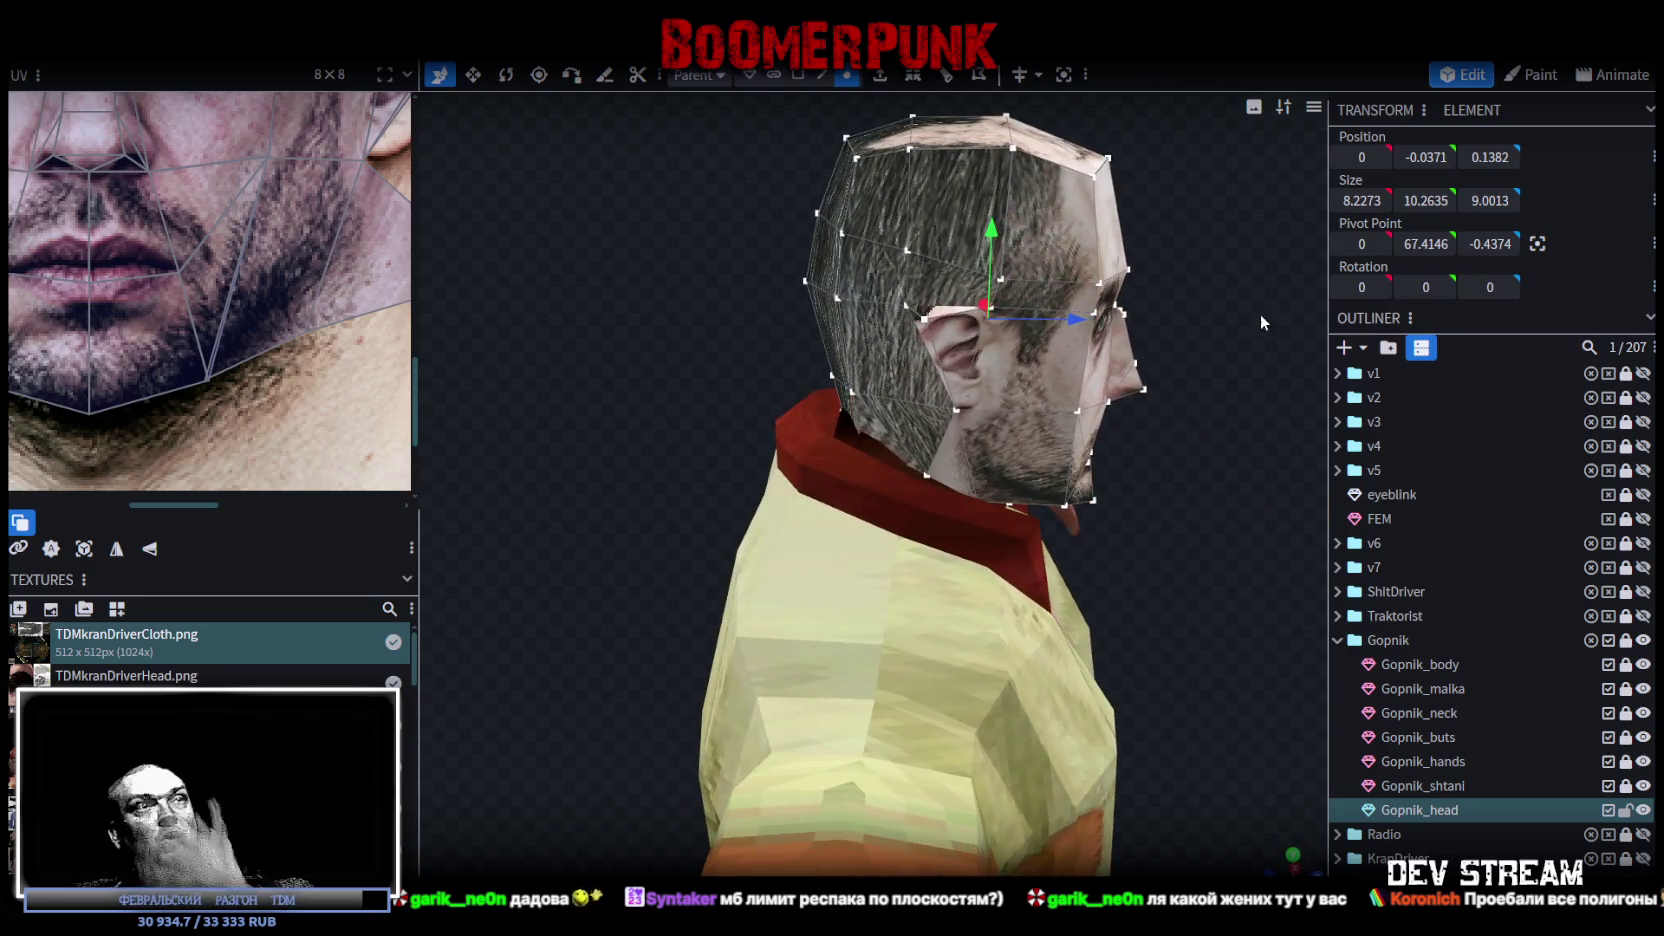
scroll(879, 393, down, 2)
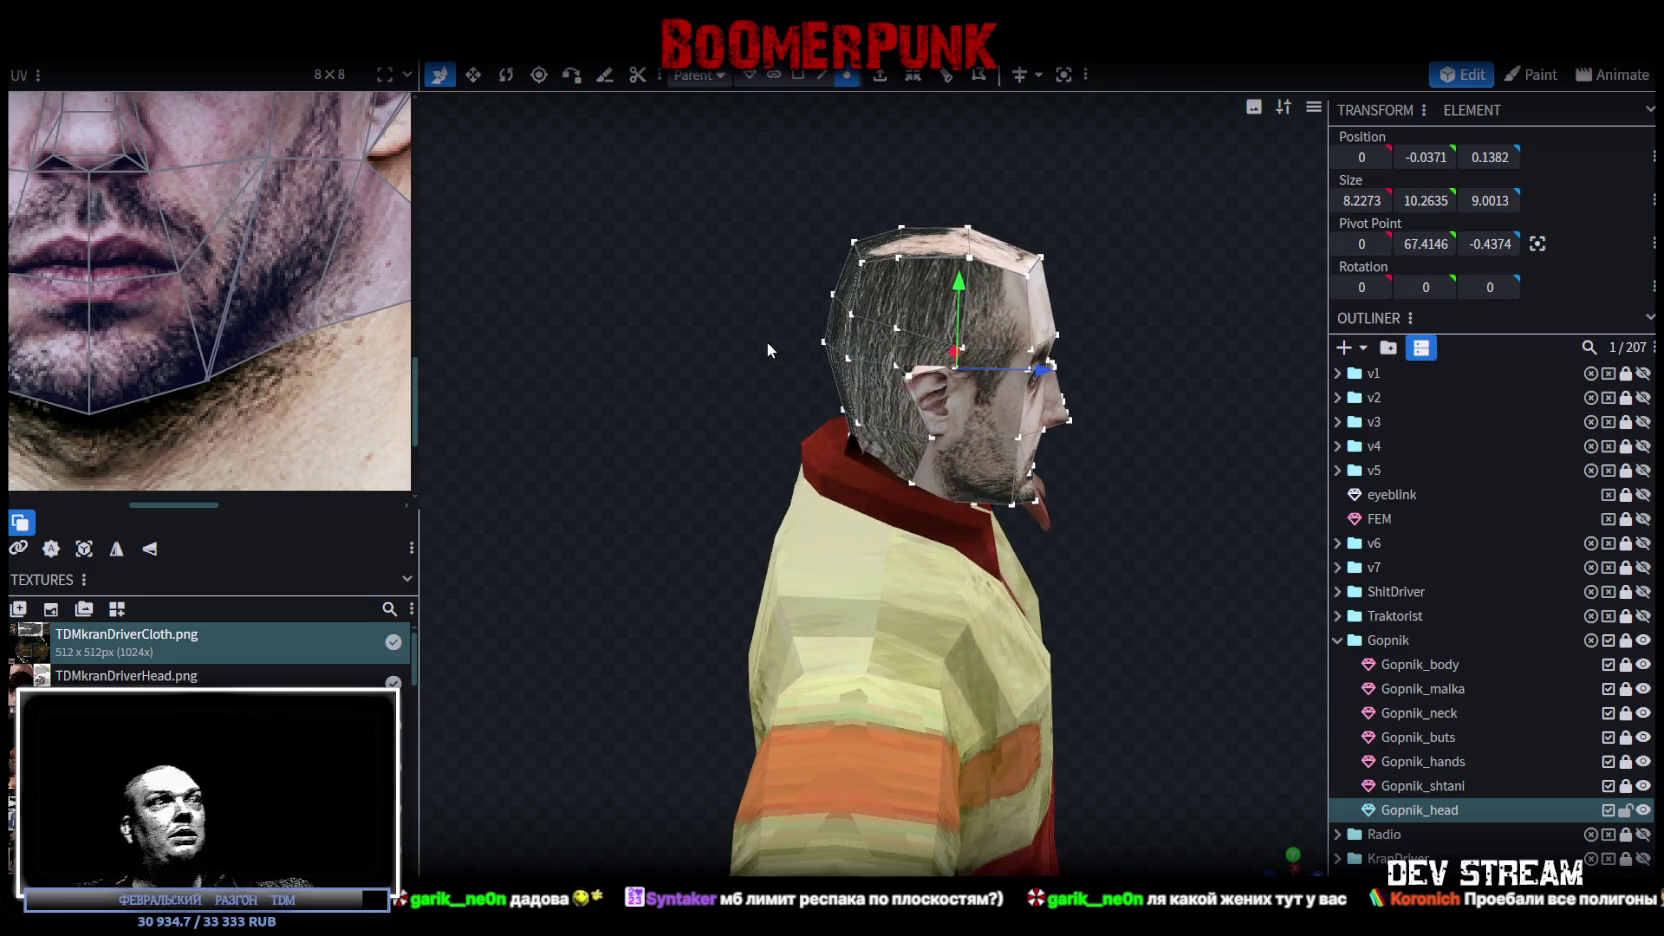
mouse_move(768, 349)
mouse_down()
mouse_move(500, 317)
mouse_move(493, 282)
mouse_up()
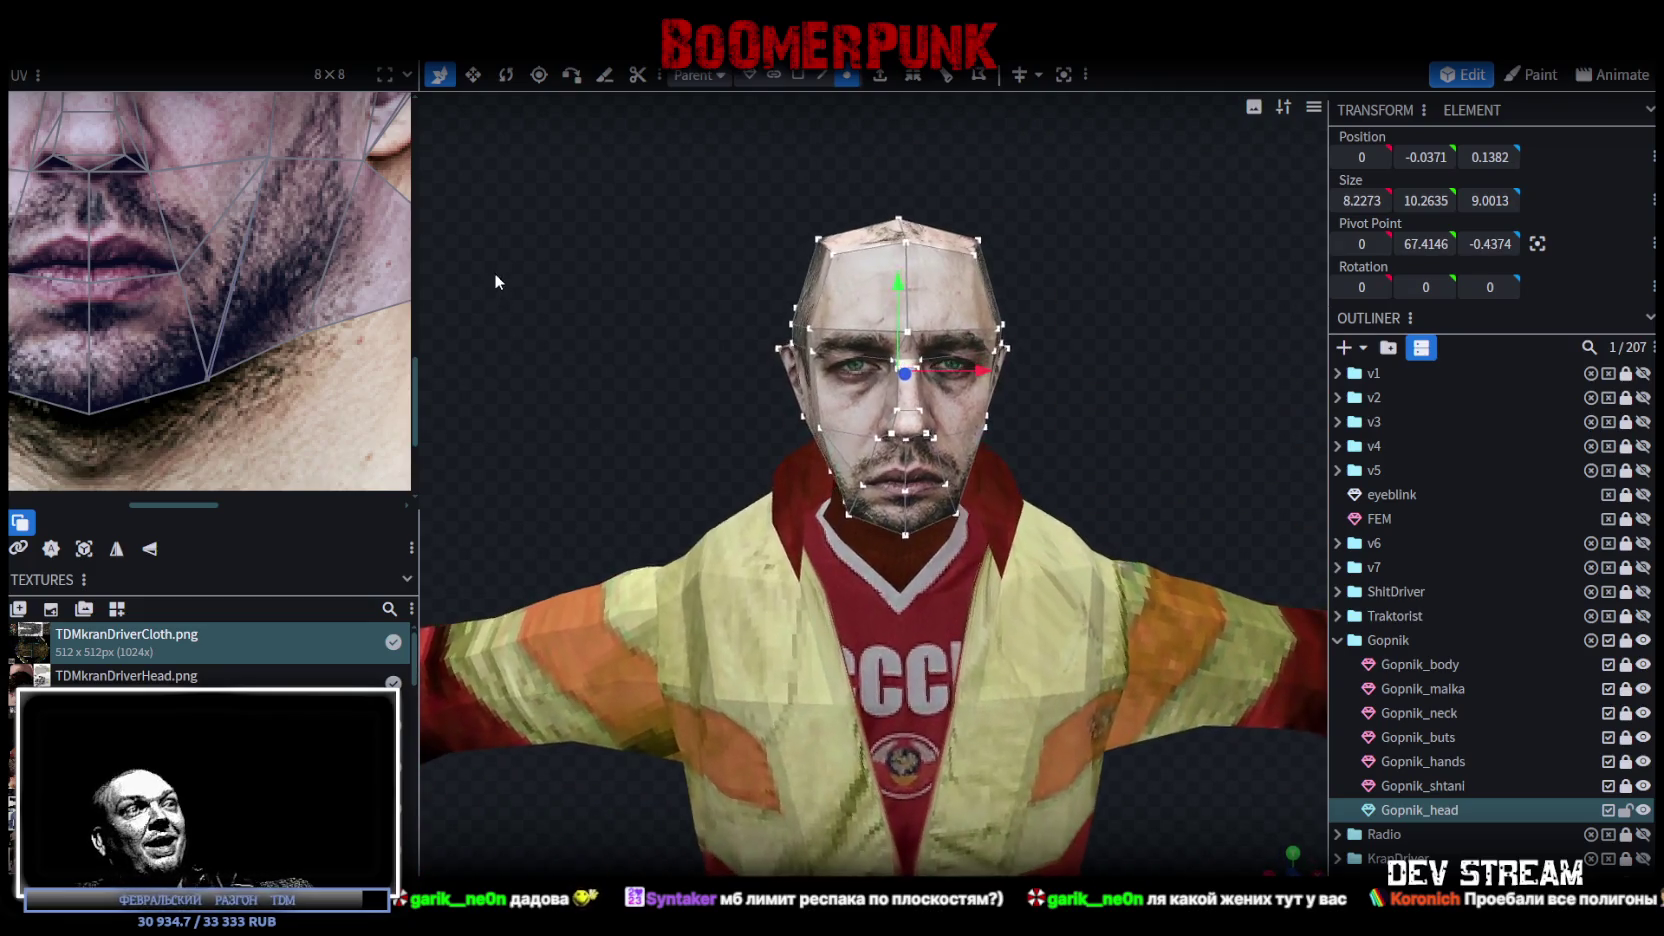
scroll(679, 376, up, 3)
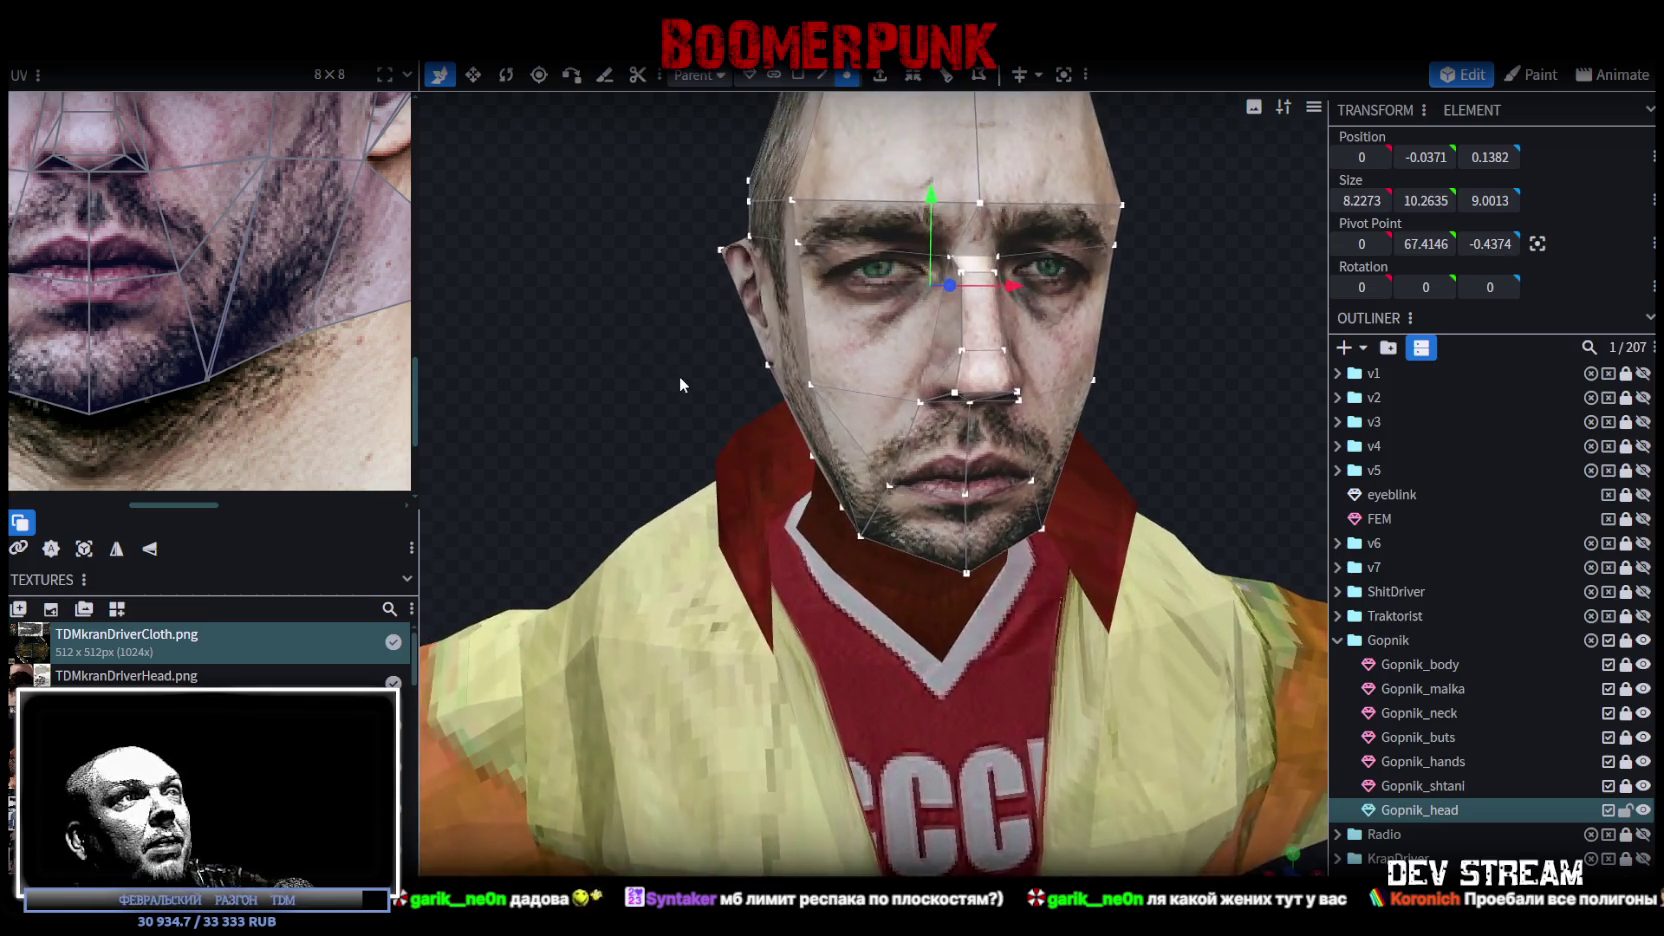
scroll(141, 258, down, 2)
scroll(141, 258, up, 2)
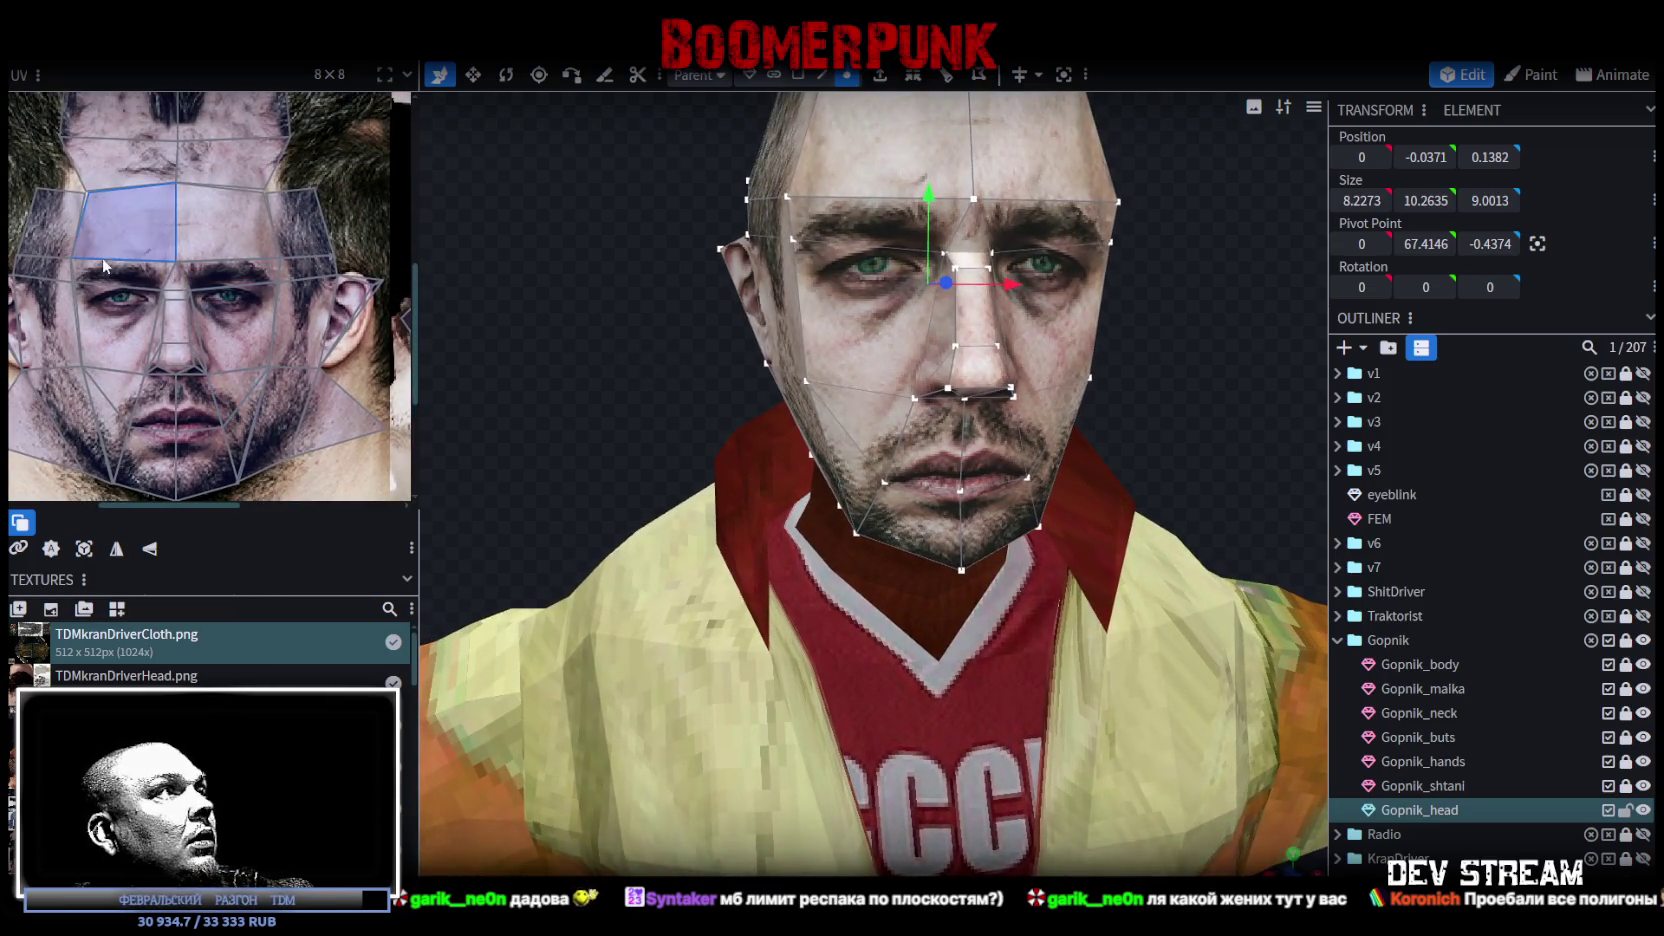
click(63, 180)
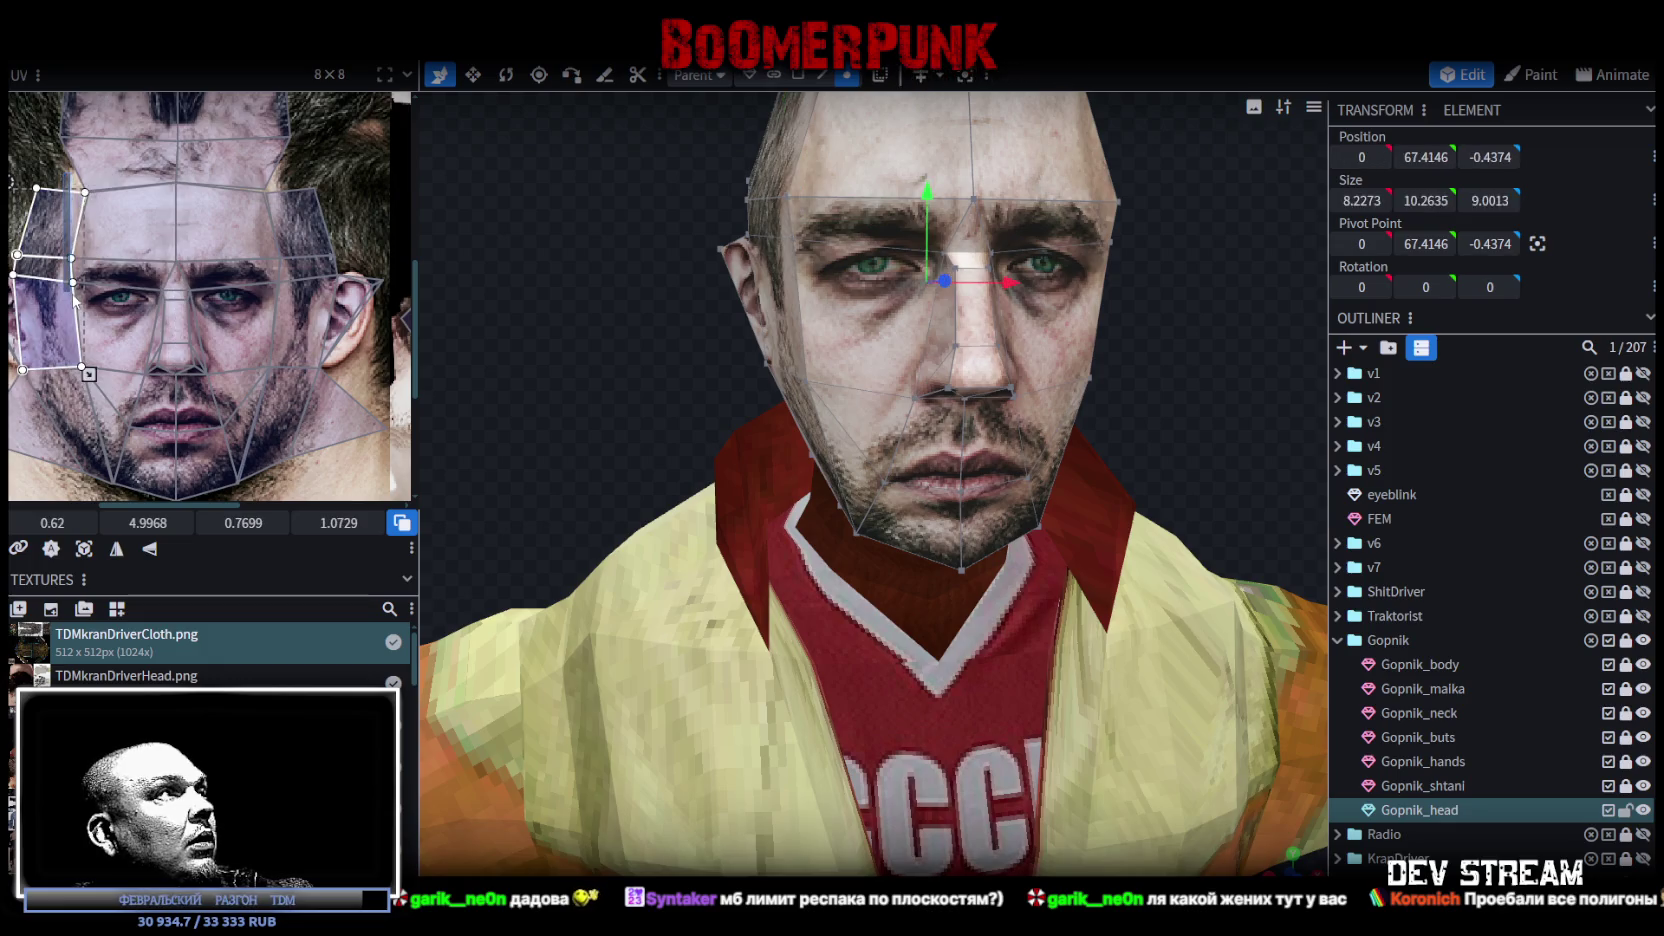
Step: Select the forehead and jaw faces and shift their UV mapping slightly left
shift+click(82, 370)
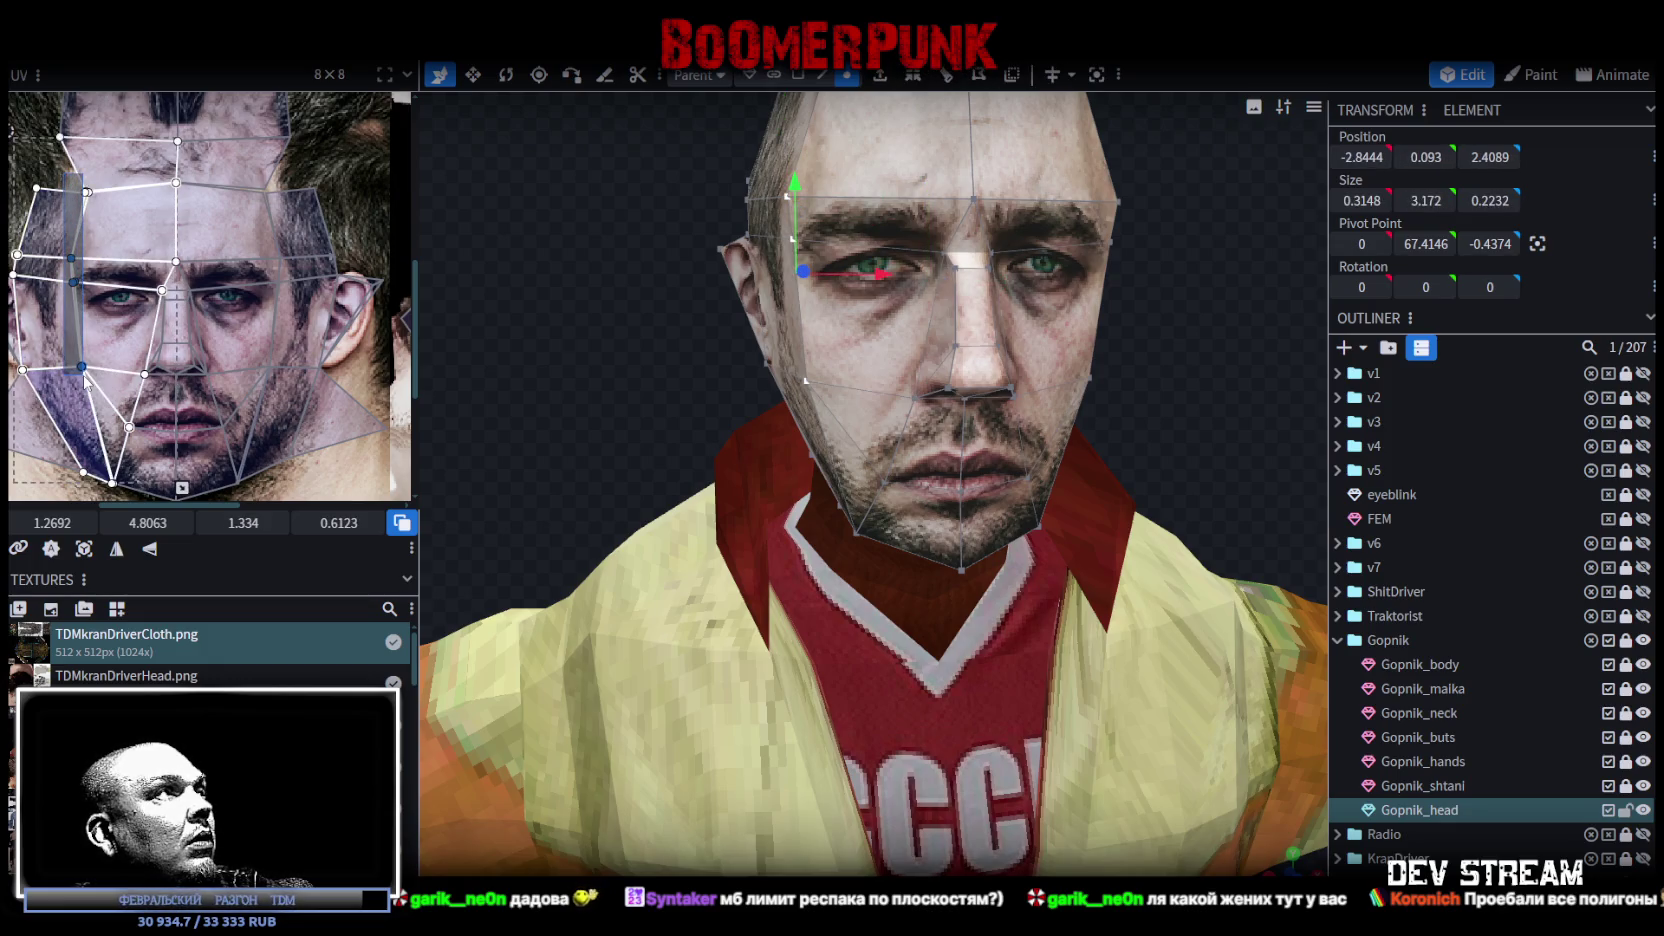
click(84, 380)
shift+click(84, 378)
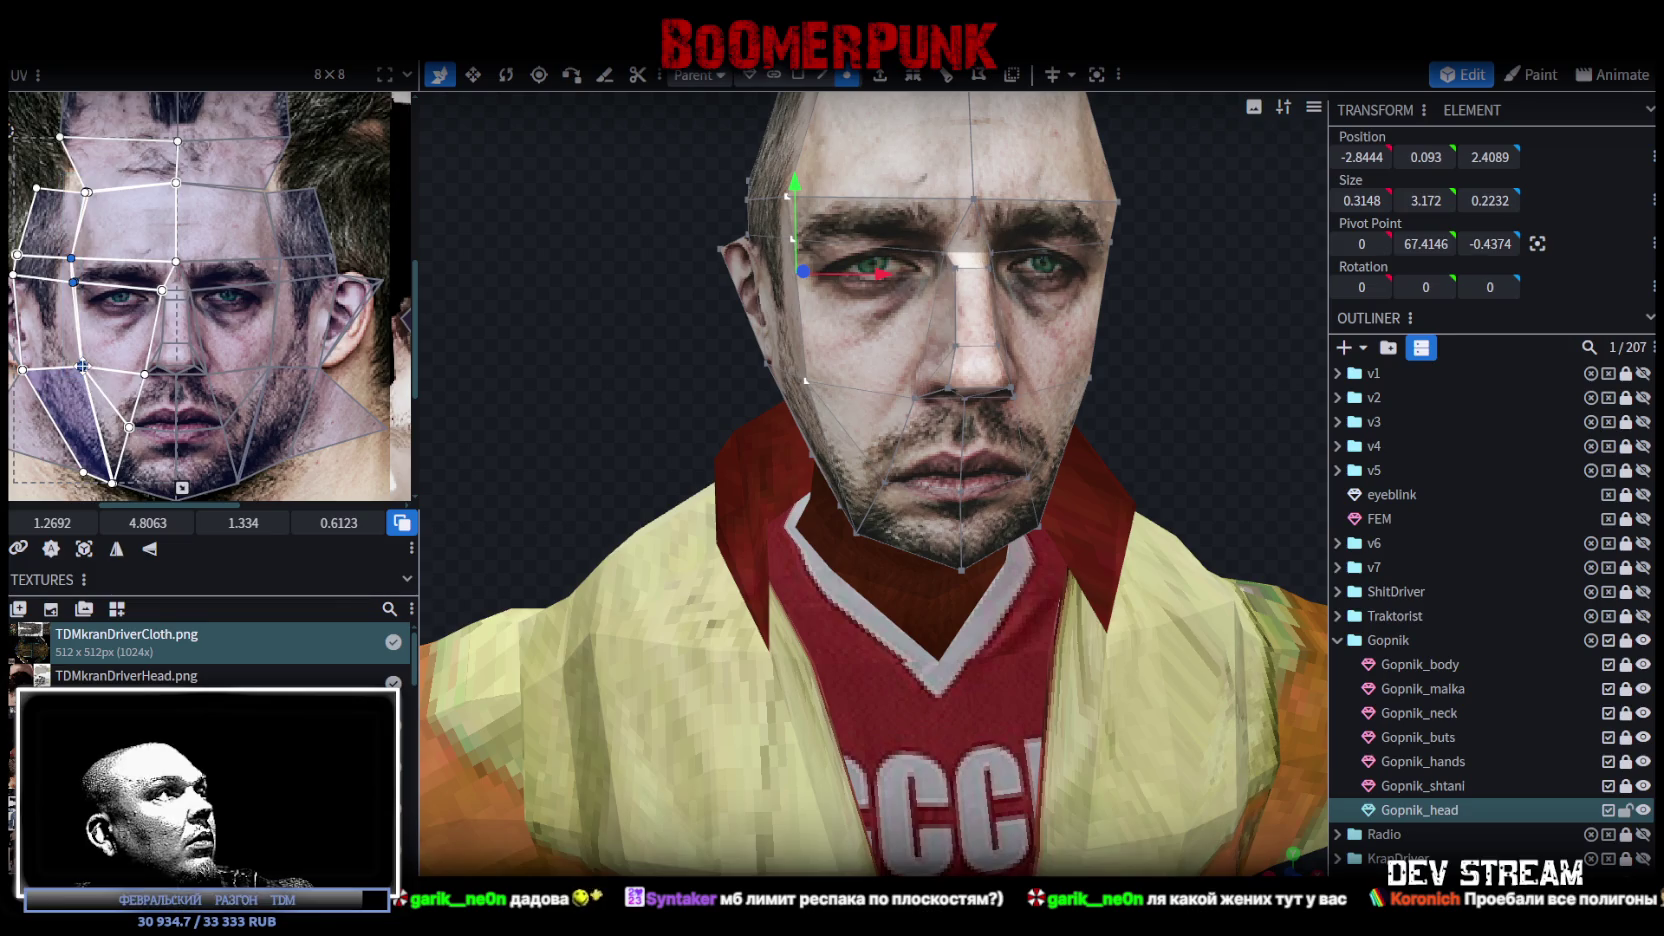
drag(79, 368, 76, 367)
scroll(99, 342, up, 3)
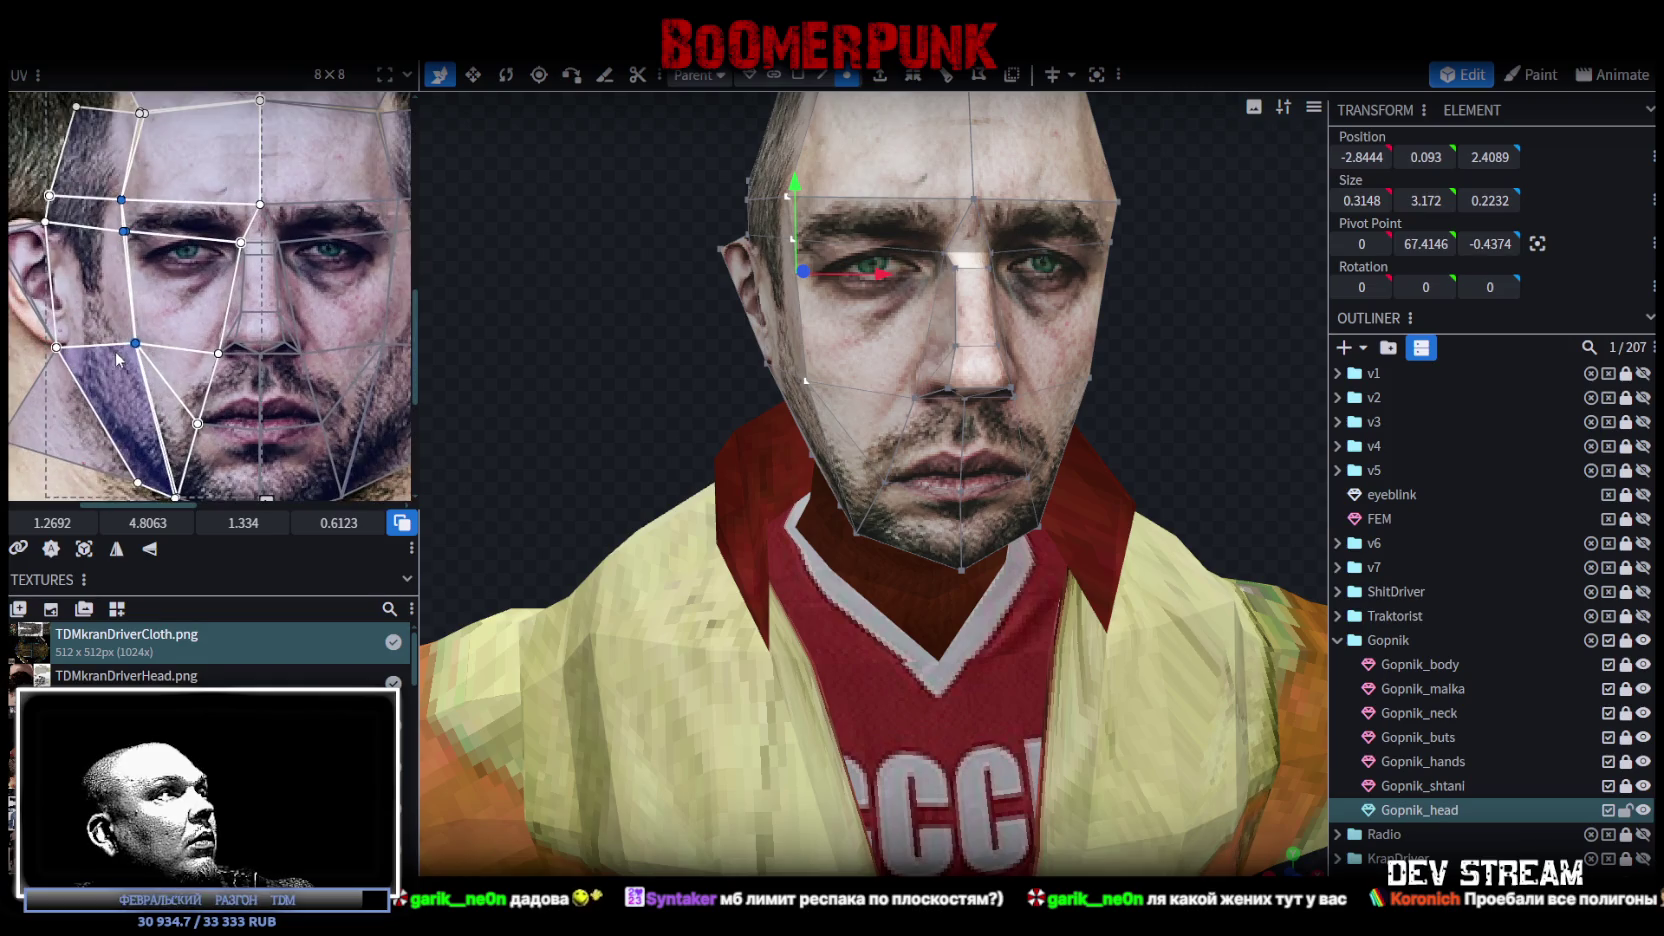
scroll(192, 340, left, 2)
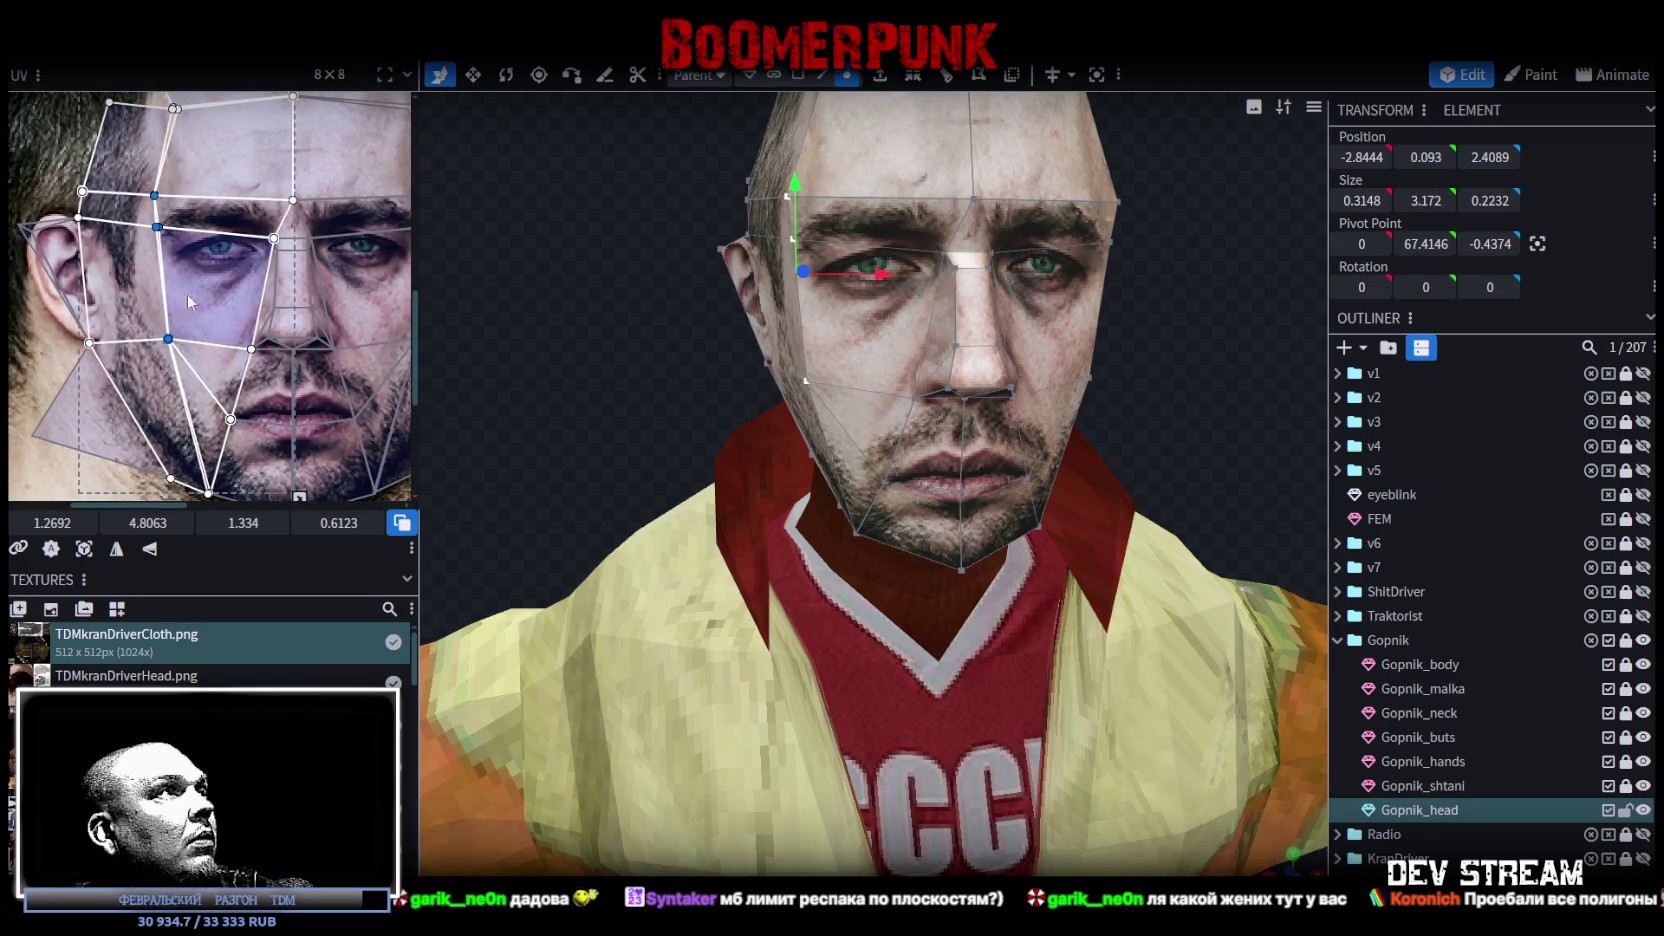
Step: Box-select the left cheek UVs and shift the lower-right mapping points slightly right
mouse_move(113, 470)
mouse_down()
mouse_move(170, 188)
mouse_move(144, 226)
mouse_up()
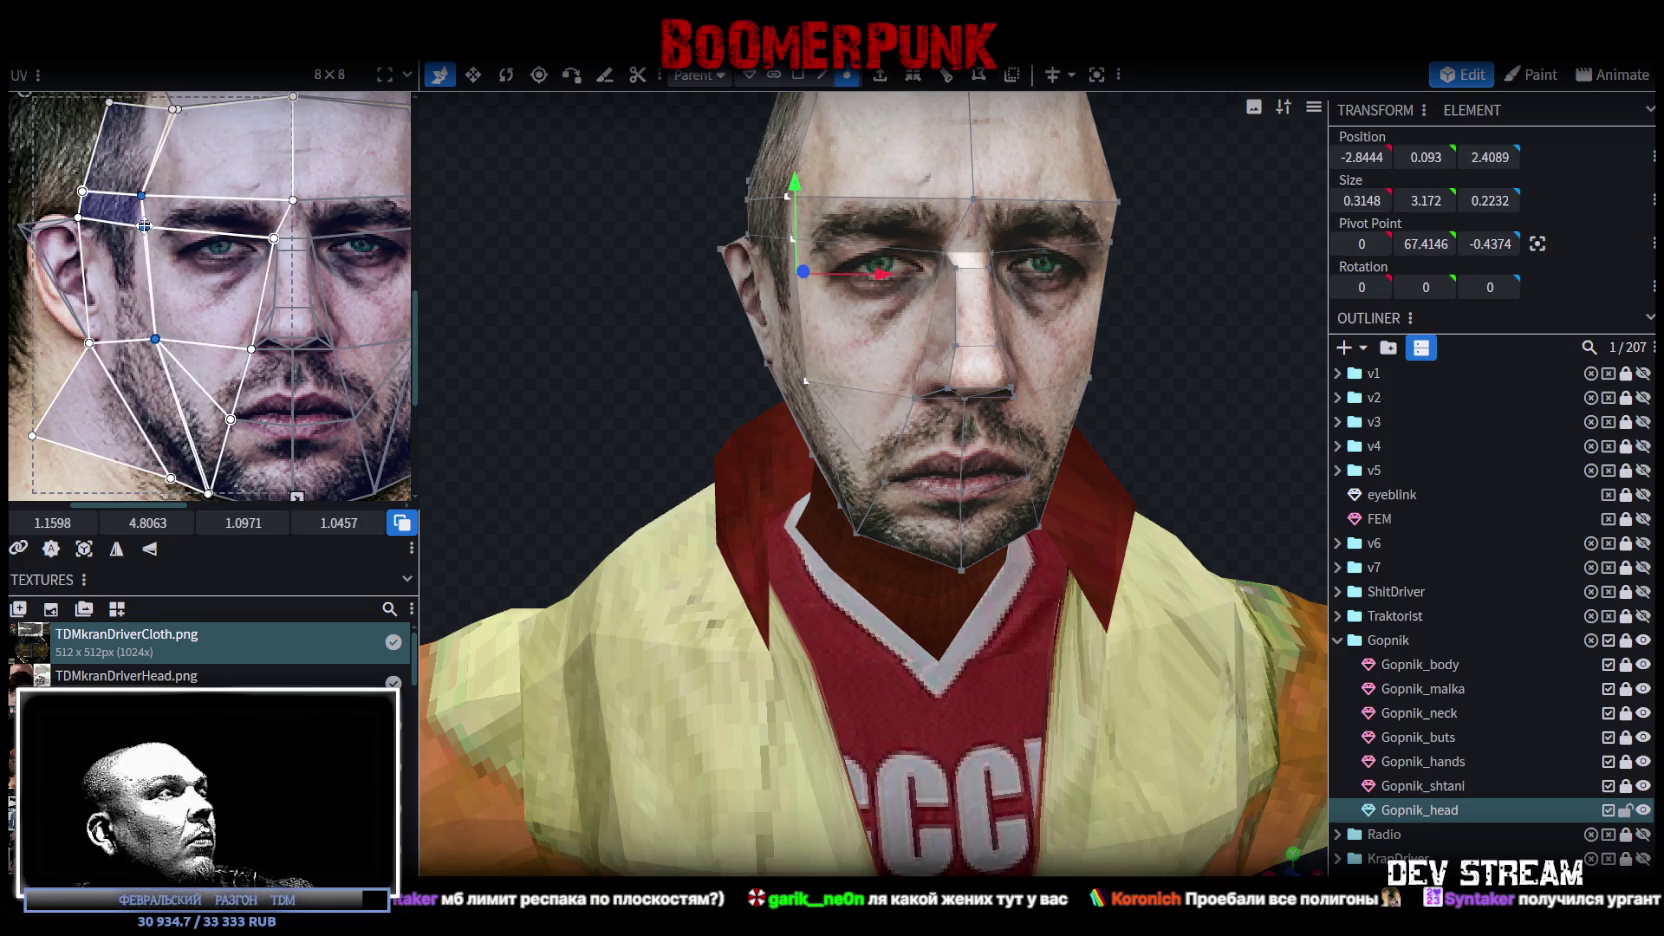
scroll(270, 461, right, 4)
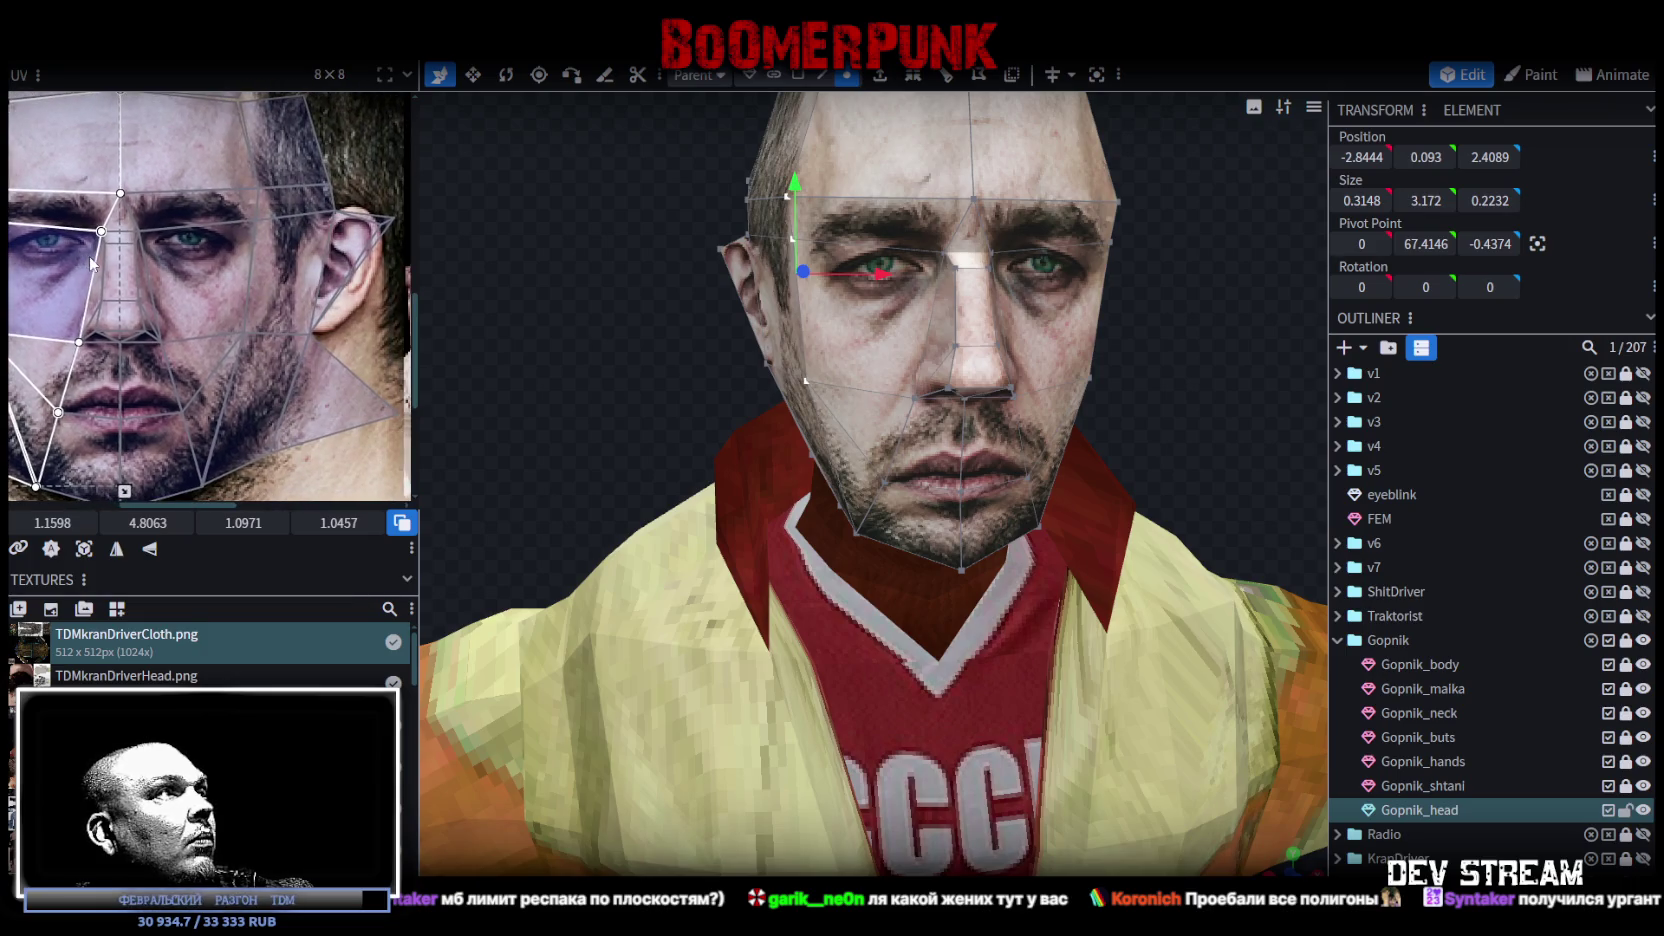
click(266, 467)
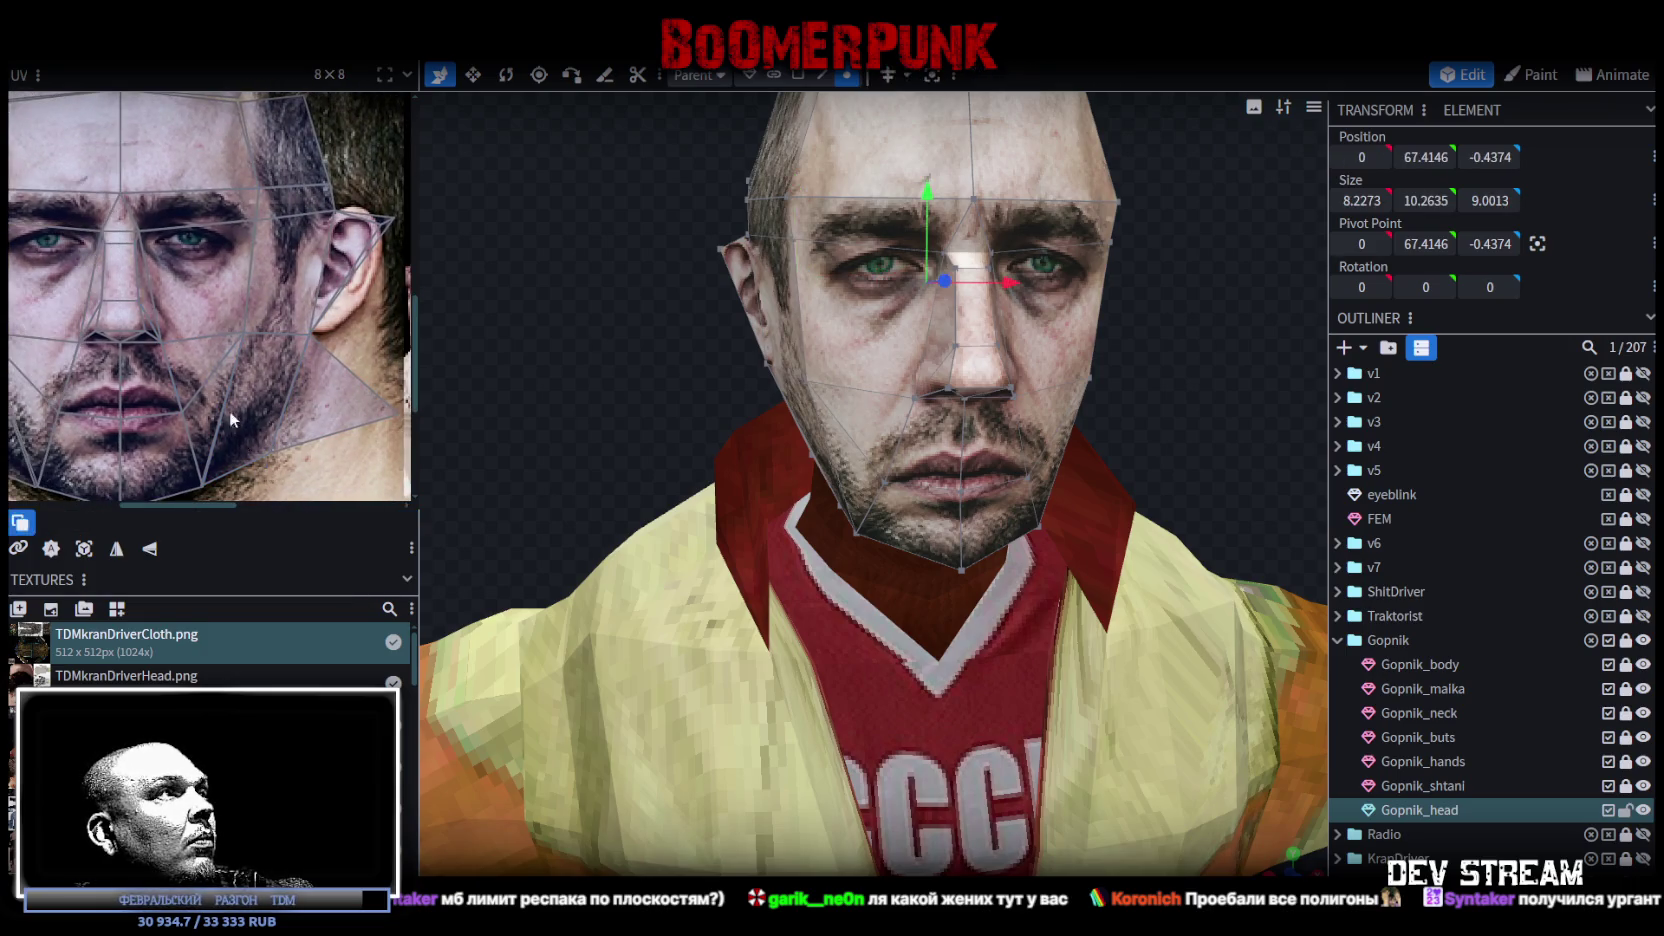
click(229, 185)
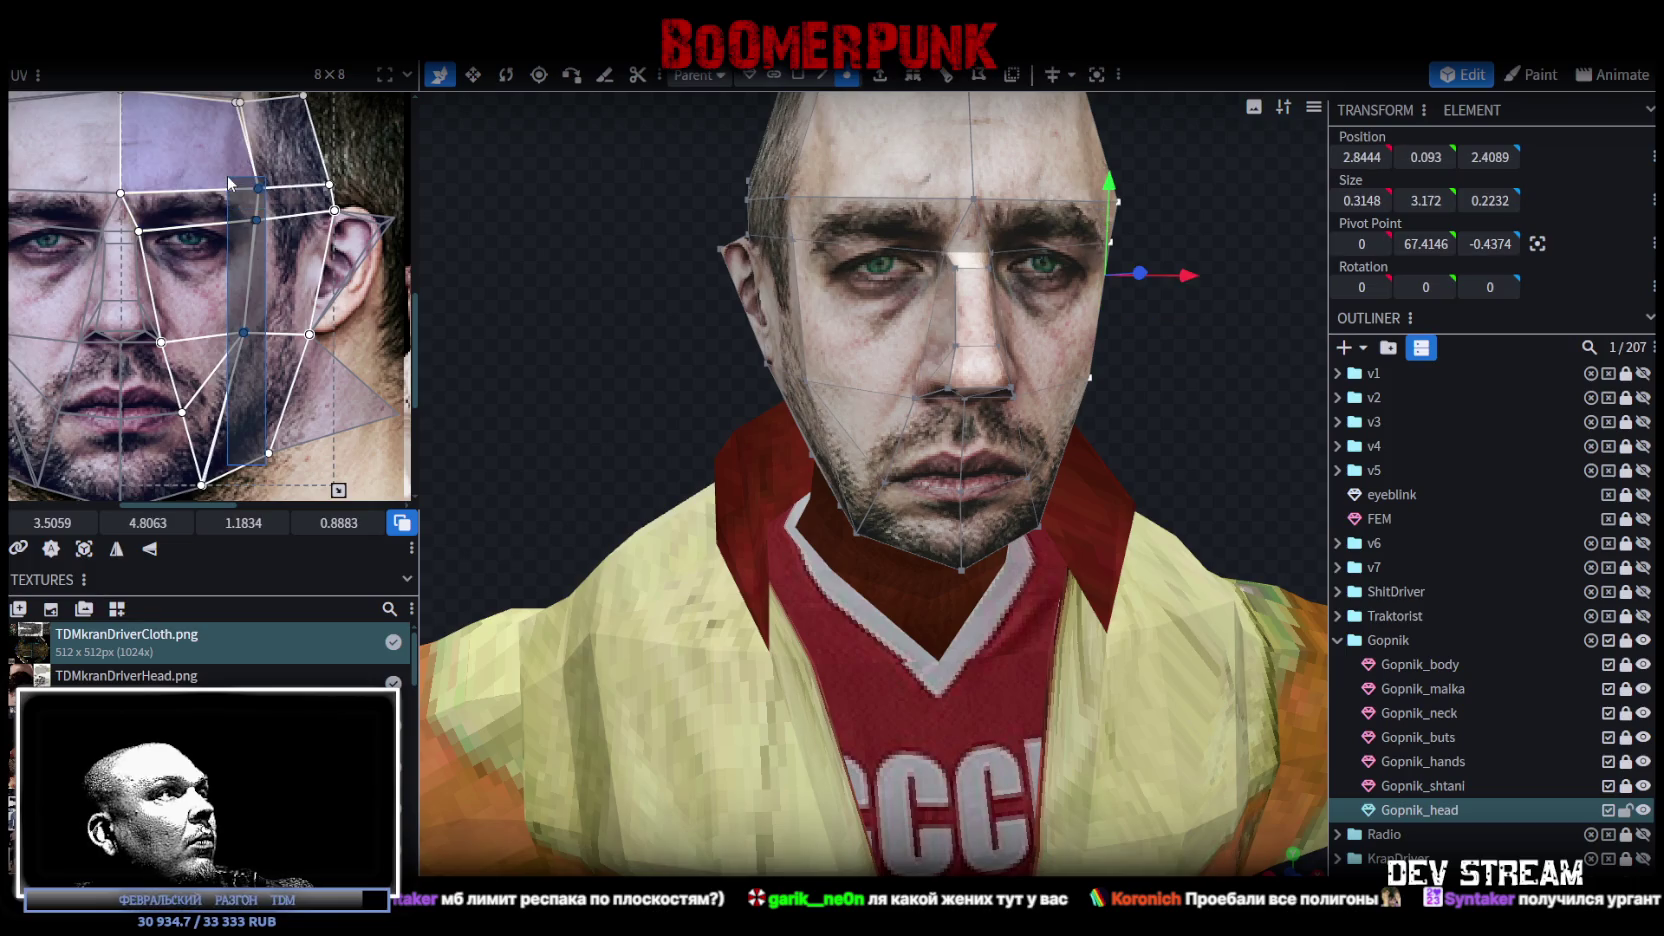
click(253, 332)
drag(253, 332, 257, 331)
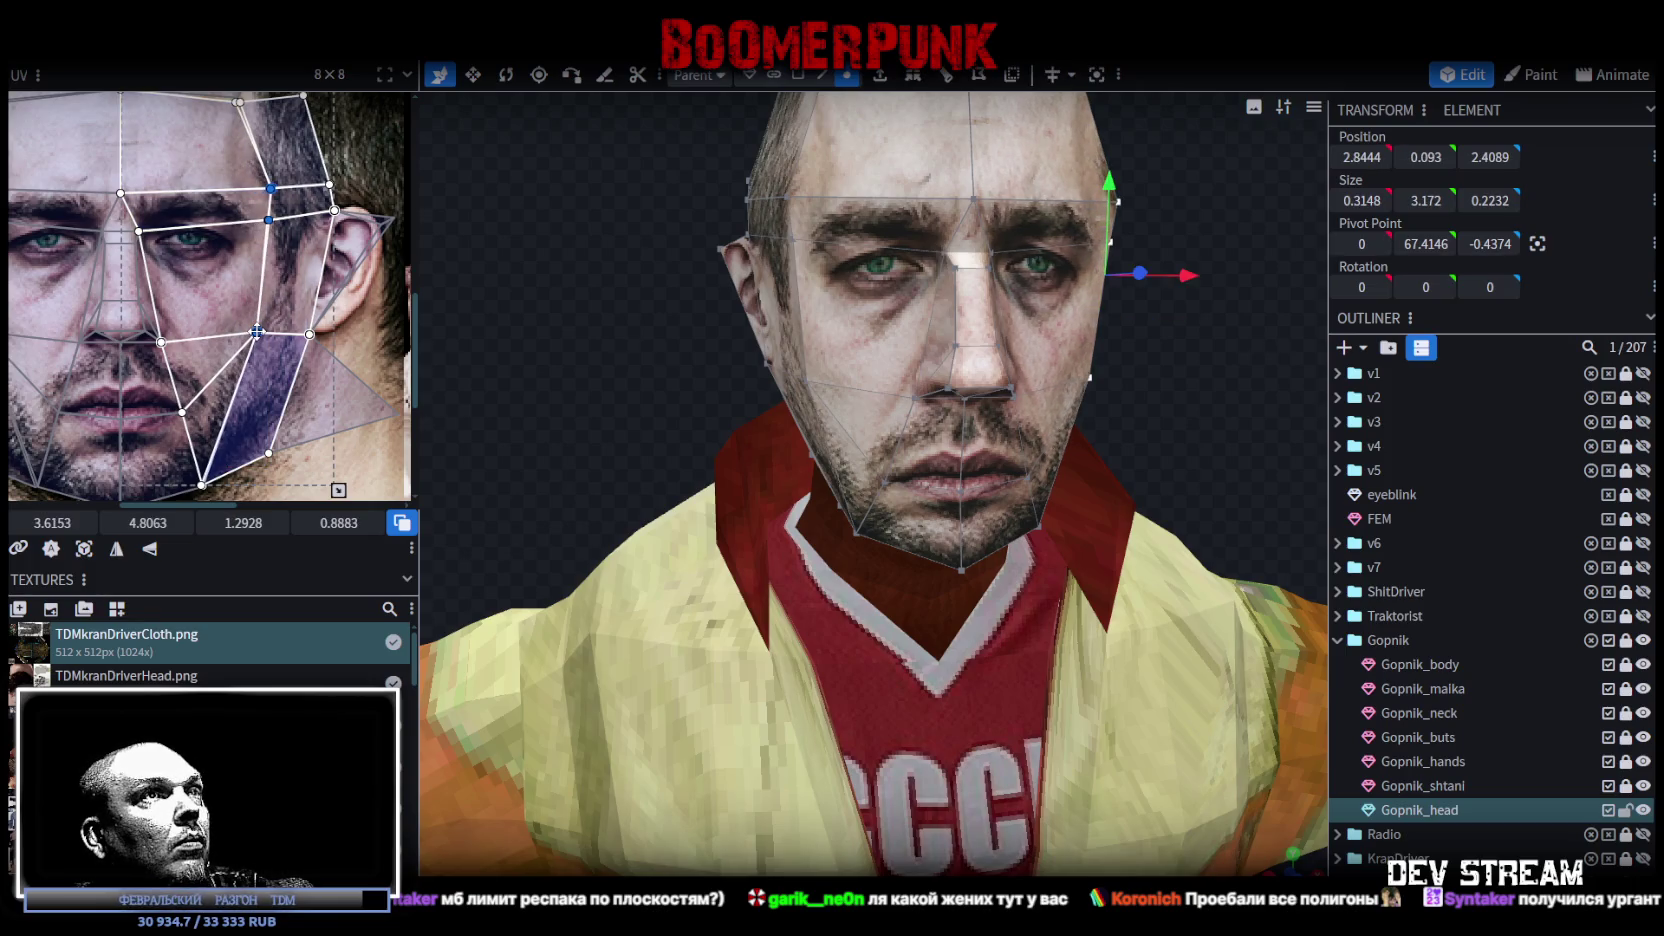
Step: Select individual UV mapping points on both sides of the face
scroll(280, 349, up, 3)
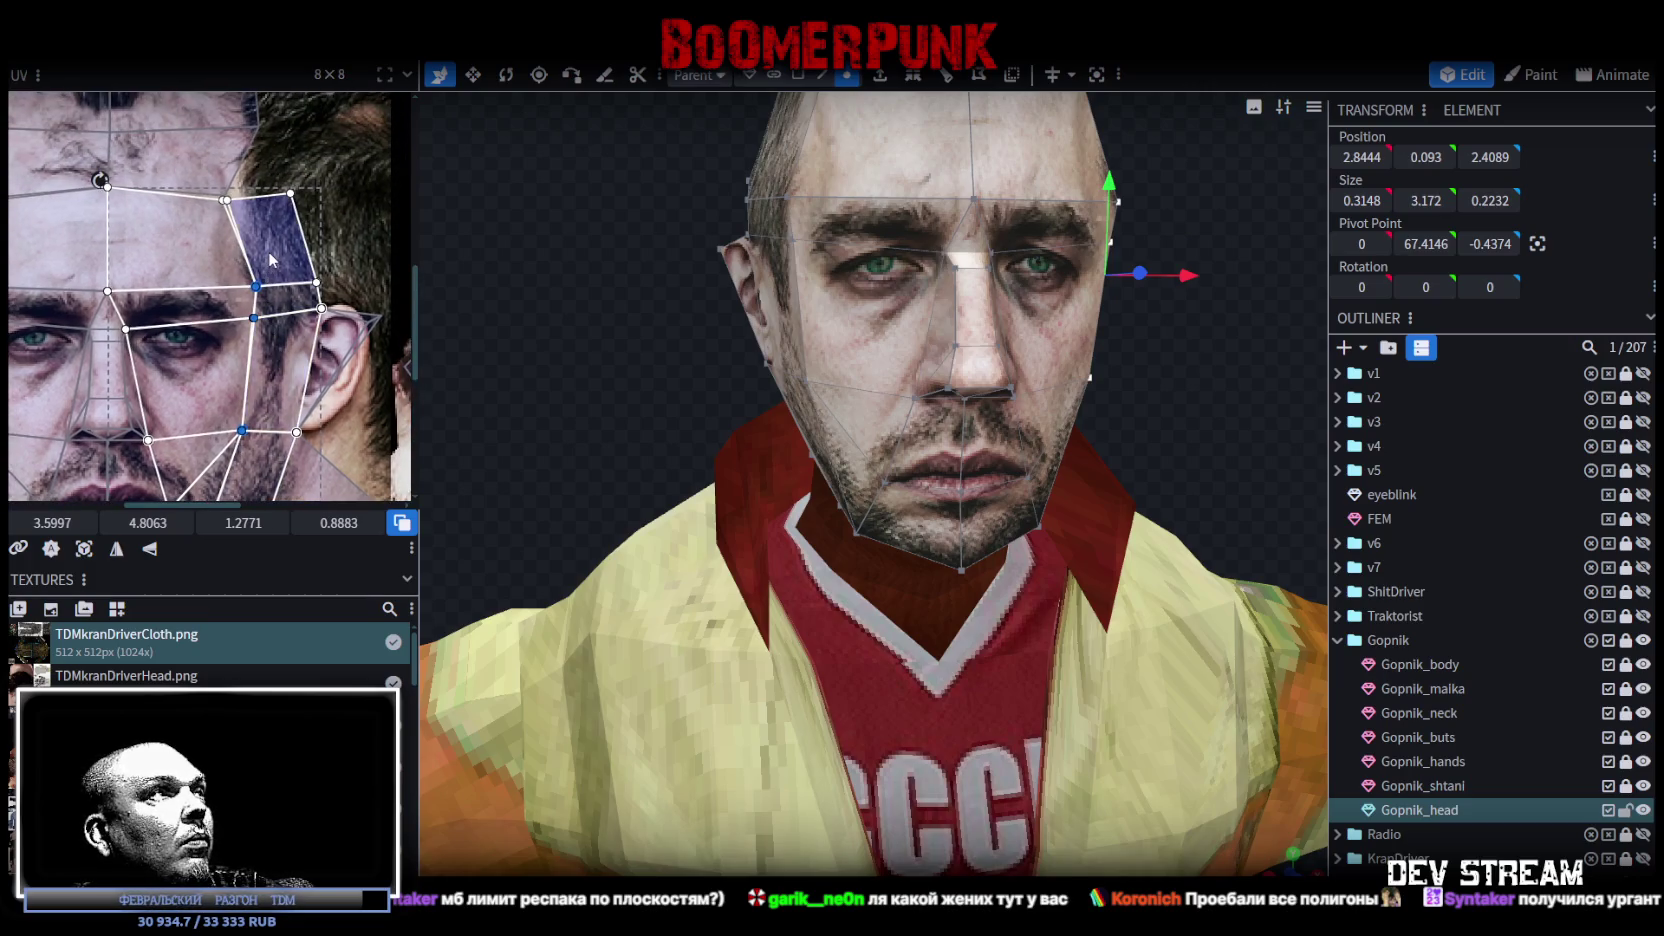
click(256, 287)
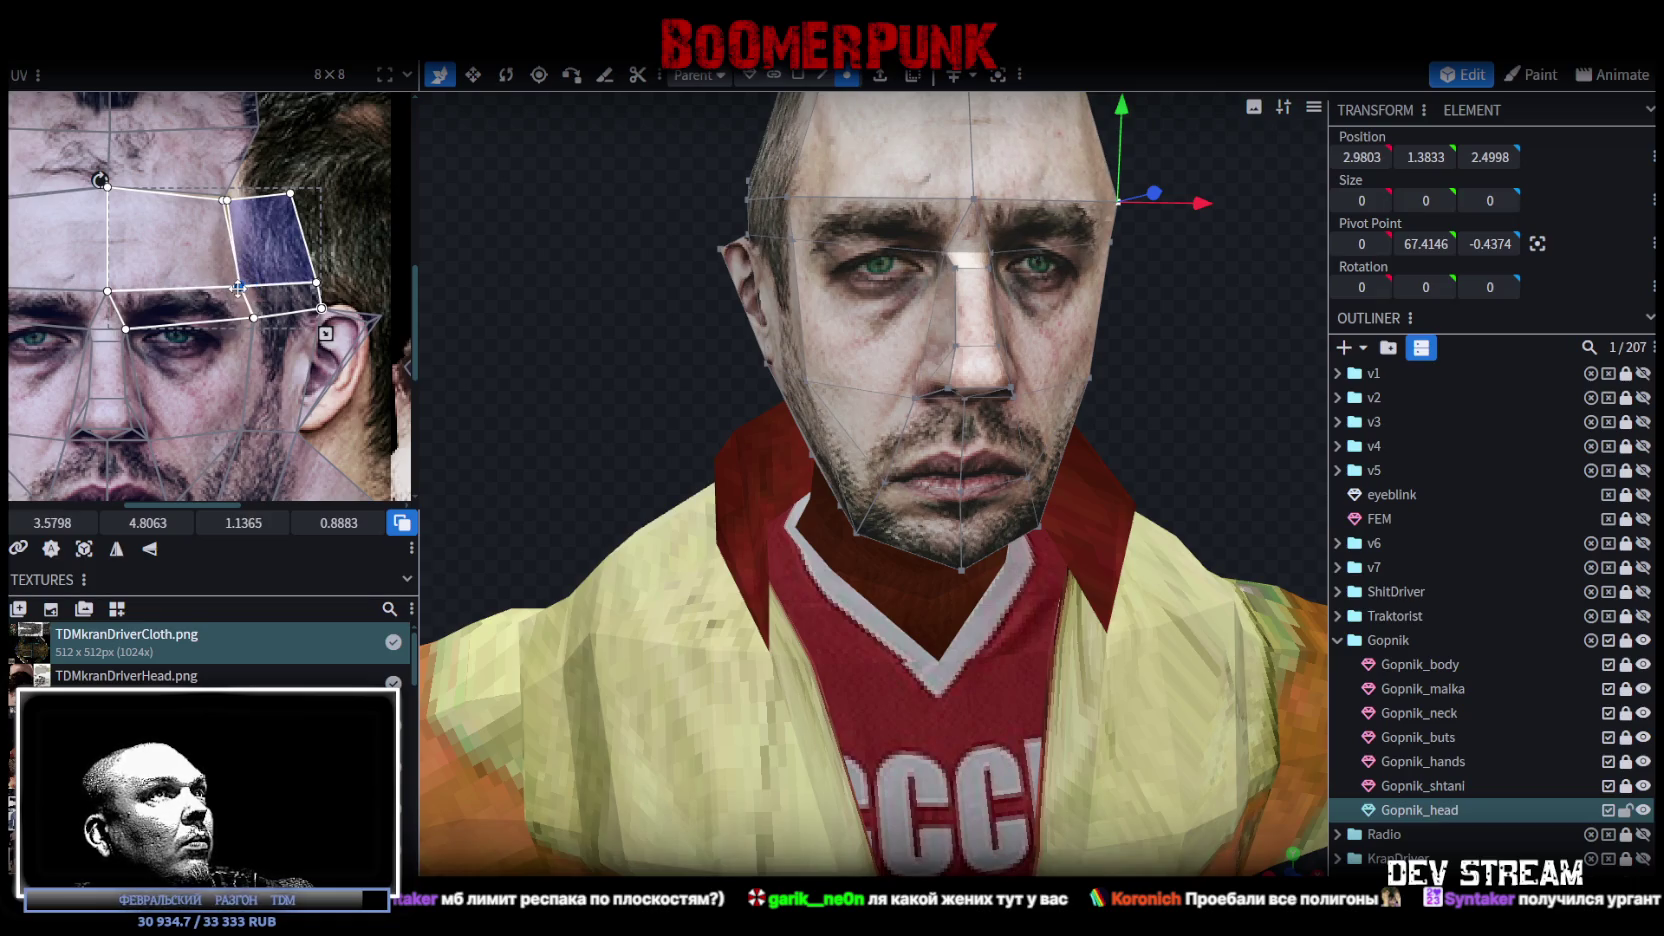
click(153, 260)
scroll(153, 260, left, 3)
click(205, 292)
click(203, 288)
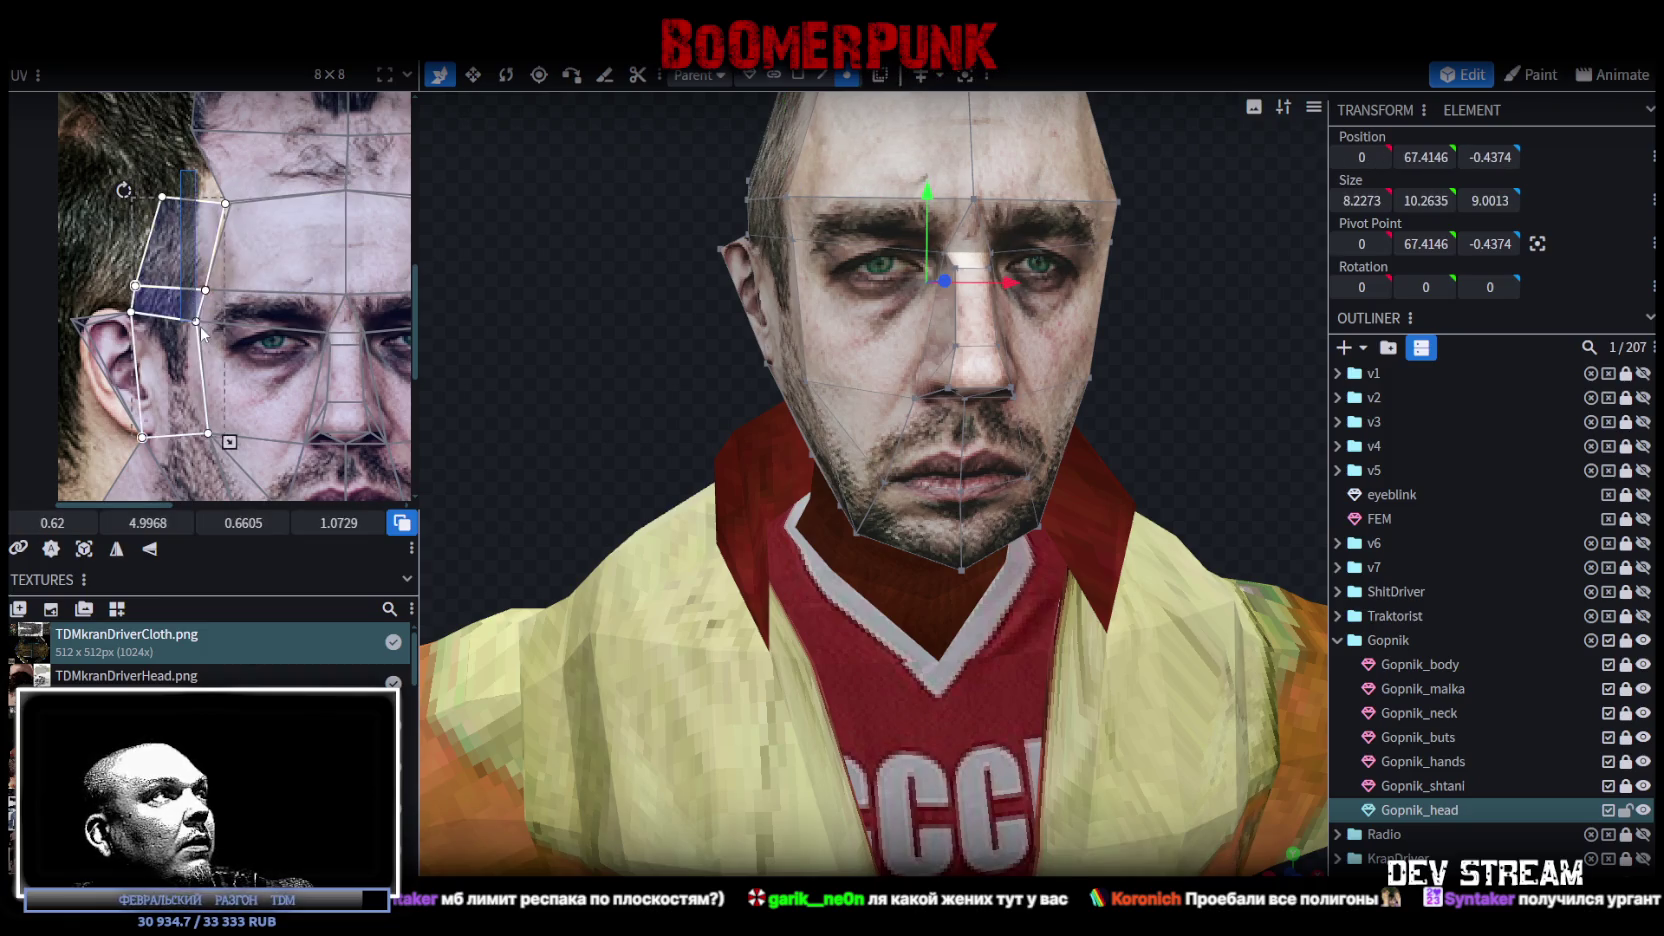
shift+click(197, 321)
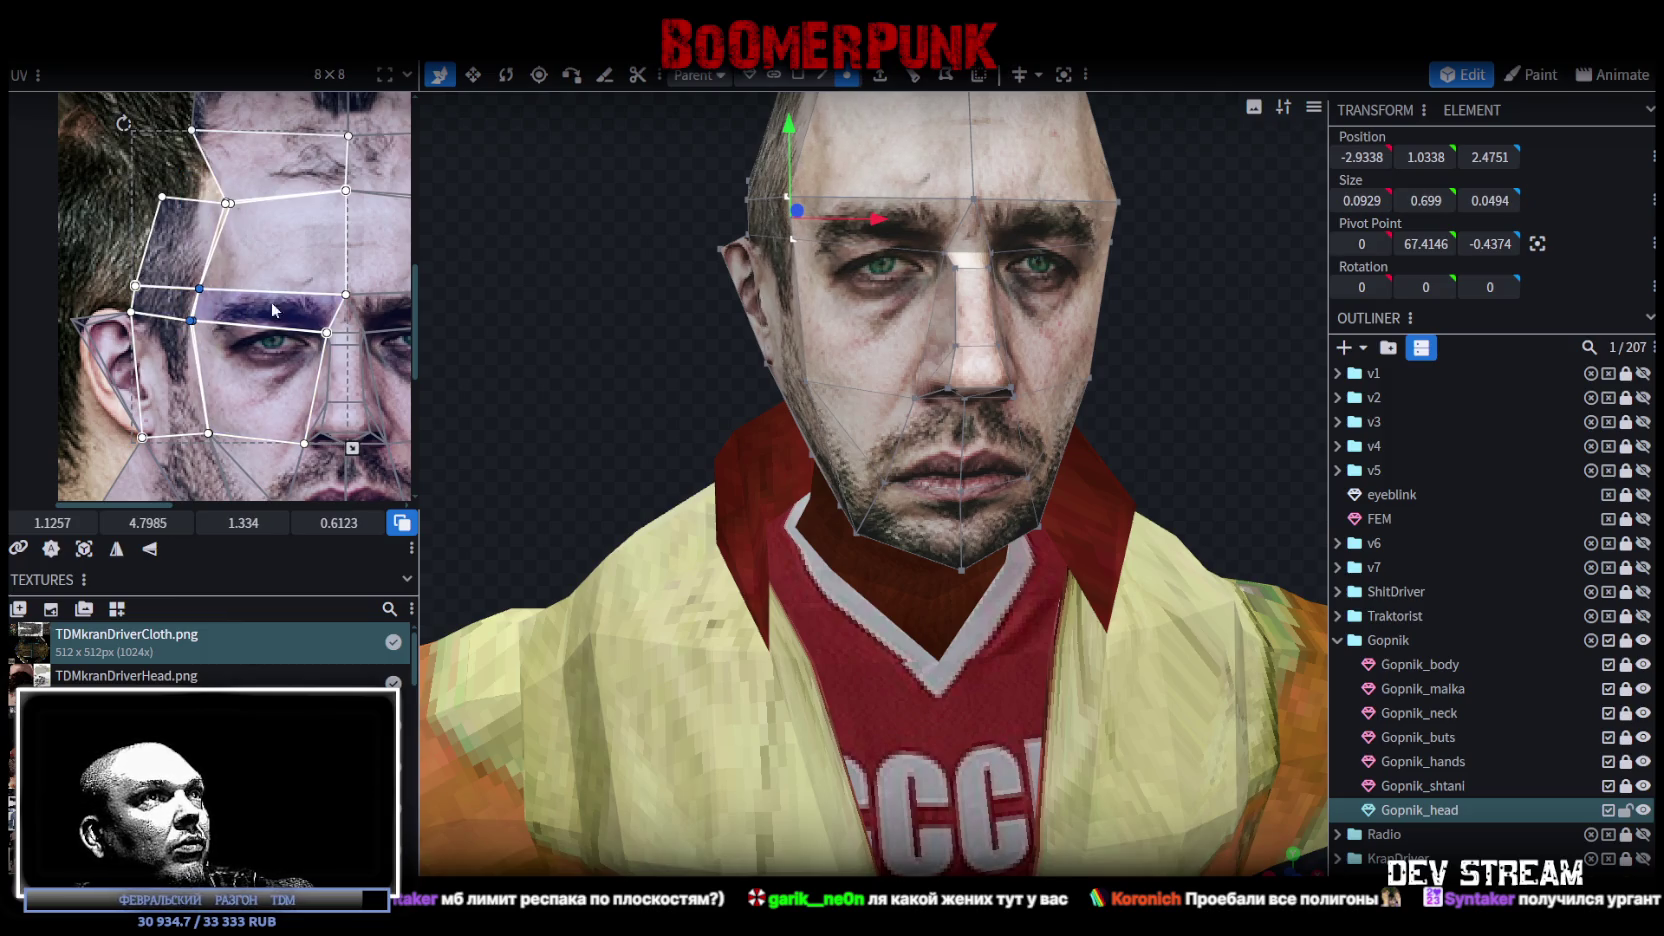
scroll(200, 280, right, 2)
scroll(200, 280, down, 1)
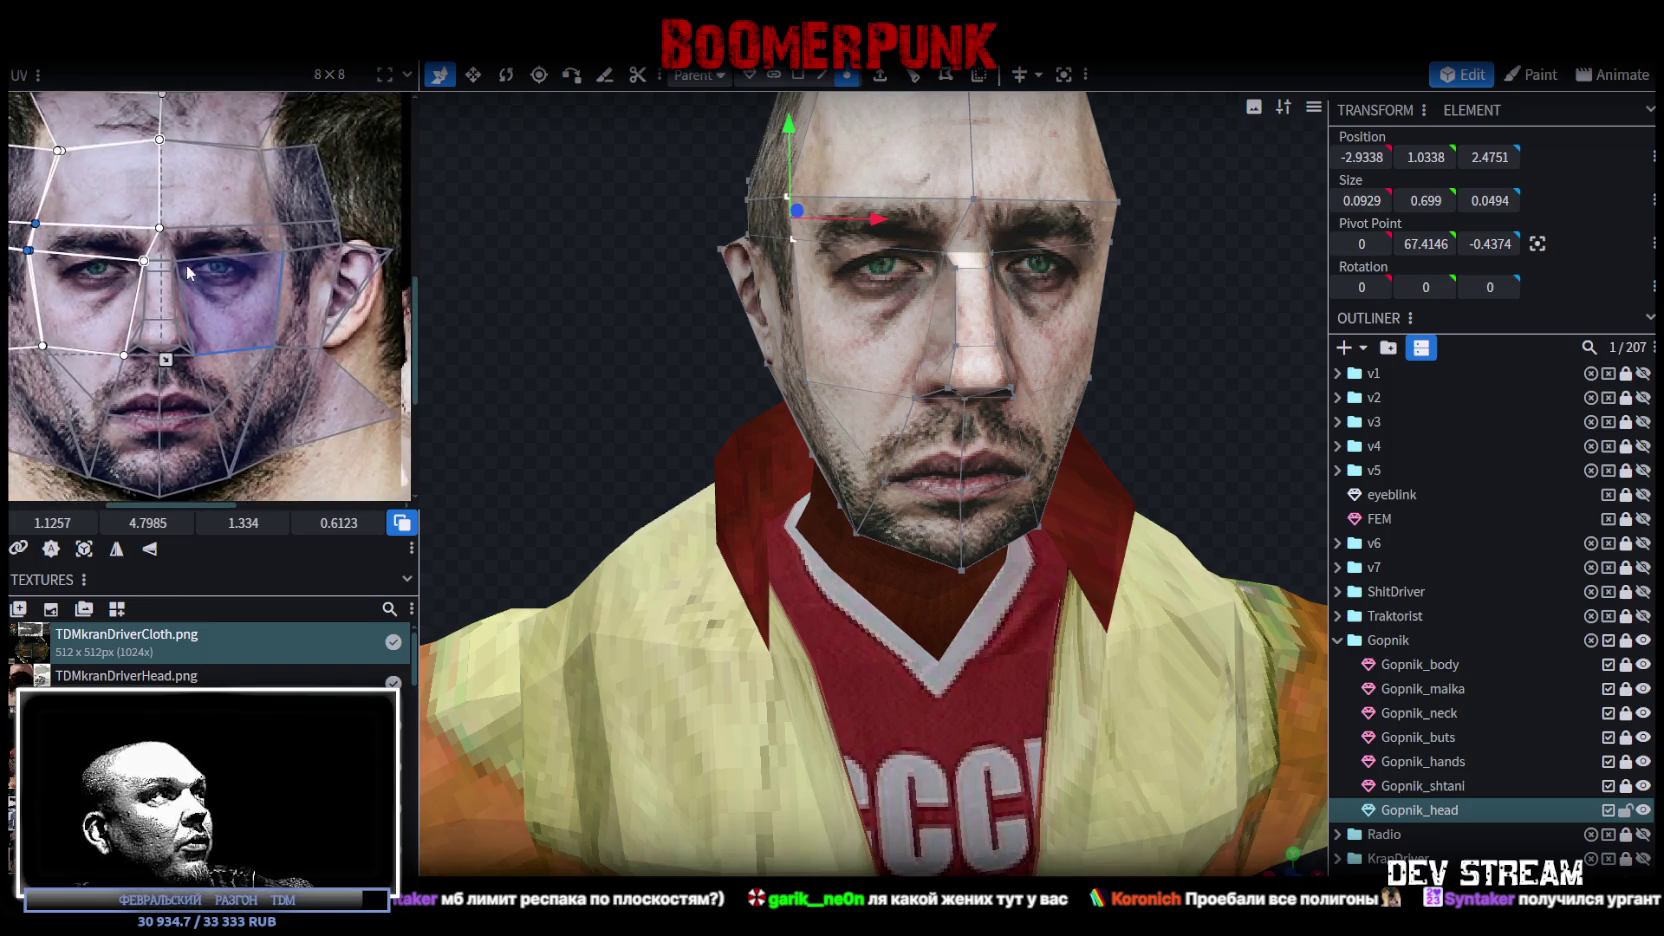
scroll(187, 272, down, 1)
Step: Raise the brow row of UV points slightly on the face texture
mouse_move(21, 209)
mouse_down()
mouse_move(340, 262)
mouse_move(336, 245)
mouse_up()
scroll(193, 258, up, 1)
drag(181, 246, 179, 238)
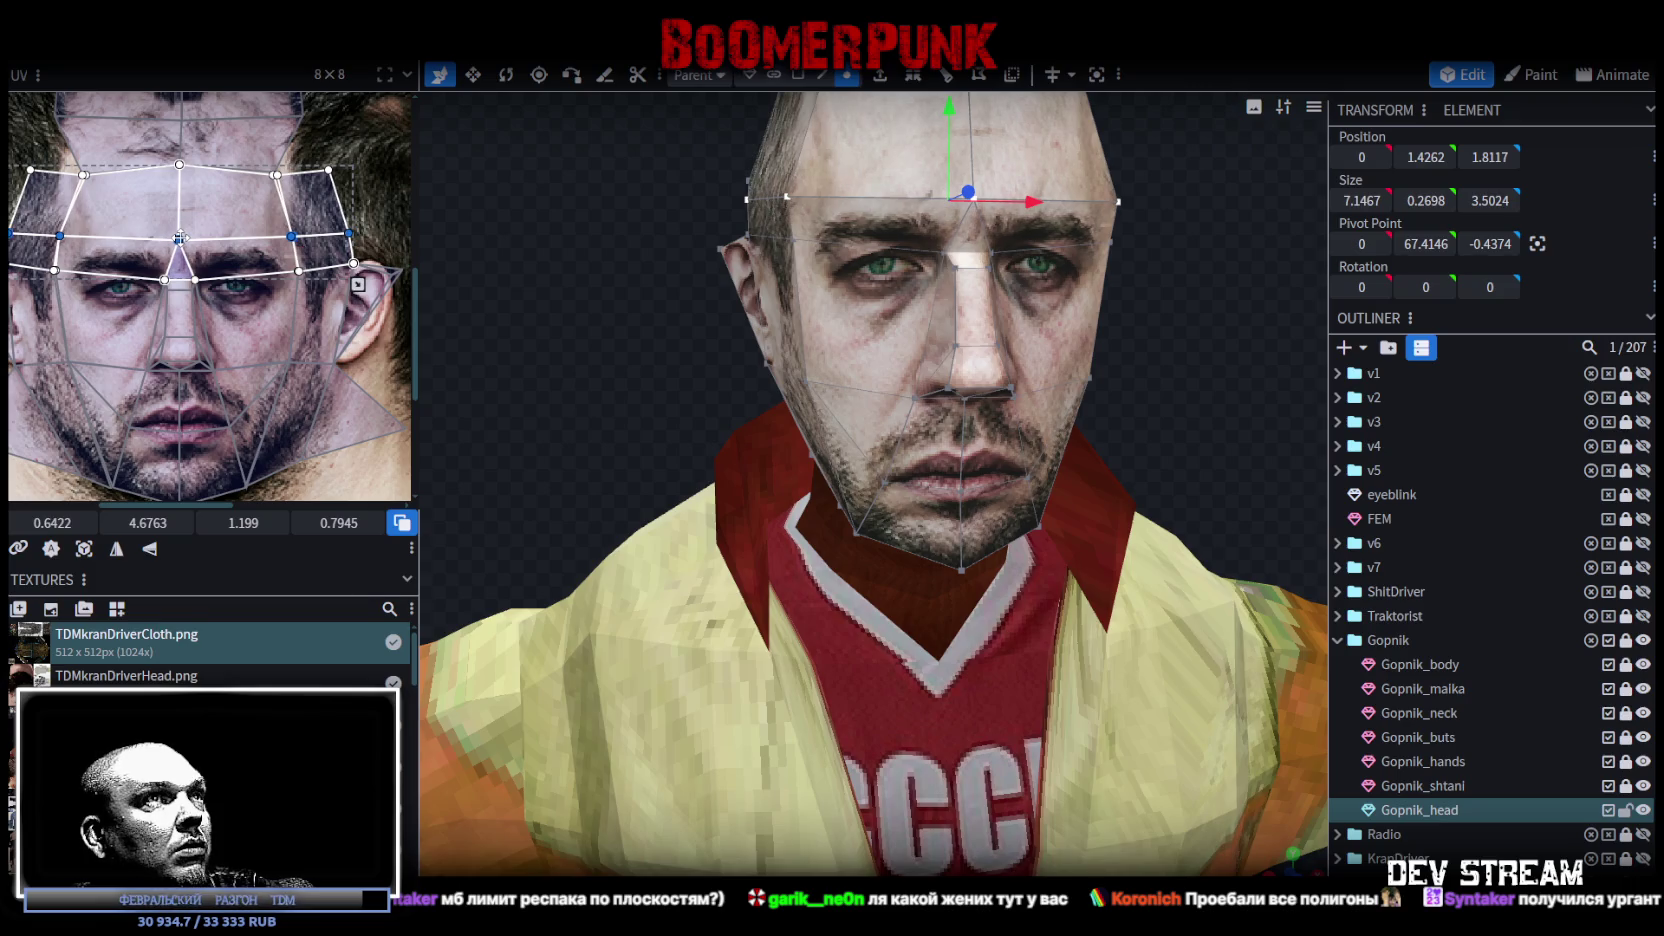
scroll(600, 290, down, 3)
mouse_move(582, 291)
mouse_down()
mouse_move(588, 407)
mouse_move(673, 360)
mouse_move(755, 389)
mouse_up()
scroll(588, 407, up, 2)
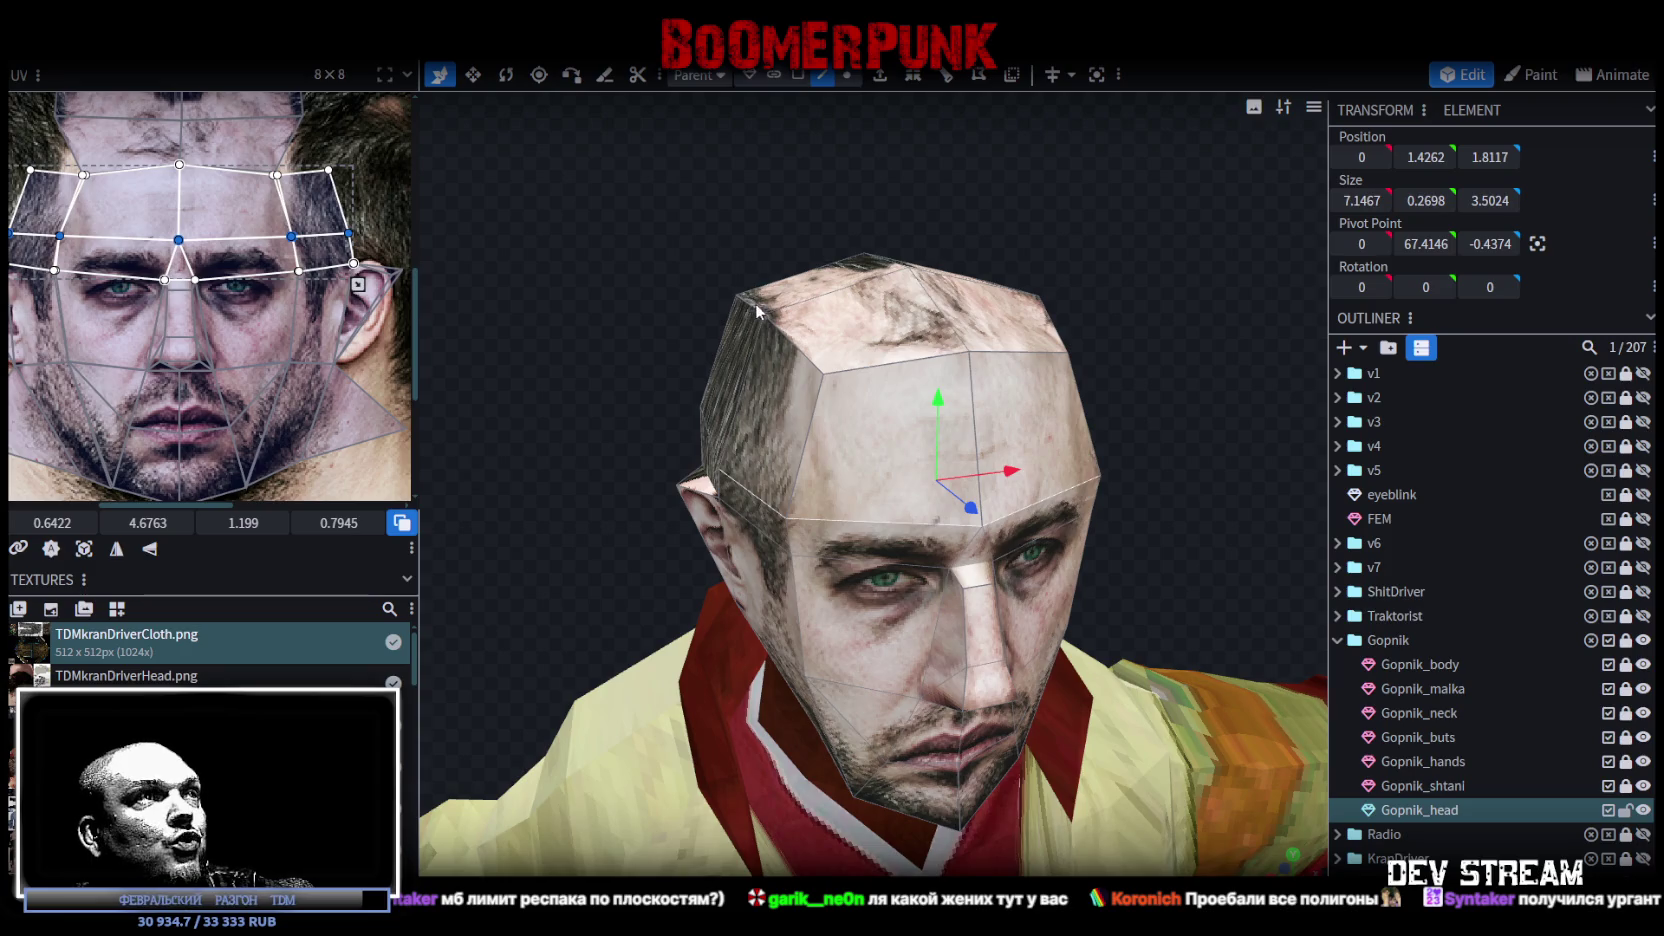
Step: Widen the crown face atop the head along X from 5.3487 to 5.5487
click(755, 303)
mouse_move(1091, 235)
mouse_down()
mouse_move(976, 369)
mouse_move(1124, 335)
mouse_up()
click(952, 378)
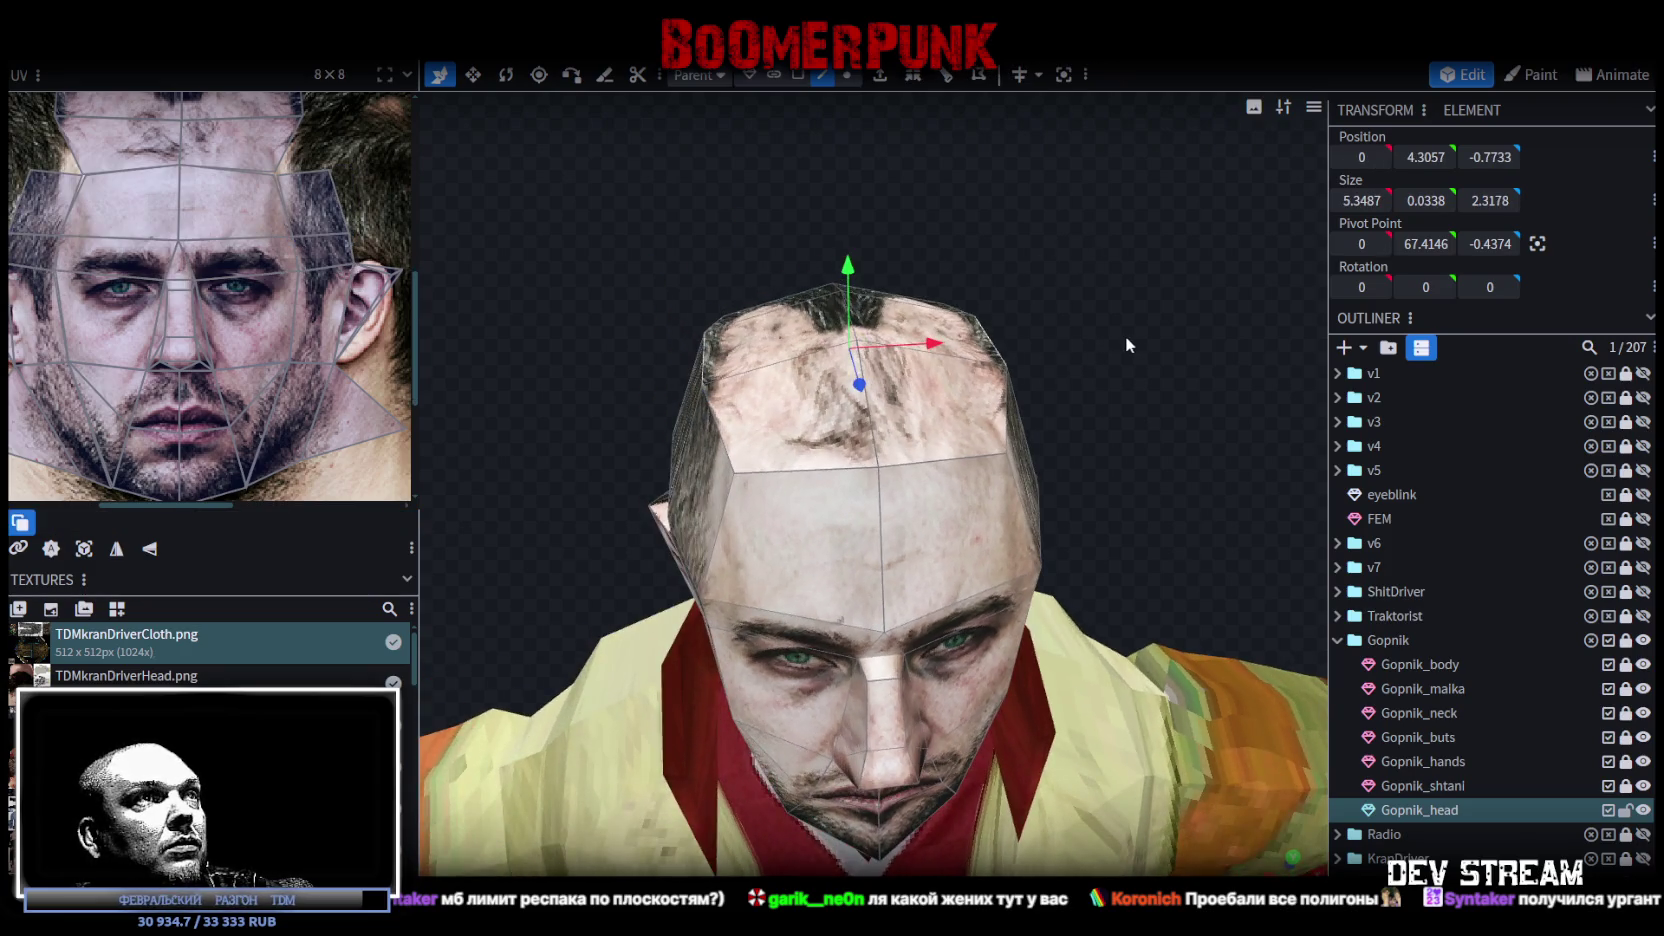
key(s)
drag(935, 344, 936, 345)
mouse_move(1126, 410)
mouse_down()
mouse_move(1143, 325)
mouse_move(927, 344)
mouse_move(1095, 400)
mouse_move(1223, 471)
mouse_up()
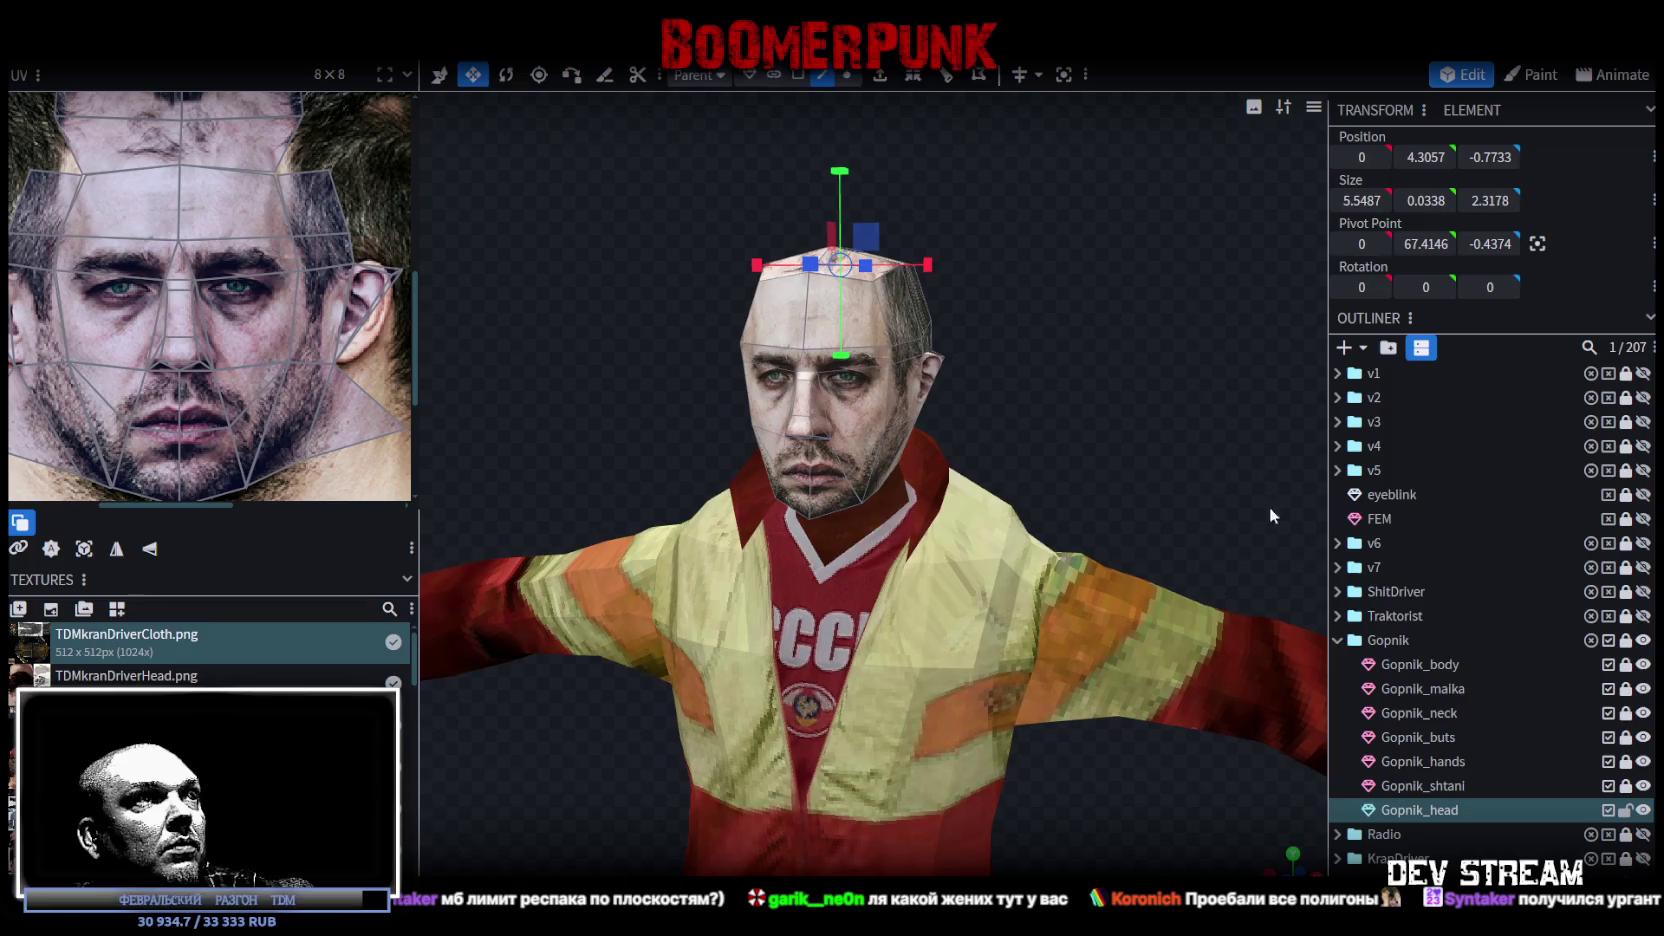
scroll(1516, 760, down, 1)
scroll(1516, 769, down, 5)
mouse_move(1160, 345)
mouse_down()
mouse_move(1128, 307)
mouse_move(1140, 334)
mouse_move(962, 368)
mouse_move(1072, 300)
mouse_move(1138, 318)
mouse_move(885, 321)
mouse_move(889, 308)
mouse_move(772, 380)
mouse_up()
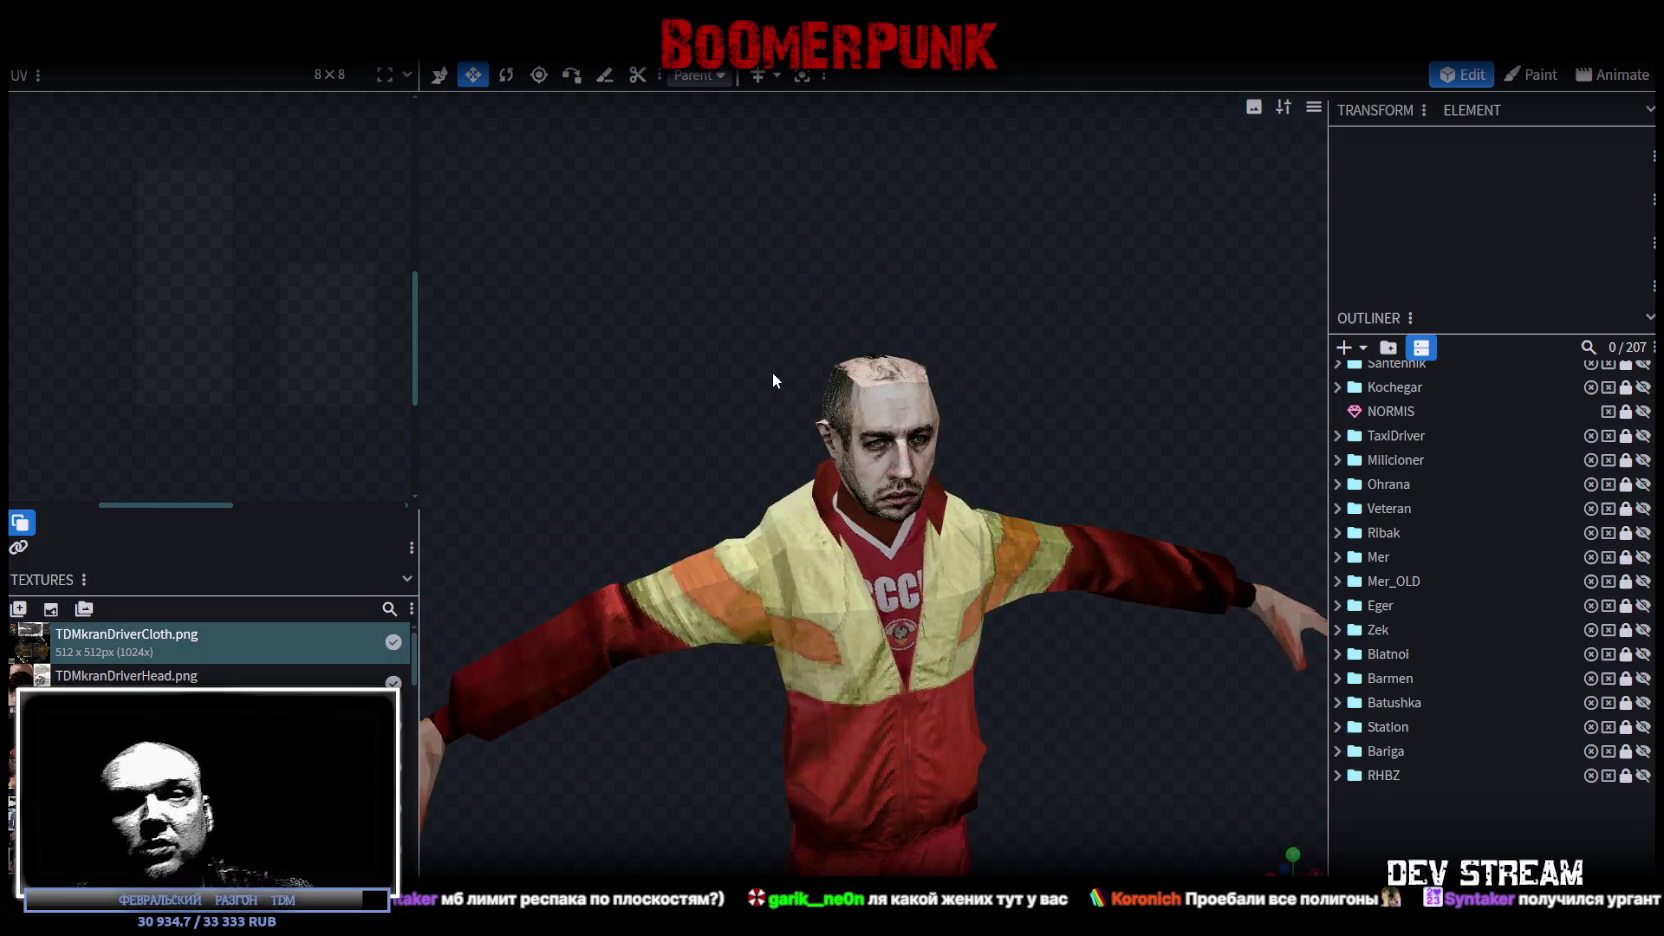
Step: Save the project as TDMchars.bbmodel and orbit to inspect the widened head
key(ctrl+s)
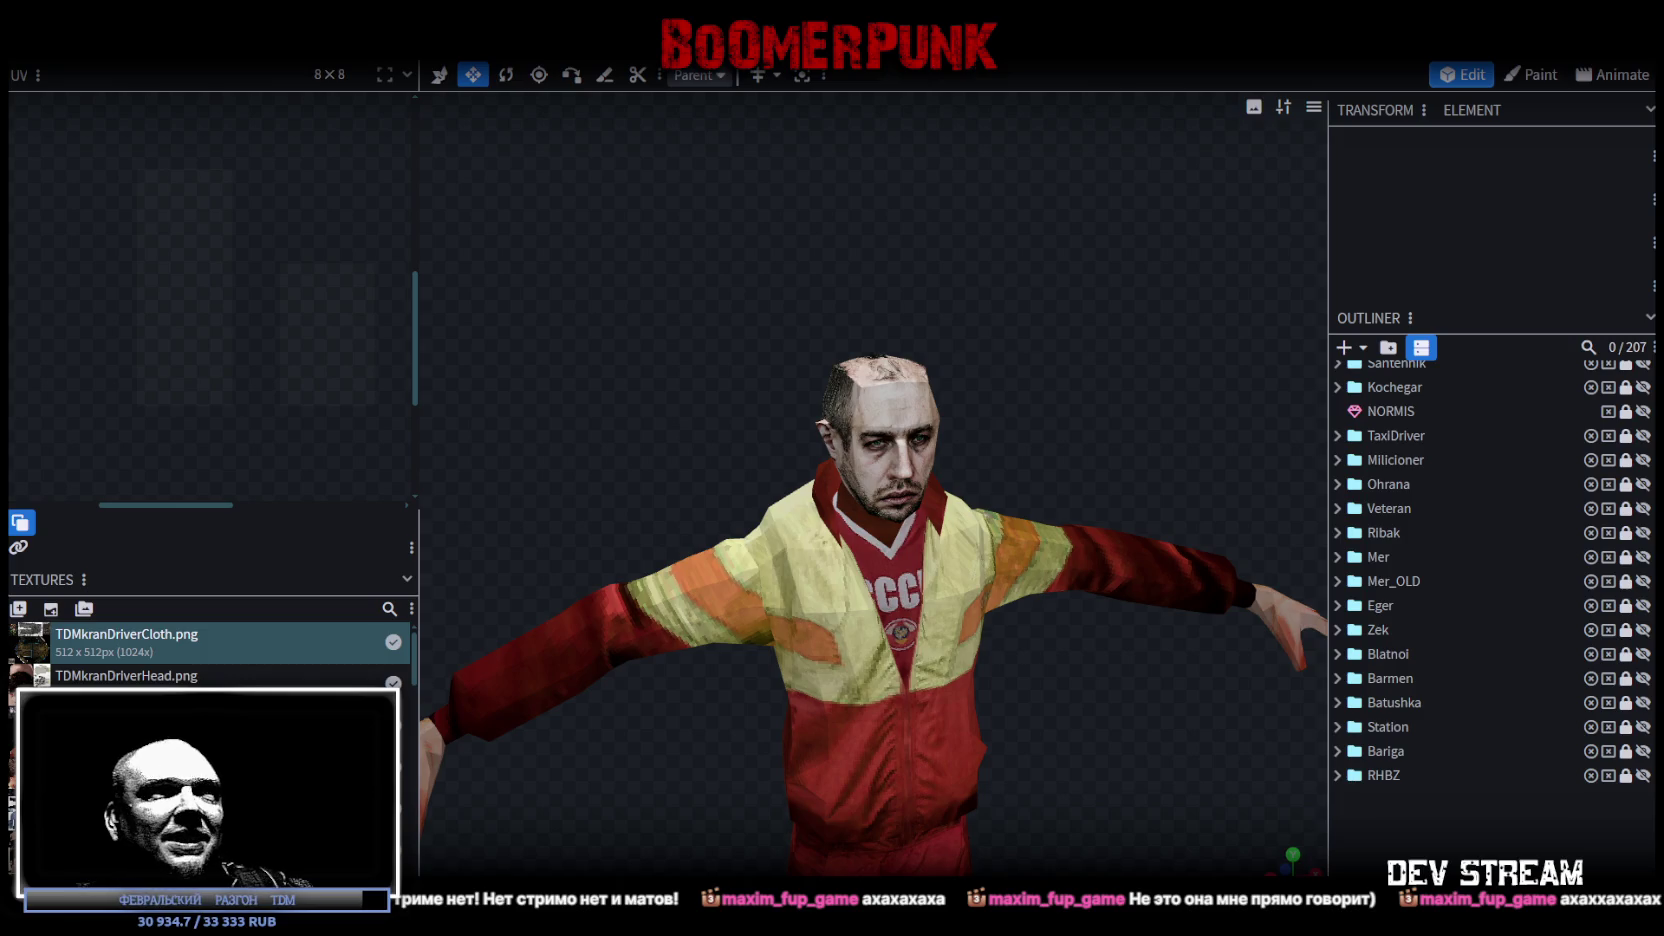
mouse_move(916, 370)
mouse_down()
mouse_move(946, 436)
mouse_move(930, 430)
mouse_up()
Step: Select Gopnik_head and zoom the UV editor in on its forehead vertices
click(929, 432)
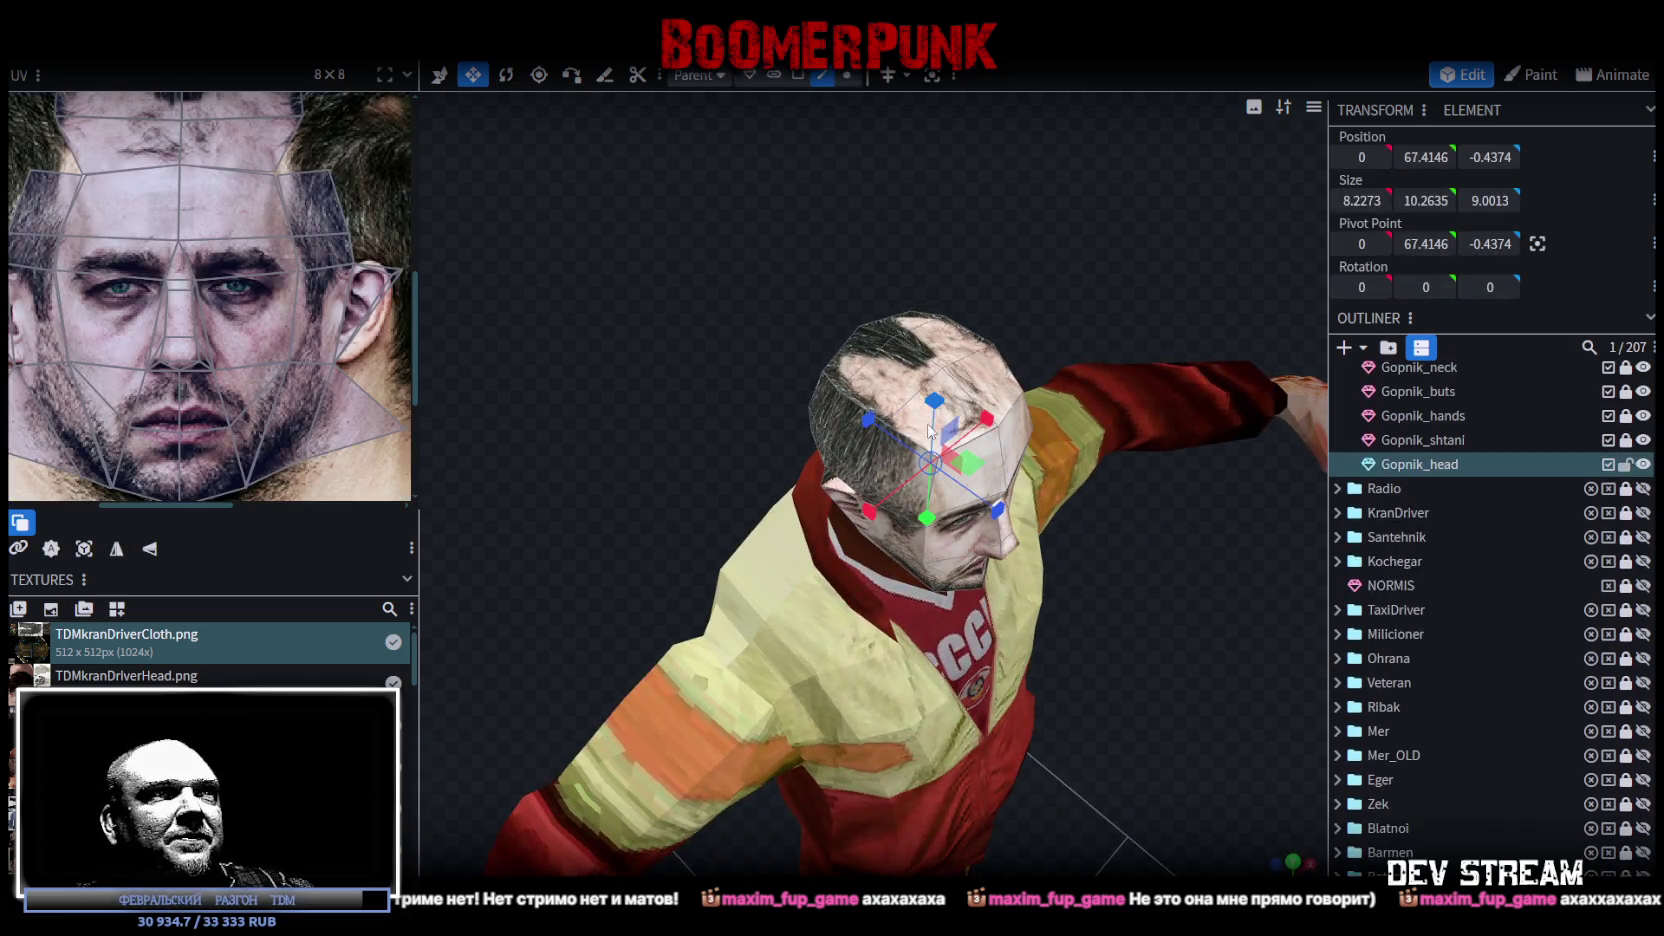
scroll(197, 272, up, 1)
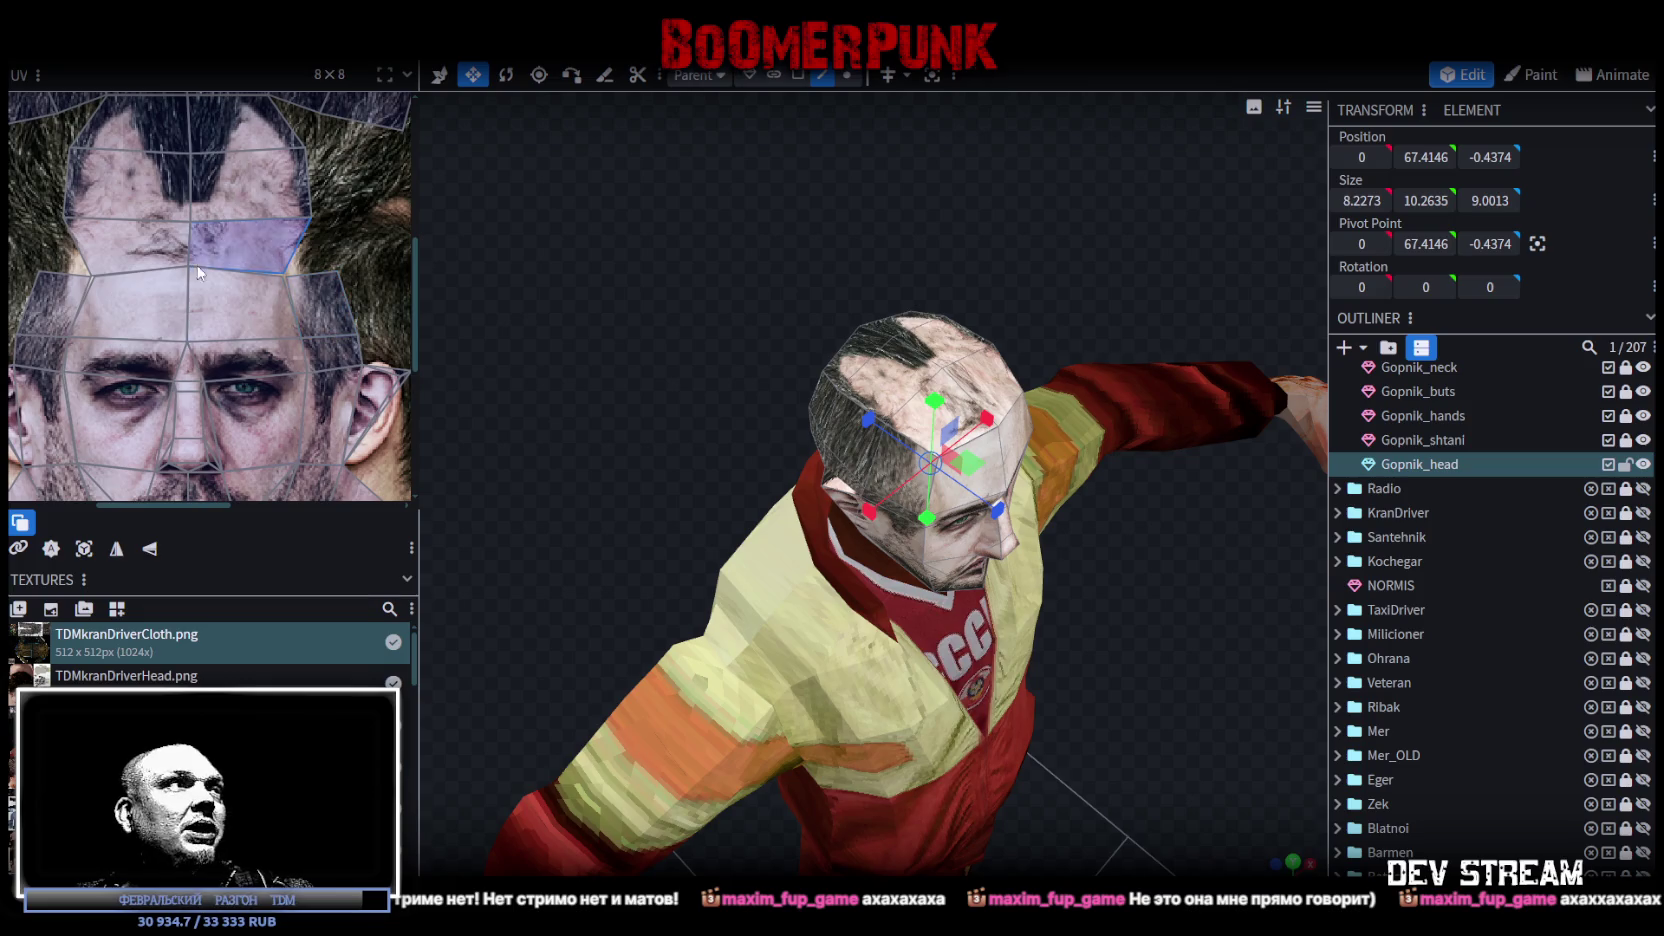
scroll(72, 278, up, 2)
scroll(72, 278, up, 1)
click(150, 280)
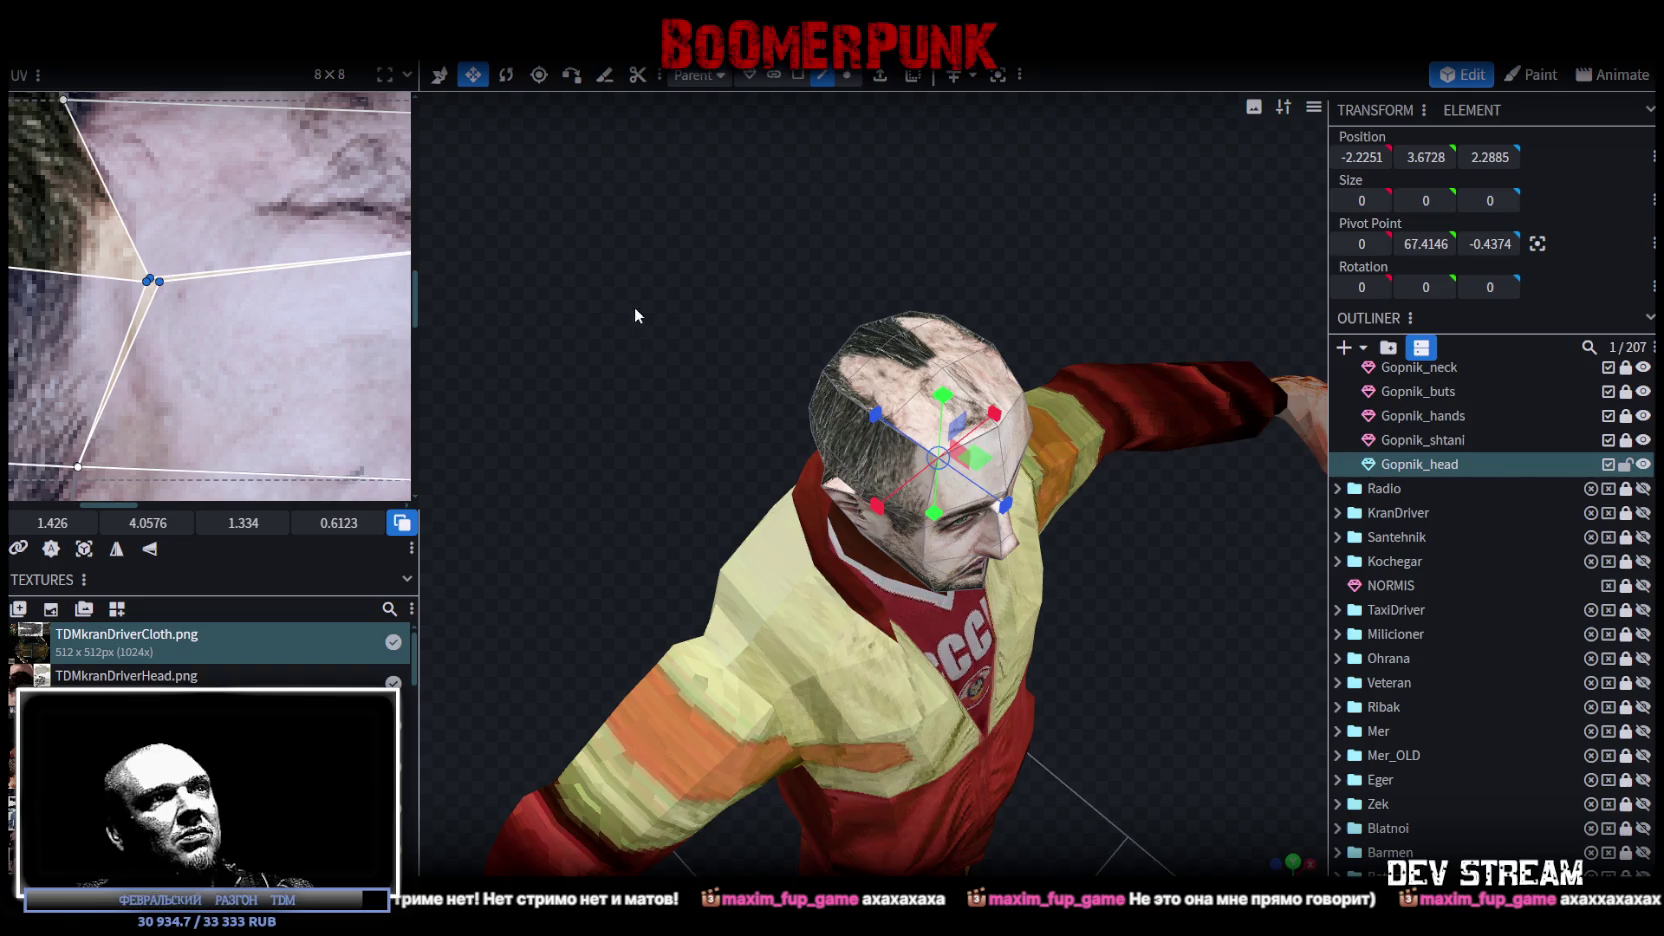
Step: Check the head from the brow round to the back of the scalp, then go to Photoshop
mouse_move(634, 316)
mouse_down()
mouse_move(595, 273)
mouse_move(486, 290)
mouse_move(430, 270)
mouse_up()
scroll(174, 214, down, 2)
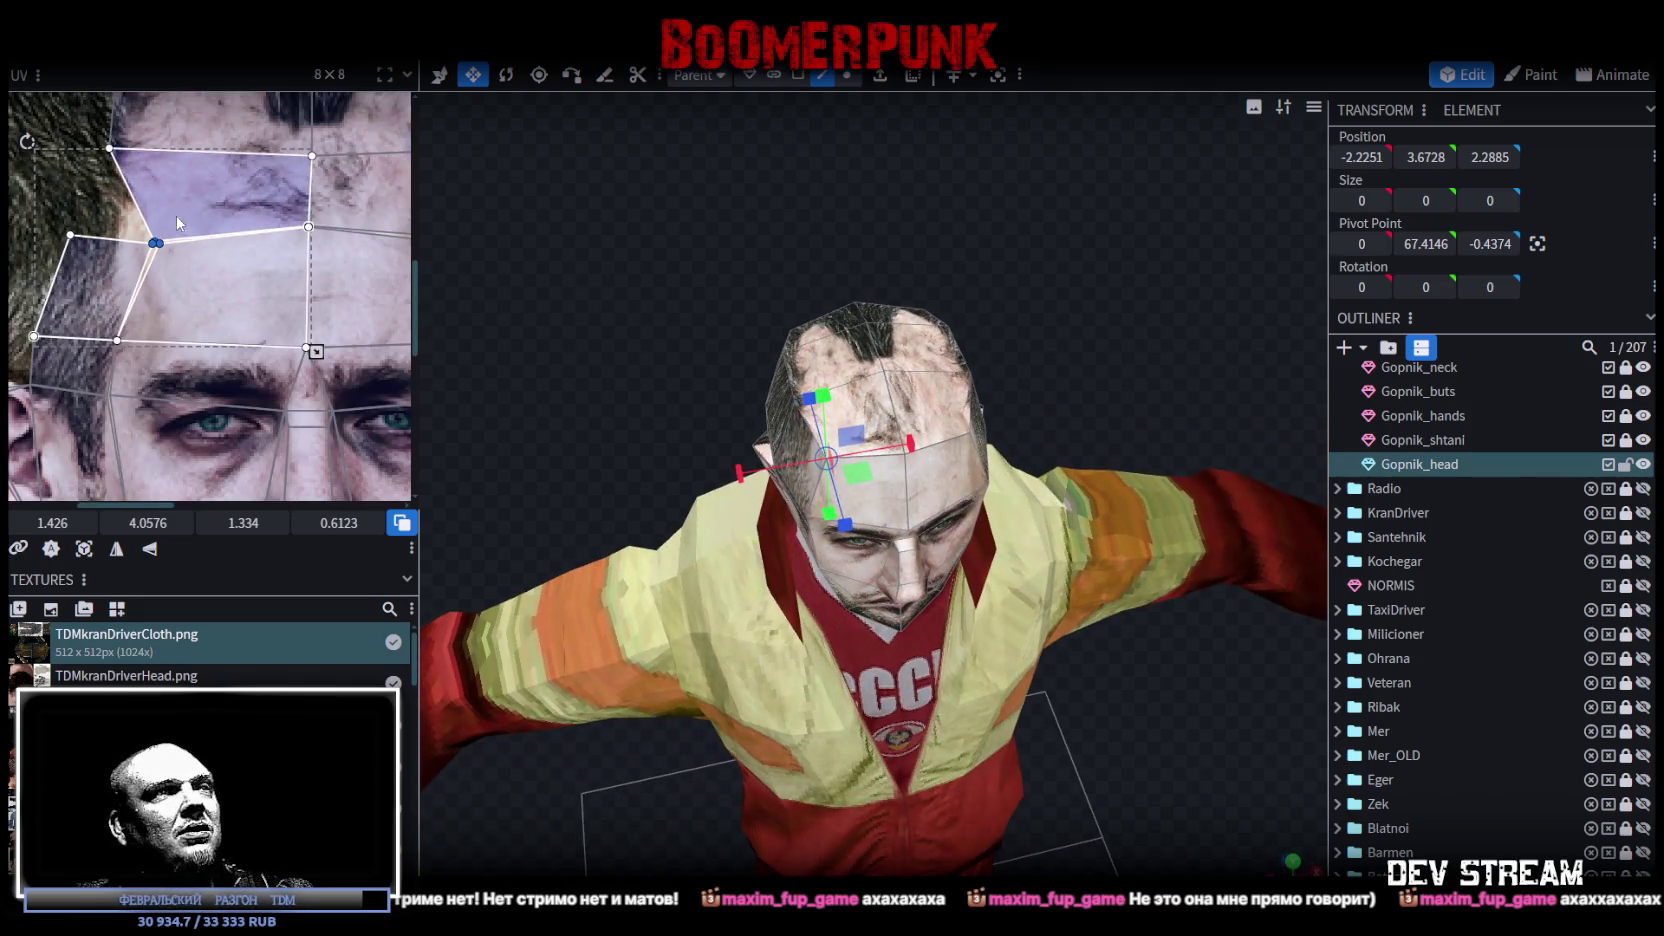
mouse_move(573, 286)
mouse_down()
mouse_move(893, 257)
mouse_move(1072, 309)
mouse_move(1028, 263)
mouse_move(900, 260)
mouse_up()
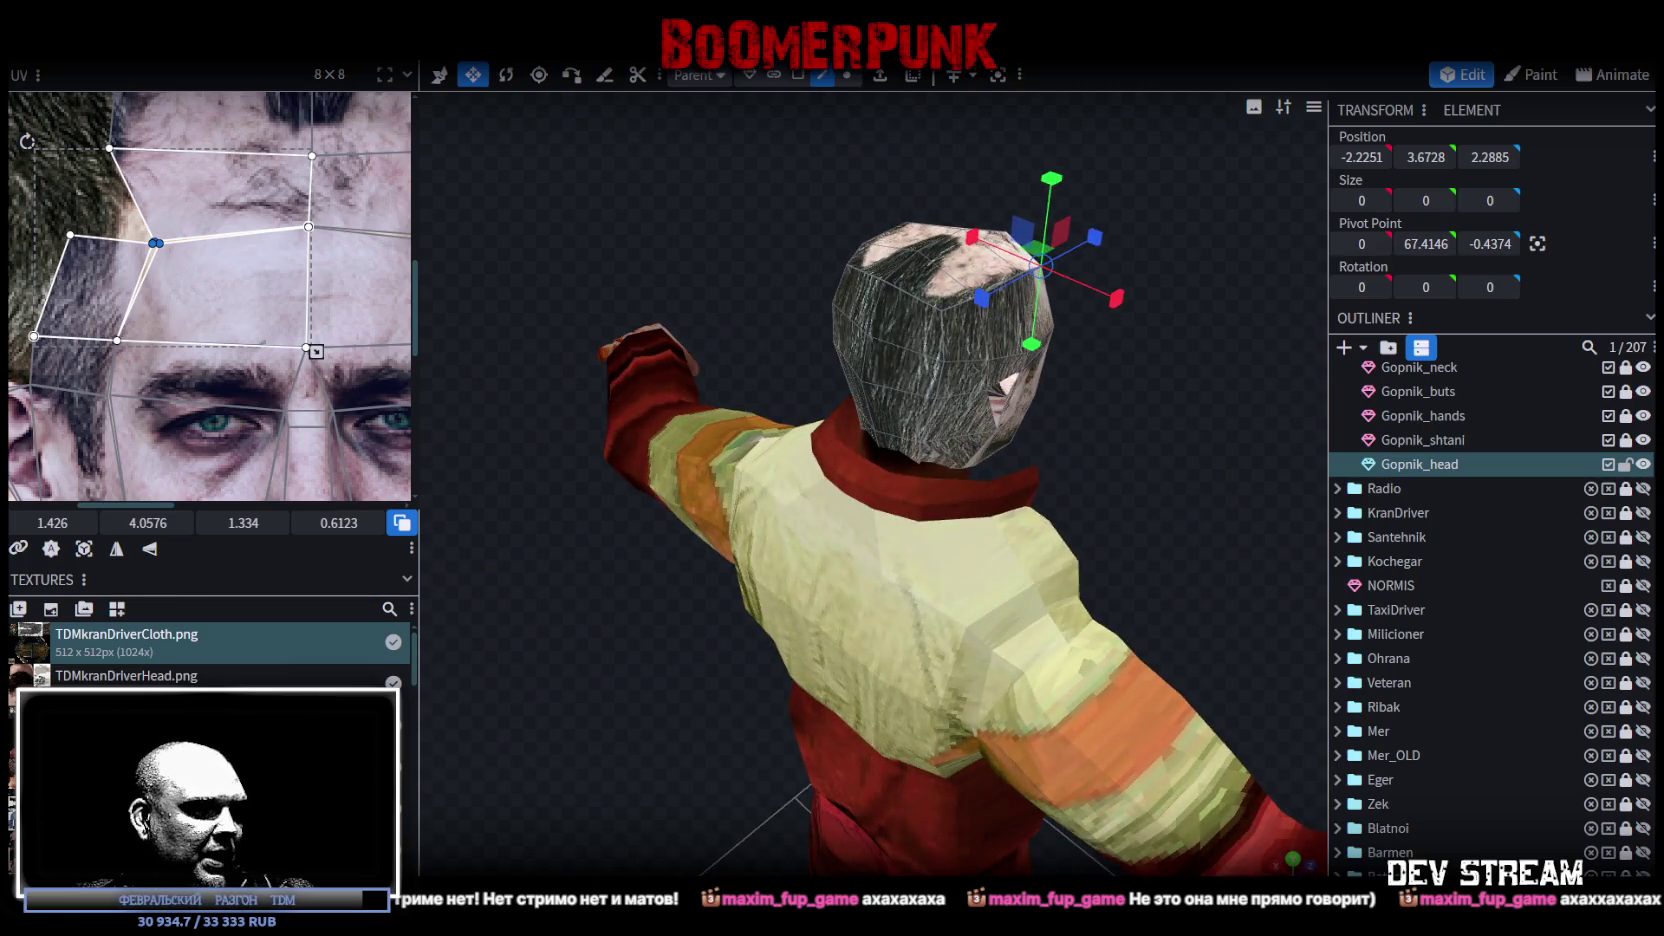
key(alt+Tab)
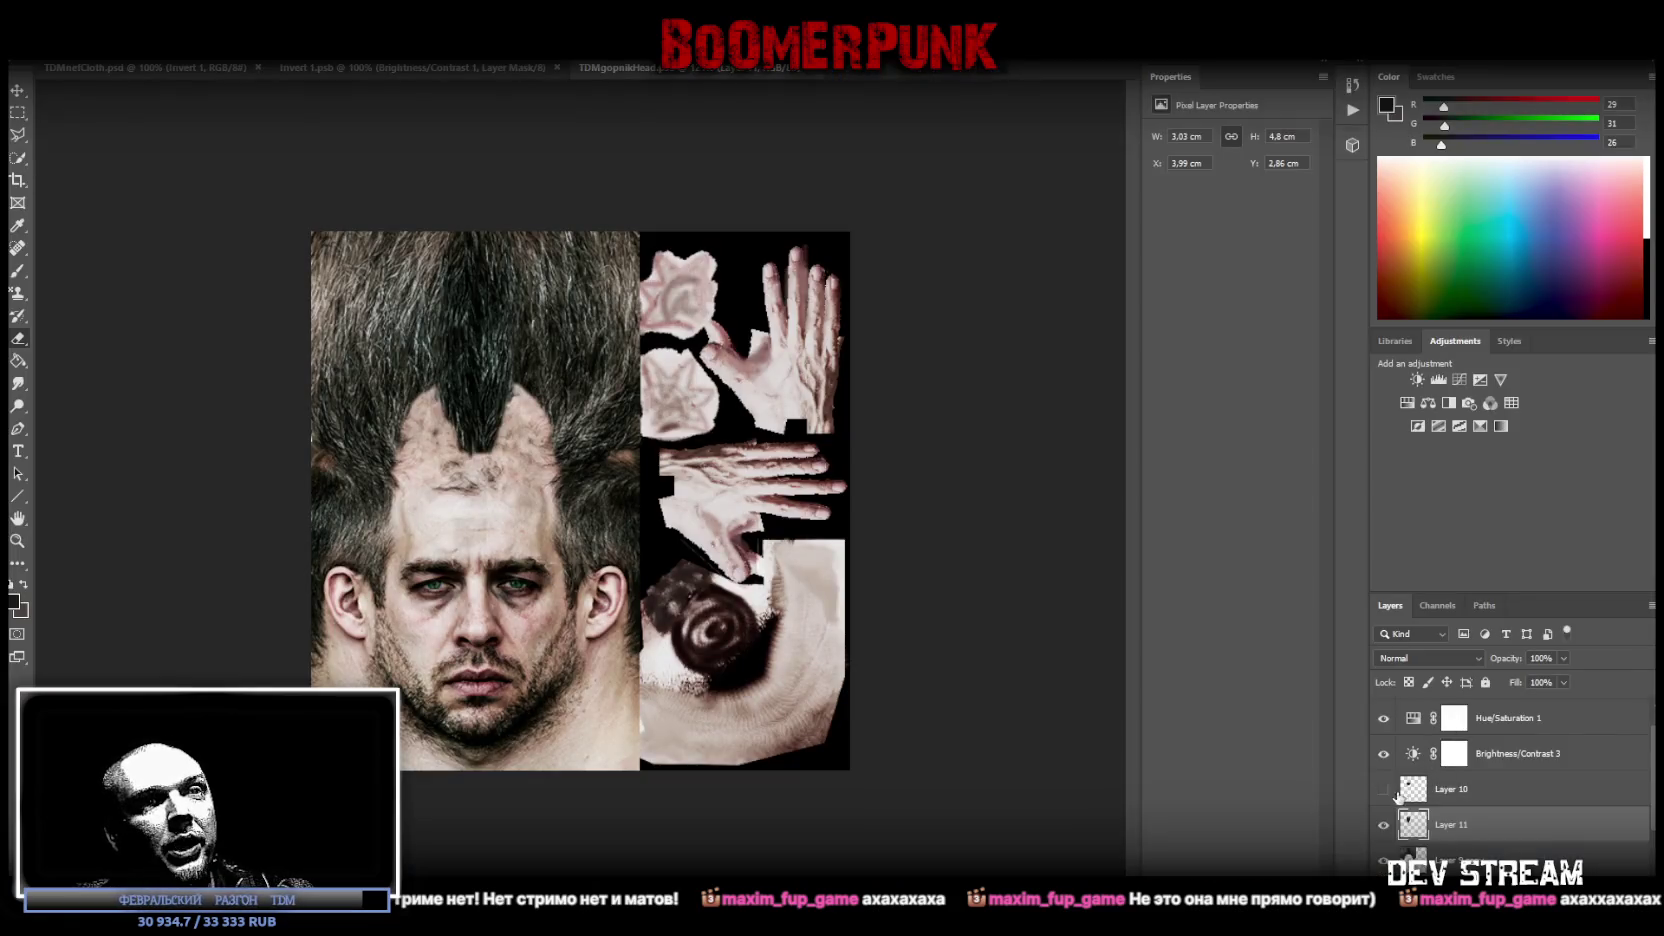
Step: Hide Layer 11 to round off the pointed hairline, cancelling a first Save As attempt
click(1383, 825)
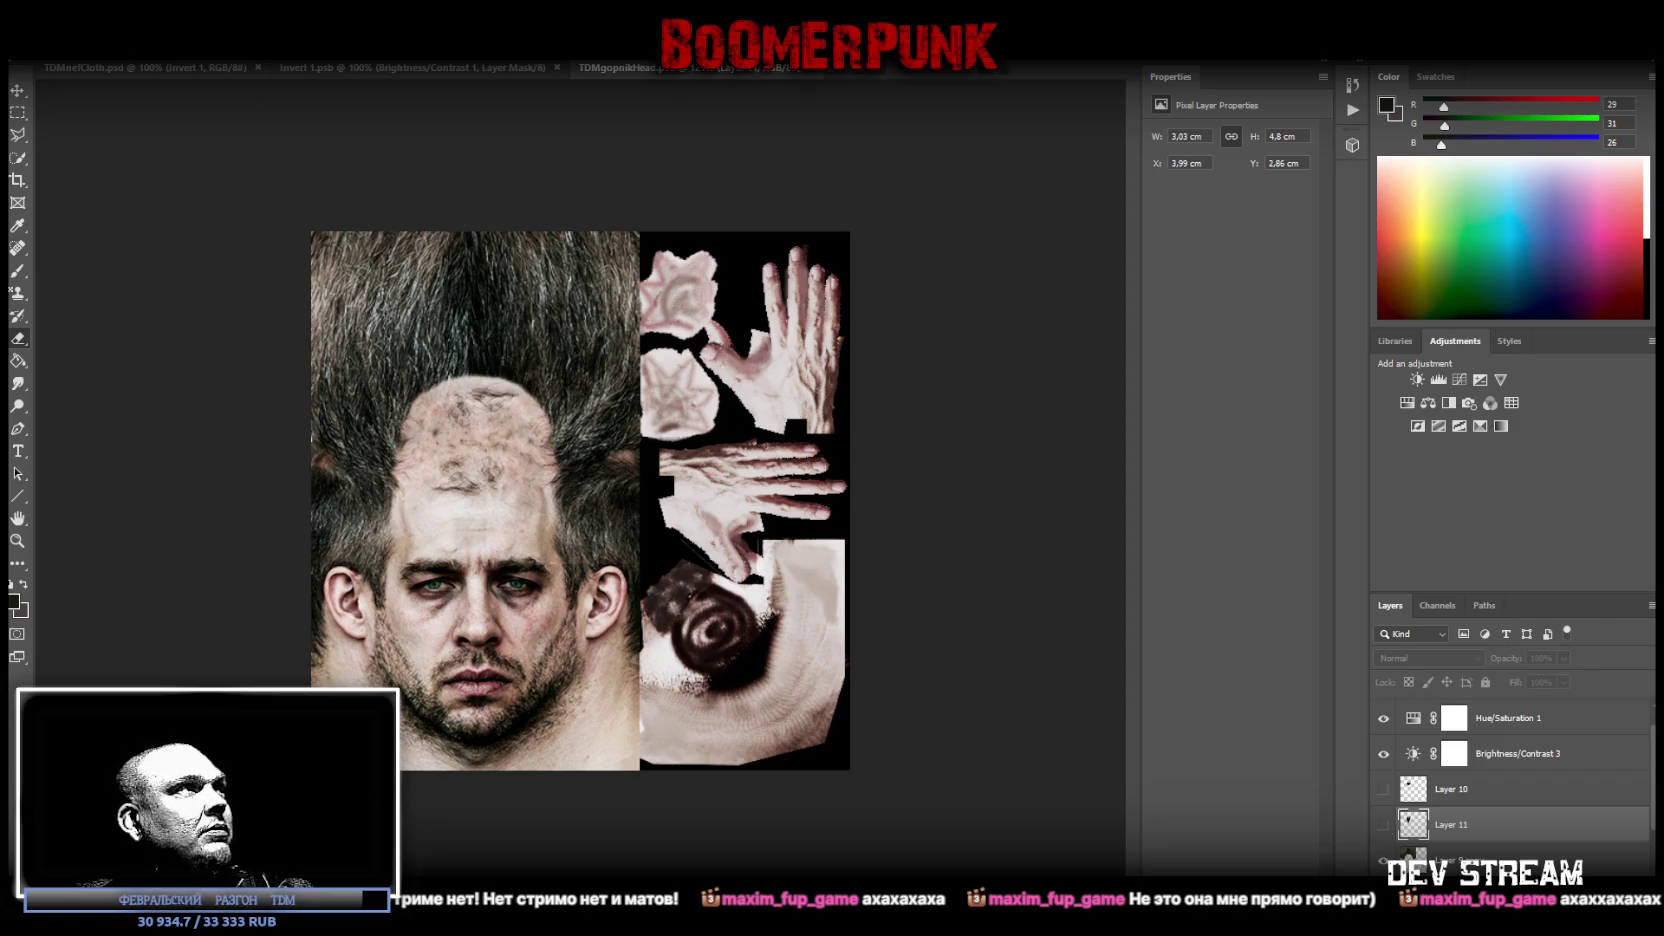
click(50, 40)
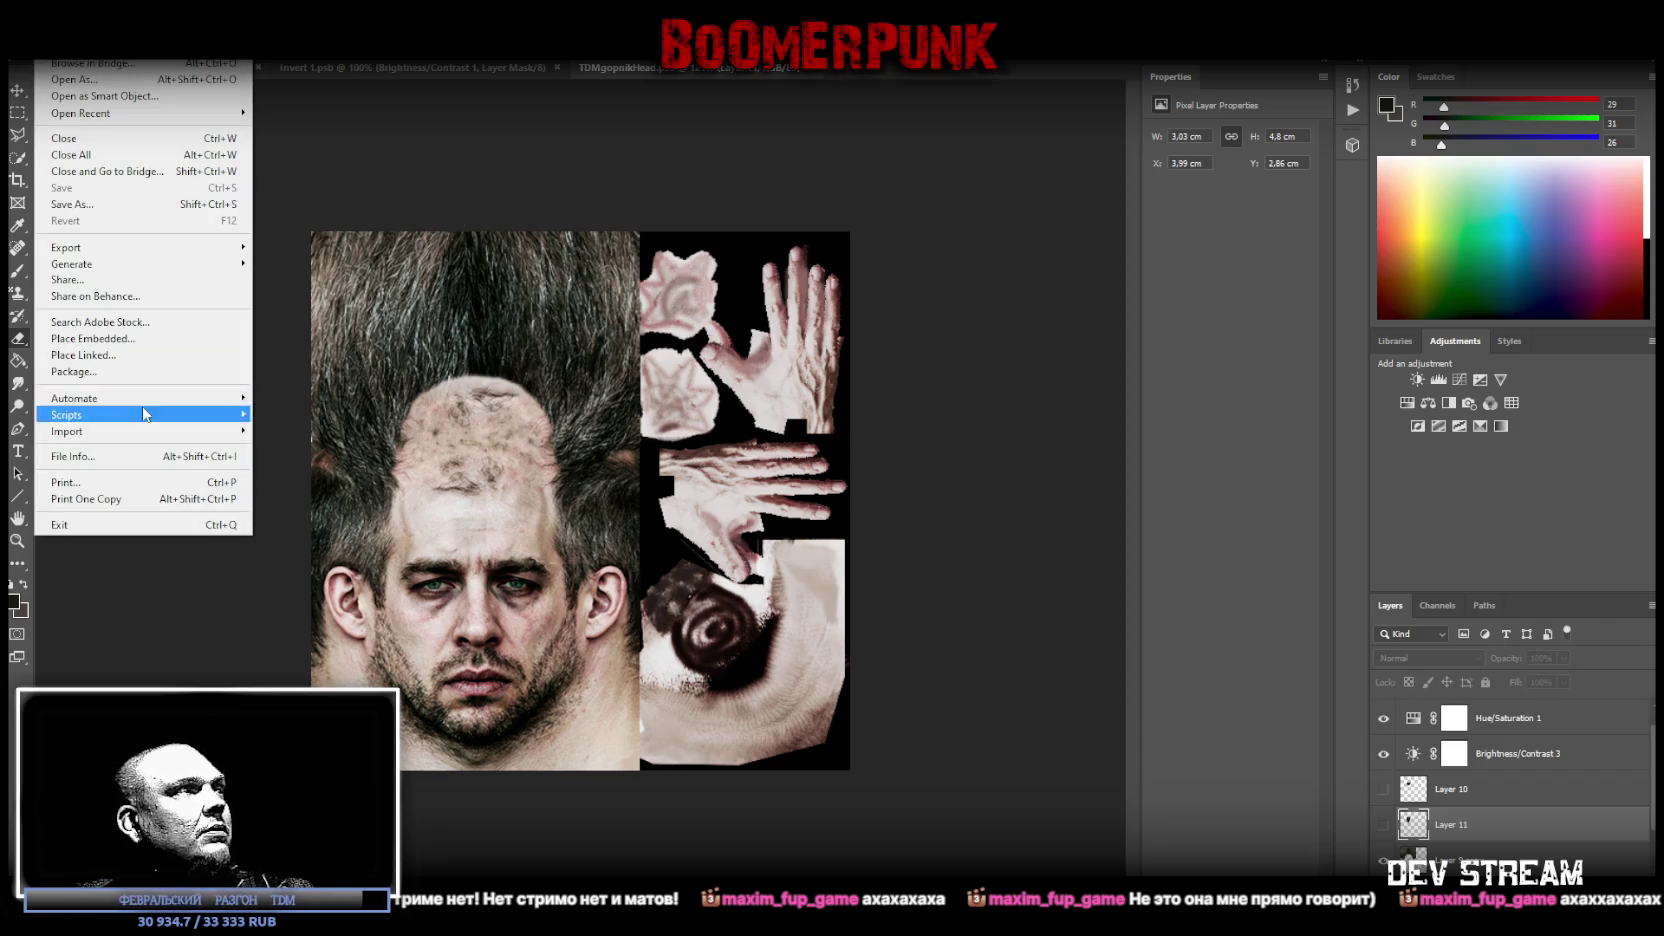
click(80, 204)
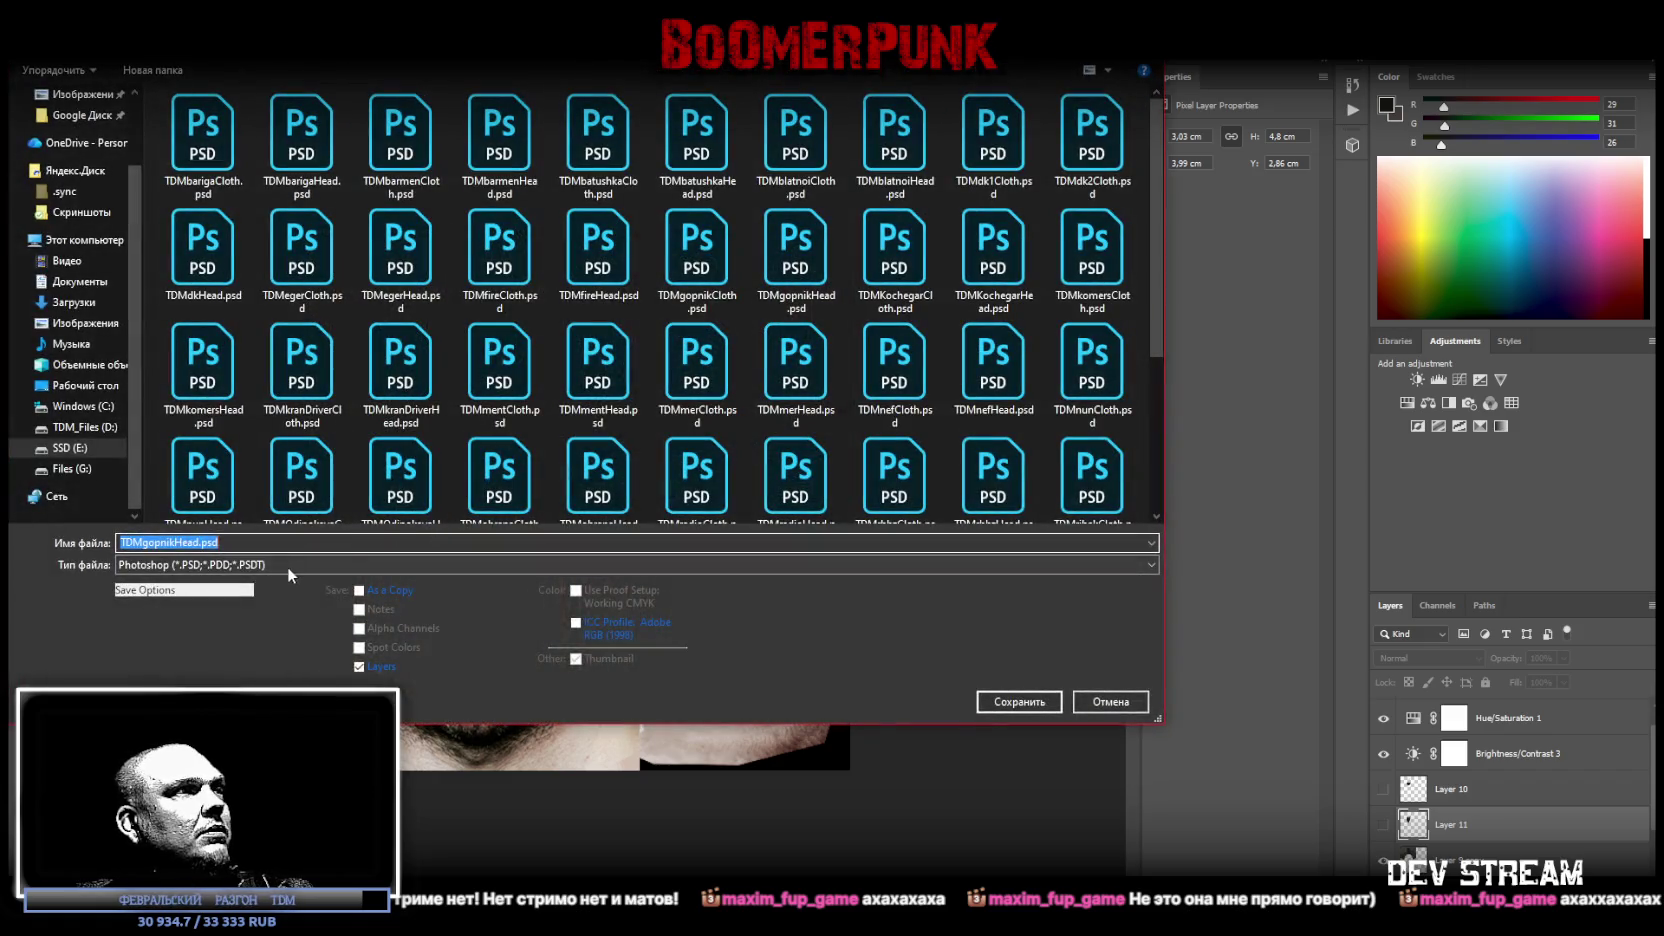
click(283, 562)
click(1164, 650)
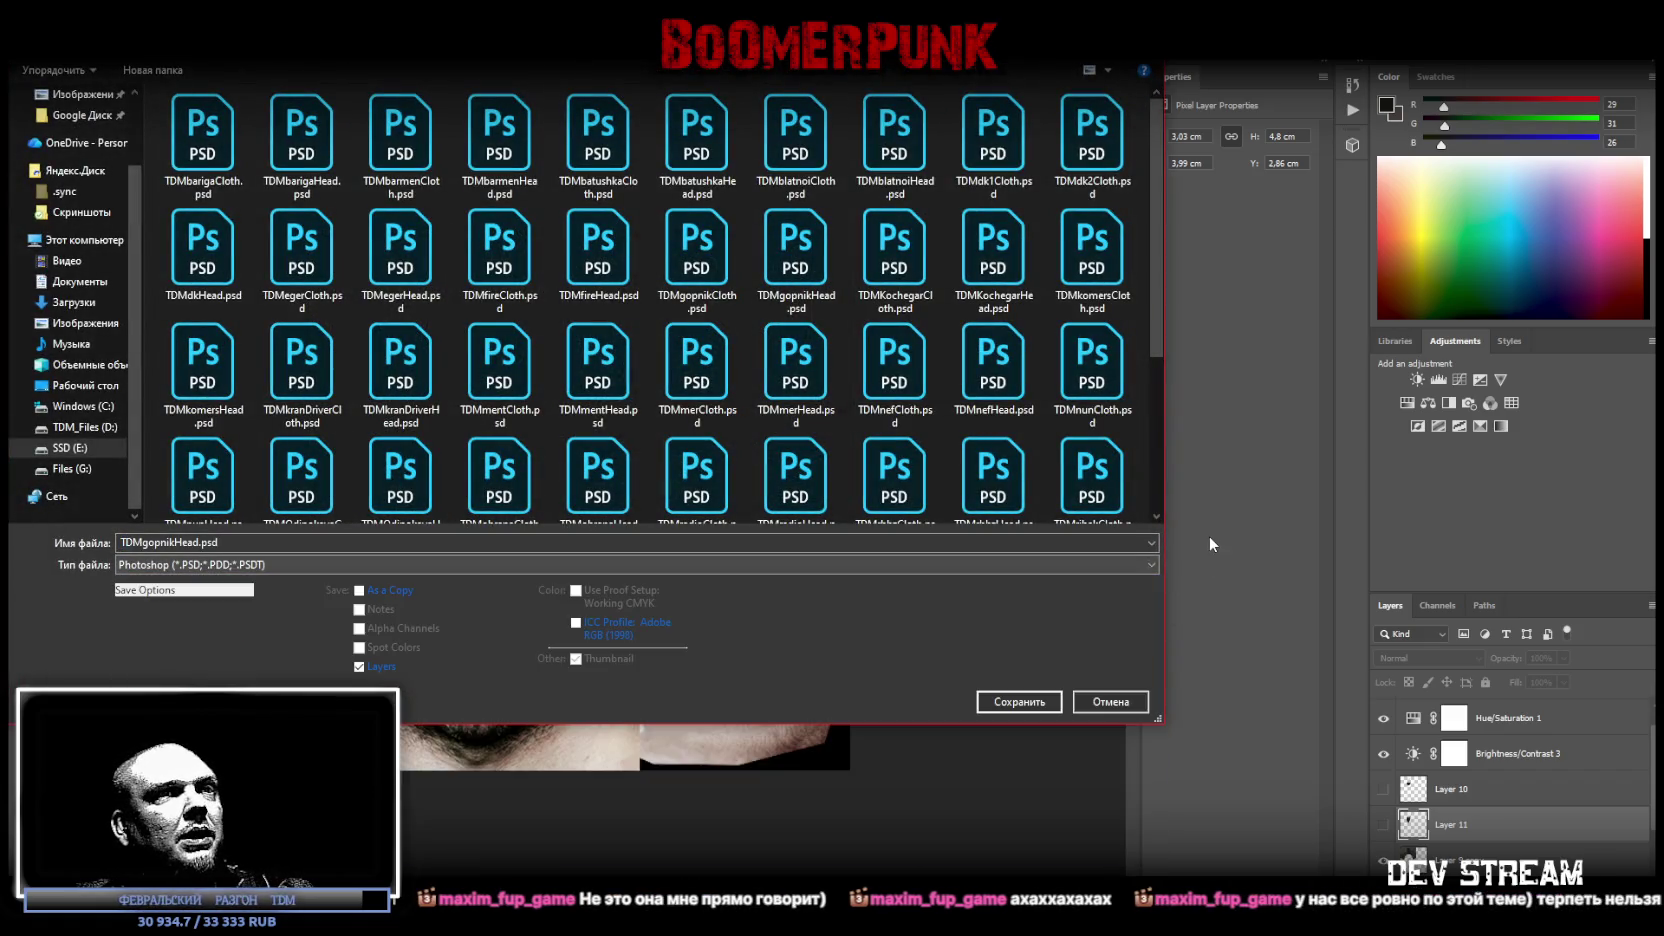
click(1124, 695)
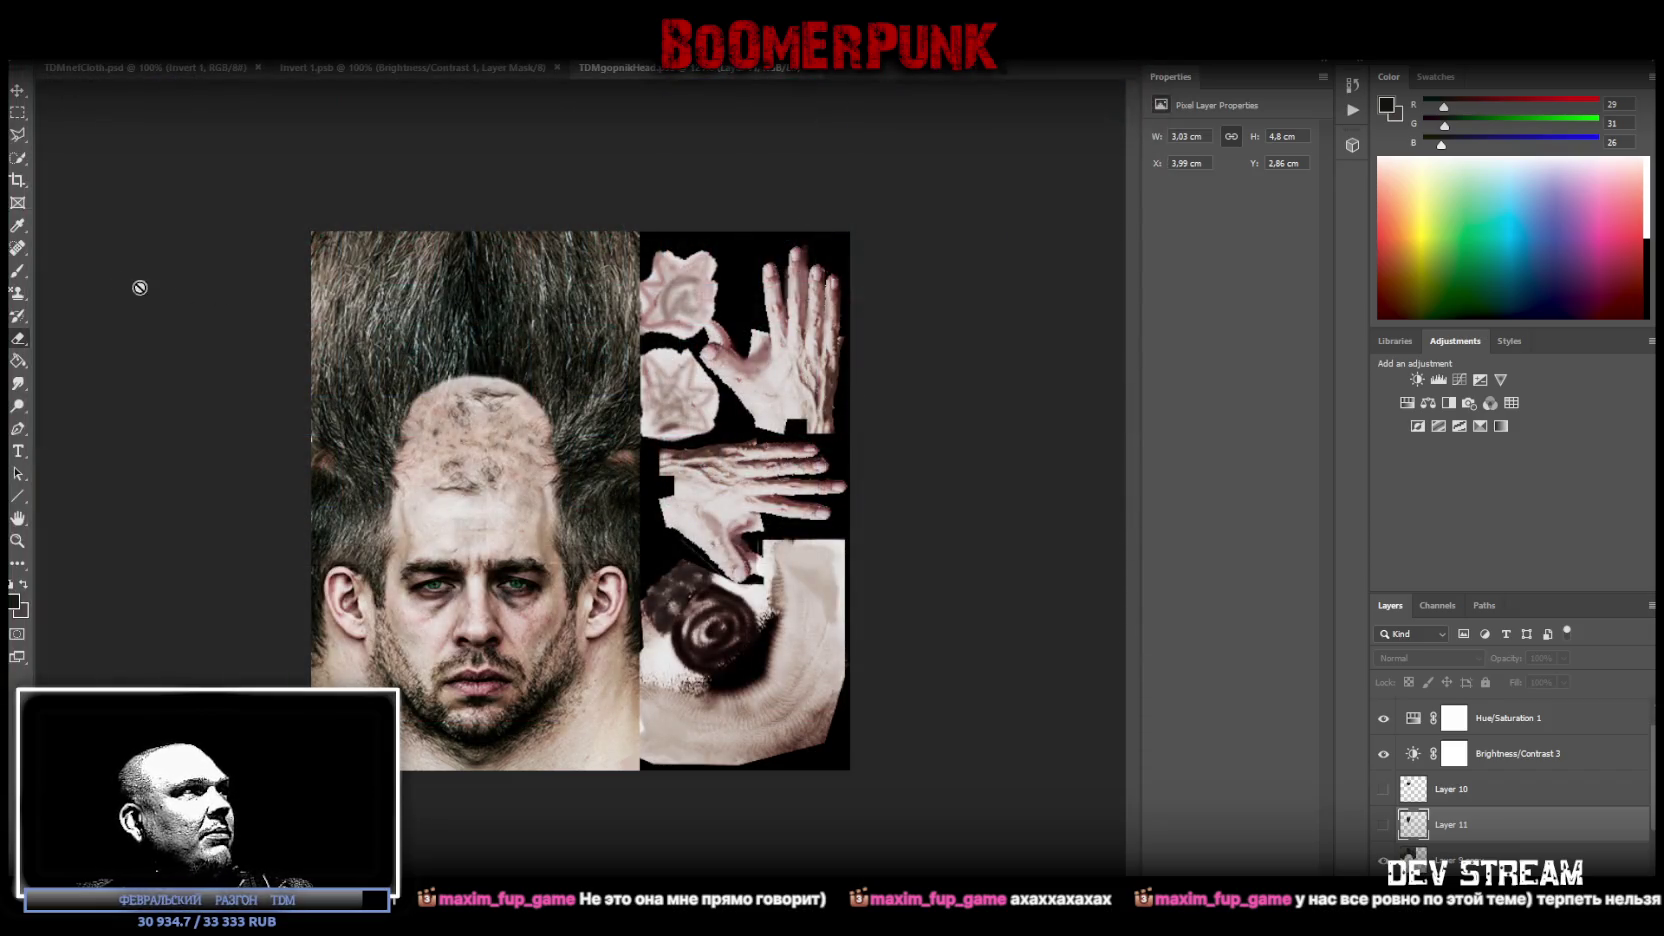
Step: On the bottom image layer, spot-heal the blemish across the forehead
click(1495, 860)
scroll(1495, 857, down, 2)
scroll(1495, 857, down, 1)
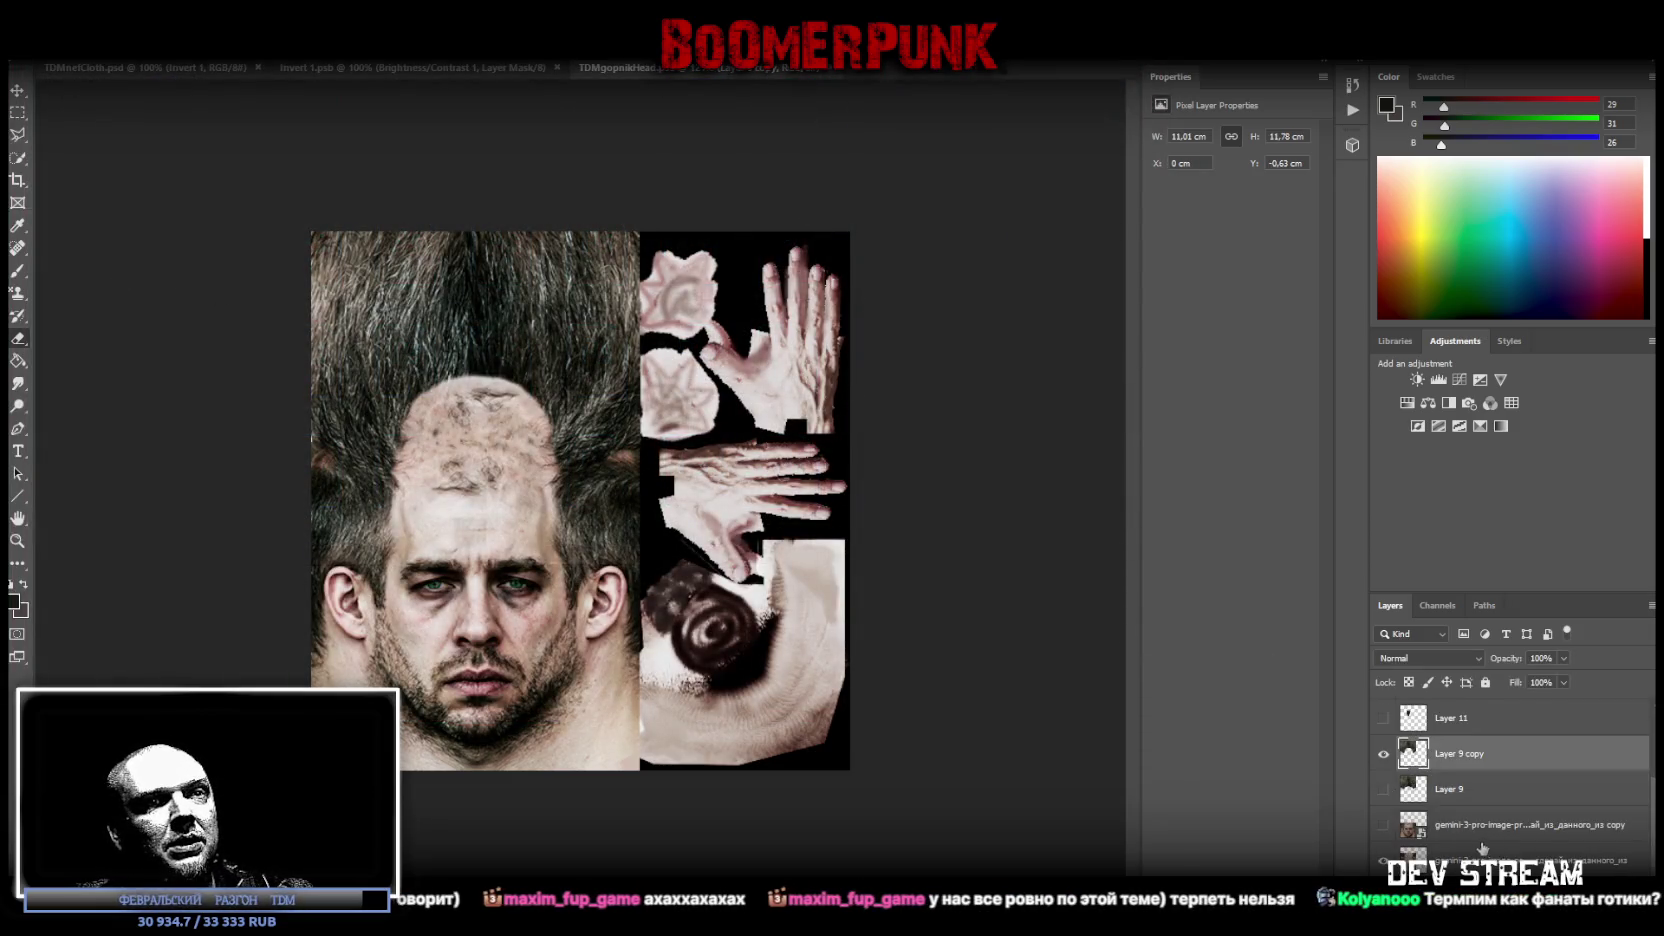
click(1480, 848)
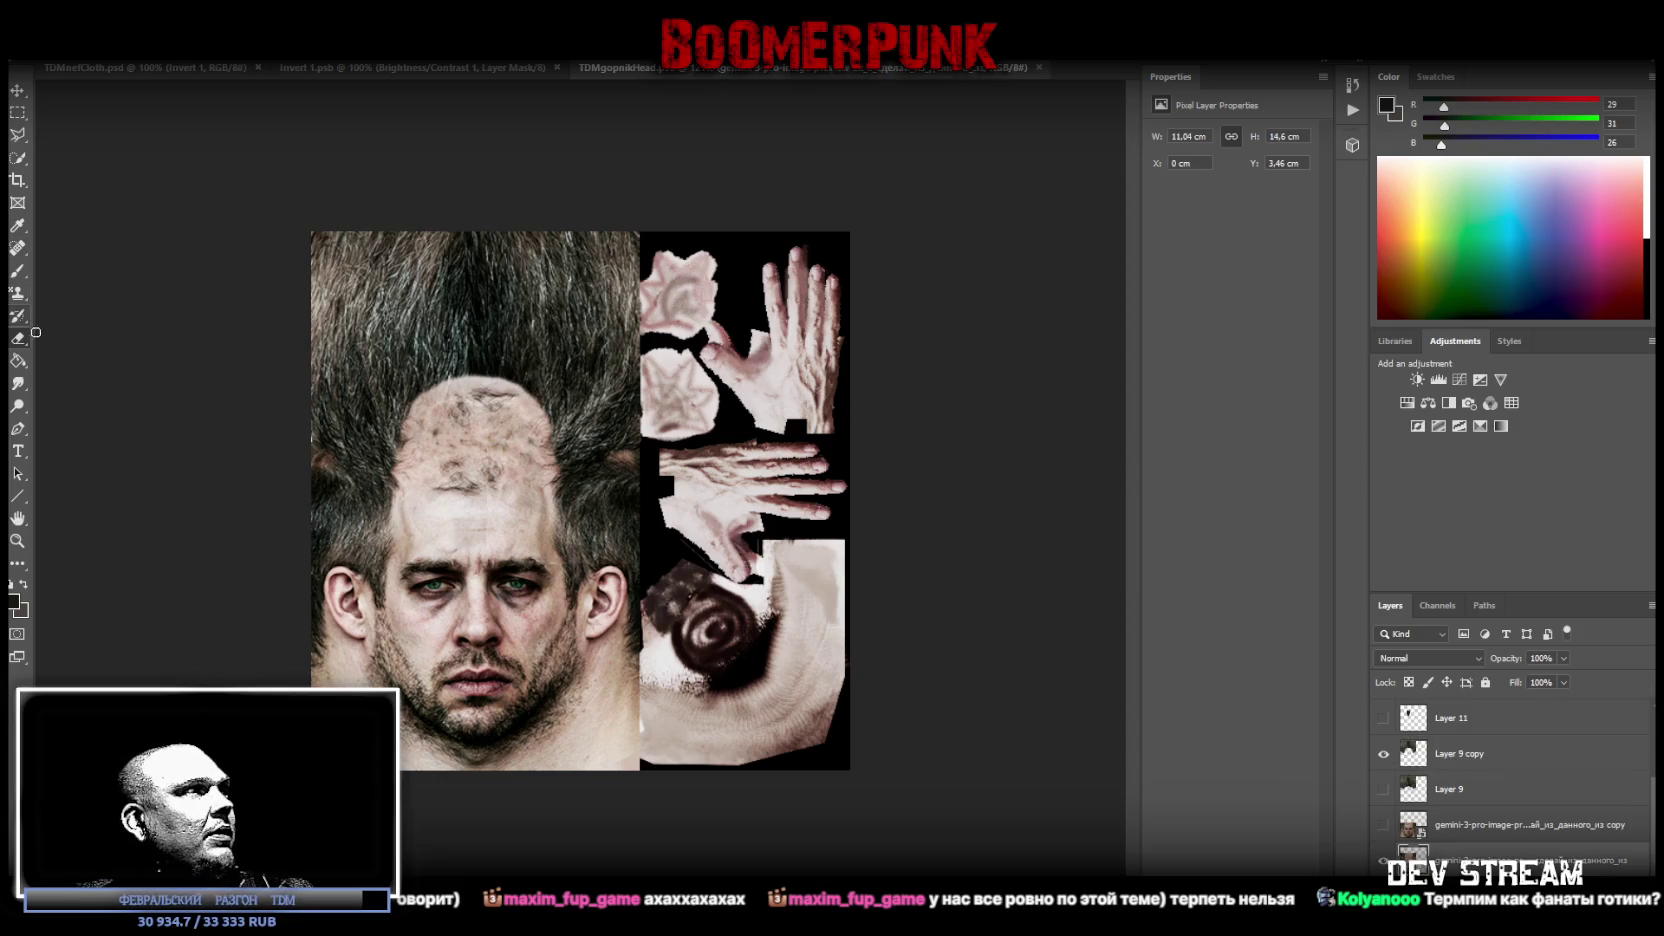
click(17, 247)
drag(478, 393, 523, 397)
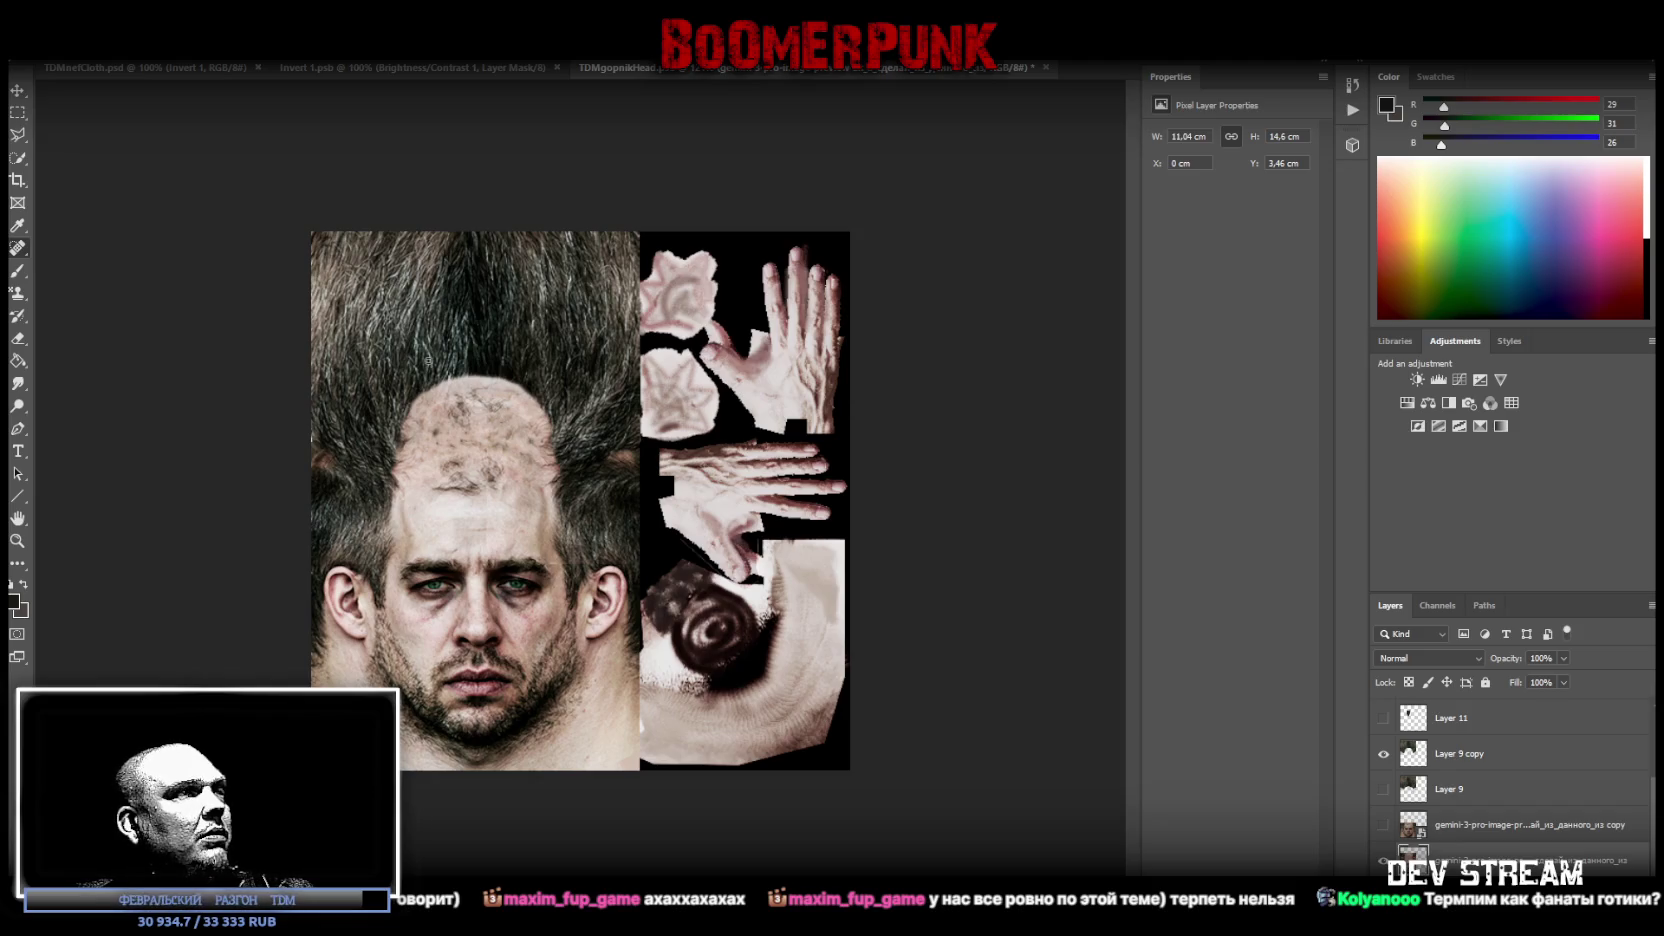
Step: Save the texture as PNG to TDMgopnikHead.png, overwriting the existing file
click(45, 48)
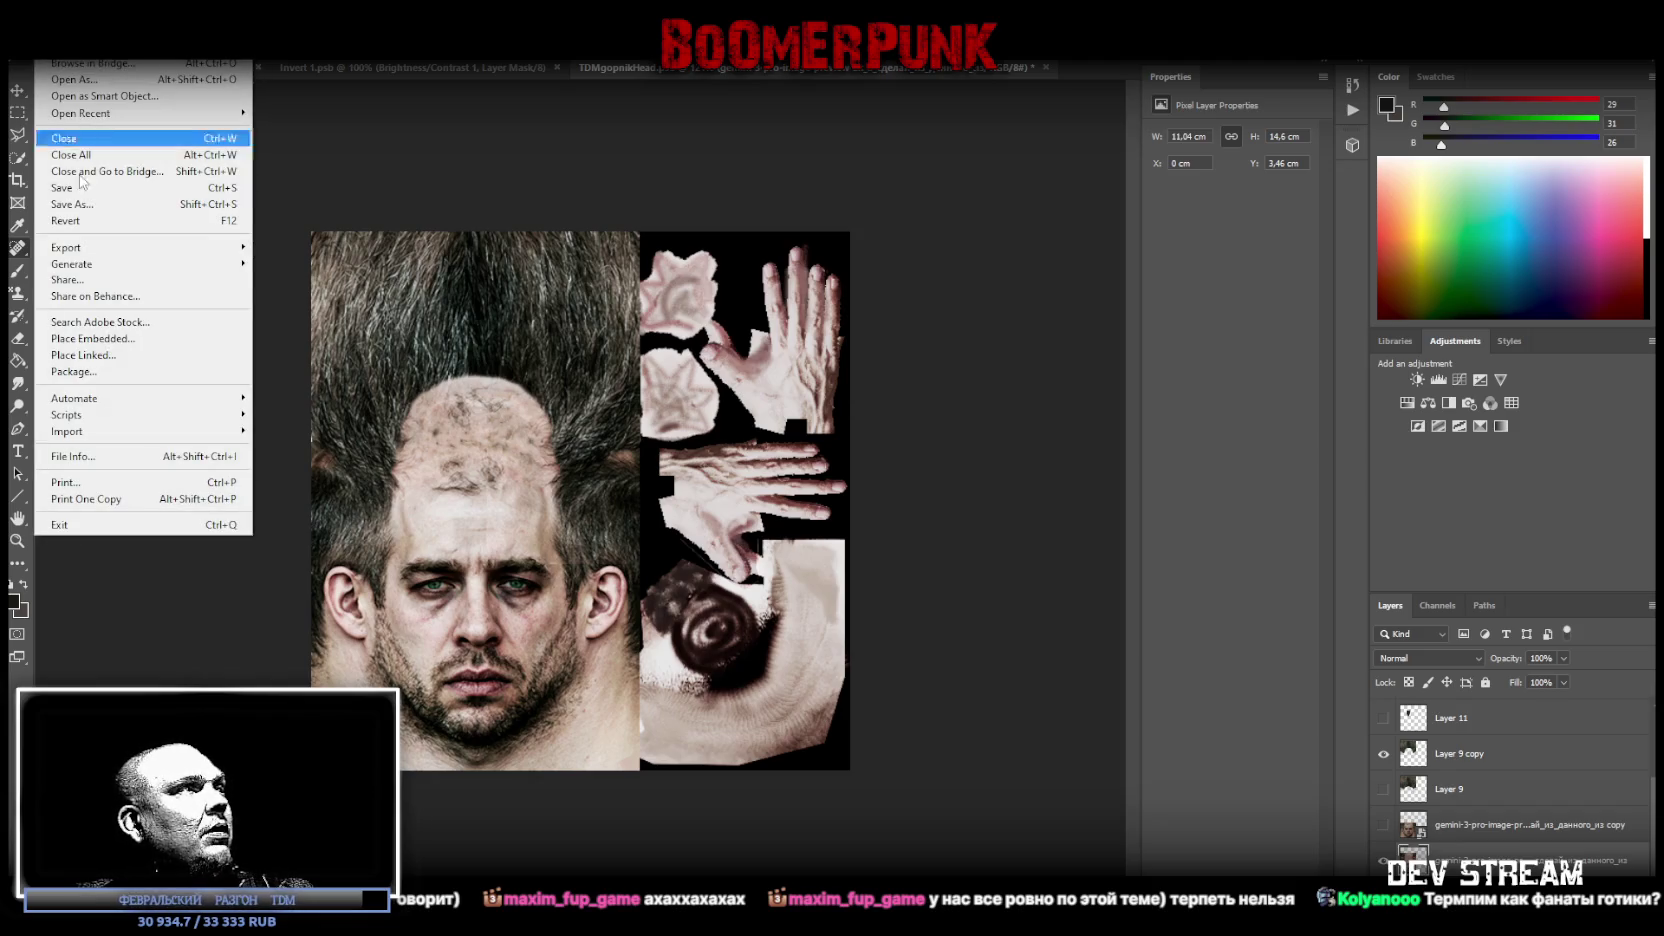
click(88, 204)
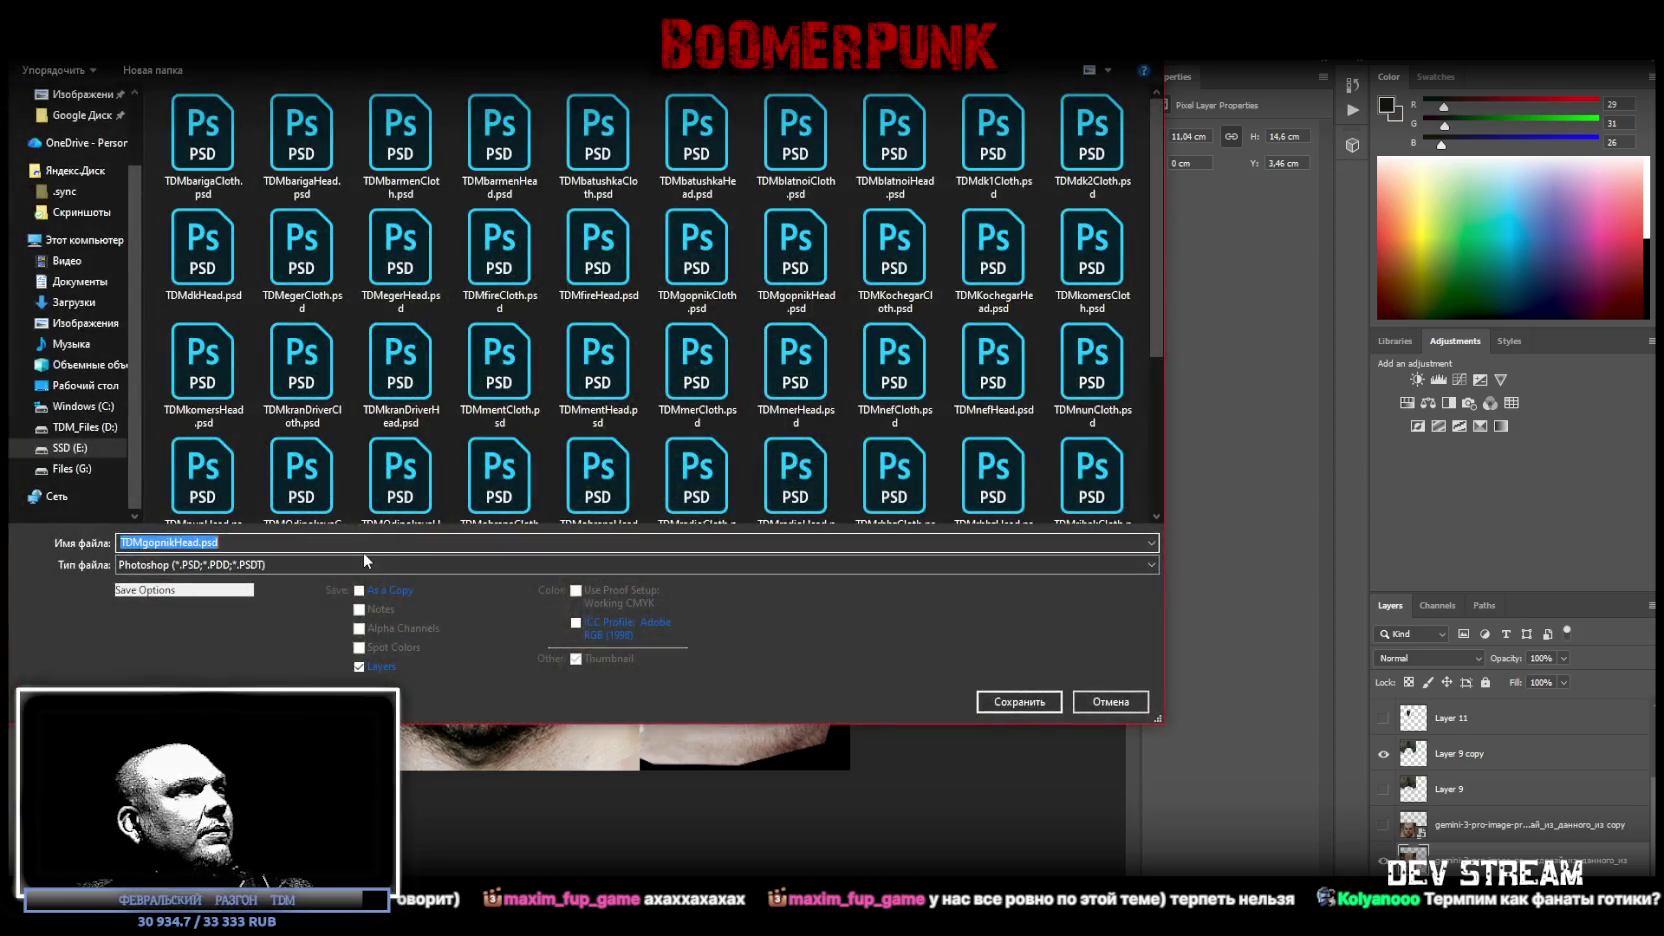
click(363, 562)
click(300, 815)
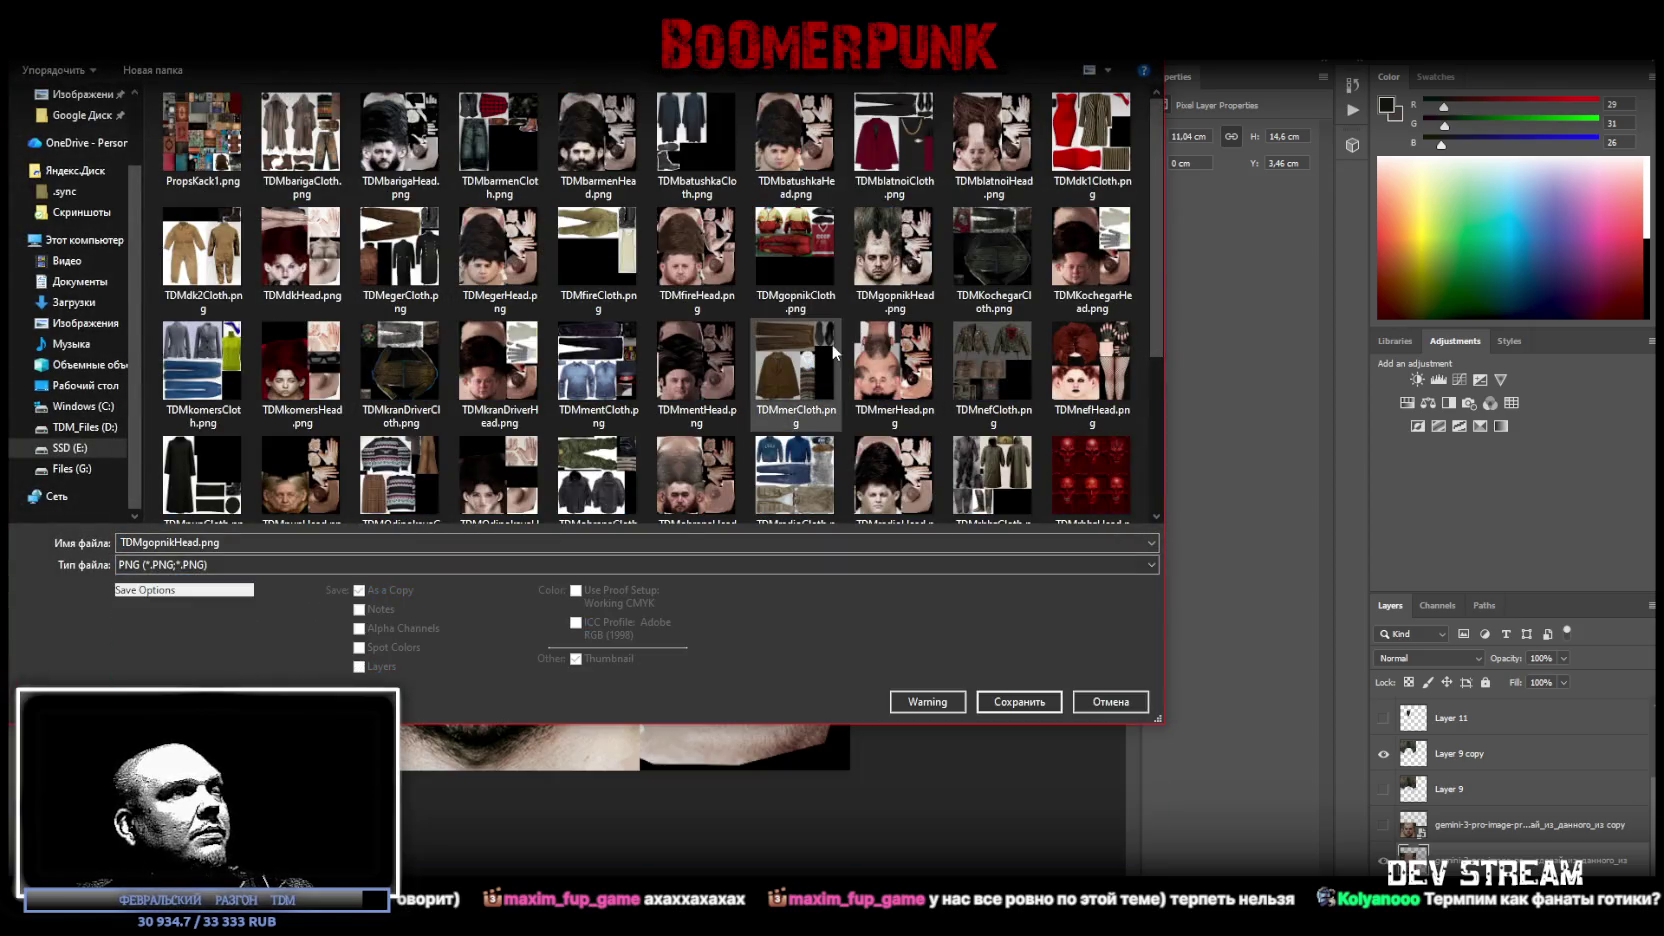
click(1019, 701)
click(866, 476)
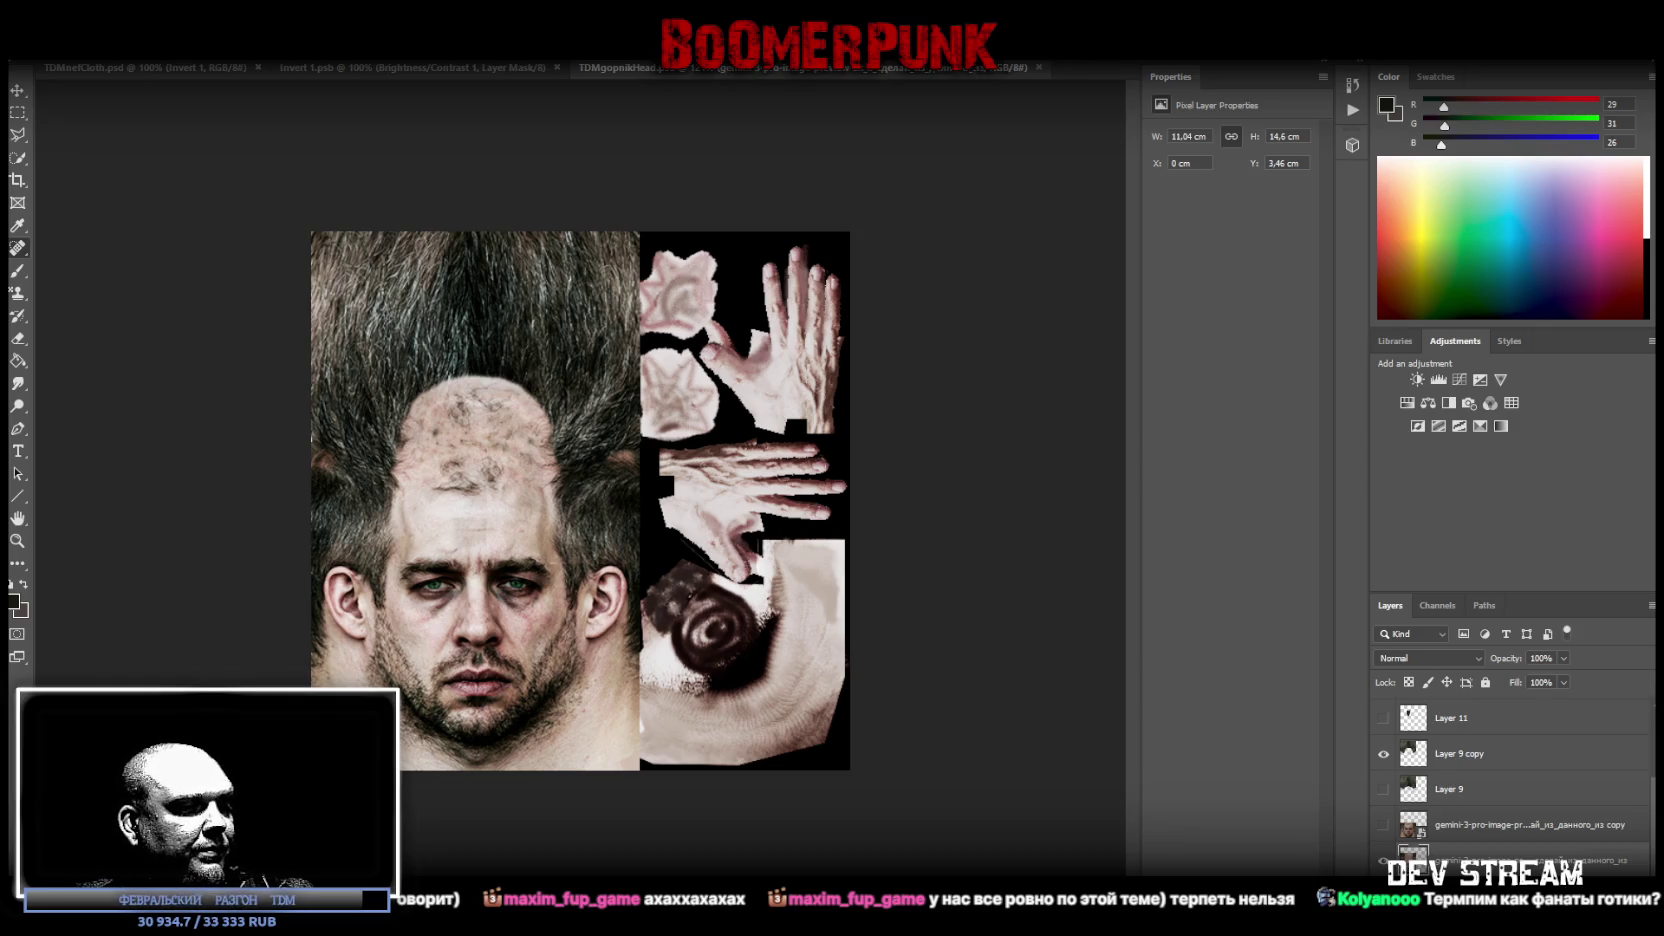
key(alt+Tab)
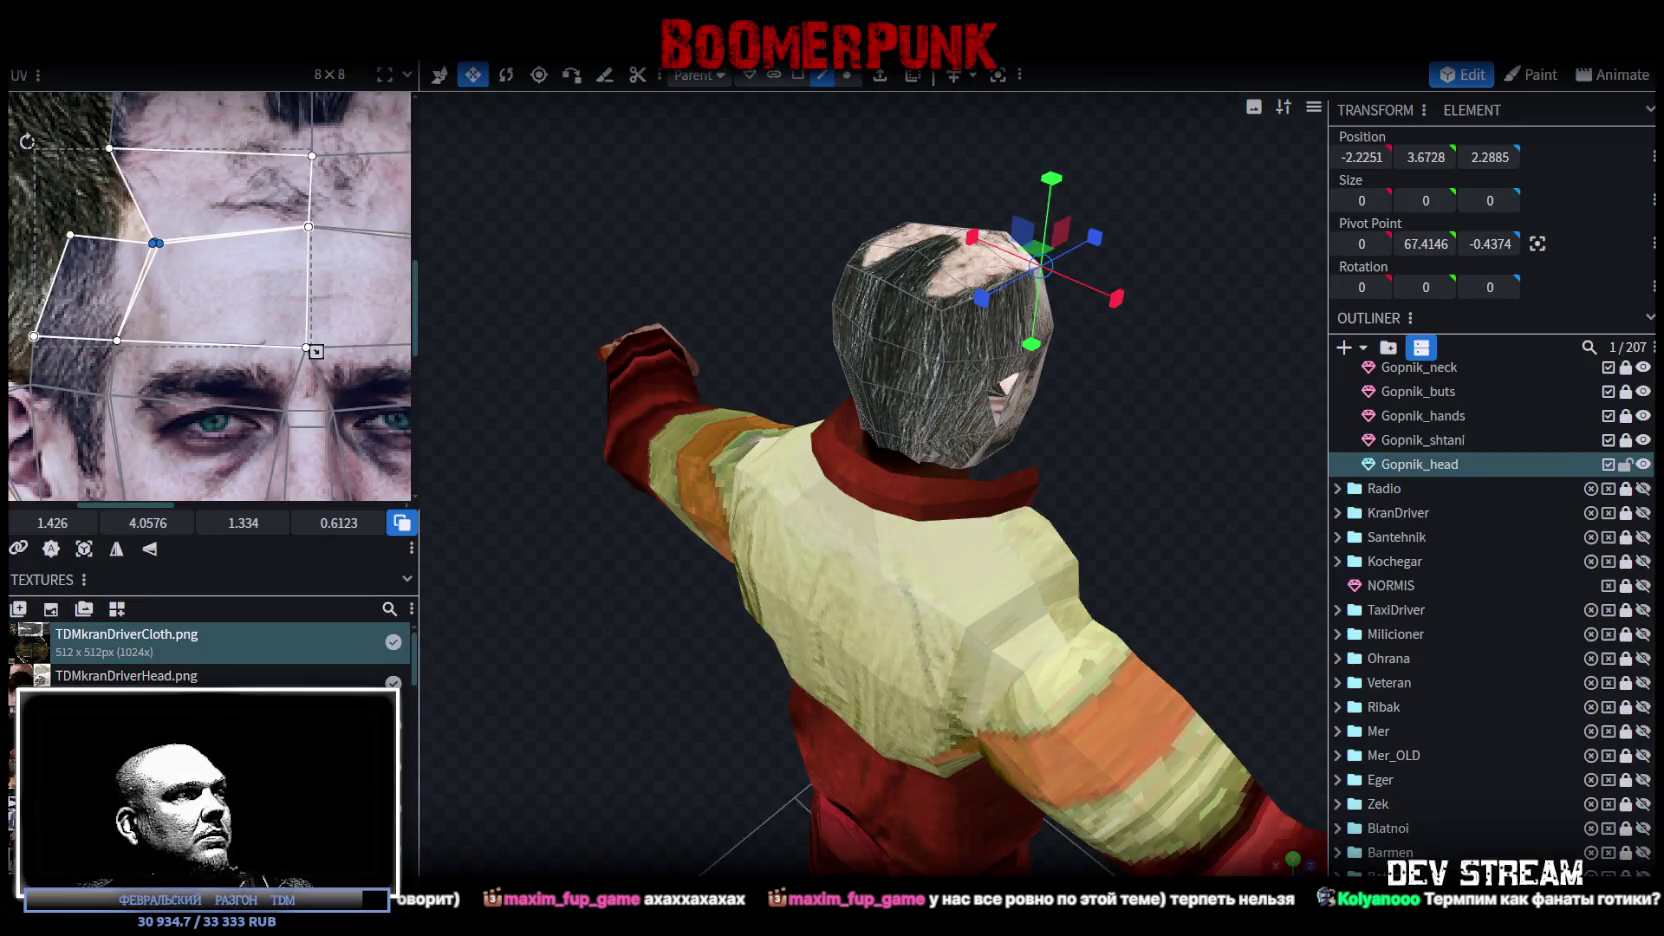
Step: Refresh the head texture from disk so the model shows the updated hairline
scroll(210, 650, down, 5)
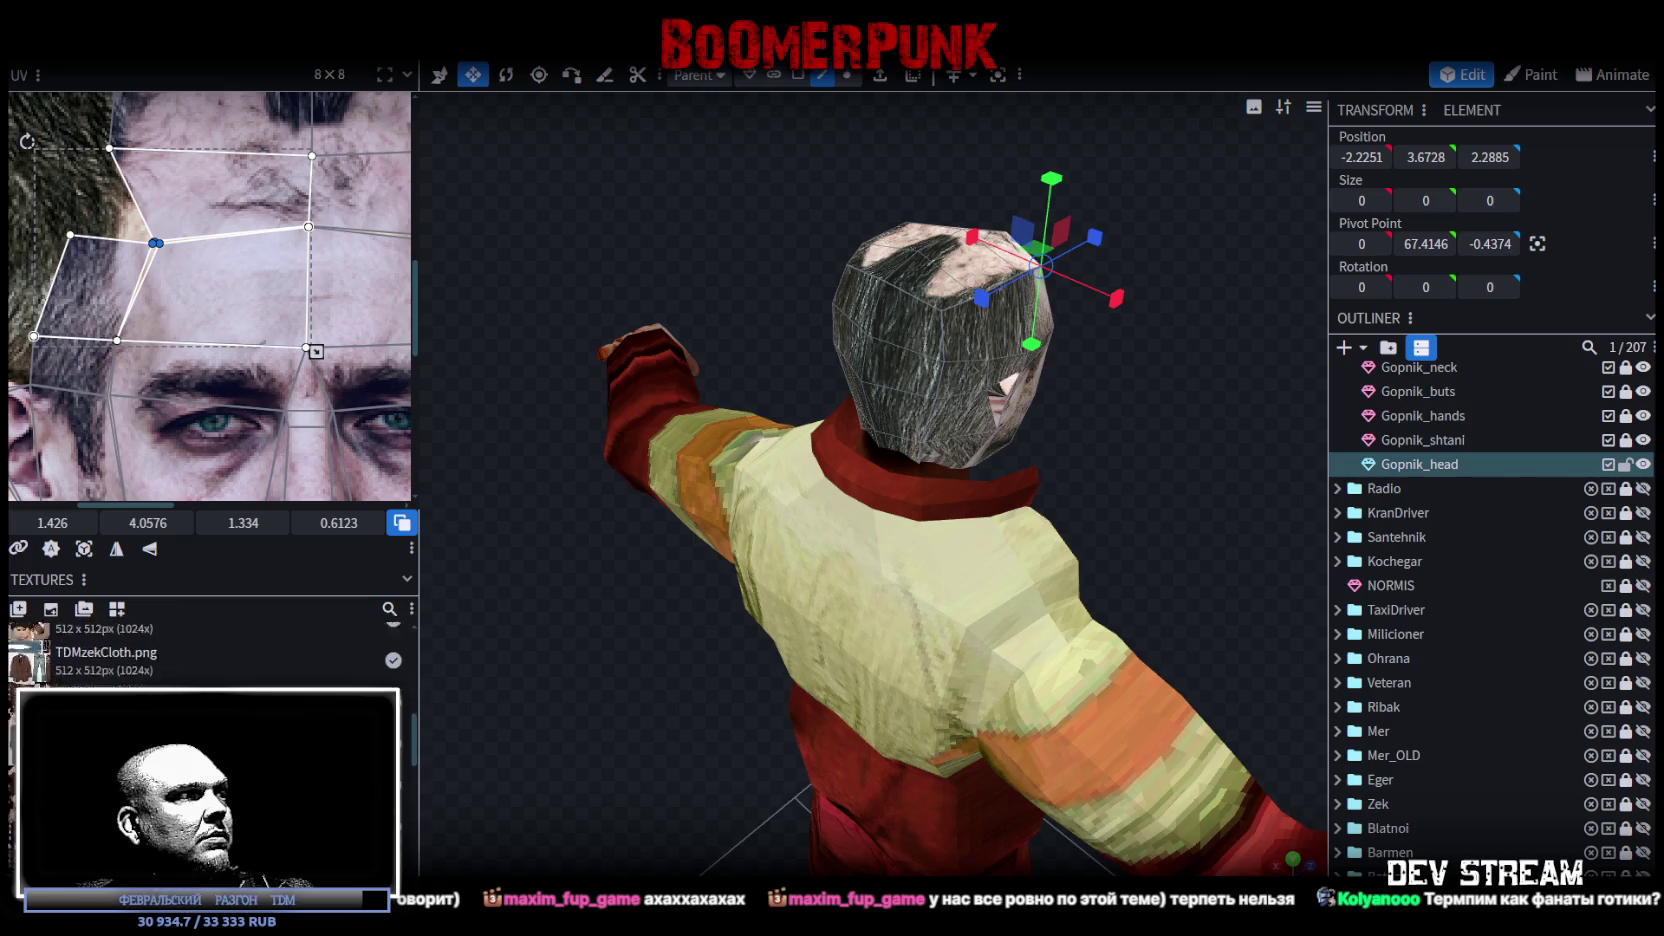
scroll(210, 650, down, 3)
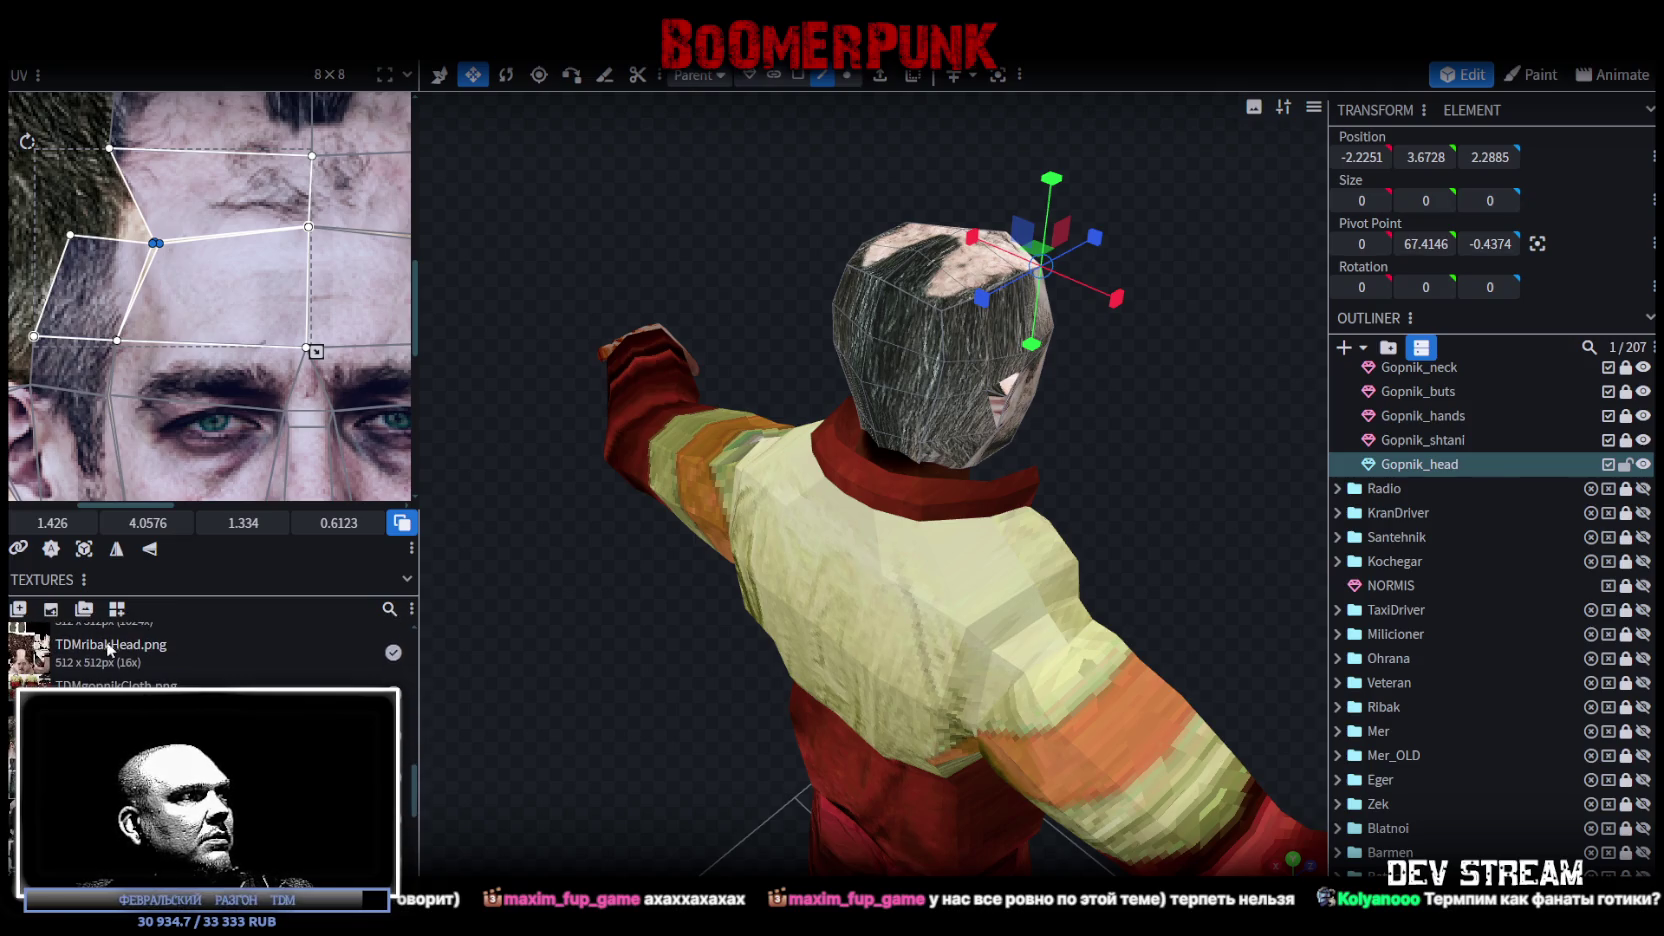
right_click(88, 650)
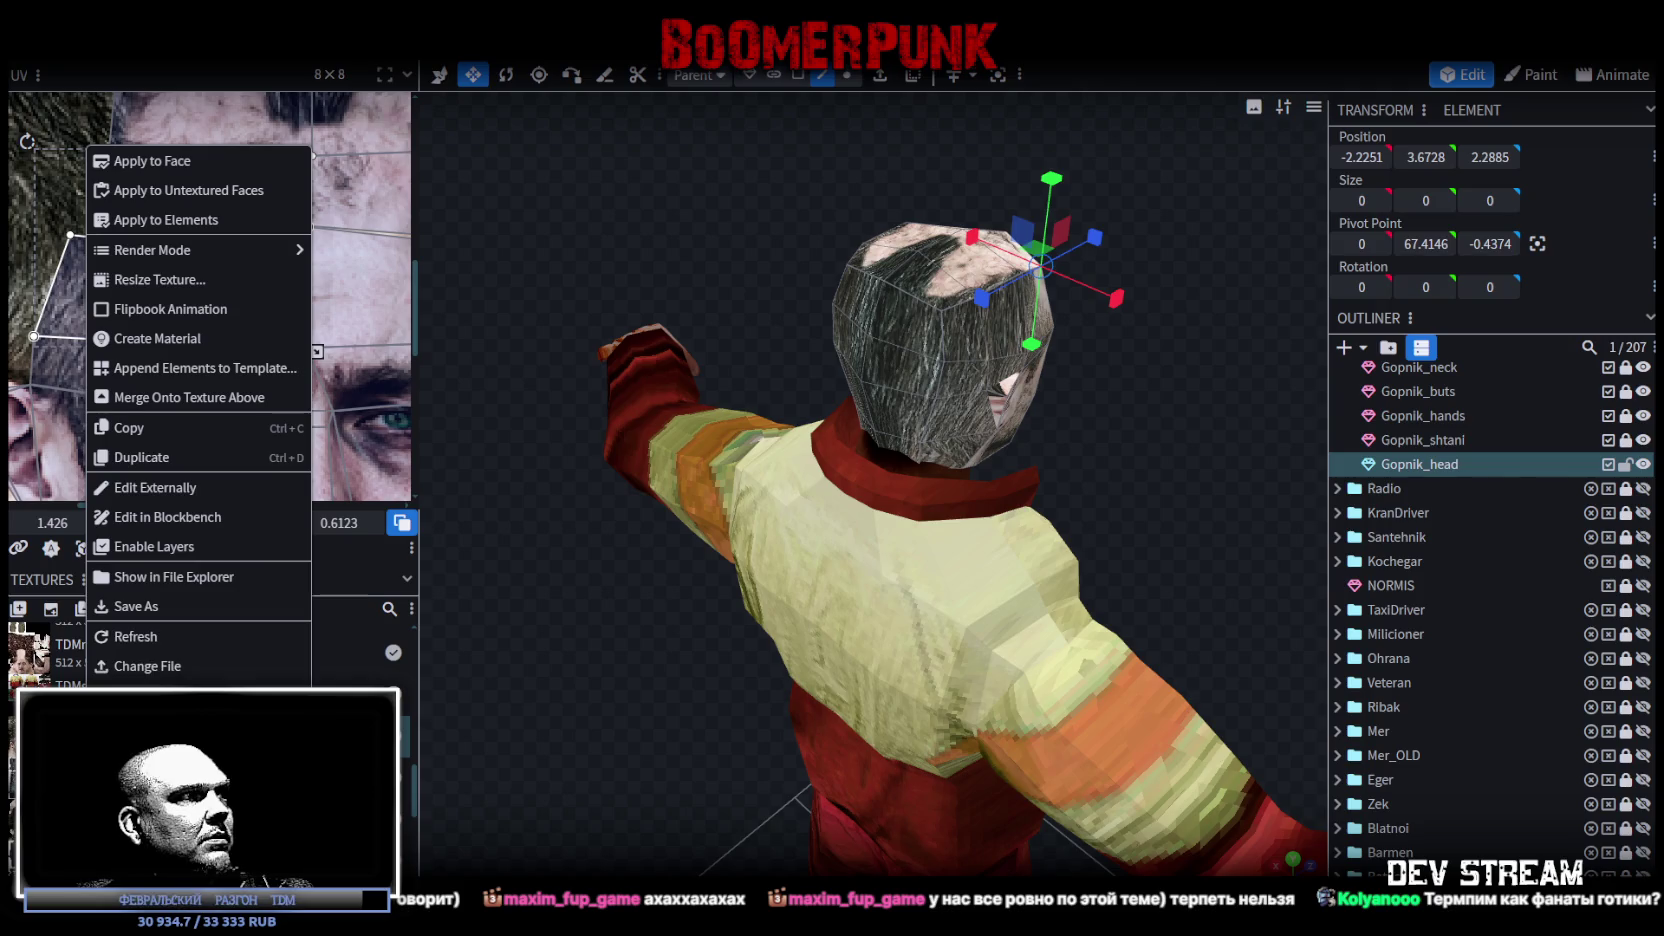
click(172, 634)
mouse_move(600, 560)
mouse_down()
mouse_move(712, 541)
mouse_move(789, 250)
mouse_move(517, 334)
mouse_move(352, 281)
mouse_move(703, 376)
mouse_move(585, 419)
mouse_move(723, 348)
mouse_move(668, 346)
mouse_up()
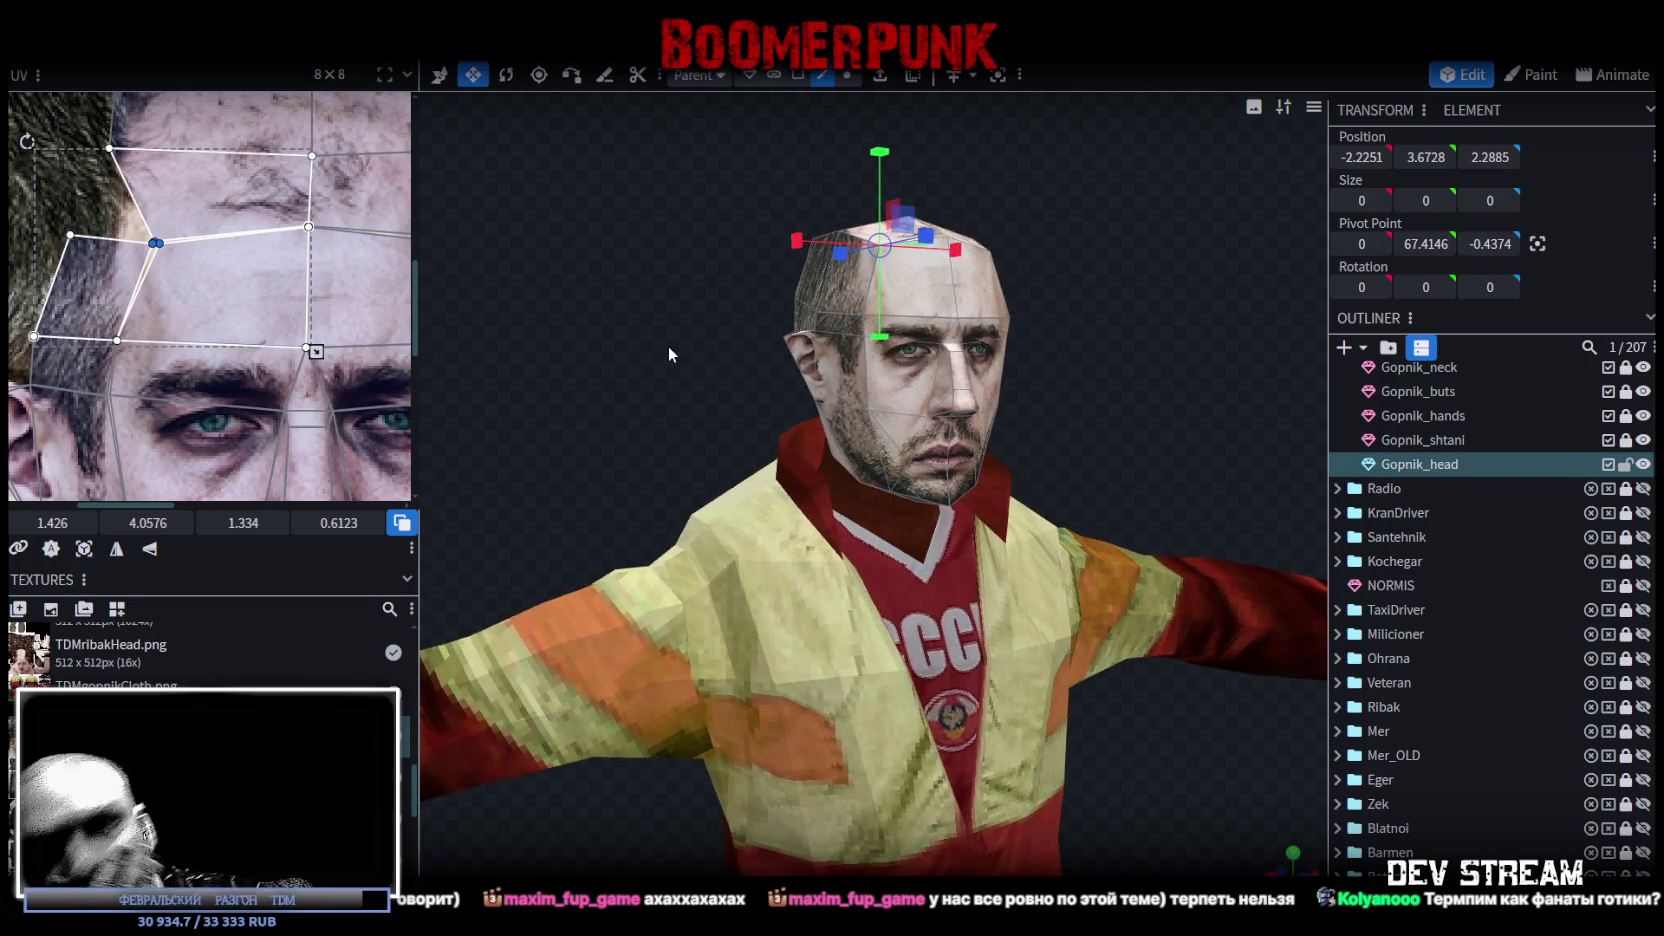
mouse_move(657, 248)
mouse_down()
mouse_move(753, 322)
mouse_move(740, 332)
mouse_move(1010, 260)
mouse_move(956, 204)
mouse_move(701, 190)
mouse_move(519, 213)
mouse_move(685, 306)
mouse_move(1091, 240)
mouse_move(1024, 300)
mouse_move(1072, 299)
mouse_move(867, 348)
mouse_up()
Step: In face select mode, pick the four faces across the top of the head
click(829, 395)
click(798, 75)
click(800, 410)
shift+click(905, 420)
shift+click(1040, 410)
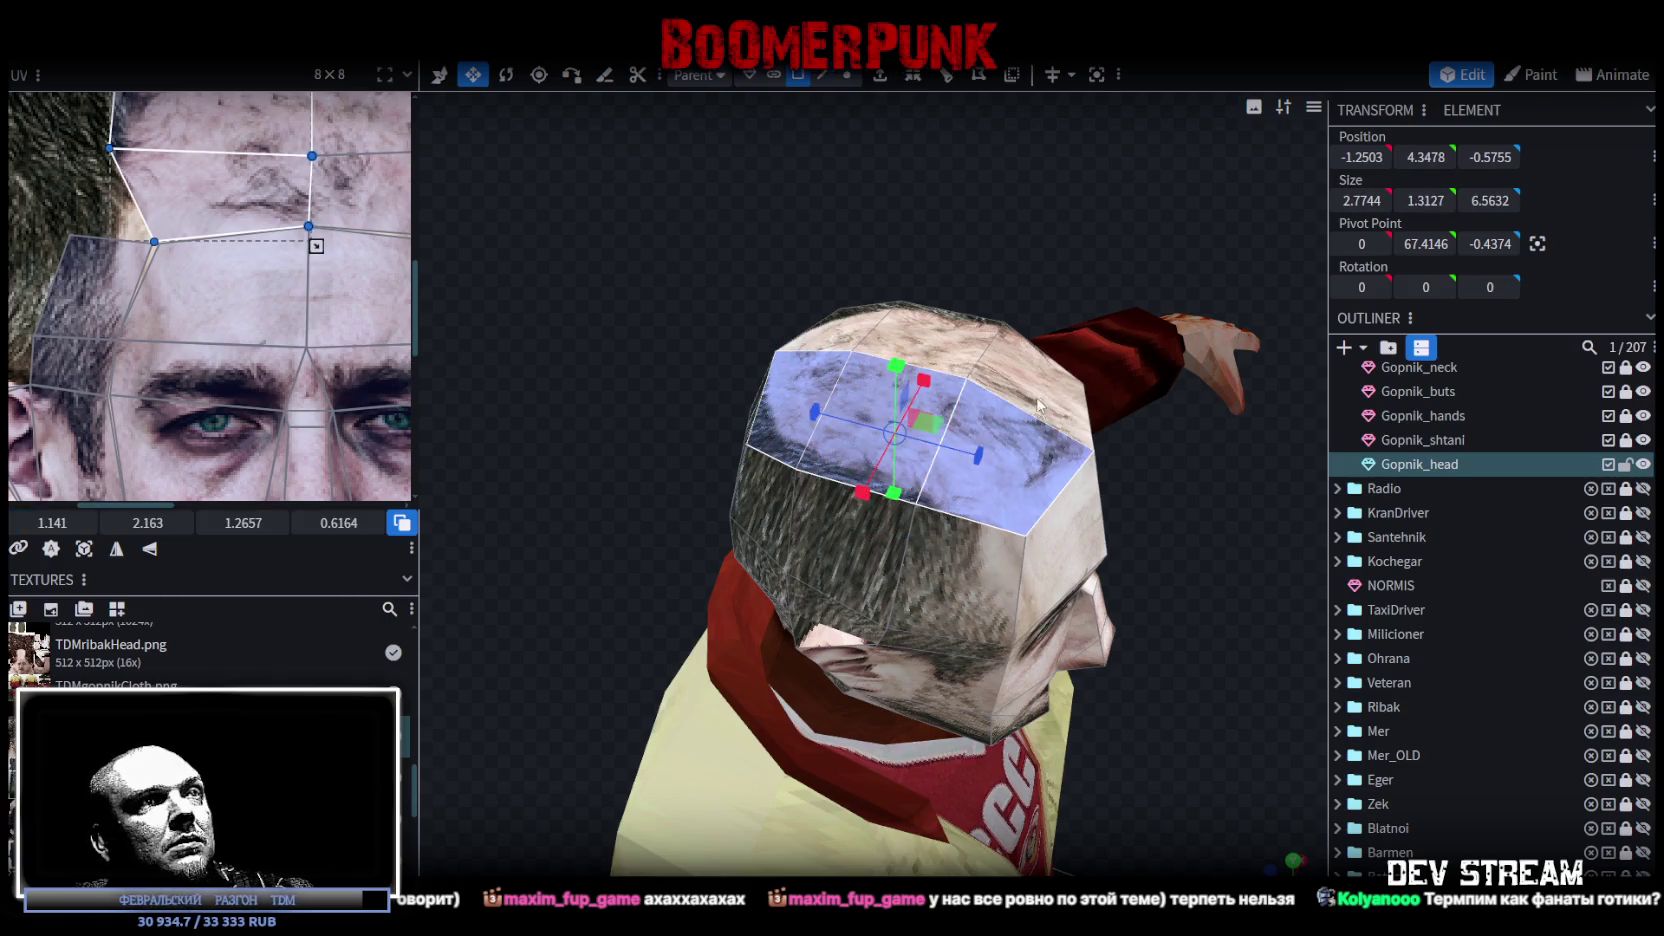
shift+click(863, 328)
mouse_move(893, 341)
mouse_down()
mouse_move(760, 380)
mouse_move(880, 400)
mouse_move(890, 369)
mouse_up()
right_click(890, 369)
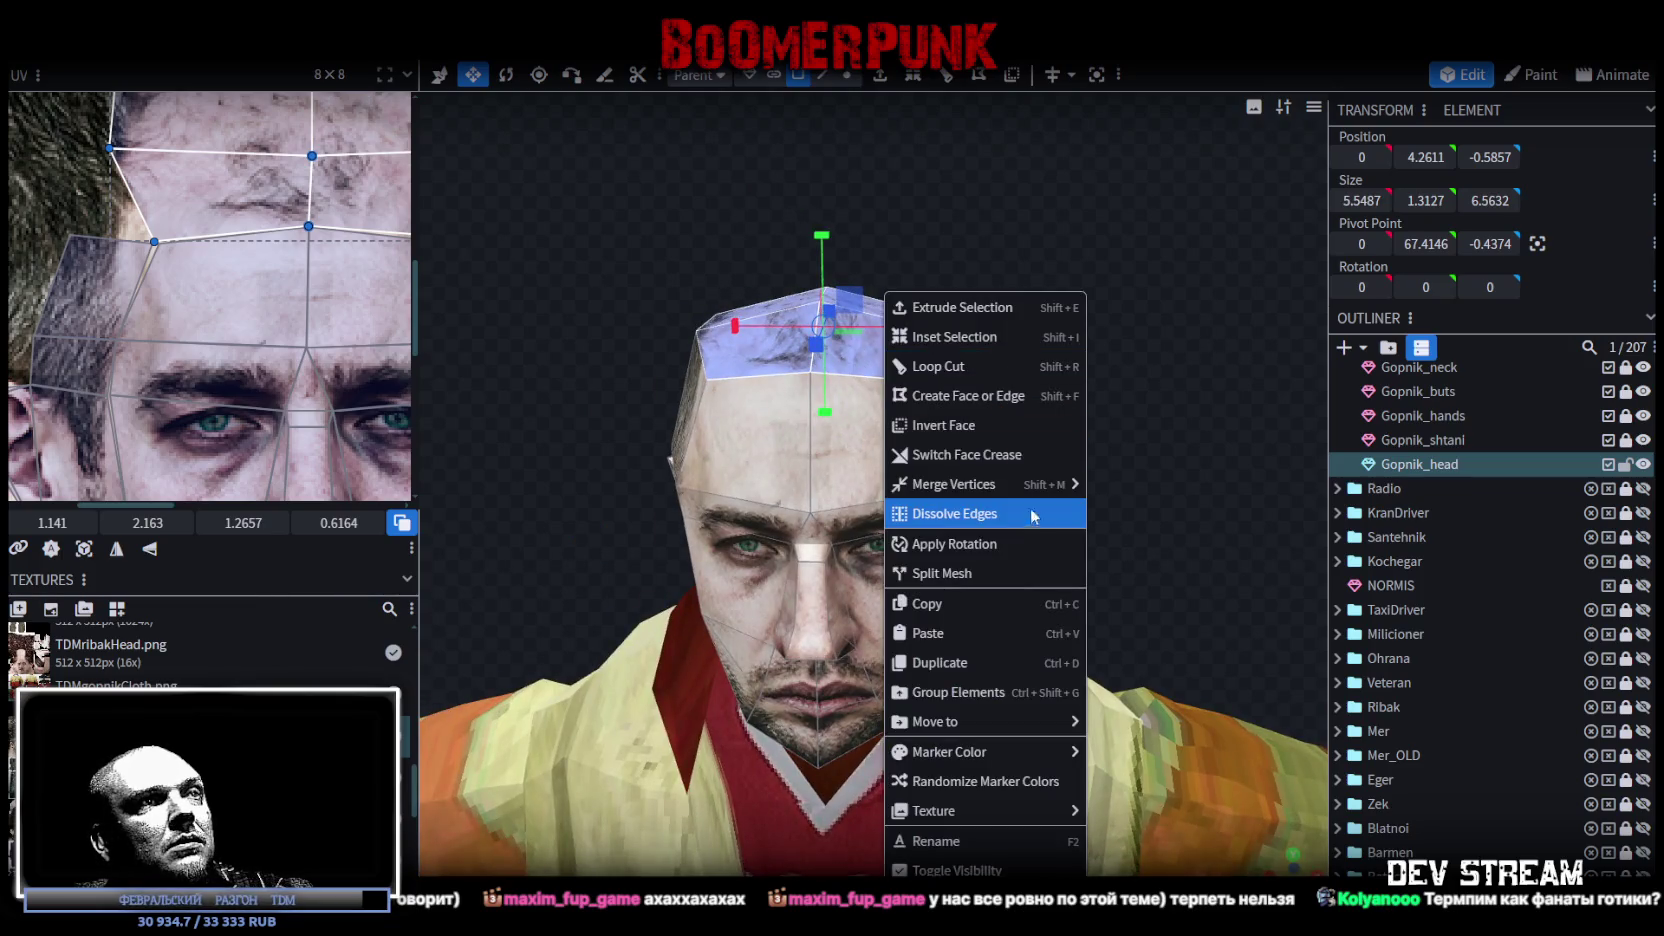
Step: Copy the head's top face, paste it as mesh selection, and raise it slightly above the scalp
click(940, 605)
right_click(918, 370)
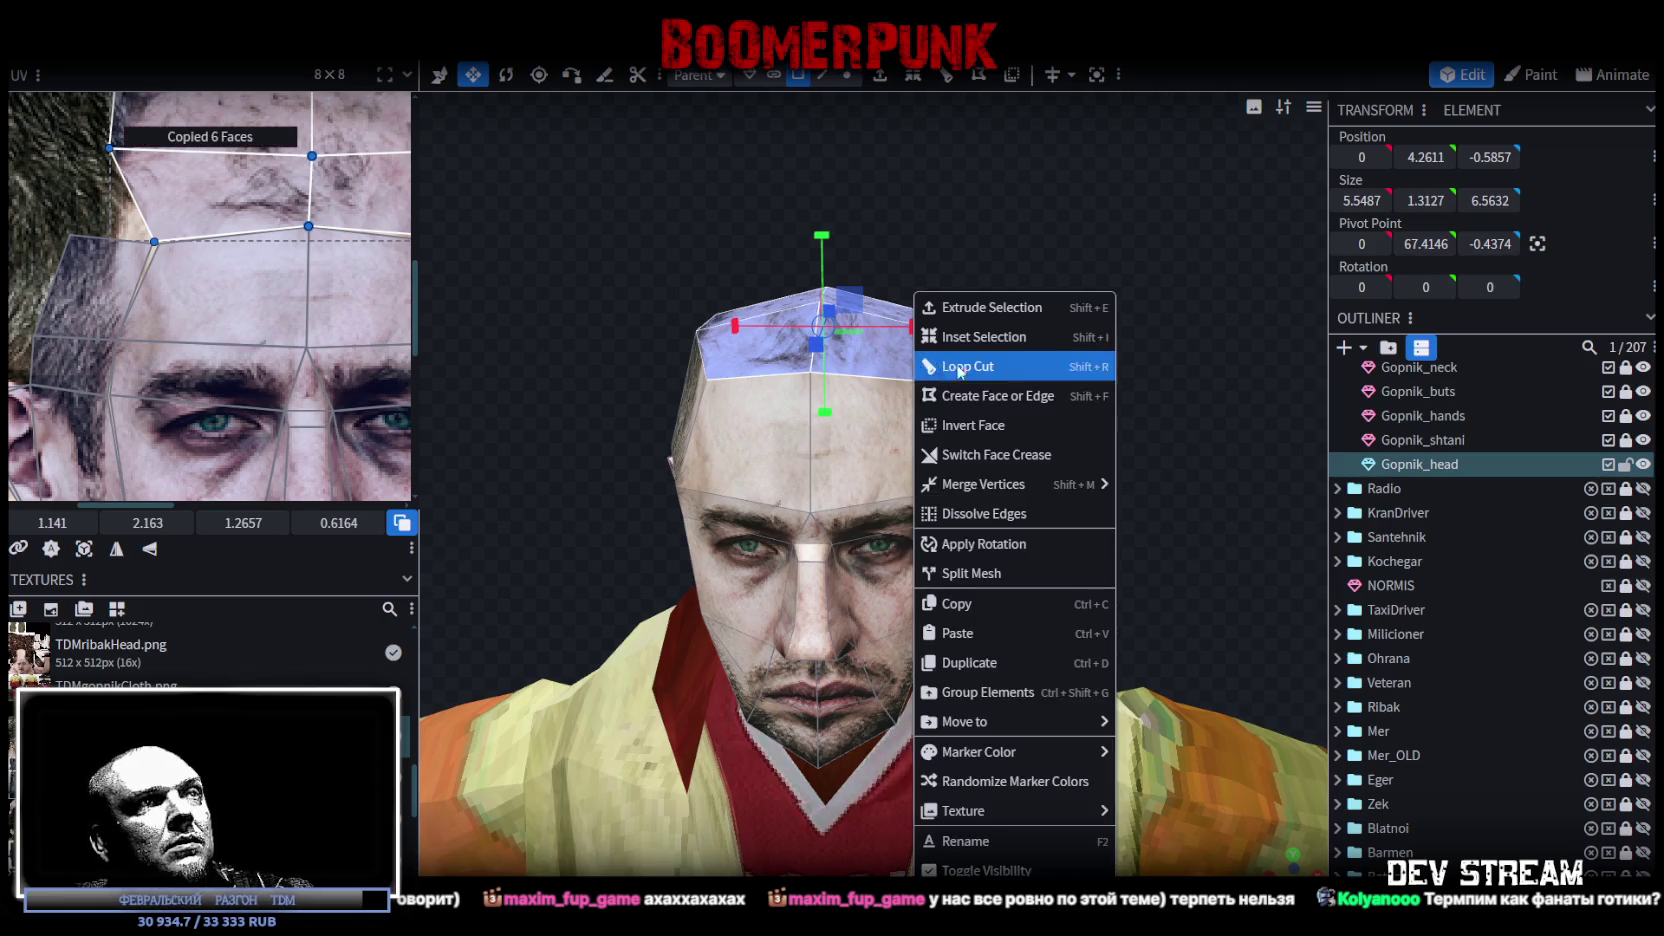
click(964, 634)
click(1030, 653)
key(v)
mouse_move(823, 248)
mouse_down()
mouse_move(825, 232)
mouse_move(825, 246)
mouse_up()
mouse_move(670, 214)
mouse_down()
mouse_move(790, 244)
mouse_move(1036, 383)
mouse_move(815, 110)
mouse_up()
drag(969, 314, 1077, 314)
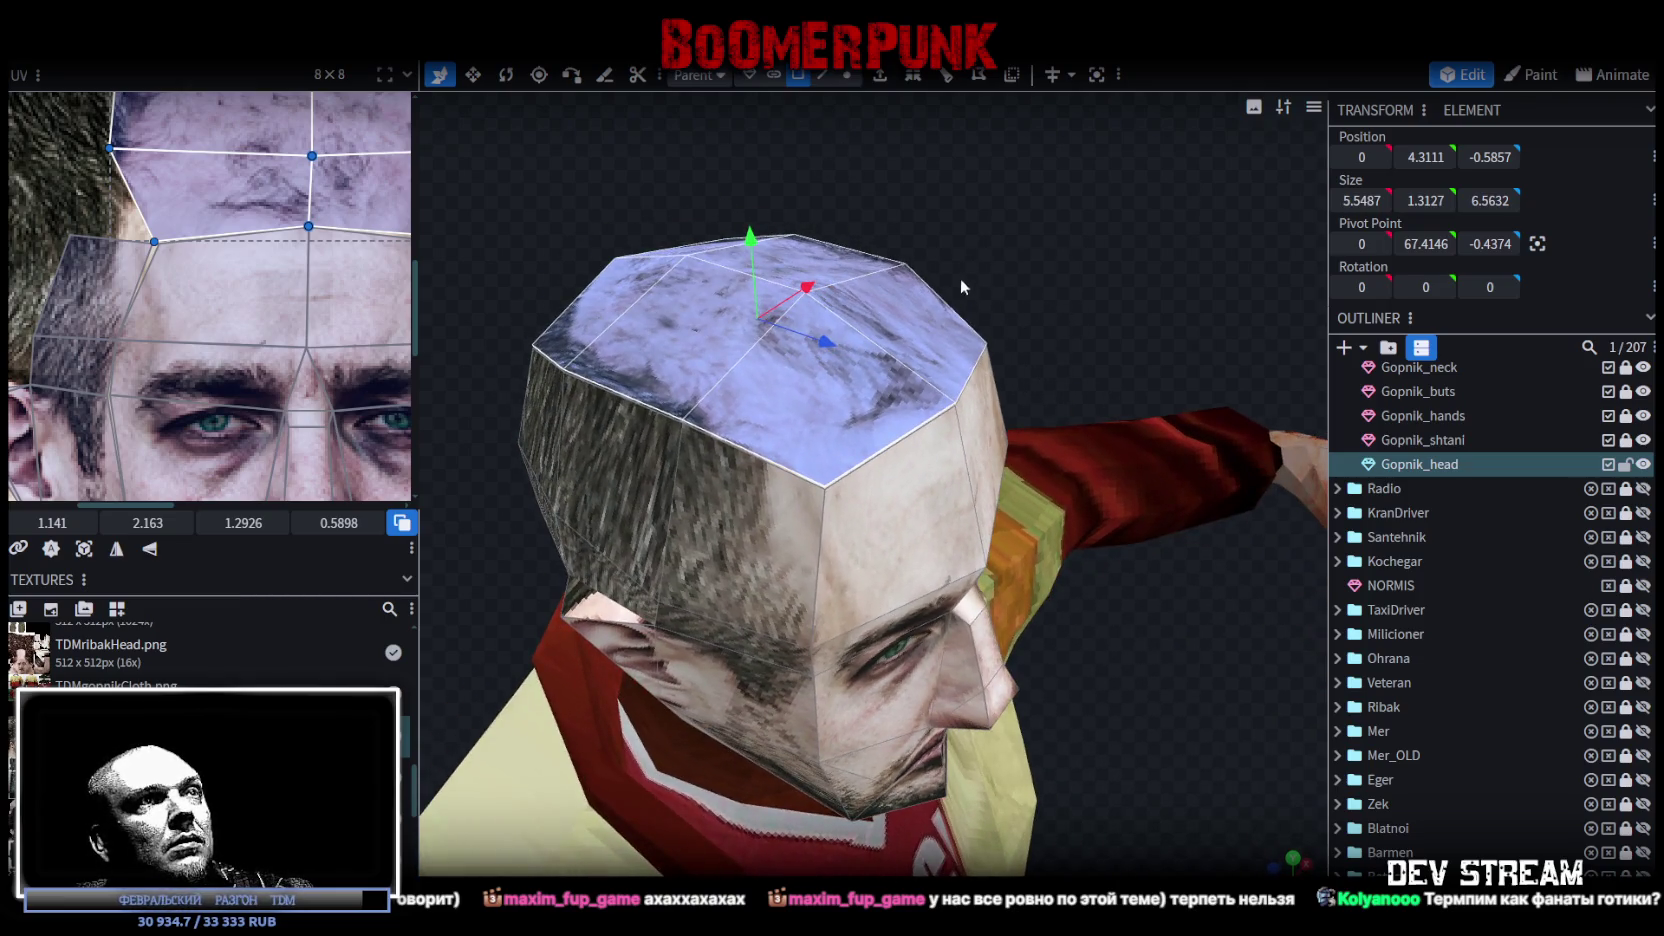
Step: In edge mode, select an edge on the head's top front and start a loop cut
click(822, 74)
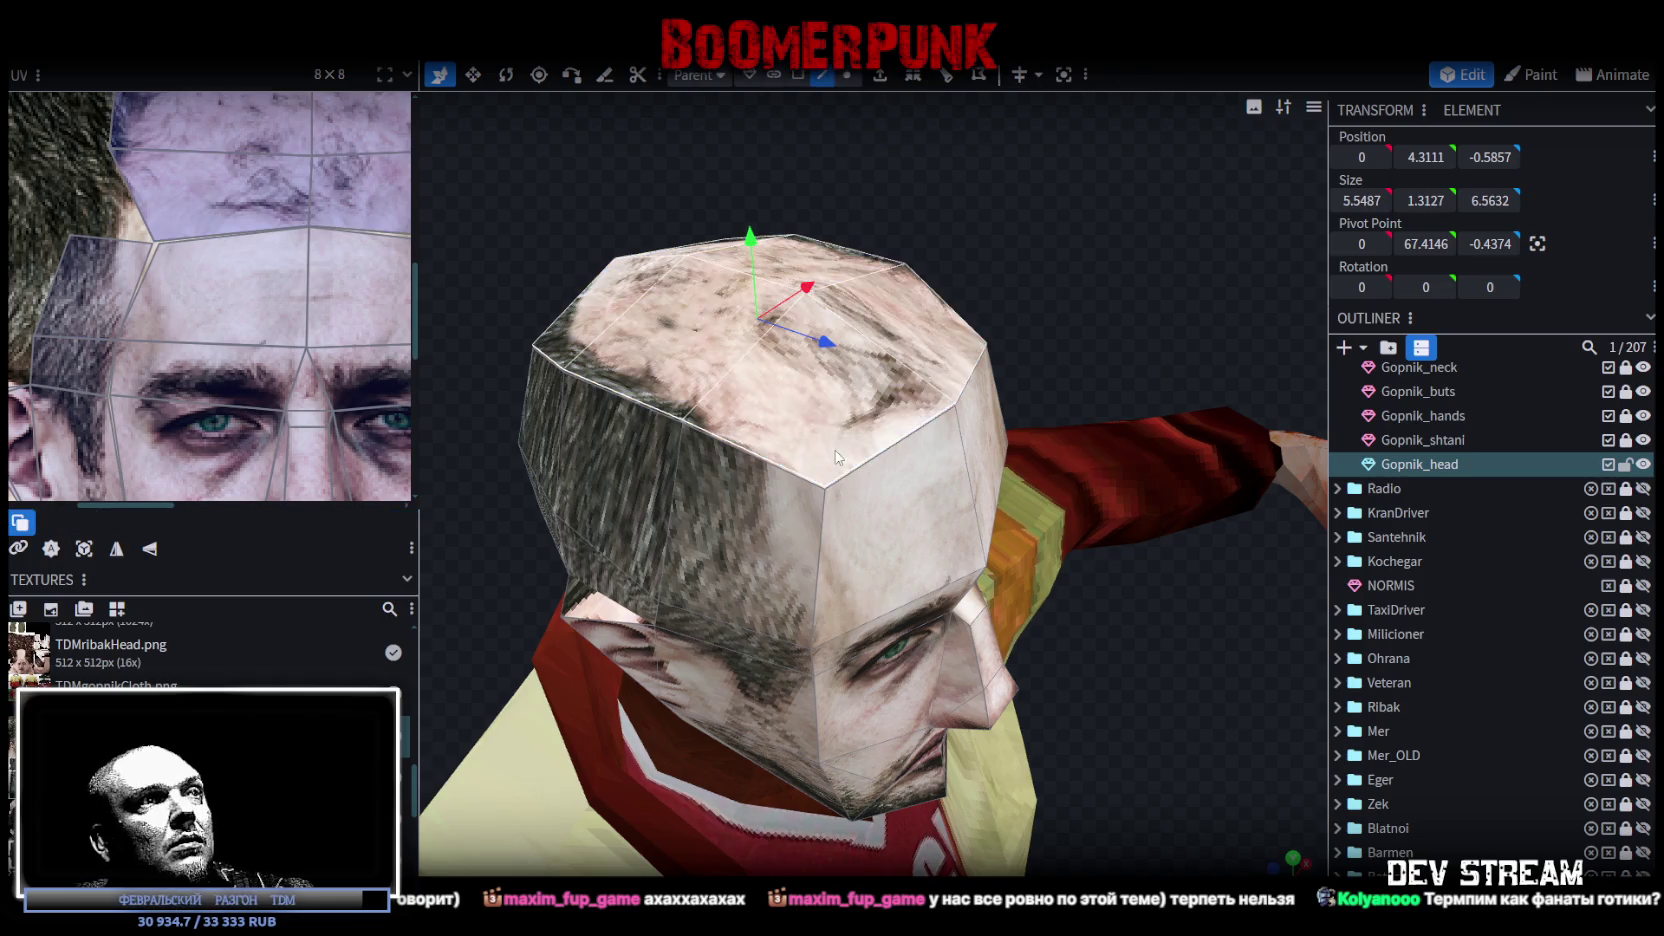
click(796, 476)
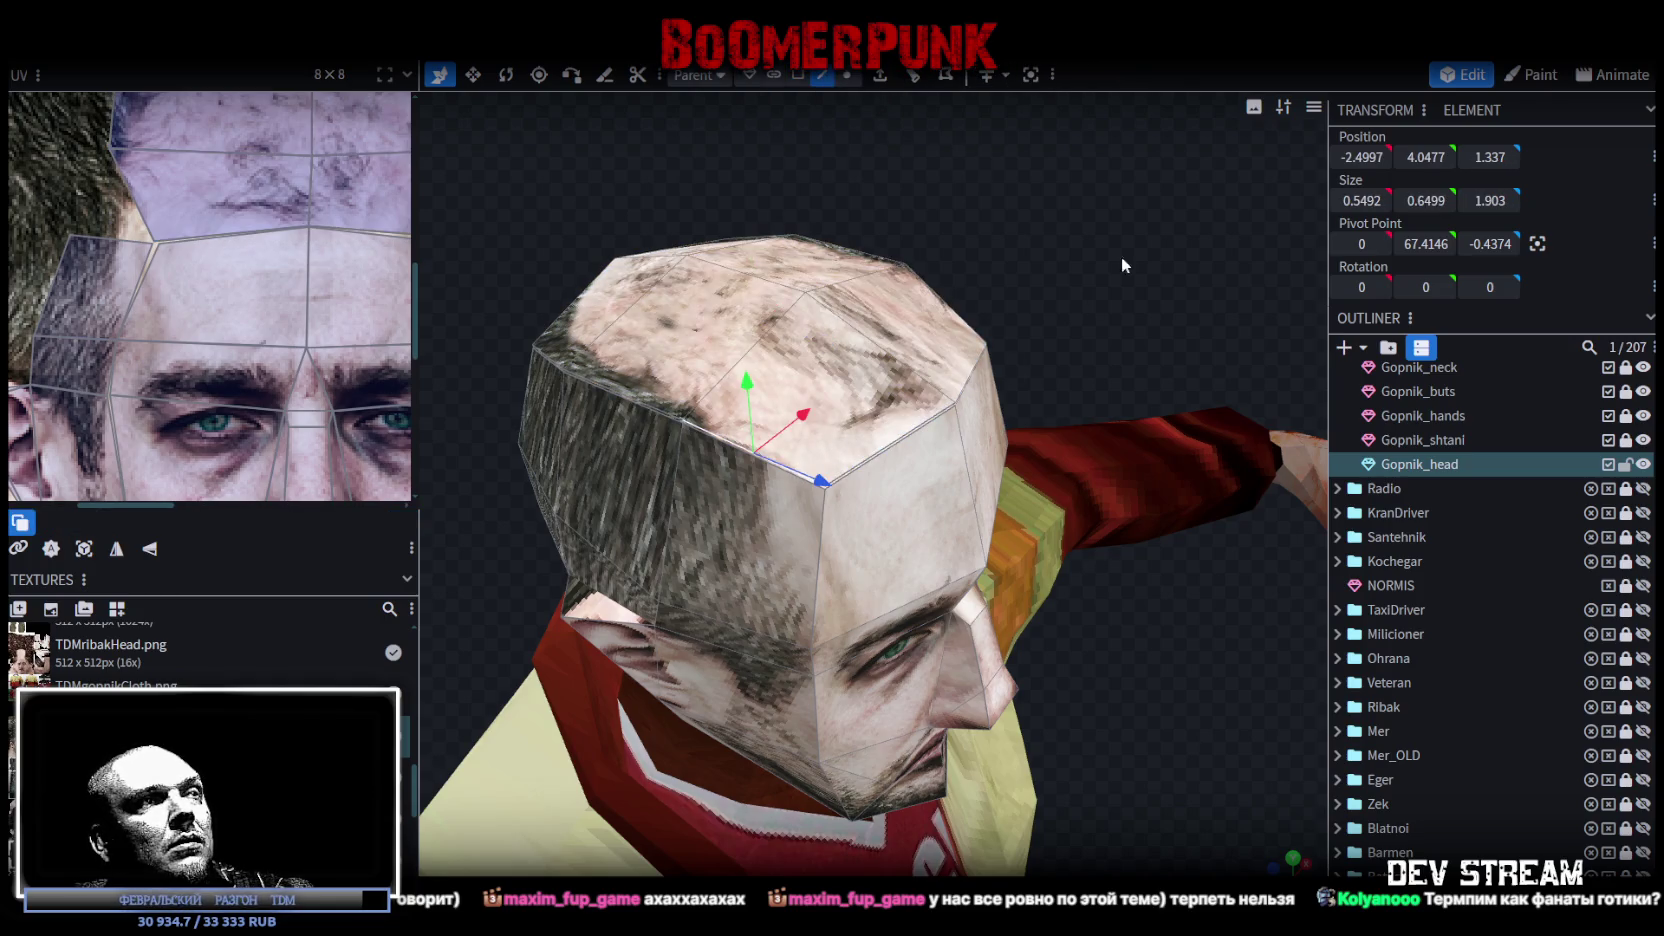
click(945, 75)
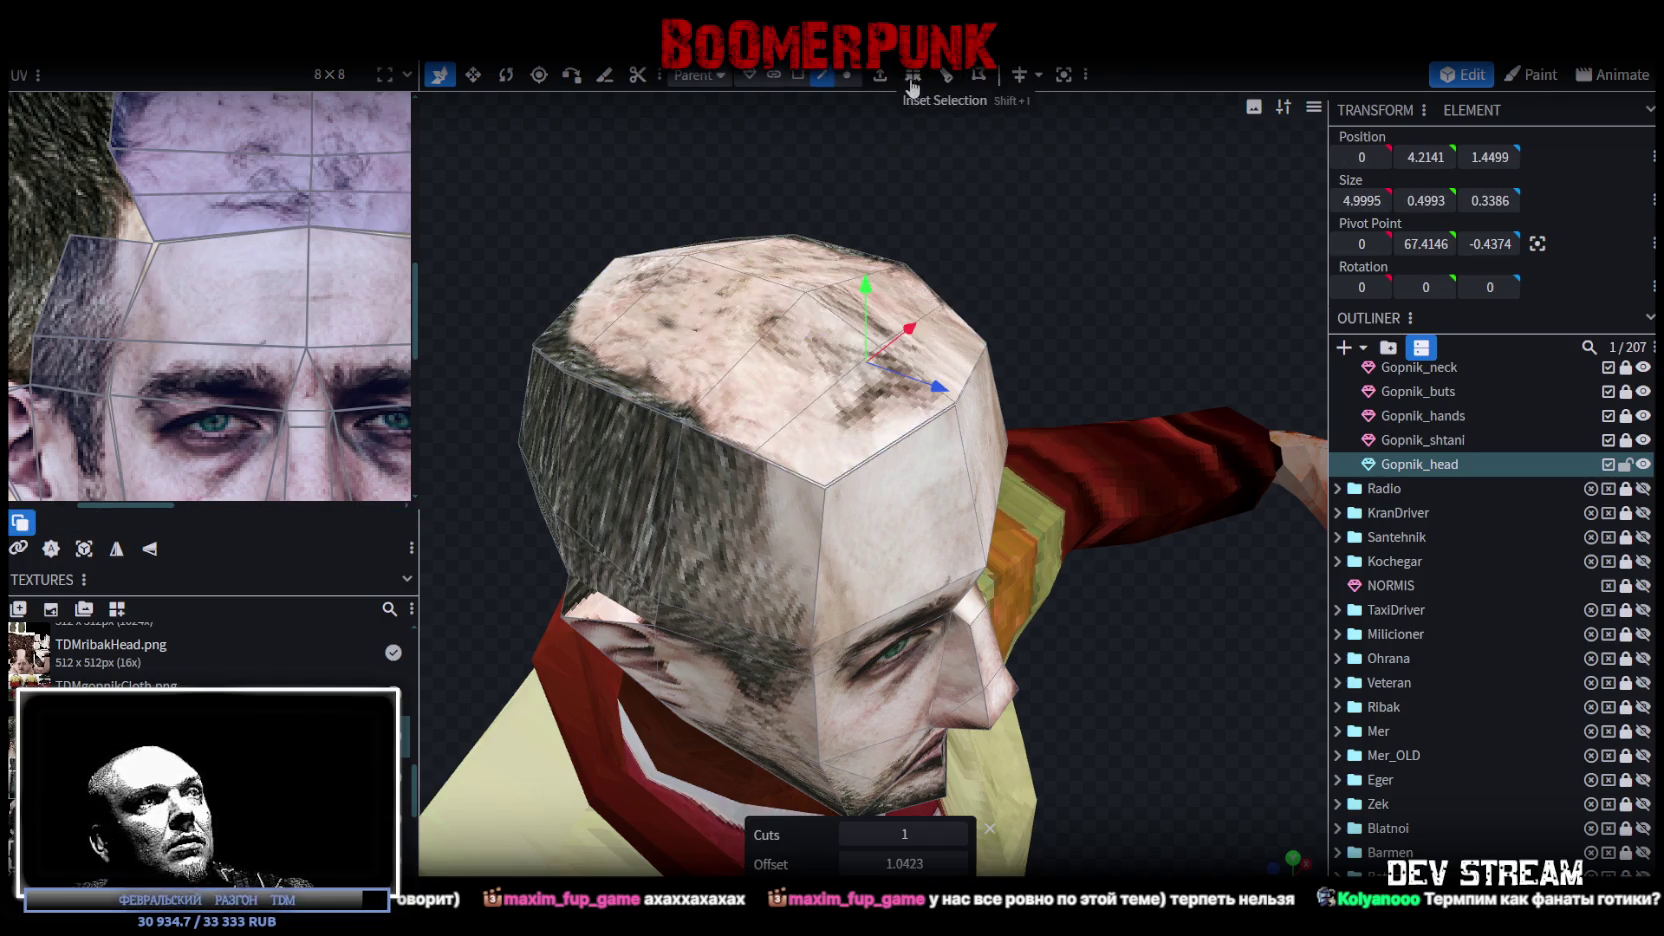
Step: Set the loop cut across the head top to offset 0.3962
click(958, 864)
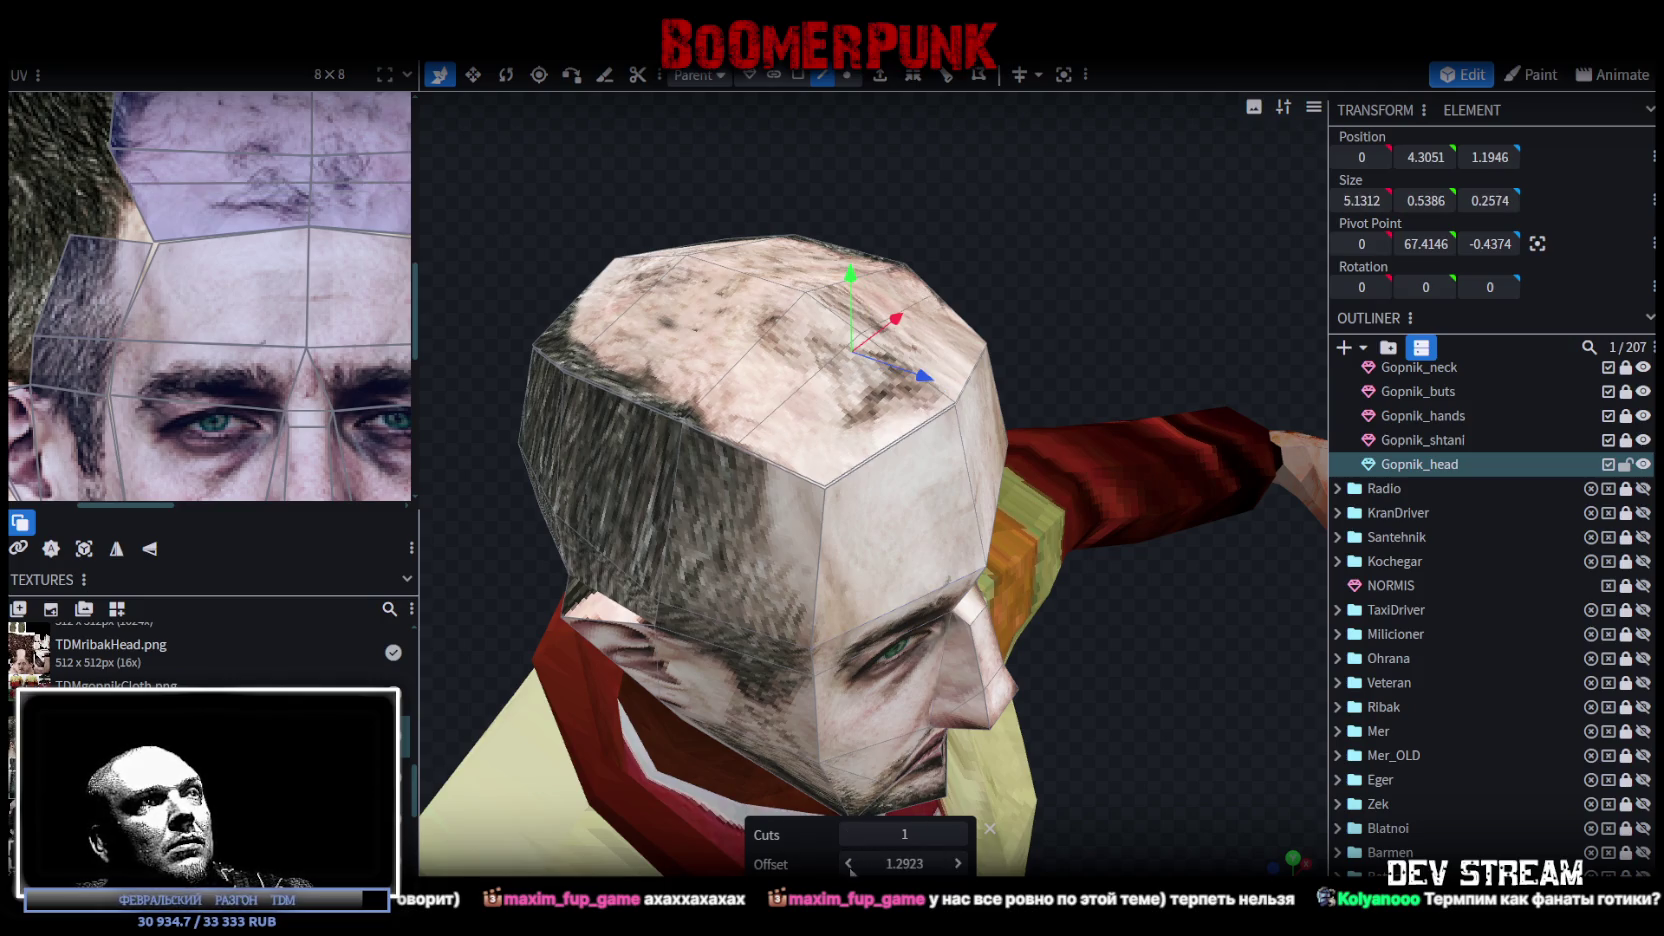
click(849, 864)
click(849, 864)
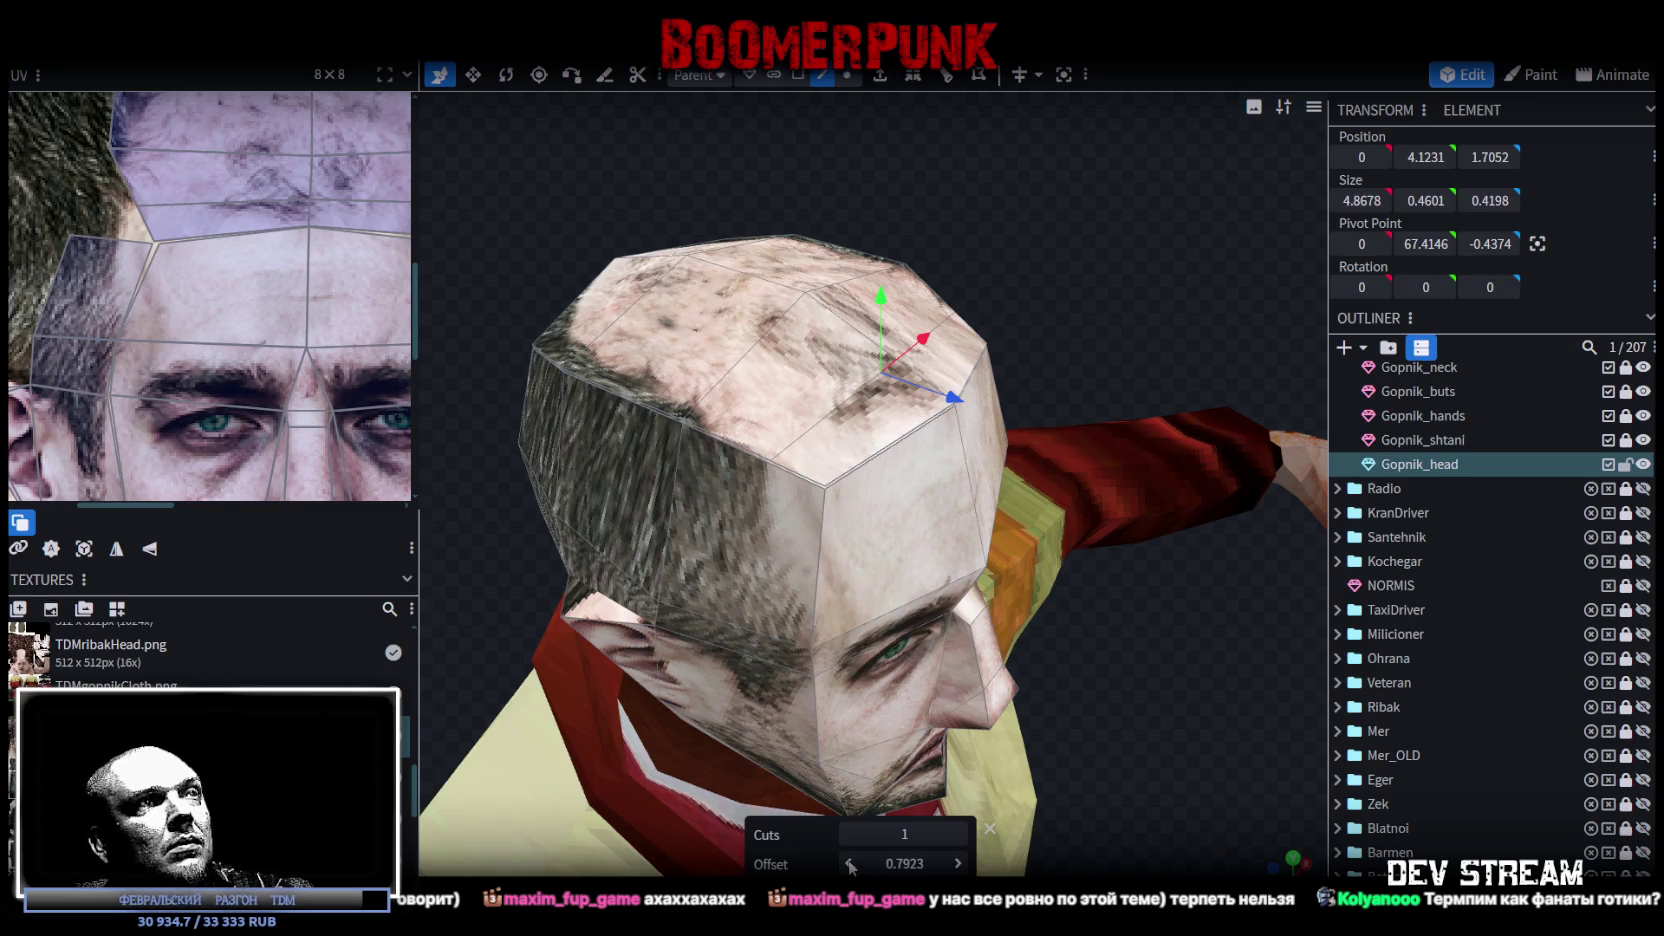
click(805, 480)
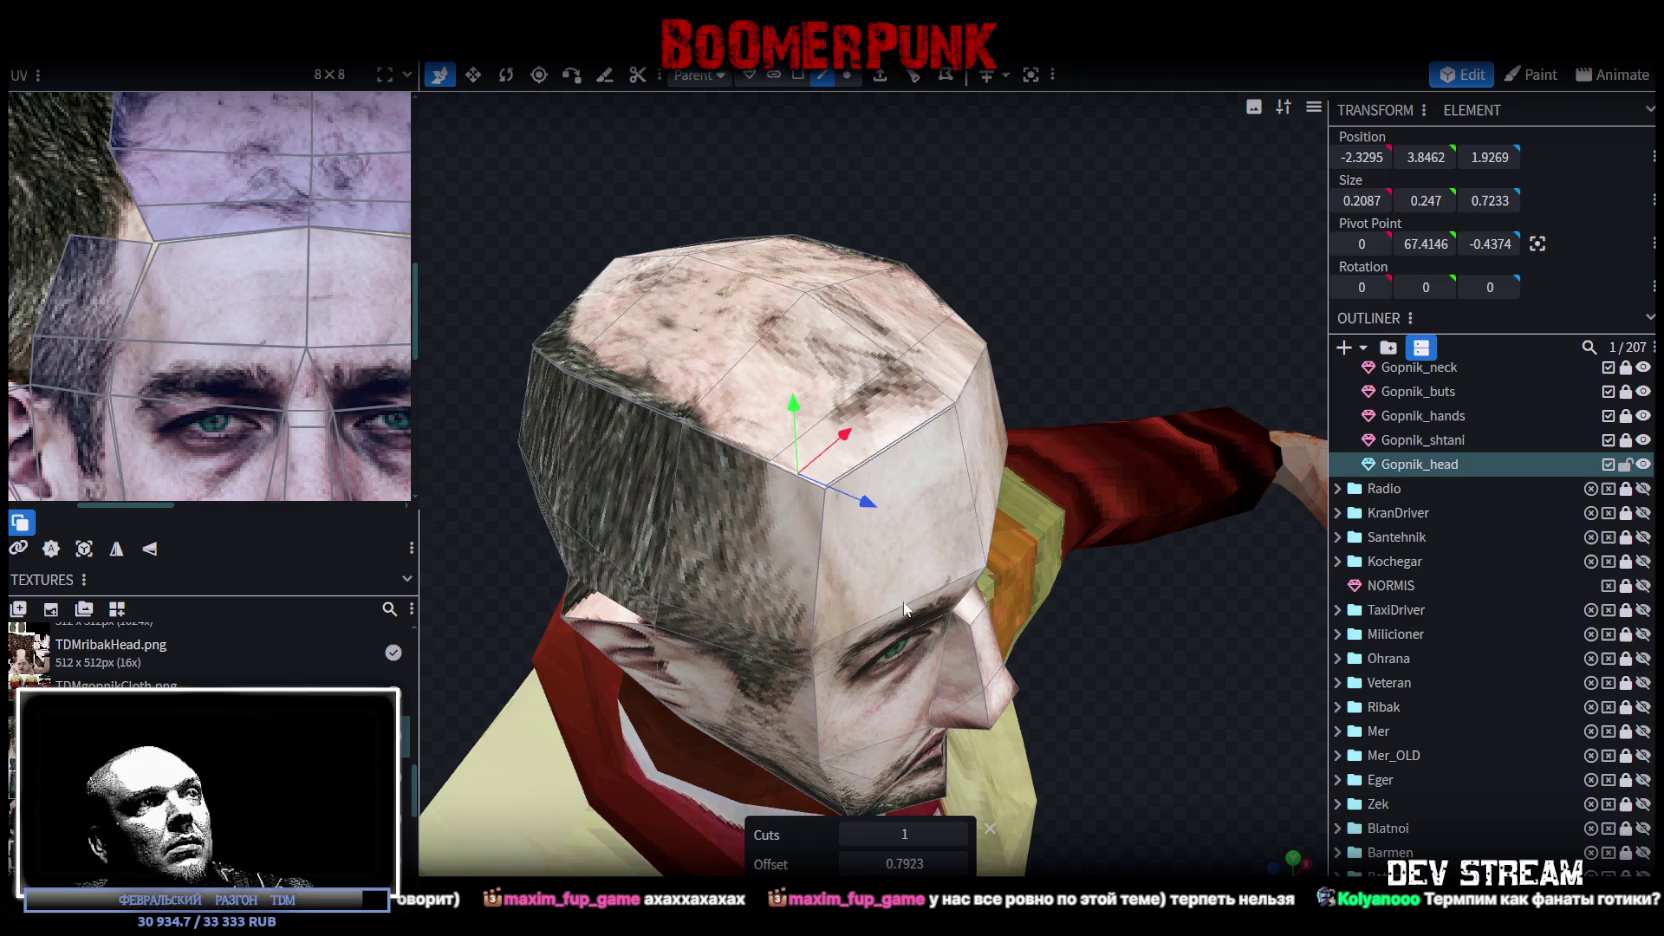
click(880, 76)
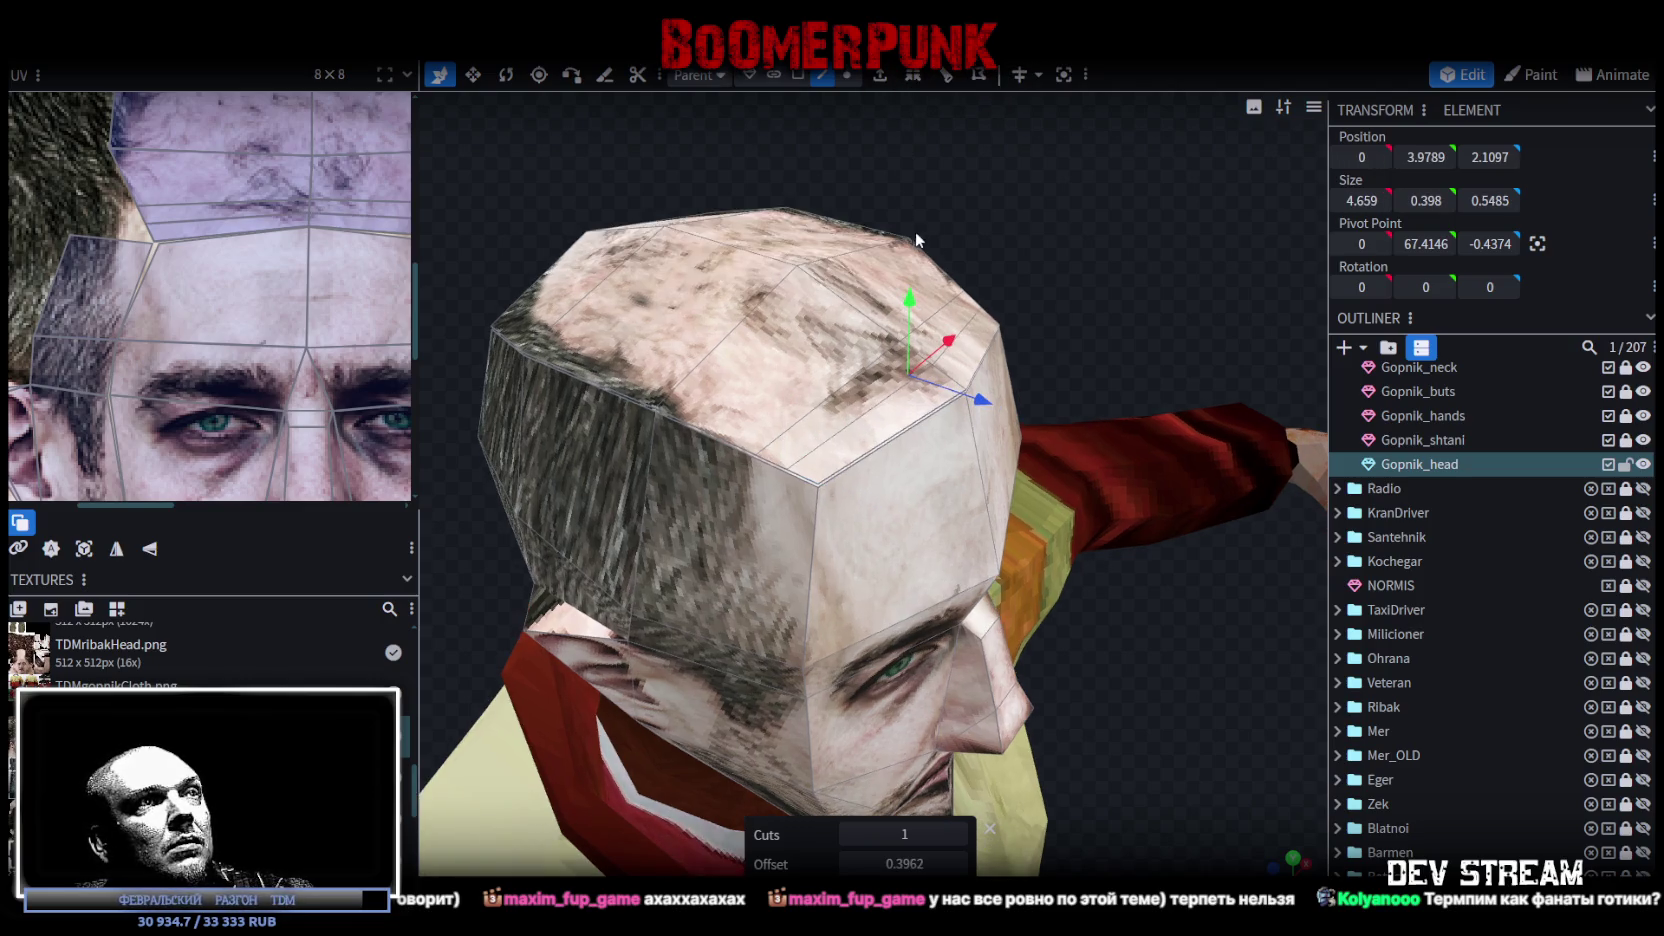
Step: Select the stray vertices and merge them with Merge Vertices > Merge All
click(847, 76)
scroll(968, 310, up, 2)
click(915, 299)
right_click(906, 290)
mouse_move(1052, 403)
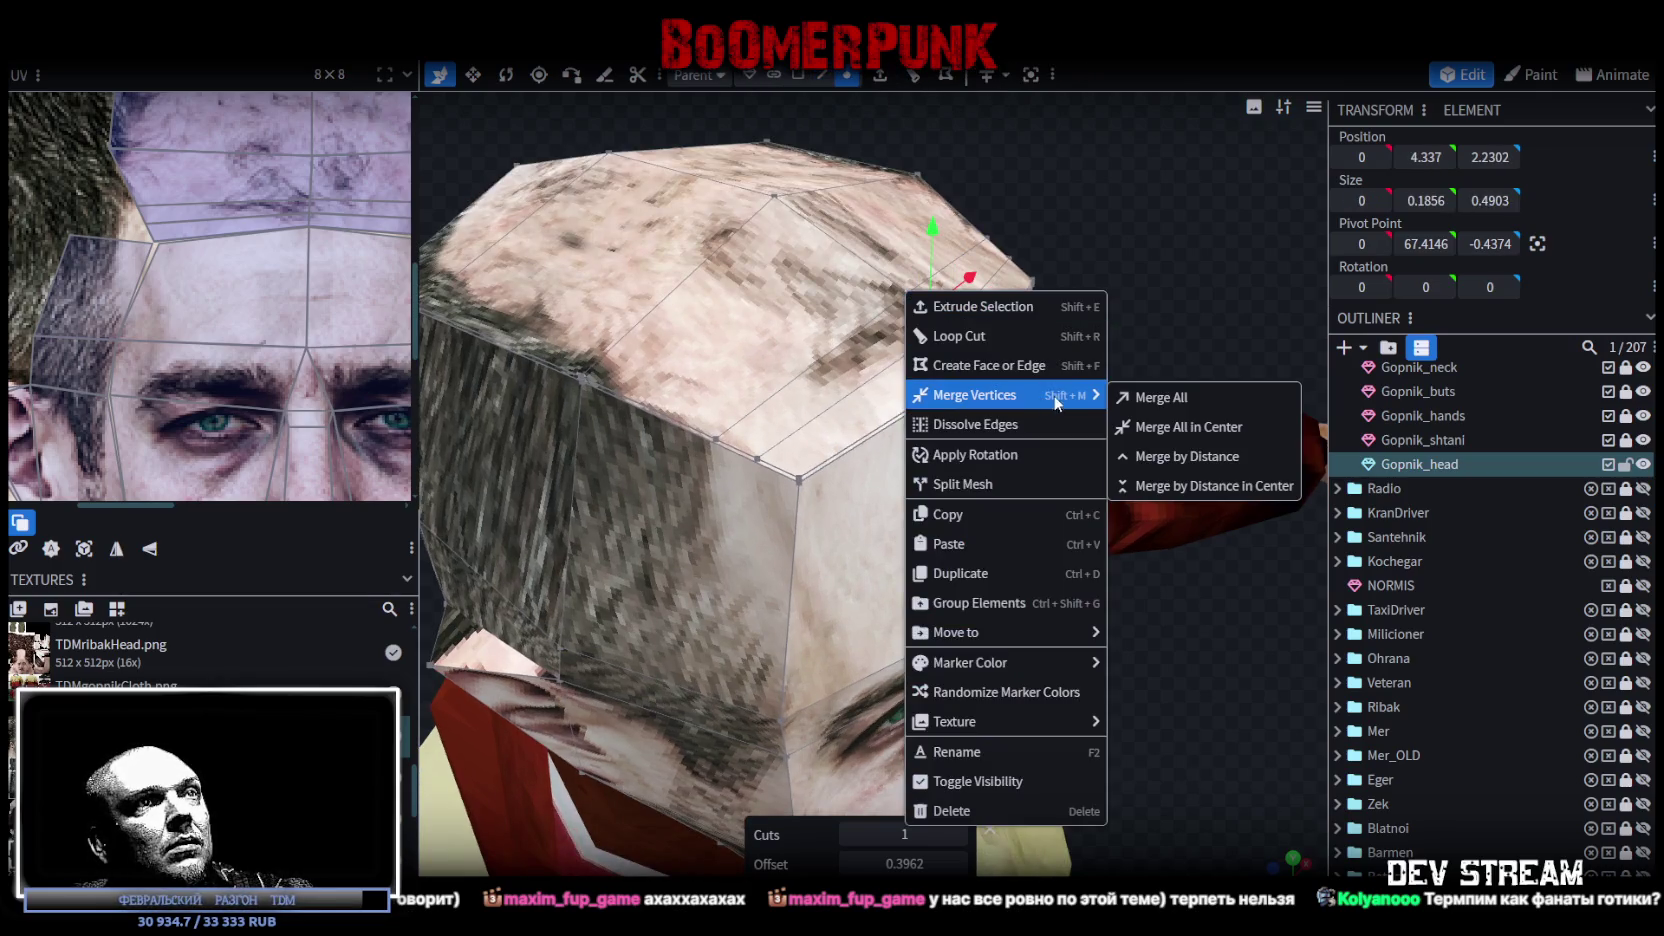
click(1145, 397)
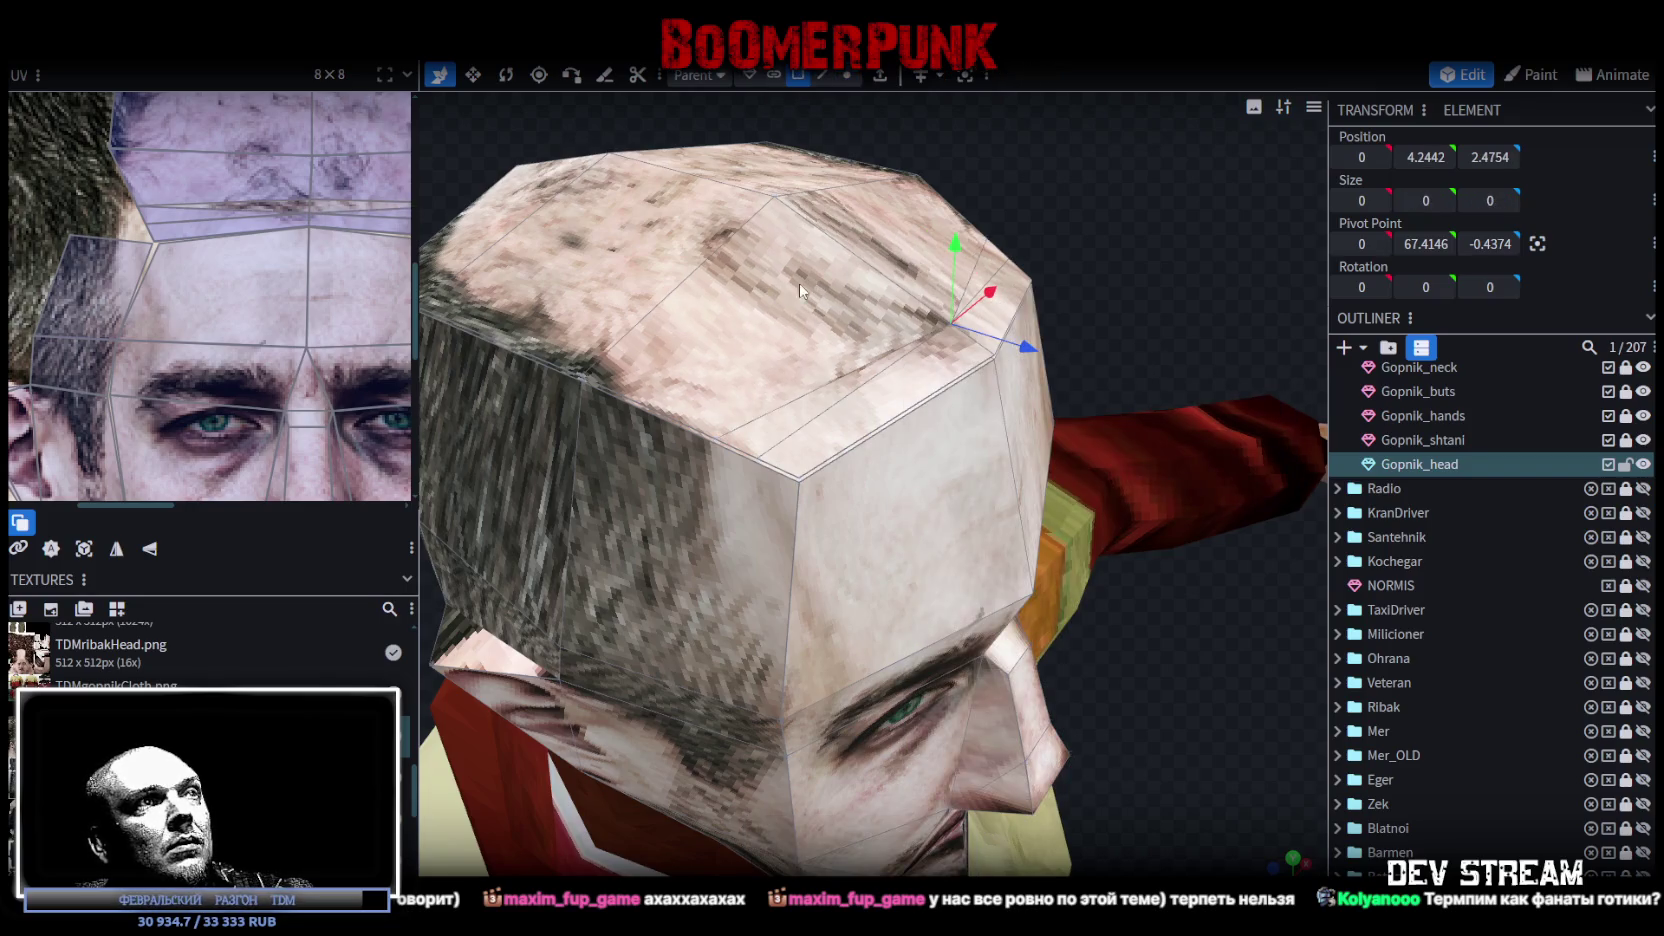
Step: Select all the crown faces across the top of the head
click(814, 412)
shift+click(980, 340)
shift+click(996, 289)
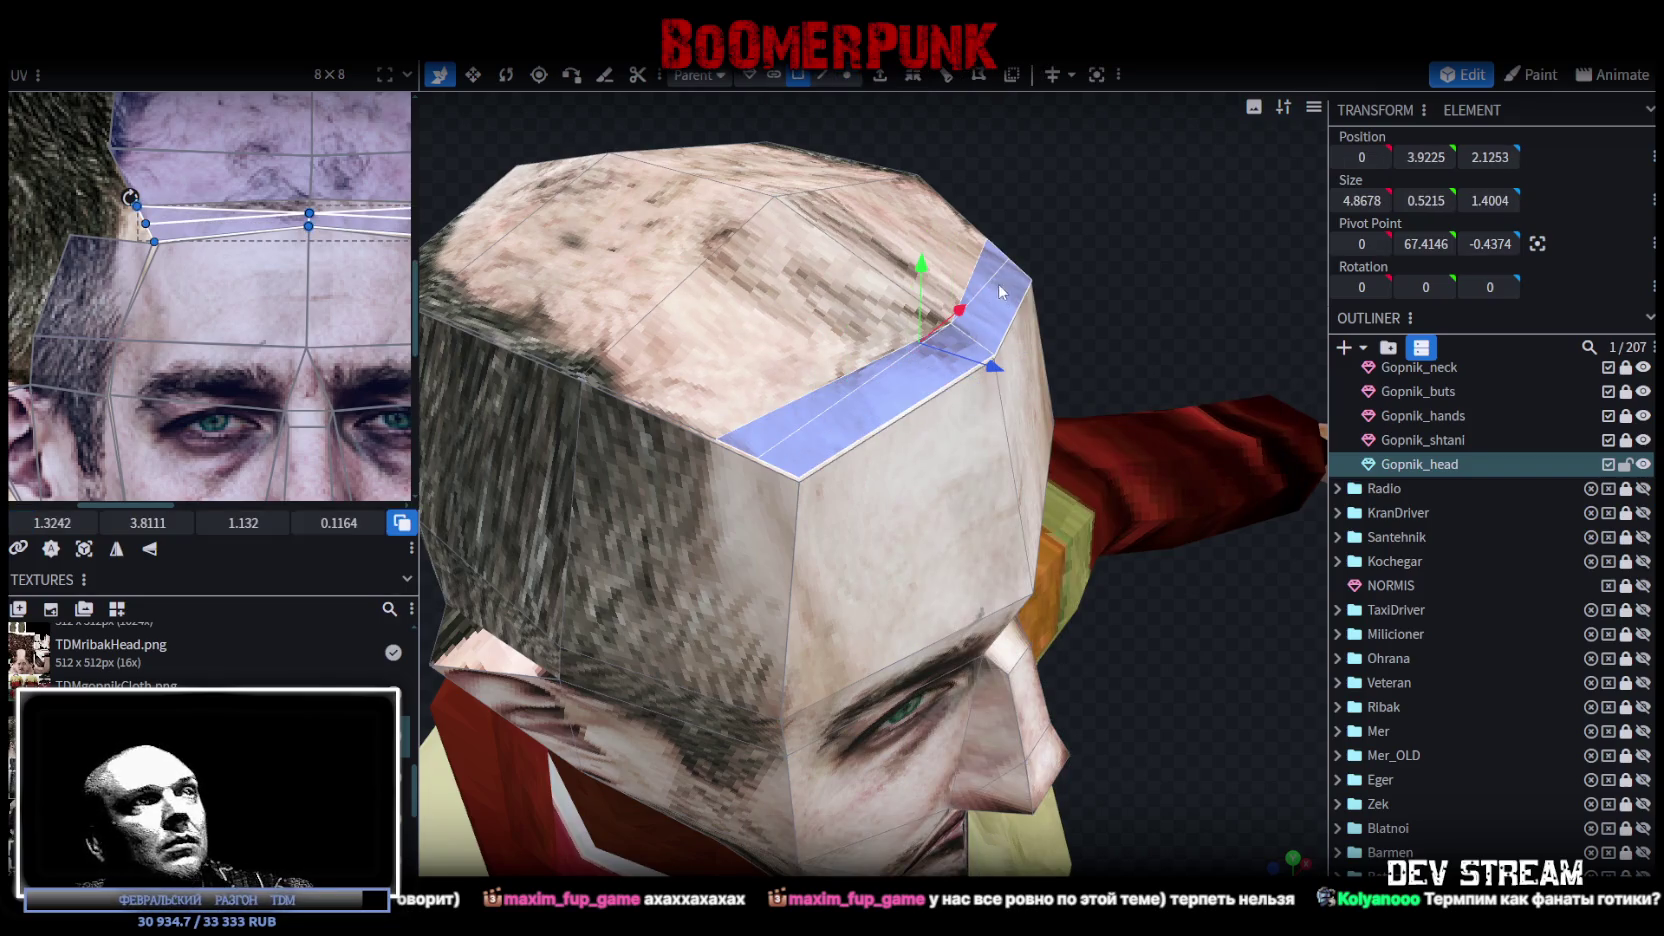
mouse_move(1007, 315)
mouse_down()
mouse_move(1020, 254)
mouse_move(1070, 264)
mouse_move(1057, 280)
mouse_move(918, 148)
mouse_up()
click(742, 465)
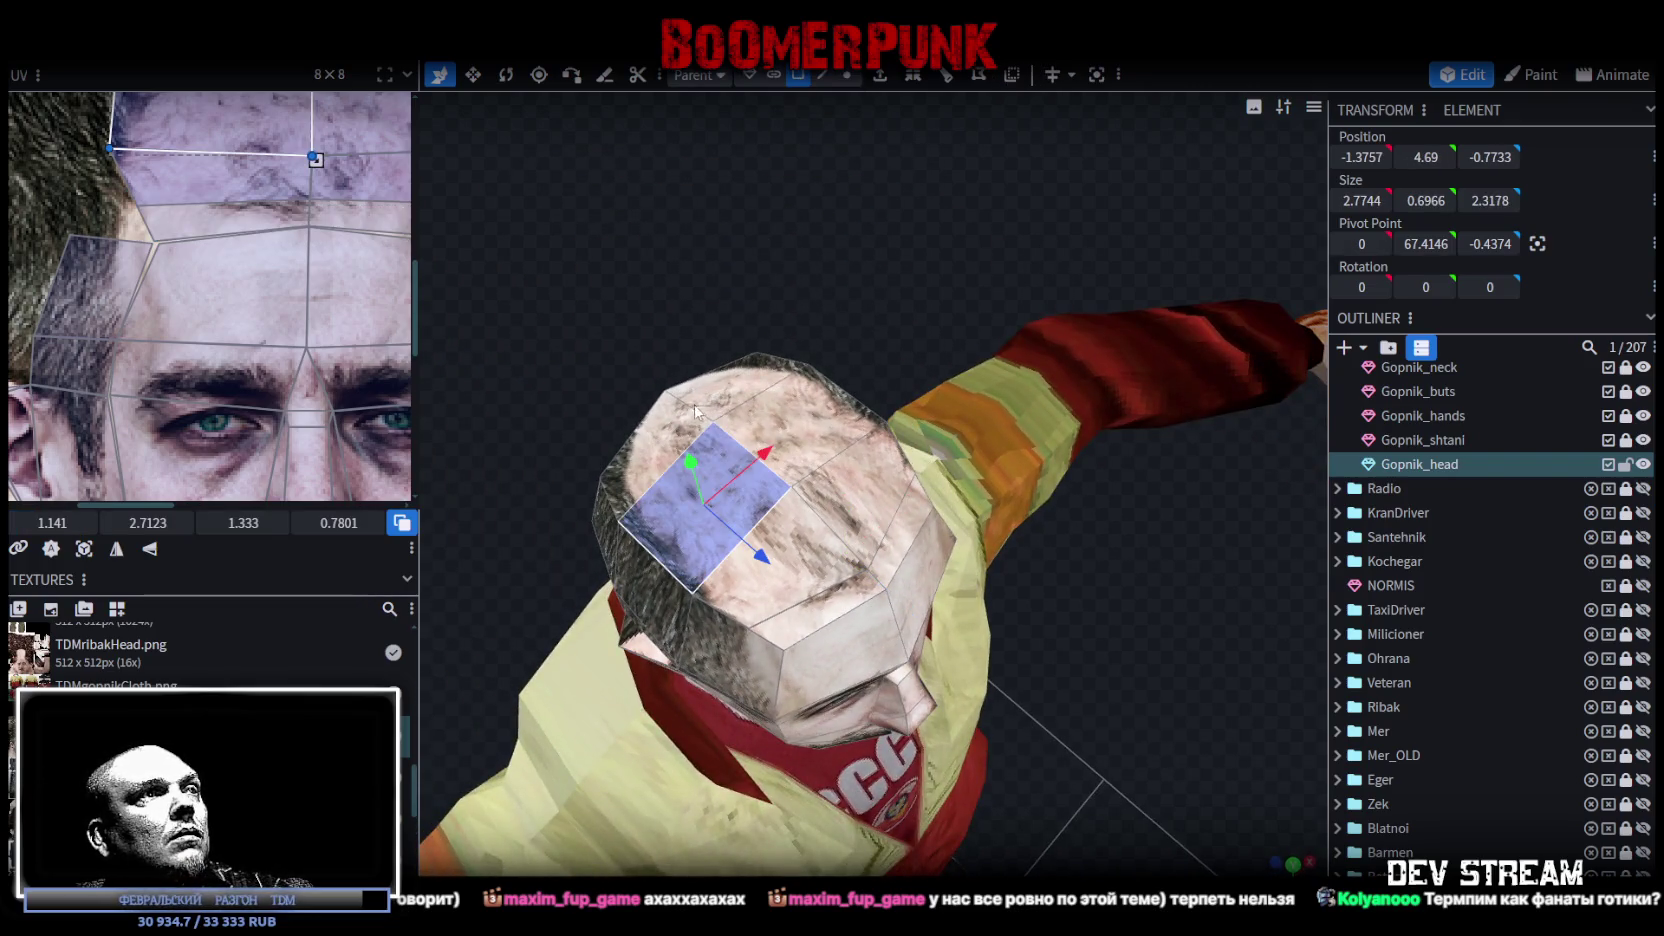
shift+click(745, 396)
shift+click(815, 425)
shift+click(860, 505)
shift+click(790, 575)
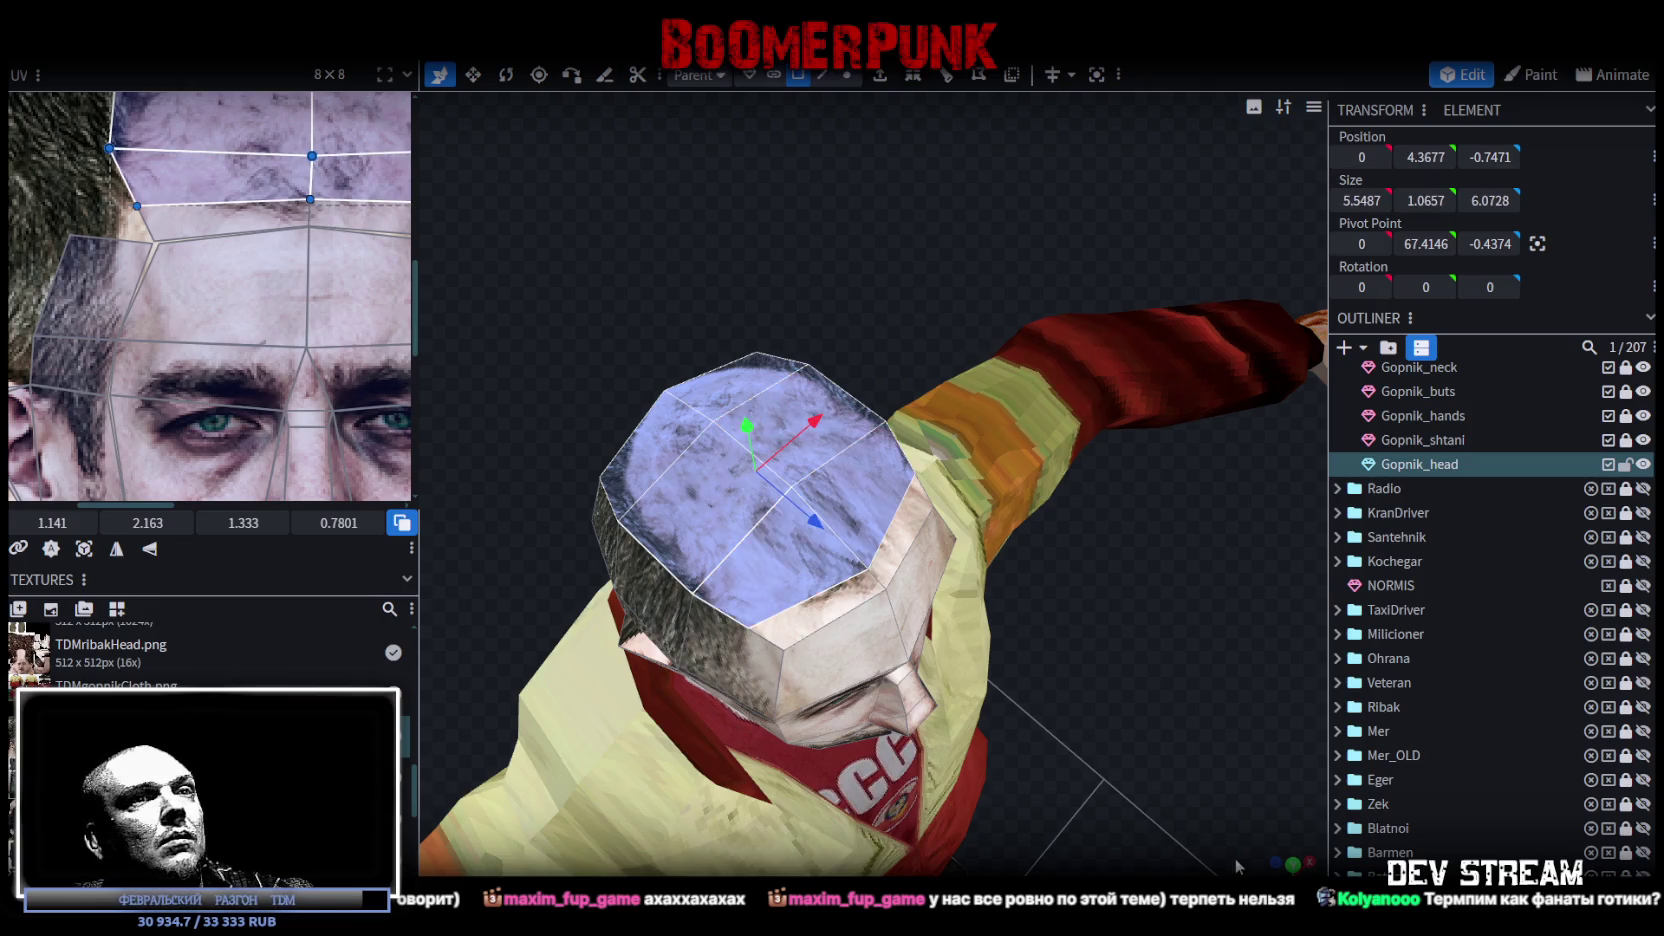
key(KP_7)
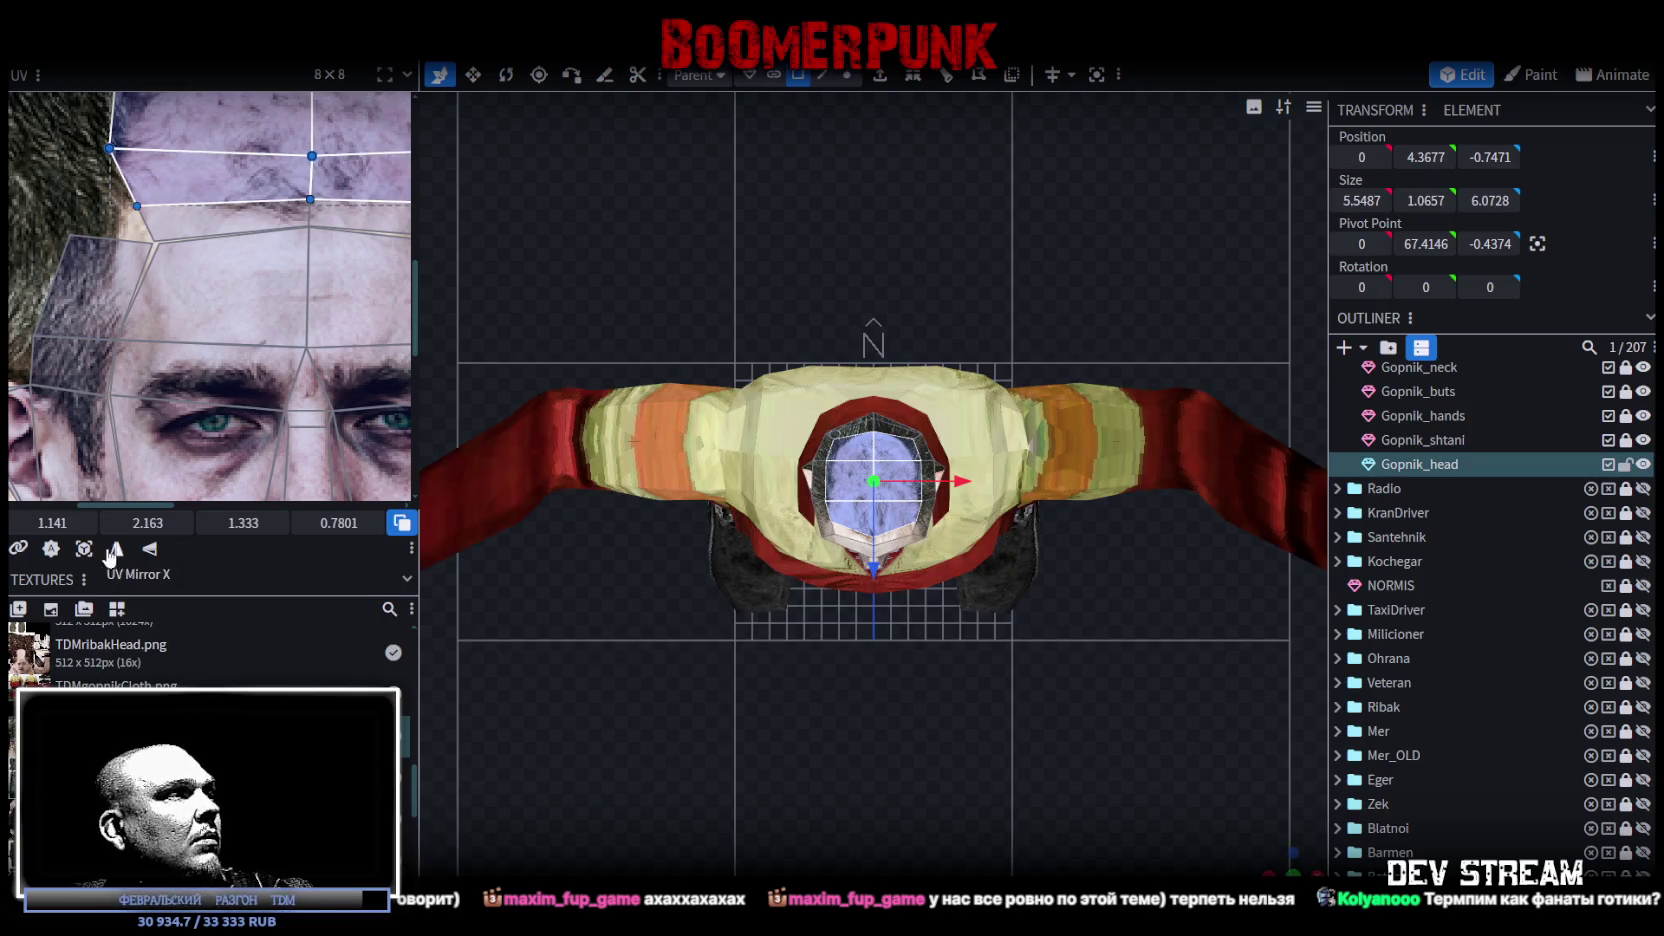
Step: Project the crown UVs from the top view and scale them onto the texture's hair area
click(116, 548)
scroll(152, 448, down, 3)
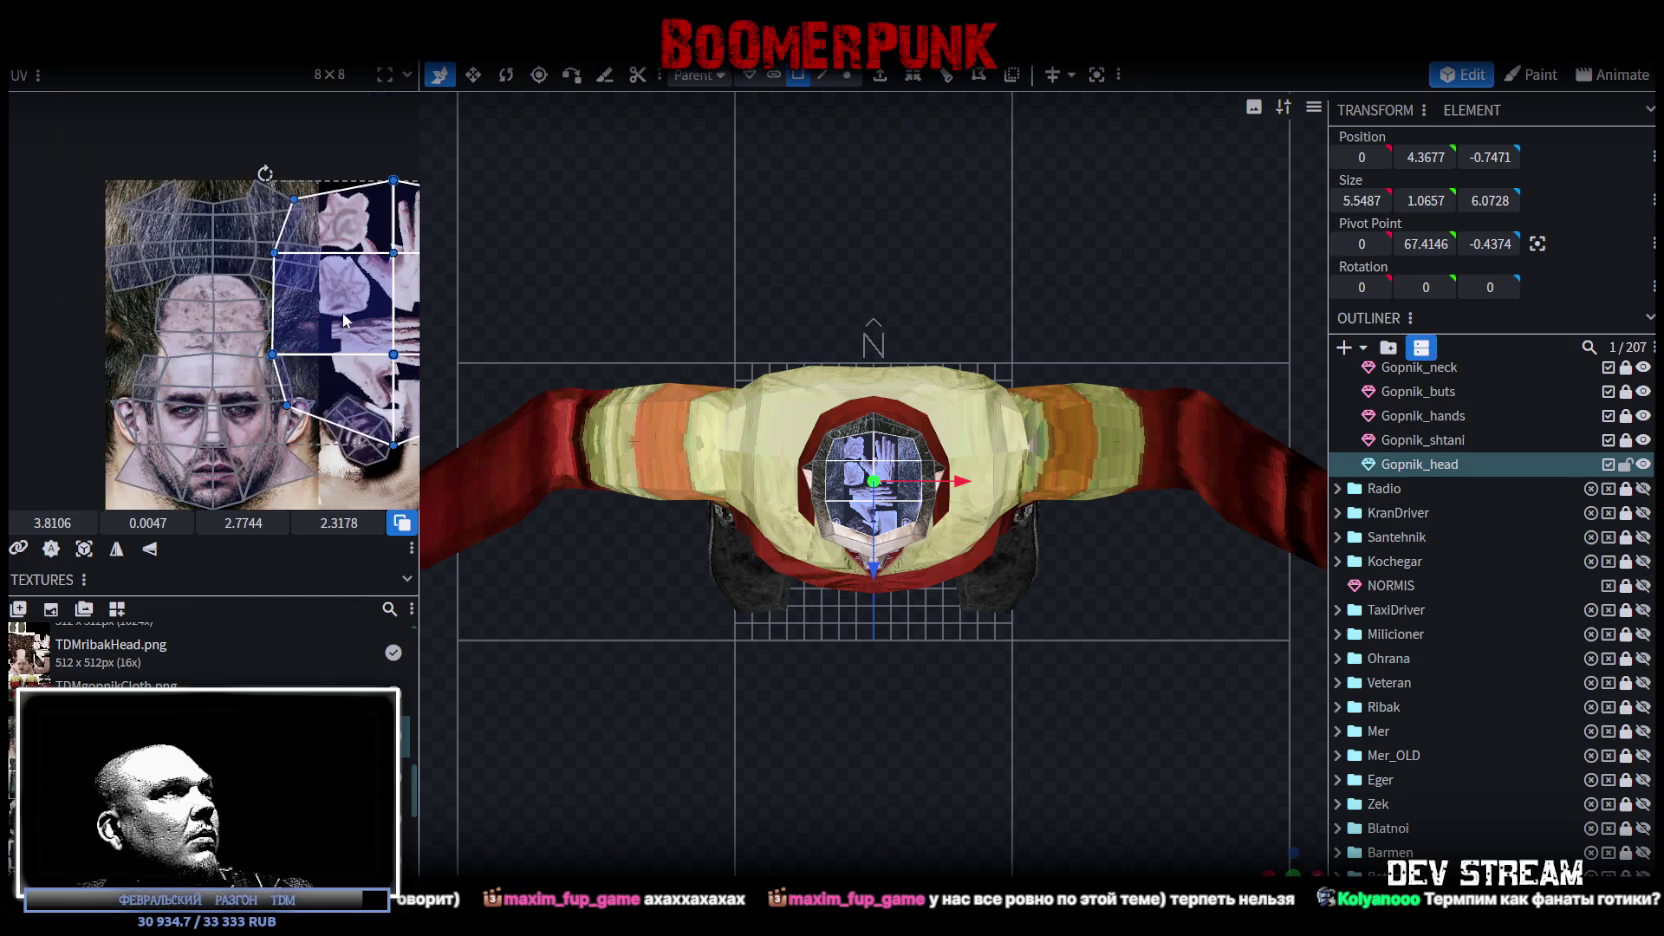
drag(342, 312, 162, 277)
drag(348, 446, 207, 290)
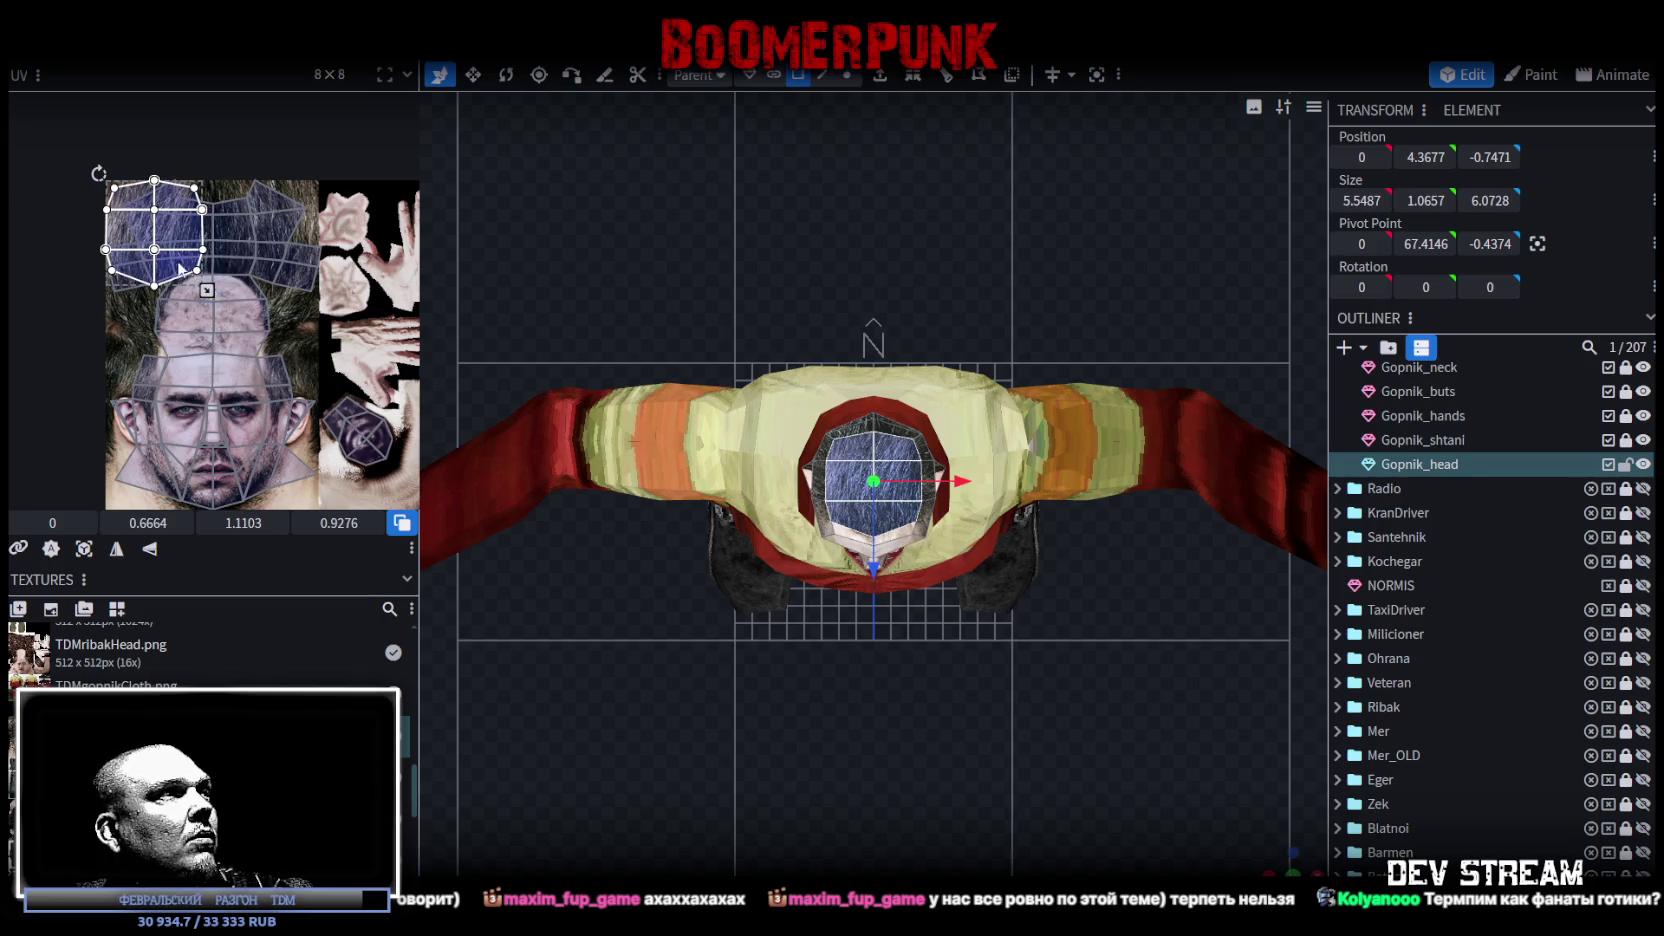
scroll(727, 655, up, 4)
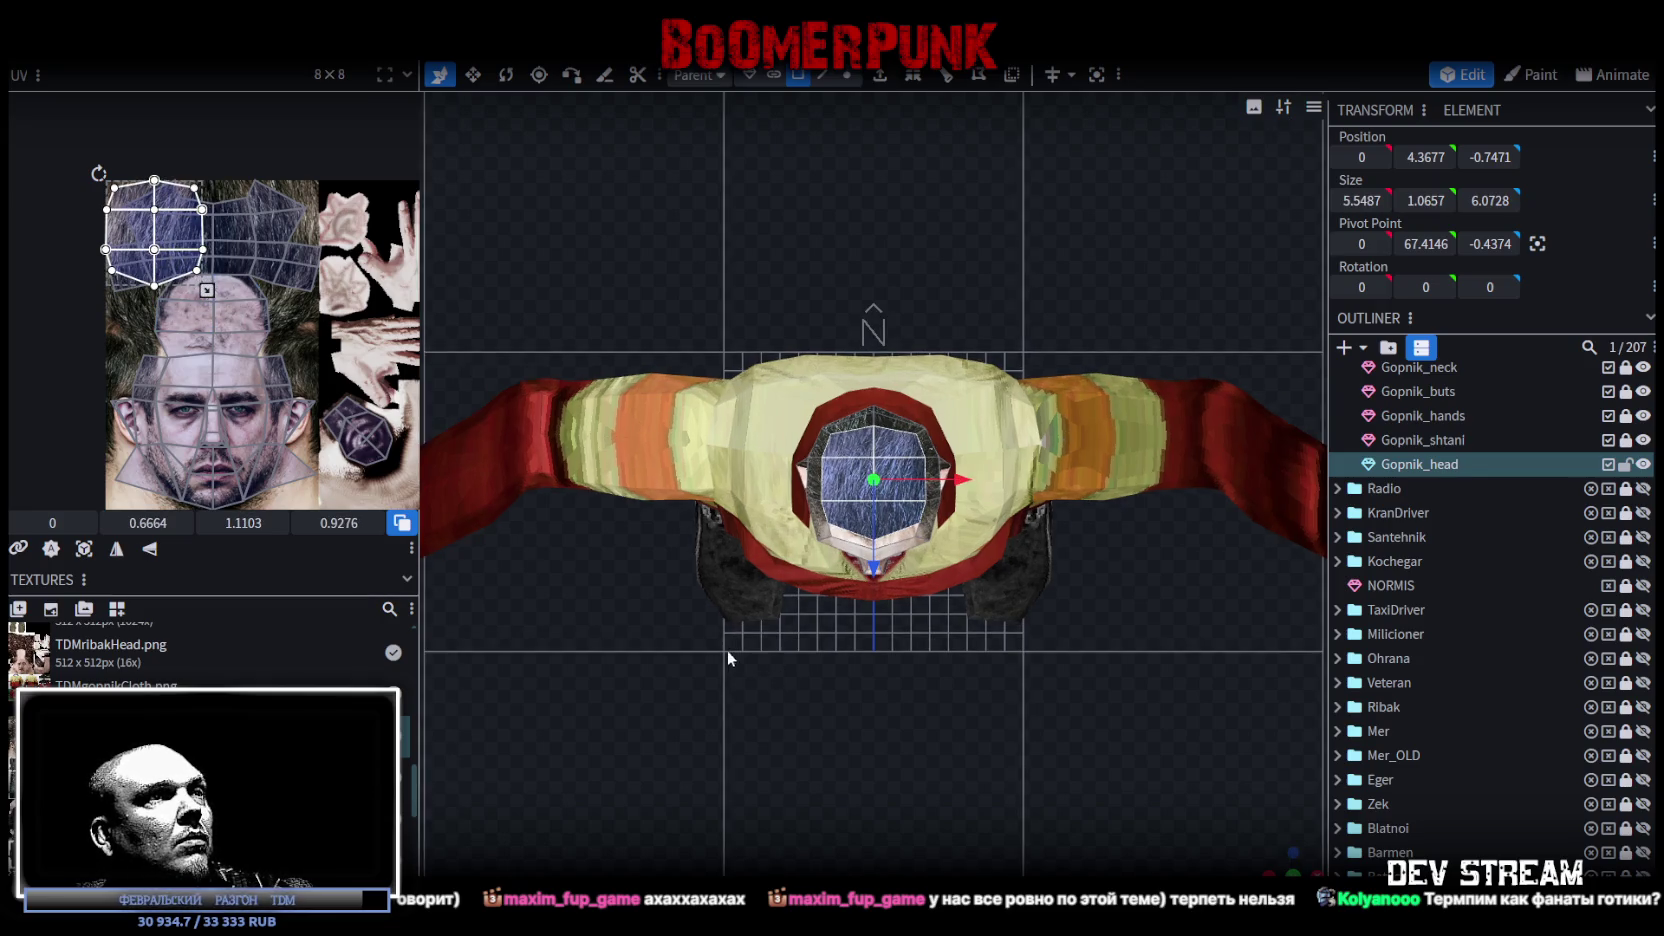
drag(198, 270, 267, 278)
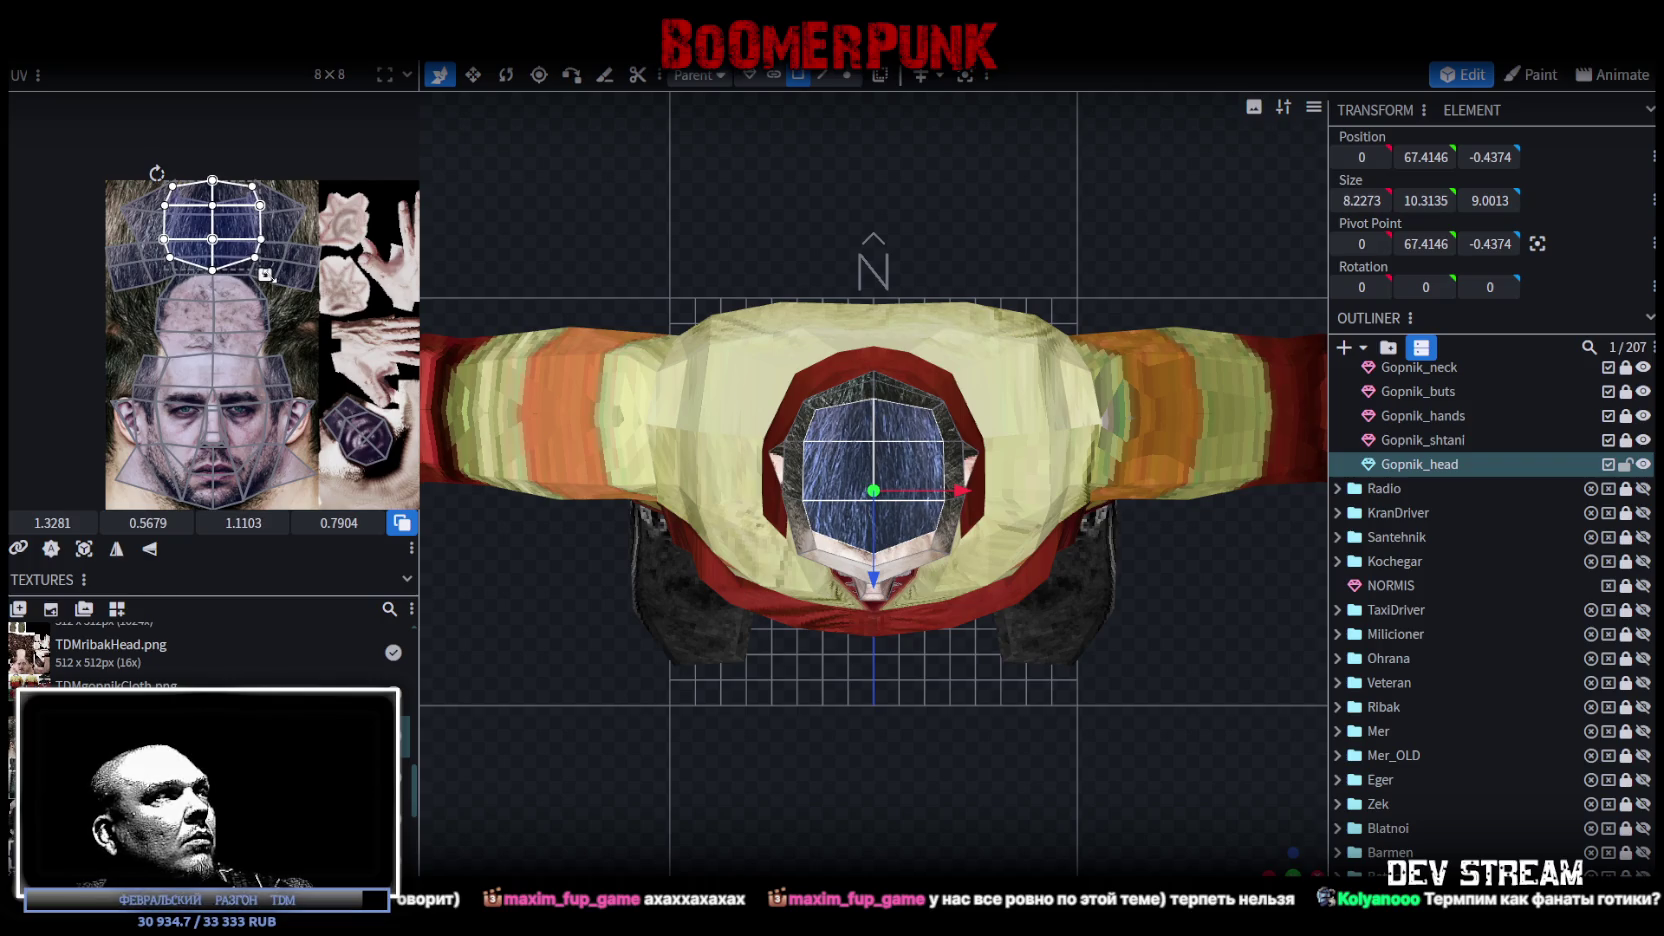
Step: Mirror the crown UVs on X, then deselect to check the grey hair on the scalp
scroll(574, 505, up, 2)
scroll(1357, 846, down, 3)
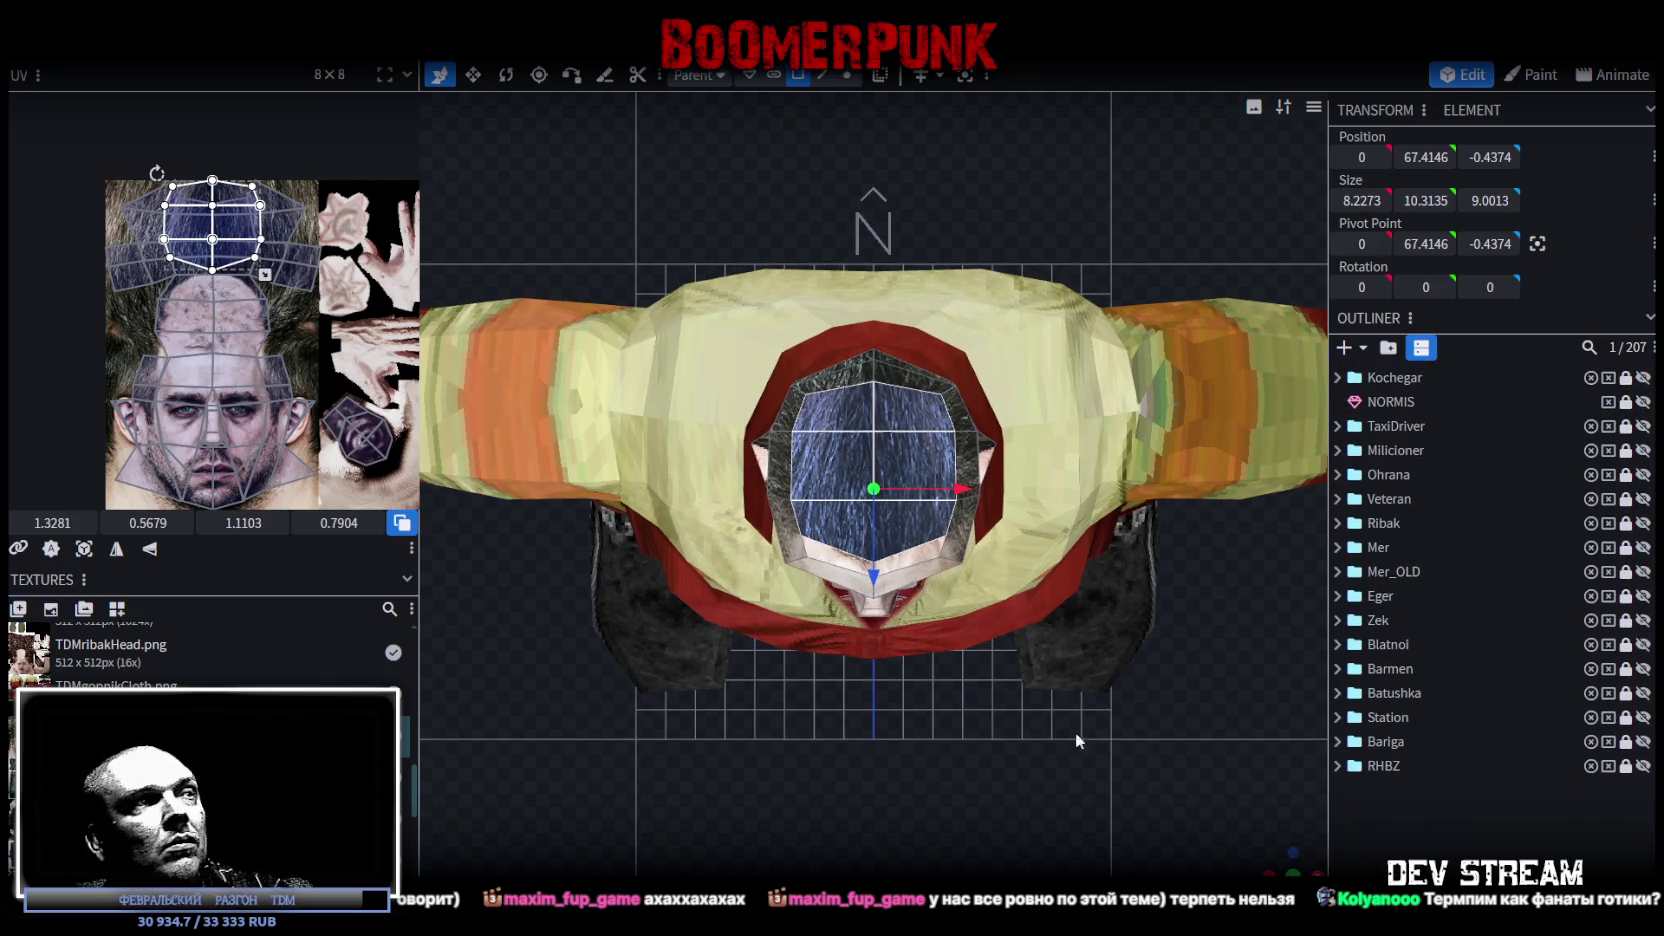
click(149, 548)
click(116, 548)
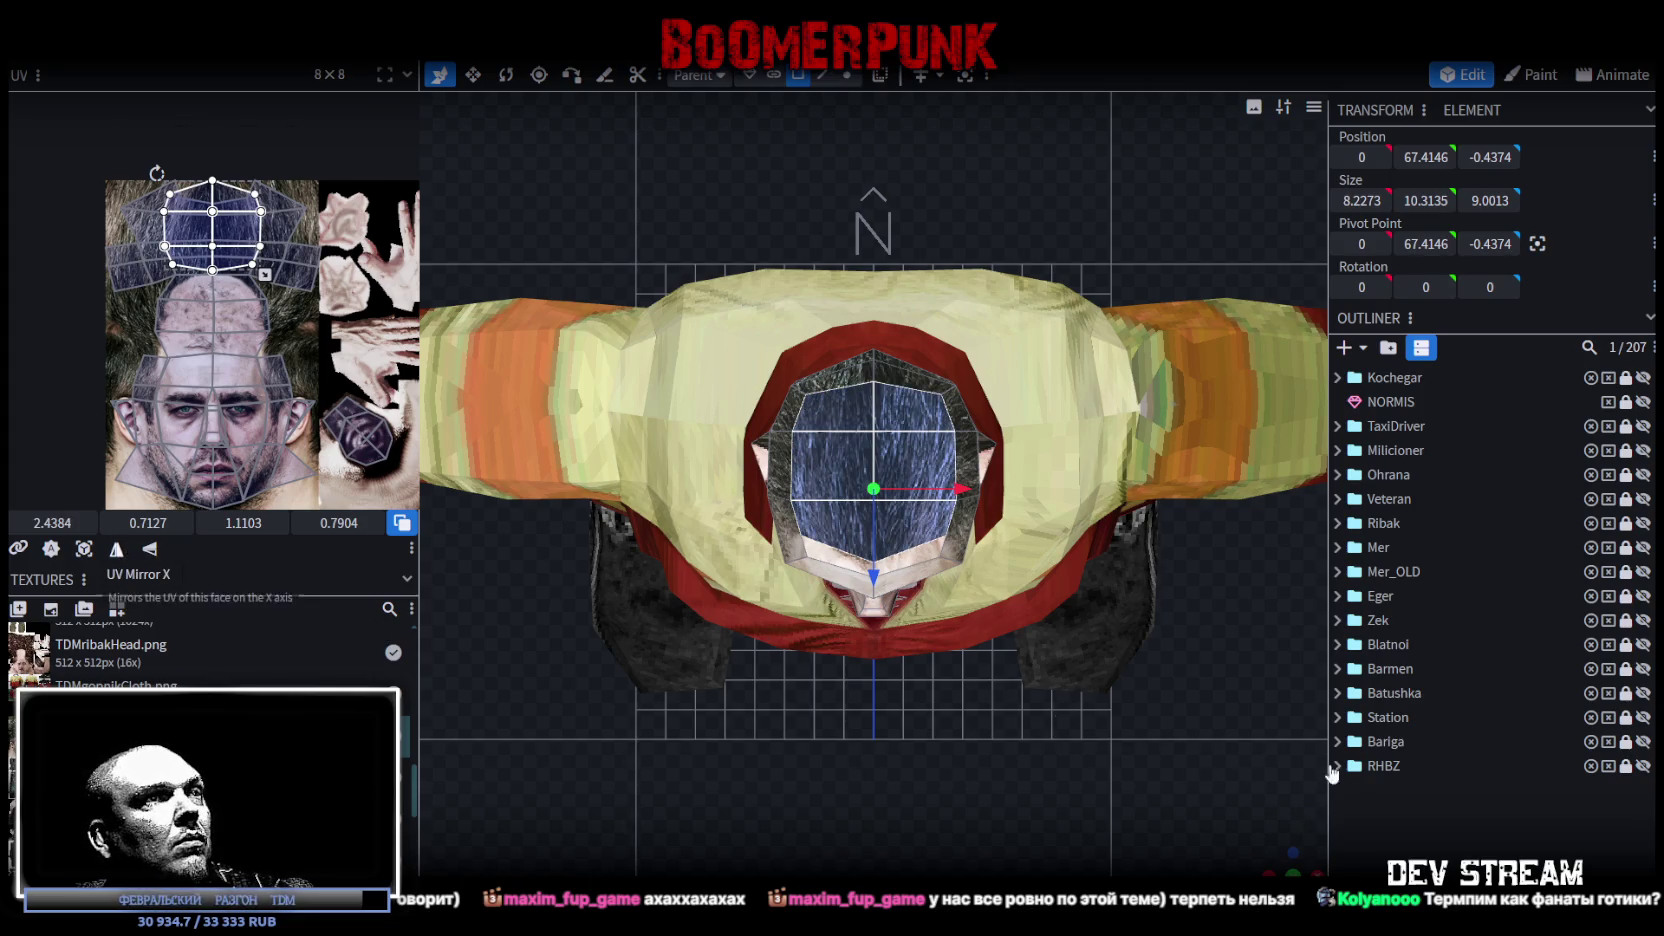
click(116, 548)
click(1426, 809)
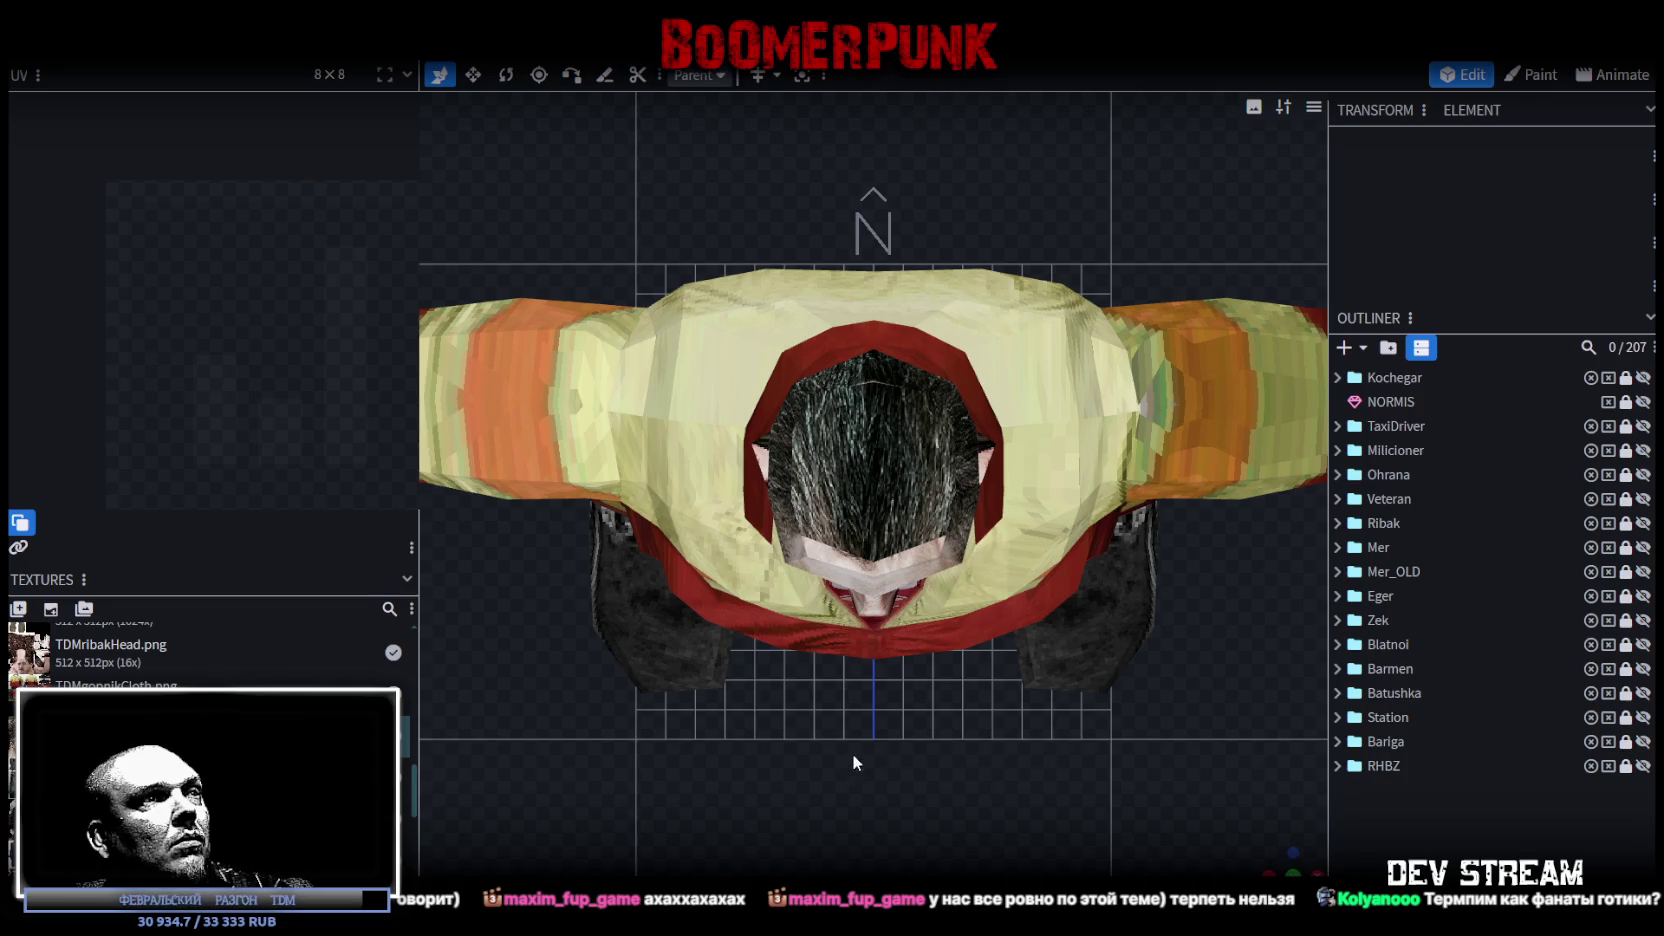
mouse_move(1284, 862)
mouse_down()
mouse_move(940, 481)
mouse_move(818, 741)
mouse_move(1024, 478)
mouse_move(1000, 520)
mouse_move(1040, 490)
mouse_up()
Step: Select the head and nudge a crown UV face and its edge in the UV editor
scroll(1045, 482, up, 3)
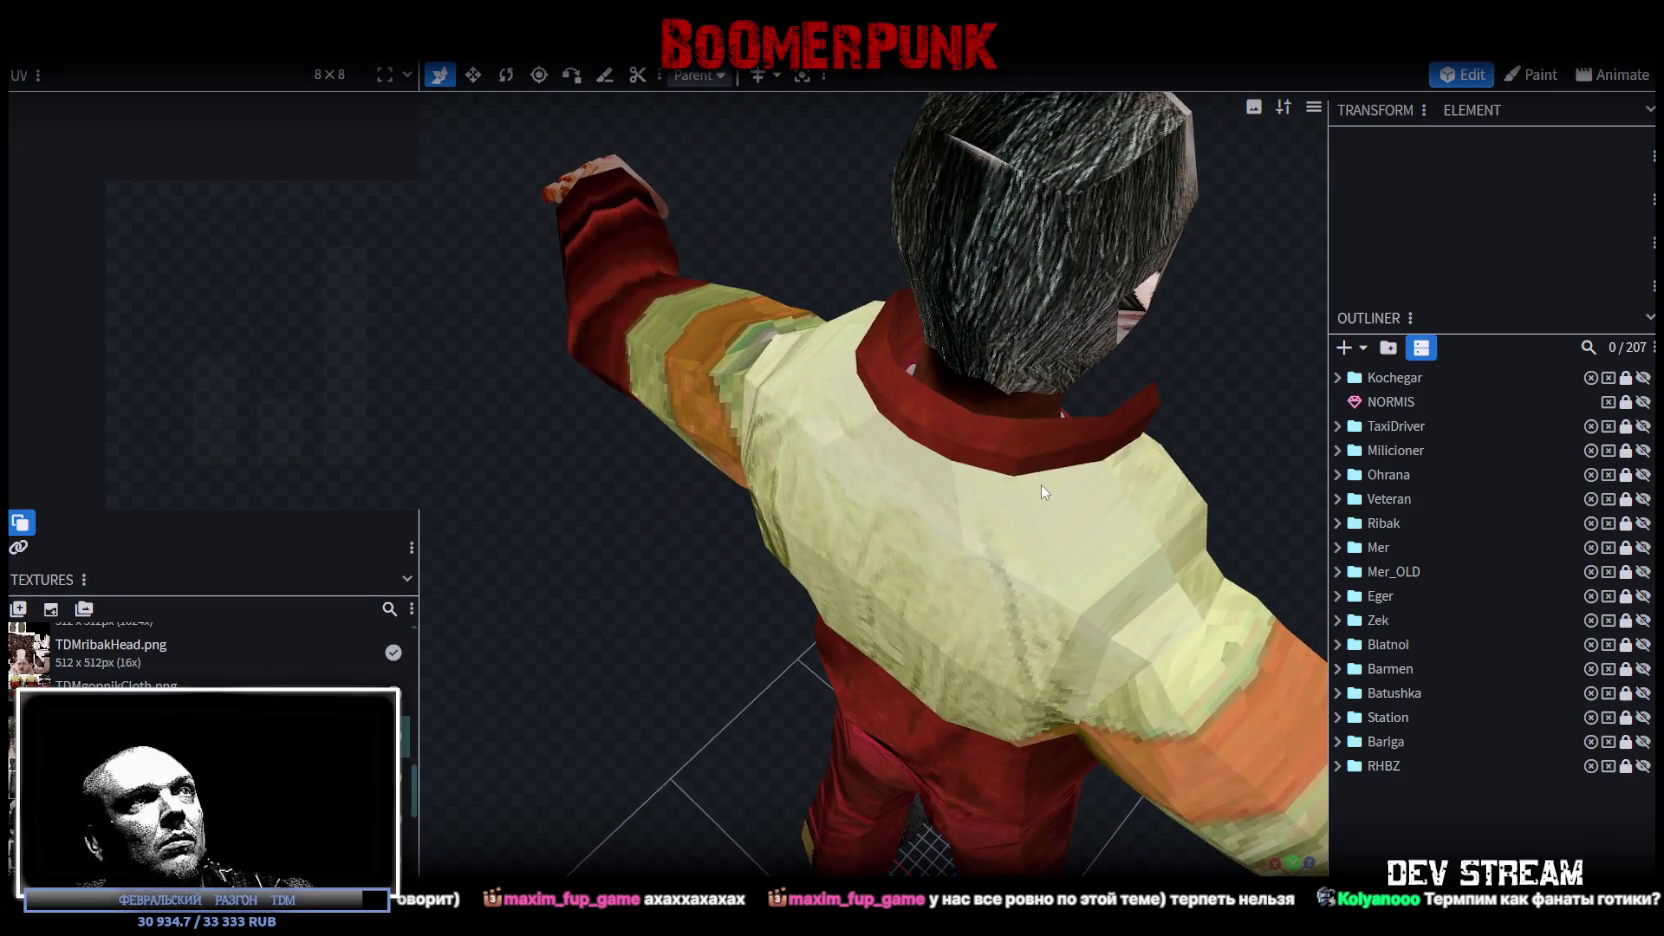
click(1006, 162)
scroll(224, 224, up, 4)
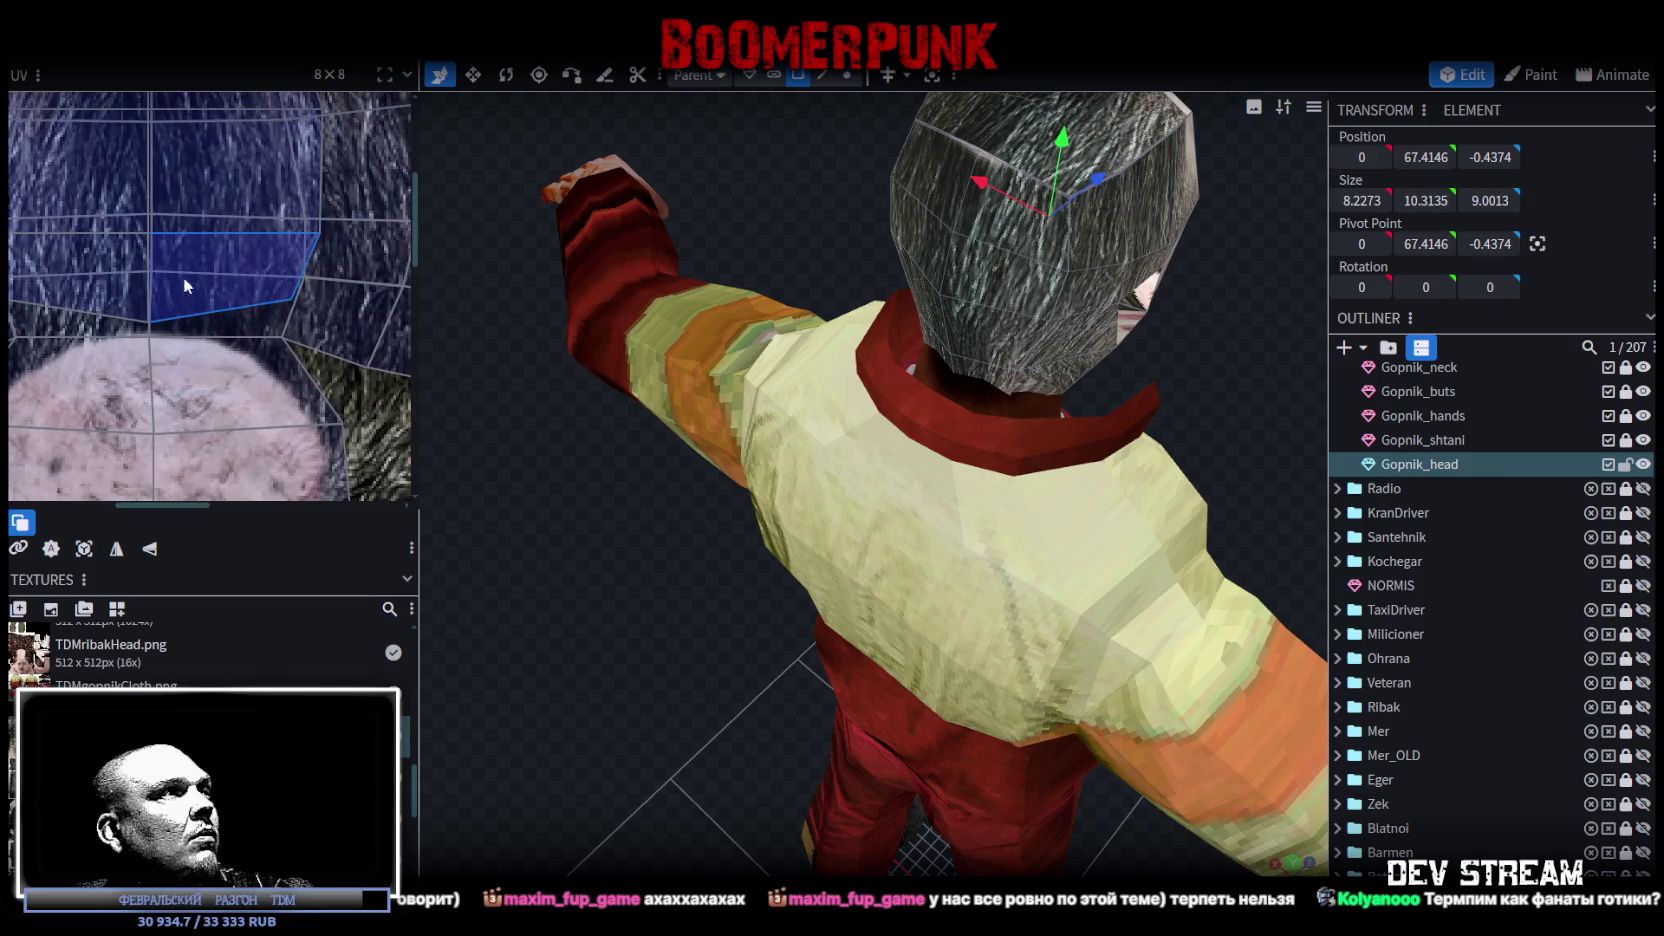
click(218, 292)
drag(266, 266, 240, 308)
drag(390, 292, 92, 270)
drag(231, 271, 231, 261)
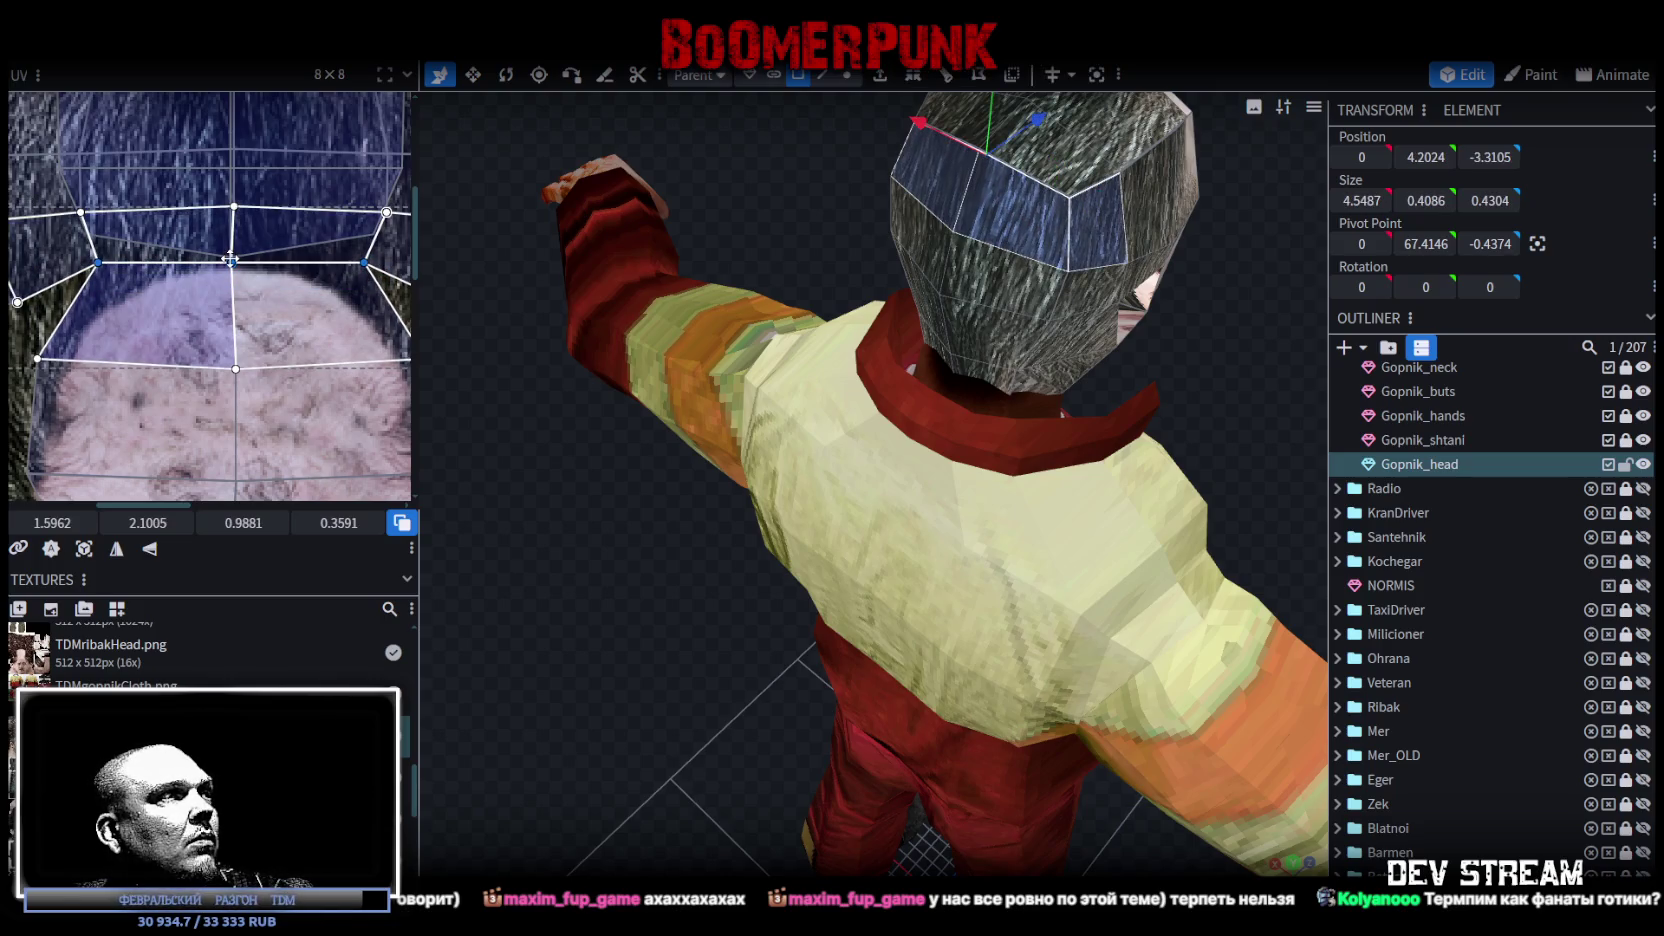
Step: Deselect and reselect the head, turning to a frontal view of the character
scroll(1530, 706, down, 5)
click(1186, 344)
scroll(1186, 344, down, 5)
mouse_move(1186, 344)
mouse_down()
mouse_move(937, 351)
mouse_move(906, 428)
mouse_move(929, 319)
mouse_up()
scroll(992, 338, up, 8)
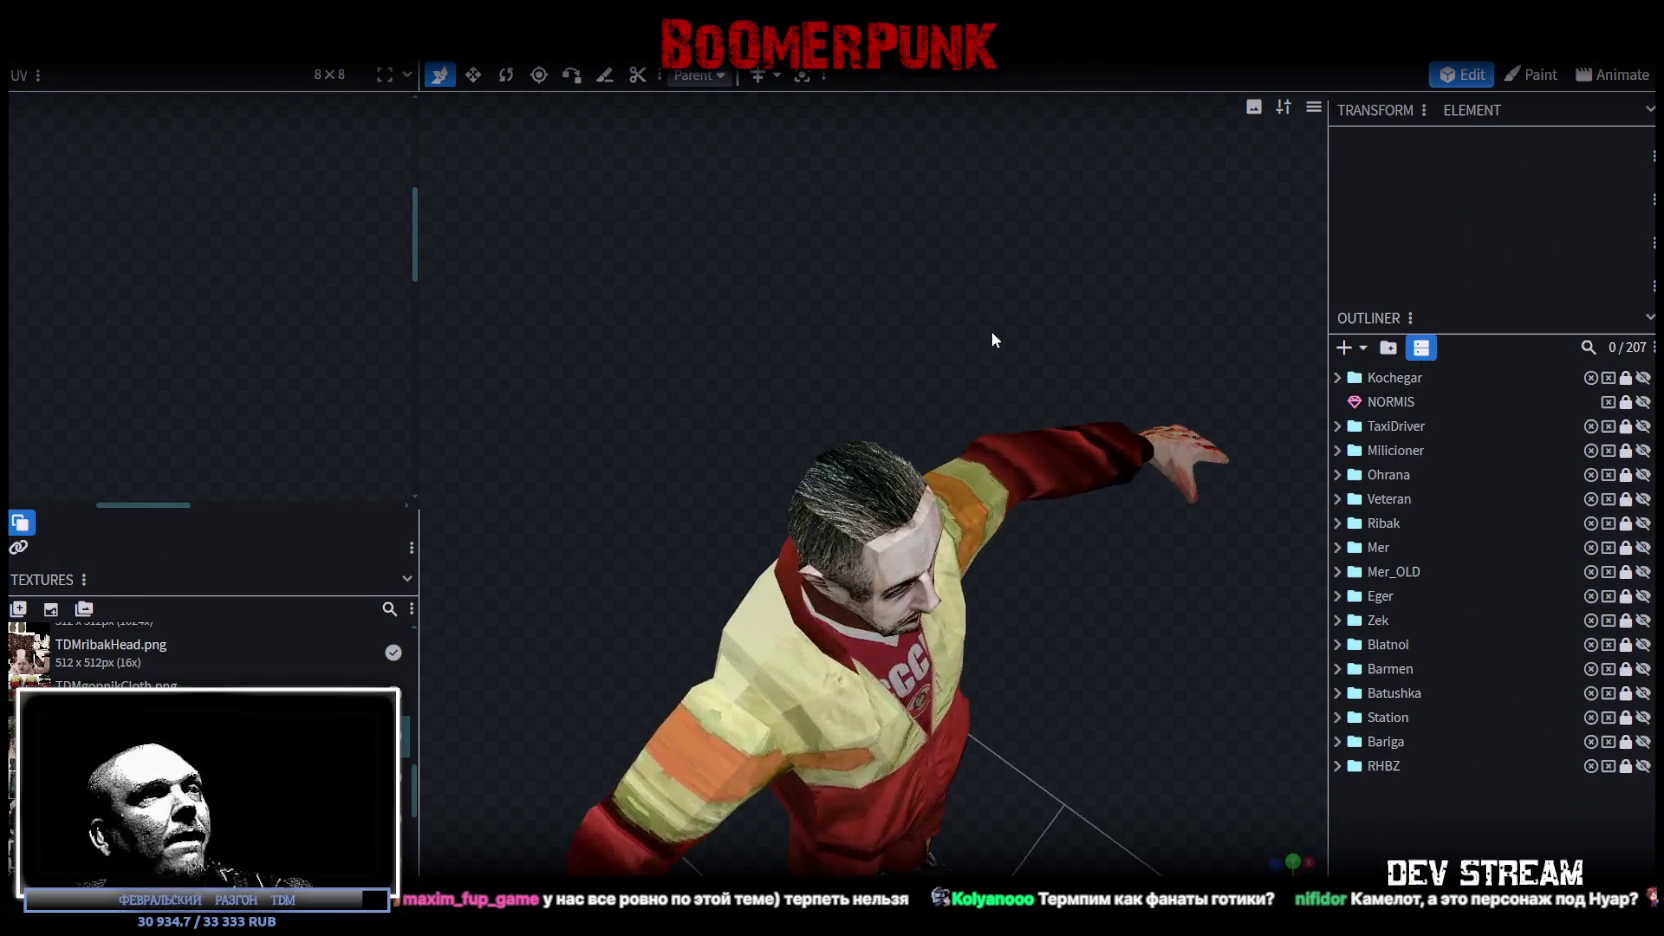
click(956, 363)
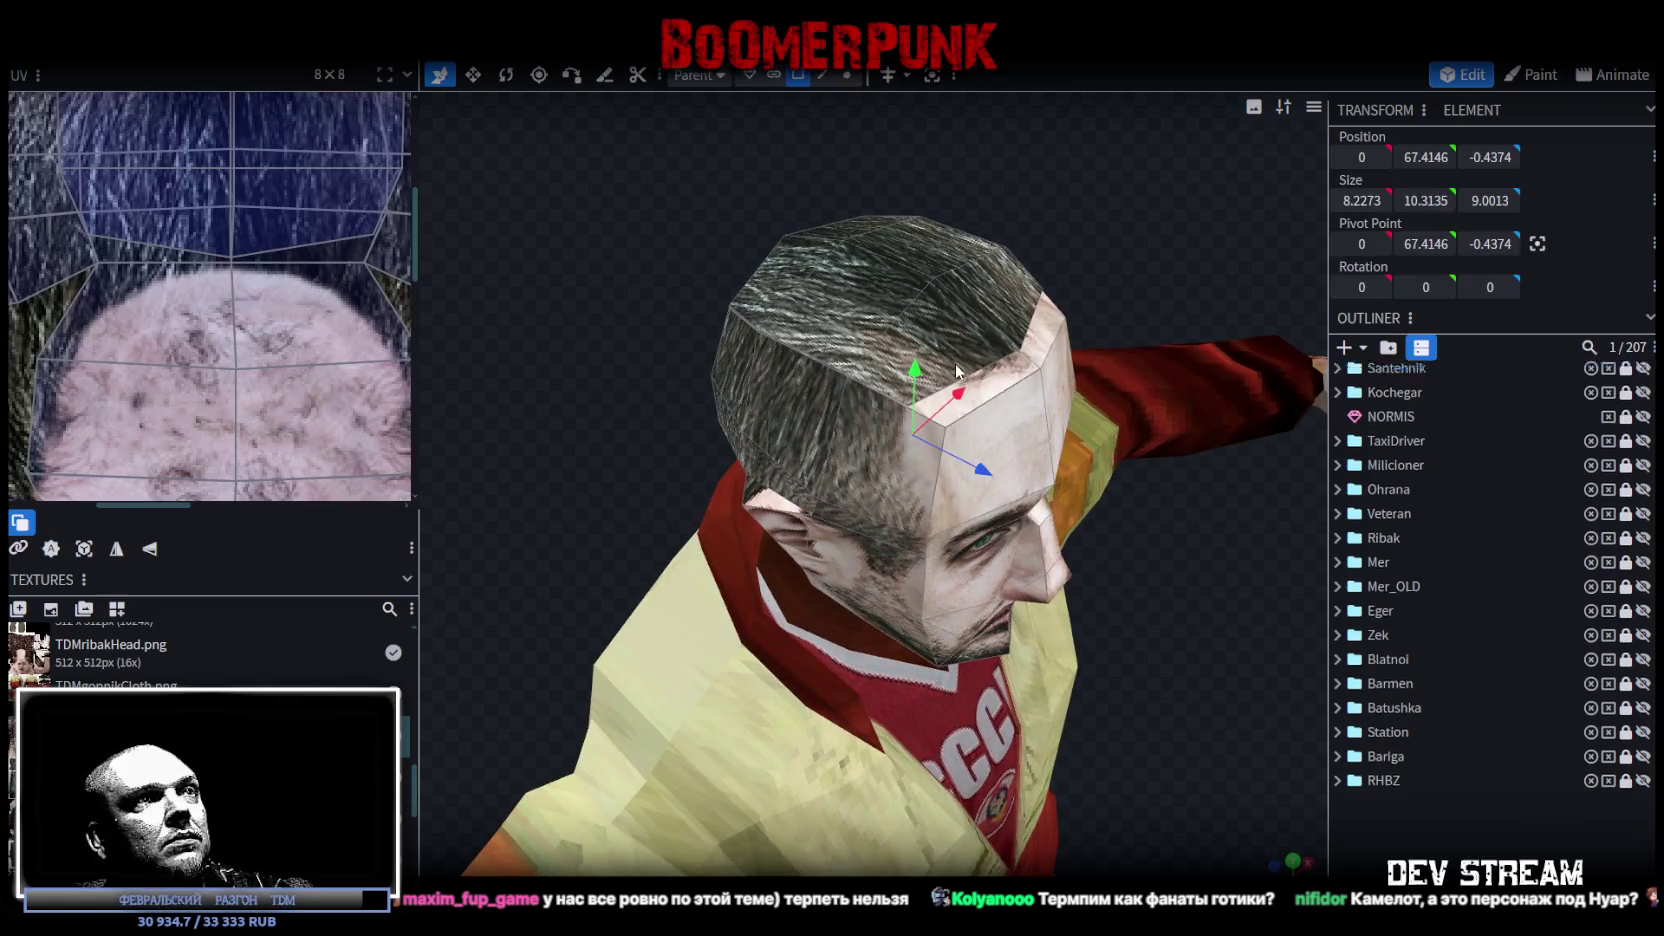
scroll(1088, 270, up, 5)
scroll(971, 266, down, 5)
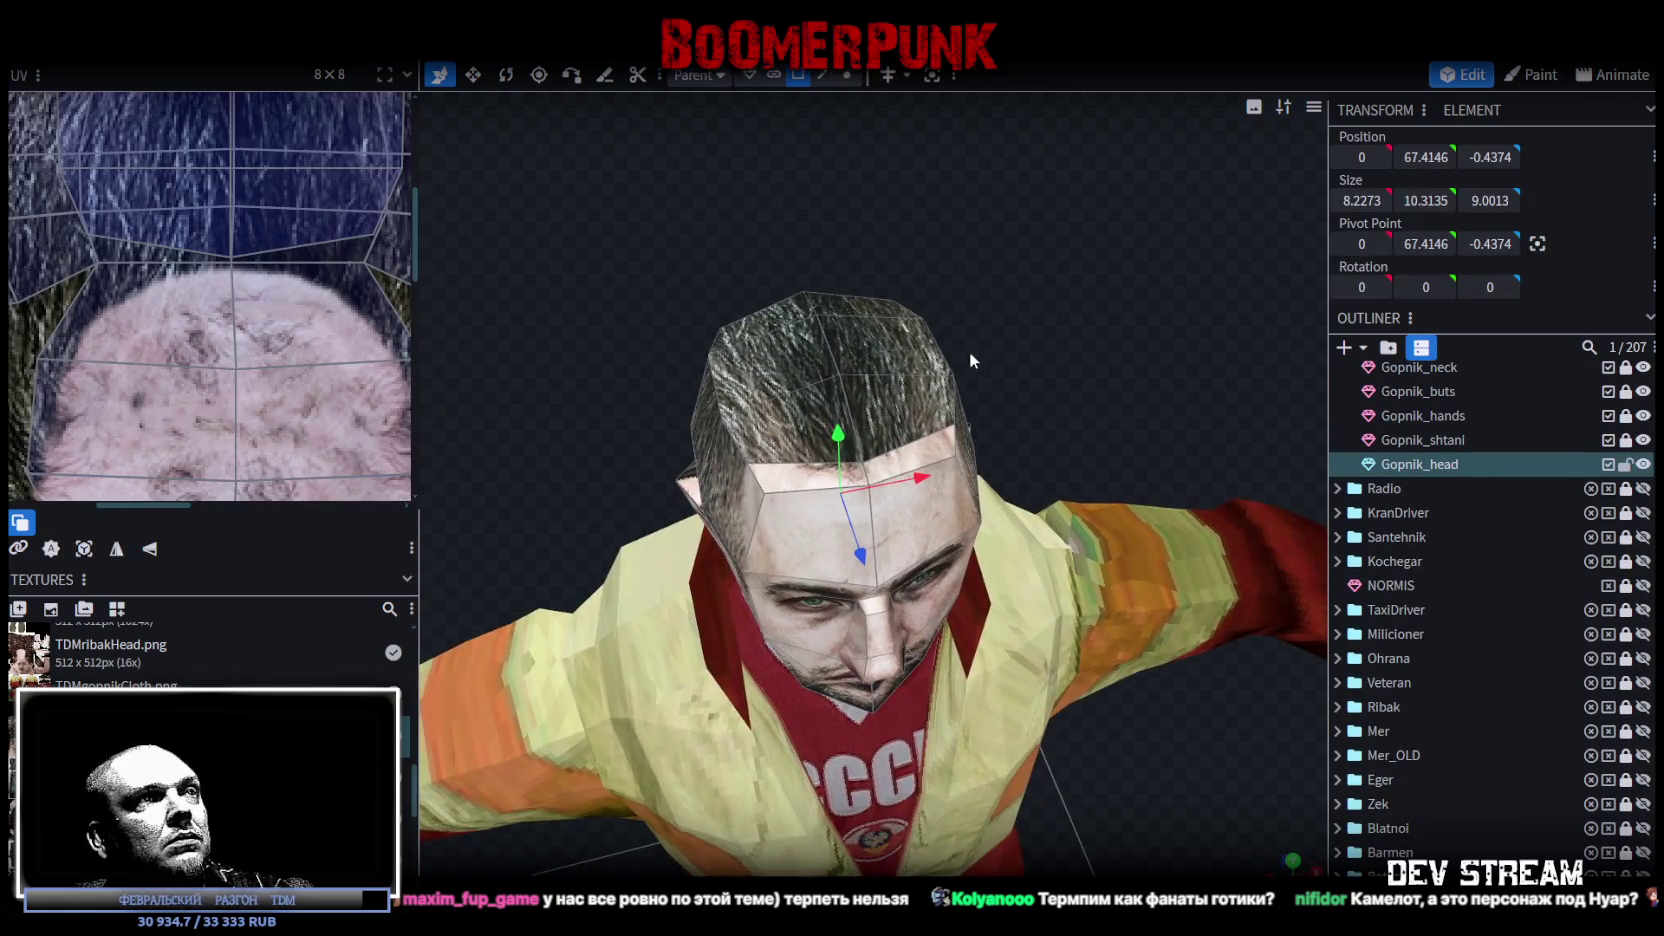
drag(962, 370, 1066, 367)
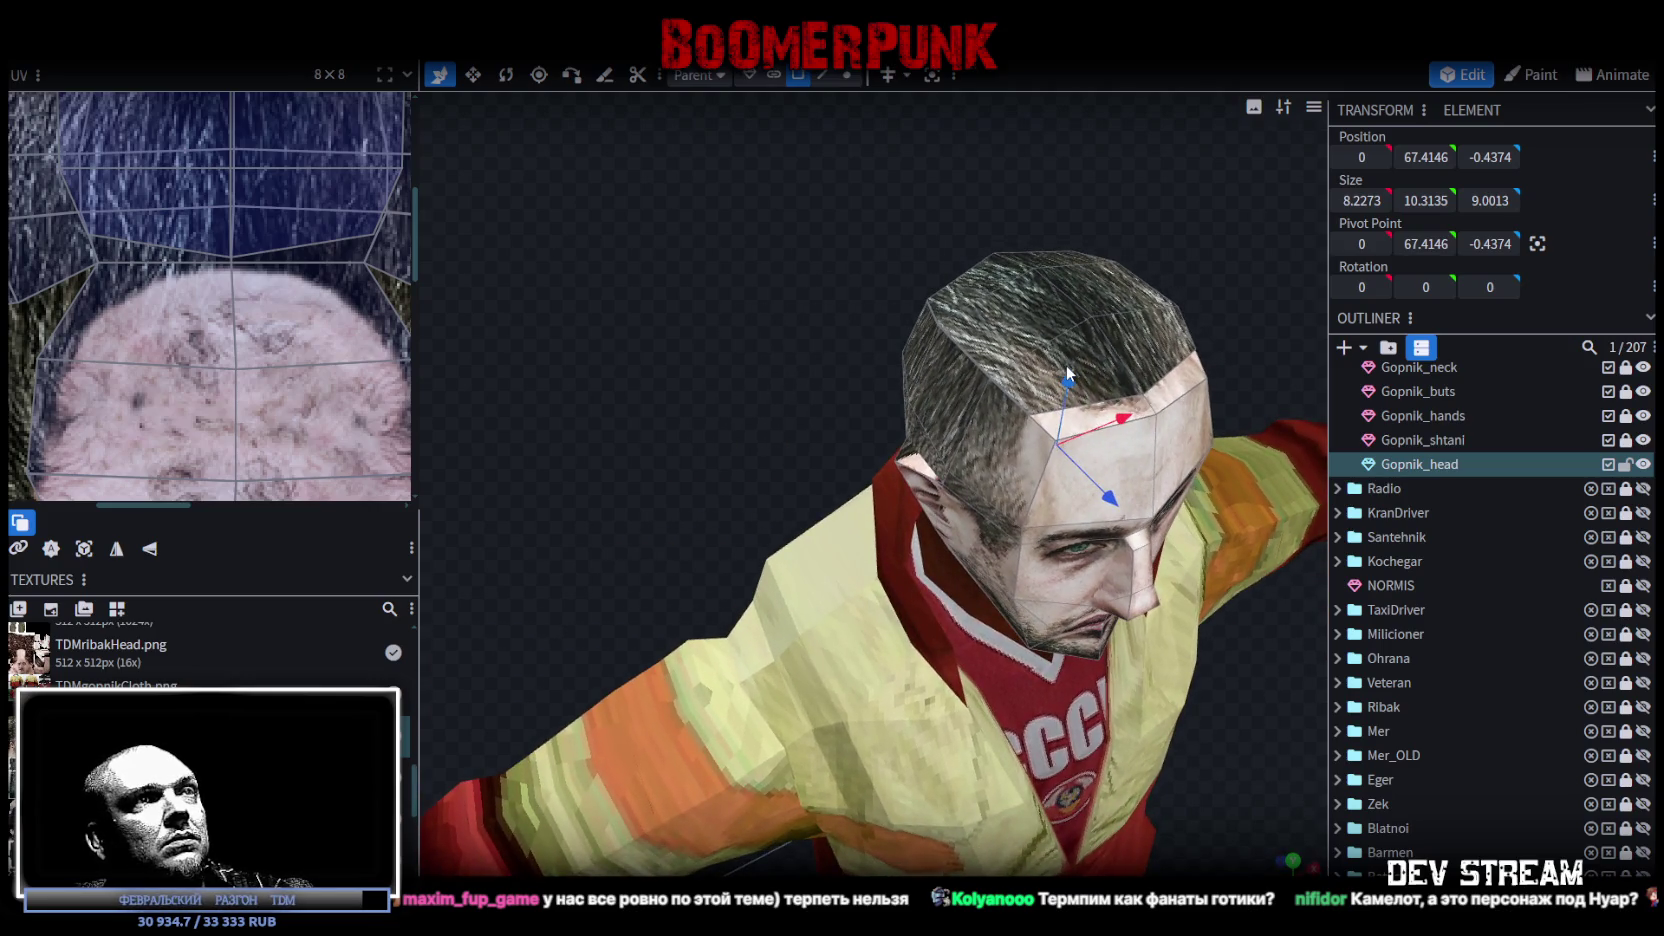
mouse_move(1066, 365)
mouse_down()
mouse_move(1069, 380)
mouse_move(854, 389)
mouse_move(737, 337)
mouse_move(879, 254)
mouse_move(968, 302)
mouse_move(793, 291)
mouse_move(1086, 350)
mouse_move(998, 322)
mouse_move(1070, 384)
mouse_up()
Step: Select the seven faces across the top of the head
click(881, 411)
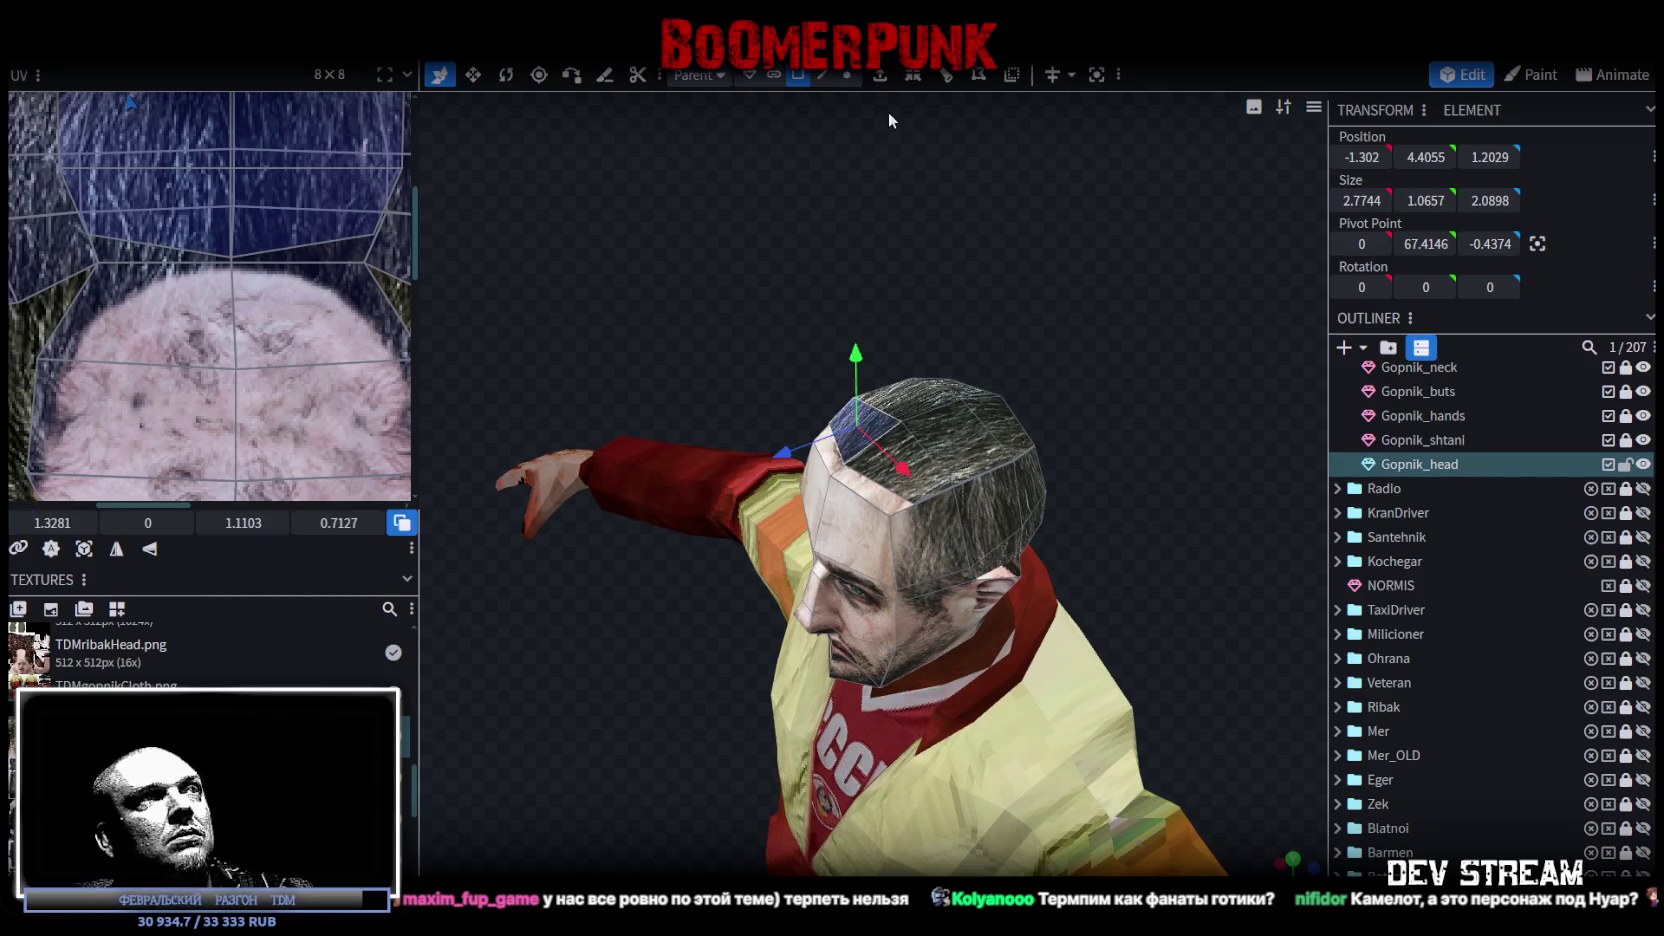
shift+click(905, 440)
shift+click(950, 400)
shift+click(965, 395)
shift+click(980, 395)
shift+click(955, 385)
shift+click(888, 400)
scroll(1117, 503, down, 2)
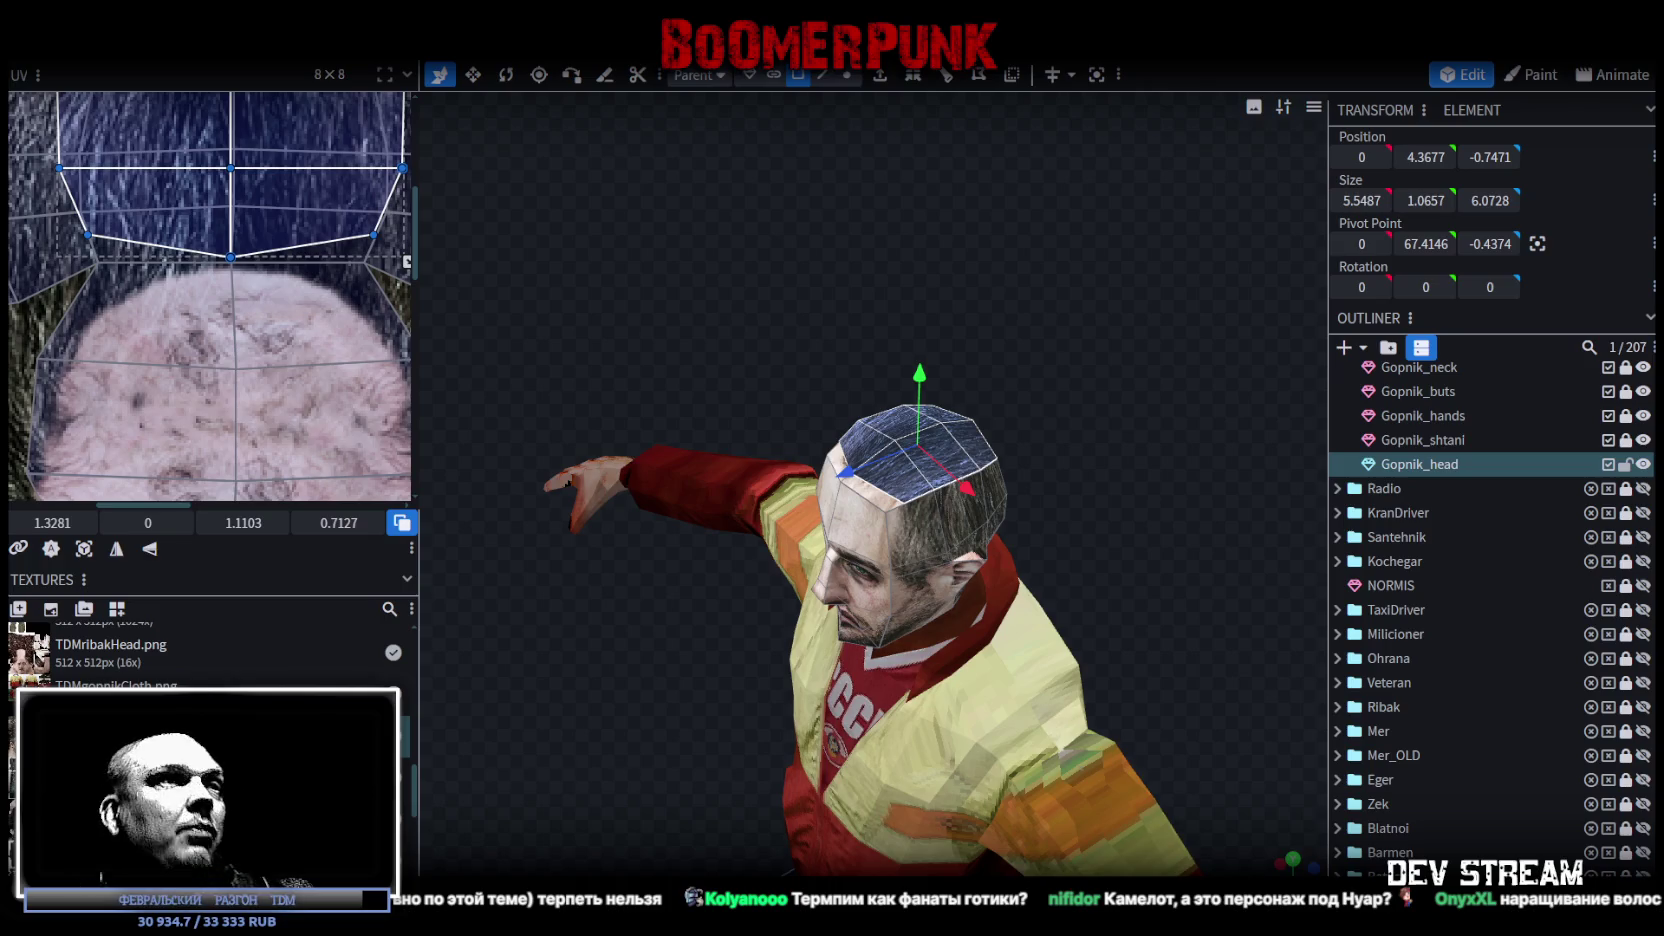
Step: Inspect the short dark hair on the head from several angles and save TDMchars.bbmodel
mouse_move(482, 676)
mouse_down()
mouse_move(731, 673)
mouse_move(916, 568)
mouse_up()
scroll(1063, 538, up, 3)
scroll(907, 558, up, 5)
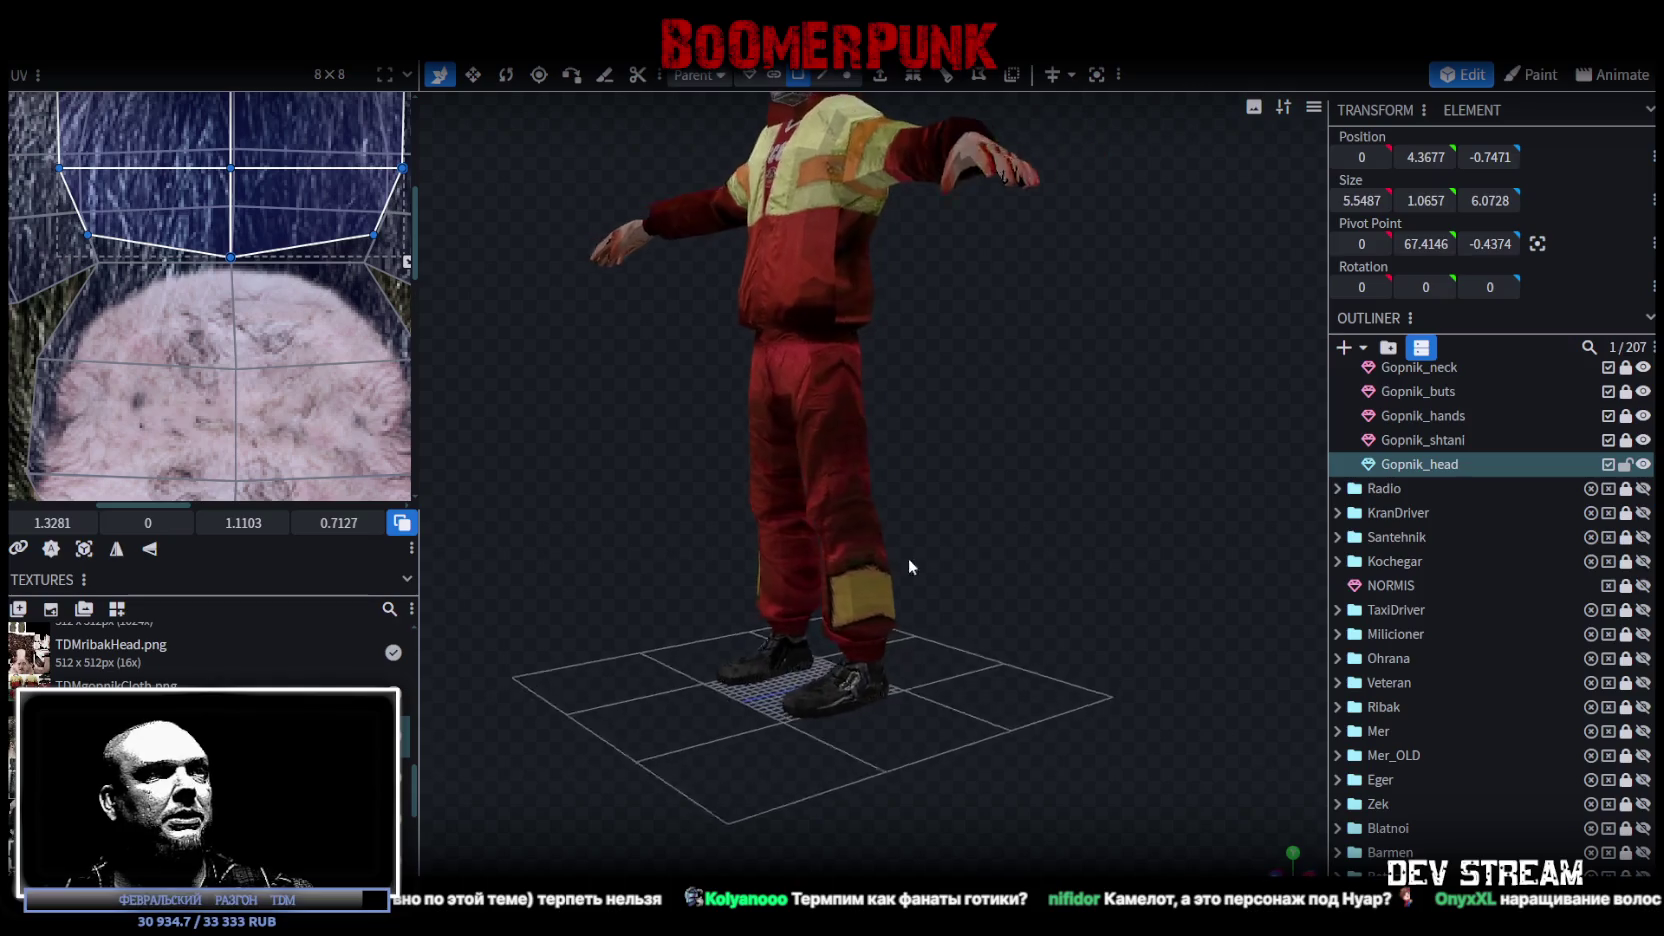
drag(852, 500, 376, 426)
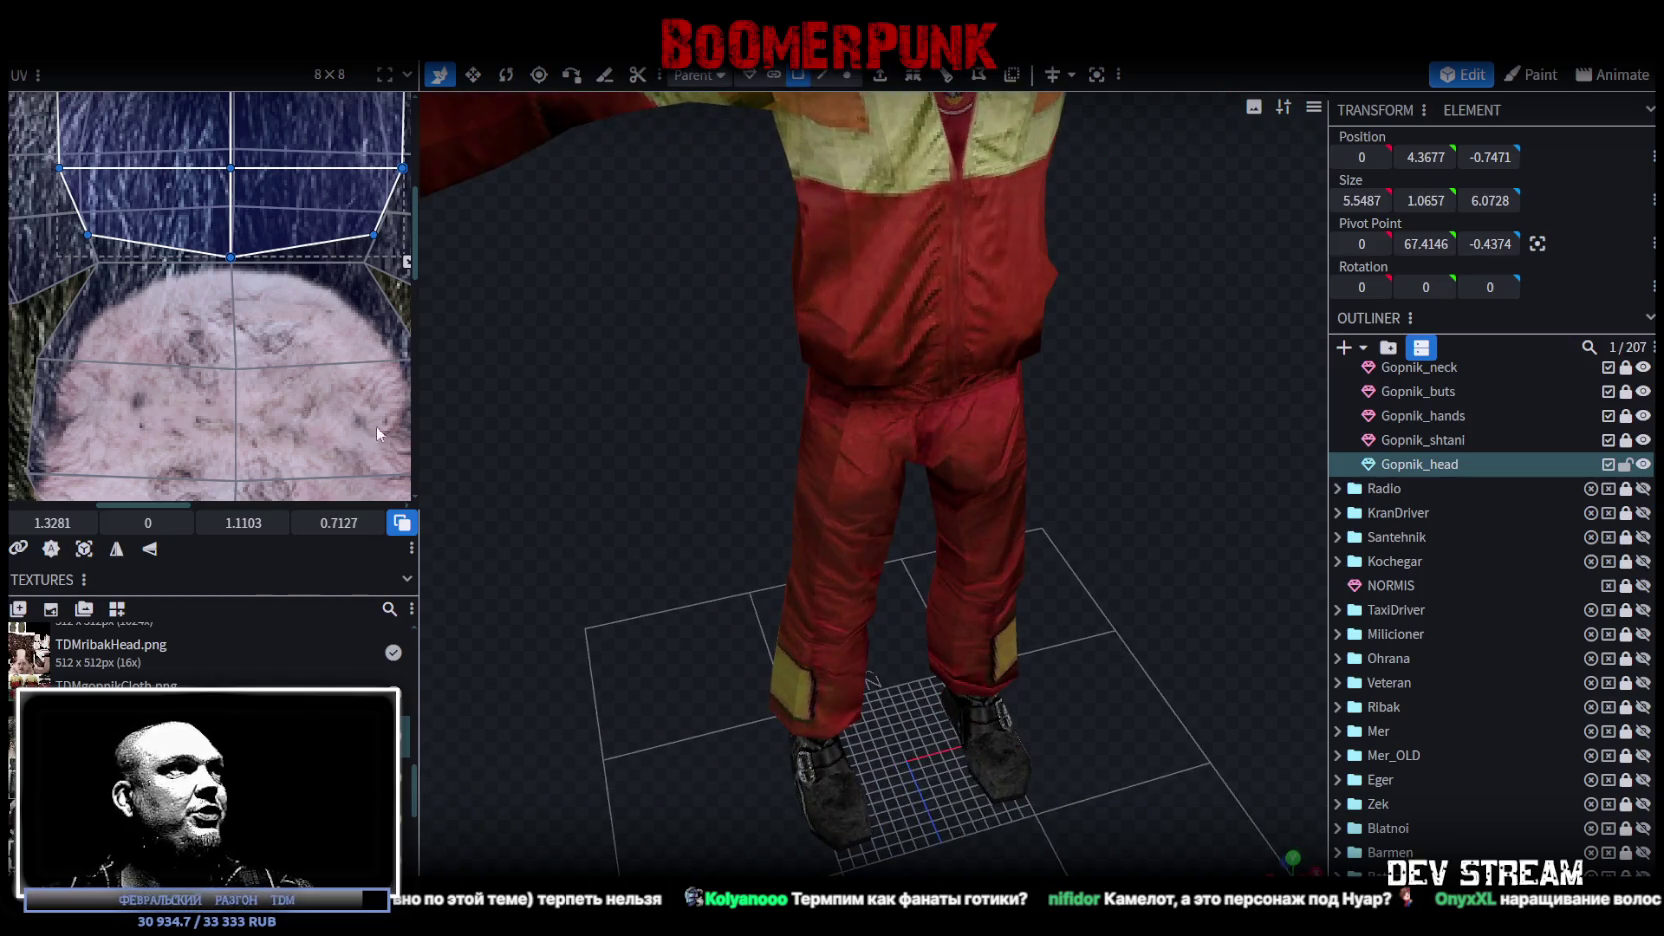
scroll(376, 432, down, 5)
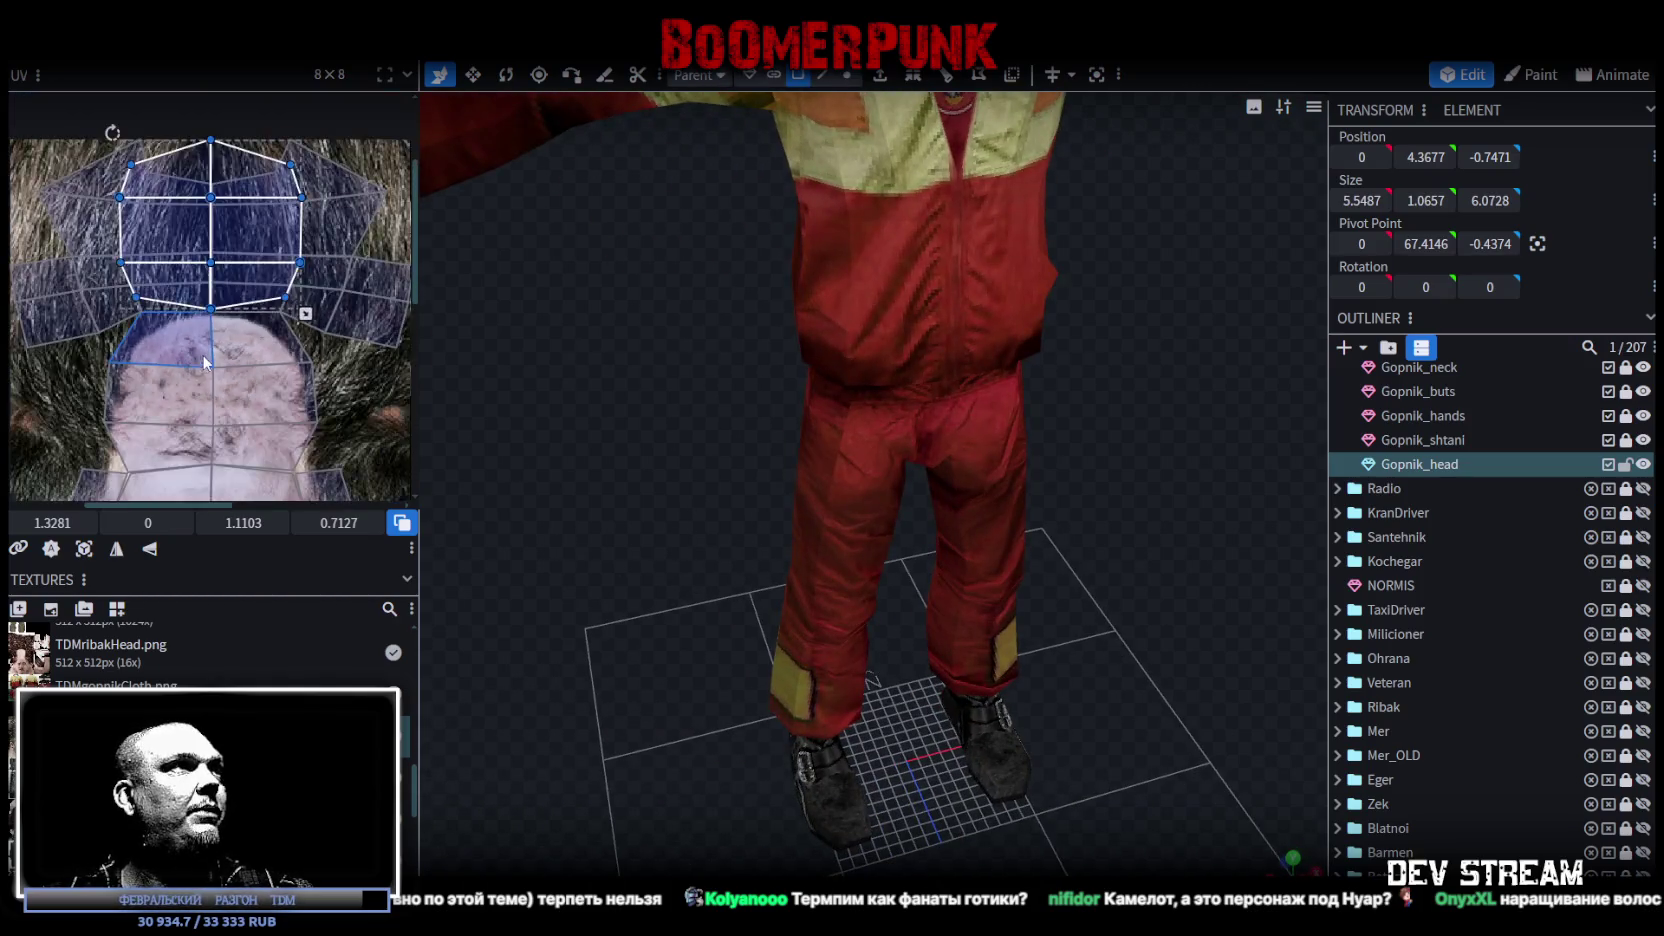
scroll(1108, 512, down, 5)
scroll(1063, 584, down, 3)
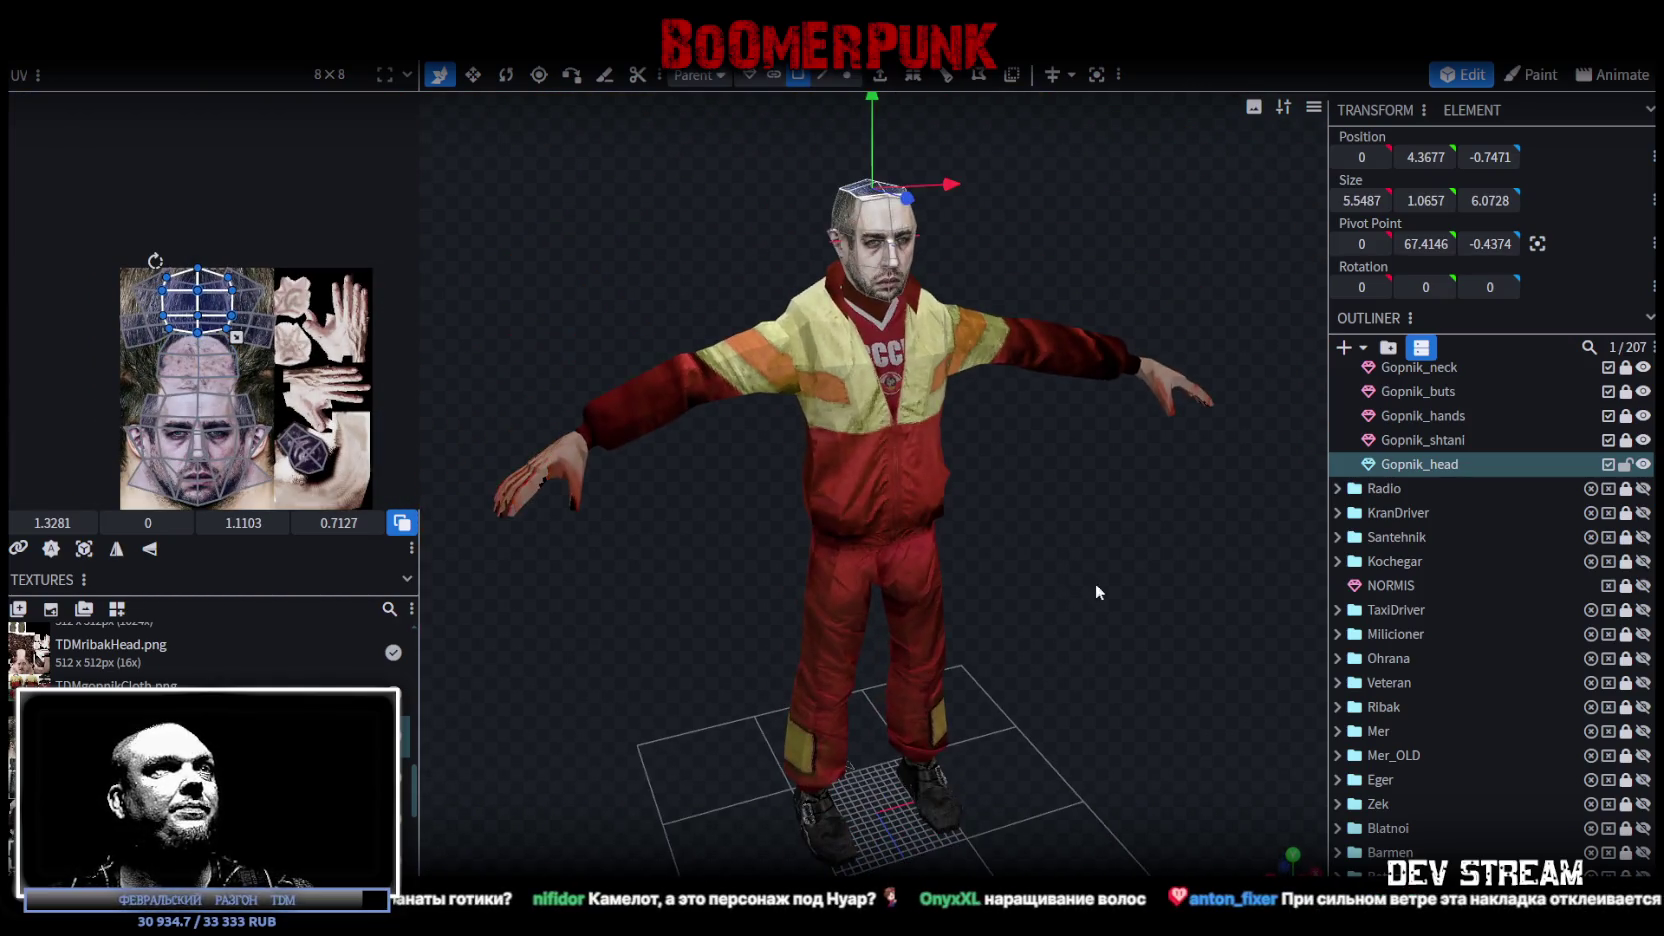
scroll(1500, 837, down, 4)
scroll(1450, 670, up, 6)
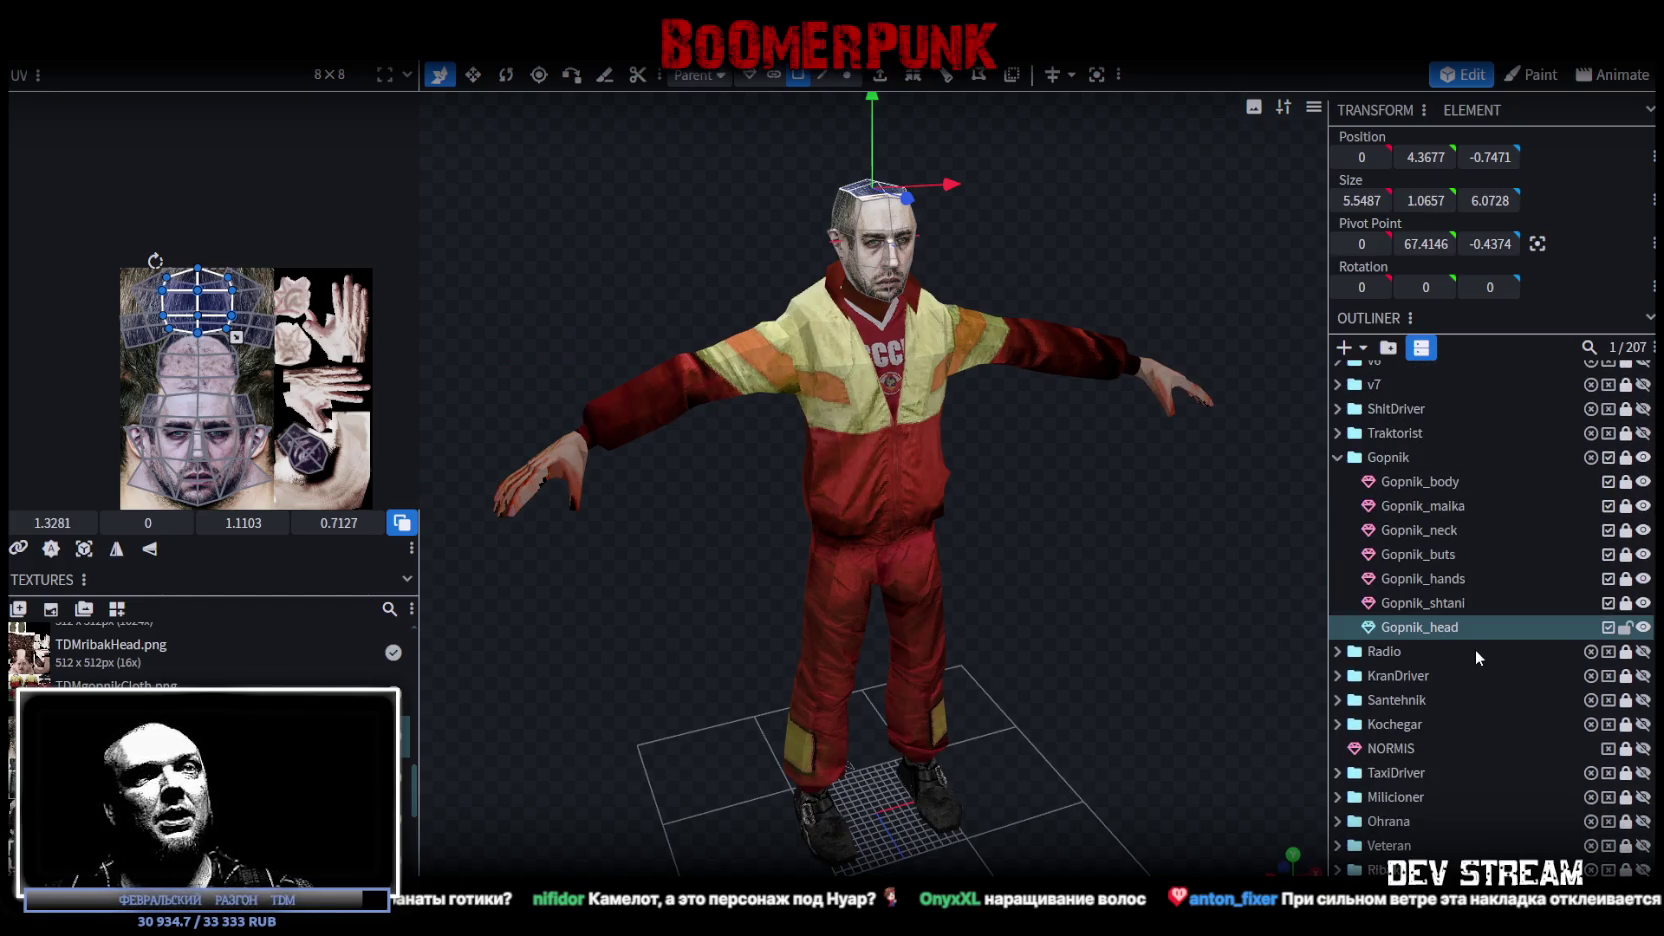
key(ctrl+s)
Step: Toggle the Gopnik_head, Gopnik_shtani and Gopnik_hands parts off and on to check them
click(1626, 627)
click(1643, 628)
click(1643, 628)
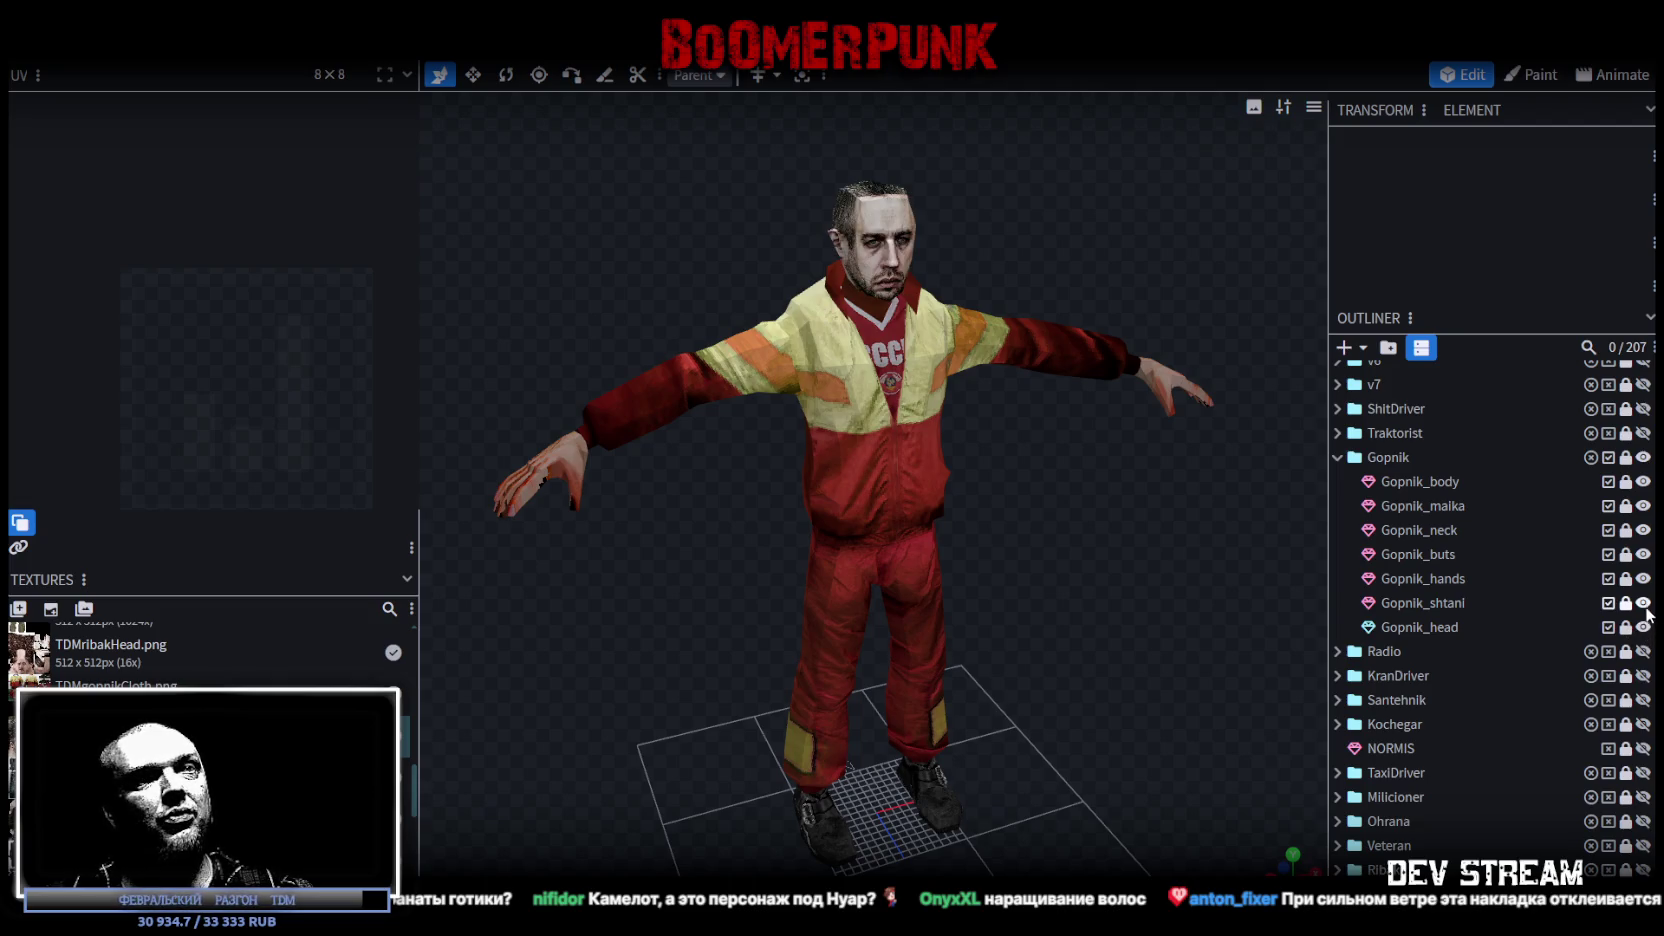
click(1643, 603)
click(1643, 603)
click(1643, 579)
click(1643, 579)
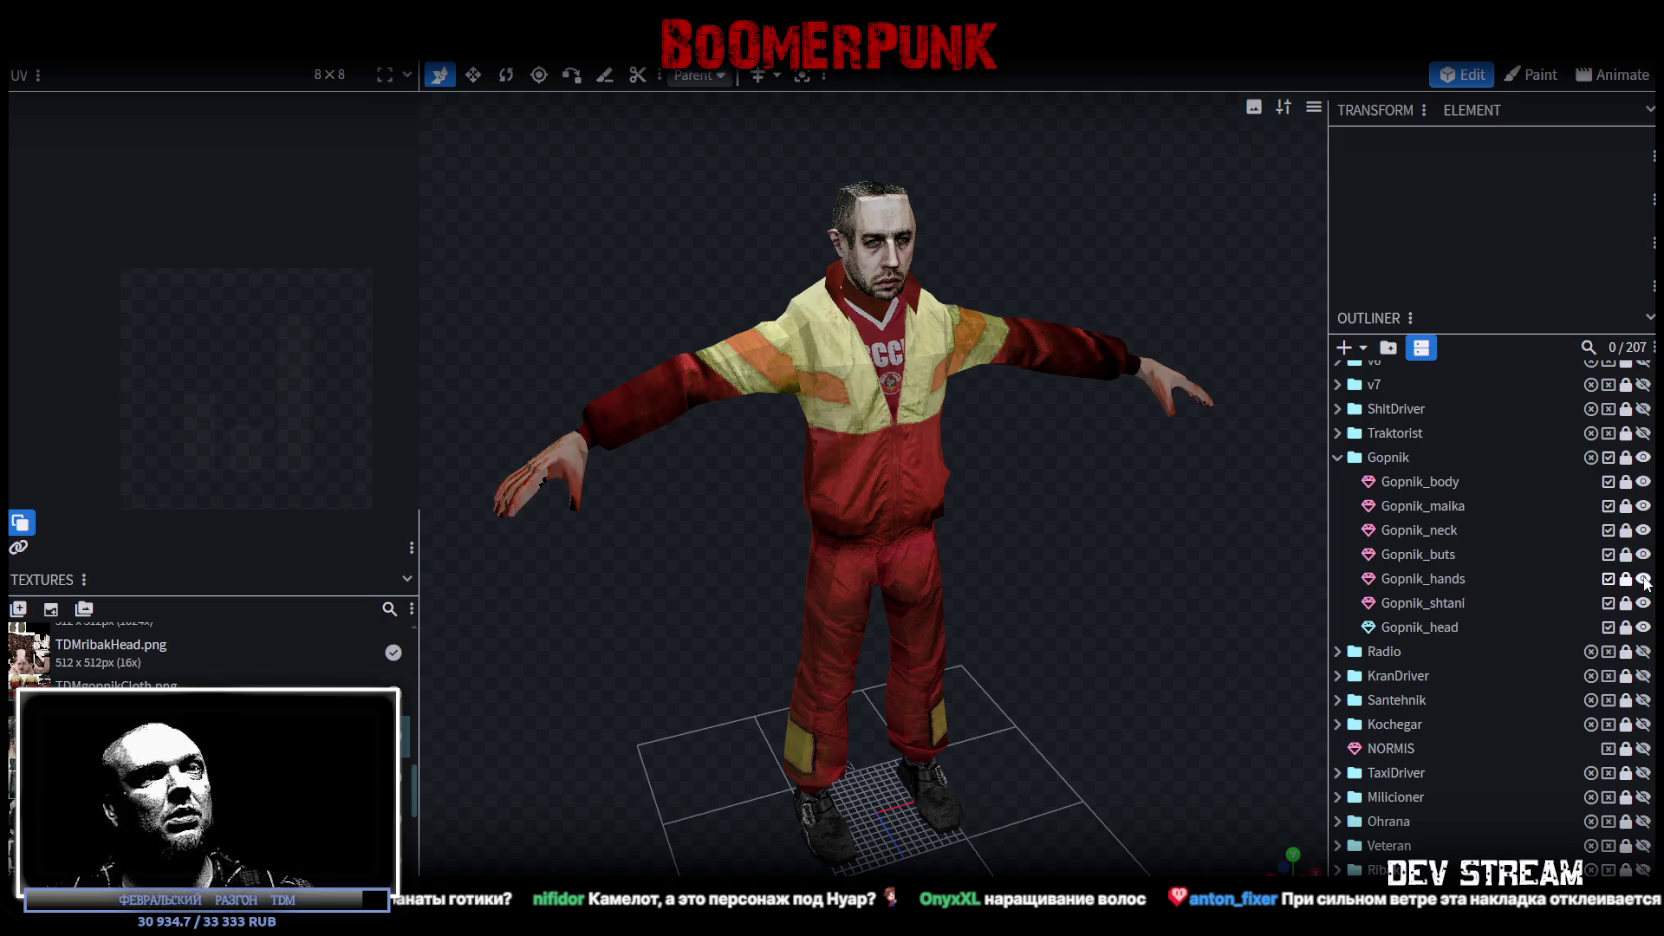
Step: Select the Gopnik_hands mesh and shift its thumb-tip UV mapping down and left
click(1456, 579)
scroll(265, 312, up, 6)
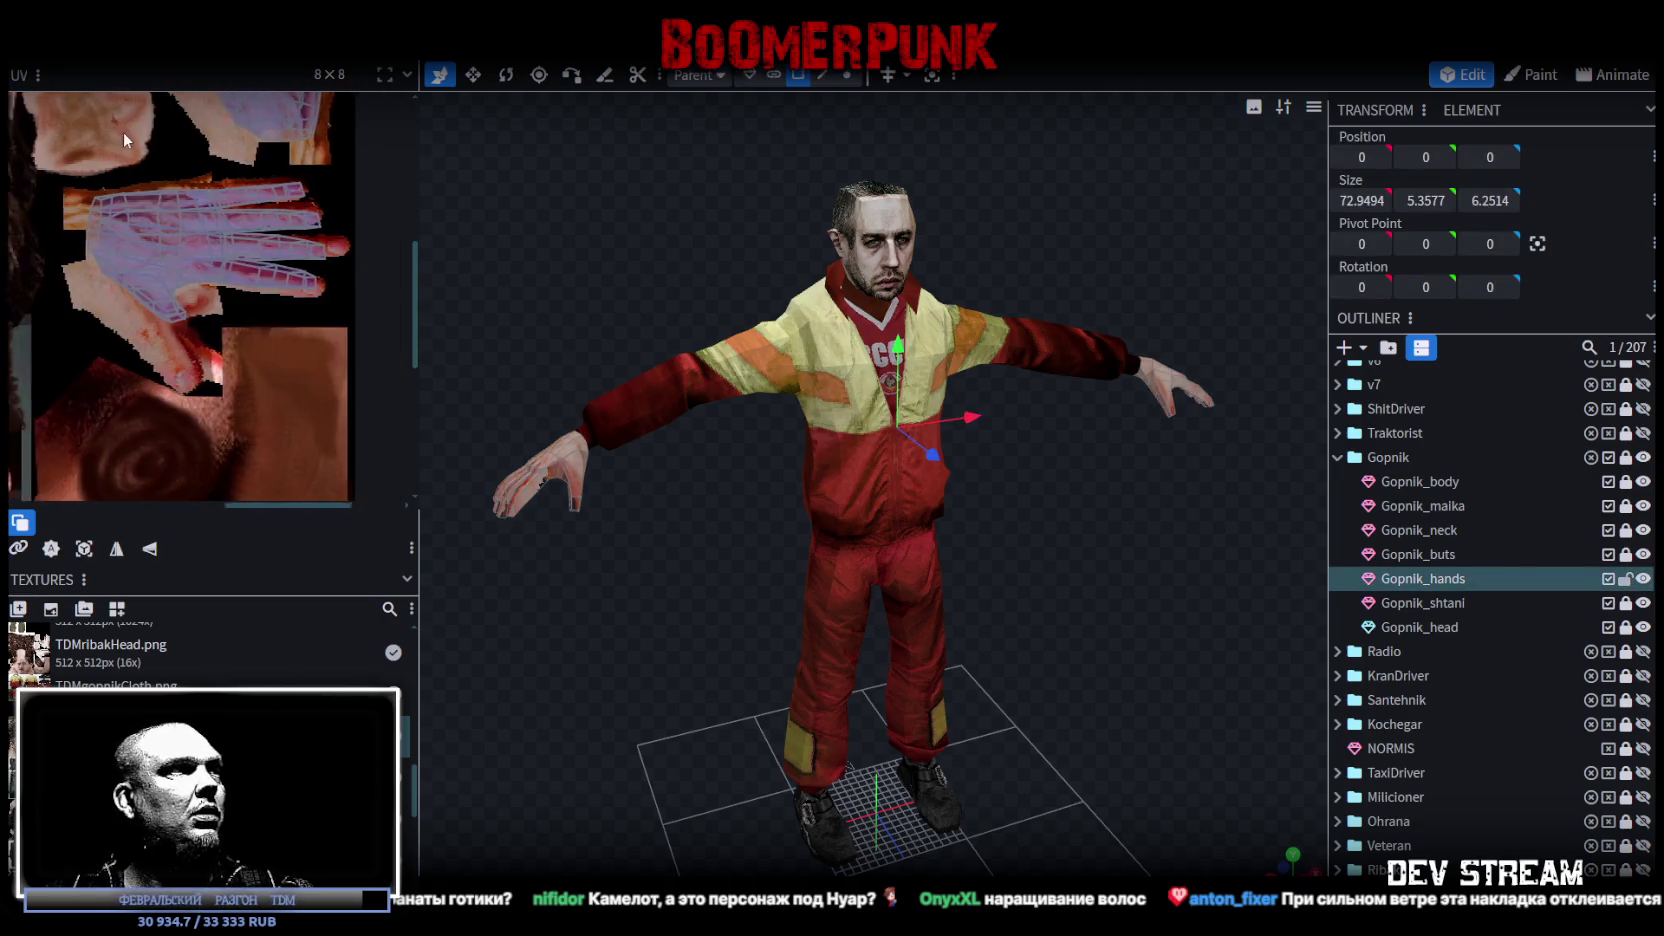
scroll(240, 296, up, 5)
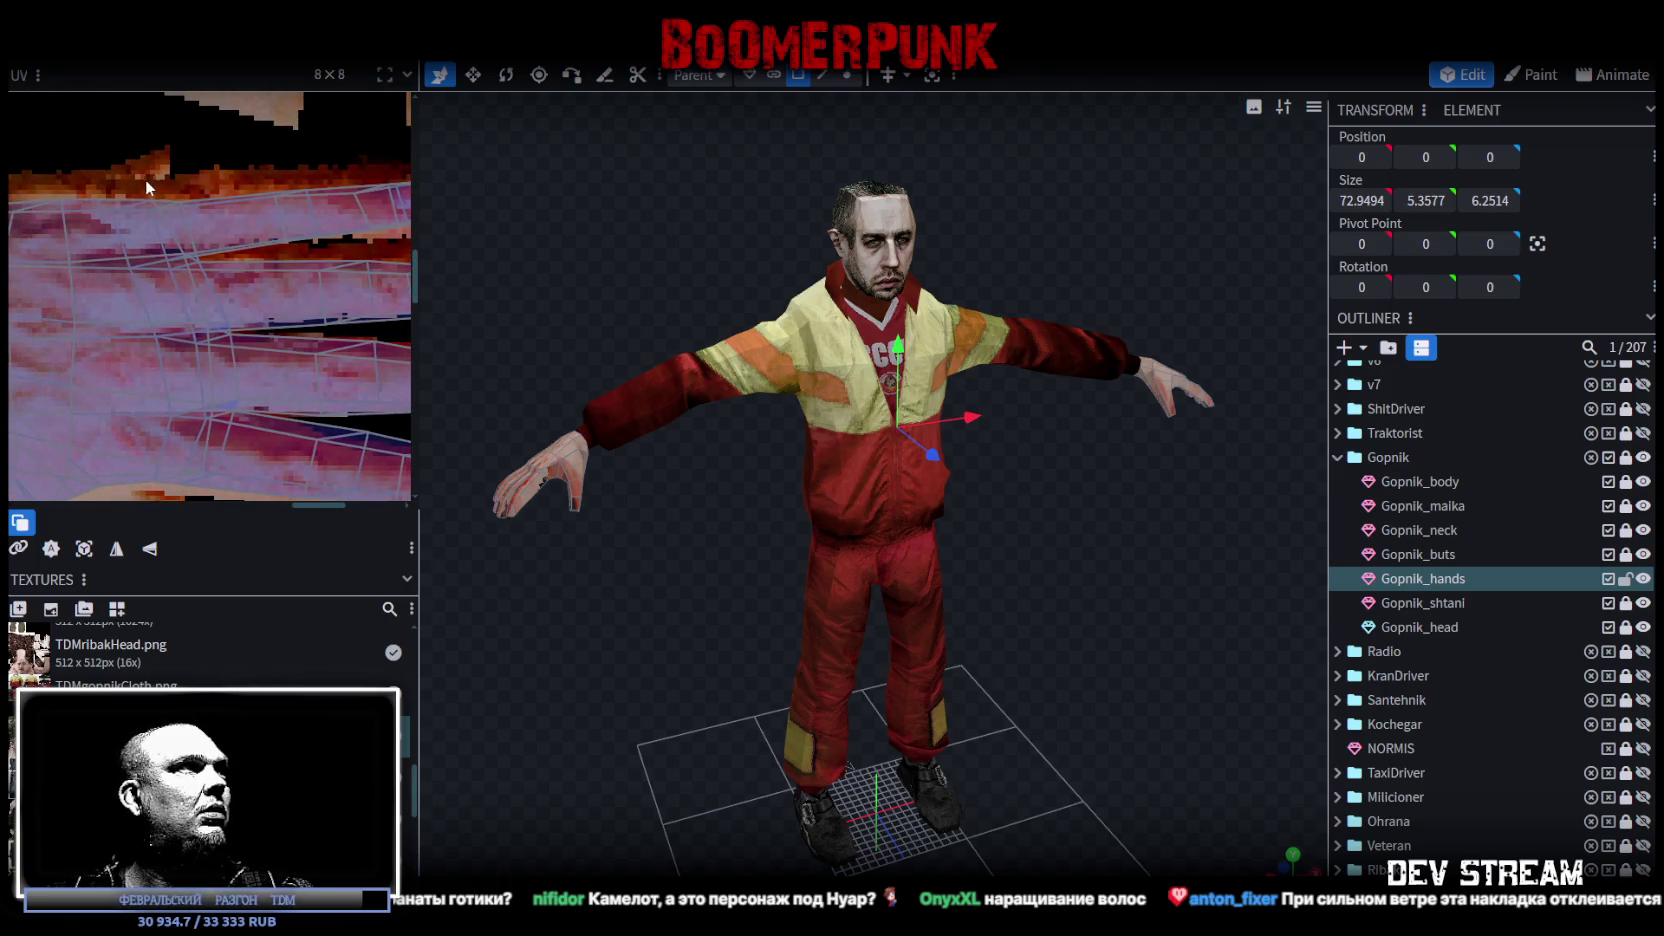
scroll(175, 190, down, 4)
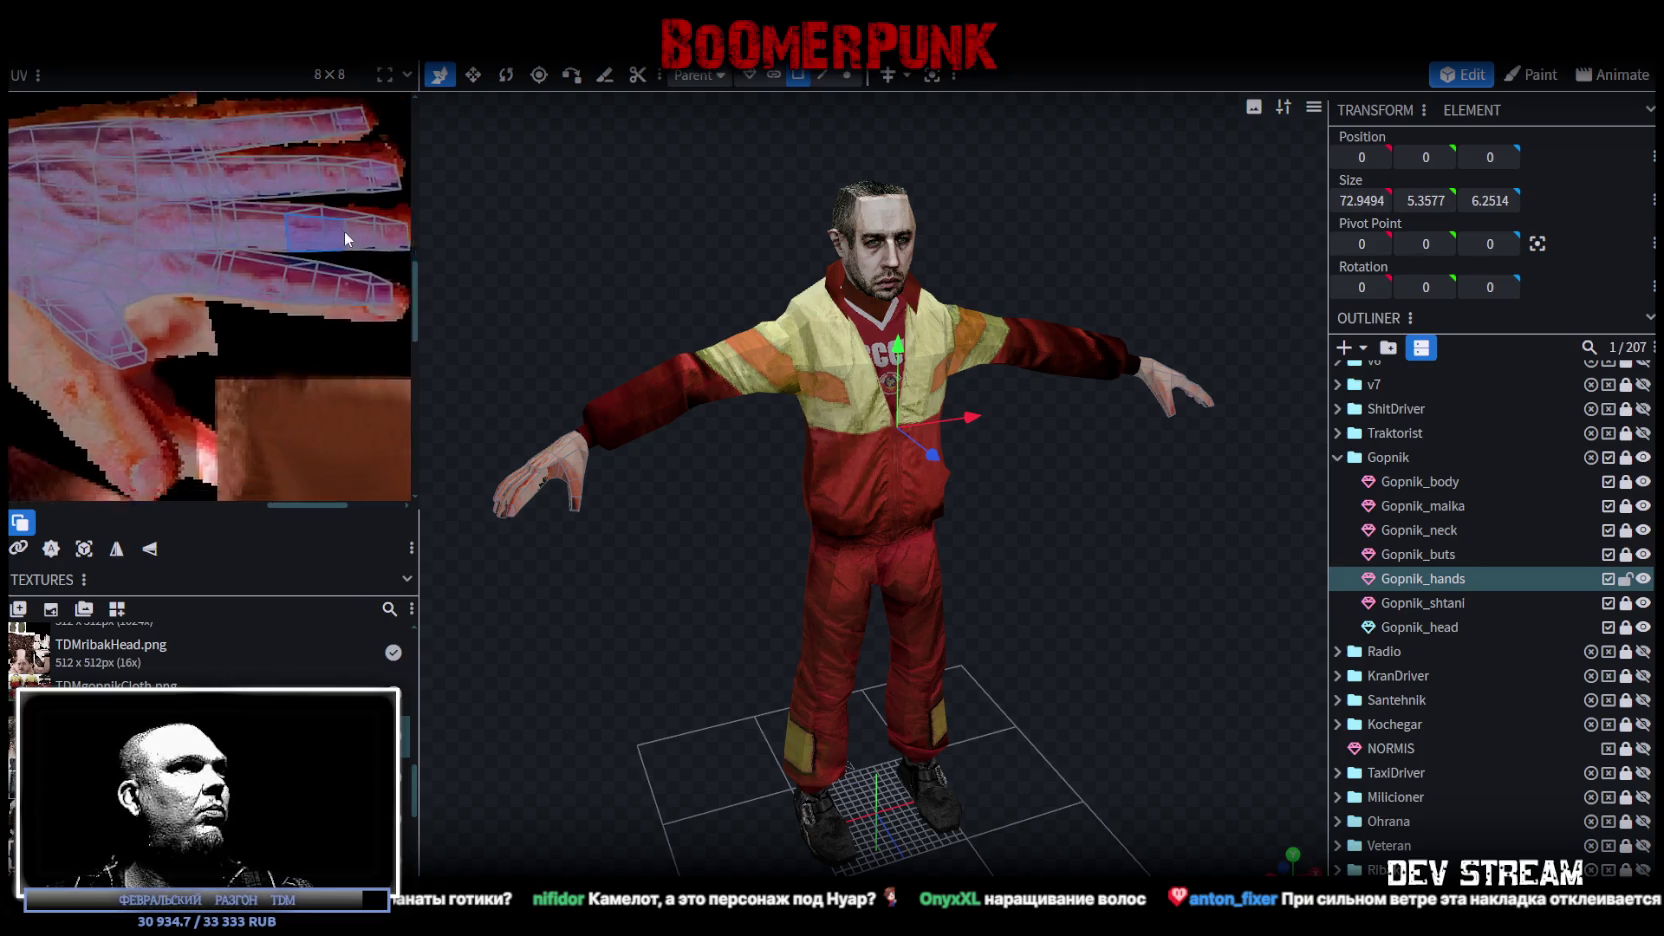
scroll(340, 236, down, 2)
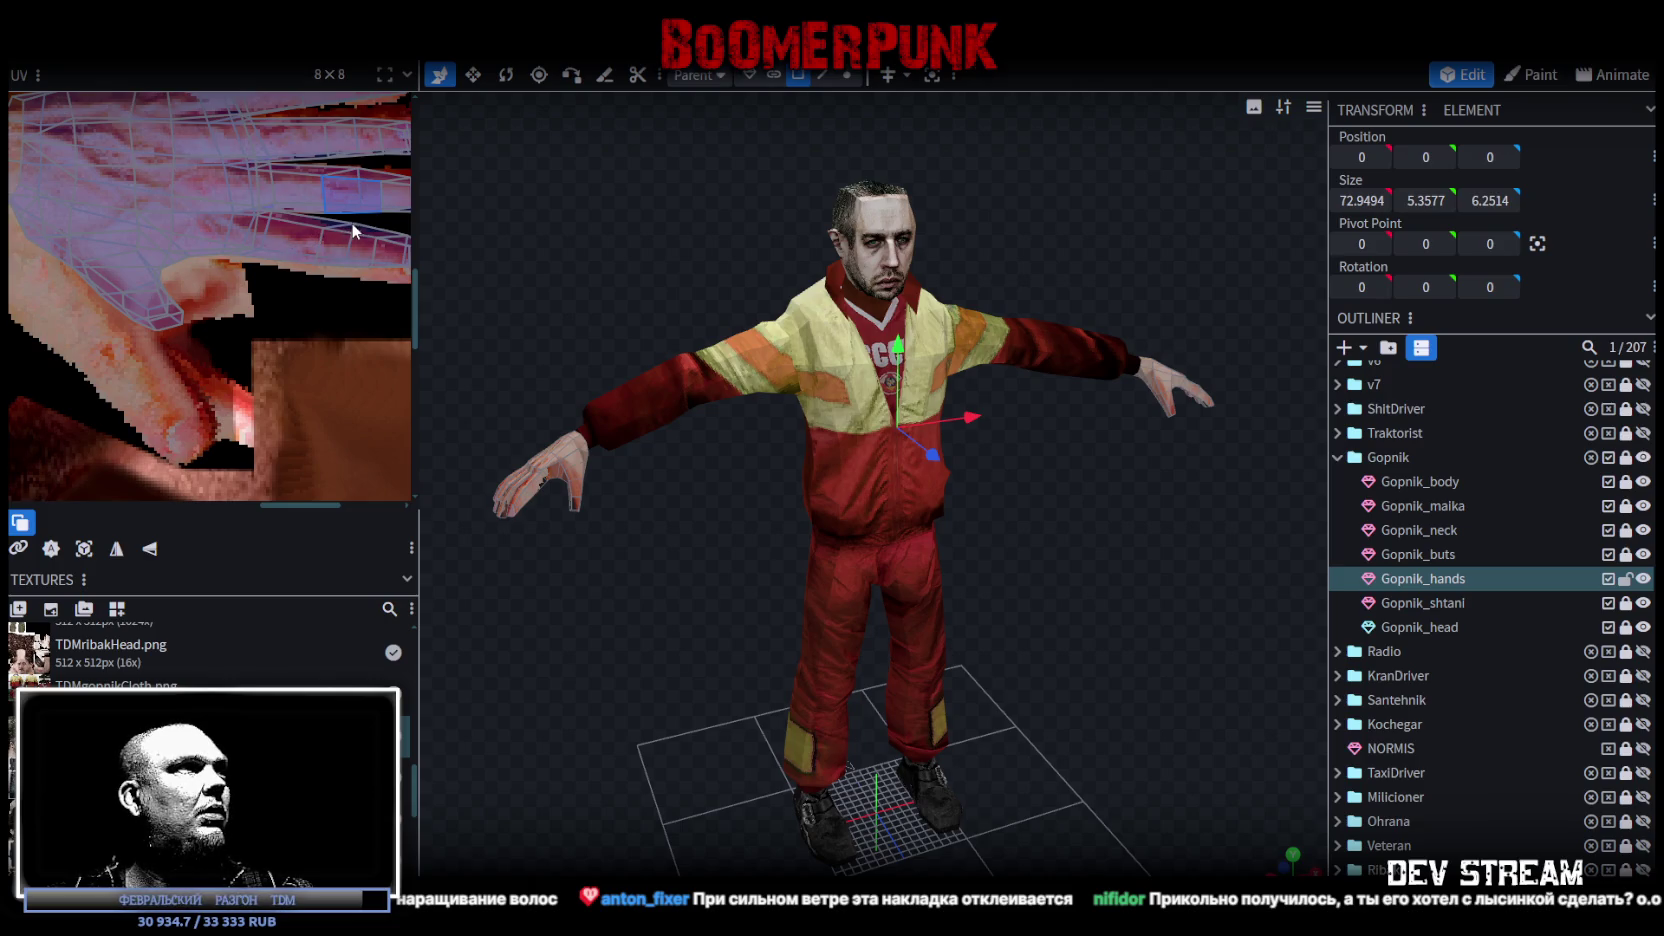
mouse_move(644, 266)
mouse_down()
mouse_move(708, 309)
mouse_move(757, 308)
mouse_up()
scroll(163, 172, down, 5)
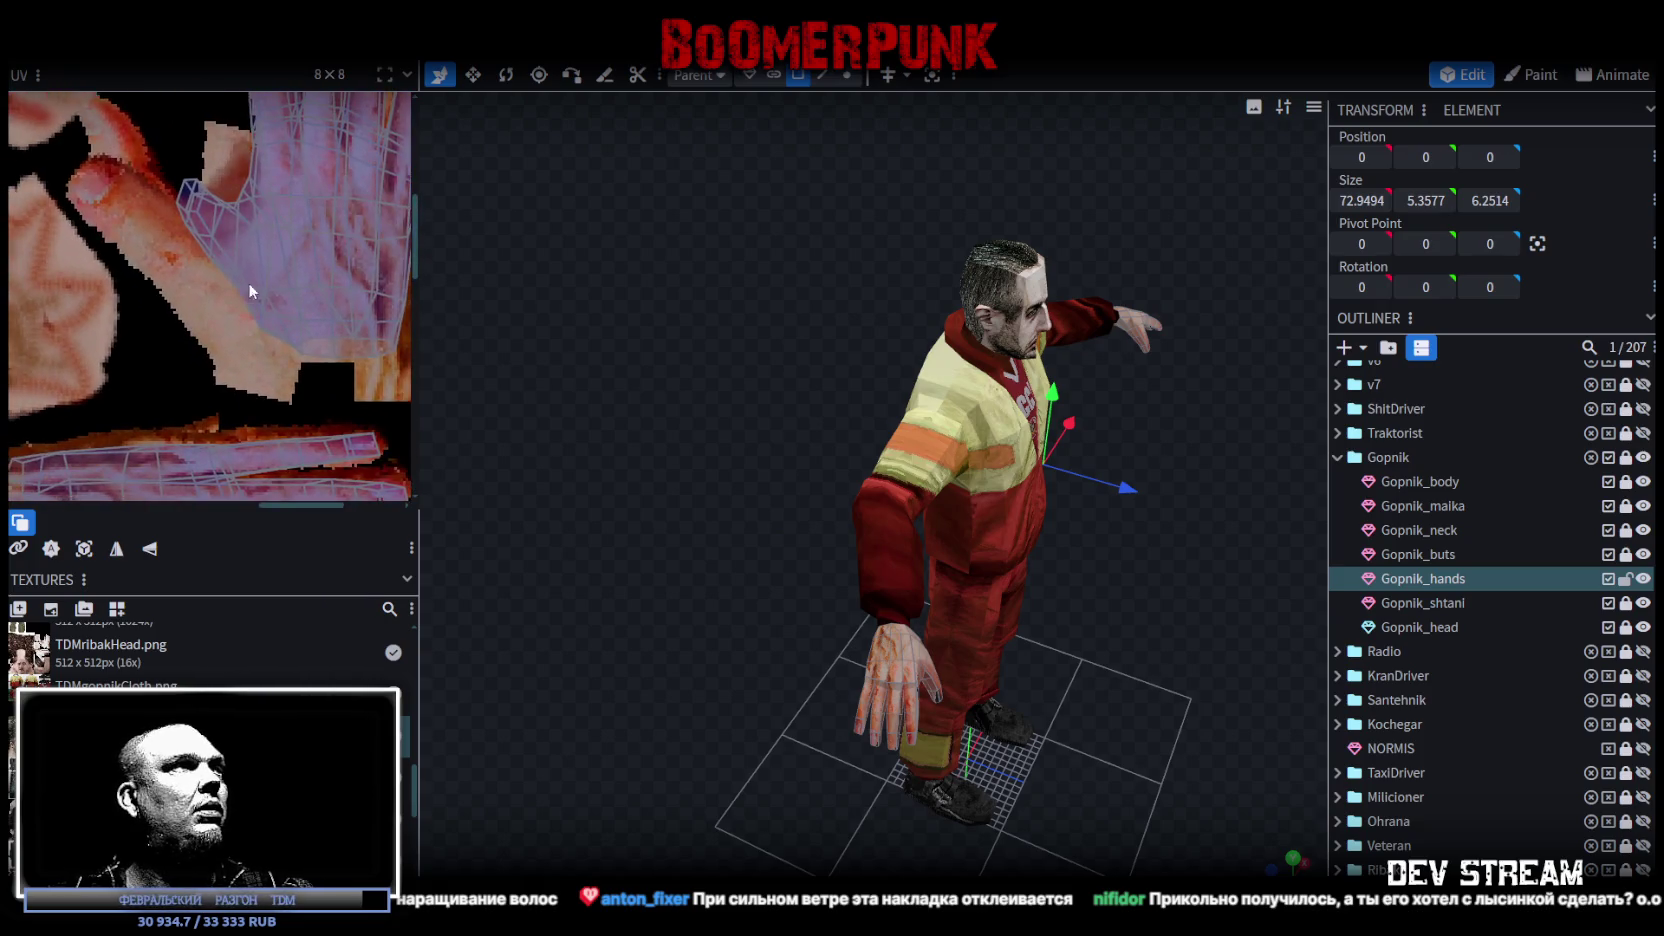
mouse_move(112, 321)
mouse_down()
mouse_move(165, 388)
mouse_move(128, 362)
mouse_up()
scroll(128, 362, up, 3)
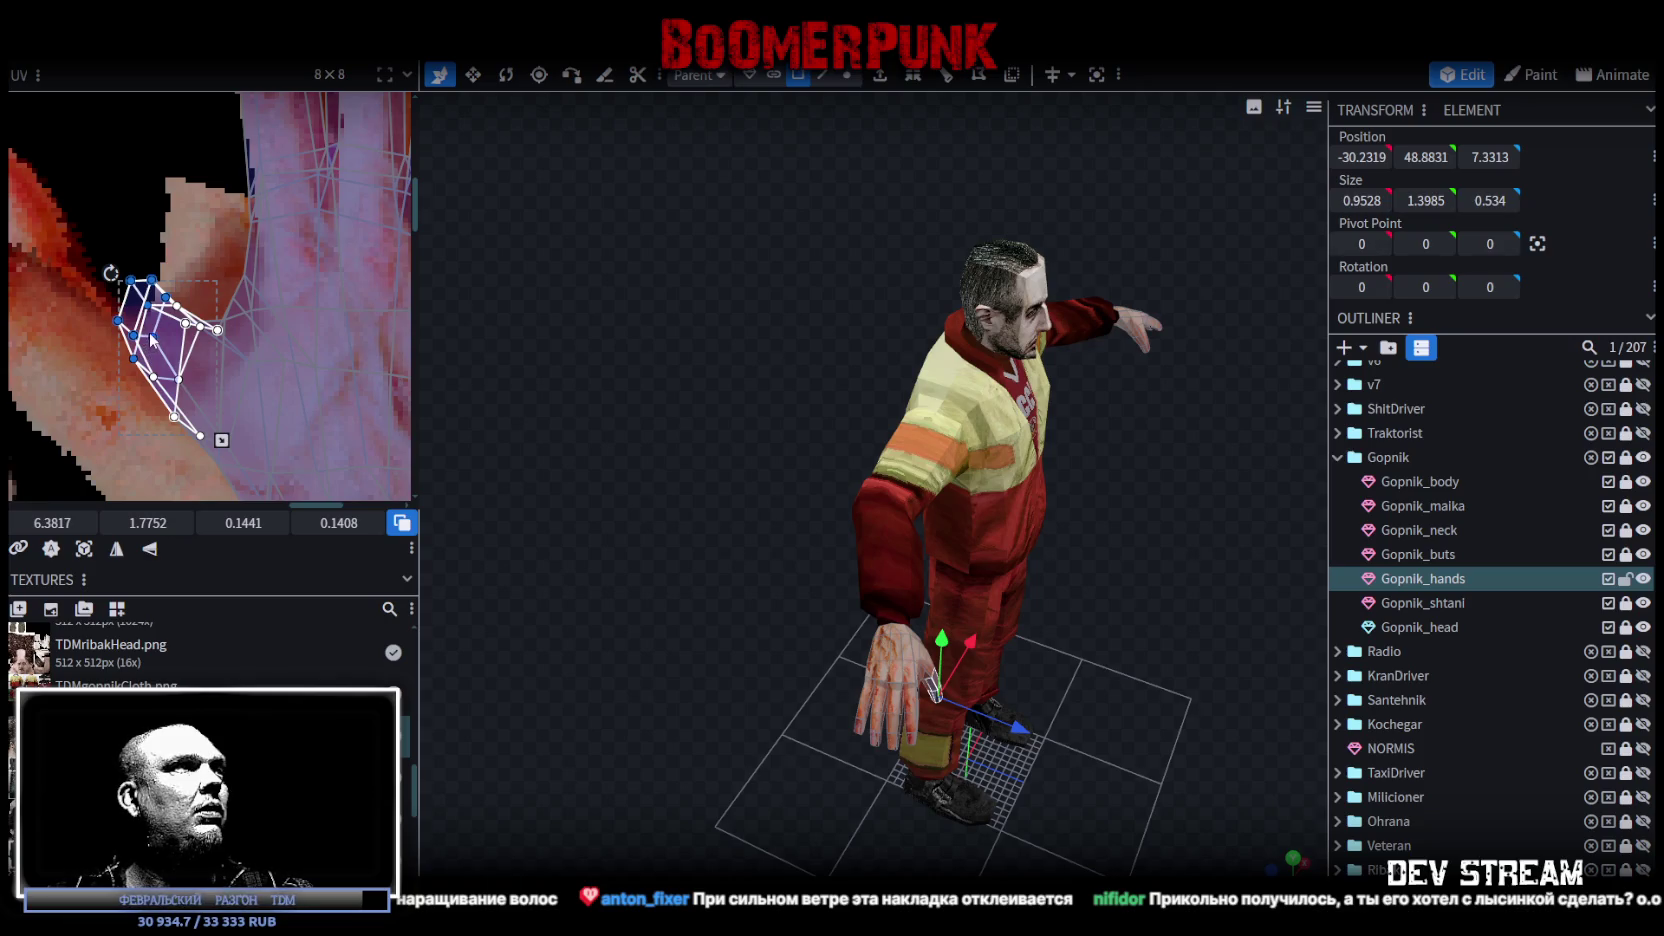
drag(117, 320, 72, 356)
click(183, 421)
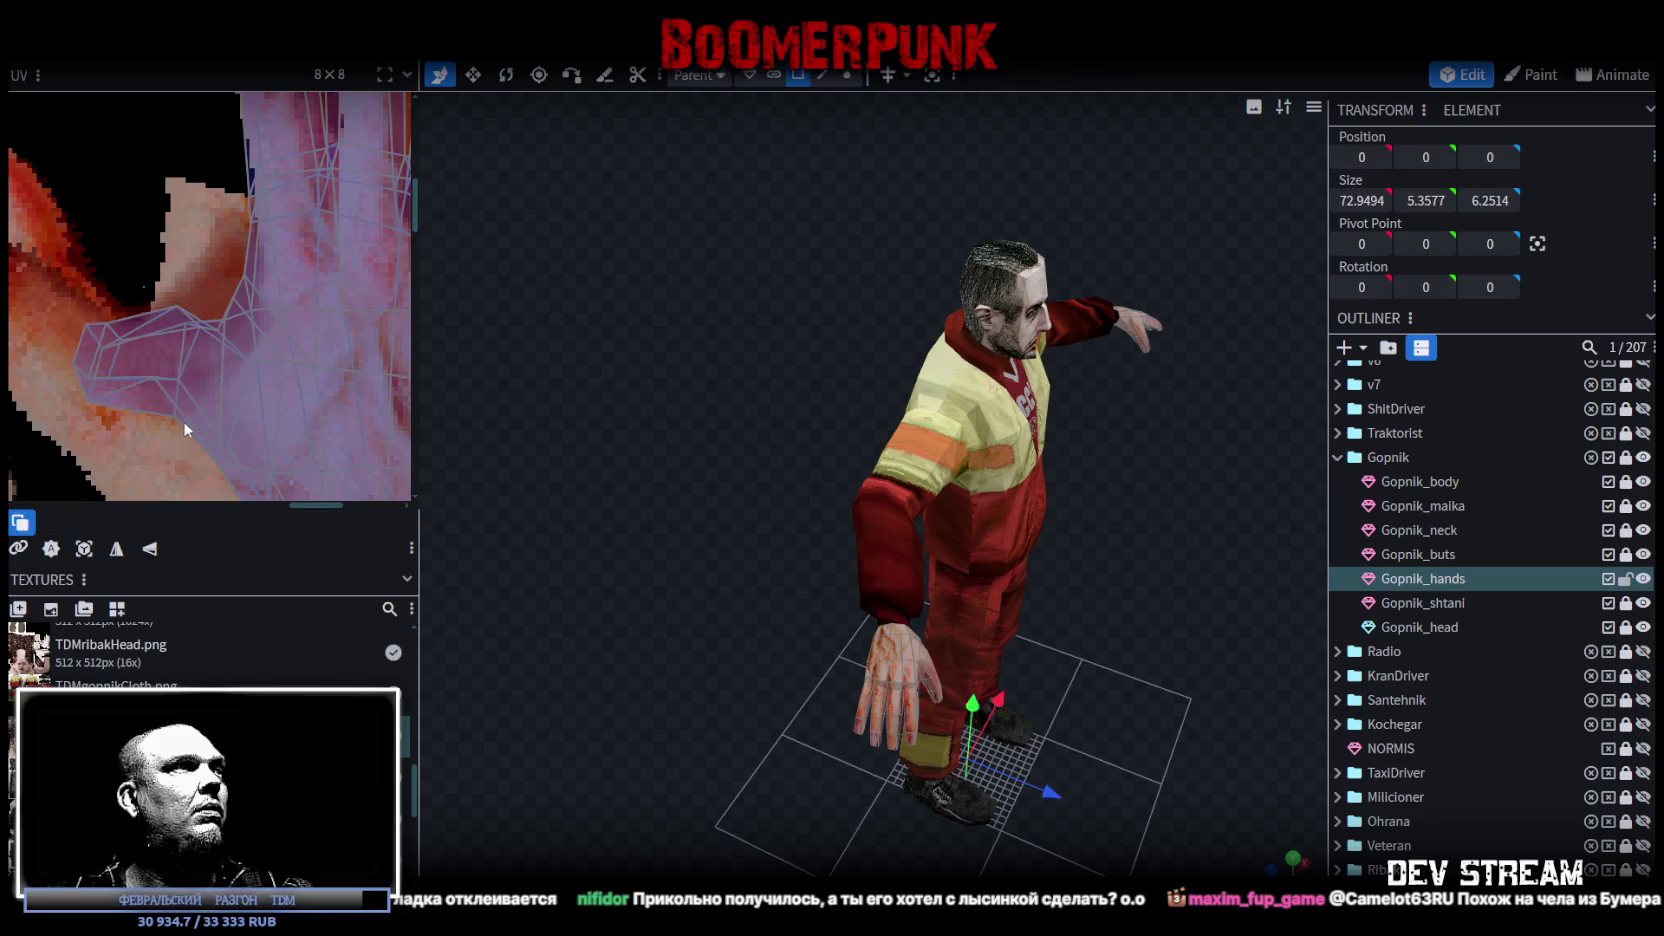
Step: Box-select the finger island's vertices on the texture map and shift them right
click(183, 421)
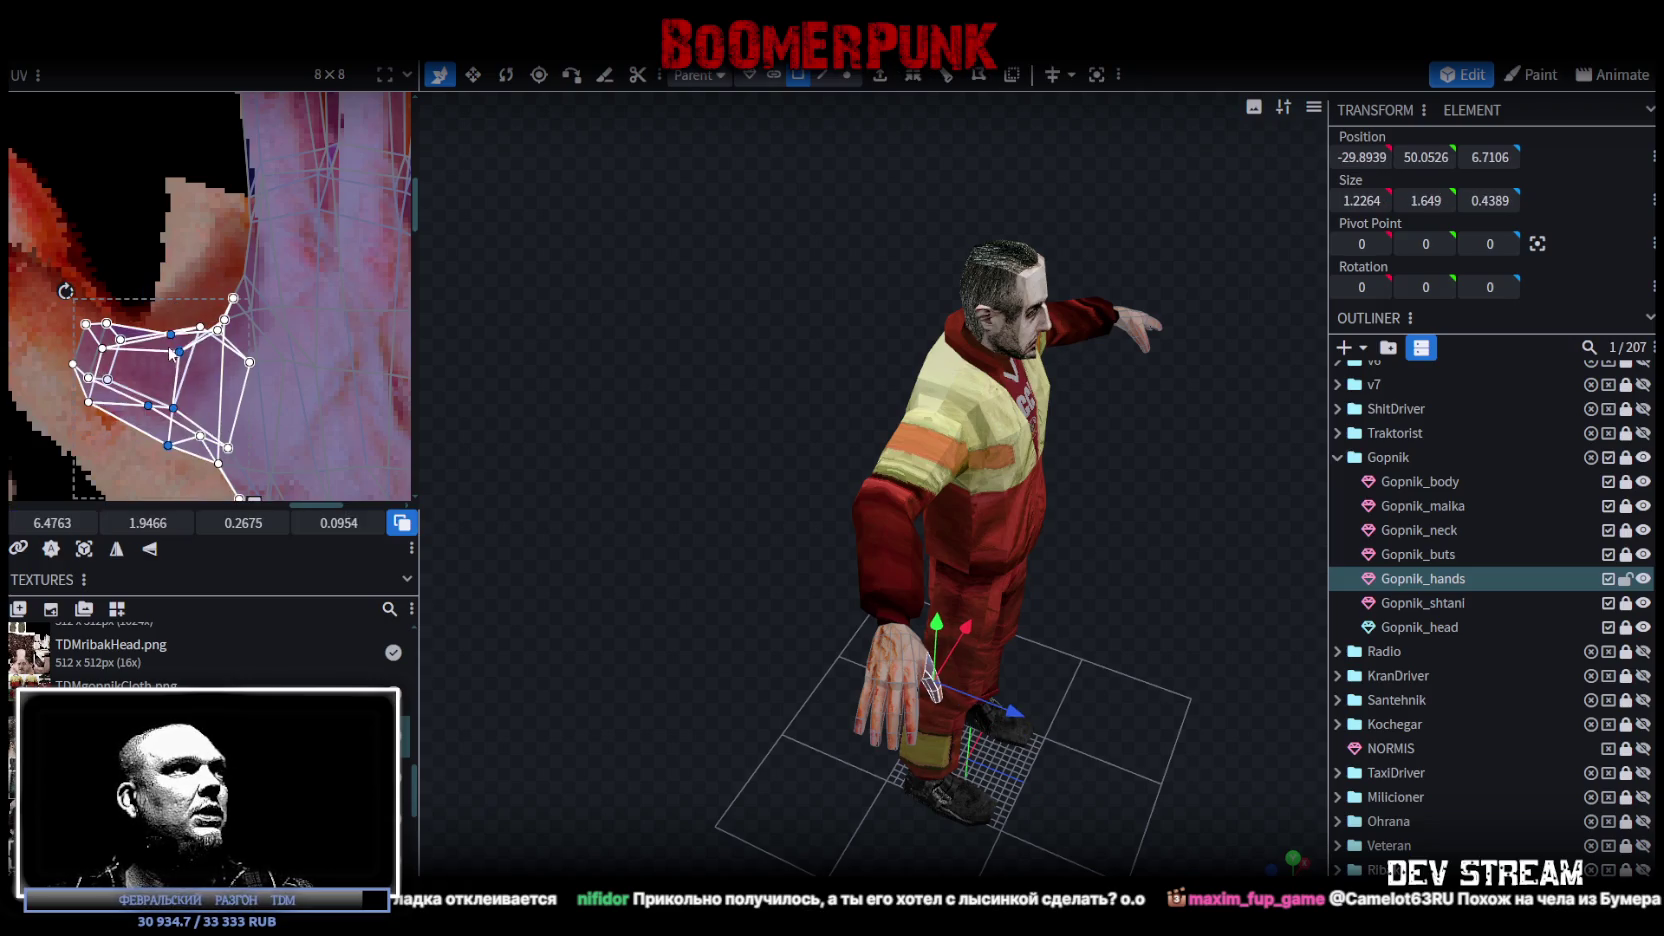
scroll(66, 472, up, 3)
scroll(142, 279, up, 2)
scroll(155, 274, up, 2)
click(157, 273)
click(157, 273)
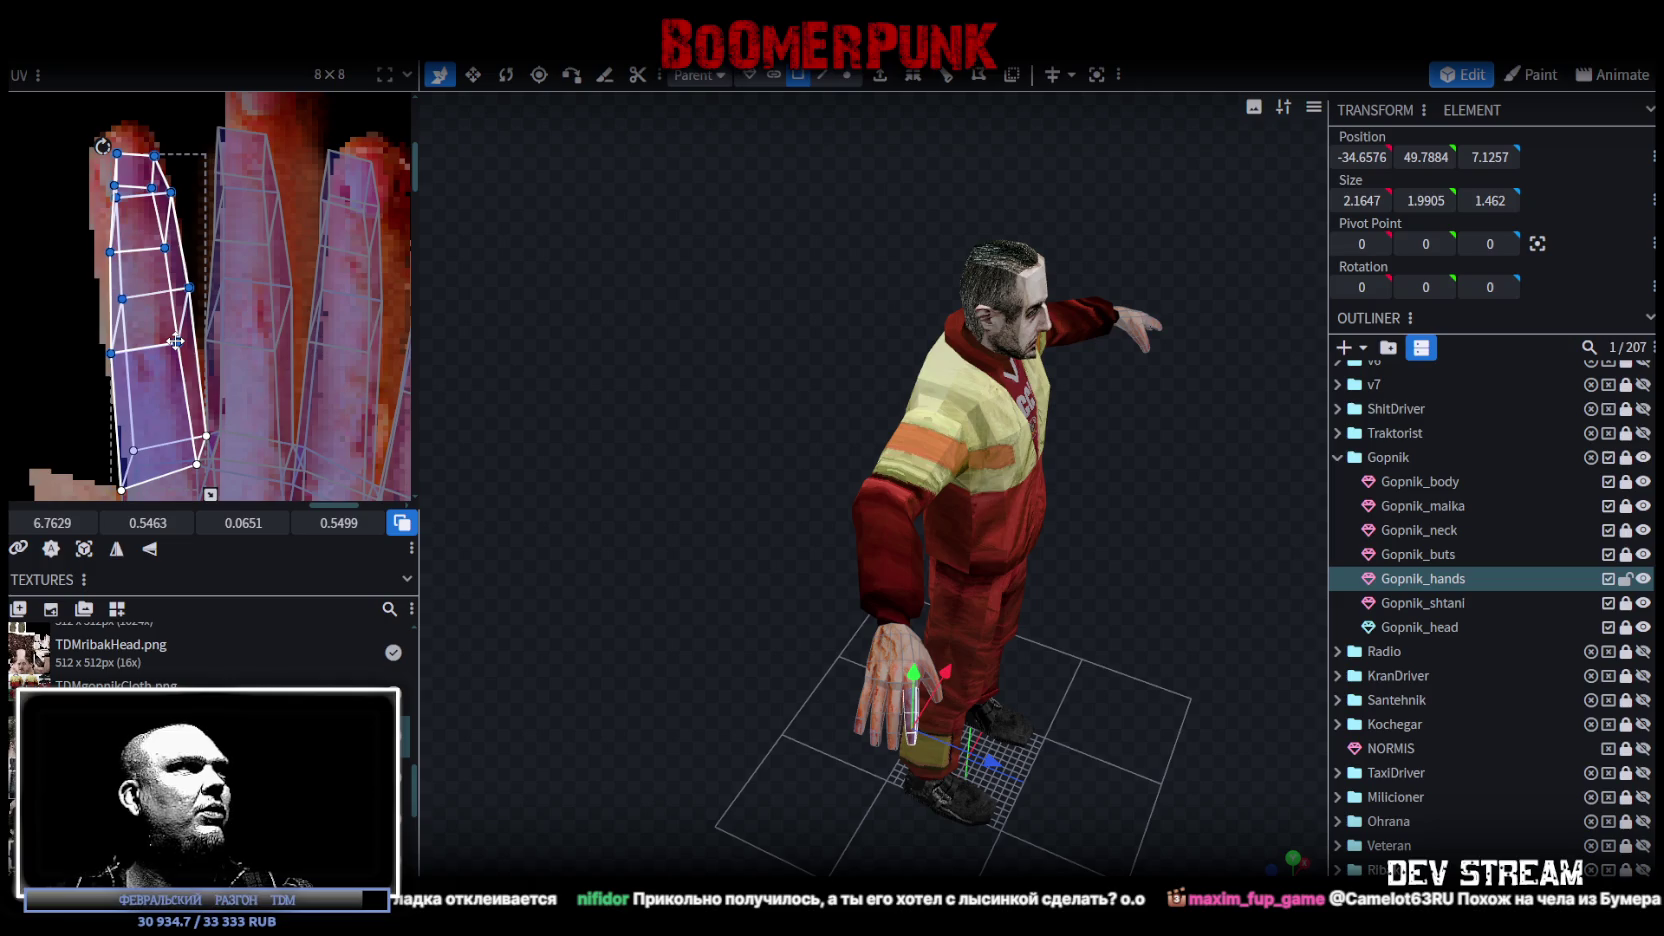
drag(193, 171, 165, 208)
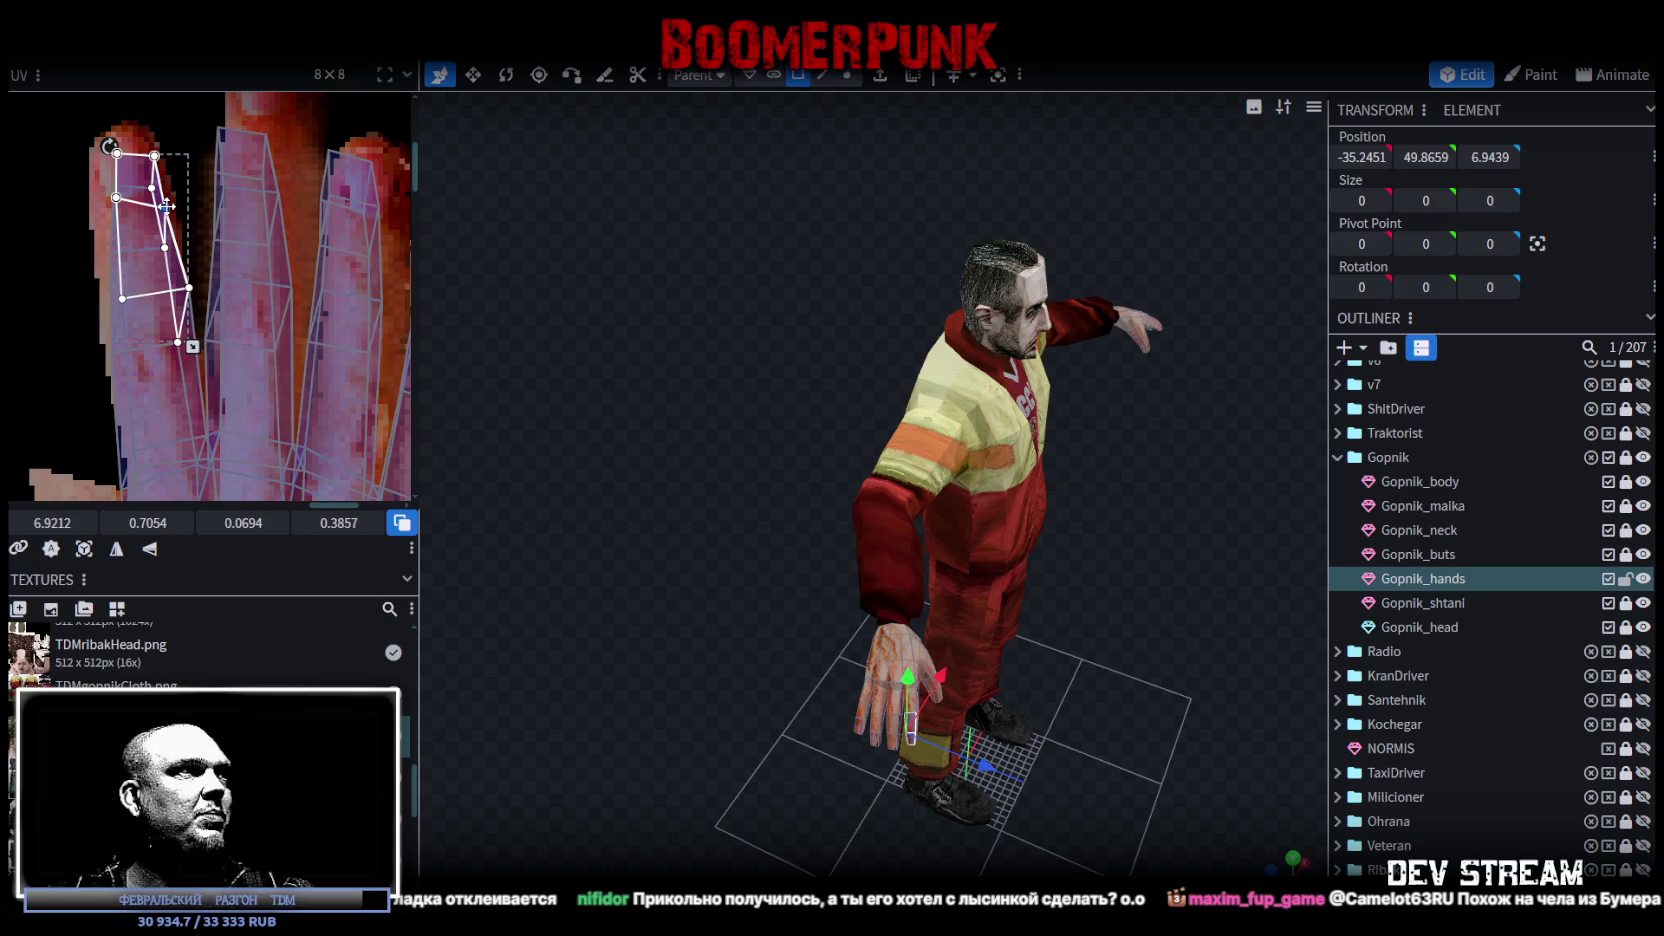
click(180, 291)
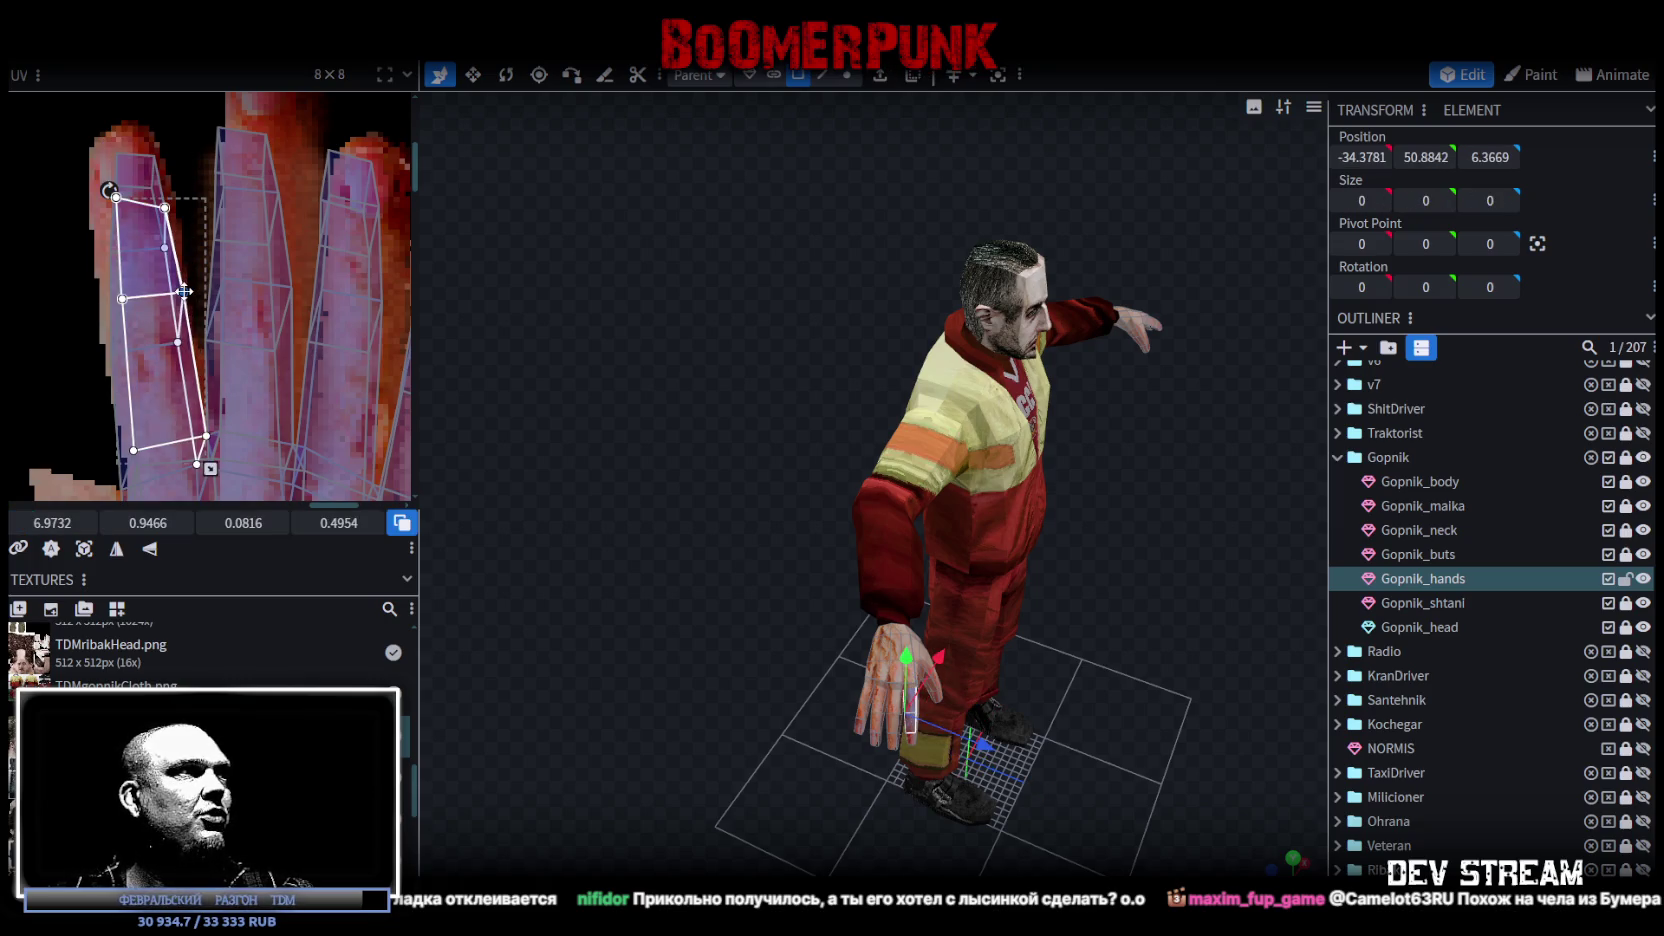
scroll(150, 320, up, 3)
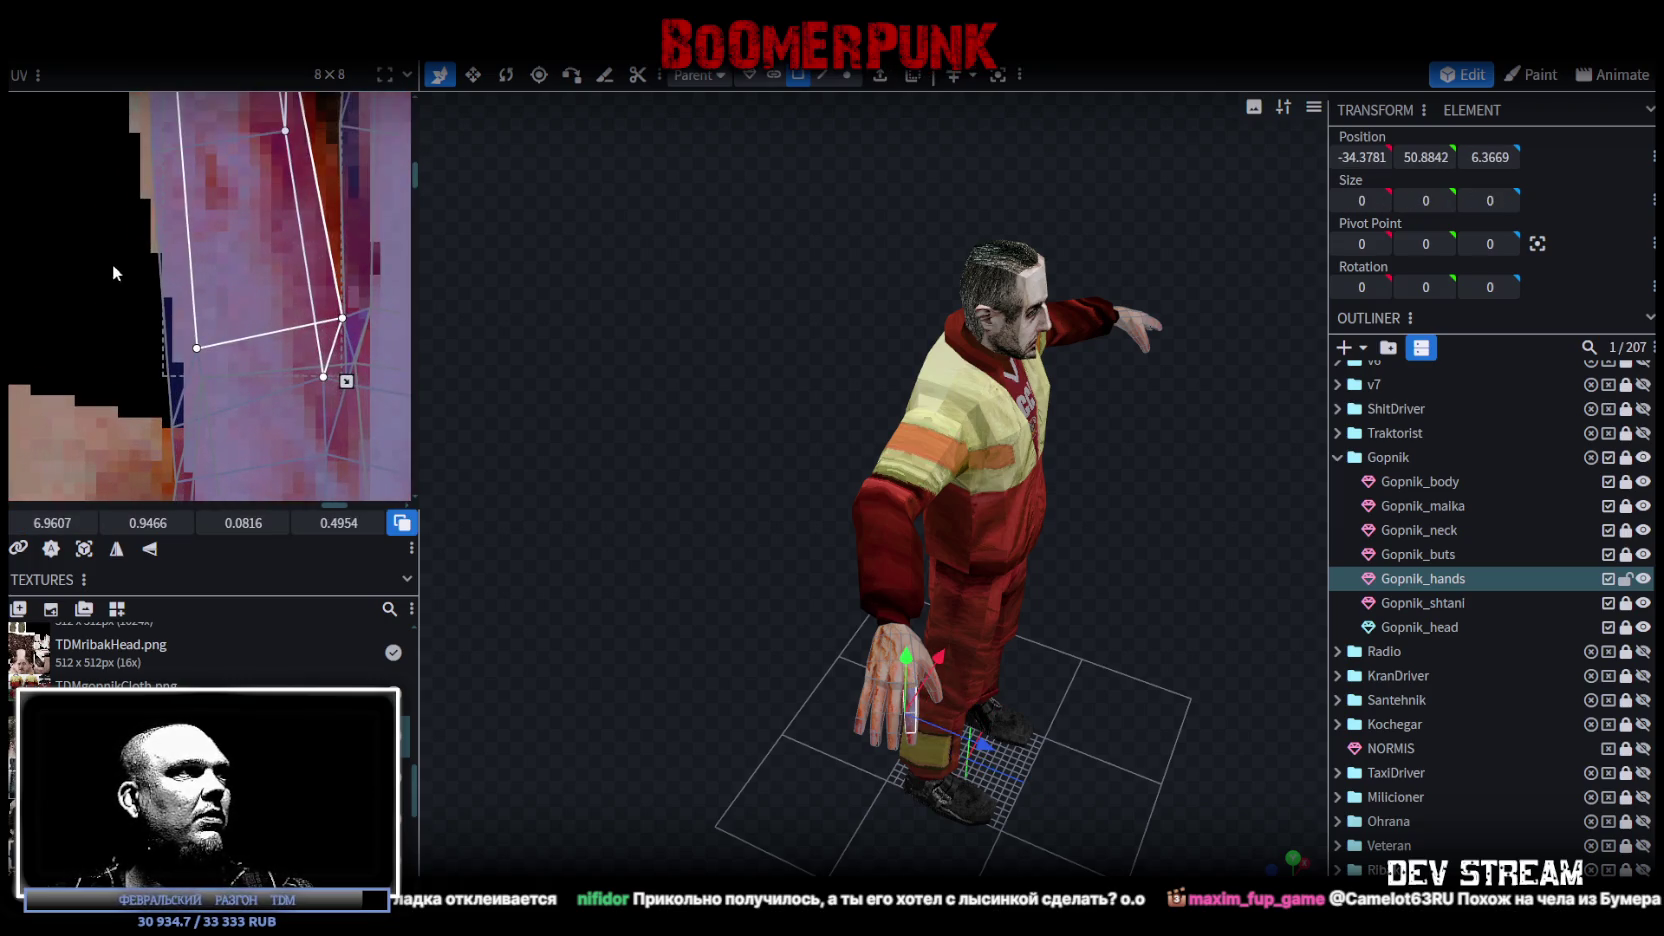
mouse_move(101, 263)
mouse_down()
mouse_move(188, 500)
mouse_move(213, 488)
mouse_up()
scroll(185, 345, down, 2)
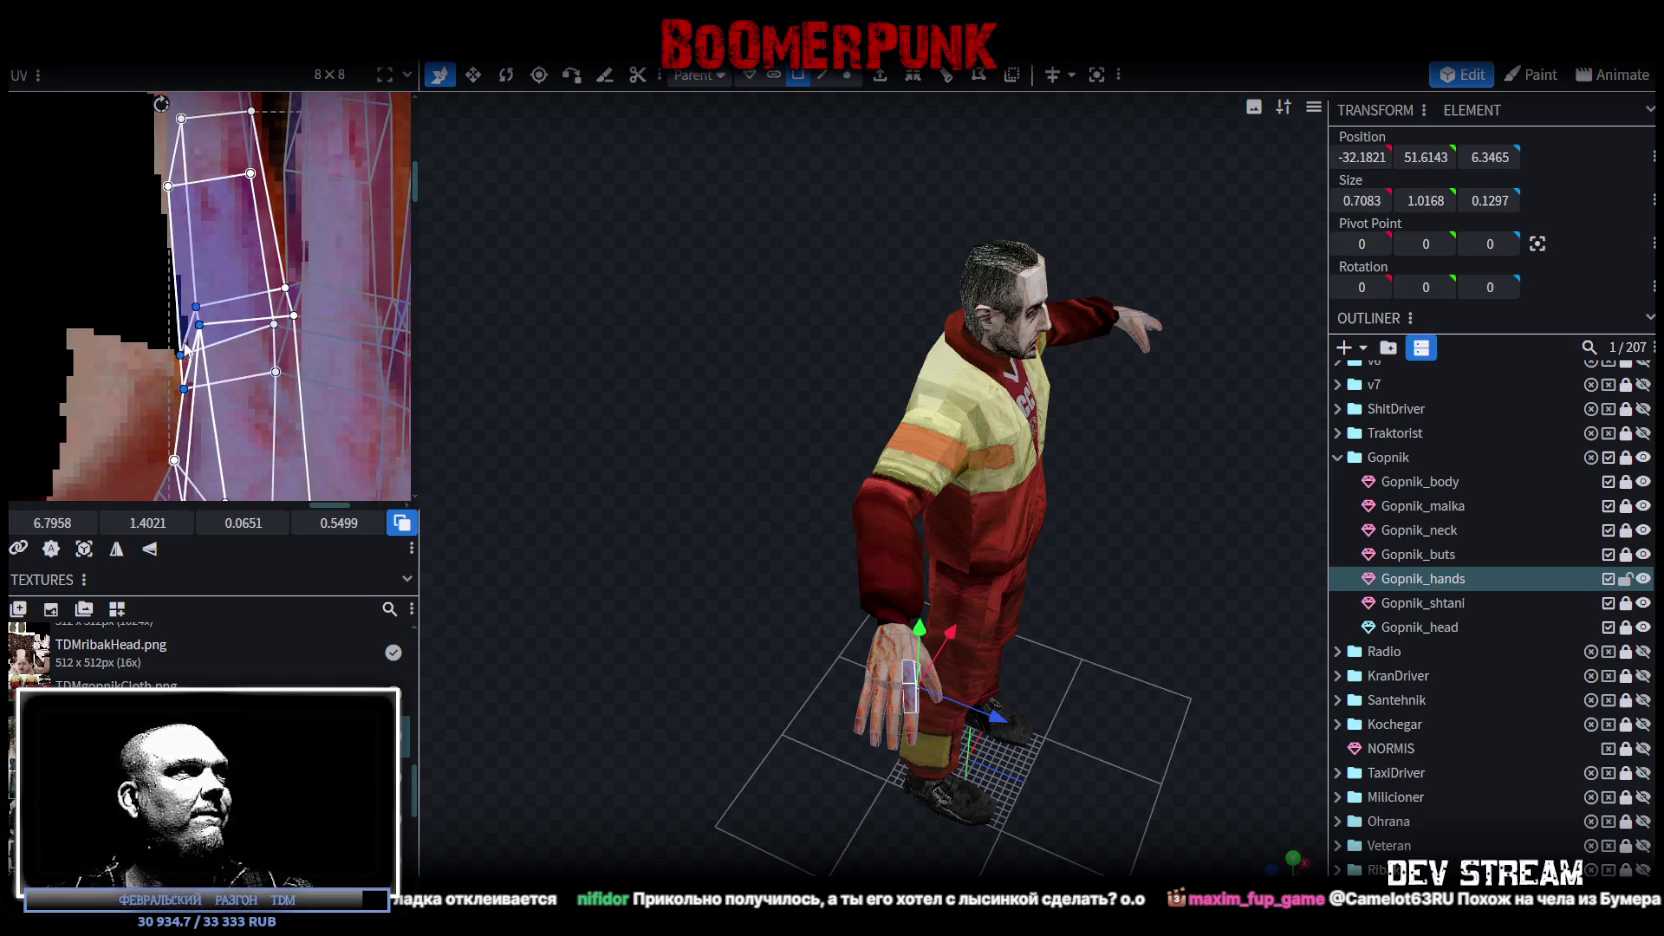
drag(179, 354, 239, 377)
Step: Move another finger's UV island onto the next finger area of the texture
scroll(239, 377, down, 3)
scroll(205, 313, up, 4)
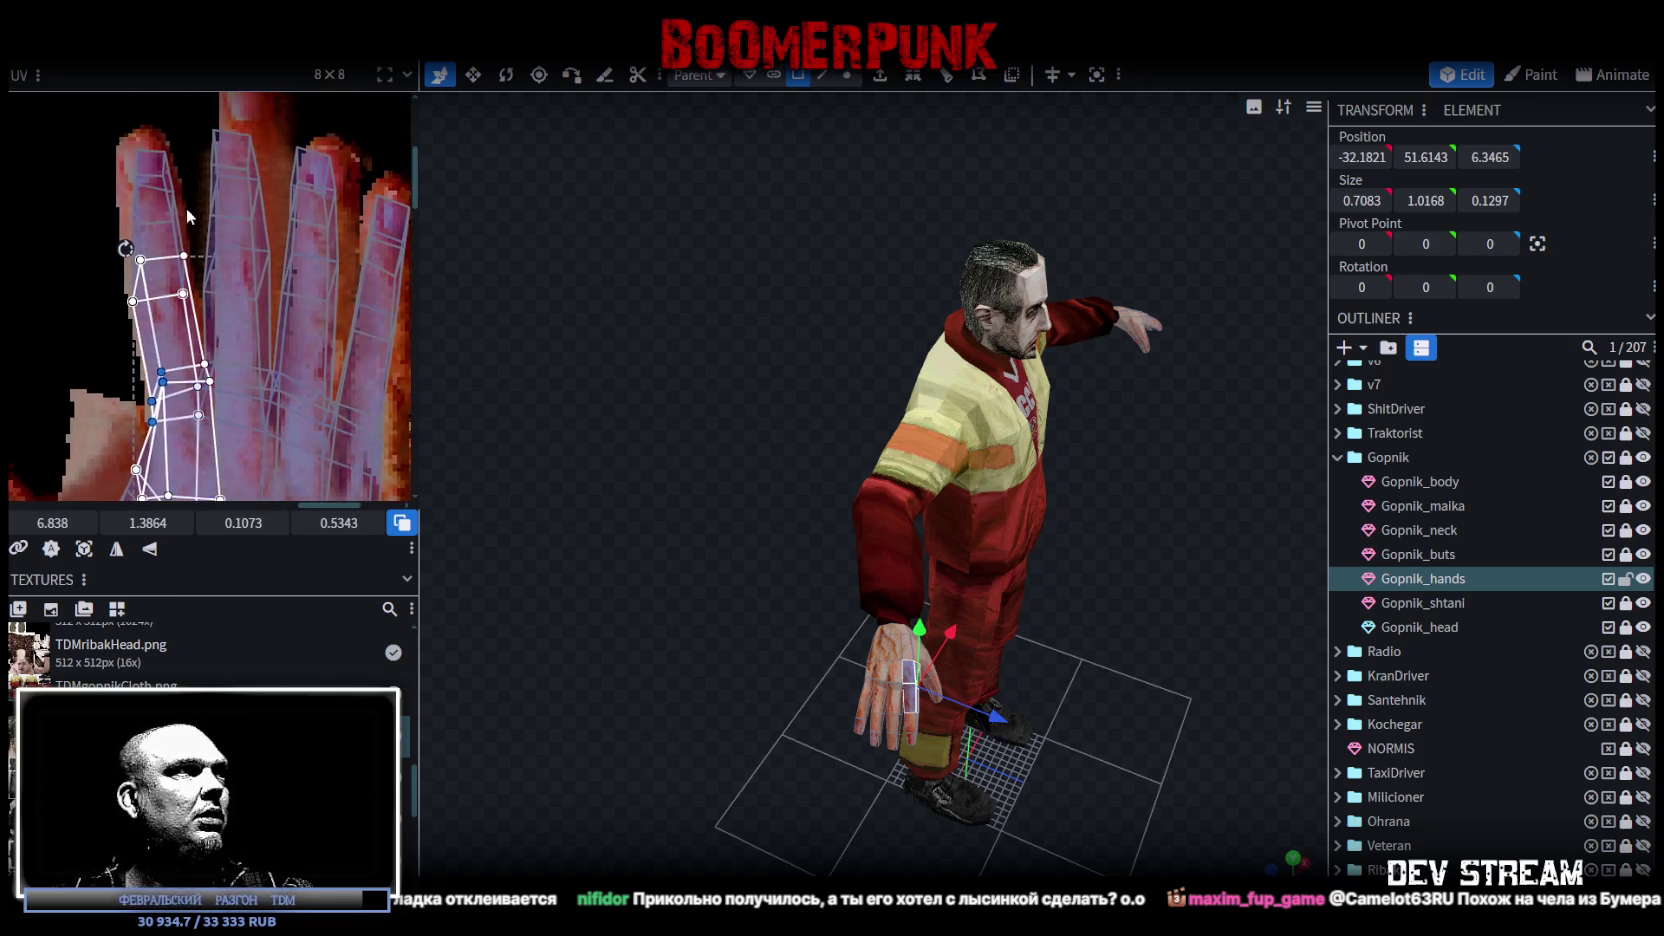
mouse_move(192, 276)
mouse_down()
mouse_move(234, 378)
mouse_move(243, 359)
mouse_up()
scroll(276, 336, up, 2)
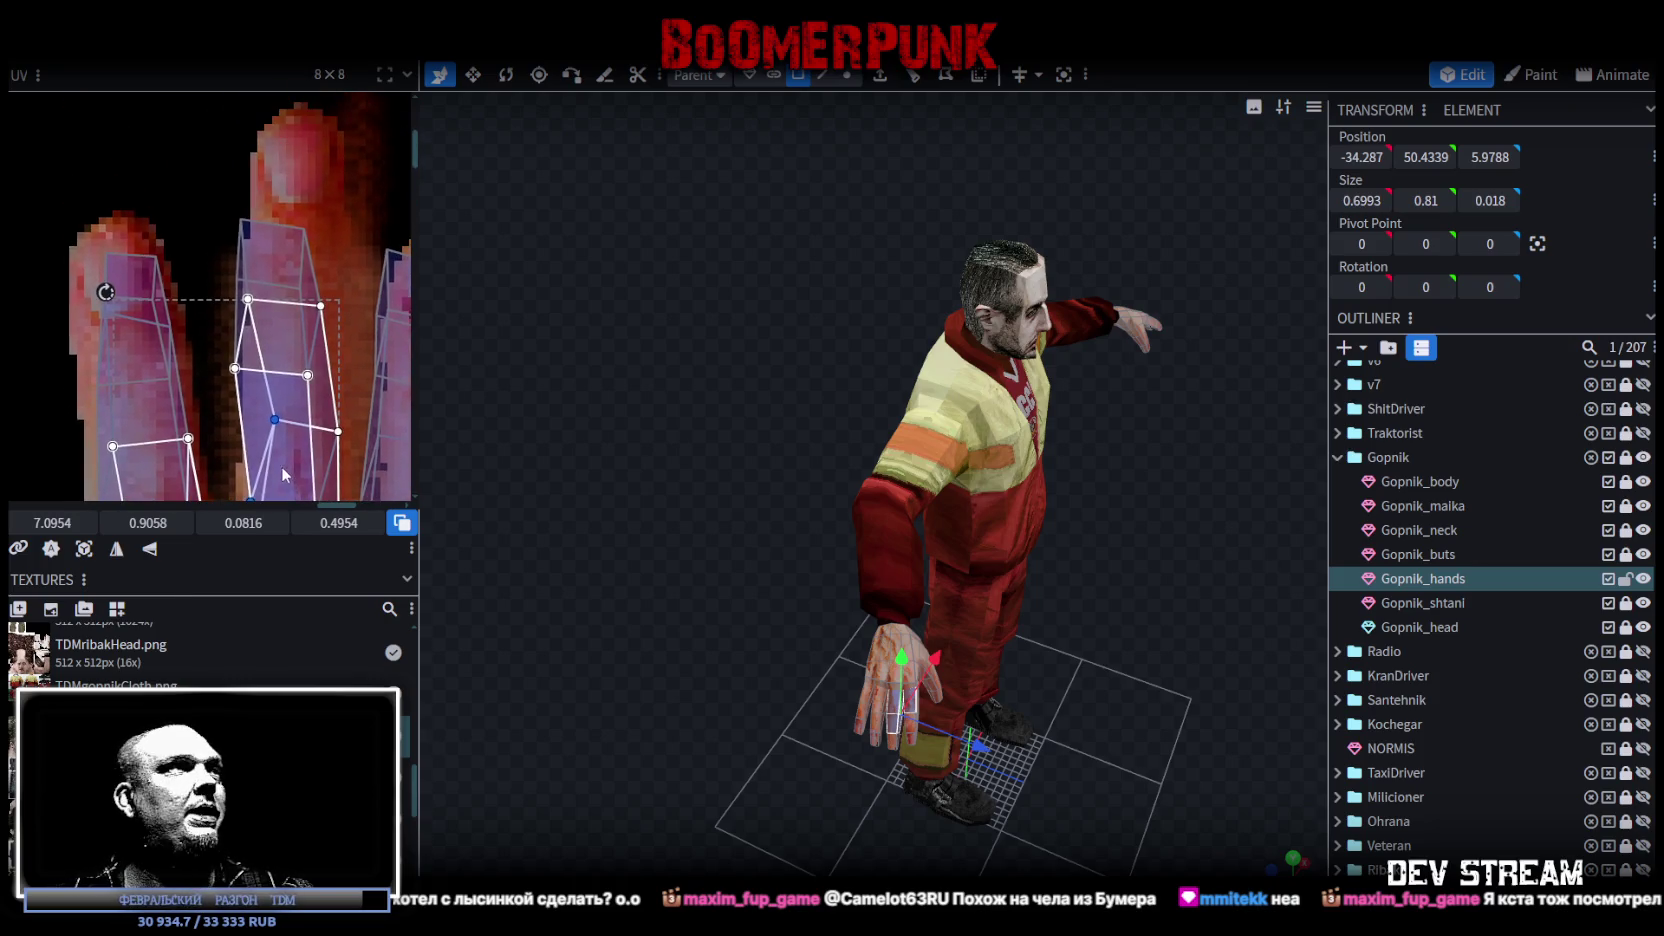
mouse_move(181, 205)
mouse_down()
mouse_move(255, 383)
mouse_move(361, 392)
mouse_move(315, 375)
mouse_move(330, 380)
mouse_up()
scroll(352, 400, down, 2)
scroll(352, 400, up, 2)
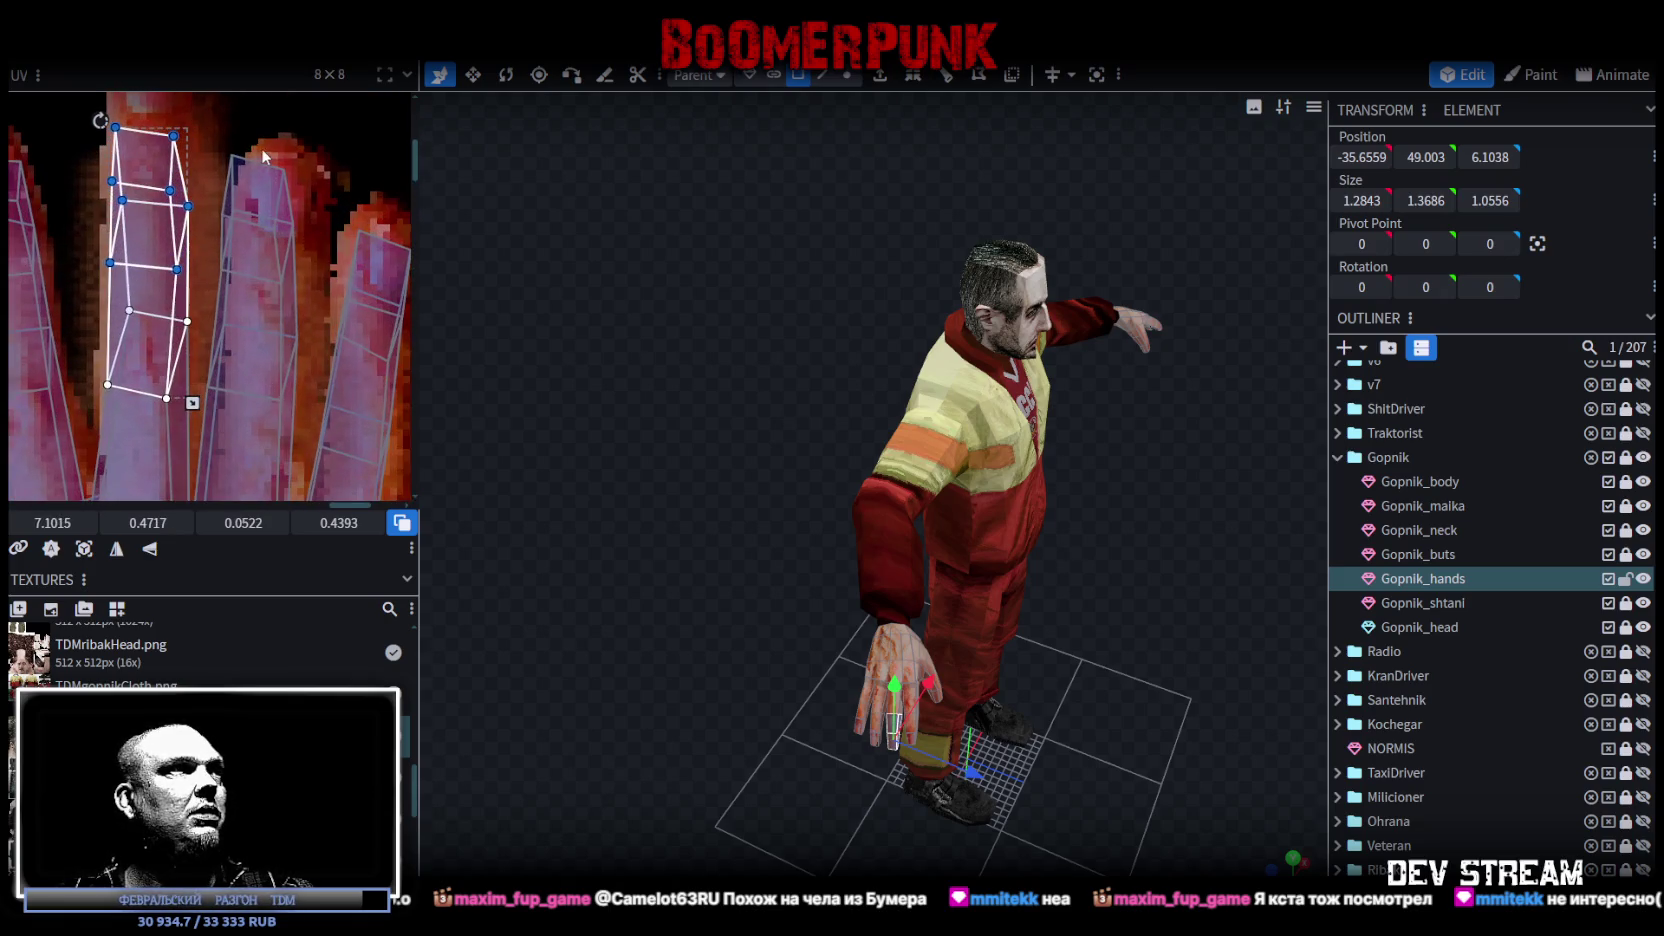
drag(188, 280, 317, 287)
scroll(340, 222, down, 3)
Step: Select a whole connected finger island and move it slightly up and left
mouse_move(209, 189)
mouse_down()
mouse_move(320, 308)
mouse_move(300, 300)
mouse_up()
scroll(240, 225, down, 2)
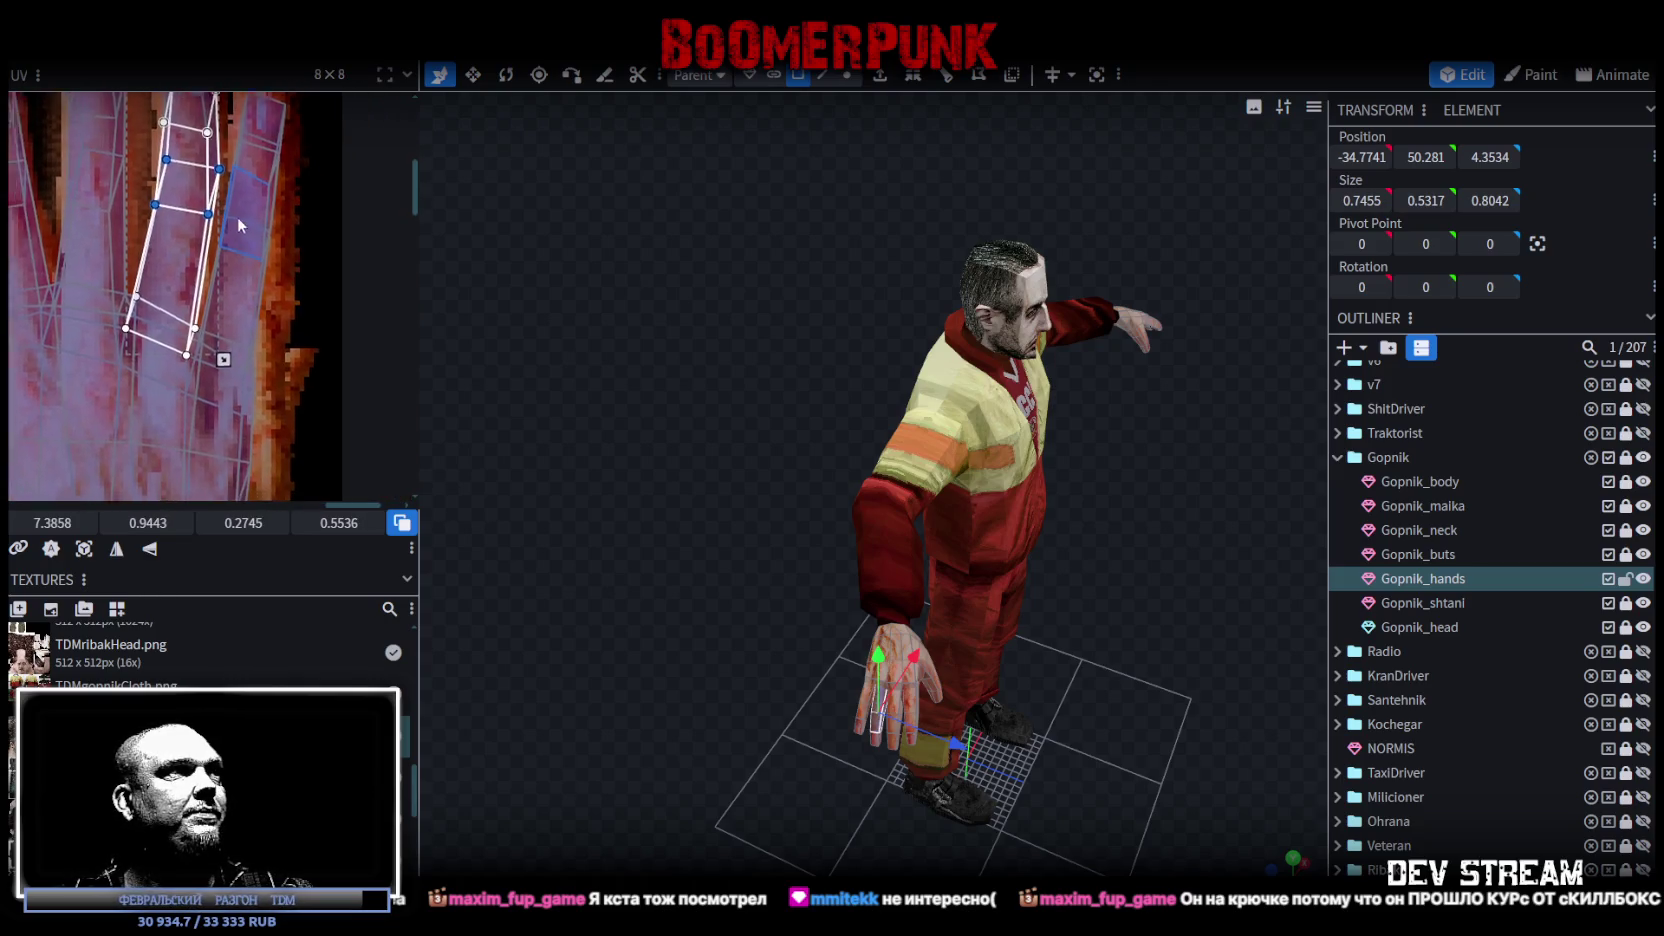
scroll(238, 225, down, 3)
scroll(301, 172, up, 3)
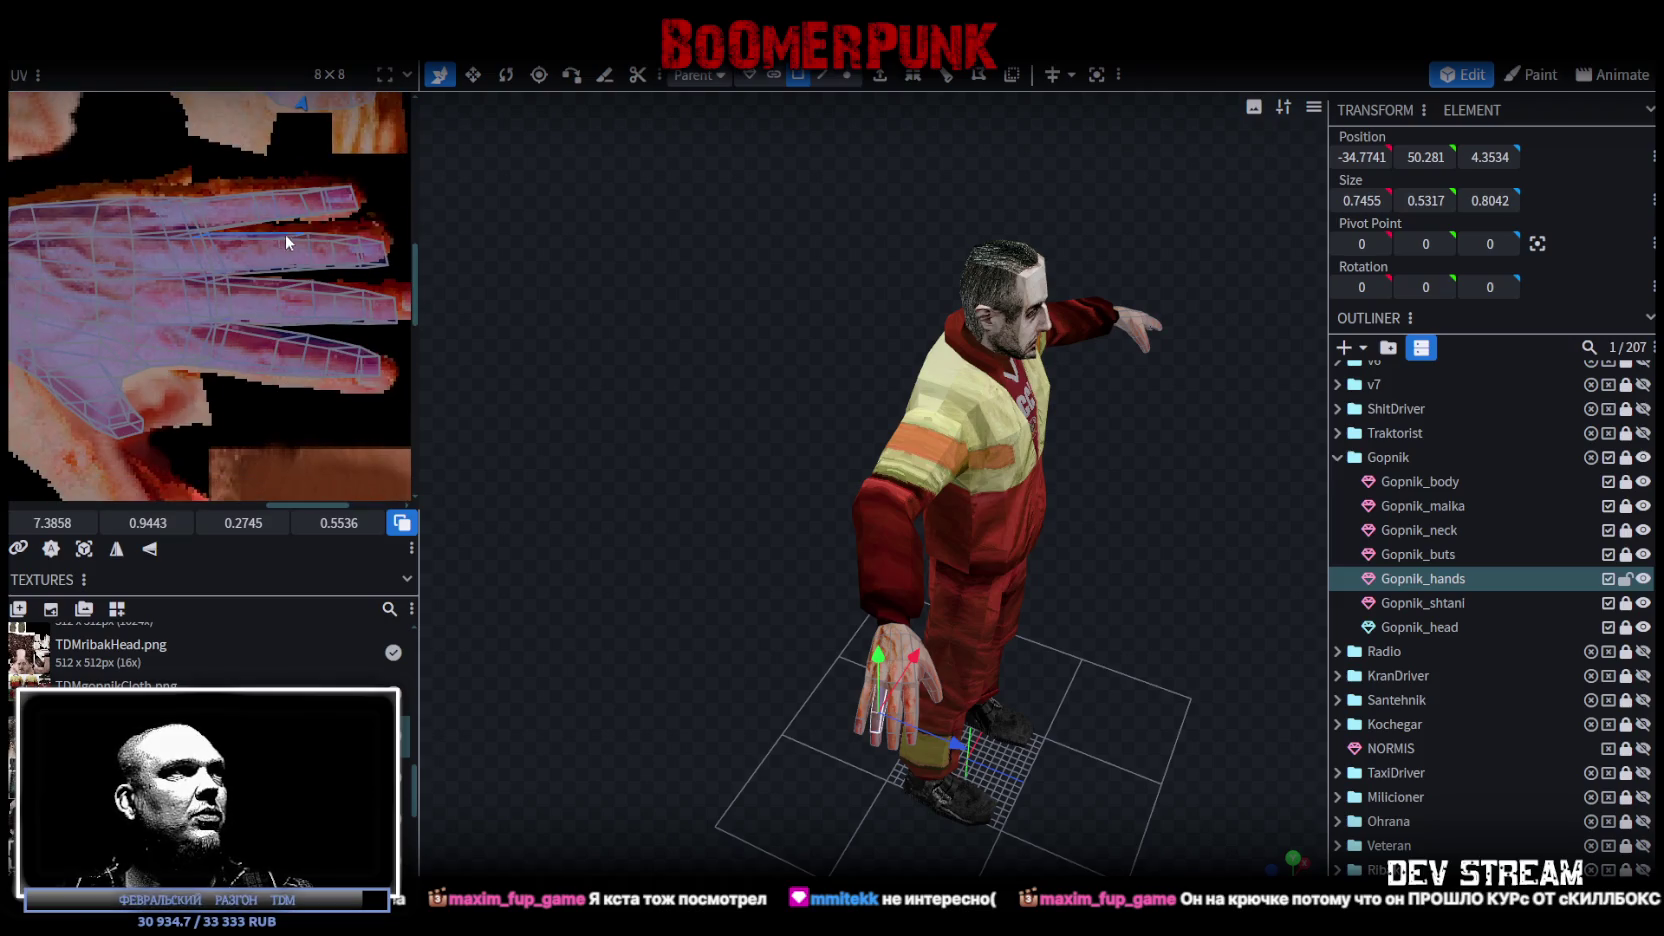
scroll(287, 242, up, 5)
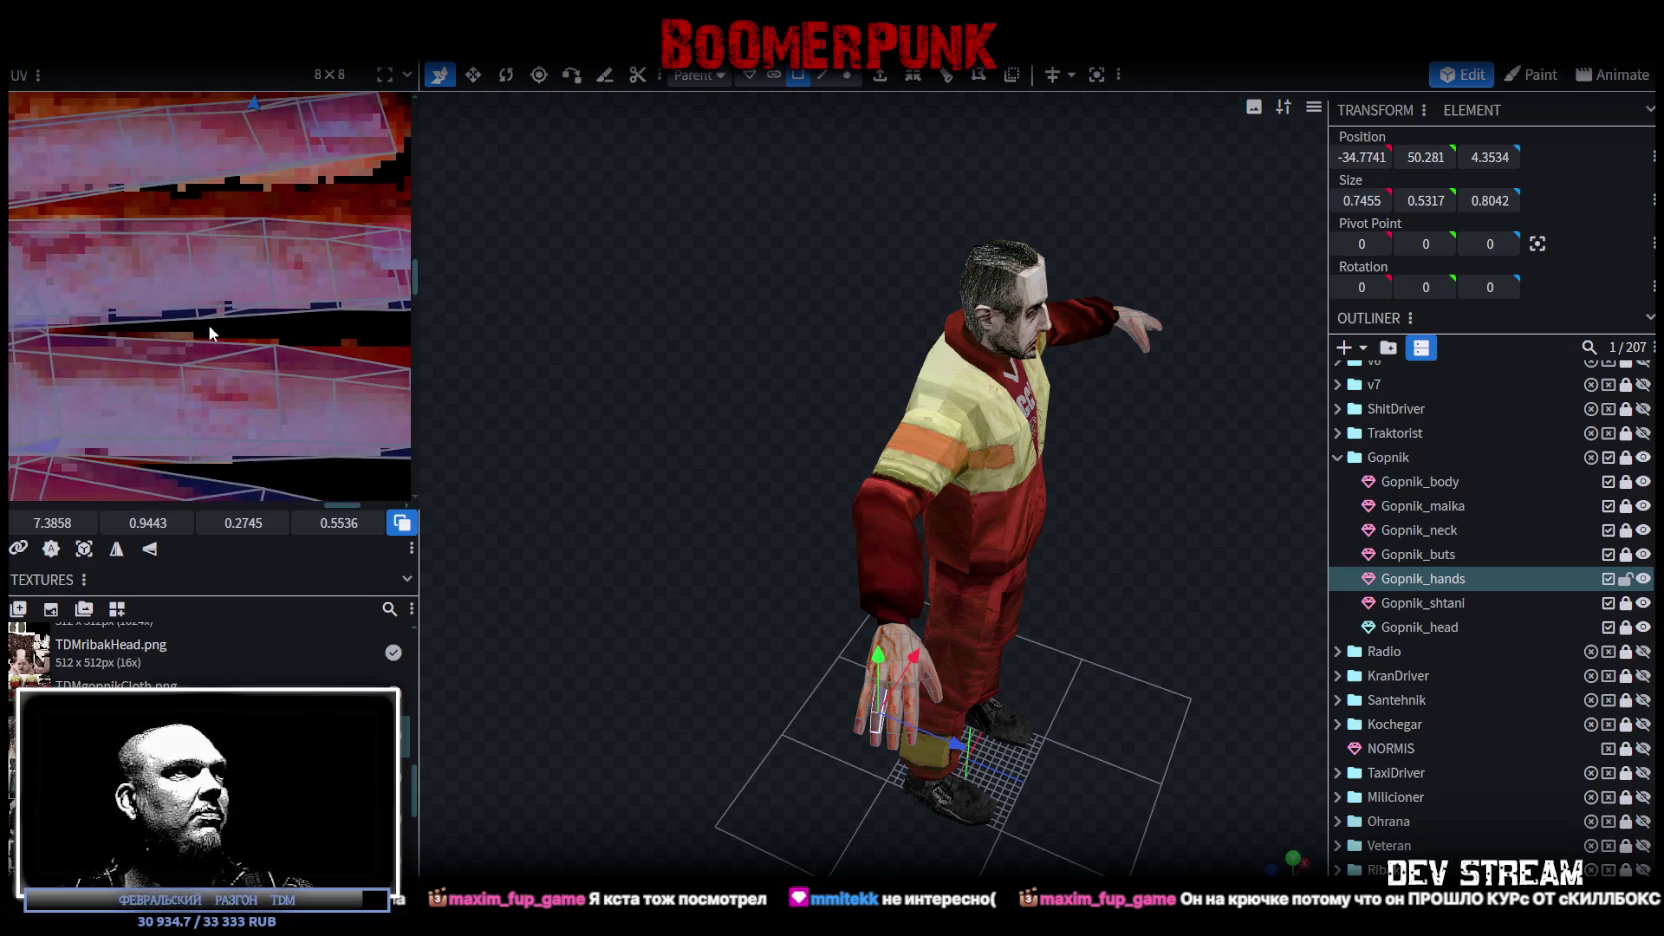
scroll(216, 323, down, 1)
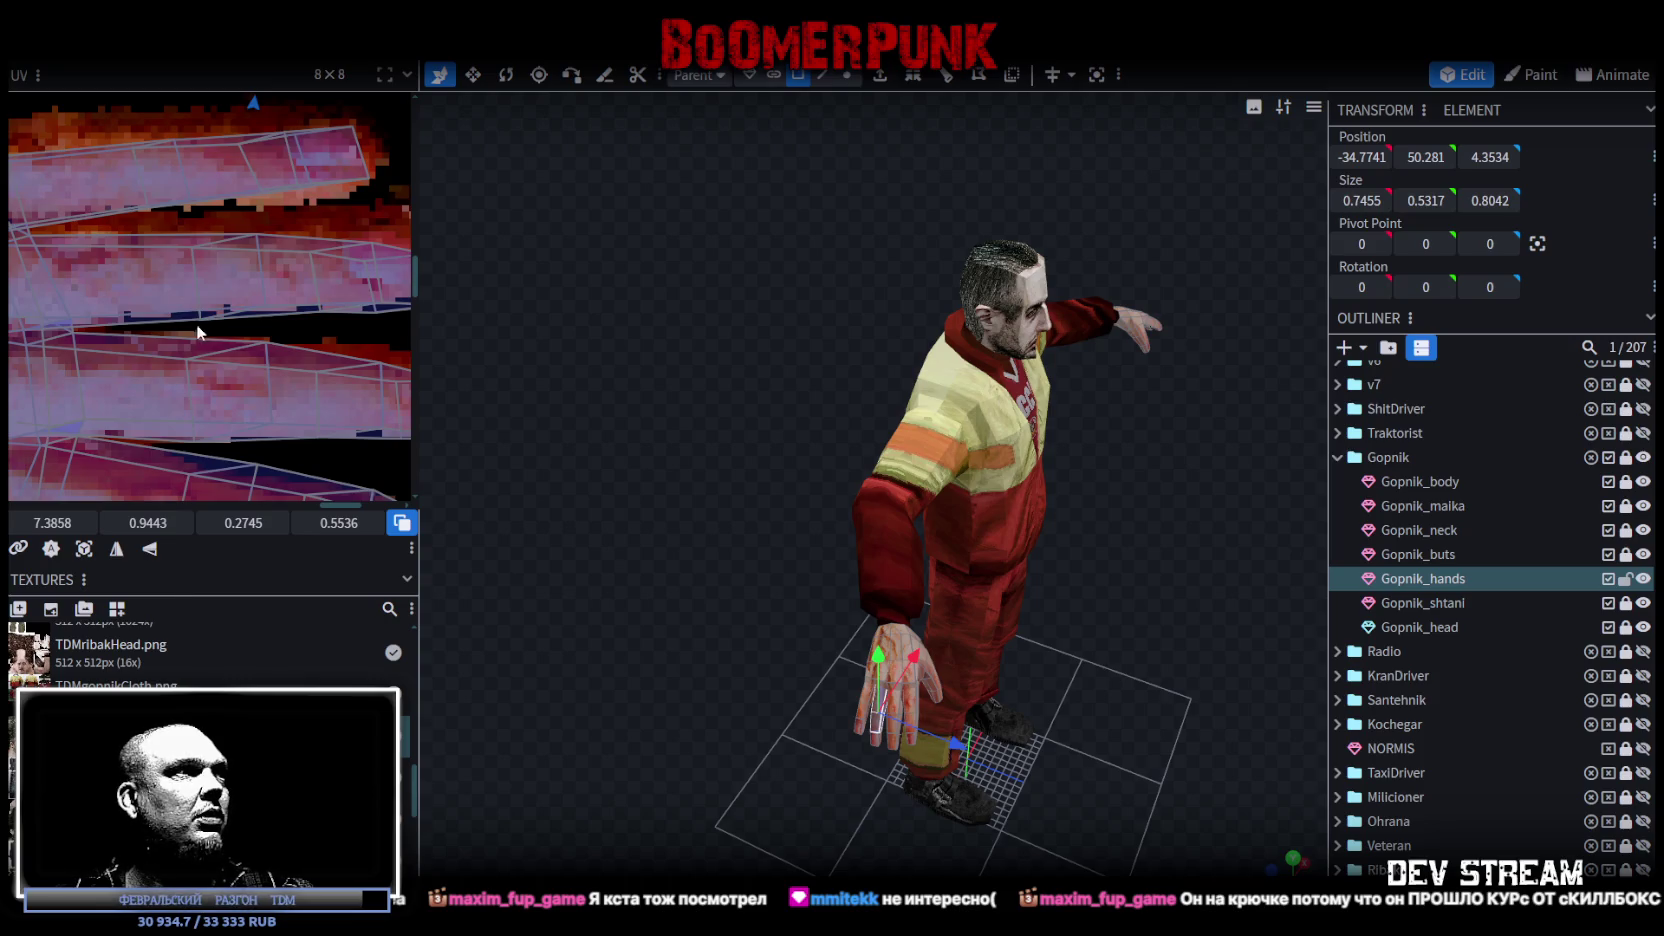
click(200, 295)
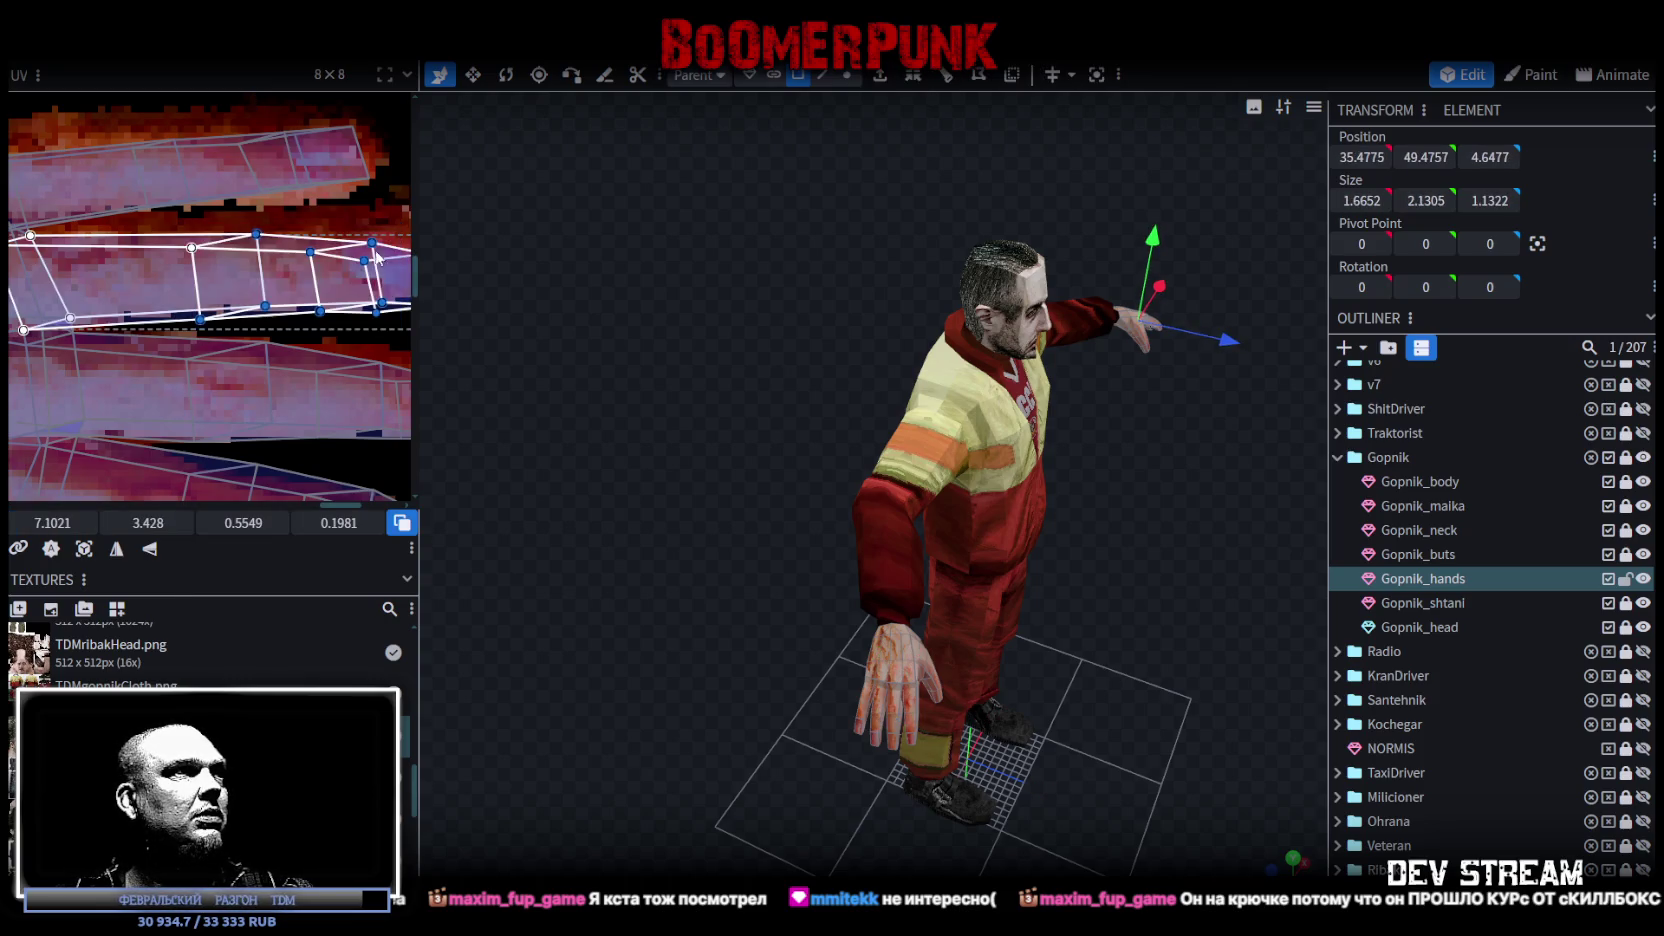
drag(380, 255, 297, 268)
click(125, 308)
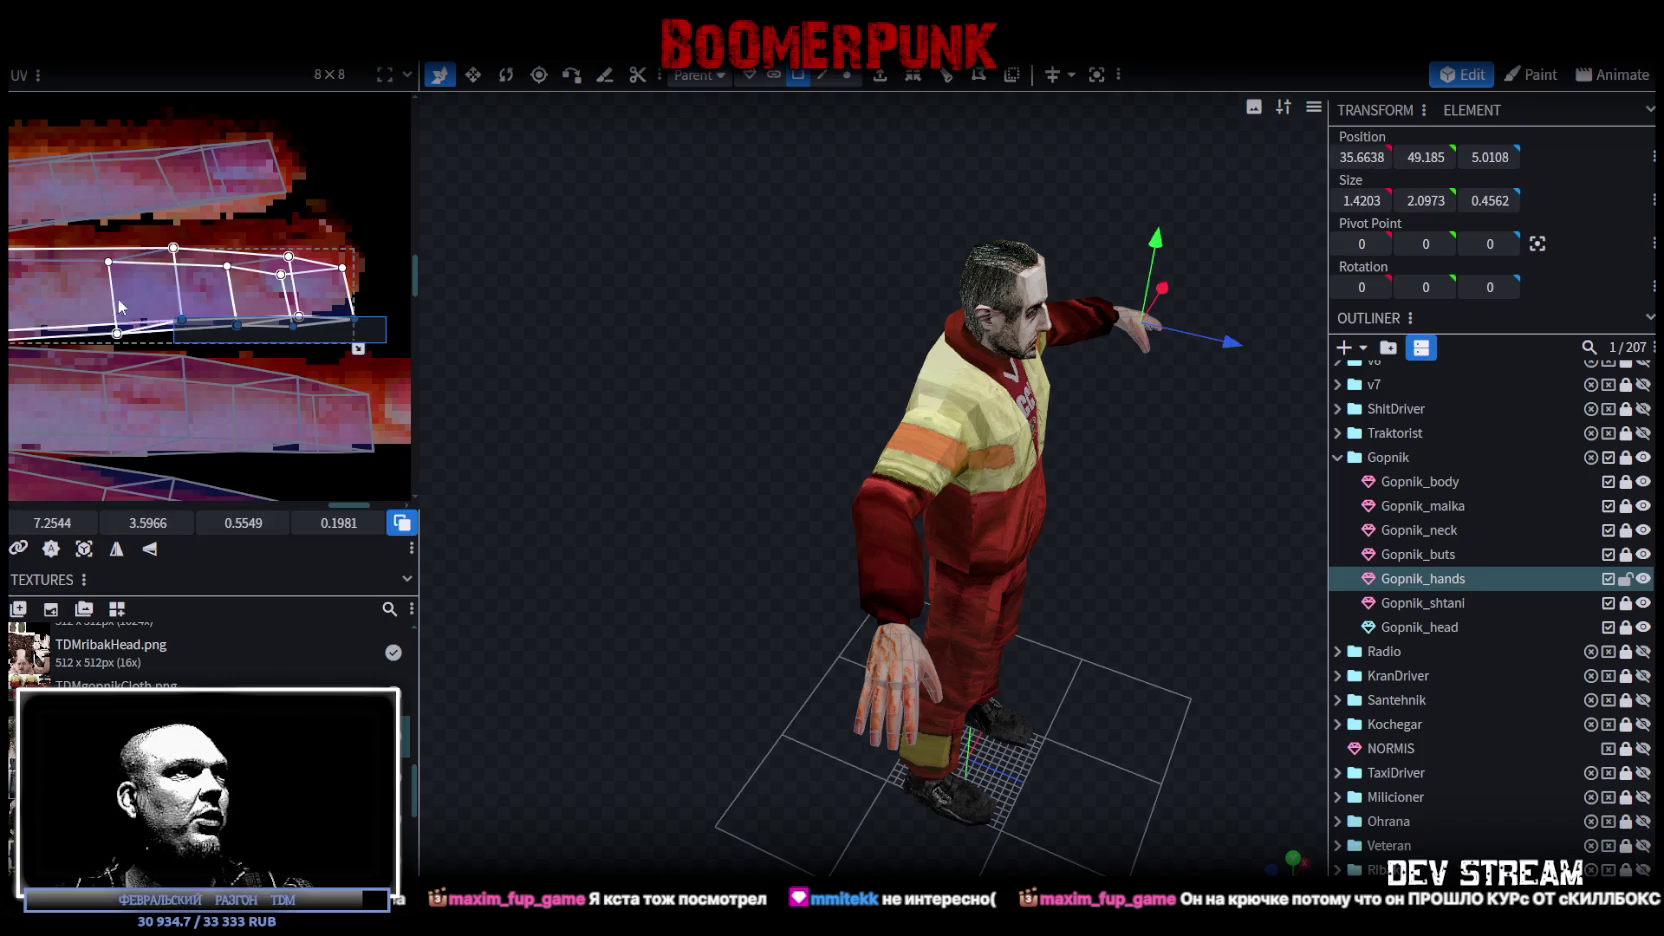
double_click(125, 308)
drag(176, 244, 166, 231)
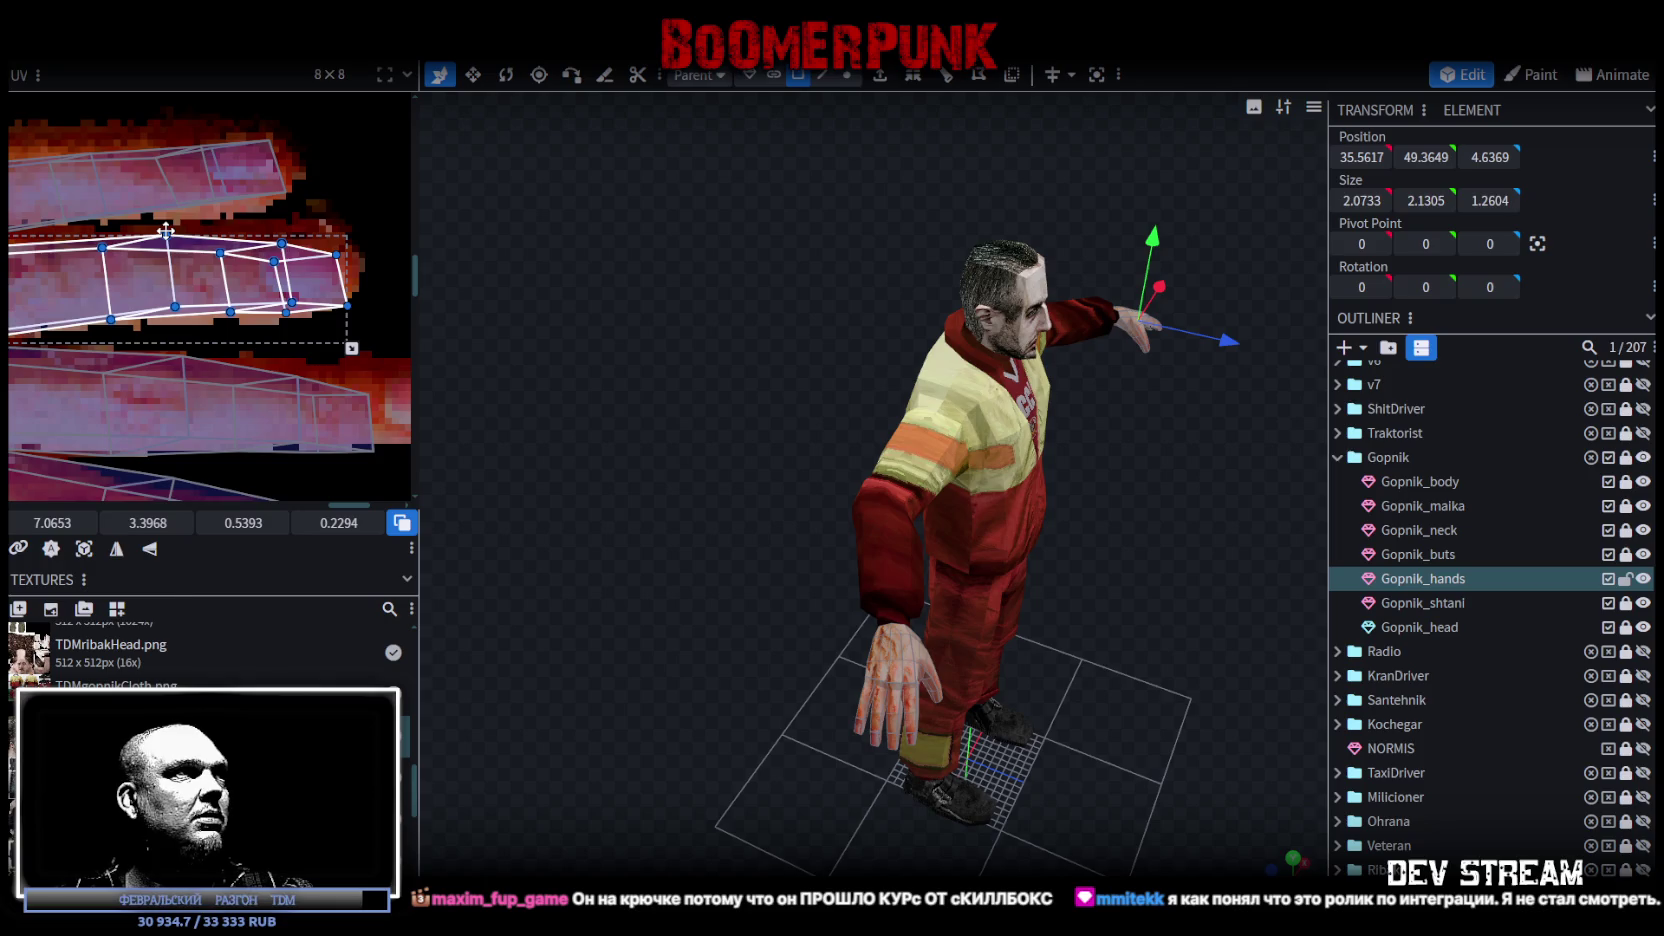
Step: Pull the right UV face's lower-right corner up and left, then view the opposite side
scroll(371, 345, up, 1)
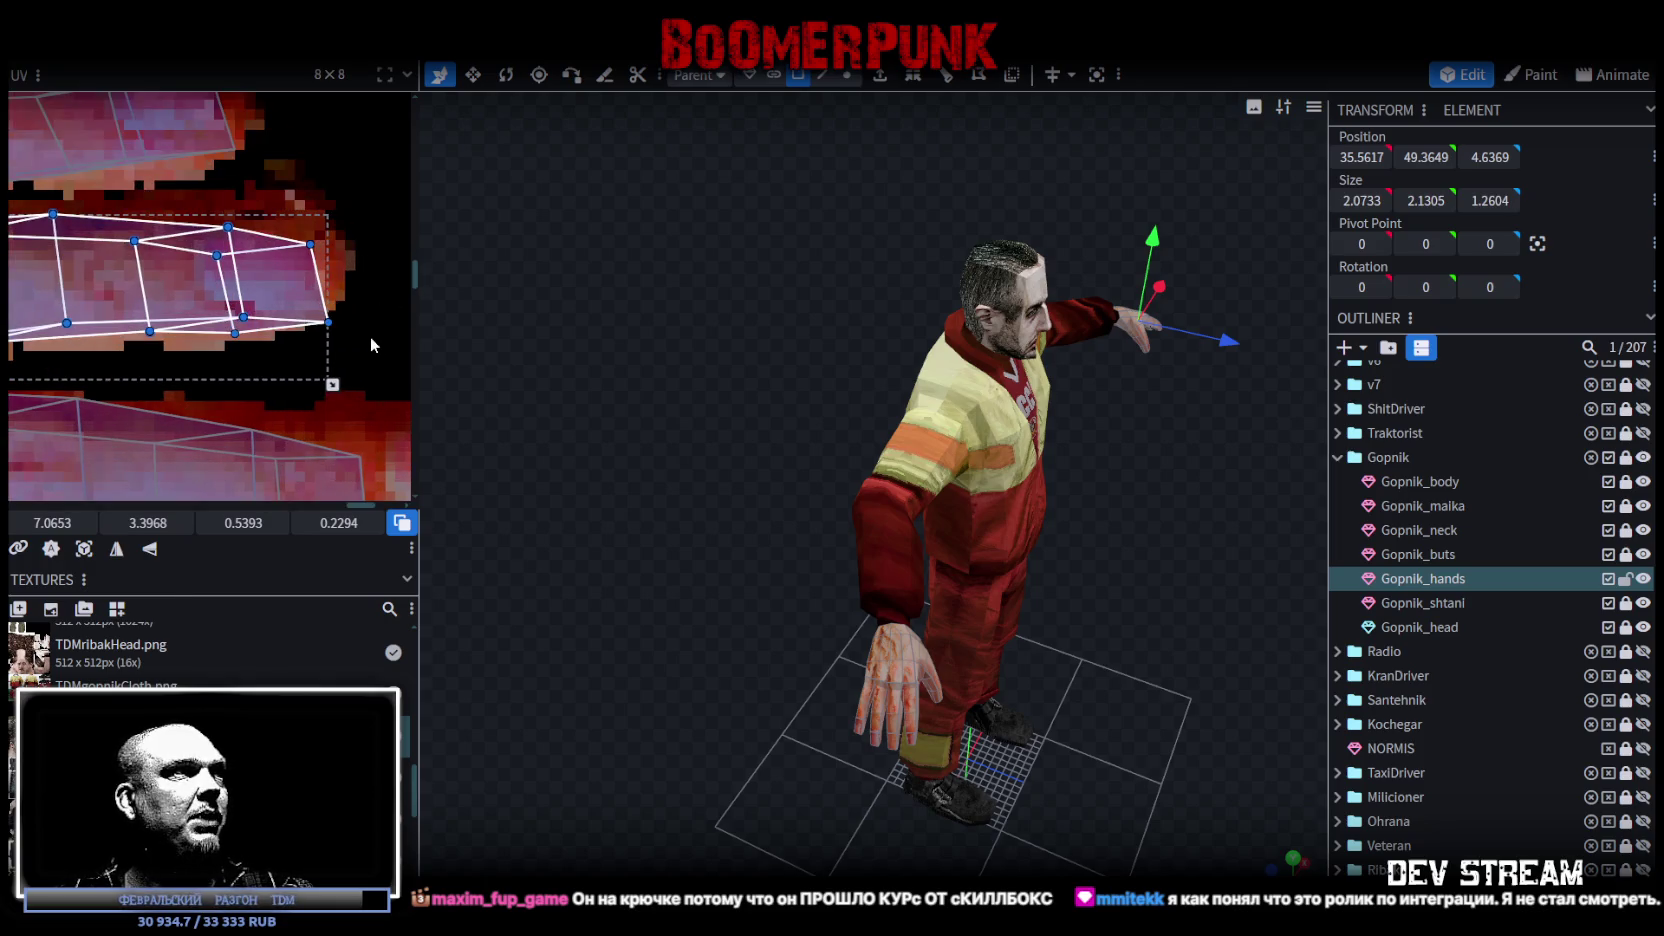
click(296, 304)
drag(329, 322, 314, 309)
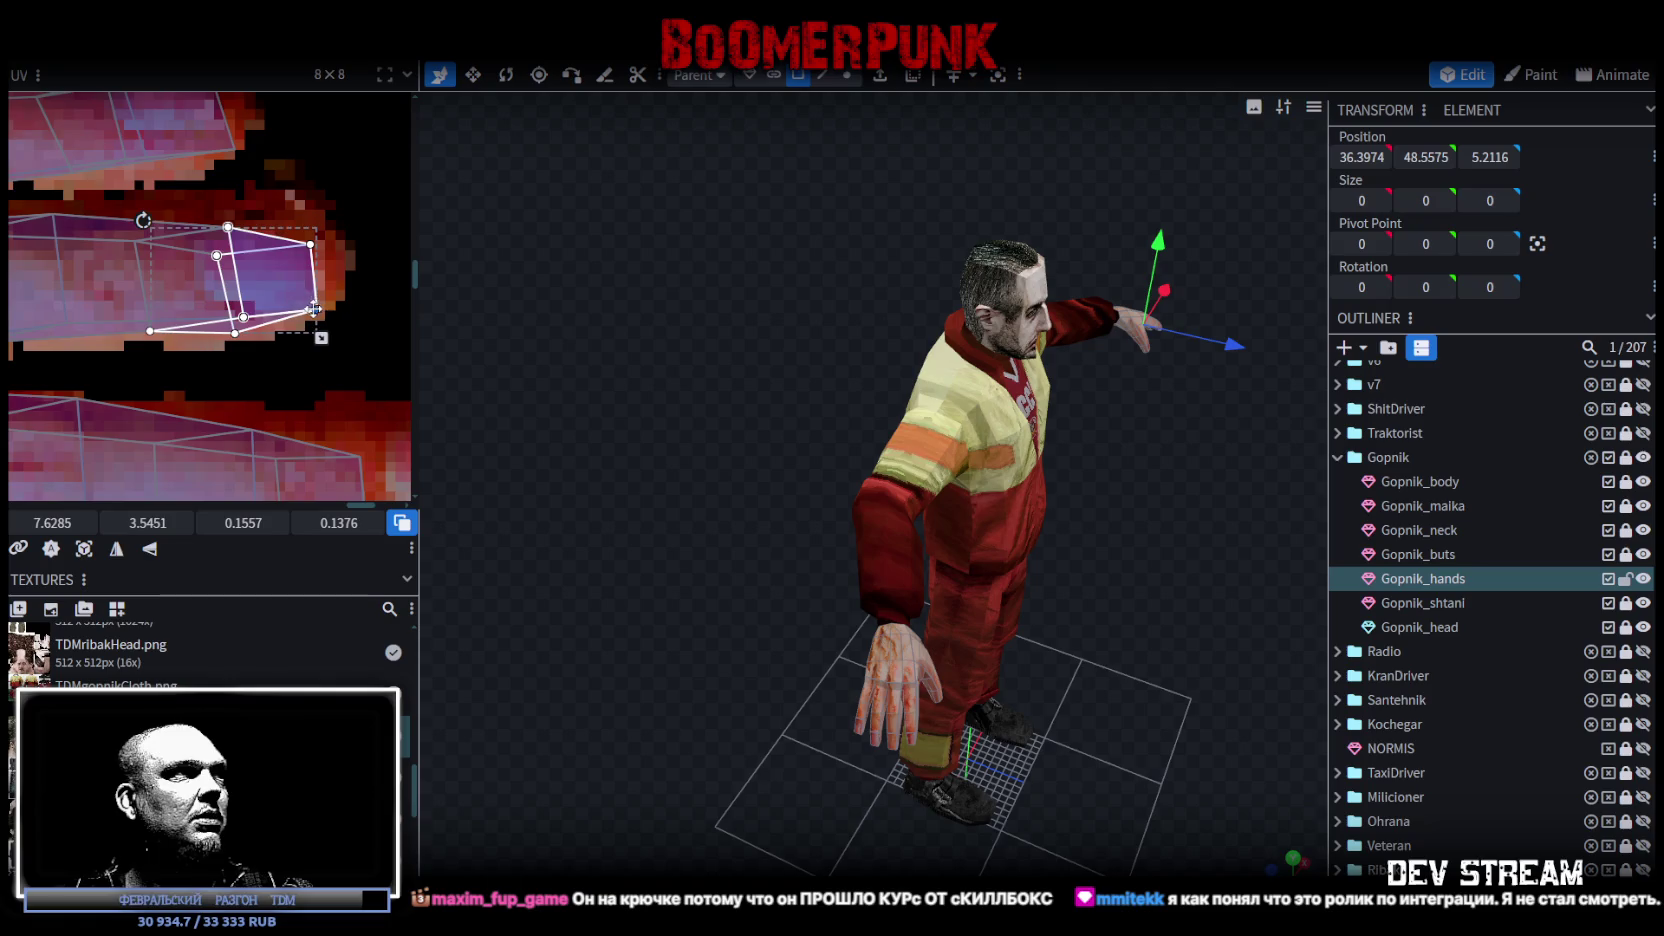
scroll(300, 300, down, 2)
scroll(172, 277, up, 3)
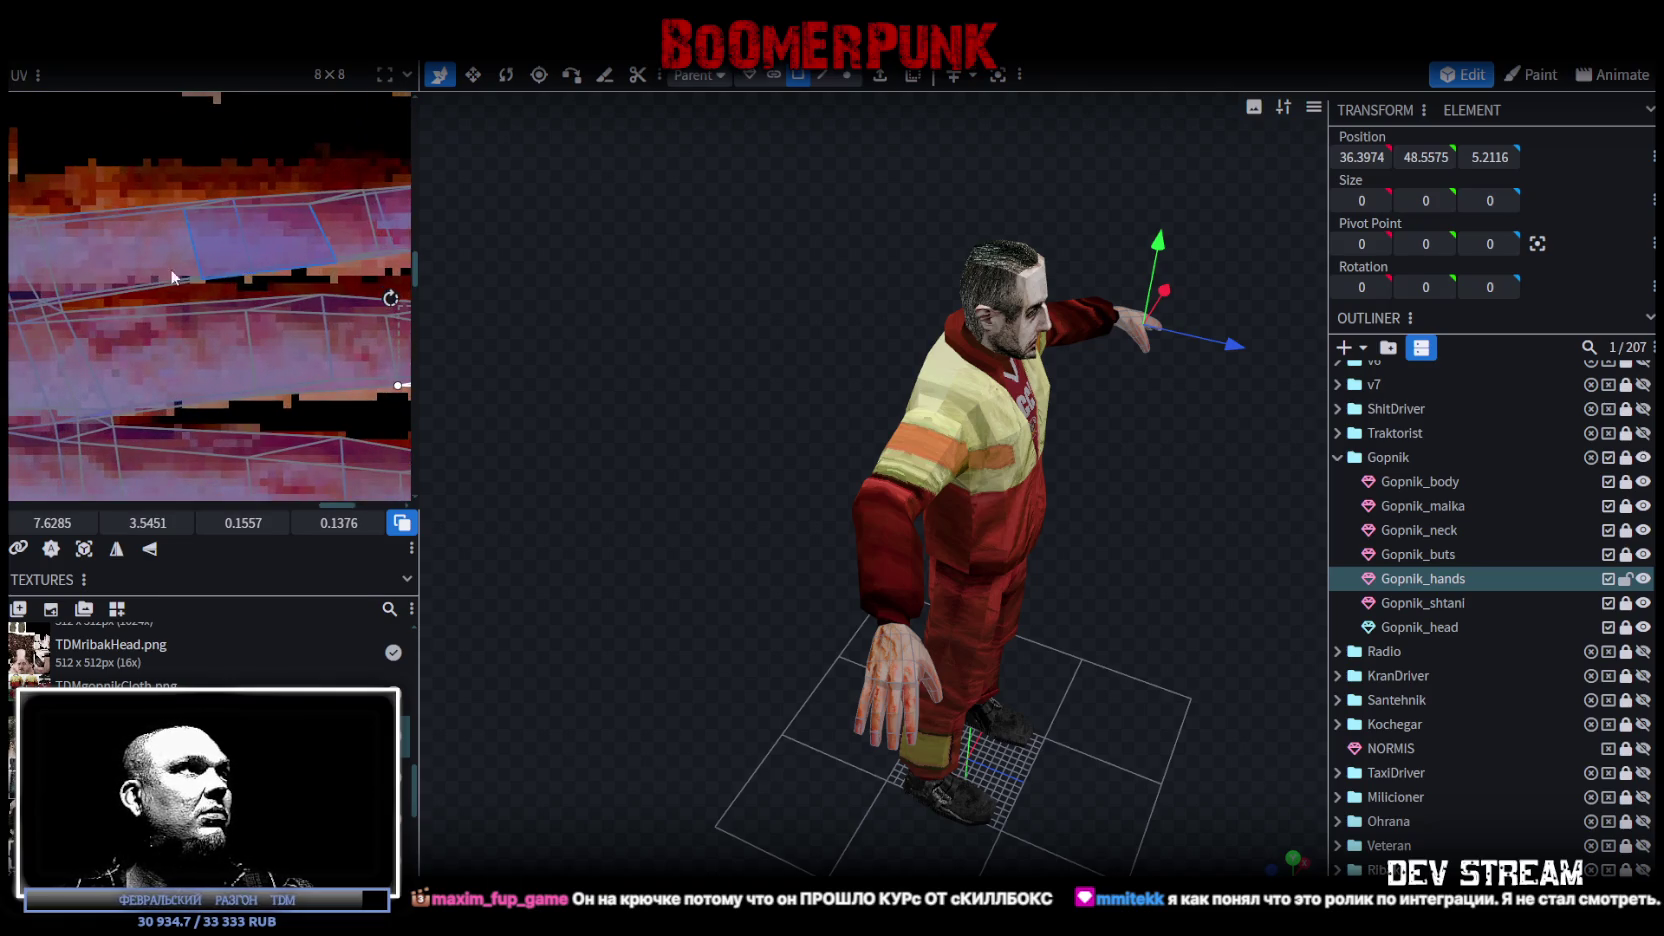
scroll(325, 280, up, 1)
drag(1110, 530, 858, 530)
scroll(858, 530, up, 2)
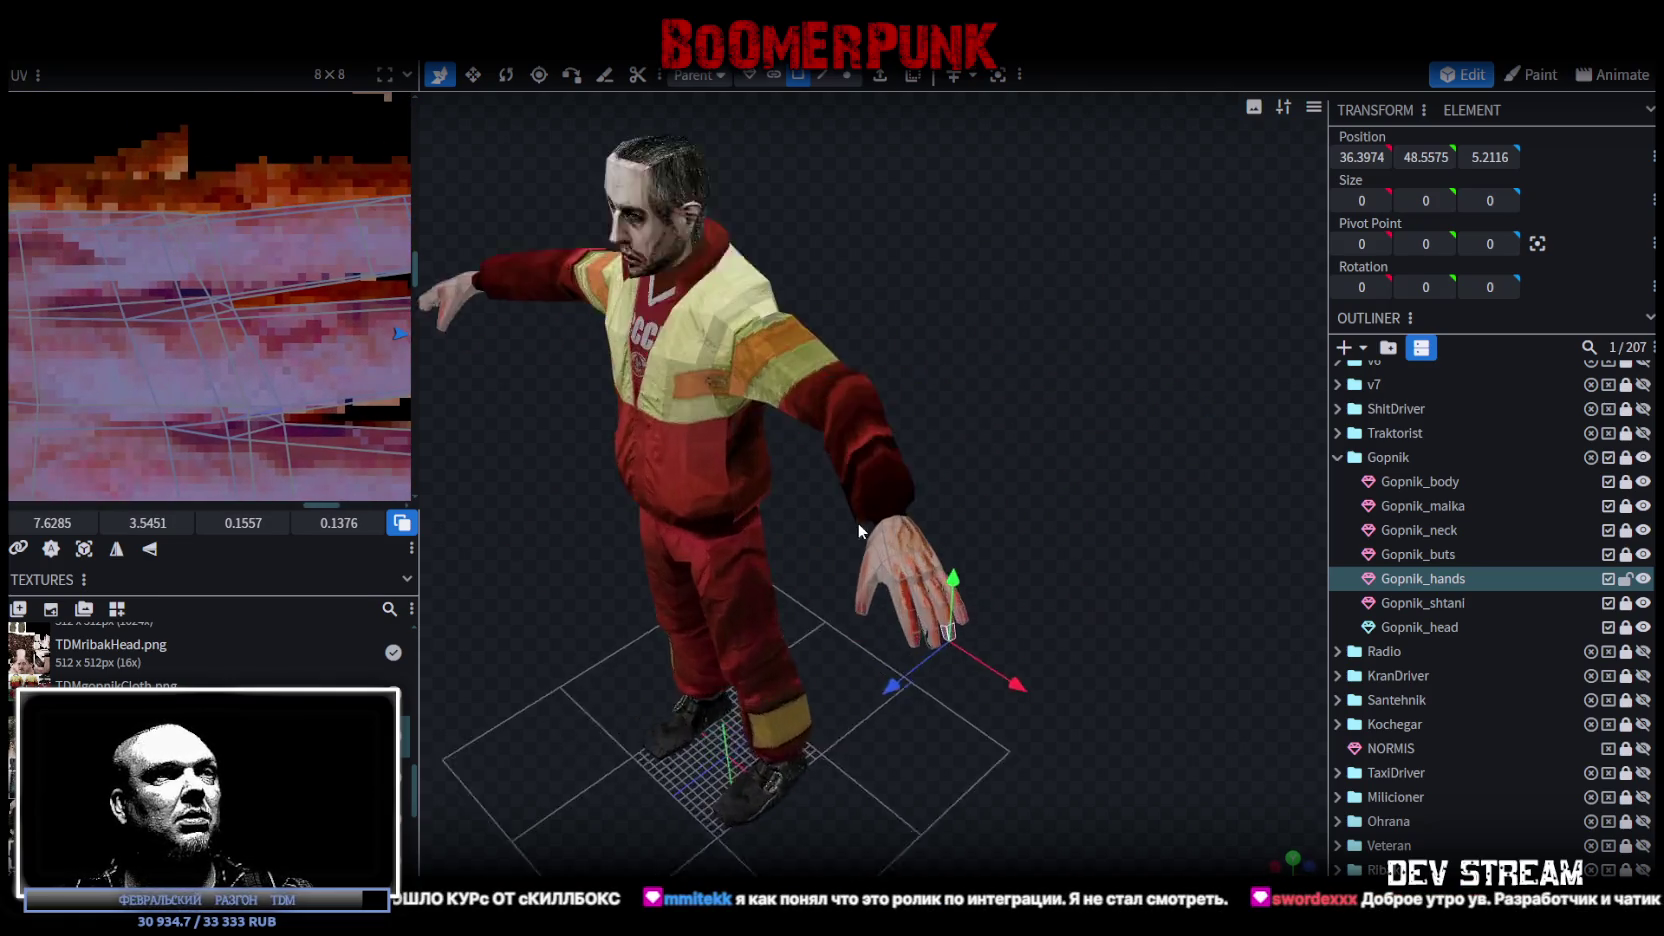
Step: Inspect the textured hands from above and behind, then save the project as TDMchars.bbmodel
scroll(858, 530, up, 4)
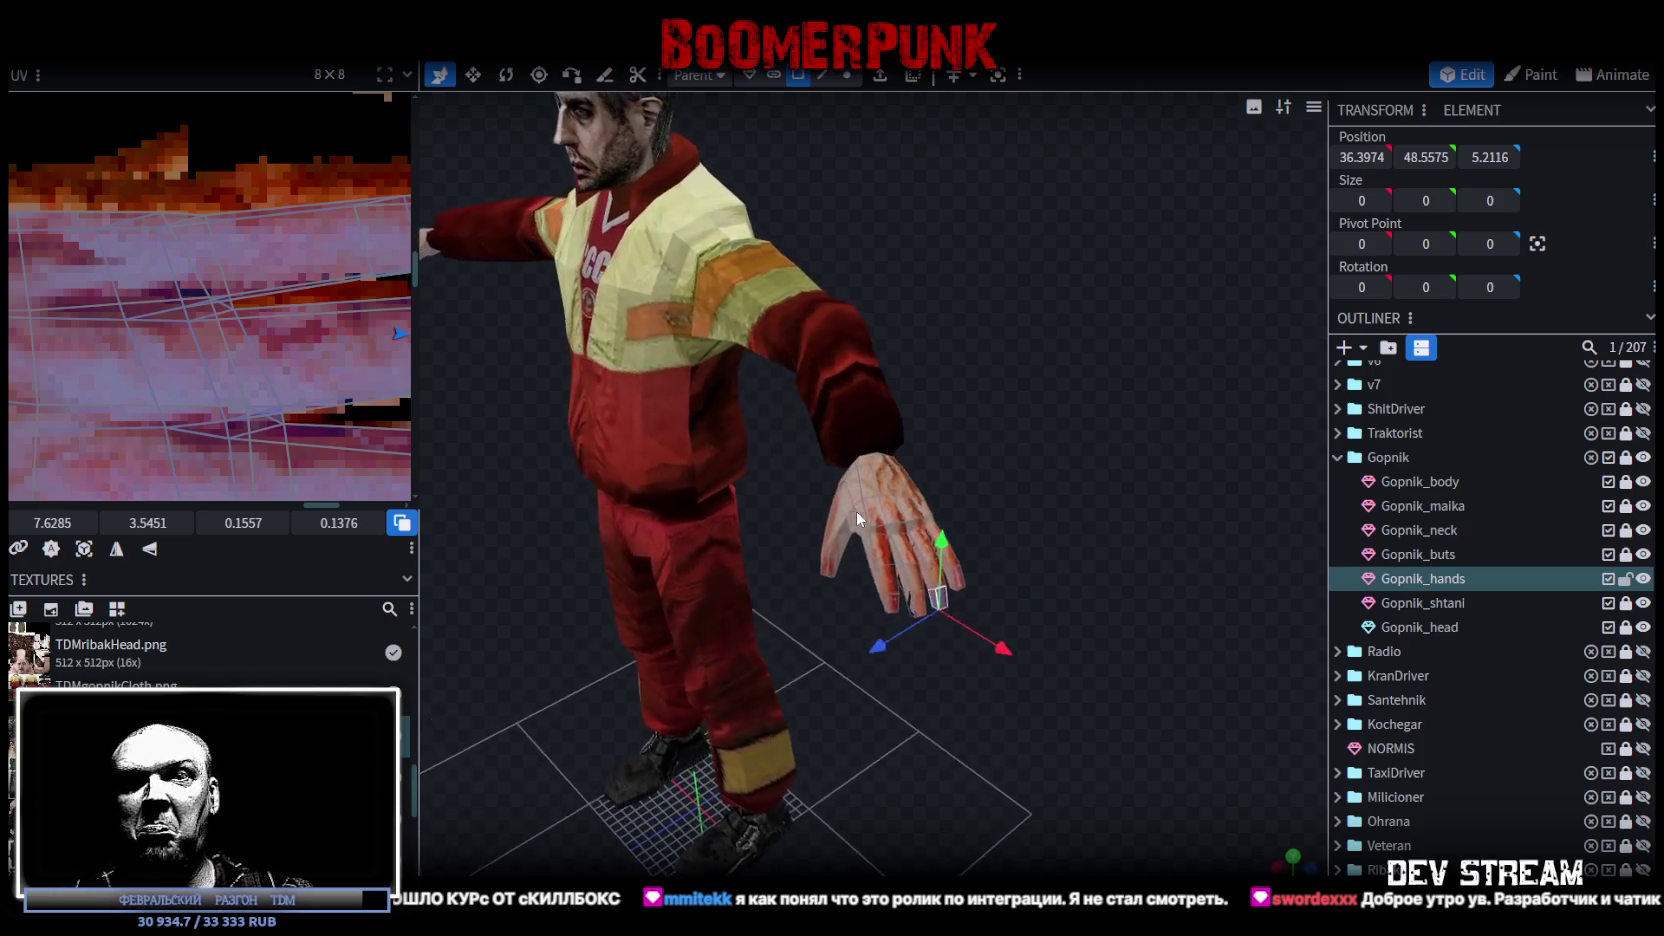
scroll(860, 515, up, 1)
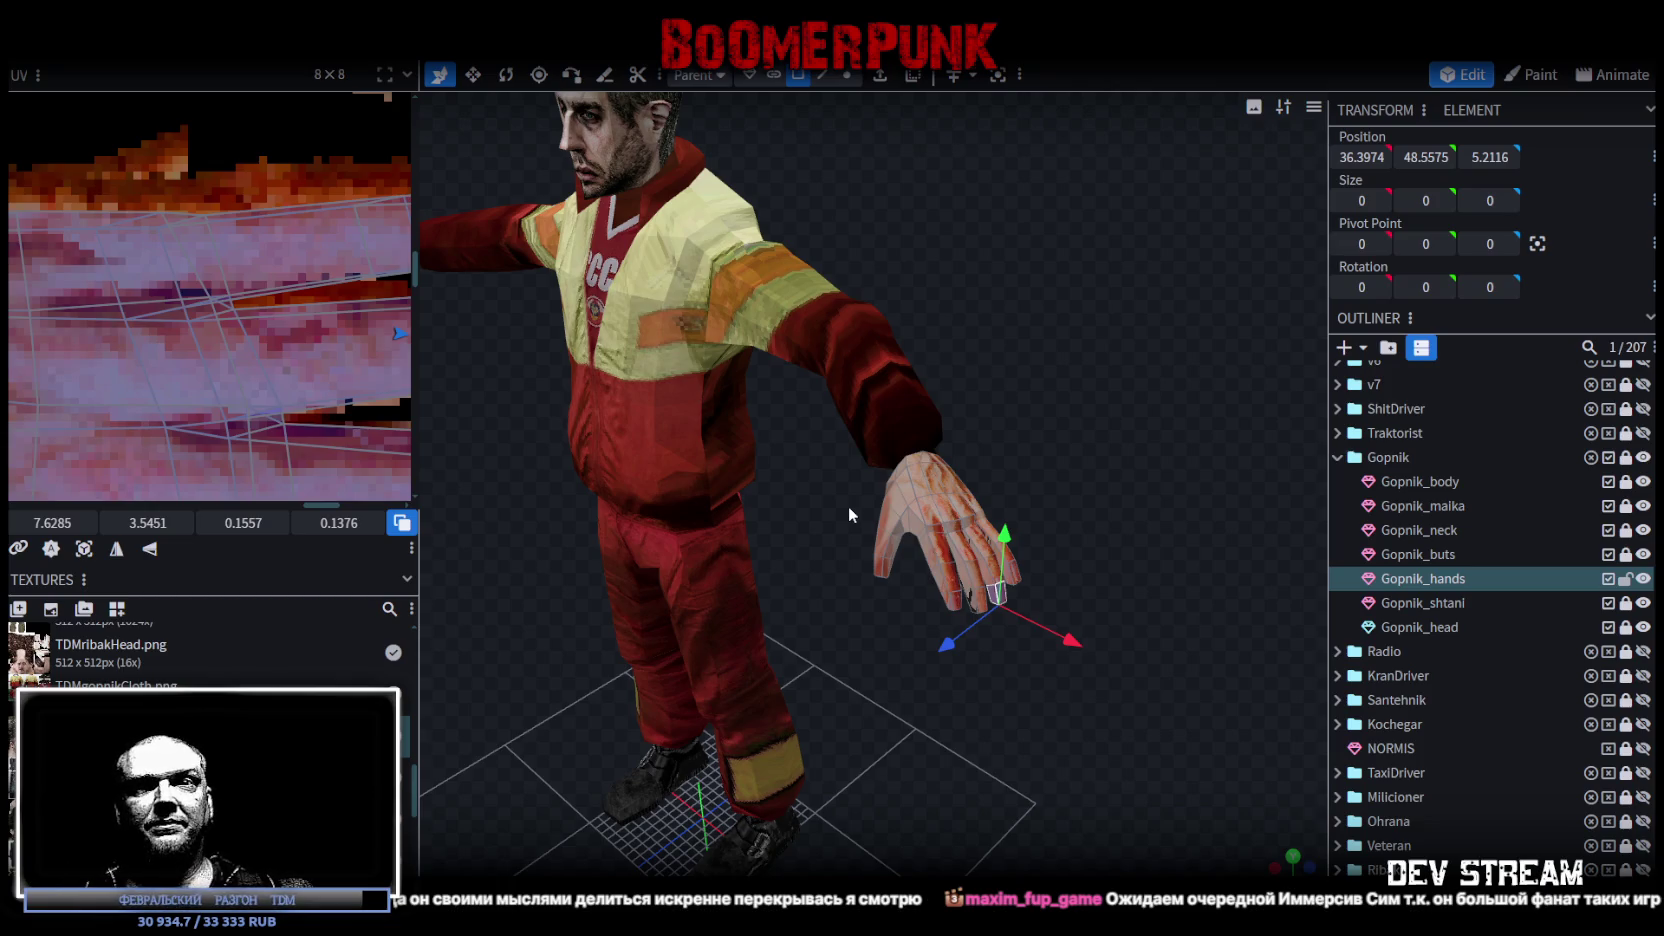
scroll(755, 400, down, 6)
mouse_move(800, 370)
mouse_down()
mouse_move(925, 390)
mouse_move(1062, 500)
mouse_move(900, 450)
mouse_move(761, 435)
mouse_move(815, 395)
mouse_move(735, 436)
mouse_move(880, 464)
mouse_move(973, 464)
mouse_move(978, 438)
mouse_move(888, 610)
mouse_move(761, 438)
mouse_move(921, 331)
mouse_move(454, 412)
mouse_move(661, 468)
mouse_move(795, 469)
mouse_move(672, 449)
mouse_move(650, 425)
mouse_up()
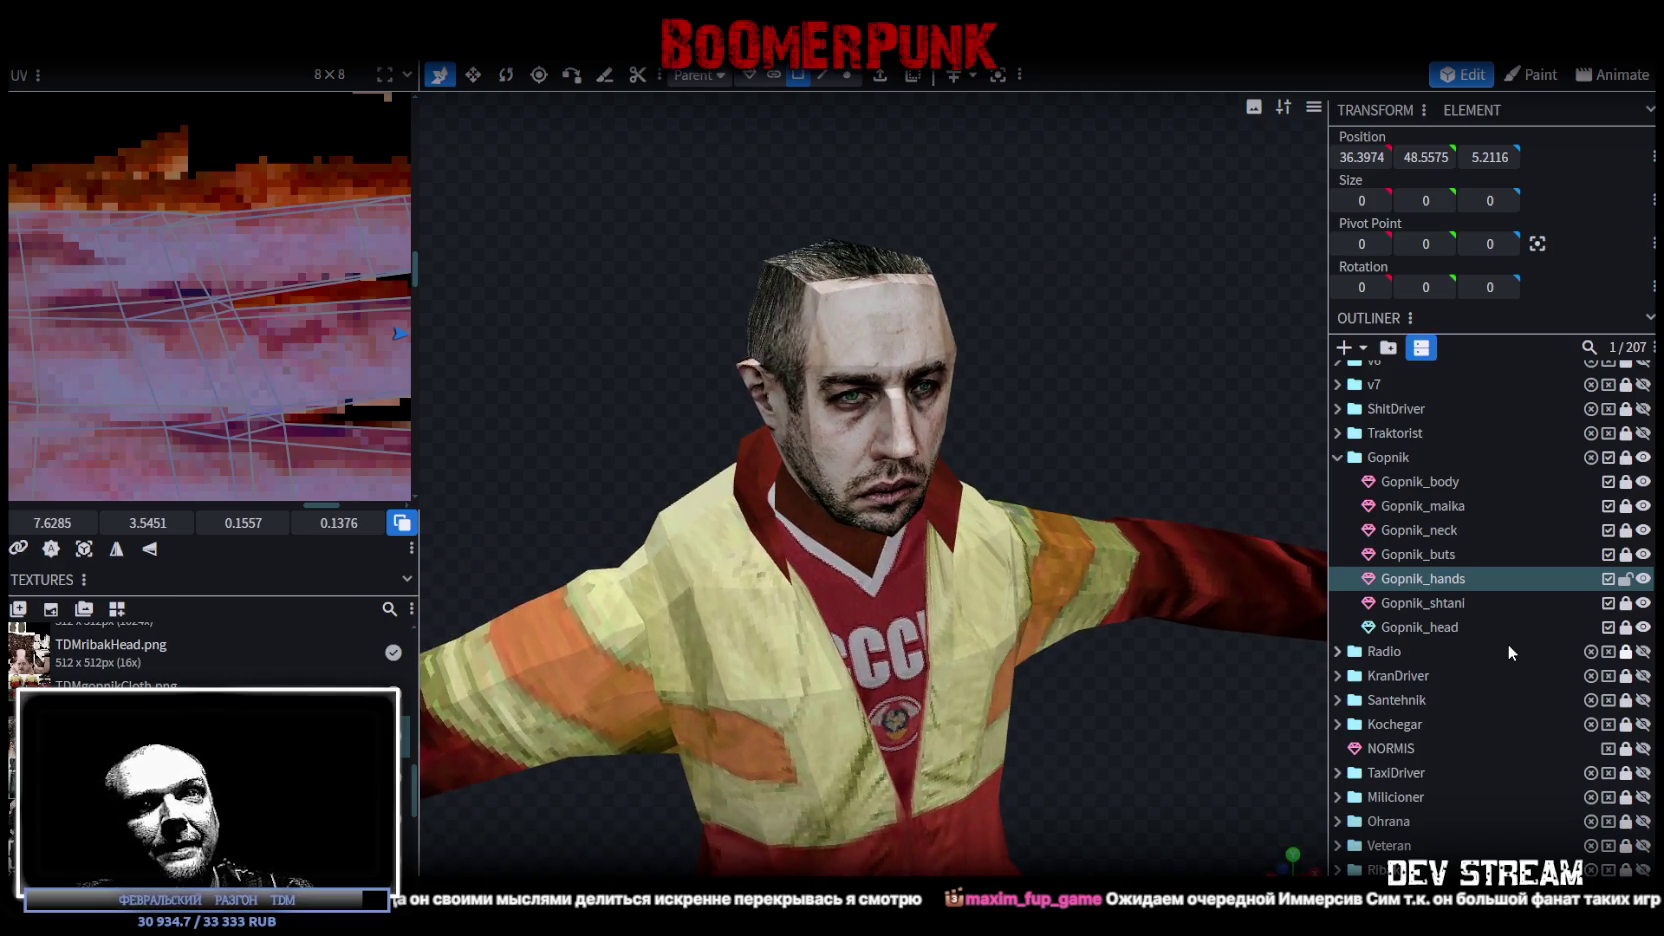
scroll(1125, 712, down, 2)
mouse_move(1125, 712)
mouse_down()
mouse_move(1032, 546)
mouse_move(940, 500)
mouse_move(973, 446)
mouse_move(988, 485)
mouse_move(1137, 487)
mouse_move(676, 472)
mouse_move(712, 563)
mouse_move(1174, 521)
mouse_move(1096, 464)
mouse_move(728, 462)
mouse_move(704, 478)
mouse_move(748, 491)
mouse_move(1187, 462)
mouse_move(1179, 415)
mouse_move(1088, 452)
mouse_move(1180, 536)
mouse_move(1064, 501)
mouse_move(1088, 509)
mouse_up()
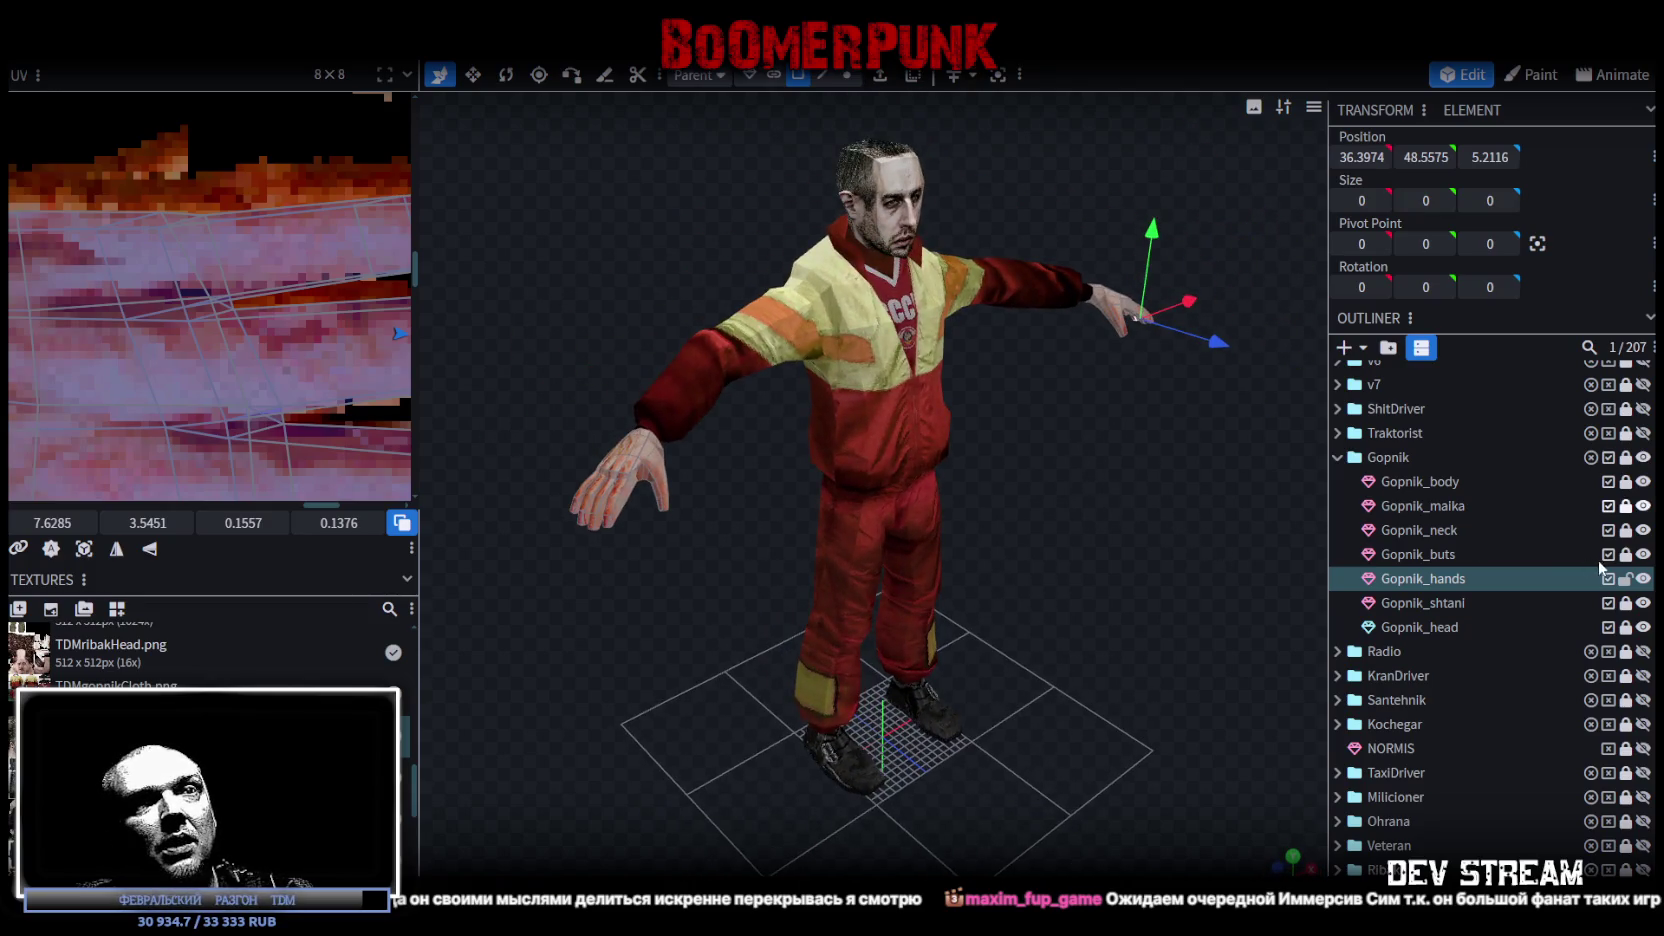
key(ctrl+s)
Step: Deselect the hands mesh and exclude Gopnik_head from the model
click(1632, 594)
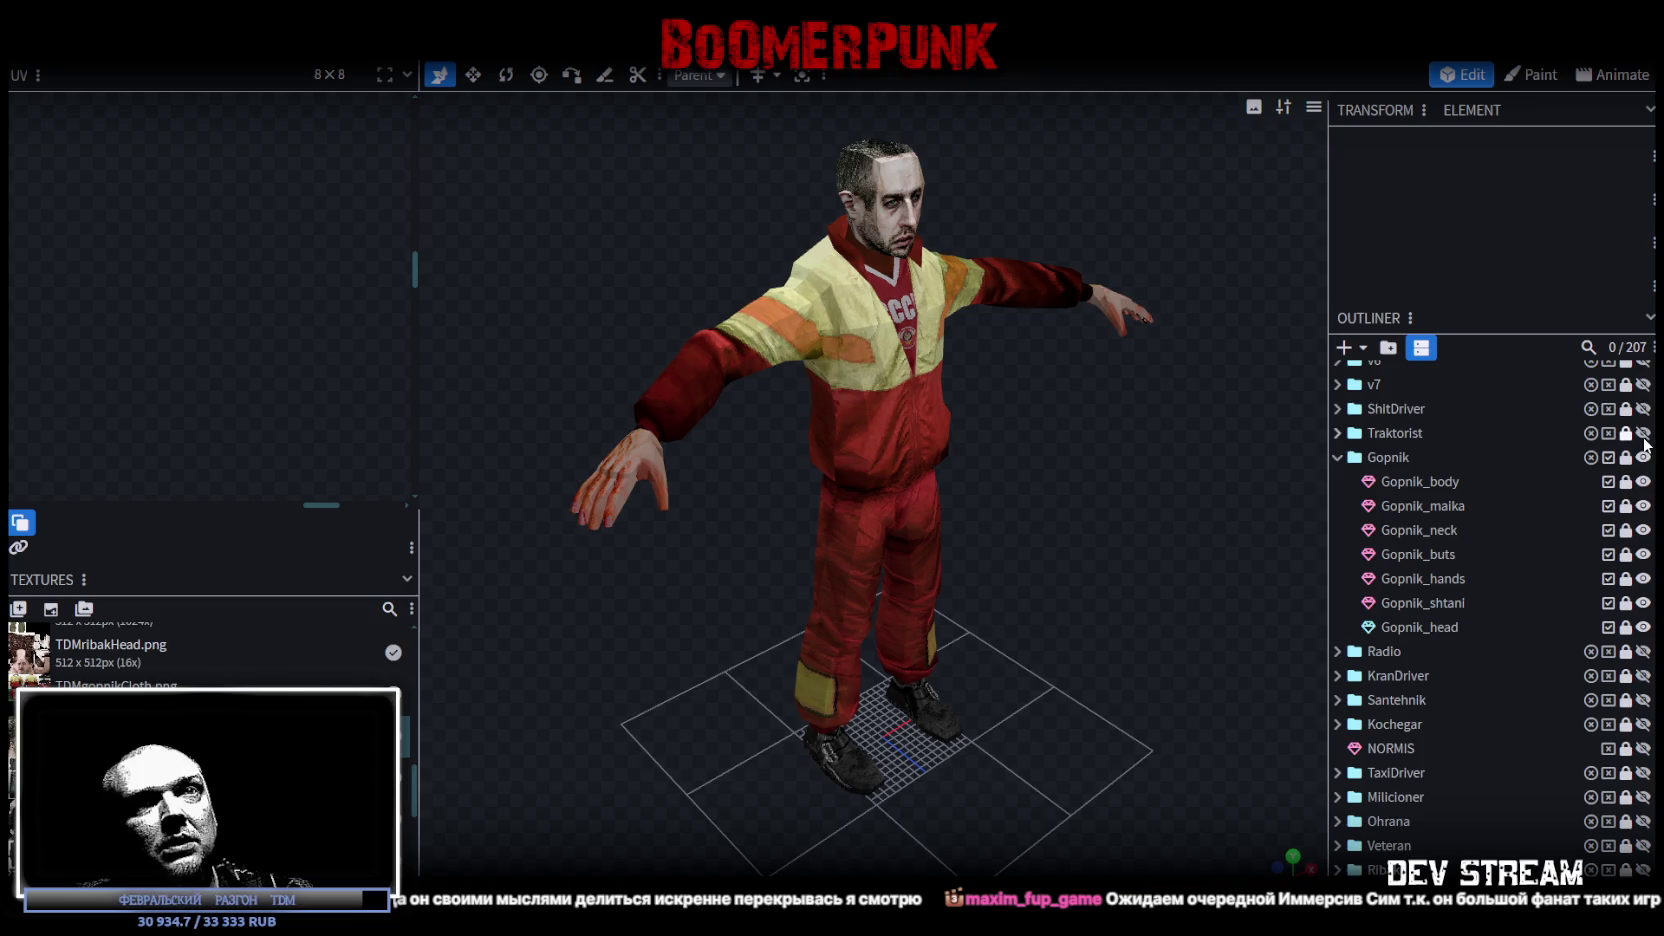
scroll(1596, 672, down, 3)
scroll(1596, 672, up, 5)
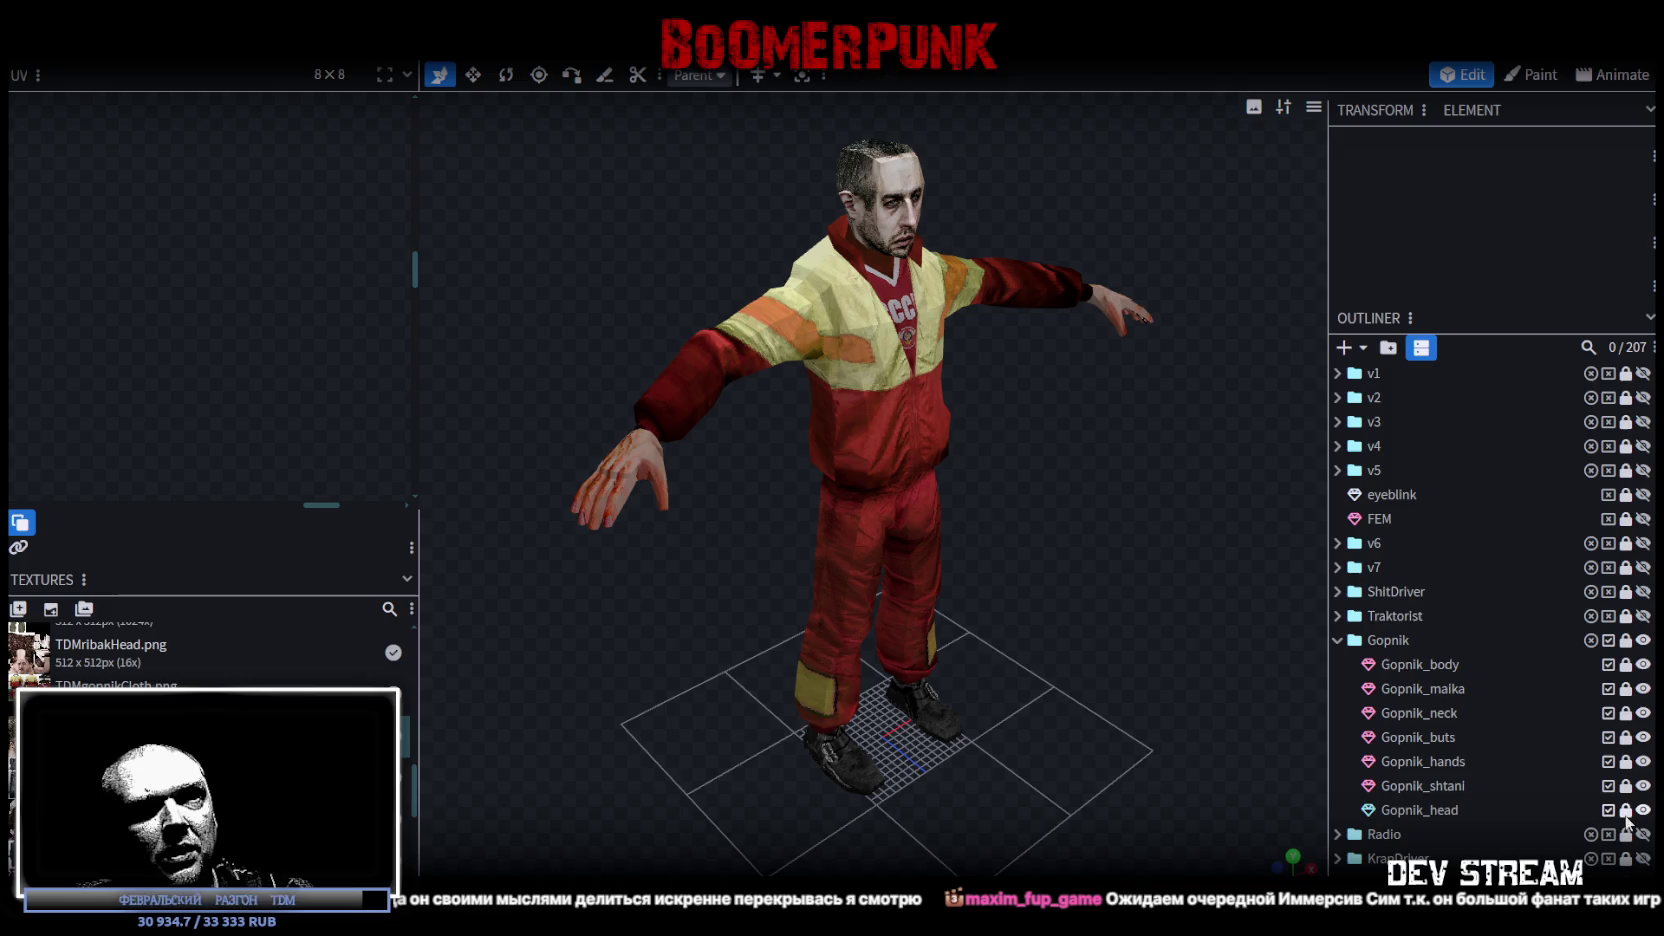
click(1609, 811)
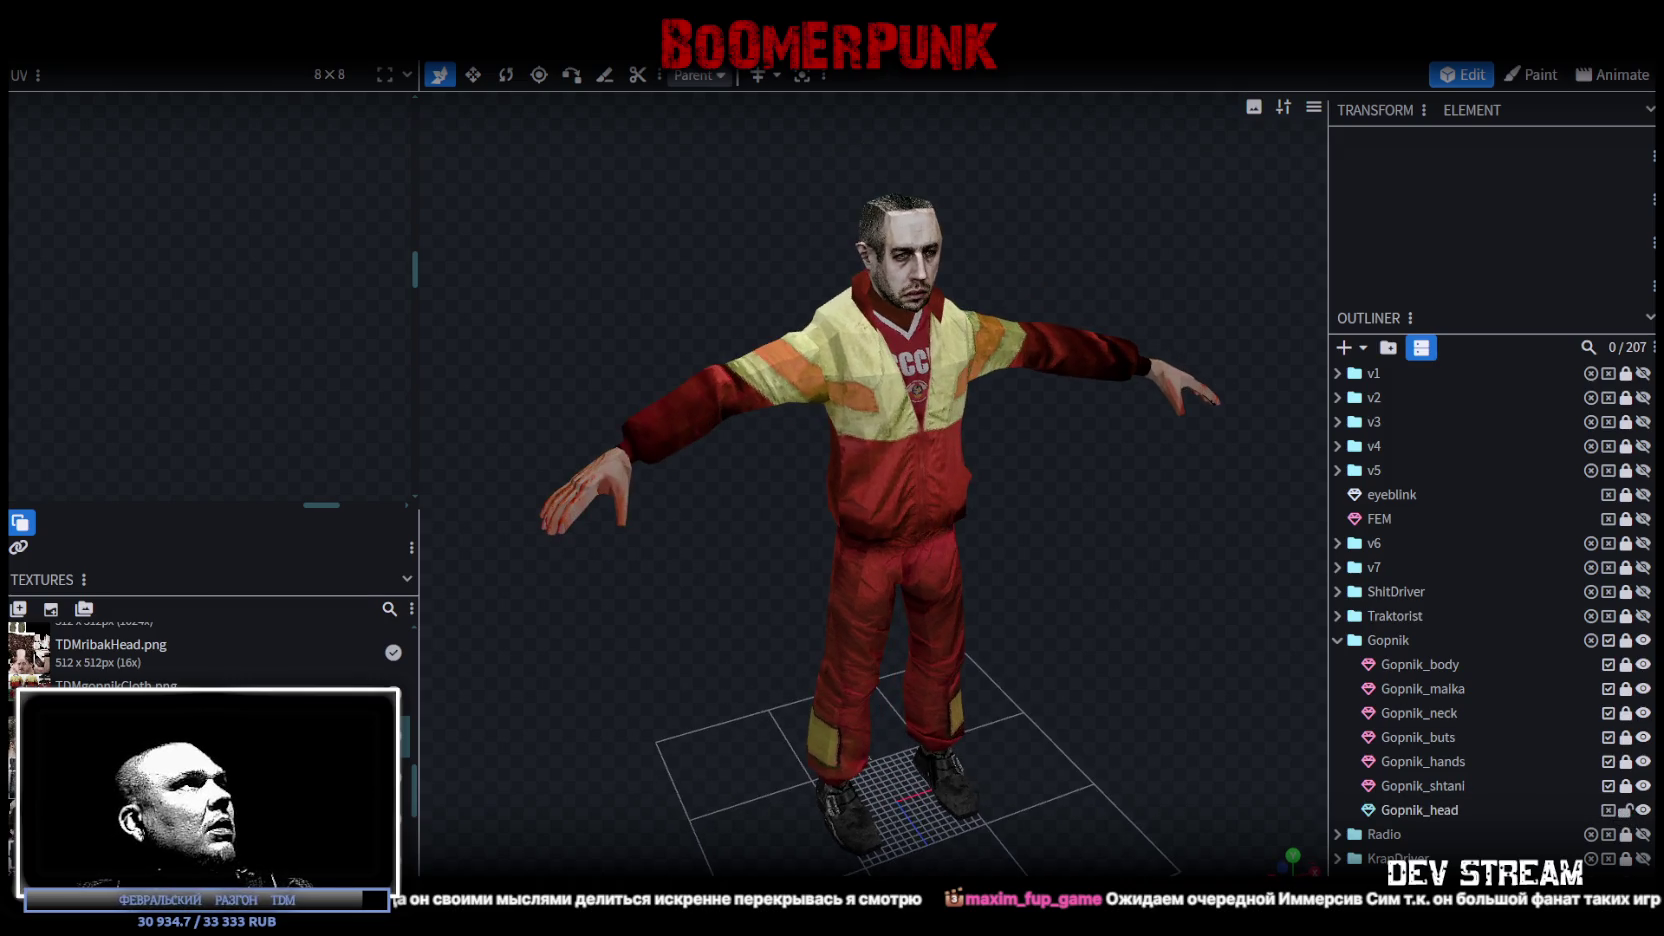
Step: Export the character as the OBJ model TDMgop.obj
click(150, 40)
click(552, 148)
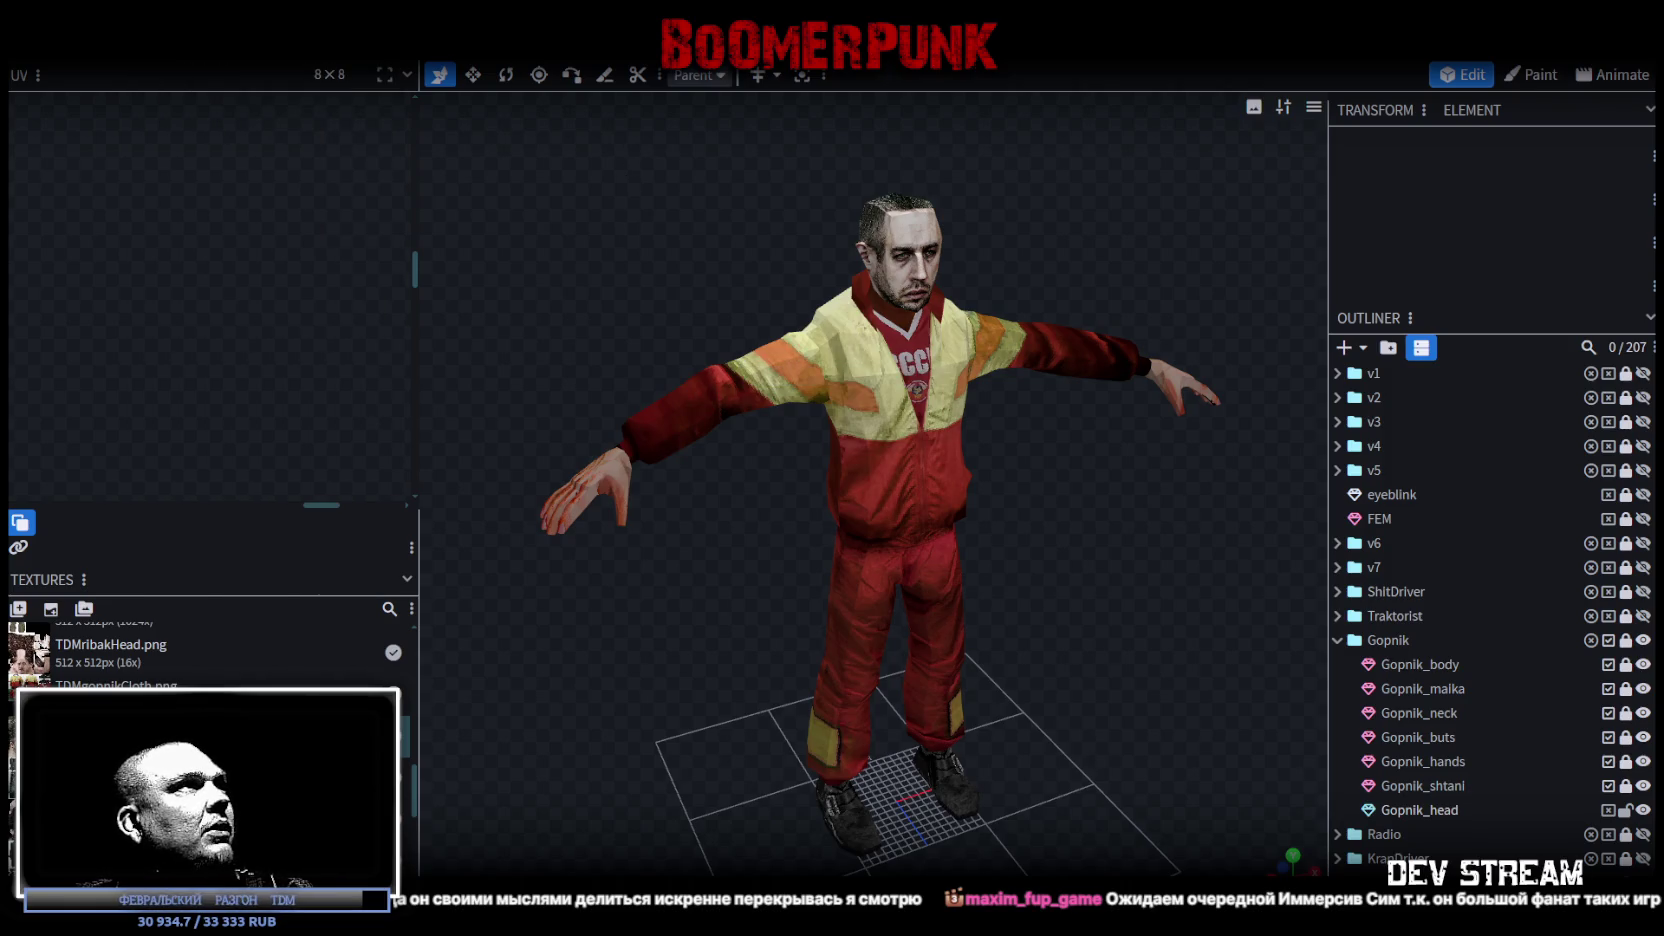
click(150, 40)
mouse_move(225, 396)
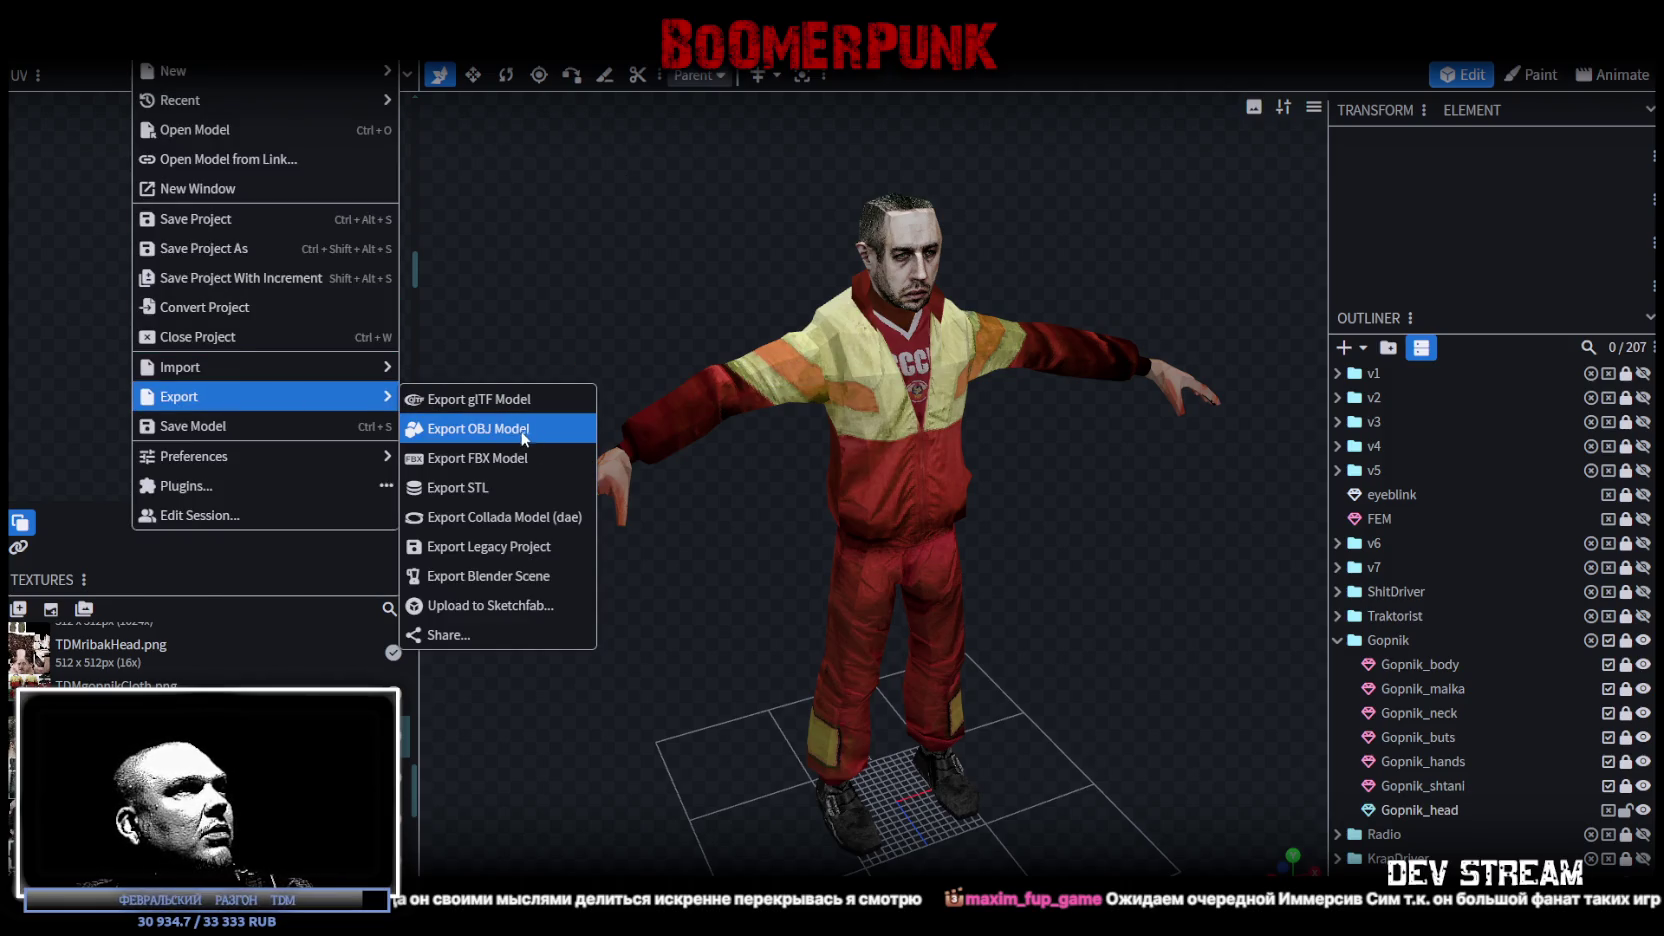
click(525, 429)
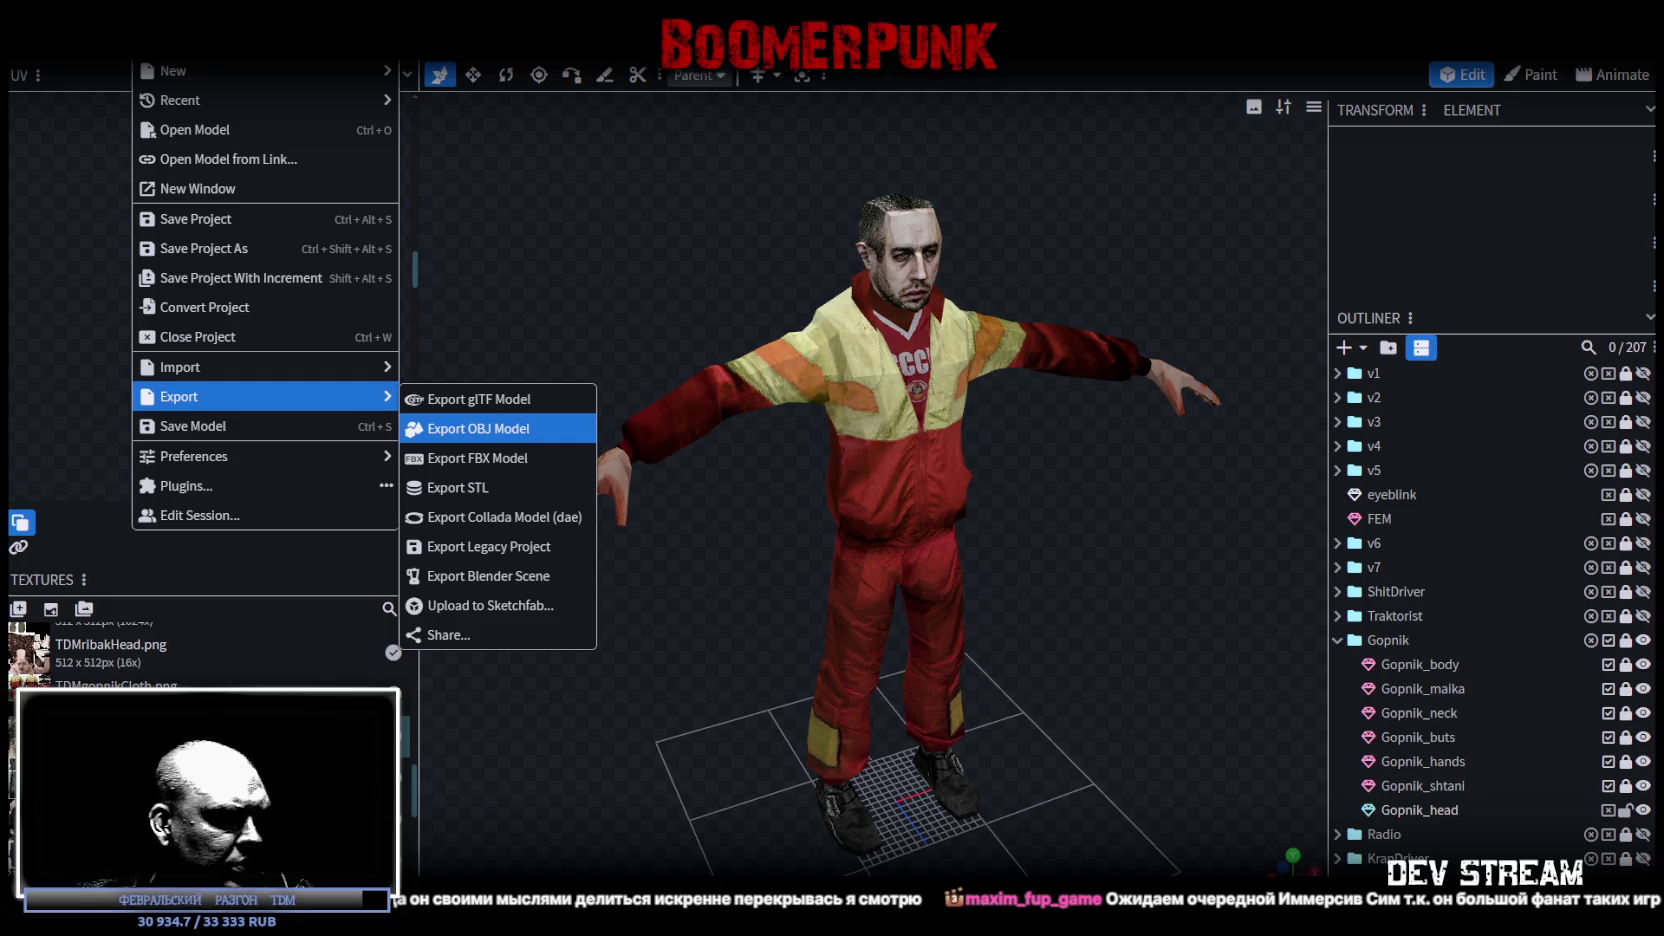
click(478, 428)
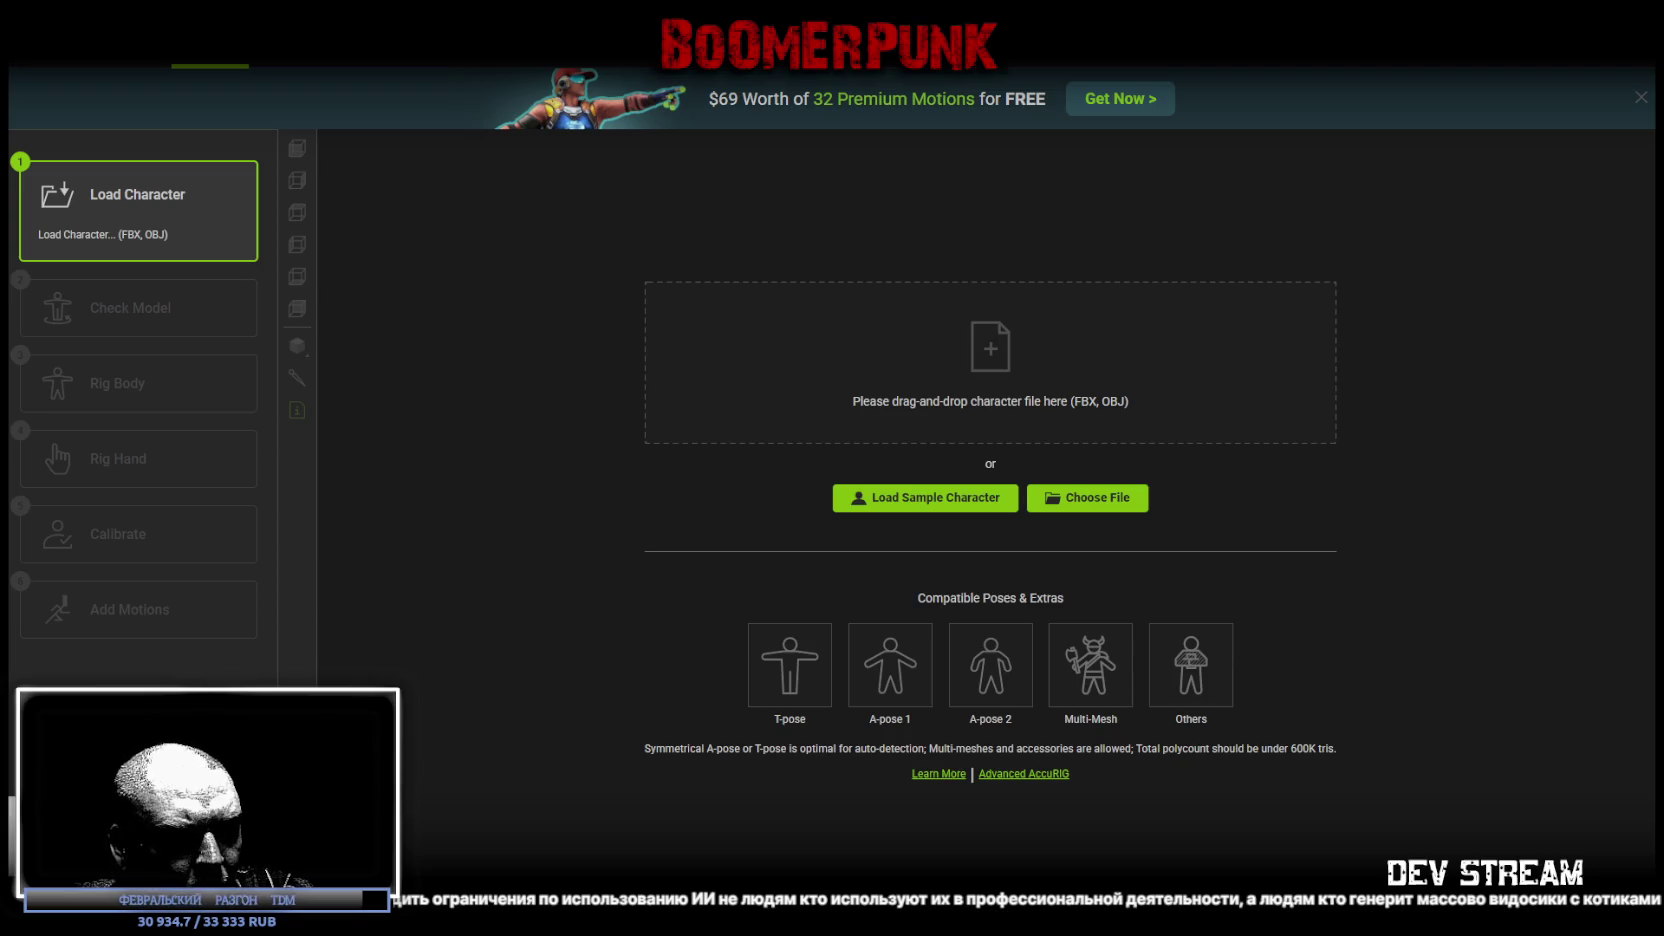
Step: Load the exported headless OBJ into AccuRIG and begin the Rig Body step
drag(1065, 750, 1062, 340)
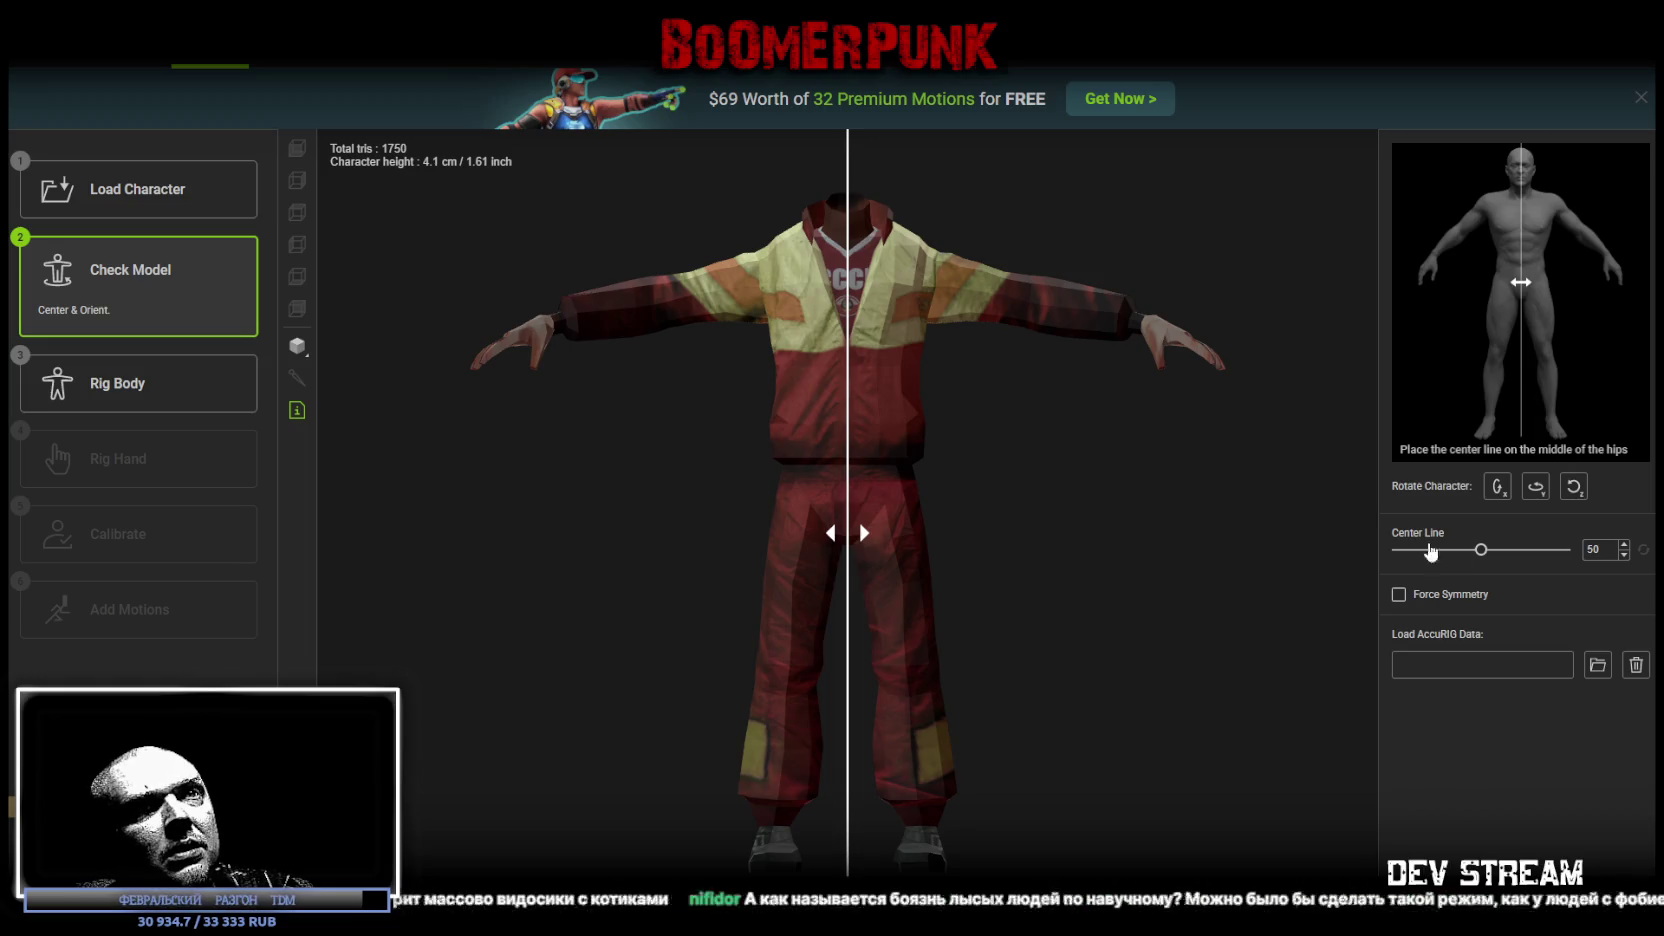
click(1520, 862)
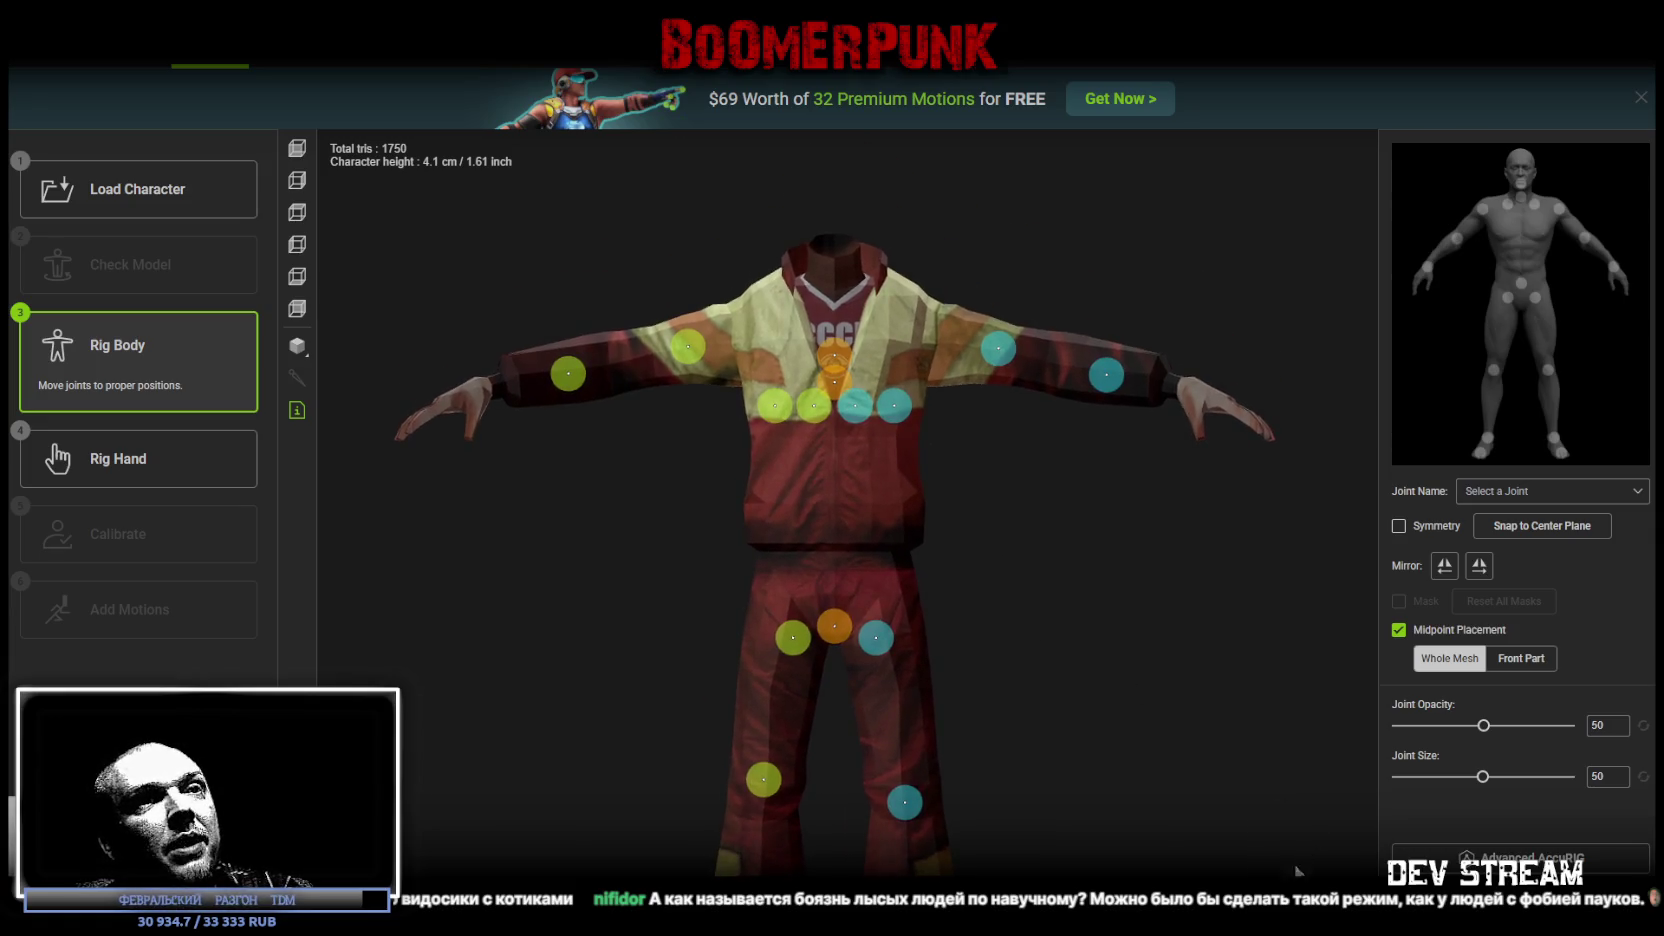
Step: Place the head joint at the neck tip, neck at its base, and clavicle and shoulder joints up
mouse_move(1116, 690)
mouse_down()
mouse_move(1263, 739)
mouse_move(1359, 698)
mouse_move(1330, 672)
mouse_move(1055, 655)
mouse_move(949, 672)
mouse_move(1029, 743)
mouse_move(1140, 735)
mouse_move(1038, 713)
mouse_move(1005, 639)
mouse_up()
mouse_move(969, 590)
mouse_down()
mouse_move(1029, 694)
mouse_move(1103, 706)
mouse_move(1099, 643)
mouse_move(1049, 618)
mouse_move(995, 639)
mouse_move(992, 612)
mouse_up()
mouse_move(855, 505)
mouse_move(852, 446)
mouse_down()
mouse_move(843, 382)
mouse_move(973, 327)
mouse_move(1035, 385)
mouse_up()
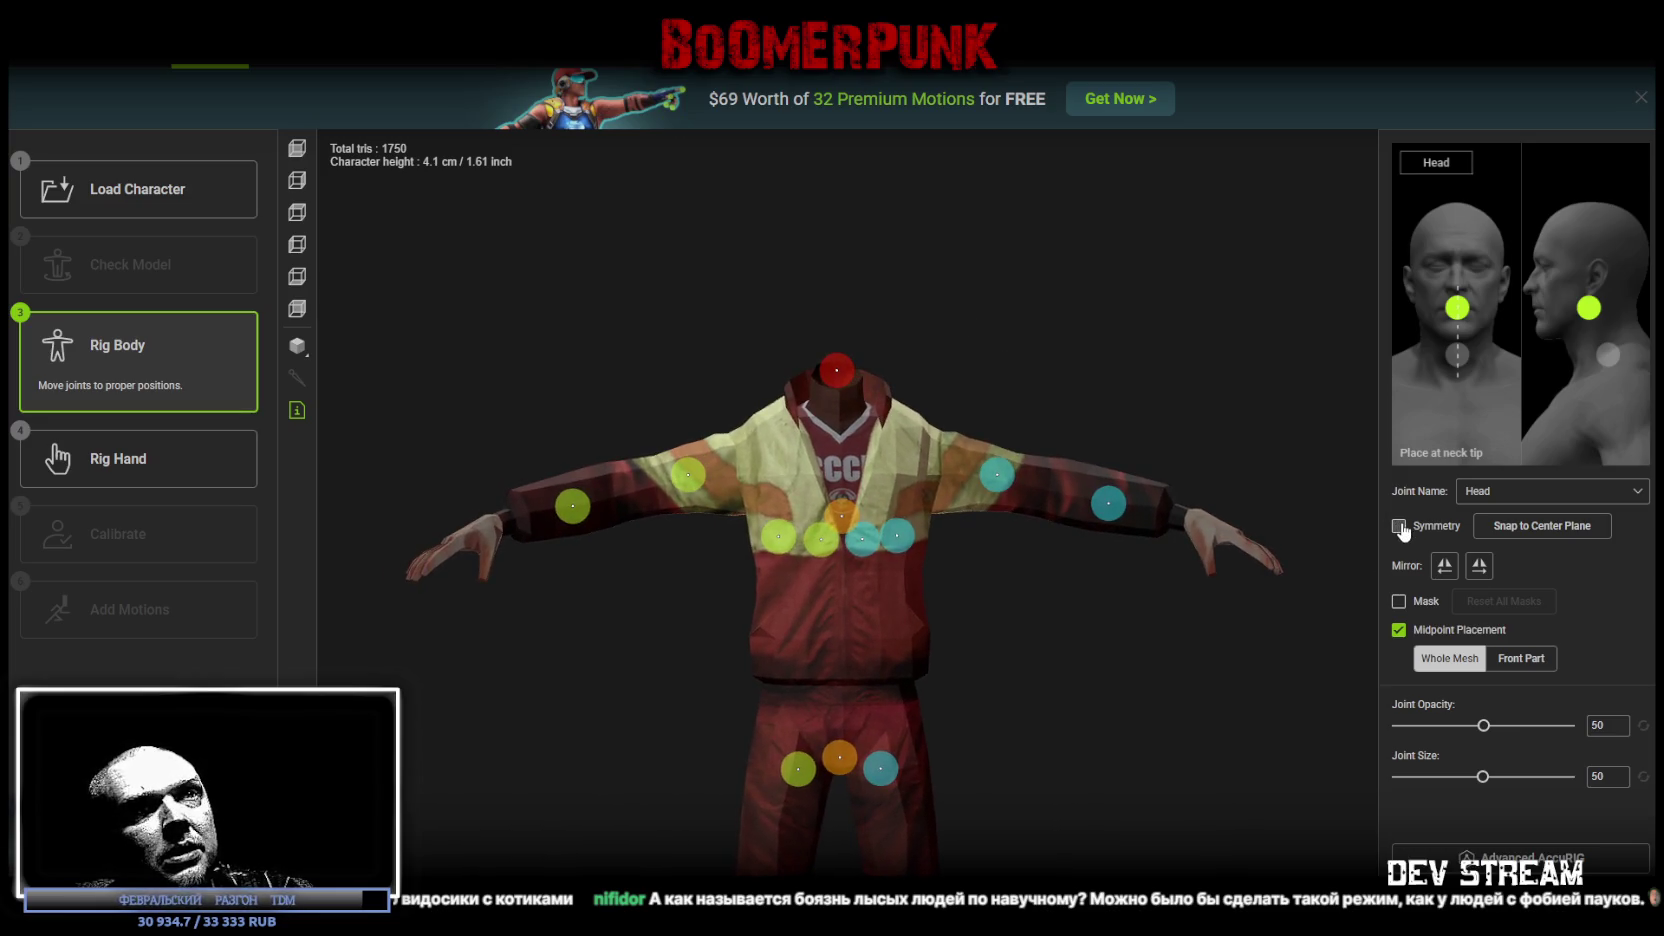
drag(842, 380, 816, 372)
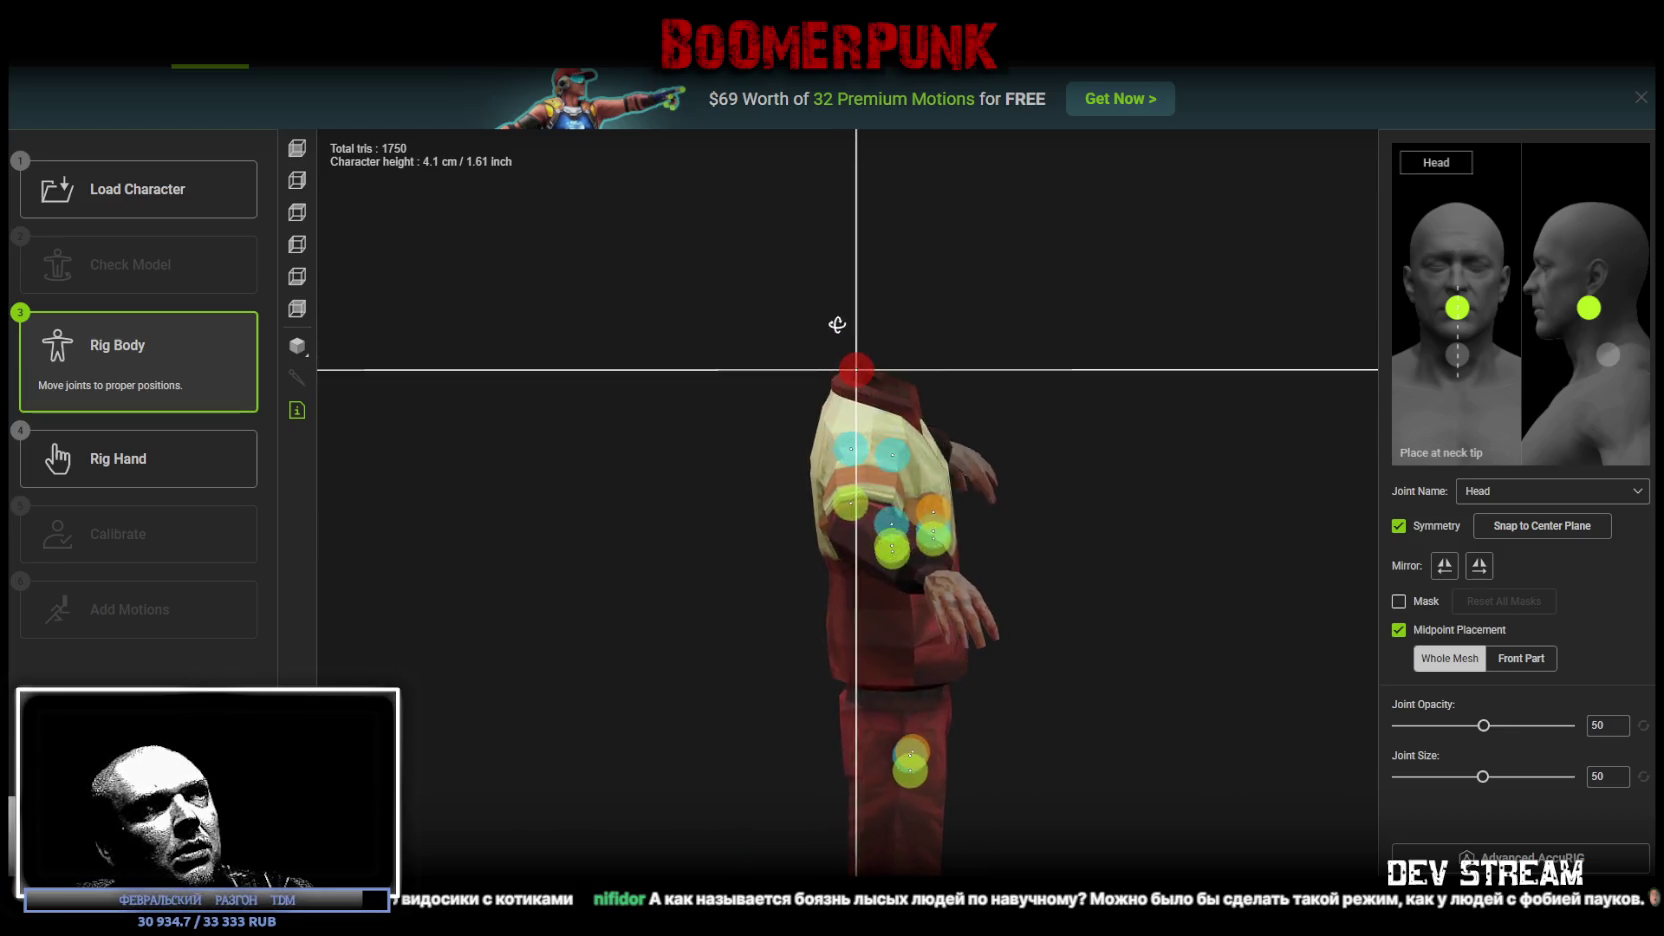
drag(870, 367, 885, 366)
mouse_move(978, 340)
mouse_down()
mouse_move(866, 397)
mouse_move(743, 383)
mouse_move(613, 409)
mouse_move(771, 330)
mouse_move(858, 365)
mouse_move(893, 455)
mouse_up()
drag(913, 521, 862, 423)
mouse_move(992, 332)
mouse_down()
mouse_move(884, 360)
mouse_move(858, 323)
mouse_up()
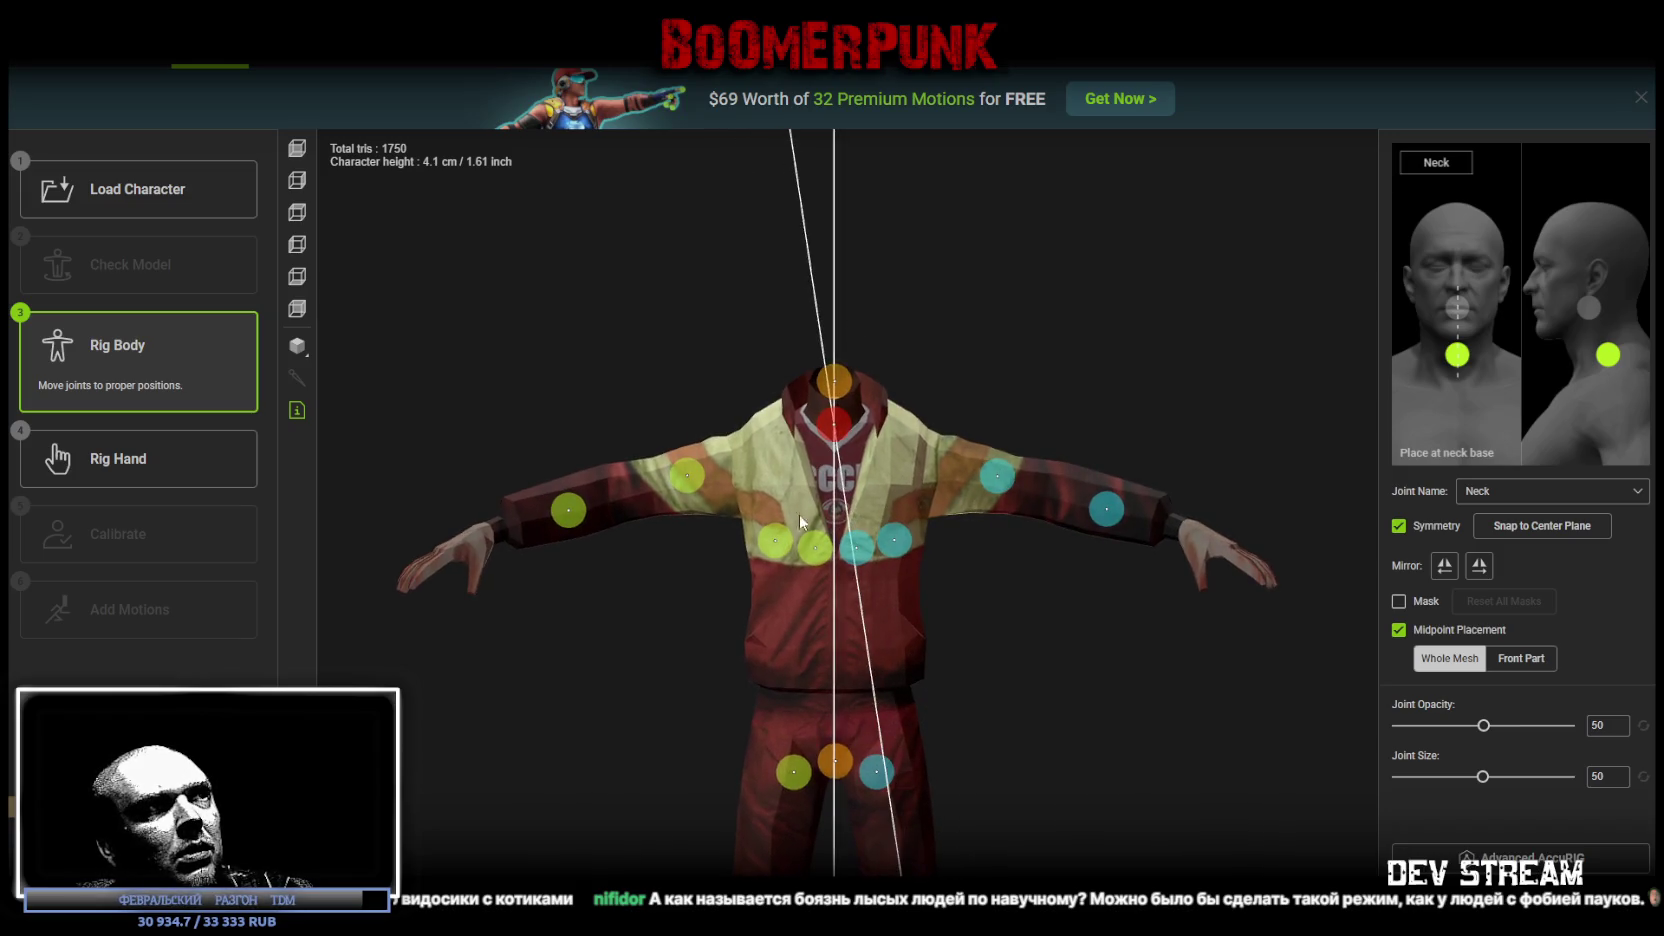
drag(816, 553, 783, 429)
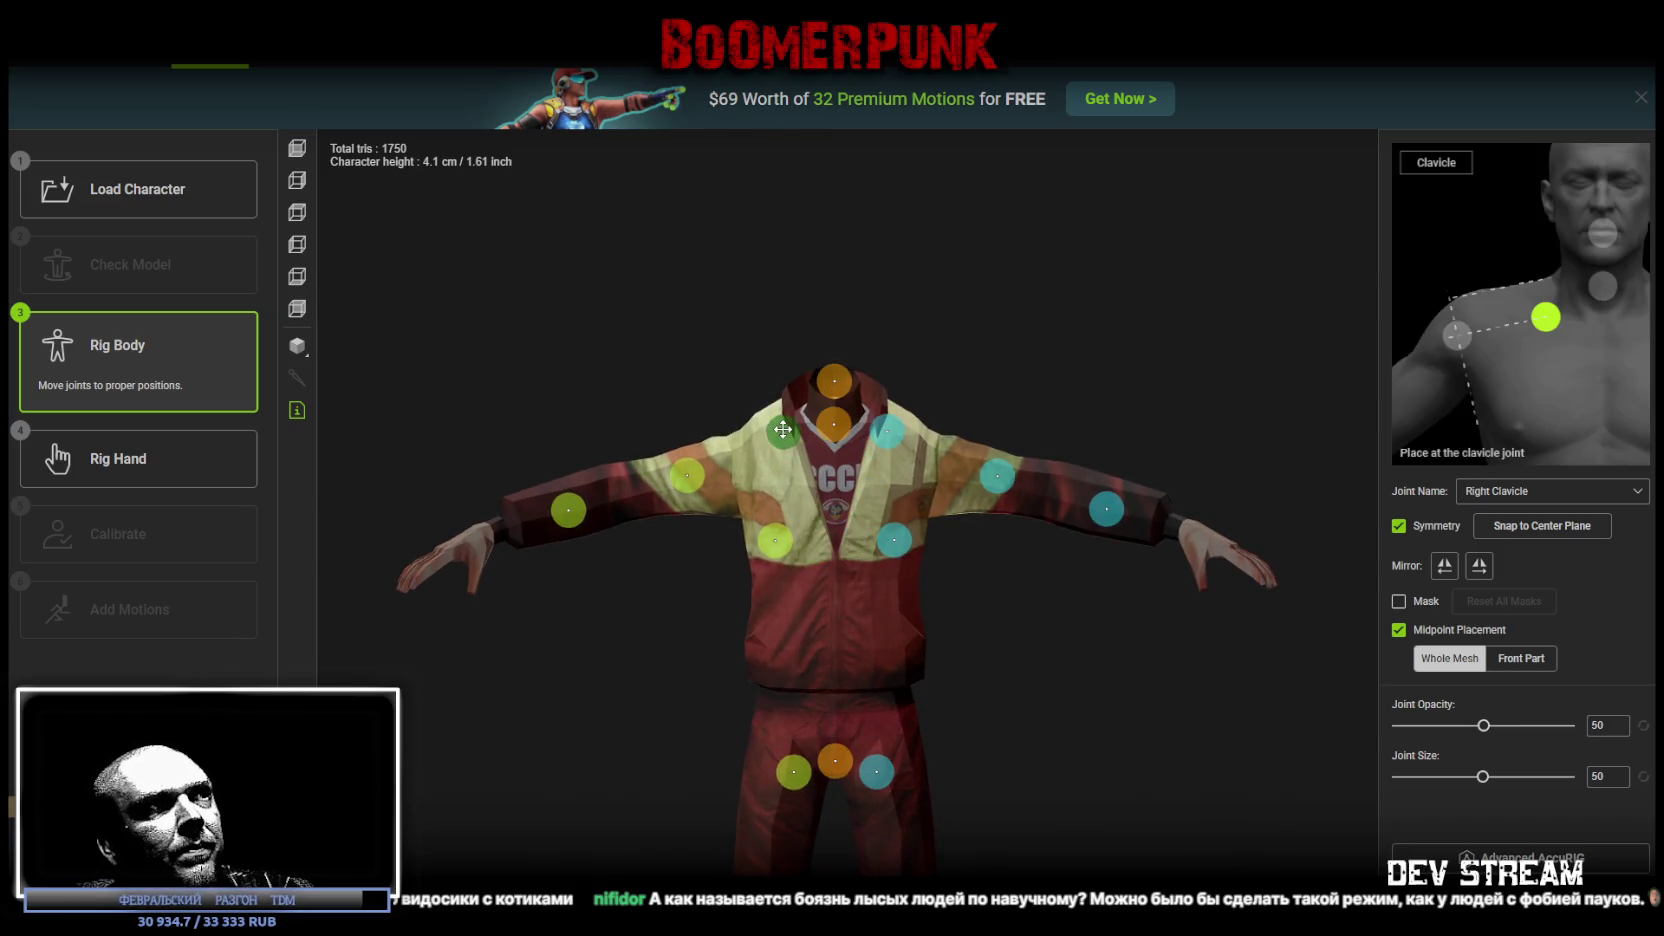
mouse_move(774, 540)
mouse_down()
mouse_move(752, 466)
mouse_move(662, 478)
mouse_up()
Step: Switch the display to Wireframe on Shaded and raise the elbow joints onto the elbows
click(297, 345)
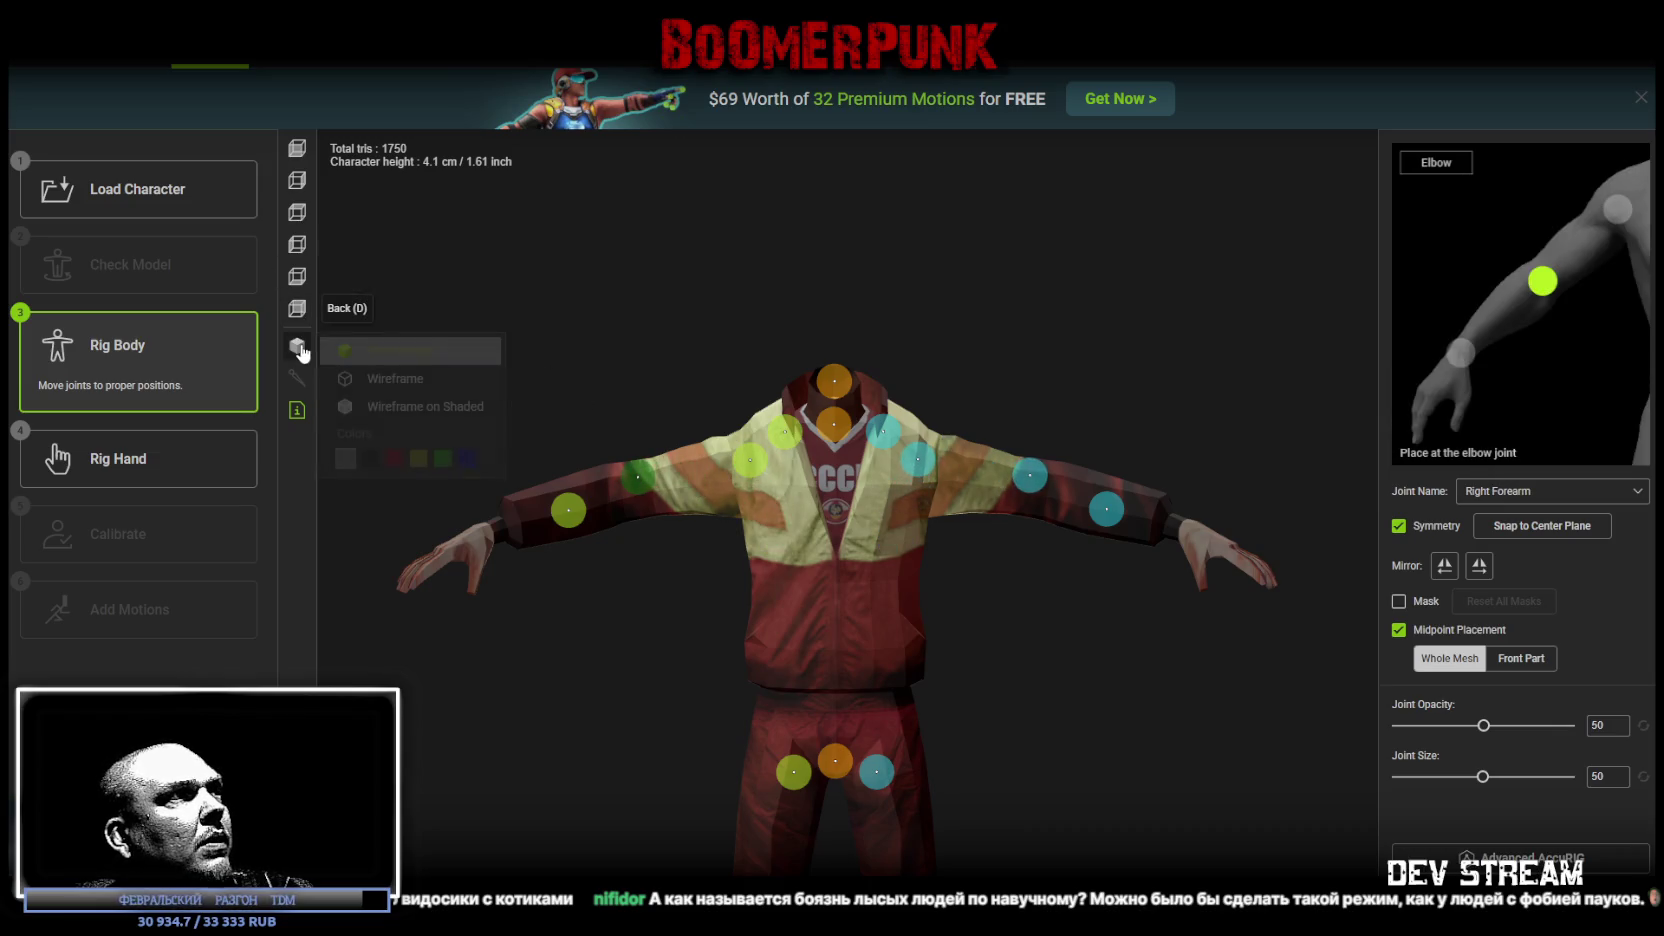
click(420, 406)
mouse_move(600, 420)
mouse_down()
mouse_move(905, 380)
mouse_move(958, 661)
mouse_move(943, 654)
mouse_move(940, 515)
mouse_move(965, 552)
mouse_move(1025, 572)
mouse_move(958, 487)
mouse_move(966, 473)
mouse_move(900, 600)
mouse_move(672, 810)
mouse_move(690, 760)
mouse_up()
drag(741, 543, 745, 509)
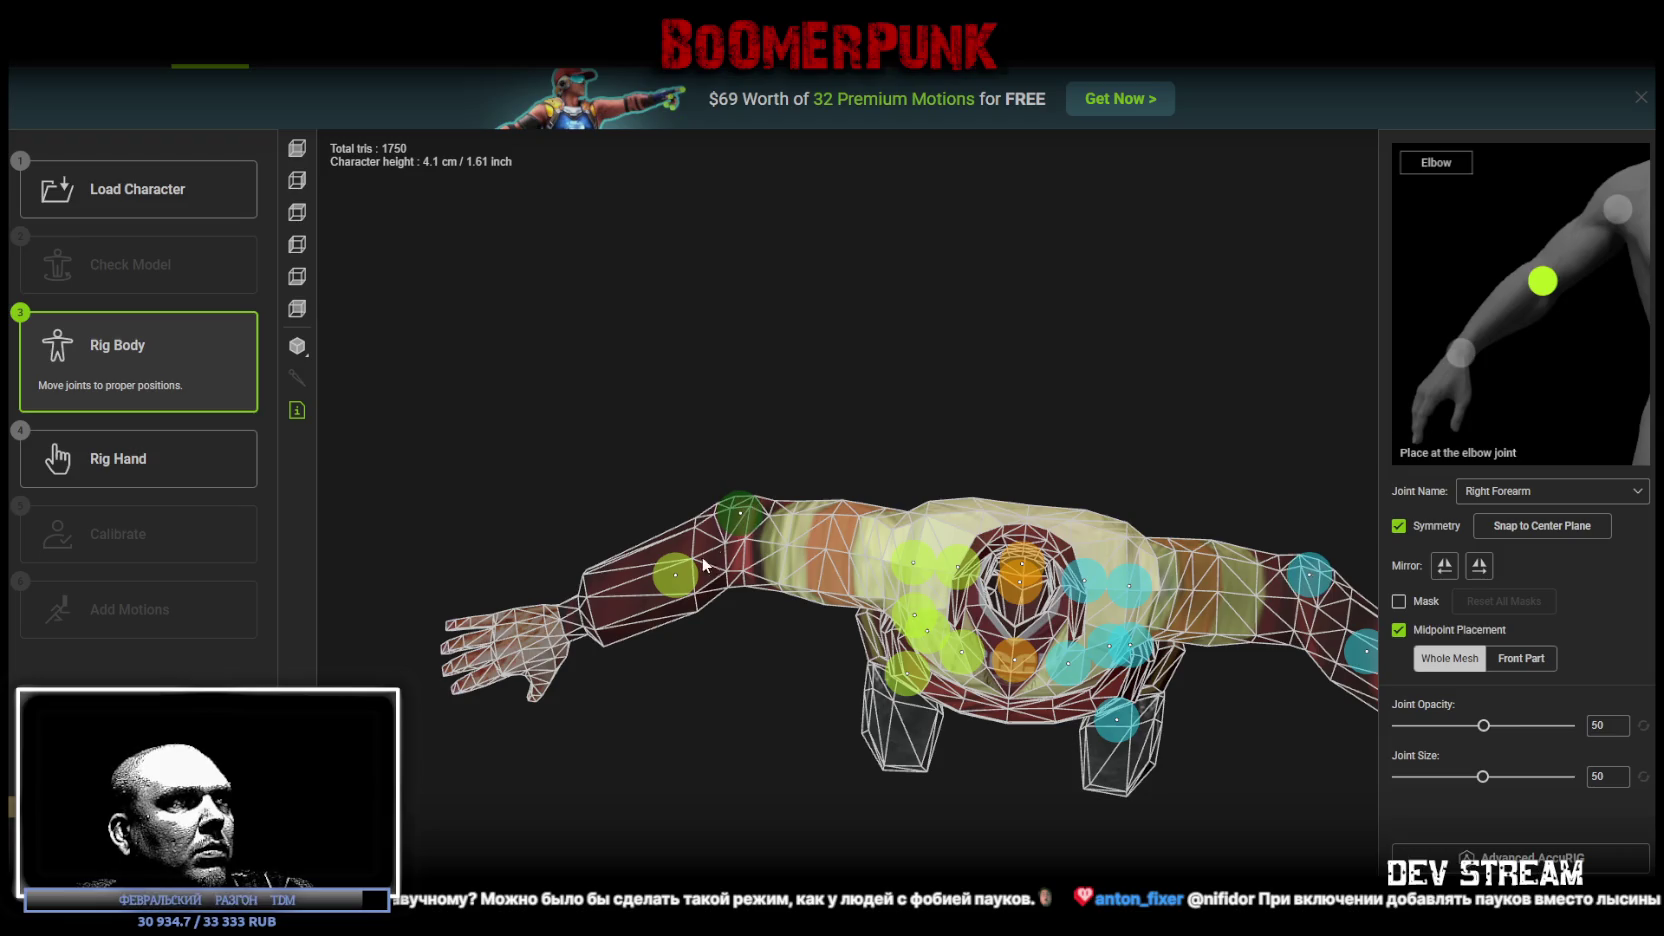
Step: Move the wrist joint onto the wrist, then adjust the pelvis, hip and left knee joints
drag(680, 573, 570, 620)
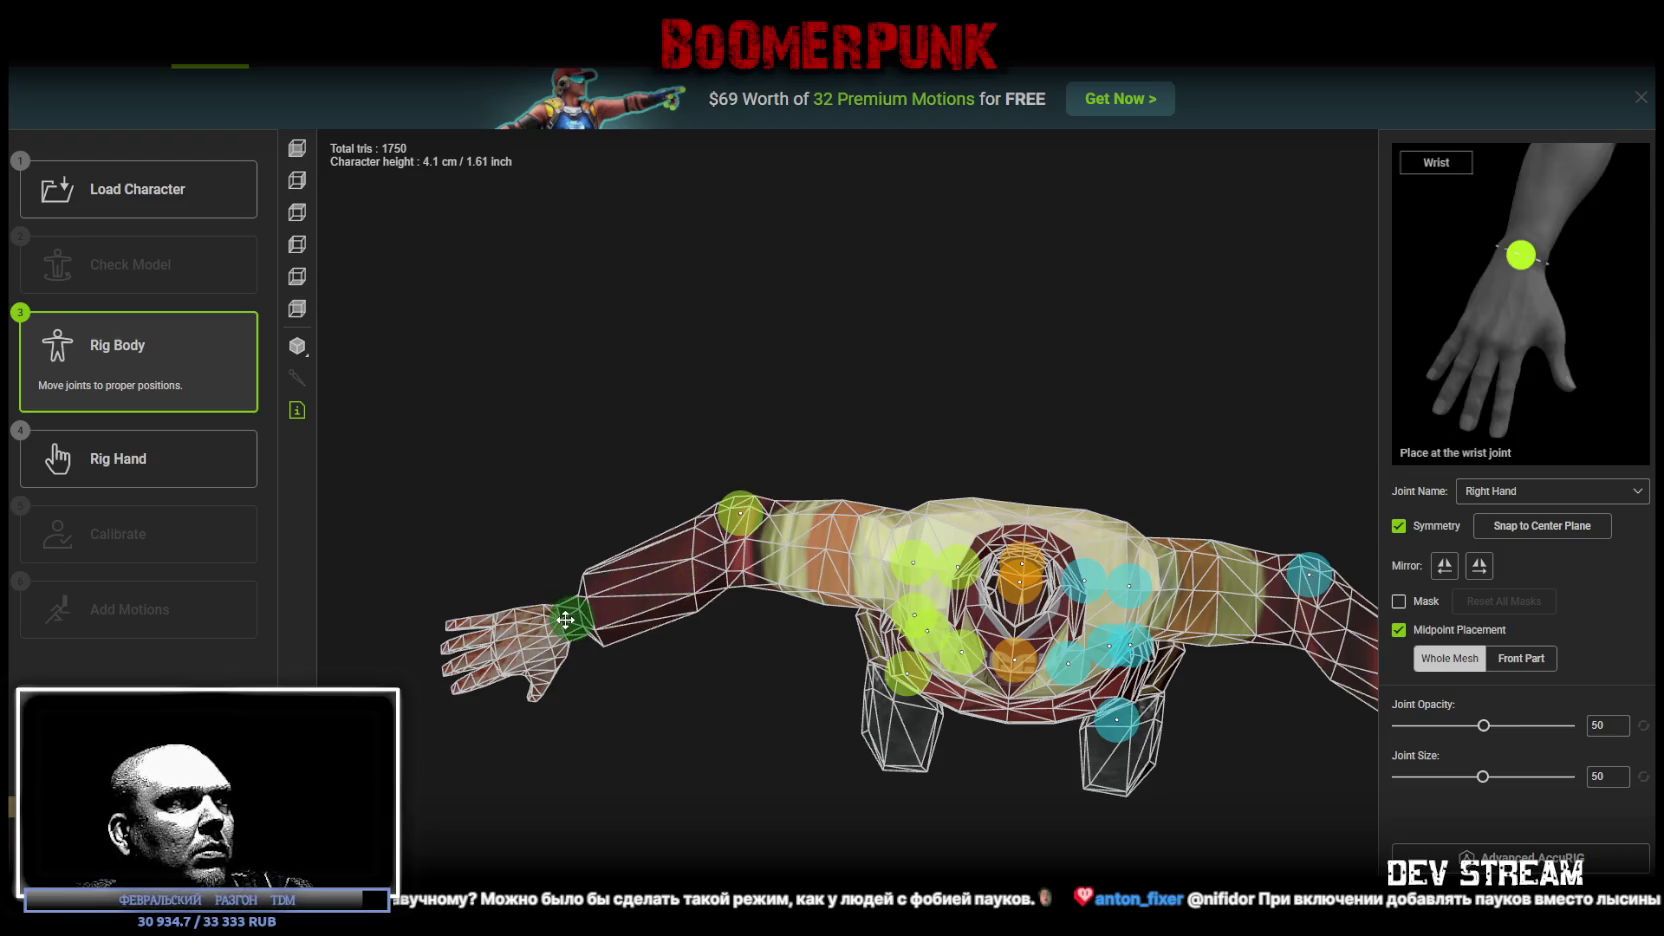
mouse_move(690, 732)
mouse_down()
mouse_move(759, 611)
mouse_move(806, 568)
mouse_move(784, 531)
mouse_move(990, 545)
mouse_move(984, 490)
mouse_move(960, 548)
mouse_move(1046, 512)
mouse_up()
click(990, 545)
click(1036, 567)
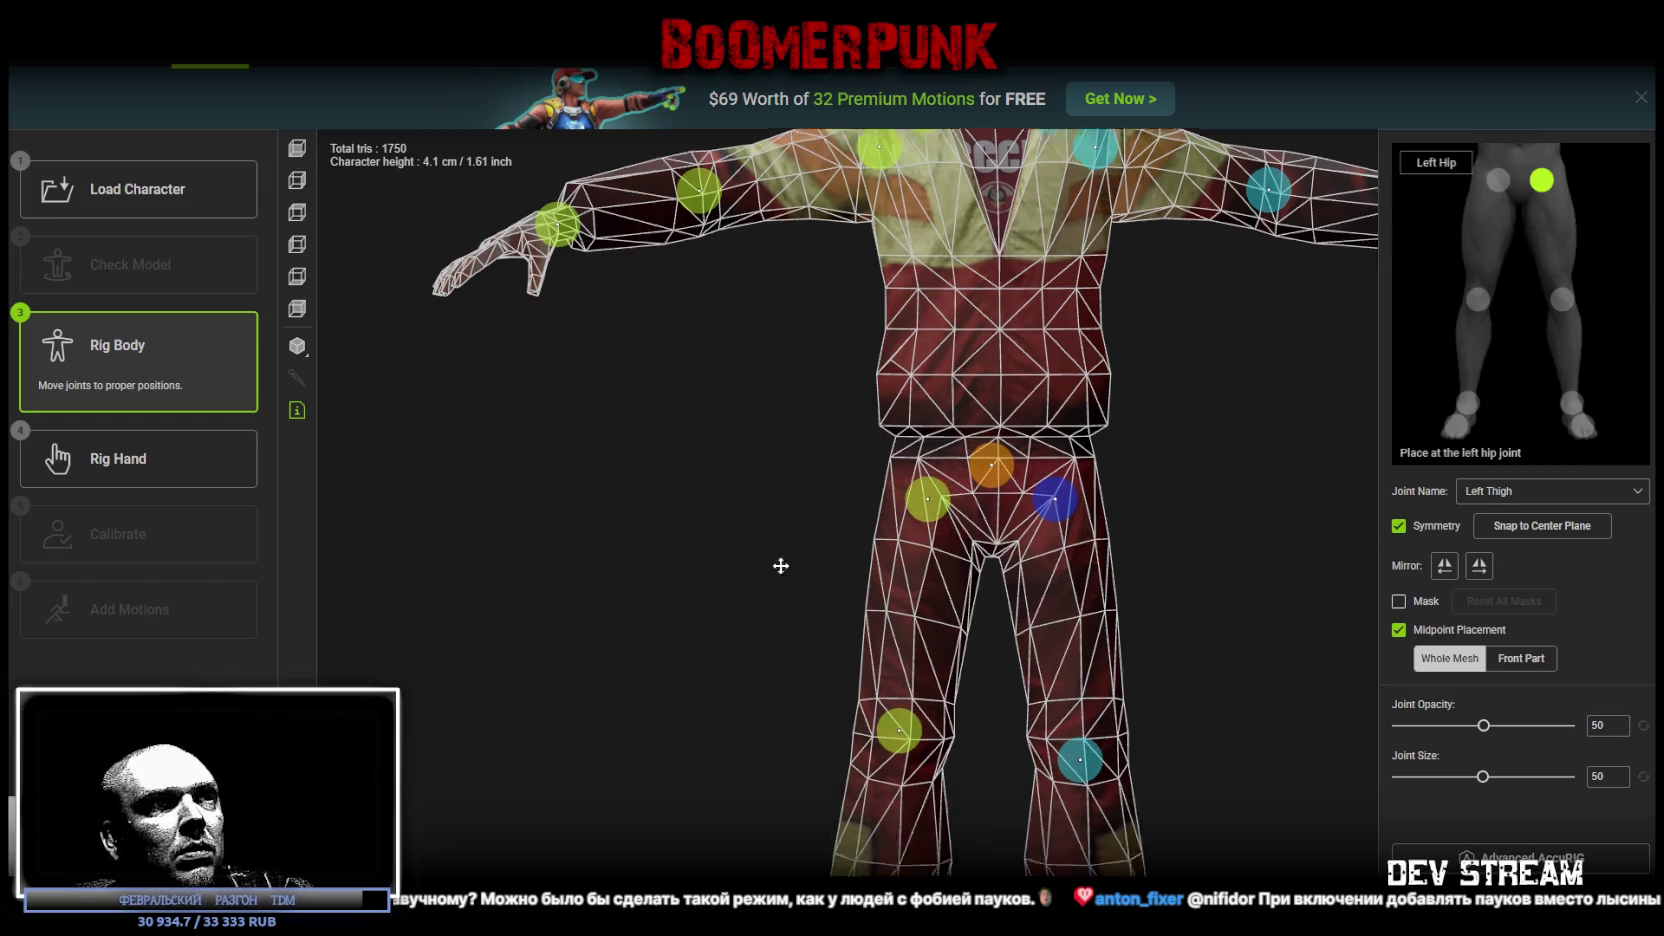
scroll(702, 472, down, 5)
mouse_move(1033, 565)
mouse_down()
mouse_move(1036, 536)
mouse_move(700, 565)
mouse_move(801, 567)
mouse_move(902, 533)
mouse_up()
Step: Check the right knee and ankle joints and move the toe base joint forward onto the toes
click(848, 537)
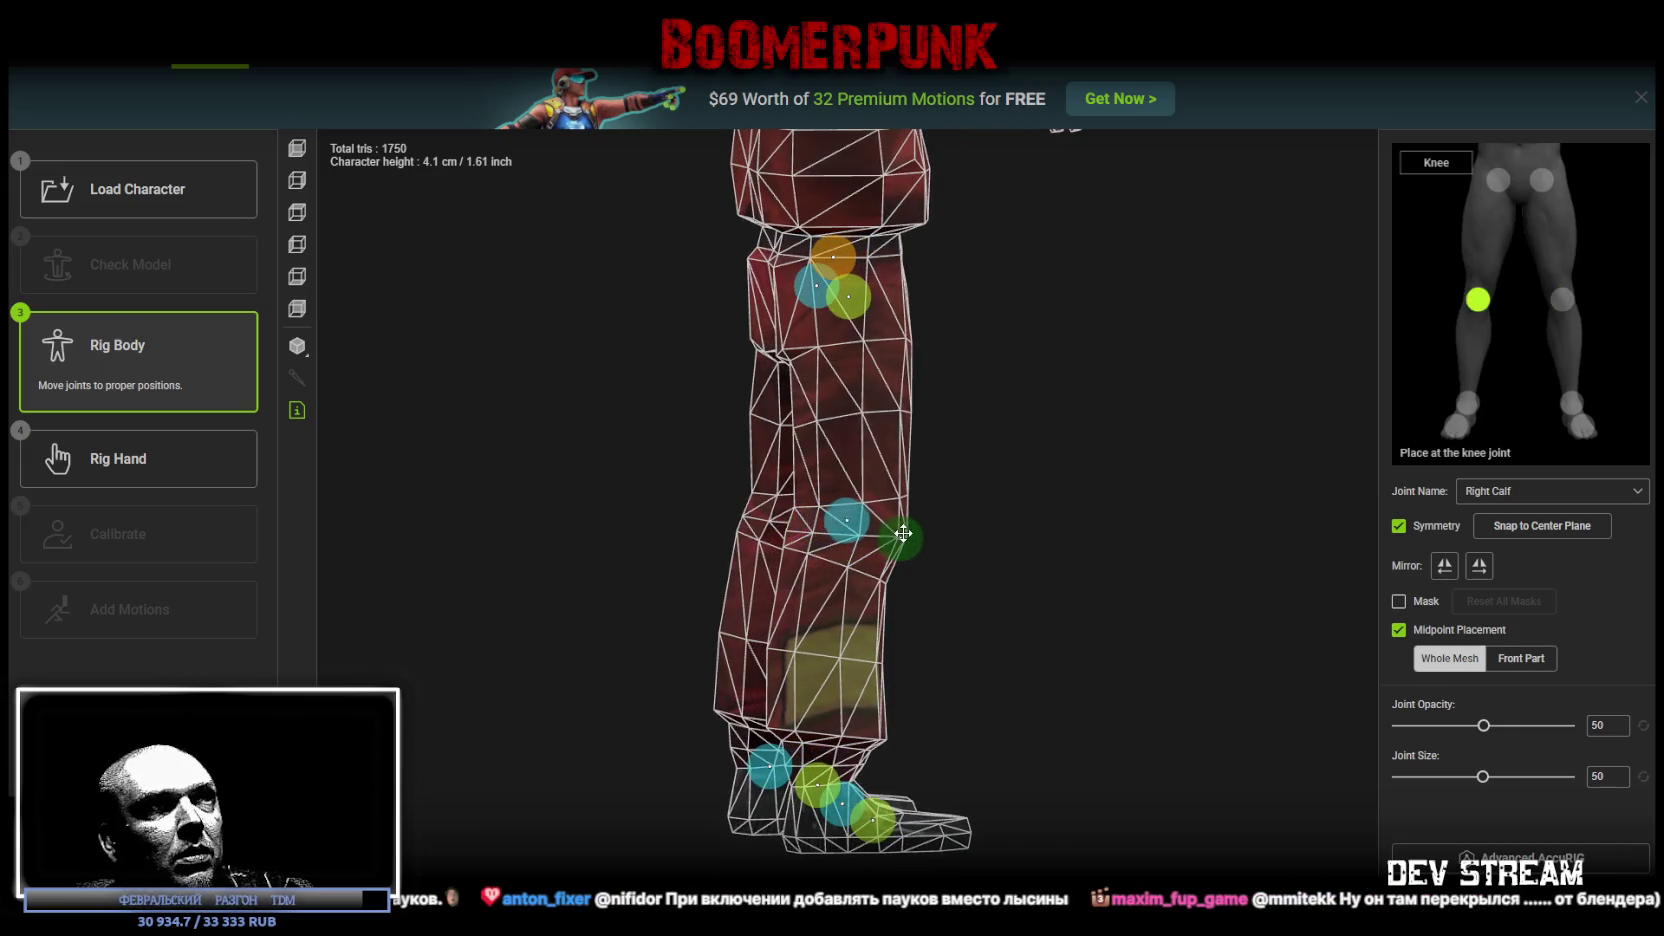
mouse_move(1070, 568)
mouse_down()
mouse_move(850, 580)
mouse_move(835, 603)
mouse_move(717, 646)
mouse_move(940, 613)
mouse_move(905, 623)
mouse_up()
mouse_move(680, 640)
mouse_down()
mouse_move(605, 691)
mouse_move(660, 640)
mouse_up()
click(740, 554)
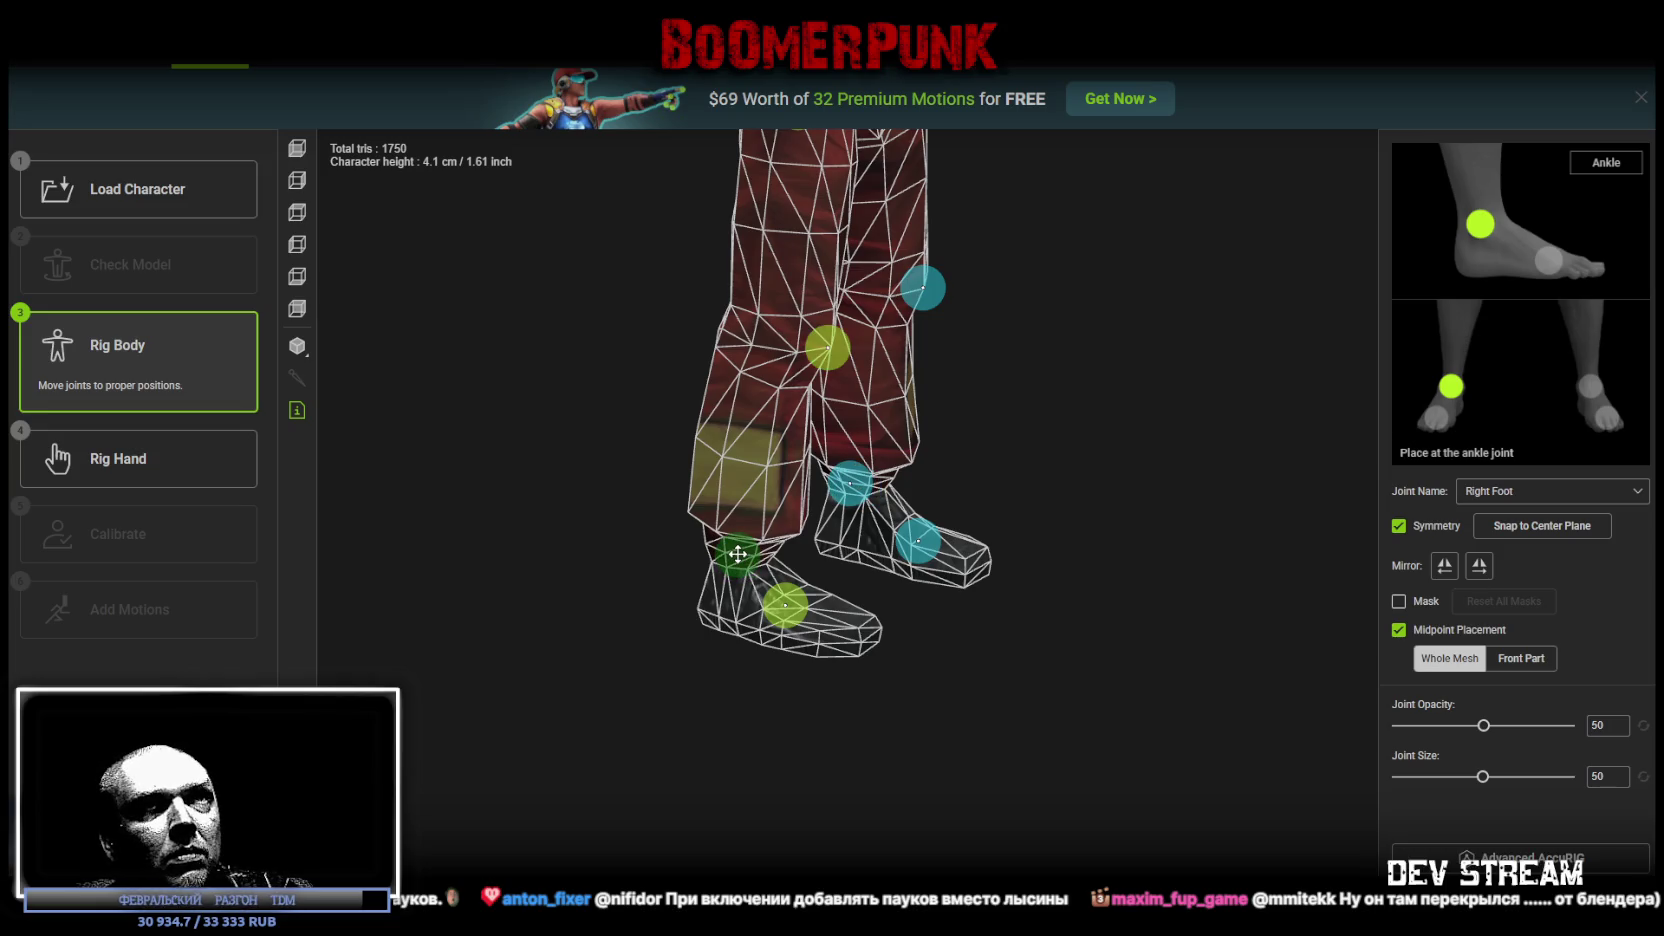
mouse_move(740, 562)
mouse_down()
mouse_move(631, 624)
mouse_move(654, 643)
mouse_move(568, 728)
mouse_move(600, 710)
mouse_up()
click(786, 605)
mouse_move(786, 605)
mouse_down()
mouse_move(943, 639)
mouse_move(858, 672)
mouse_move(852, 558)
mouse_move(825, 536)
mouse_move(925, 631)
mouse_move(925, 743)
mouse_move(1103, 620)
mouse_move(1055, 631)
mouse_move(1062, 653)
mouse_move(1073, 550)
mouse_move(1043, 472)
mouse_move(1060, 607)
mouse_up()
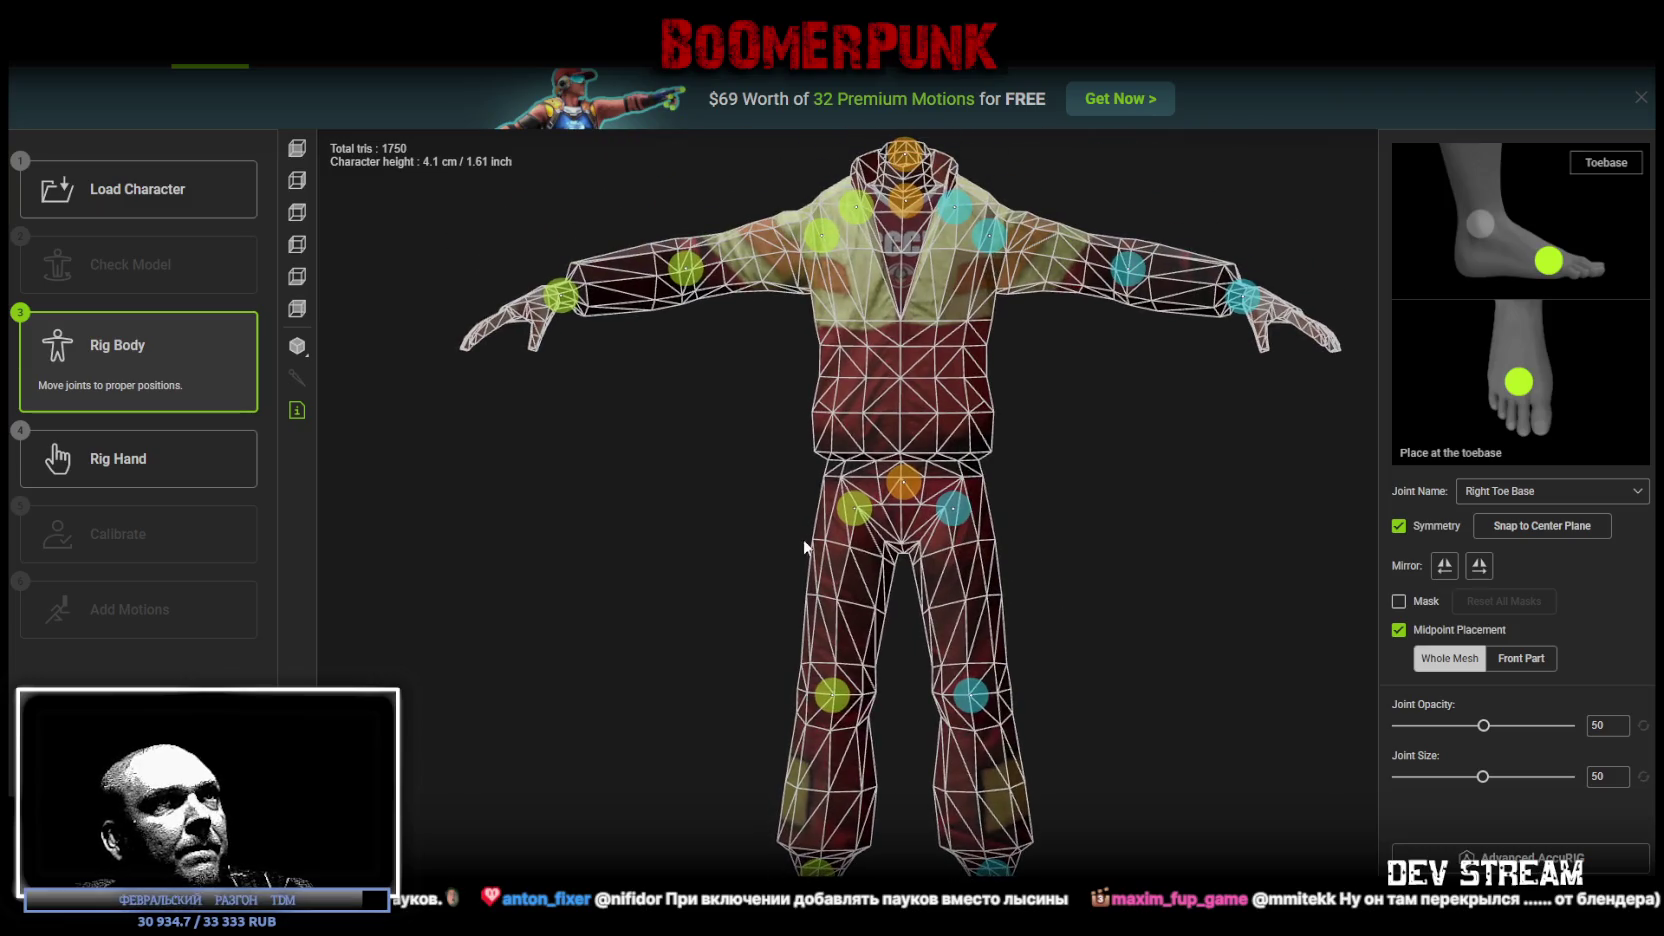
Step: Confirm five fingers per hand and start the Rig Hand step
mouse_move(712, 578)
mouse_down()
mouse_move(729, 541)
mouse_move(747, 568)
mouse_move(846, 613)
mouse_move(825, 657)
mouse_move(759, 631)
mouse_move(728, 587)
mouse_move(757, 538)
mouse_move(835, 601)
mouse_move(1090, 638)
mouse_move(1088, 669)
mouse_move(1163, 654)
mouse_move(1167, 714)
mouse_up()
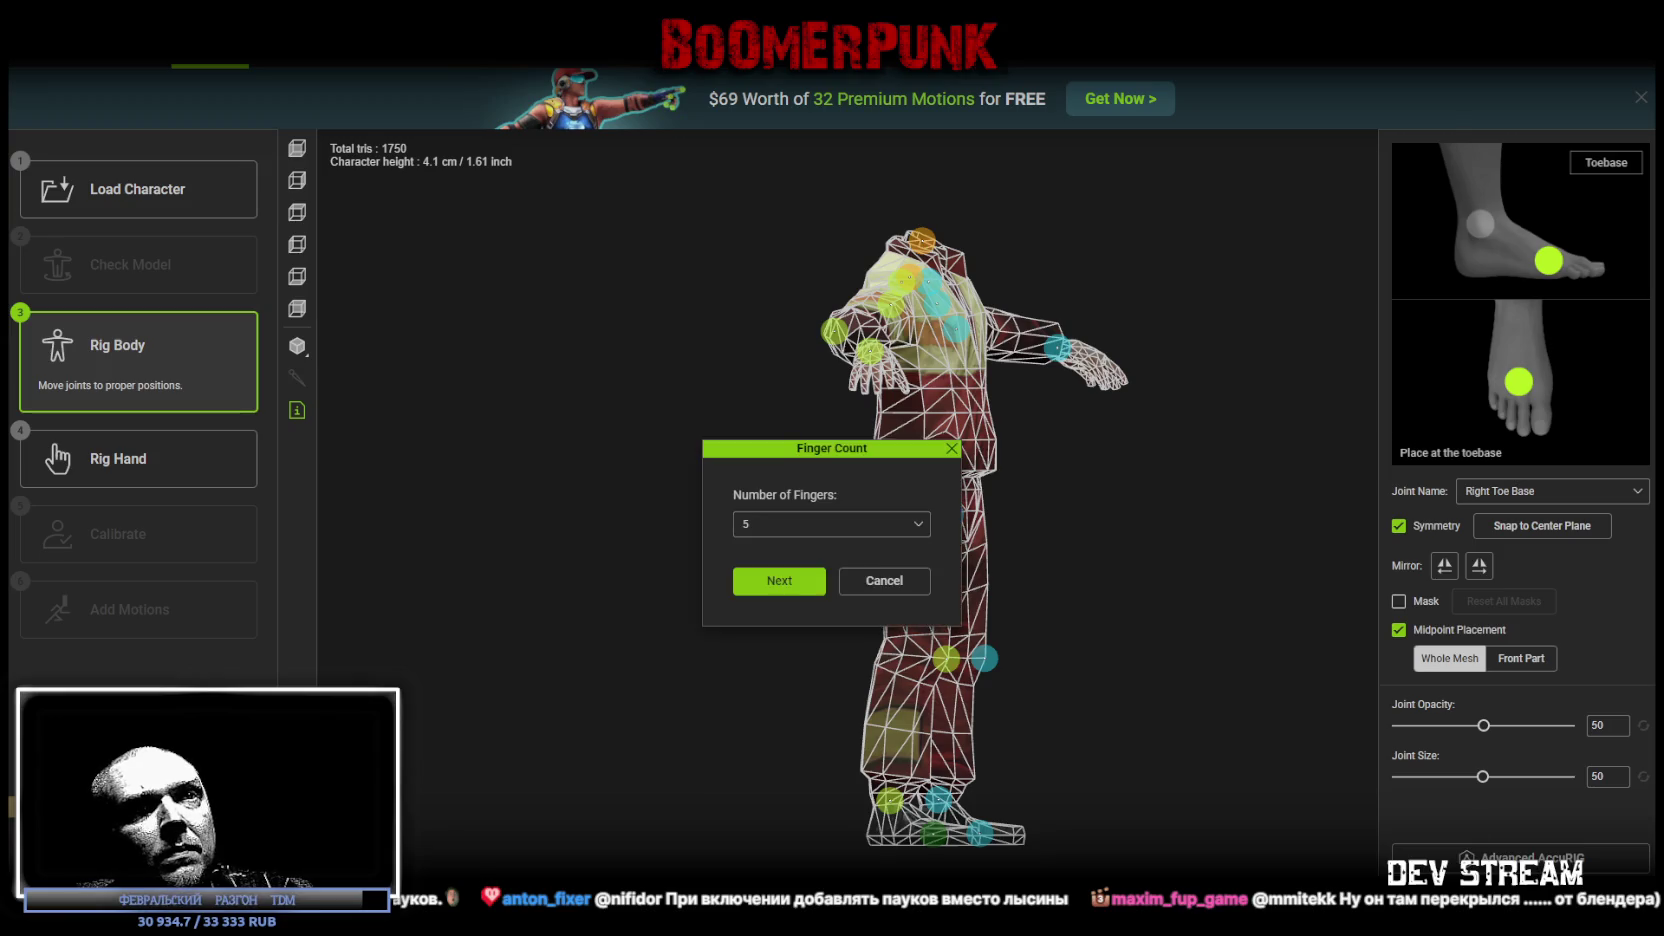
click(795, 582)
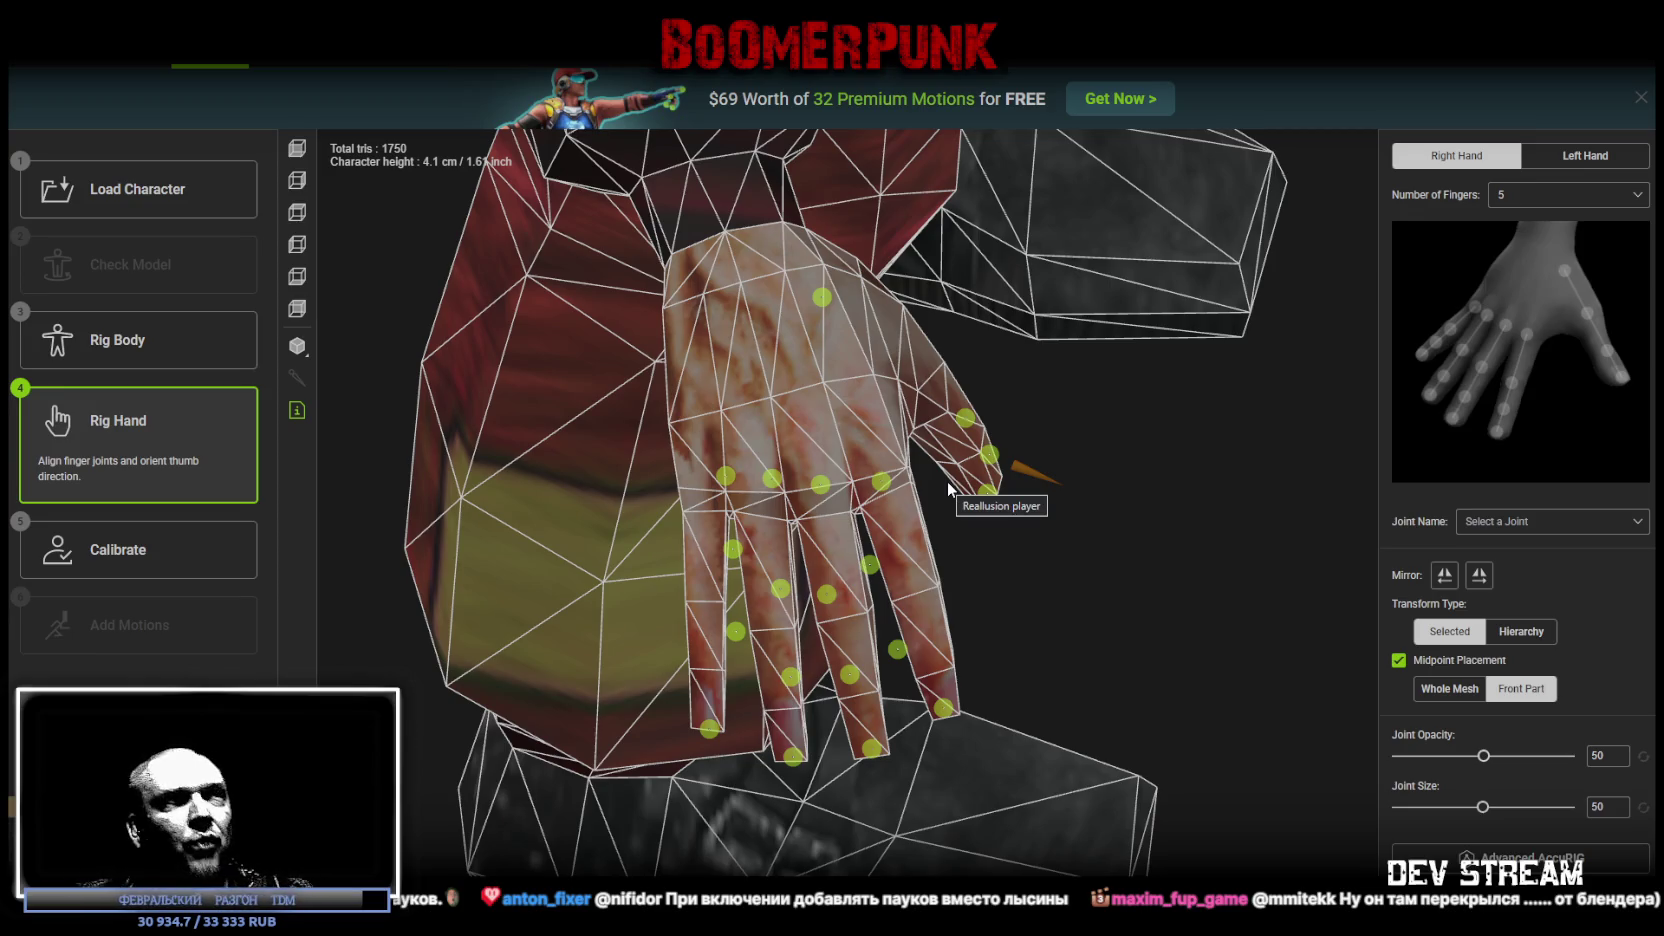
Step: Move the thumb tip, third and second thumb joints up into the thumb mesh
mouse_move(946, 481)
mouse_down()
mouse_move(1046, 663)
mouse_move(1120, 560)
mouse_move(1142, 484)
mouse_move(1040, 449)
mouse_move(899, 565)
mouse_move(881, 536)
mouse_up()
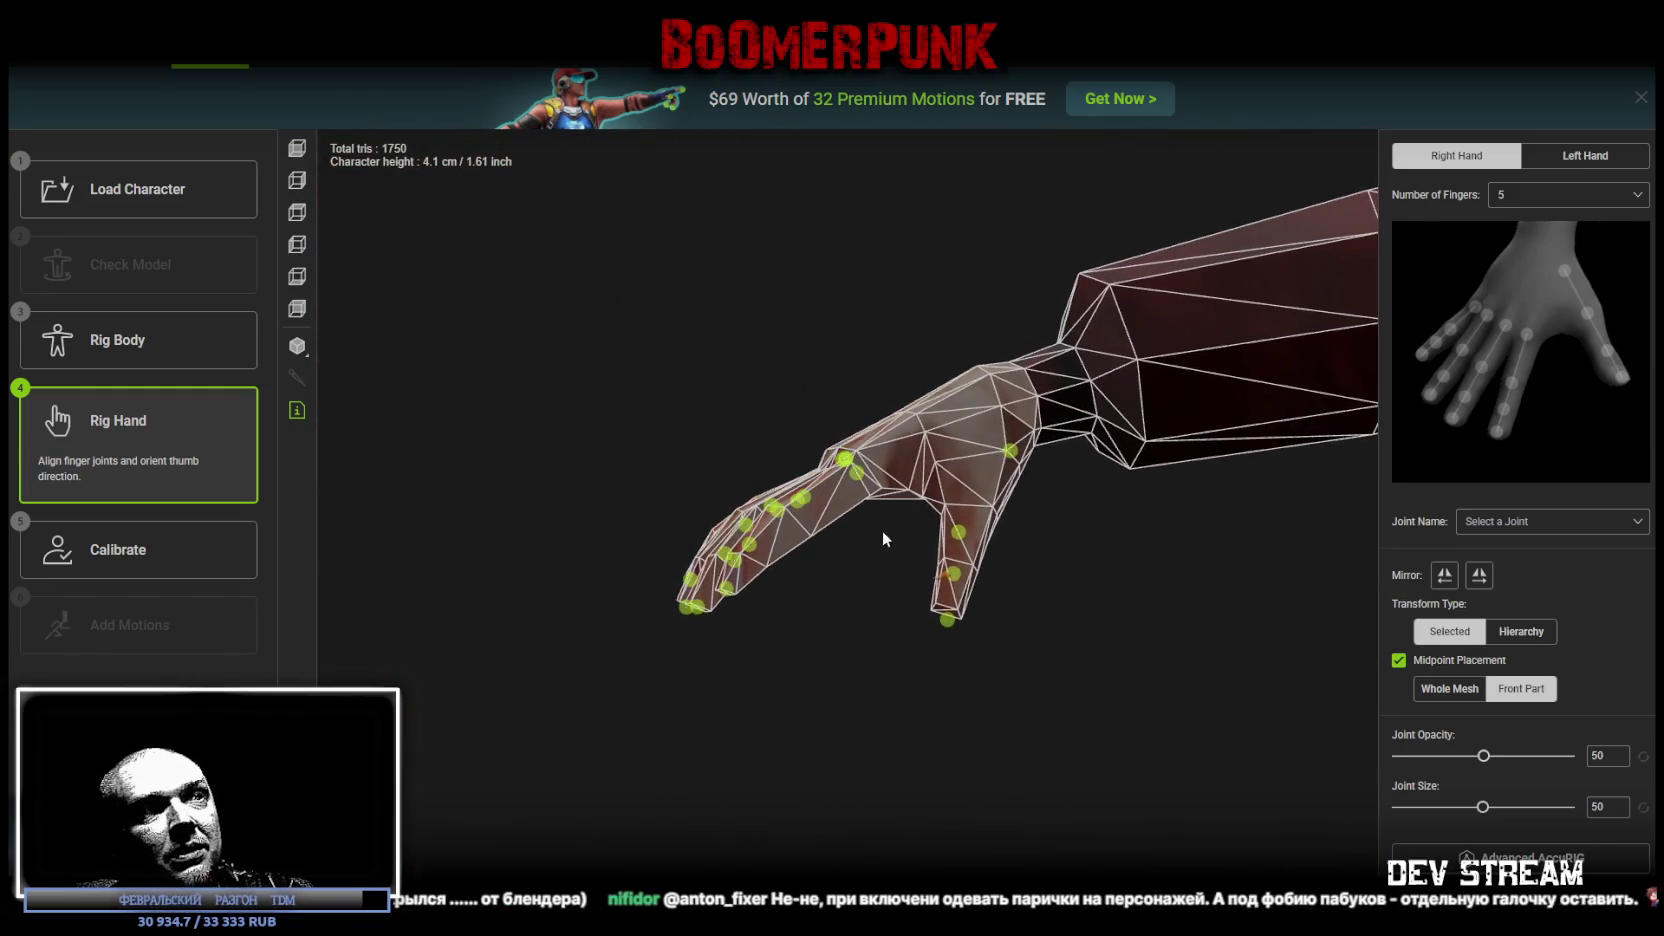
mouse_move(1053, 629)
mouse_down()
mouse_move(1051, 687)
mouse_move(992, 720)
mouse_up()
scroll(1066, 765, up, 5)
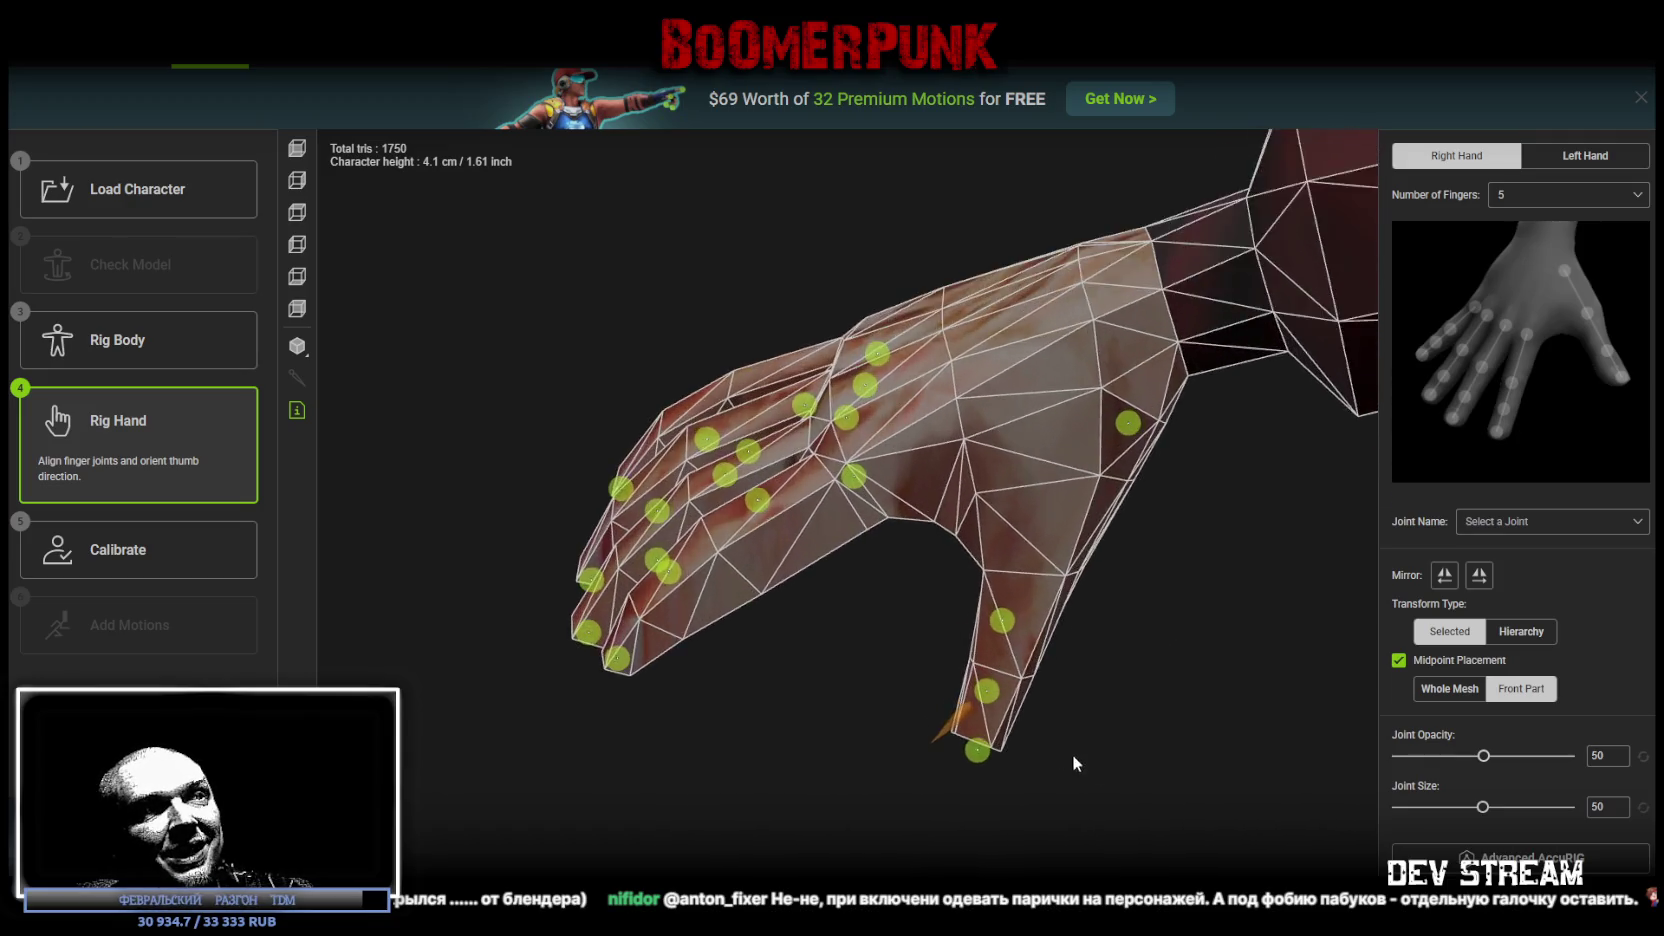
scroll(910, 625, up, 1)
click(902, 614)
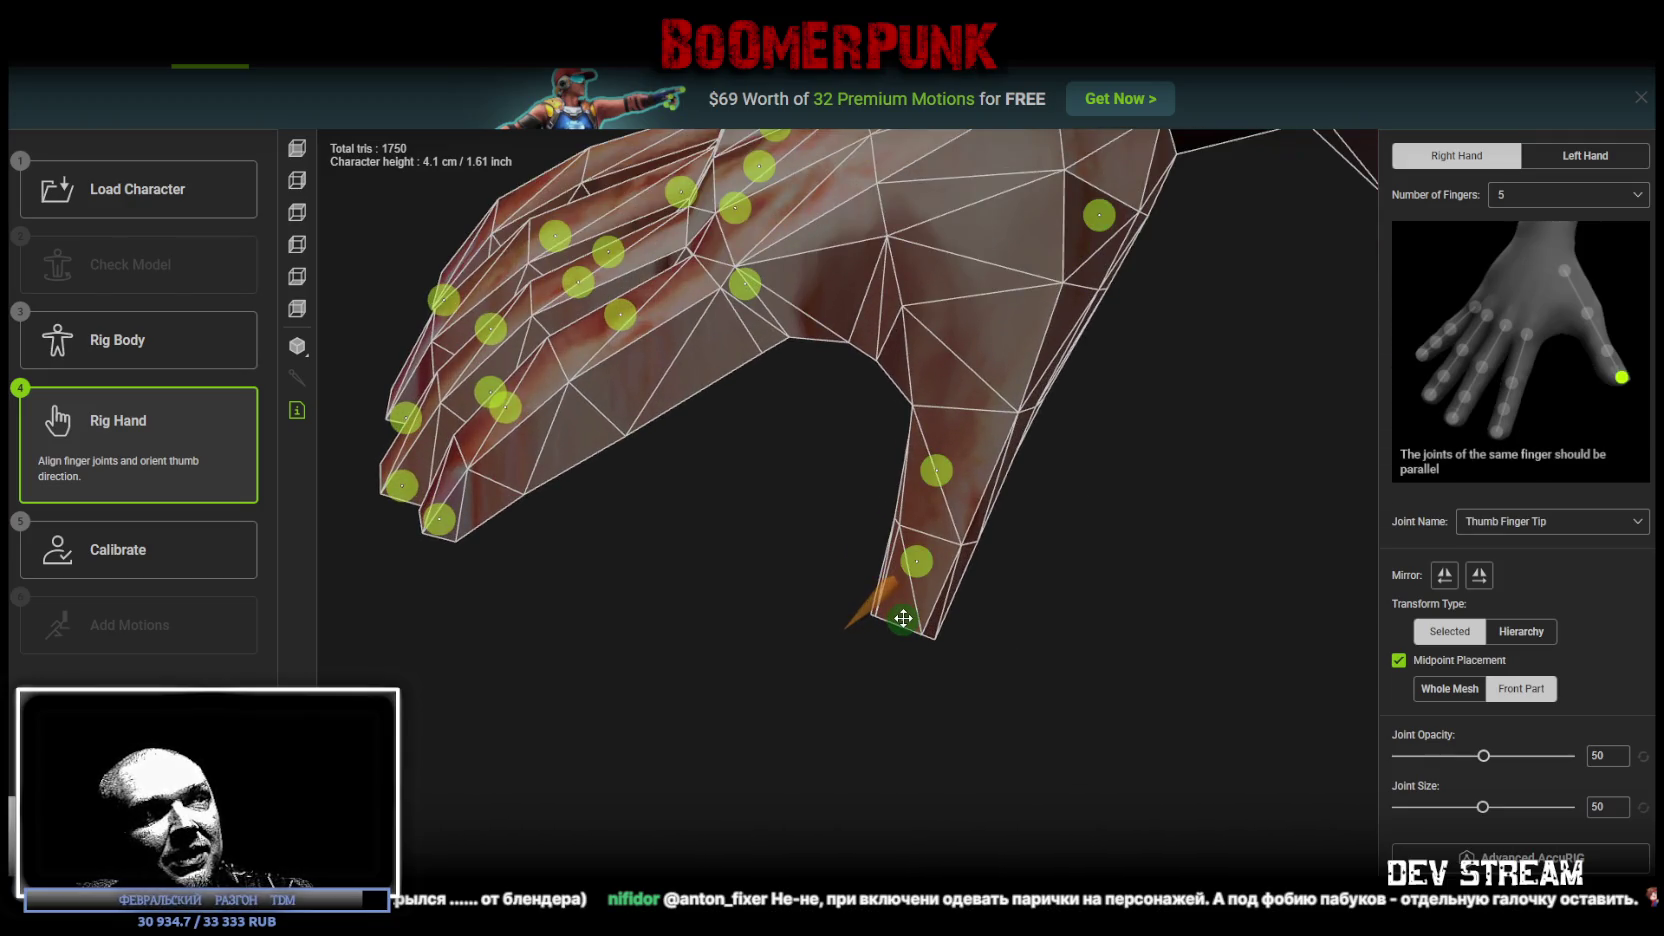
drag(916, 561, 932, 533)
drag(936, 471, 997, 364)
Step: Rotate the thumb's orientation cone perpendicular to the thumbnail
mouse_move(1098, 627)
mouse_down()
mouse_move(977, 553)
mouse_move(1051, 475)
mouse_move(1162, 449)
mouse_move(1126, 513)
mouse_move(1066, 497)
mouse_move(1088, 515)
mouse_up()
click(950, 440)
click(957, 436)
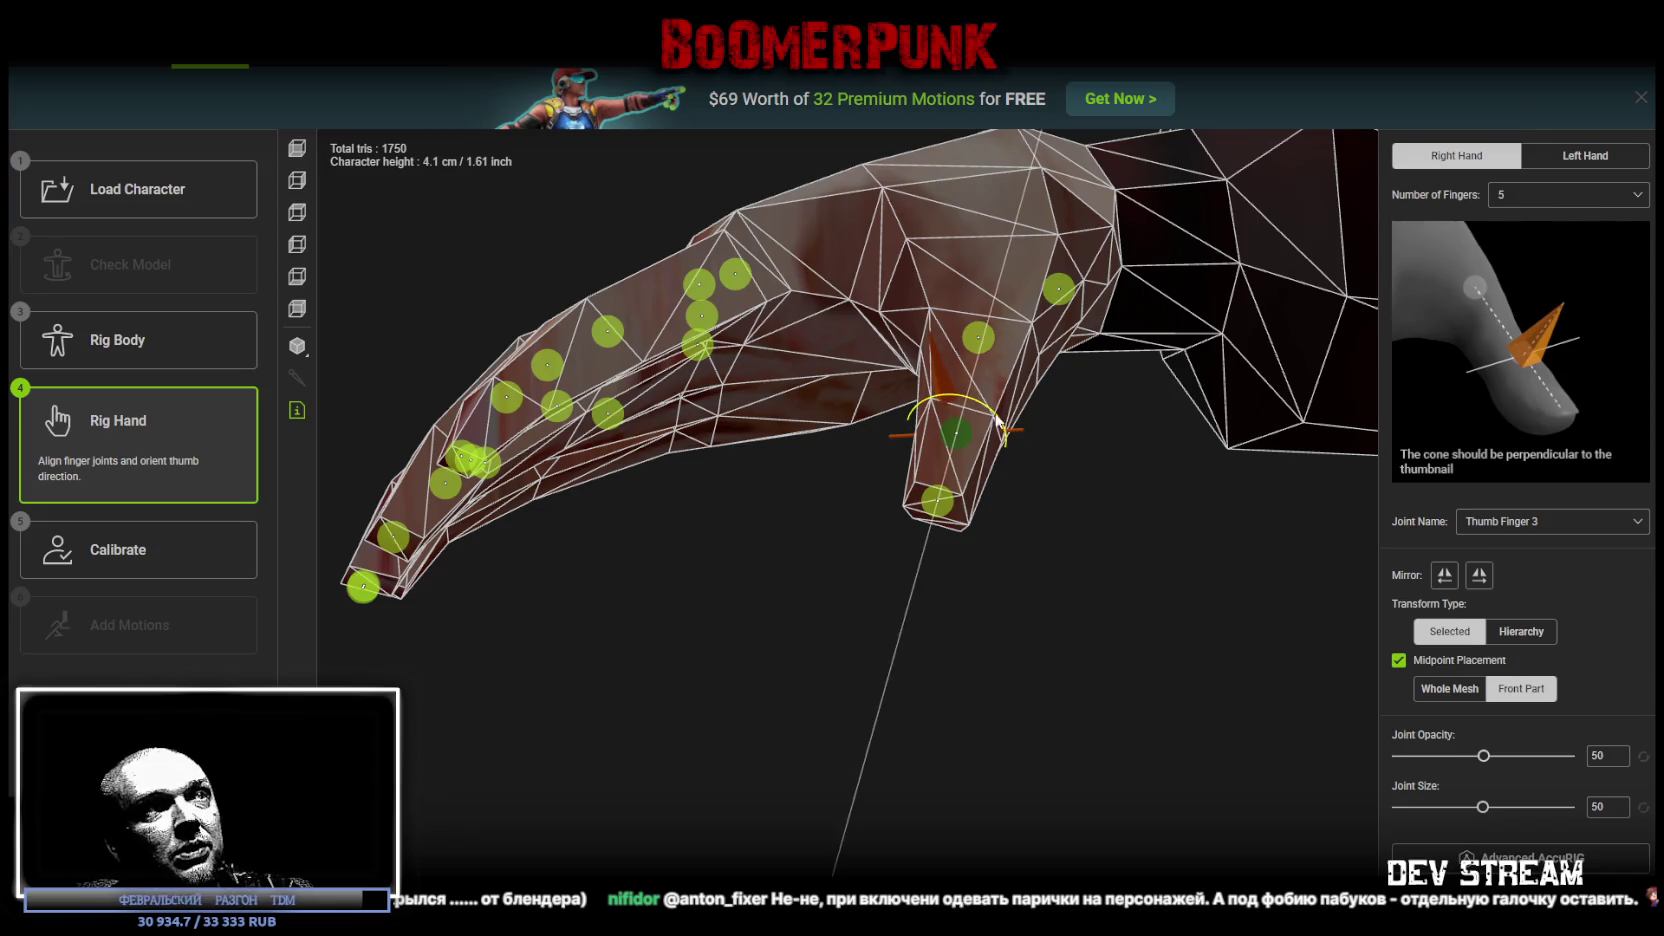
mouse_move(985, 409)
mouse_down()
mouse_move(1113, 500)
mouse_move(866, 665)
mouse_move(913, 725)
mouse_move(980, 711)
mouse_move(940, 680)
mouse_up()
Step: Place the ring finger base joint on its knuckle and check the four fingertip joints
click(826, 538)
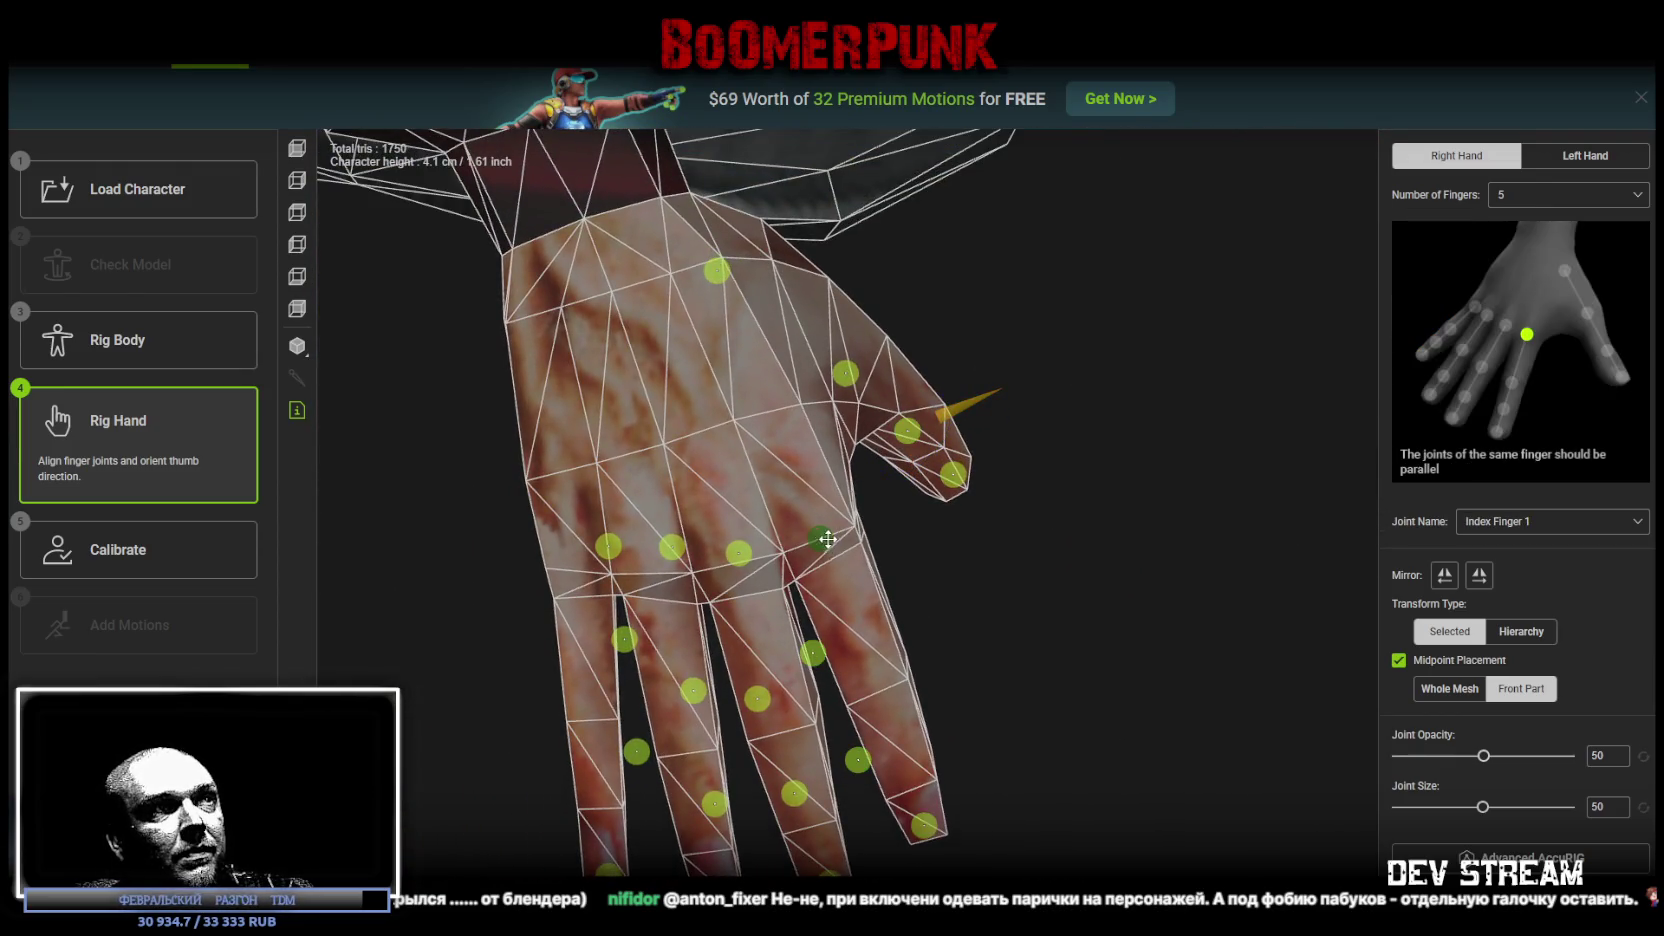
mouse_move(738, 553)
mouse_down()
mouse_move(669, 546)
mouse_move(654, 567)
mouse_move(575, 575)
mouse_up()
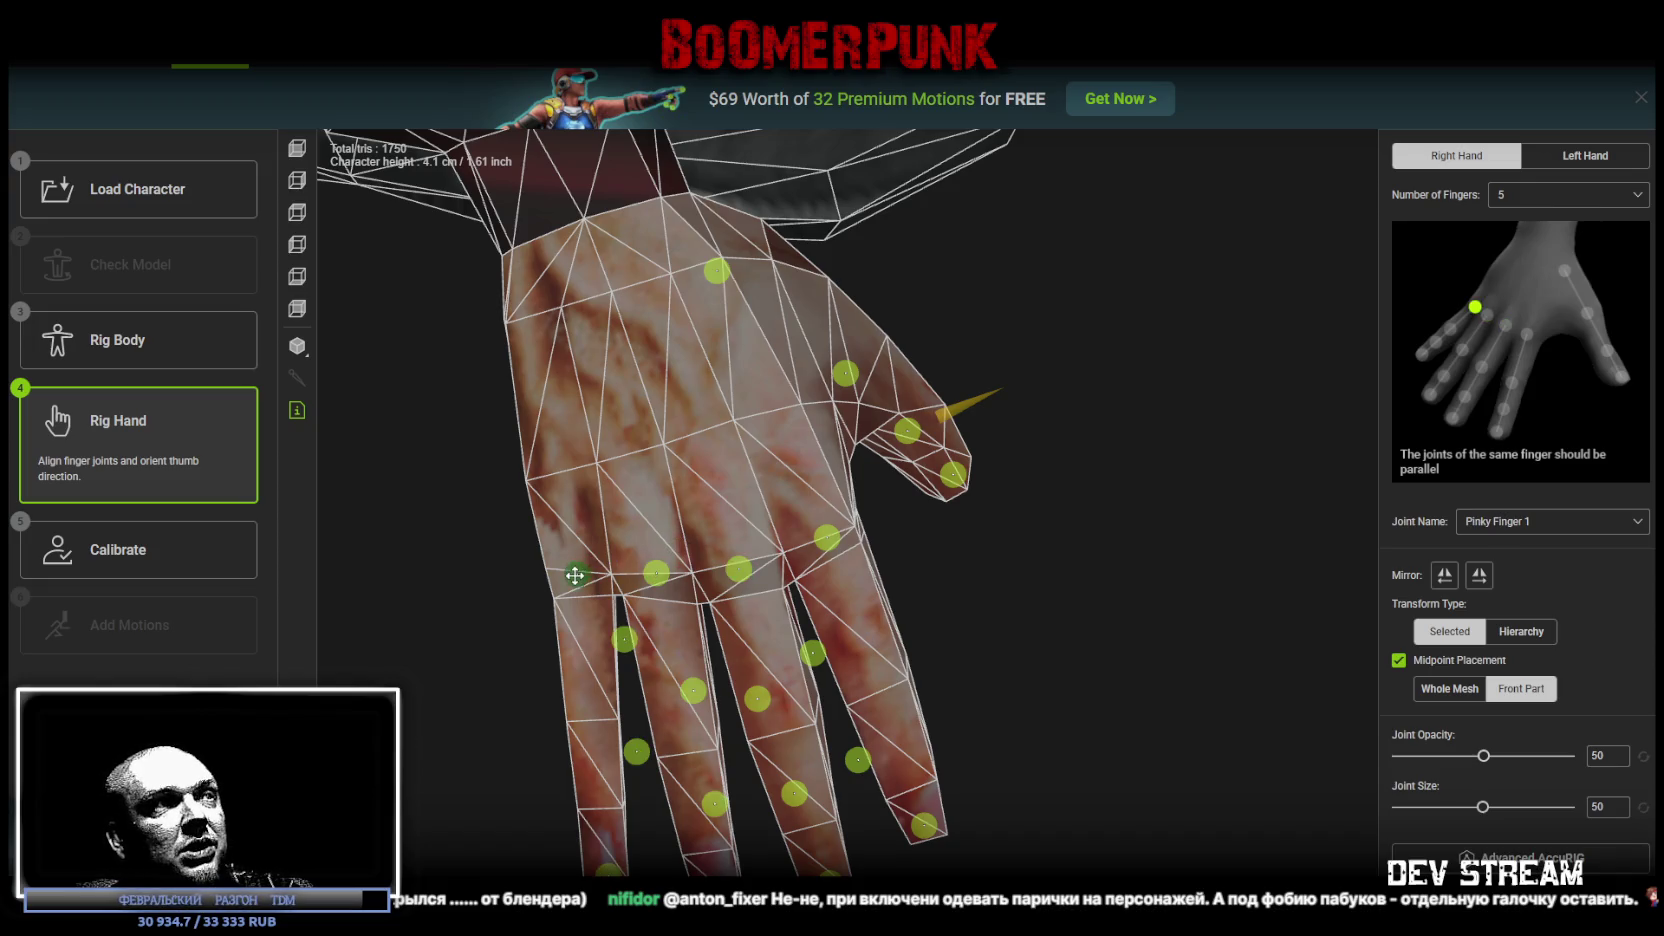
click(997, 736)
click(891, 794)
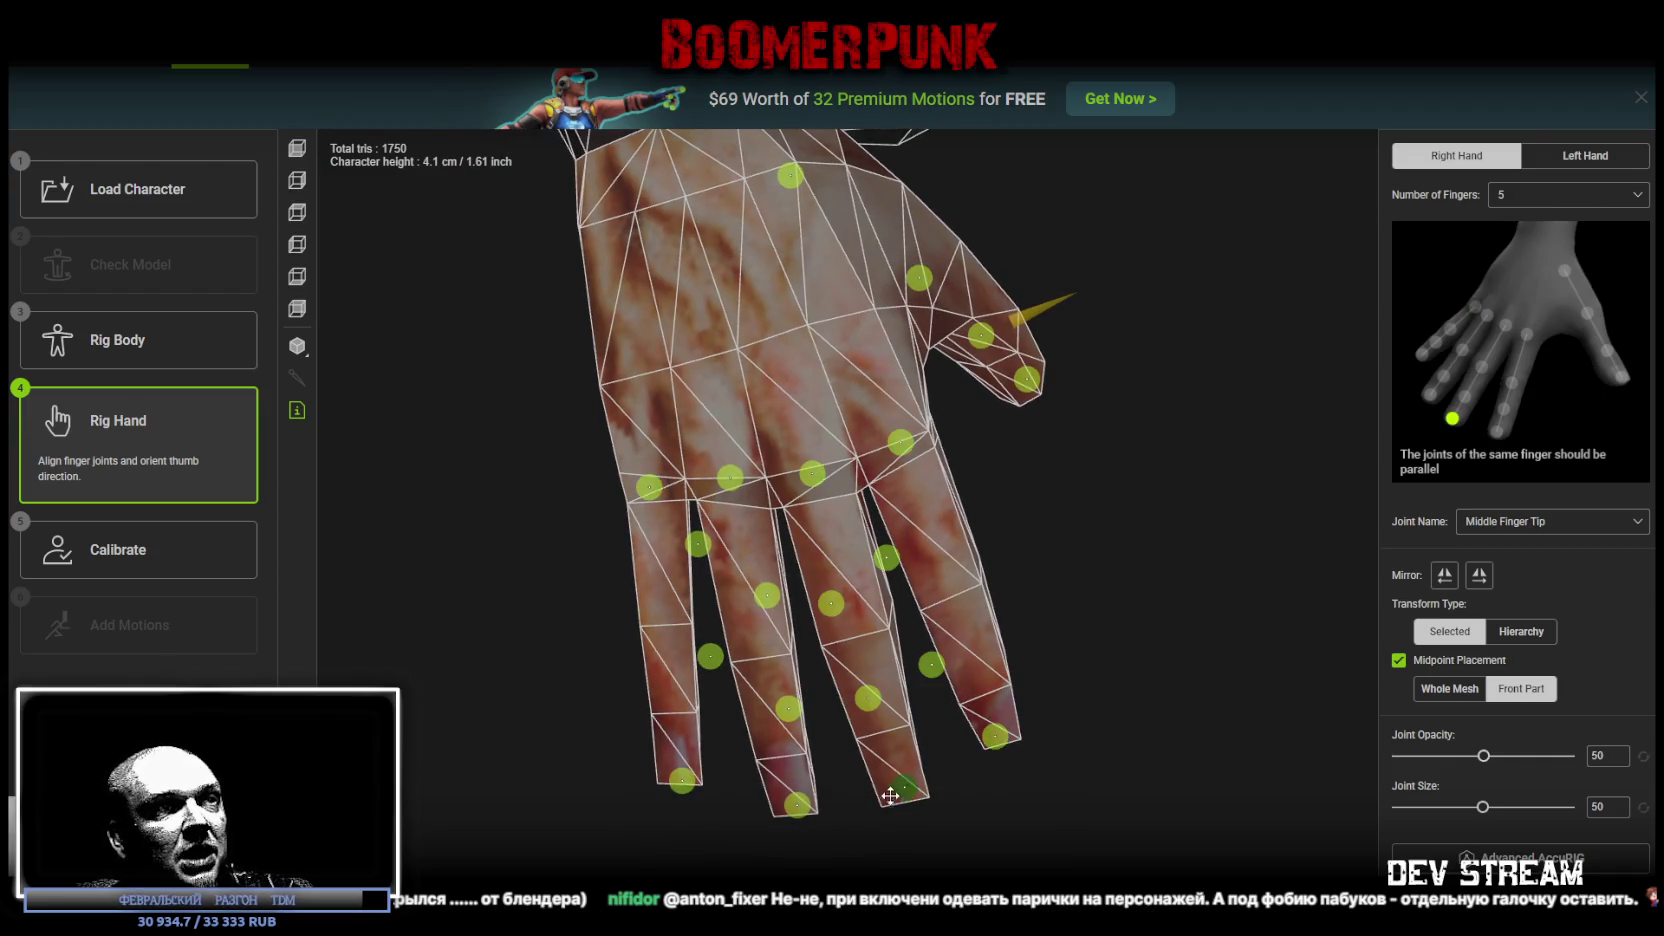
click(797, 804)
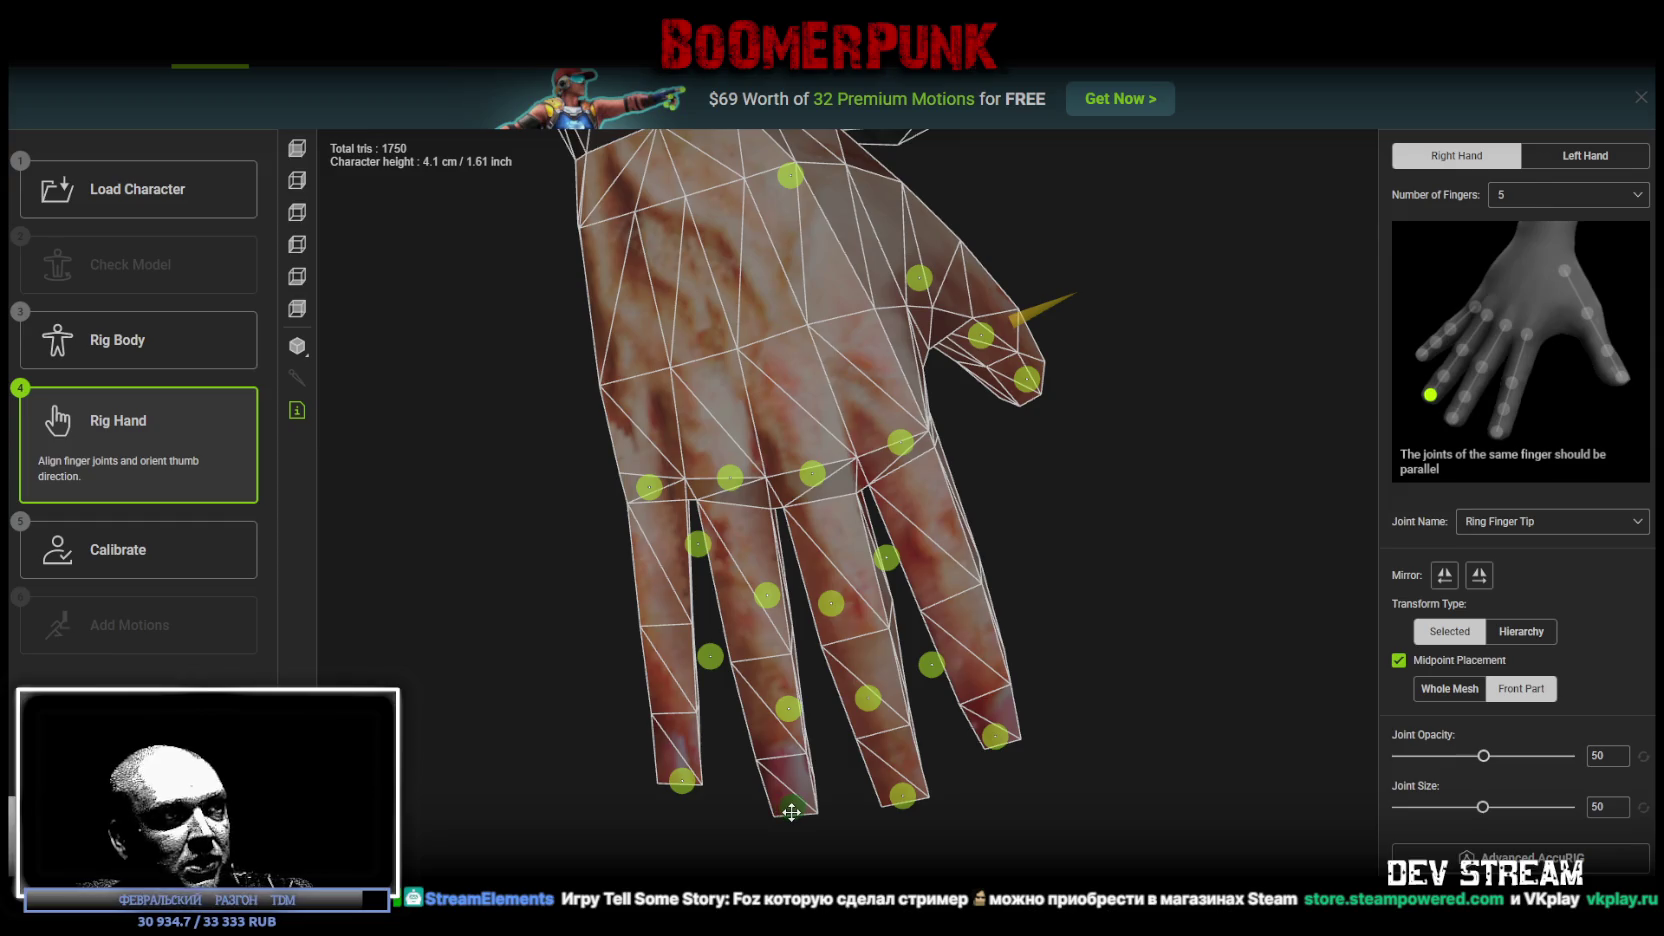
click(673, 777)
Step: Move the pinky, ring, middle and index second and third joints onto each finger's centre line
drag(710, 656, 675, 694)
drag(698, 545, 661, 617)
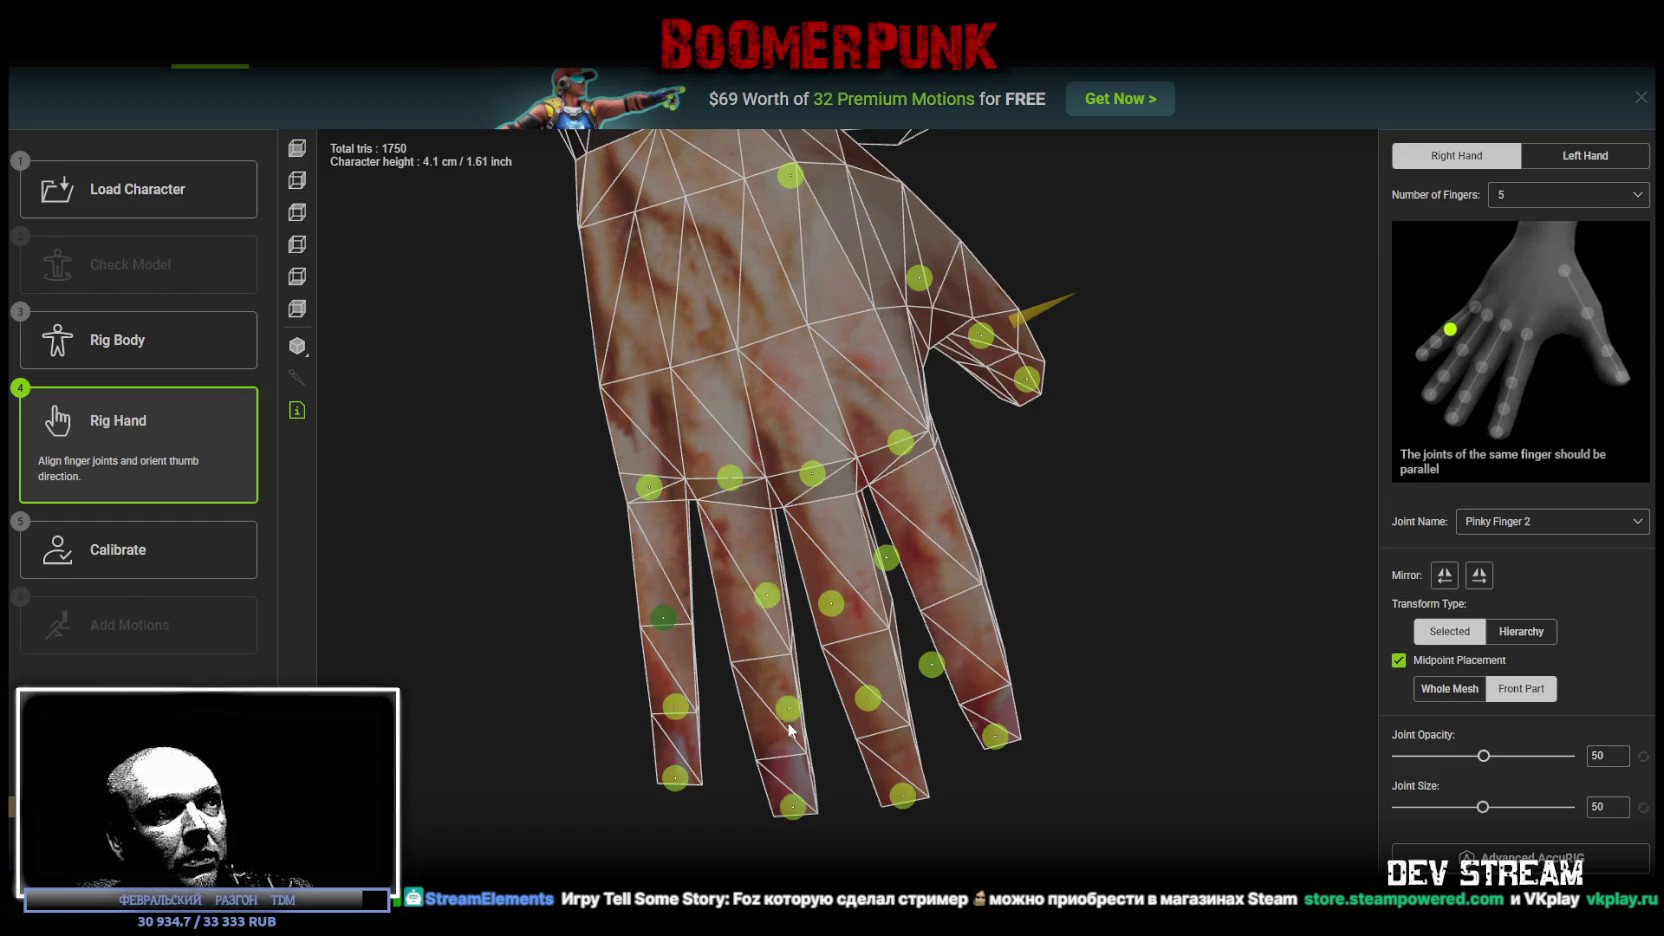
drag(788, 724, 779, 750)
drag(768, 600, 758, 648)
drag(868, 697, 879, 723)
click(838, 601)
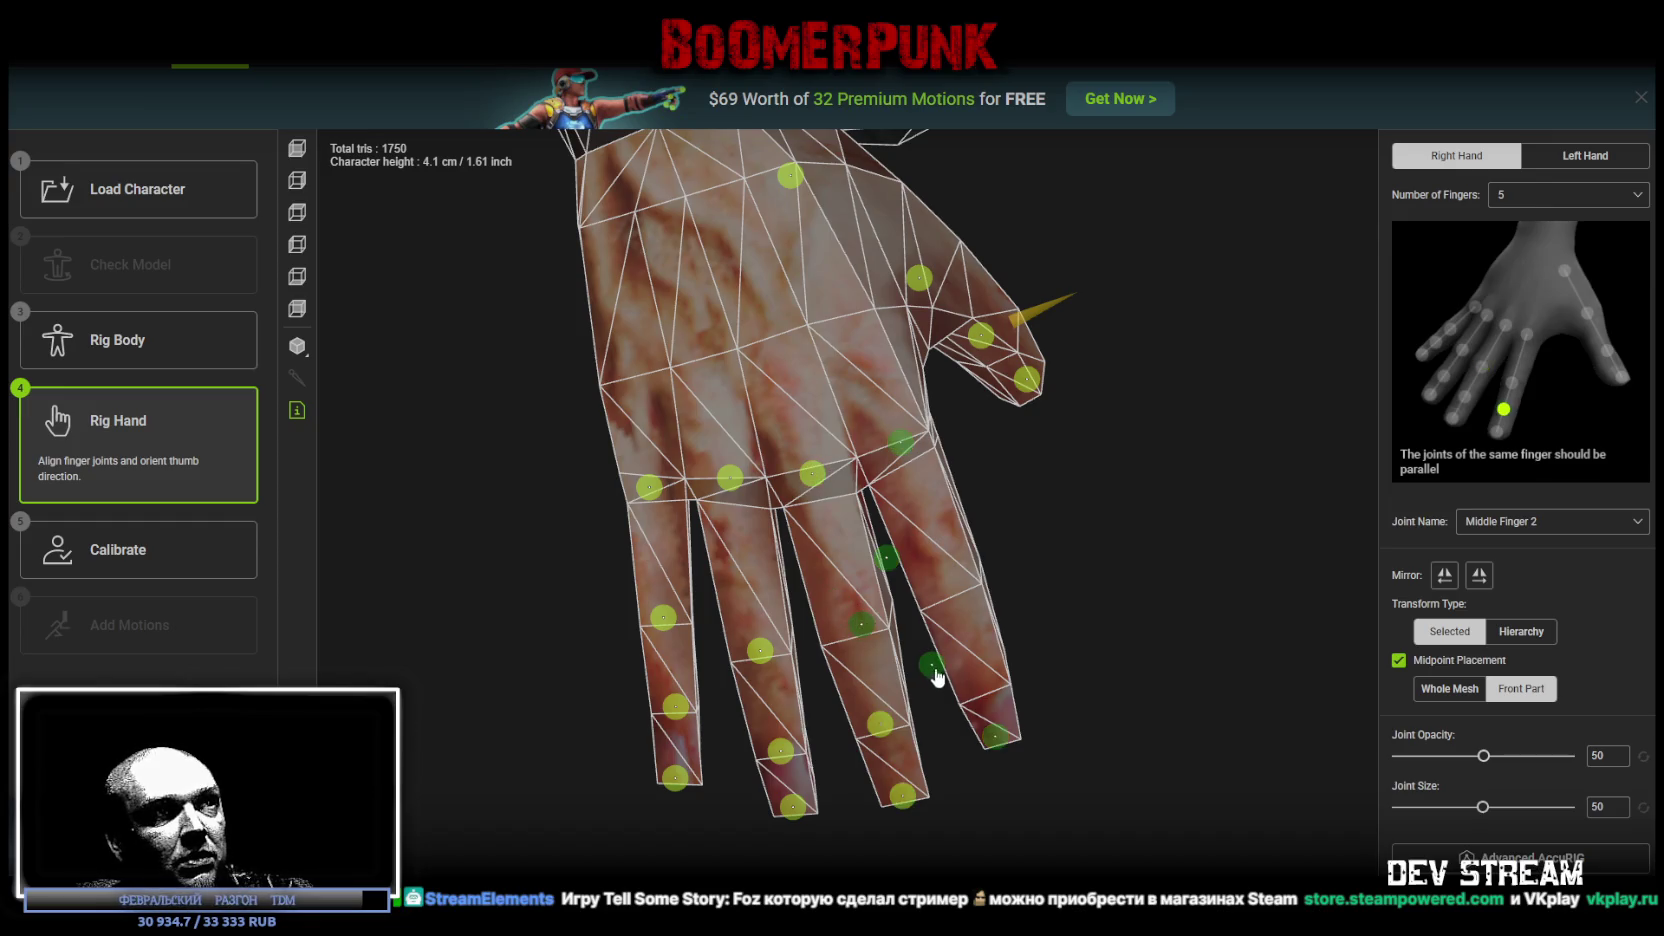
drag(942, 669, 981, 677)
drag(888, 558, 948, 572)
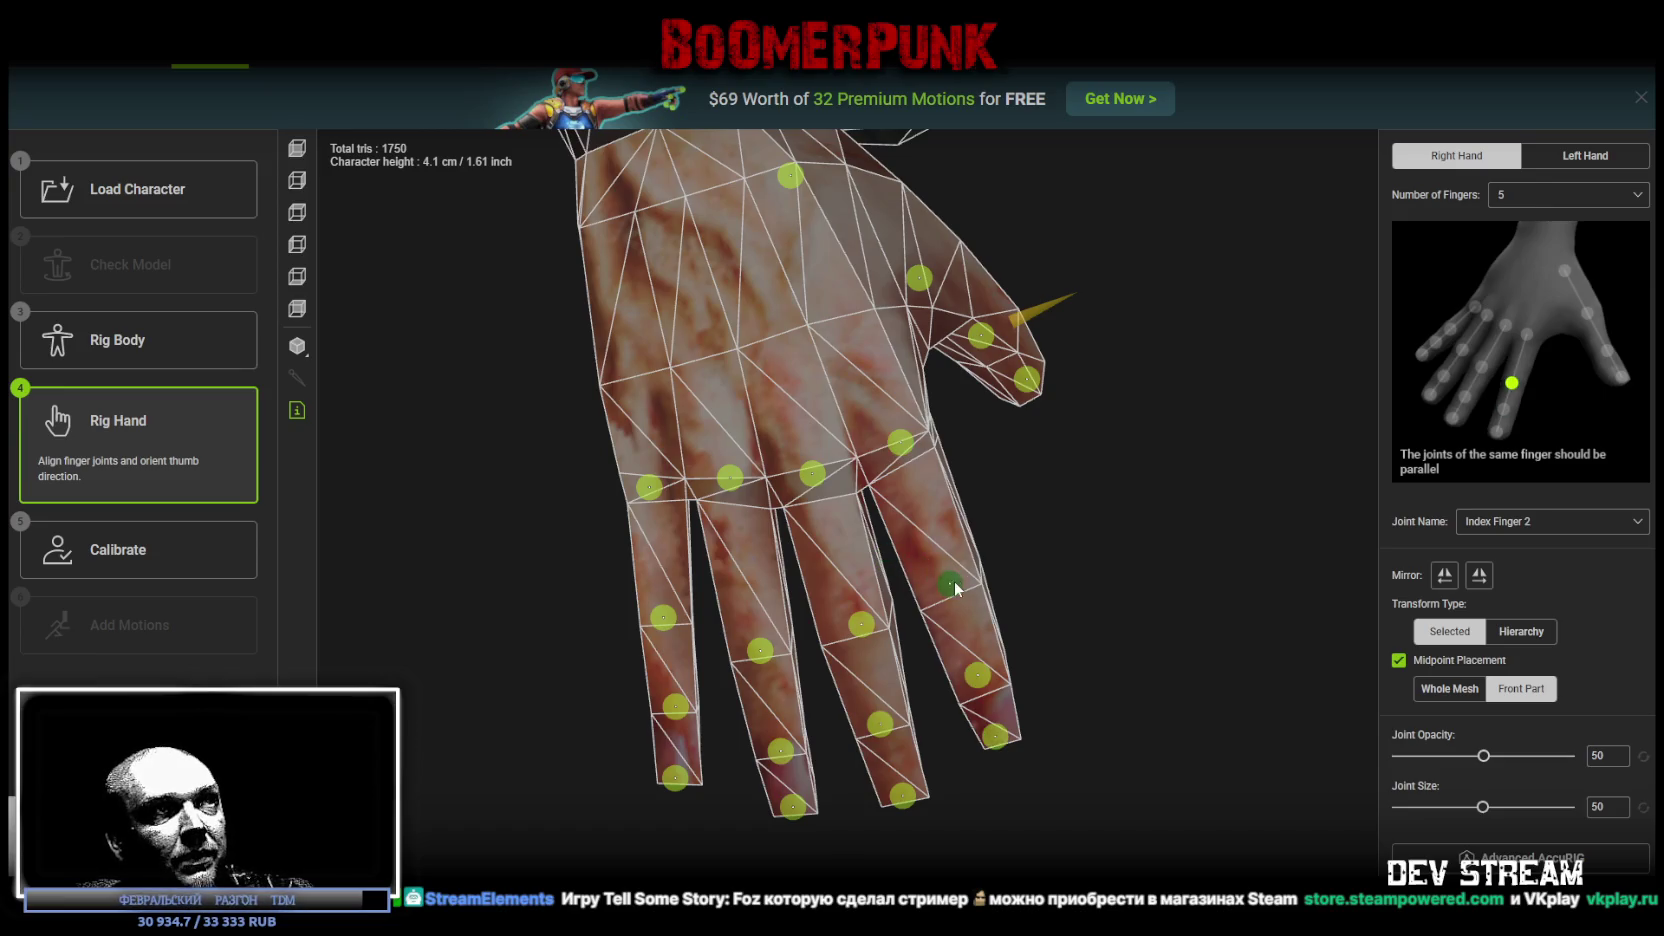
mouse_move(1062, 622)
mouse_down()
mouse_move(1014, 527)
mouse_move(745, 280)
mouse_move(1136, 552)
mouse_move(1144, 592)
mouse_move(1118, 556)
mouse_up()
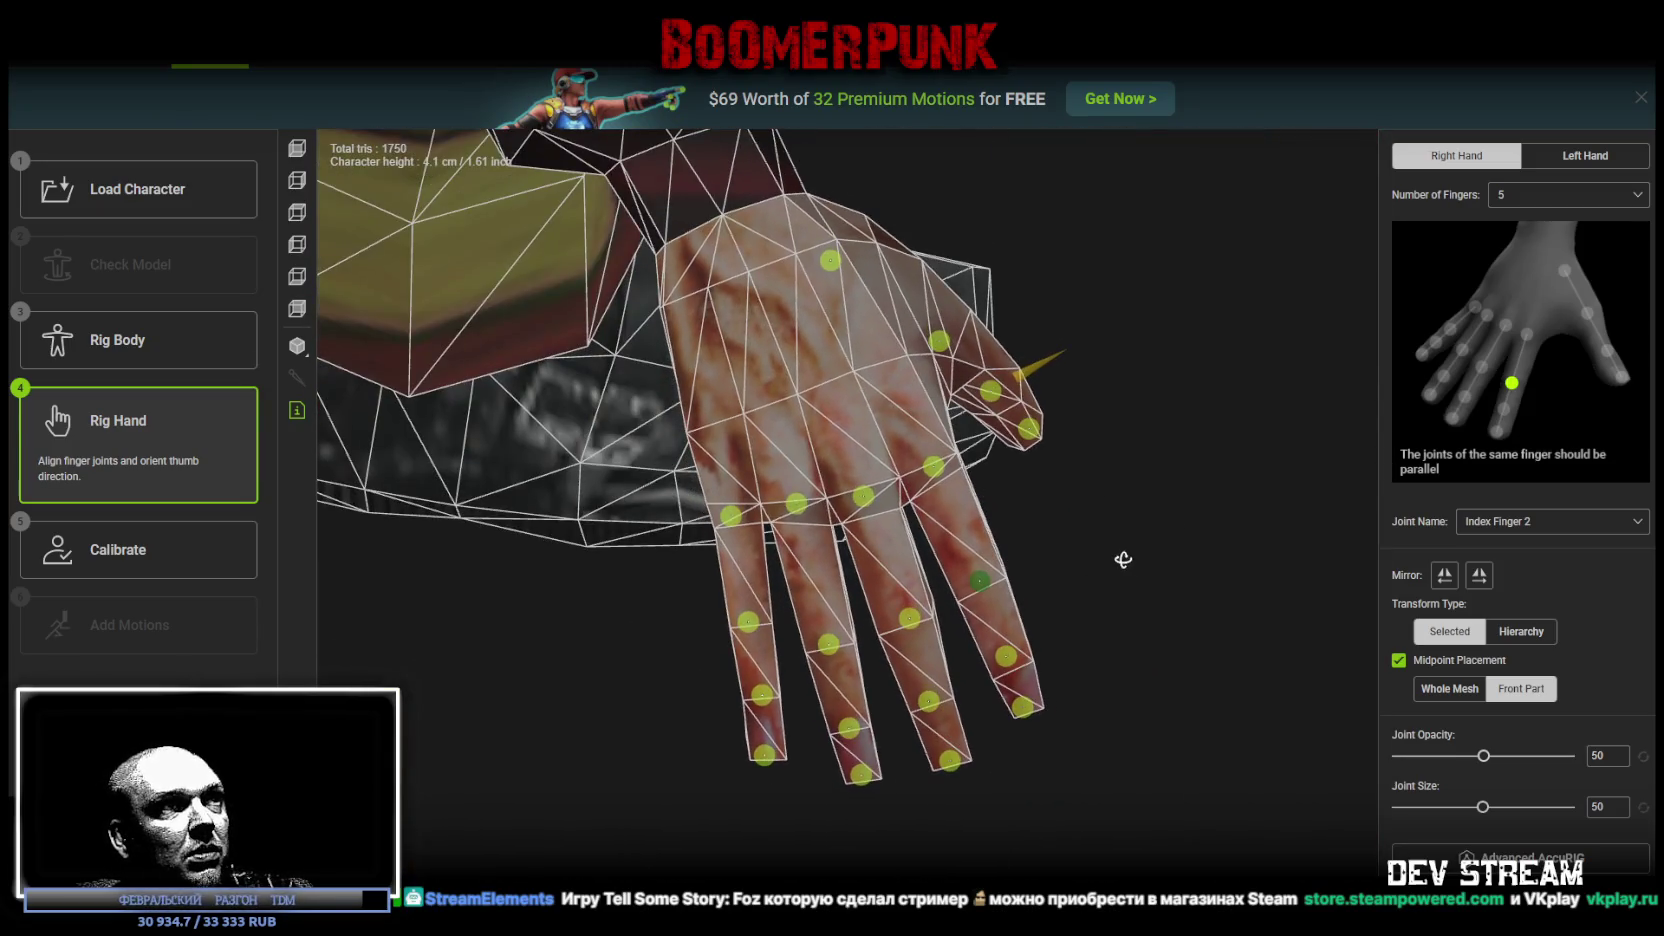
Step: Check the ring and pinky base joints, switch to Left Hand, and start calibration
click(806, 538)
click(735, 546)
mouse_move(1050, 556)
mouse_down()
mouse_move(1085, 517)
mouse_move(932, 463)
mouse_move(785, 226)
mouse_move(646, 207)
mouse_move(1092, 487)
mouse_move(1107, 524)
mouse_move(1047, 639)
mouse_move(1070, 735)
mouse_move(1036, 769)
mouse_move(936, 758)
mouse_move(970, 770)
mouse_move(1018, 664)
mouse_up()
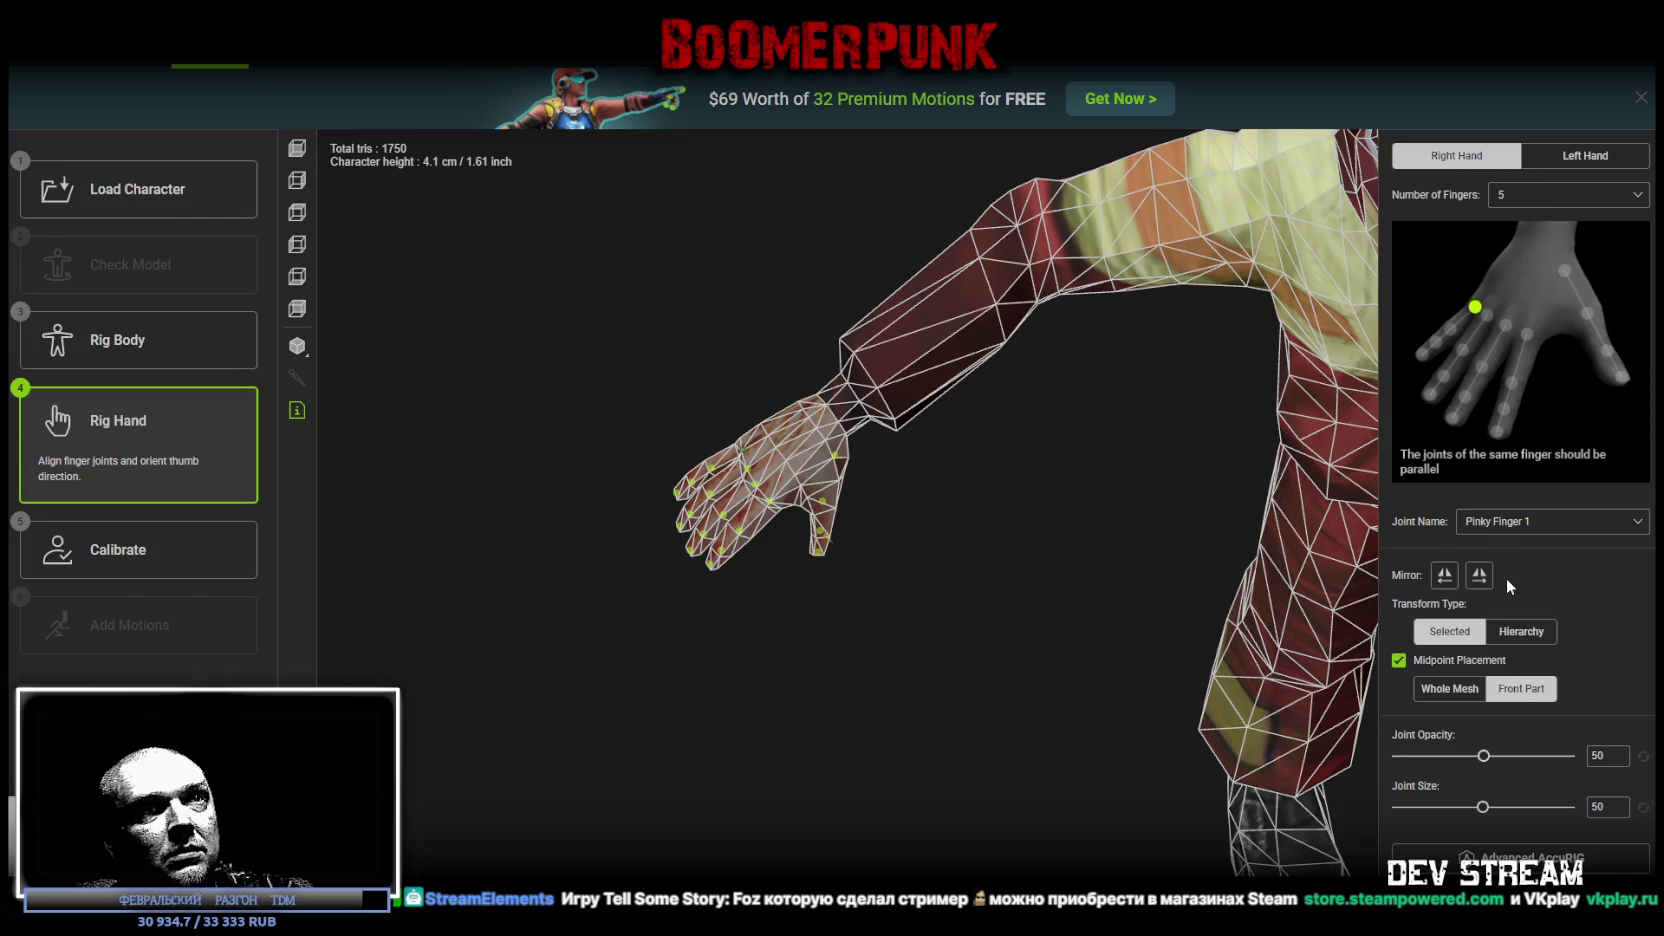
drag(1003, 654, 1058, 680)
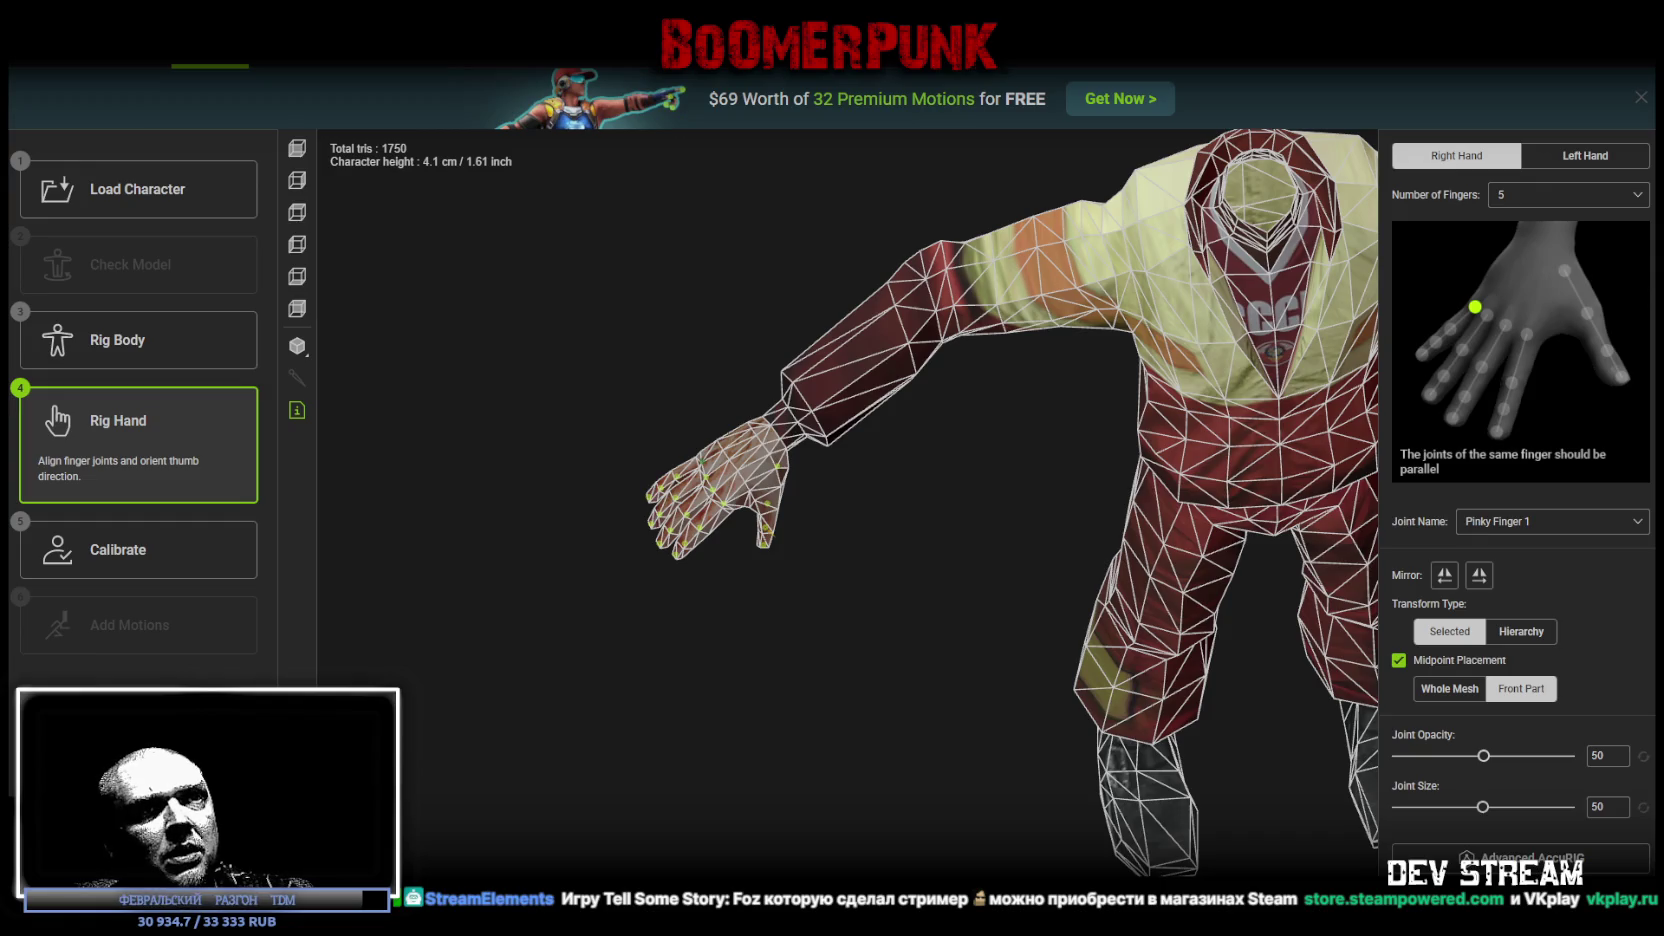
click(1585, 155)
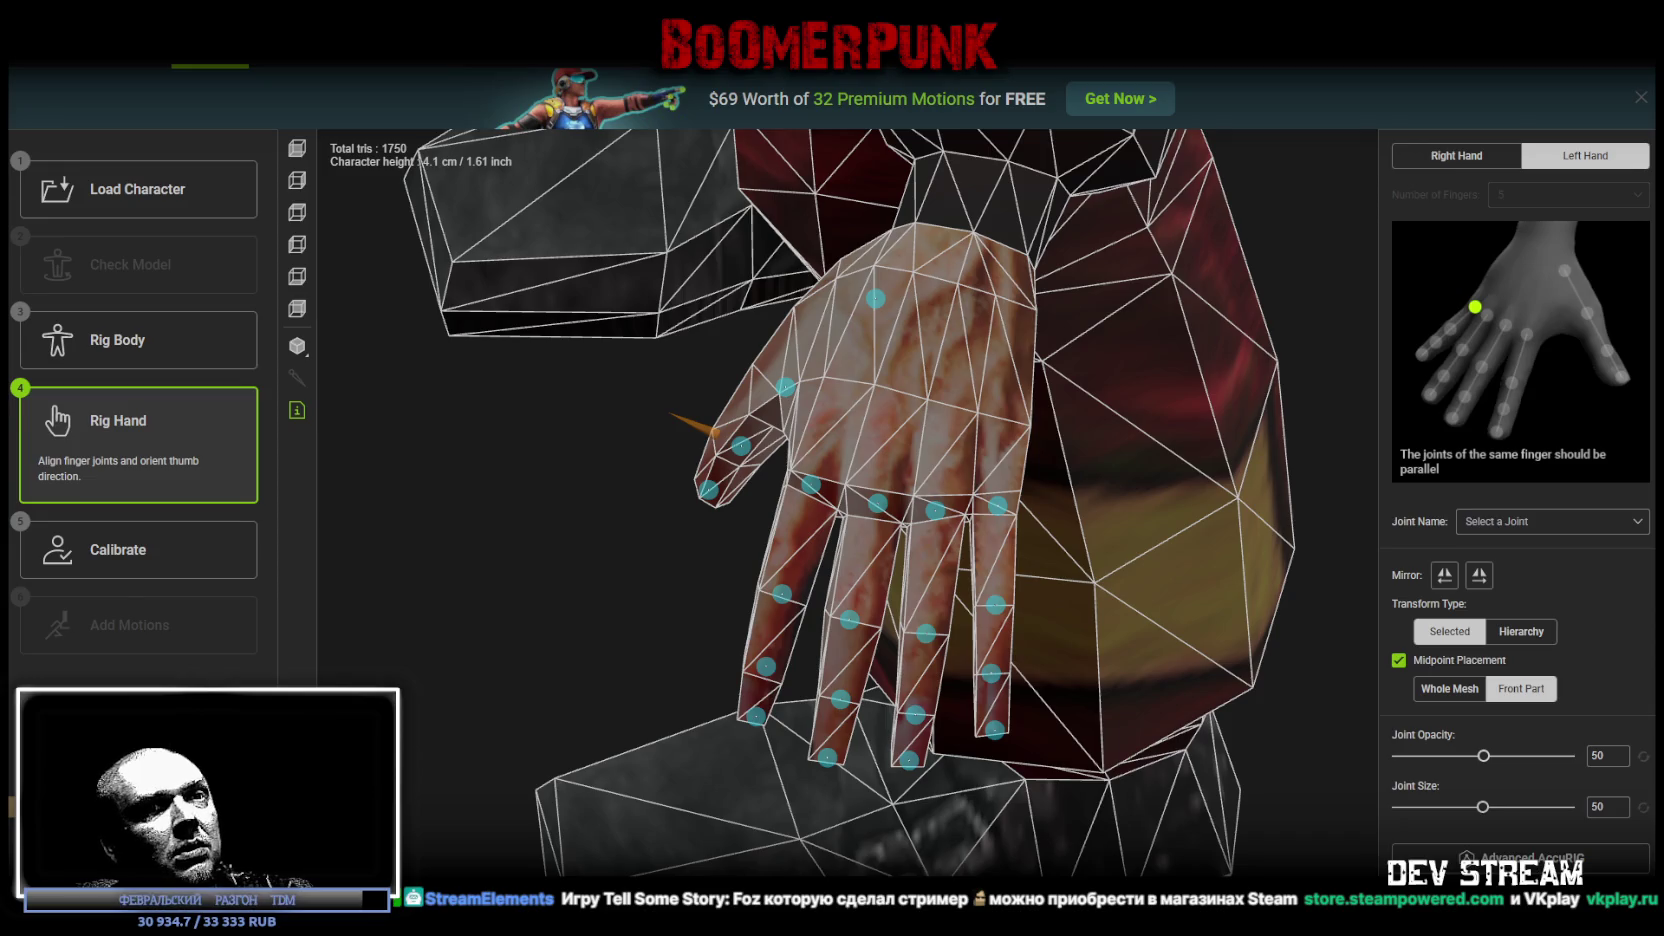
click(1520, 905)
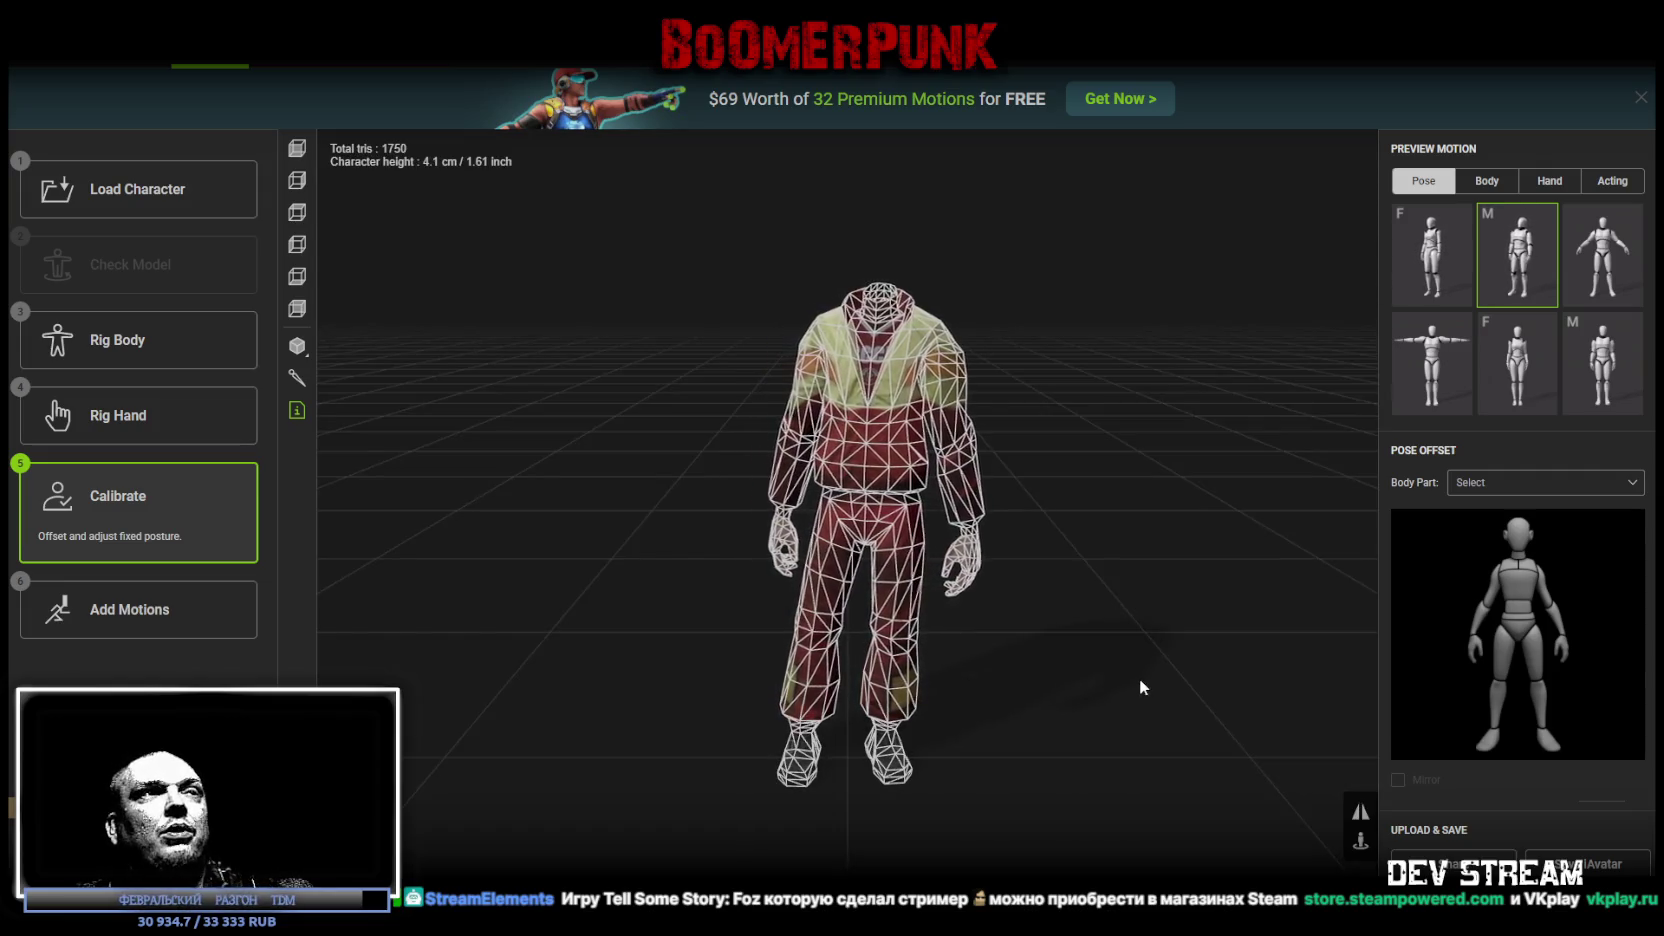
Step: Show the skeleton inside the character and play the first hand motion preview
mouse_move(630, 478)
mouse_down()
mouse_move(808, 483)
mouse_move(683, 505)
mouse_move(431, 501)
mouse_up()
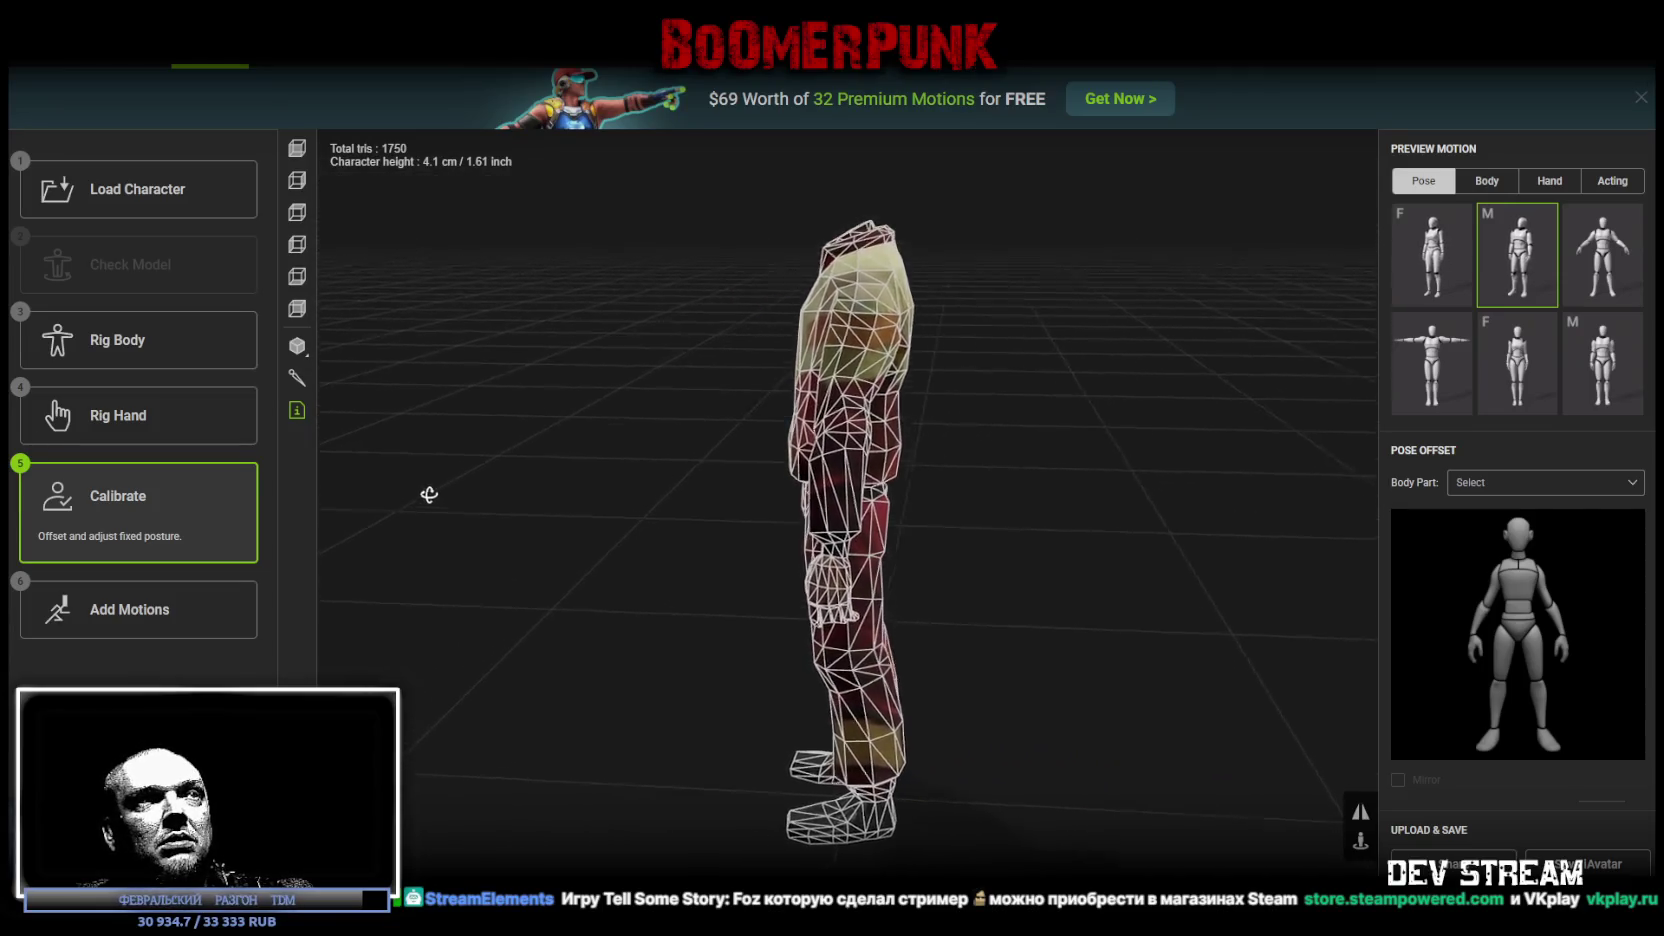
mouse_move(445, 493)
mouse_down()
mouse_move(624, 498)
mouse_move(651, 468)
mouse_up()
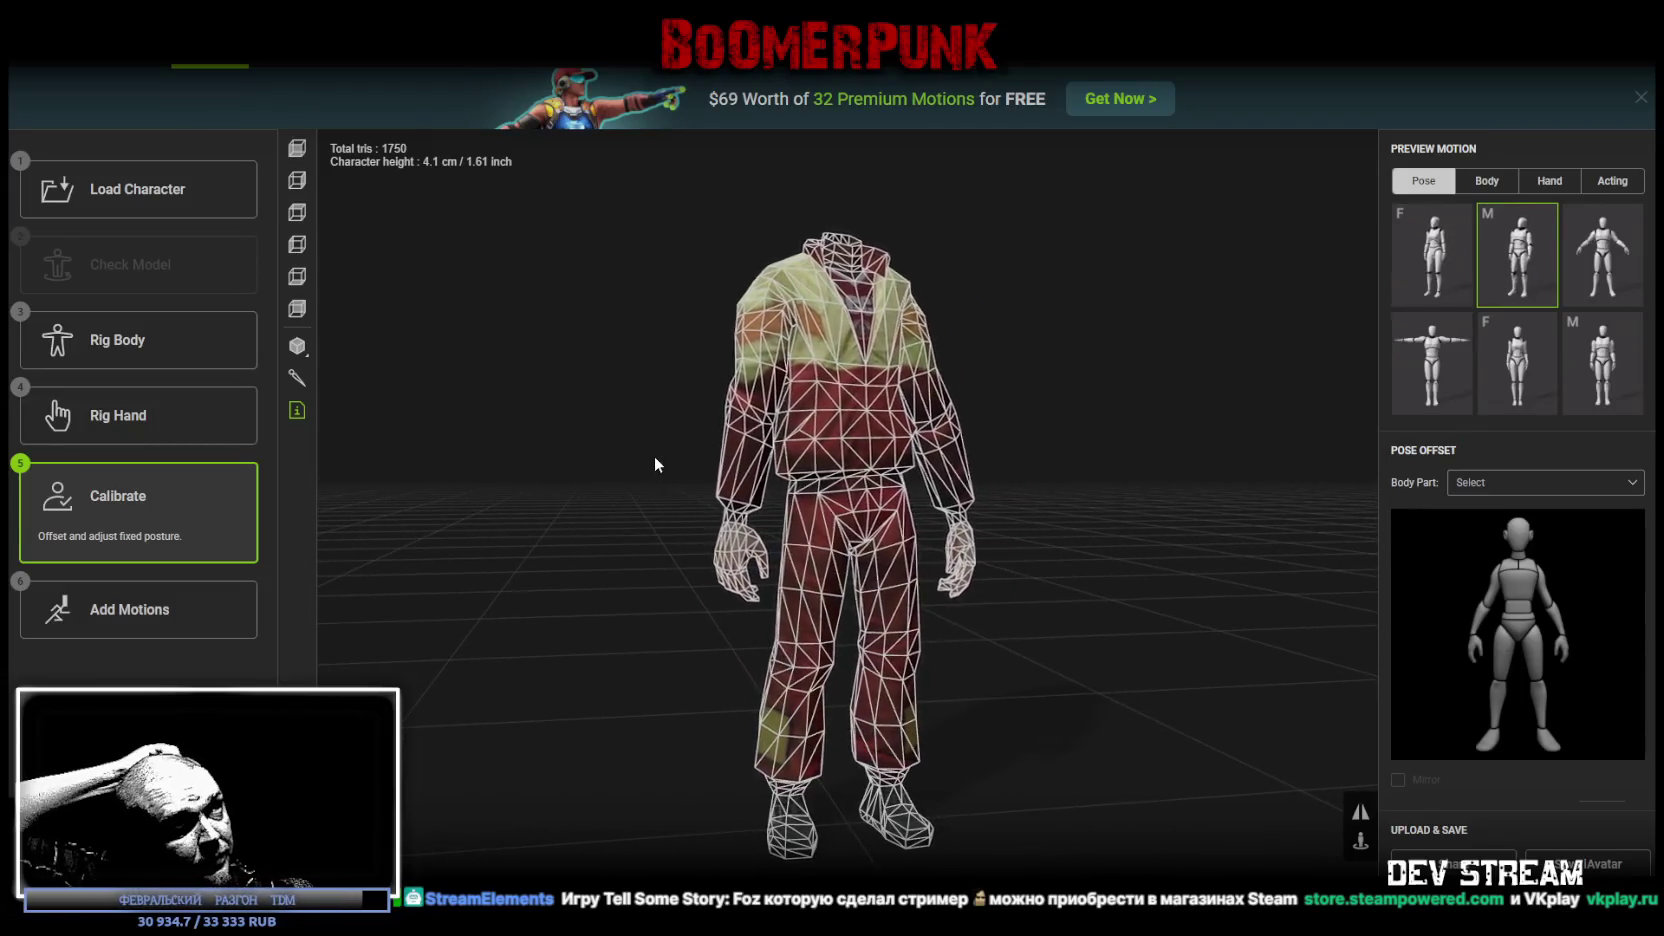
drag(655, 462, 287, 600)
click(298, 382)
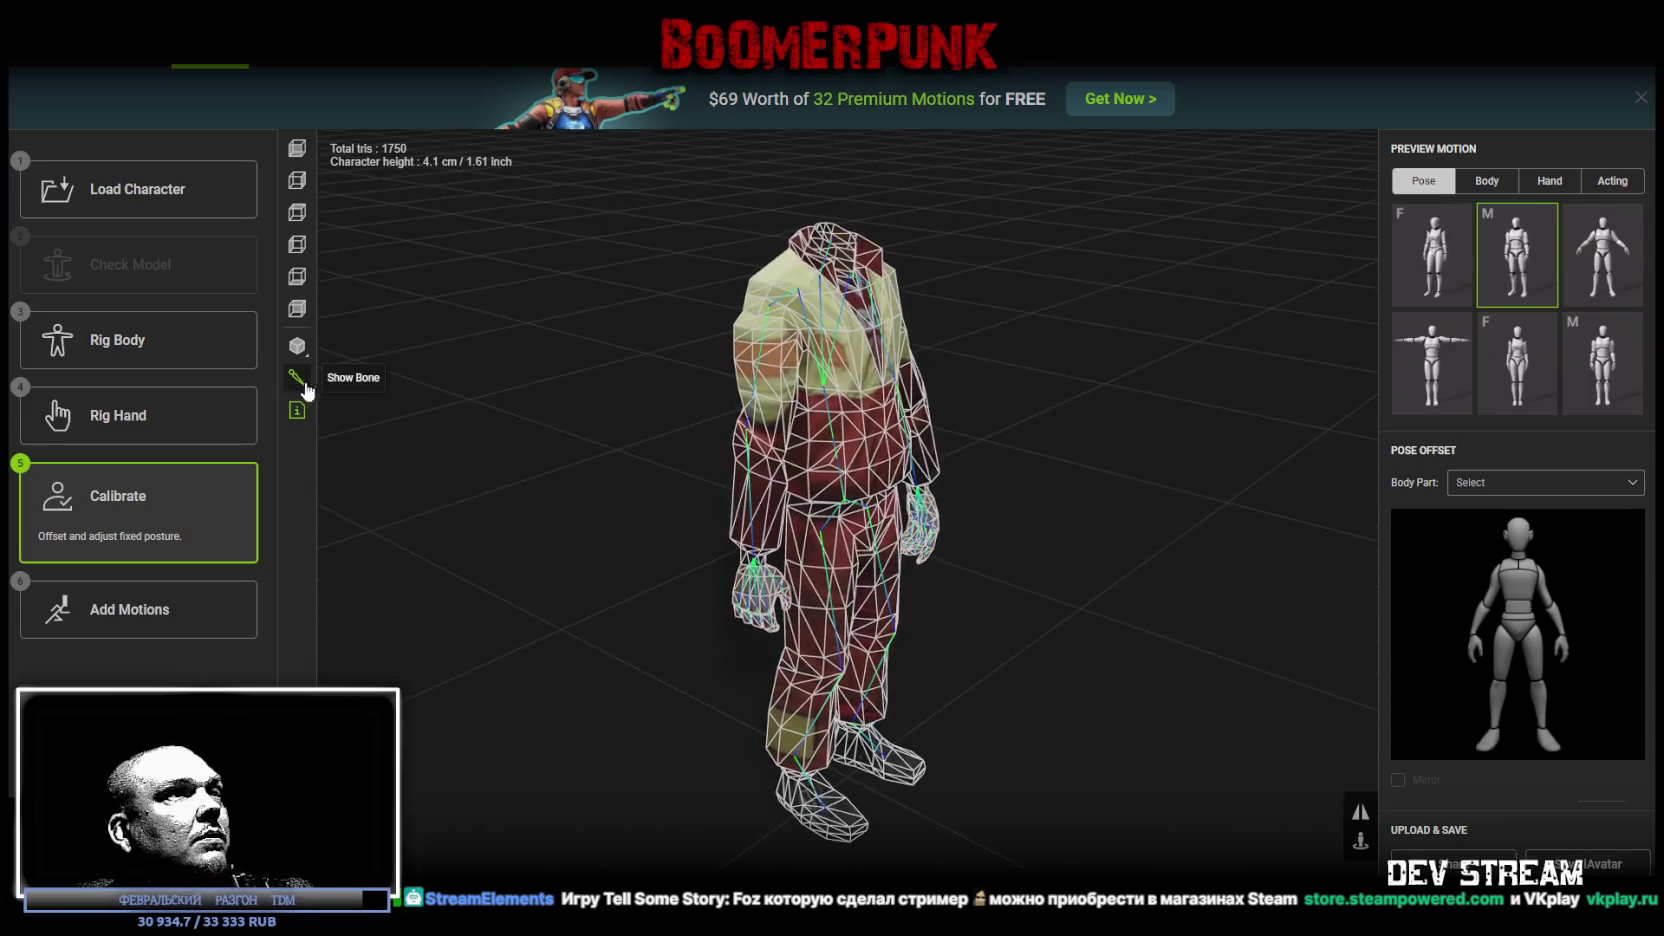
click(1550, 185)
click(1450, 258)
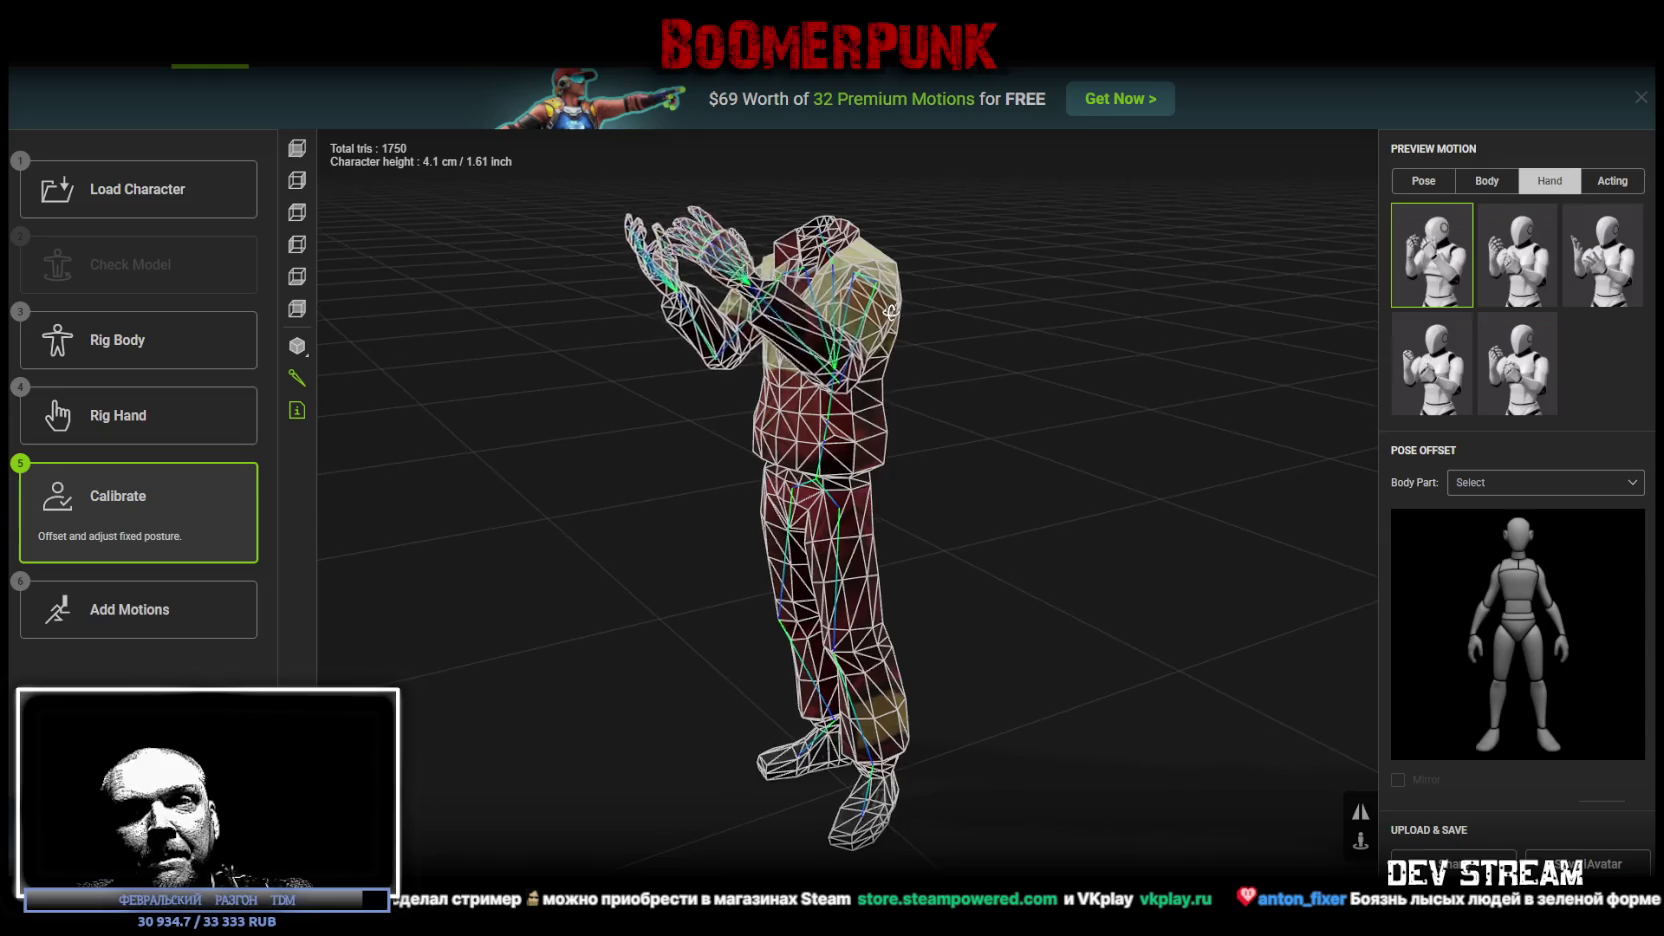
Step: Play a walking acting motion and watch it from the side and front
mouse_move(886, 309)
mouse_down()
mouse_move(806, 334)
mouse_move(1051, 316)
mouse_move(939, 403)
mouse_move(1085, 423)
mouse_move(1103, 402)
mouse_move(1066, 416)
mouse_move(1088, 501)
mouse_move(1003, 431)
mouse_move(1029, 371)
mouse_move(1107, 368)
mouse_move(1031, 308)
mouse_move(494, 371)
mouse_move(740, 411)
mouse_move(943, 412)
mouse_up()
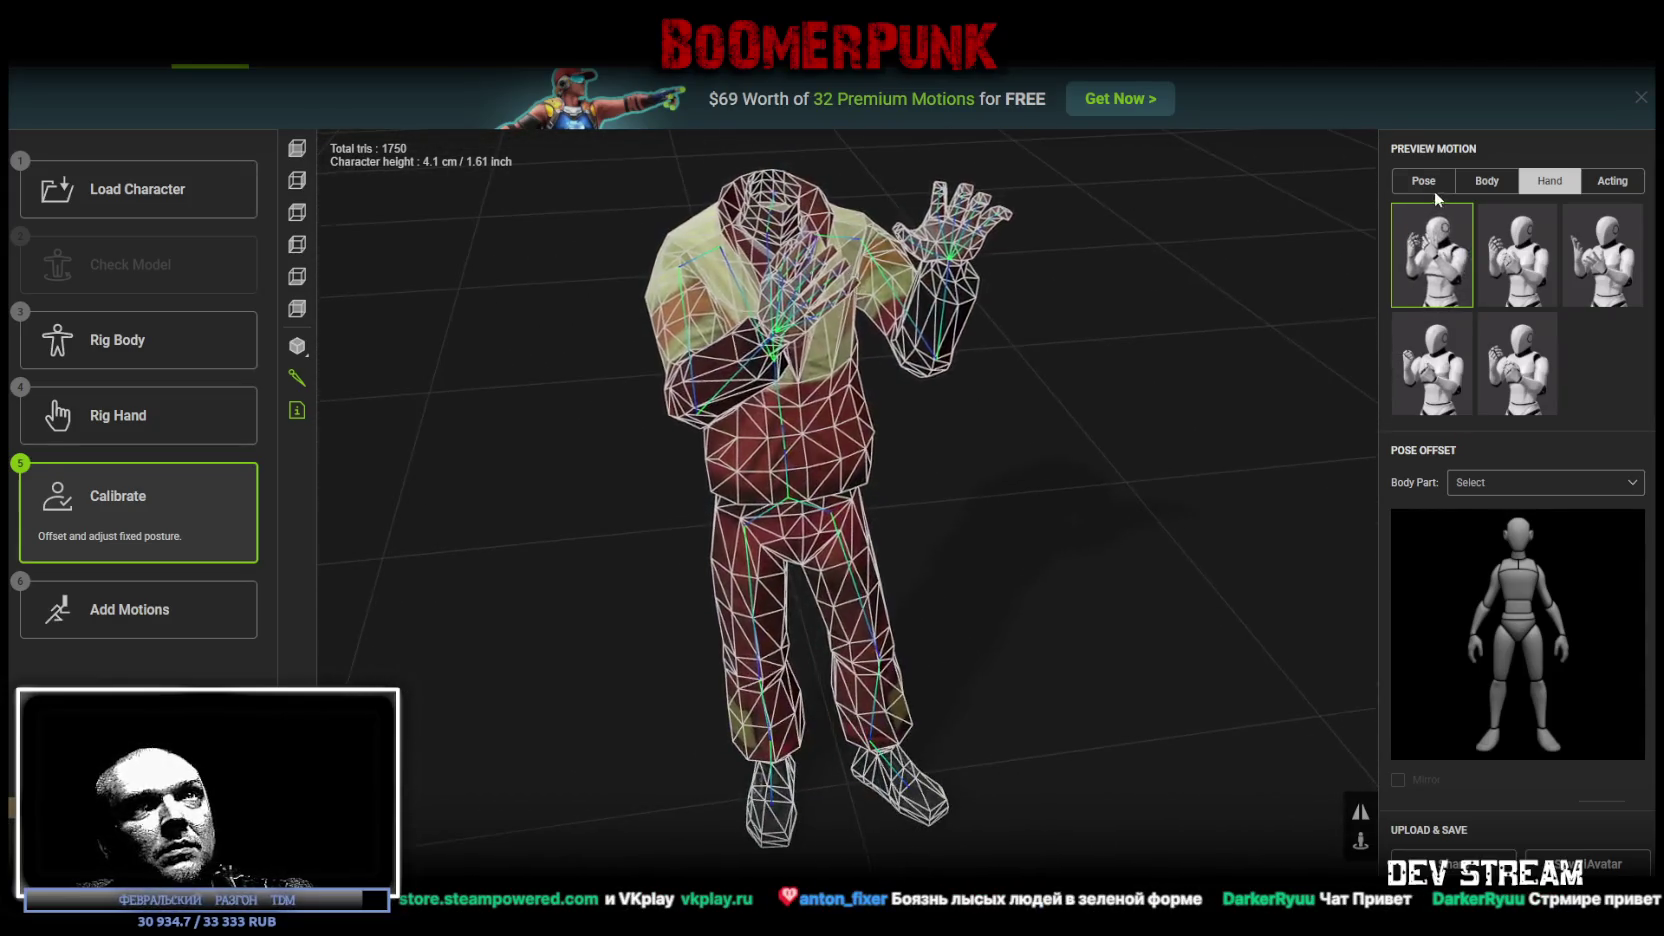
click(1612, 180)
click(1519, 318)
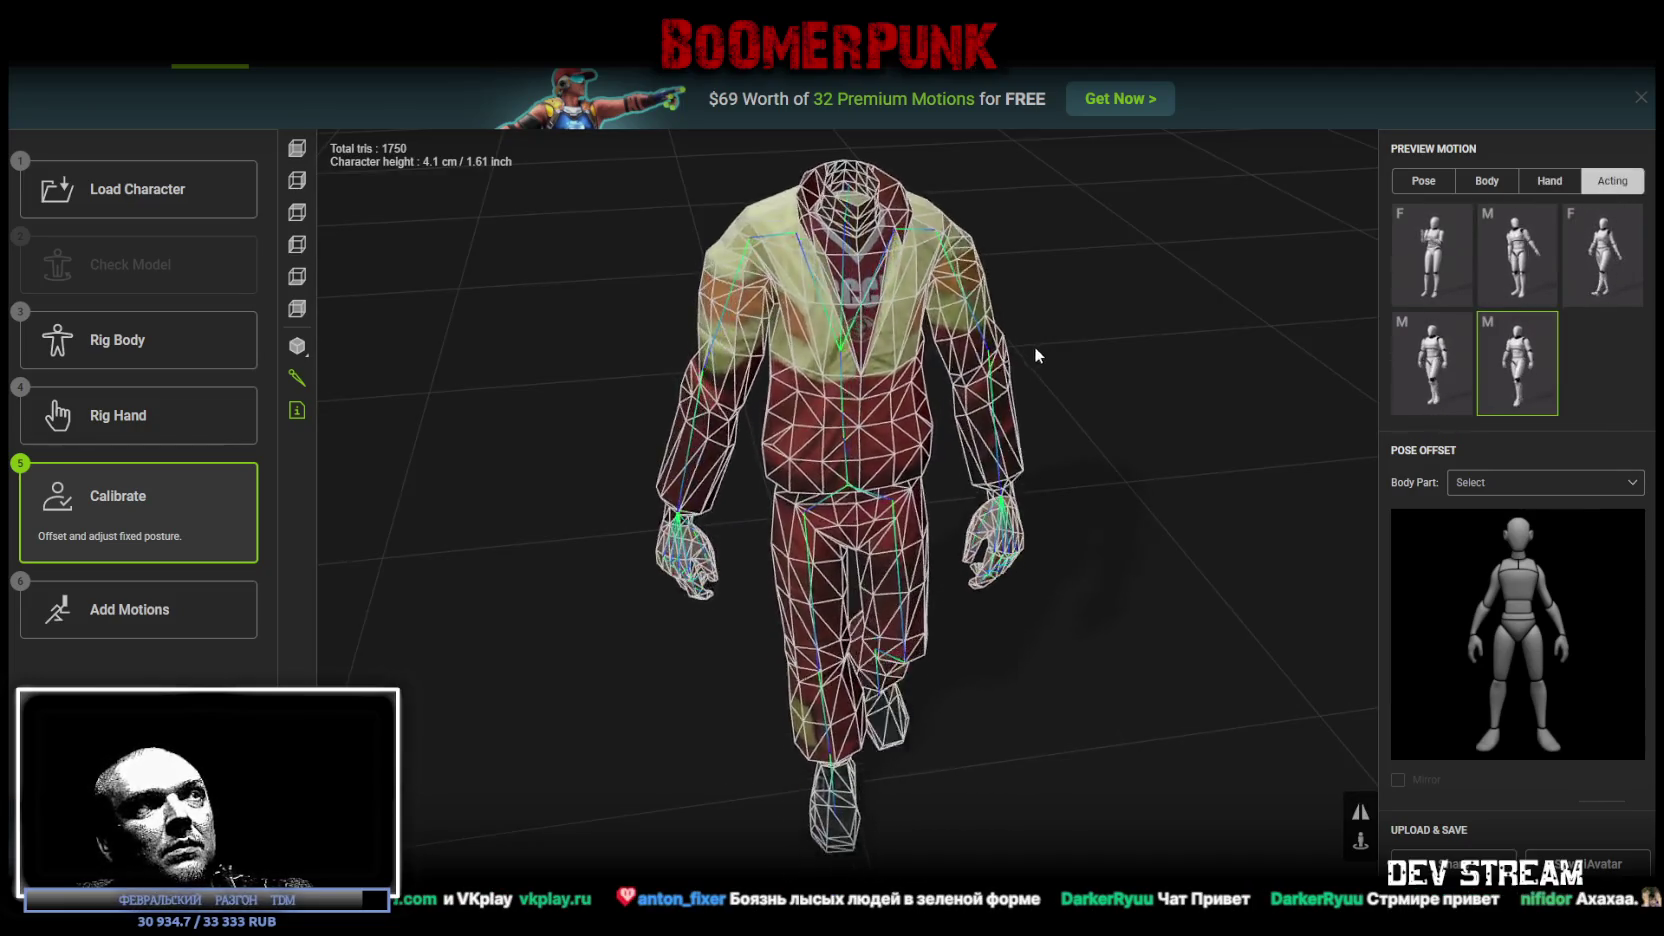
mouse_move(1034, 346)
mouse_down()
mouse_move(1177, 353)
mouse_move(1235, 330)
mouse_up()
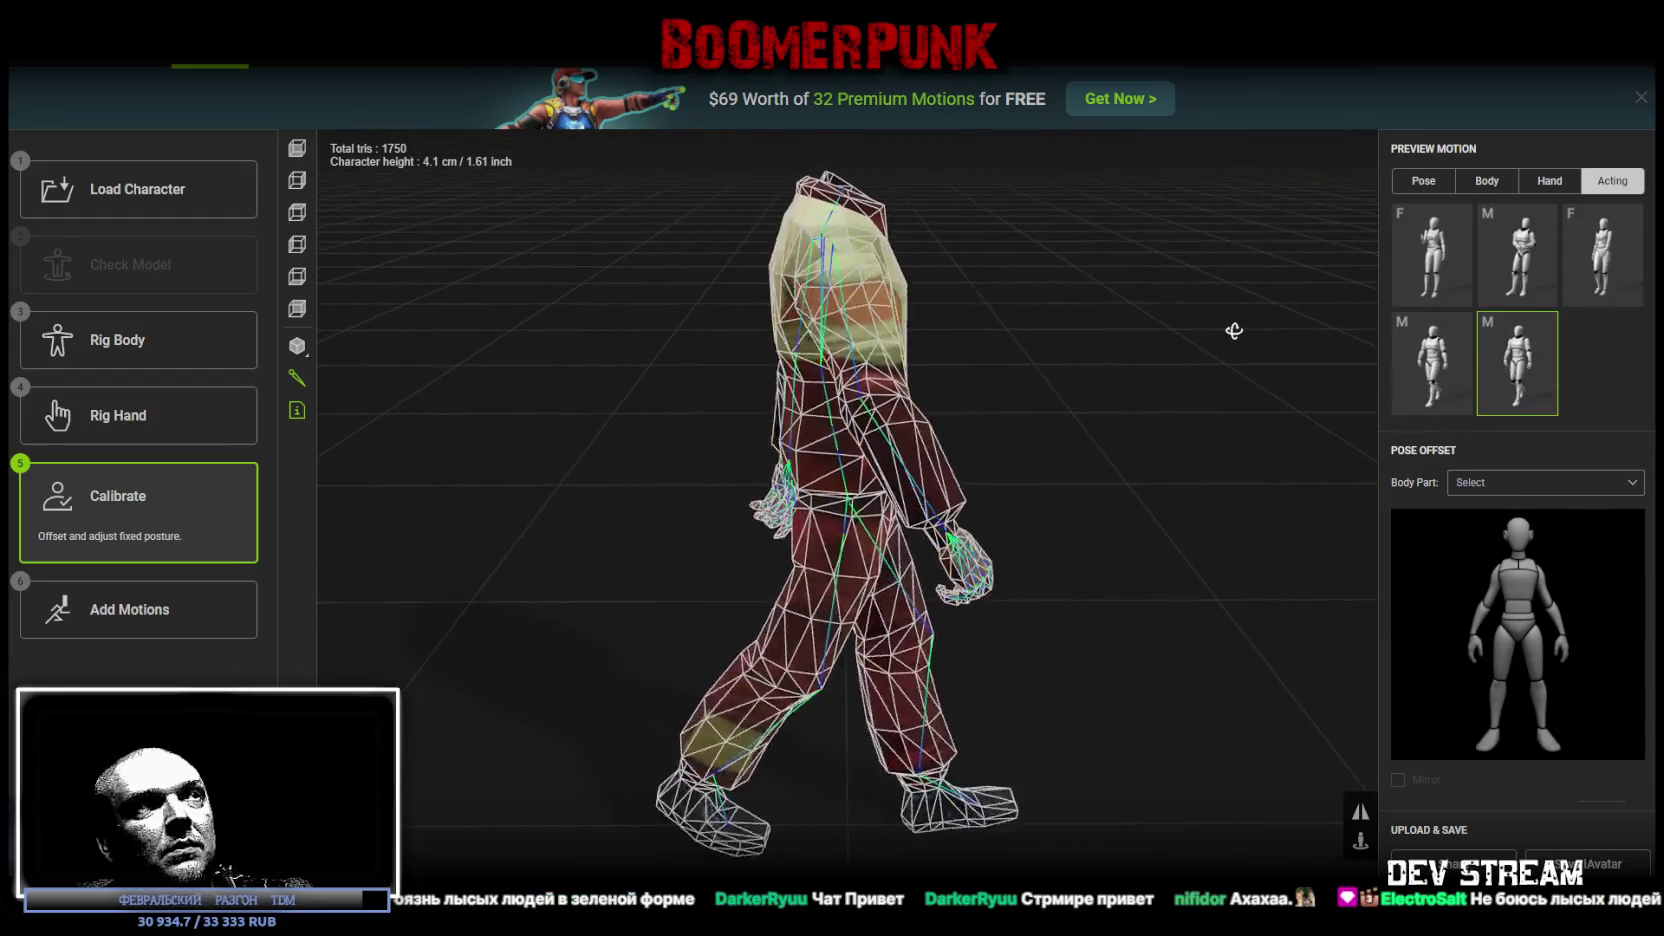
mouse_move(1215, 323)
mouse_down()
mouse_move(1029, 286)
mouse_move(1047, 290)
mouse_move(862, 357)
mouse_up()
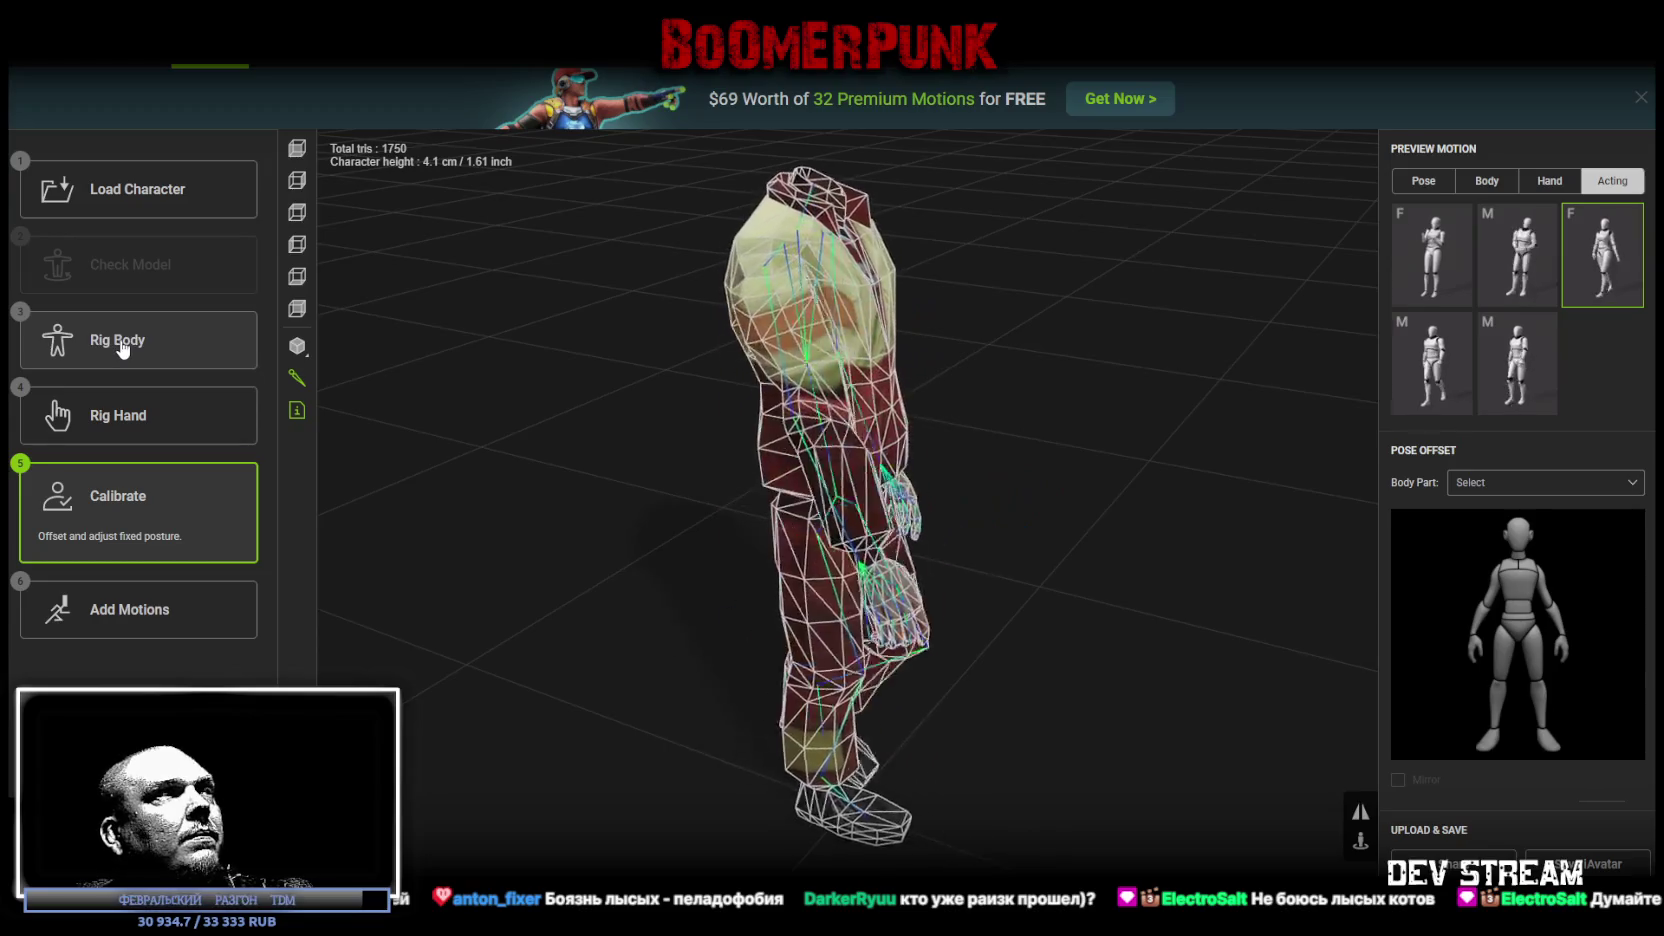
click(128, 341)
mouse_move(987, 438)
mouse_down()
mouse_move(1131, 442)
mouse_move(1226, 583)
mouse_move(1202, 440)
mouse_move(1010, 540)
mouse_up()
mouse_move(985, 558)
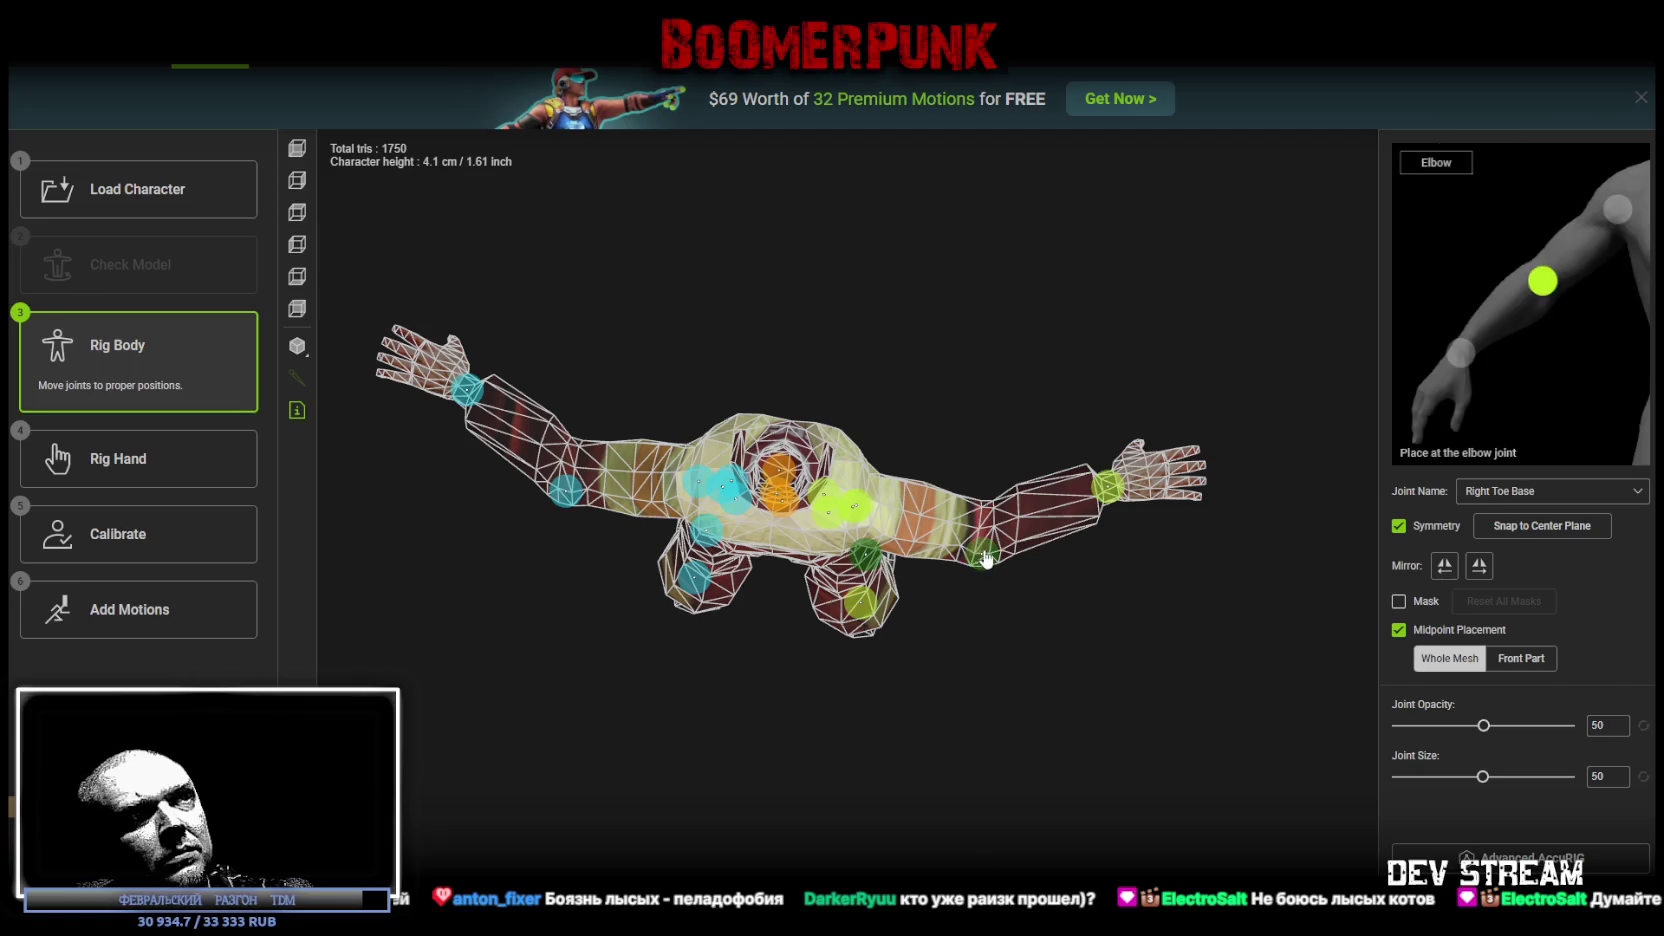
scroll(988, 507, up, 2)
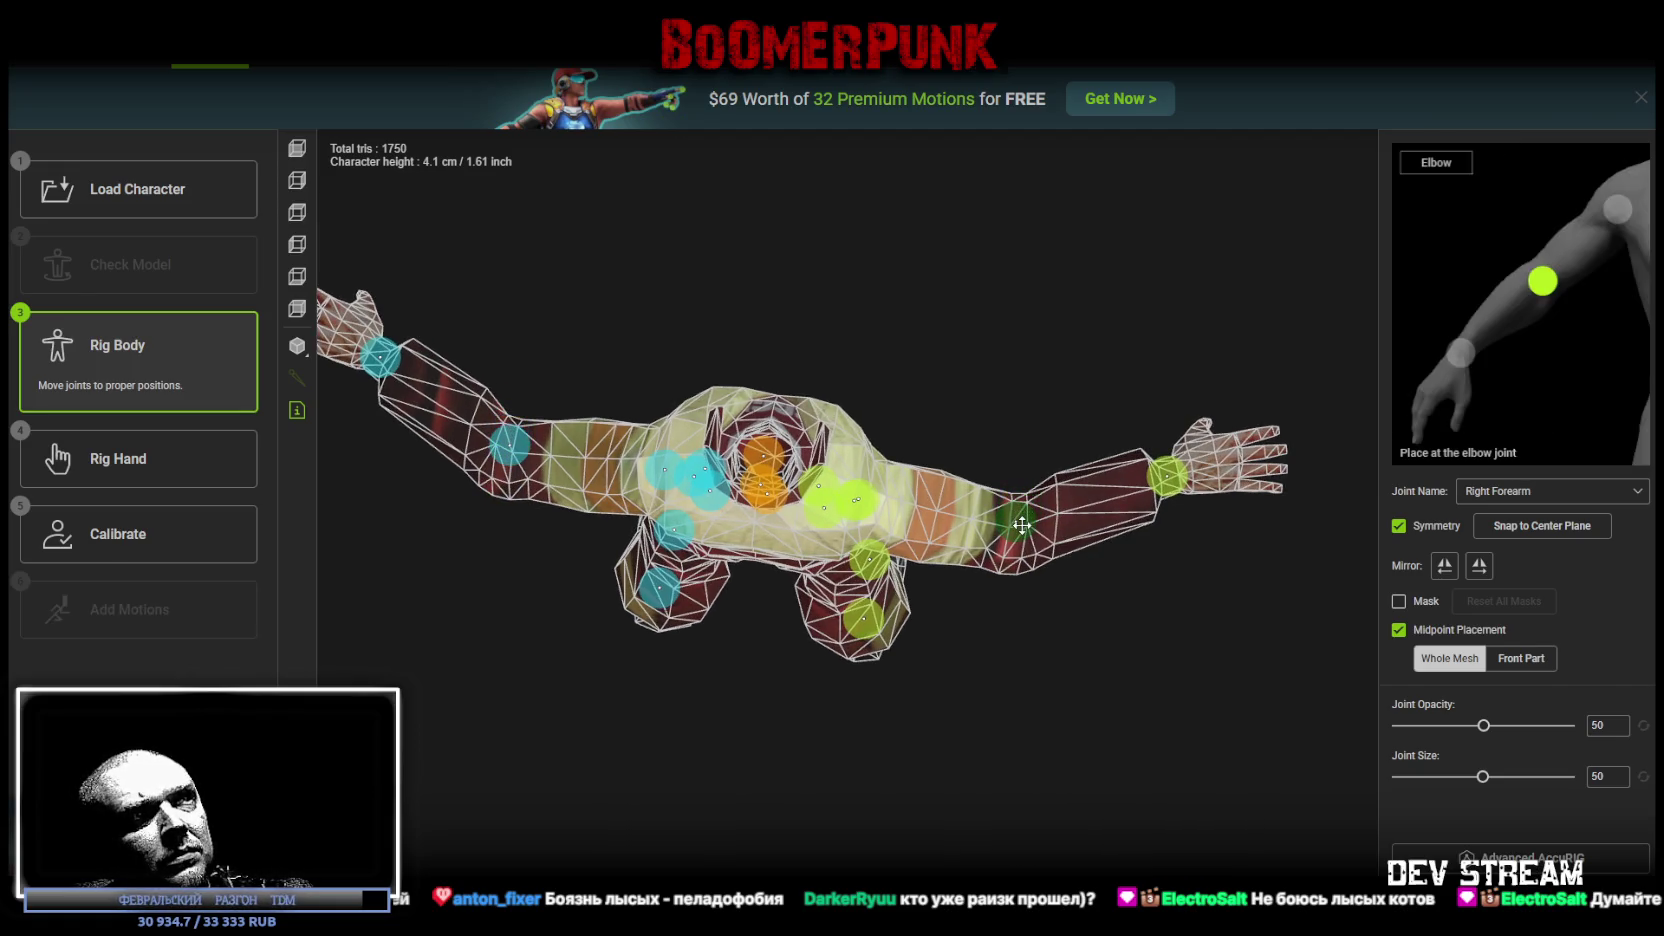
mouse_move(1021, 527)
mouse_down()
mouse_move(1154, 678)
mouse_move(1151, 561)
mouse_move(860, 669)
mouse_move(1070, 635)
mouse_move(1066, 565)
mouse_move(1165, 528)
mouse_move(1097, 591)
mouse_move(1155, 606)
mouse_move(1047, 491)
mouse_up()
mouse_move(762, 278)
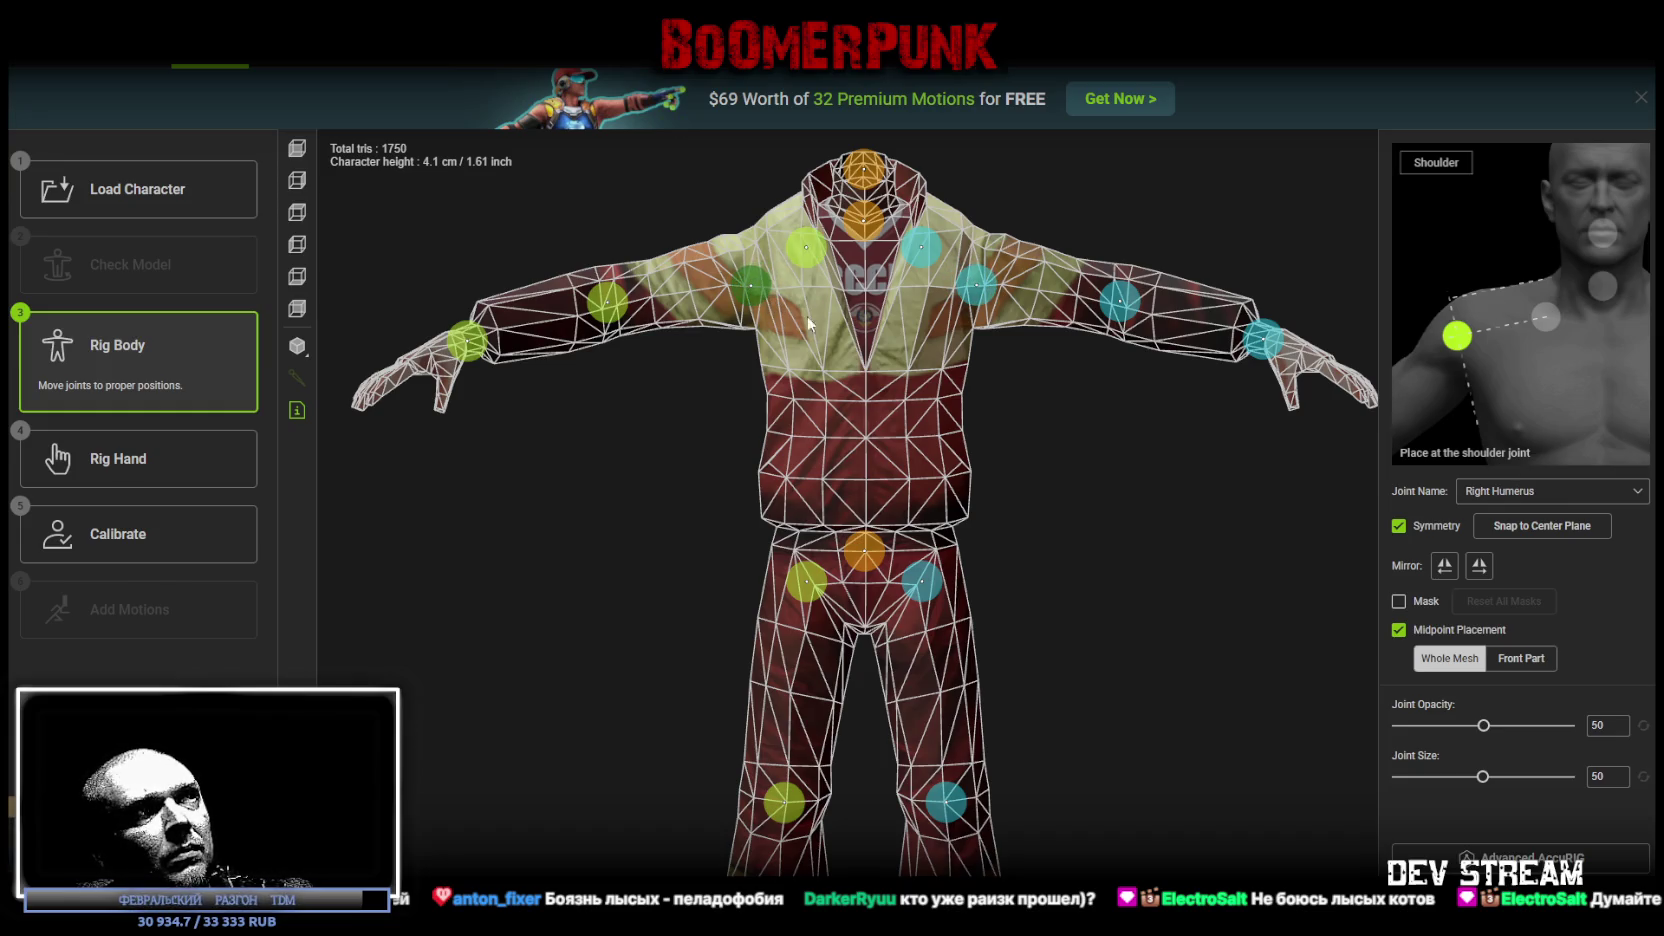
click(138, 458)
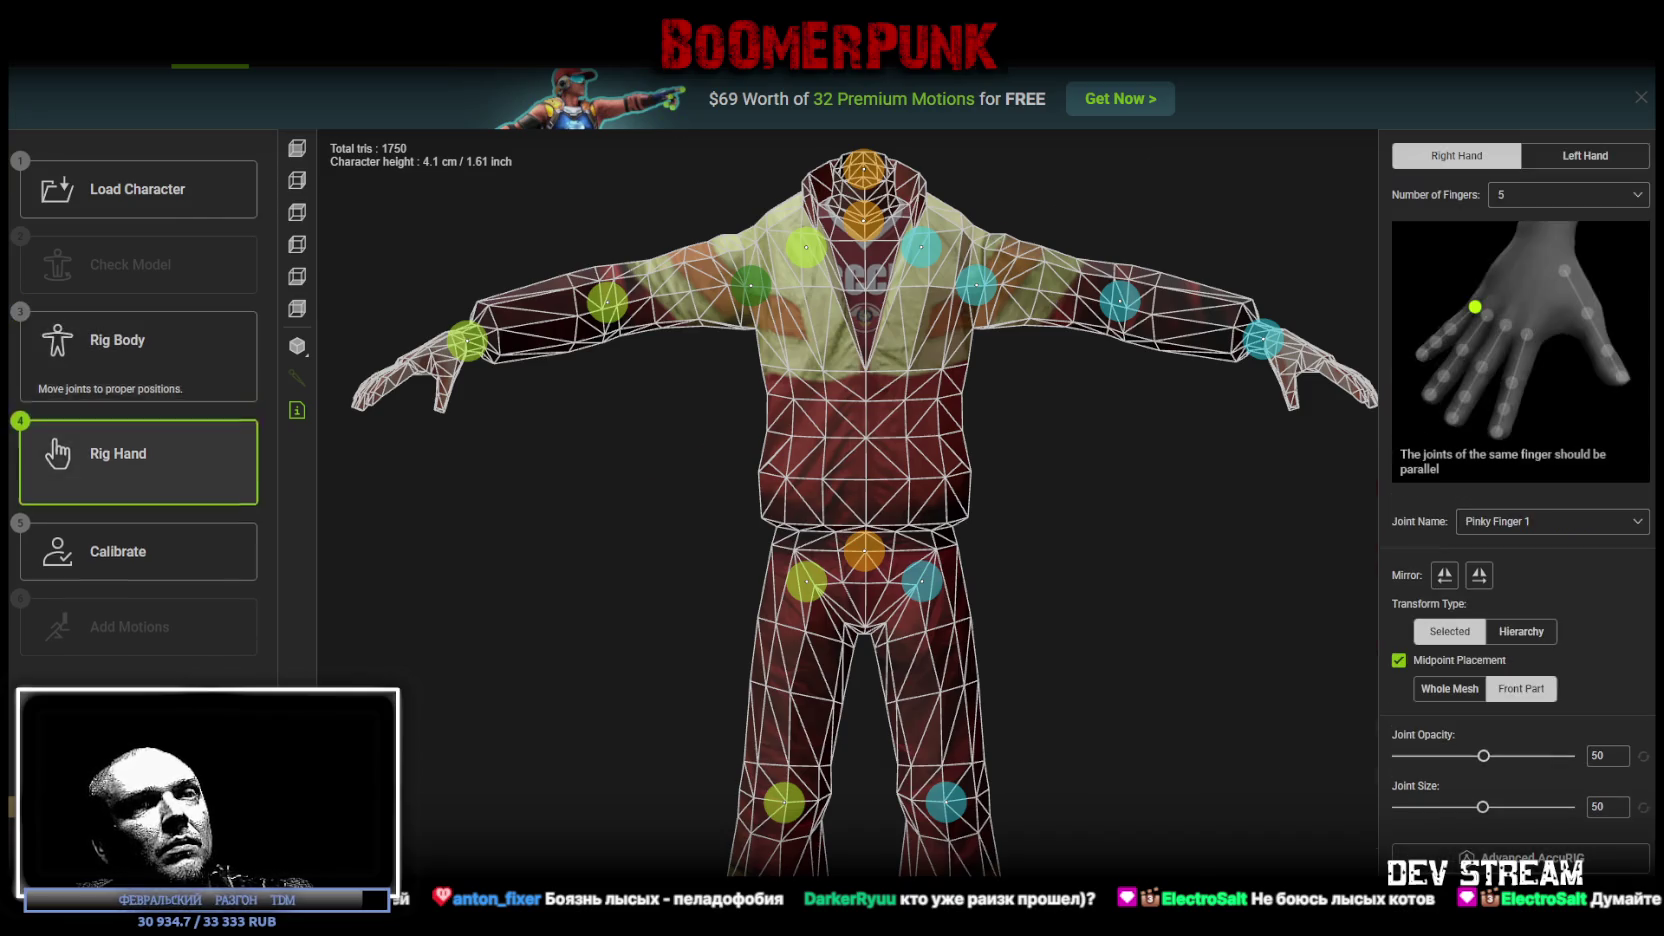
click(1585, 155)
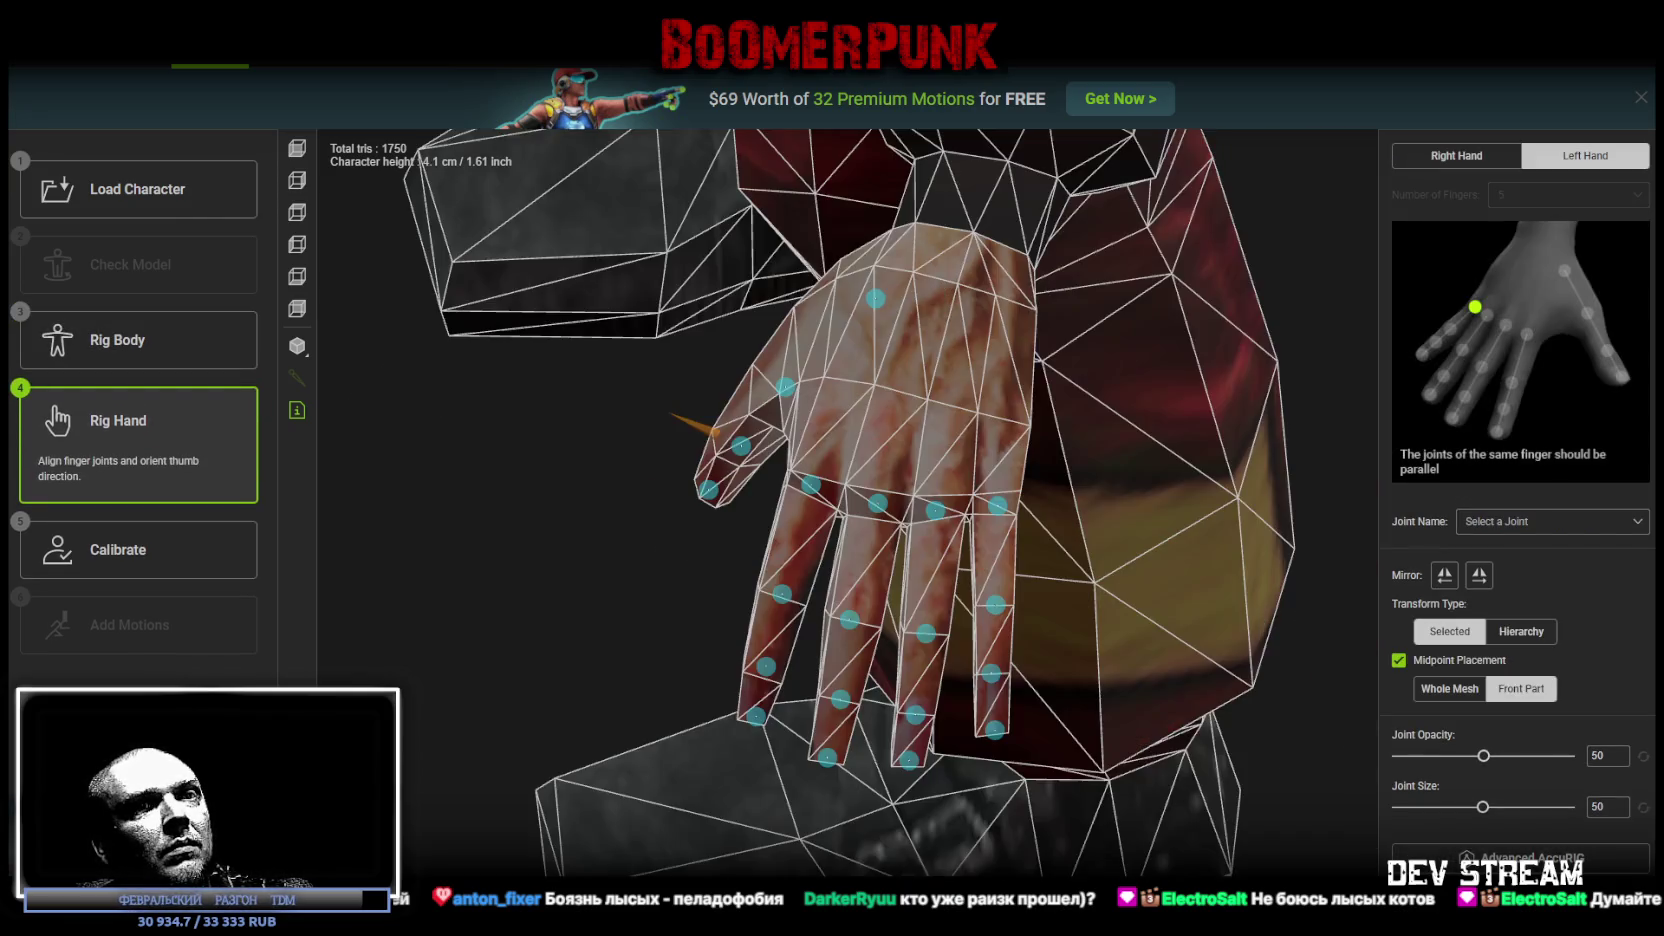
click(1427, 835)
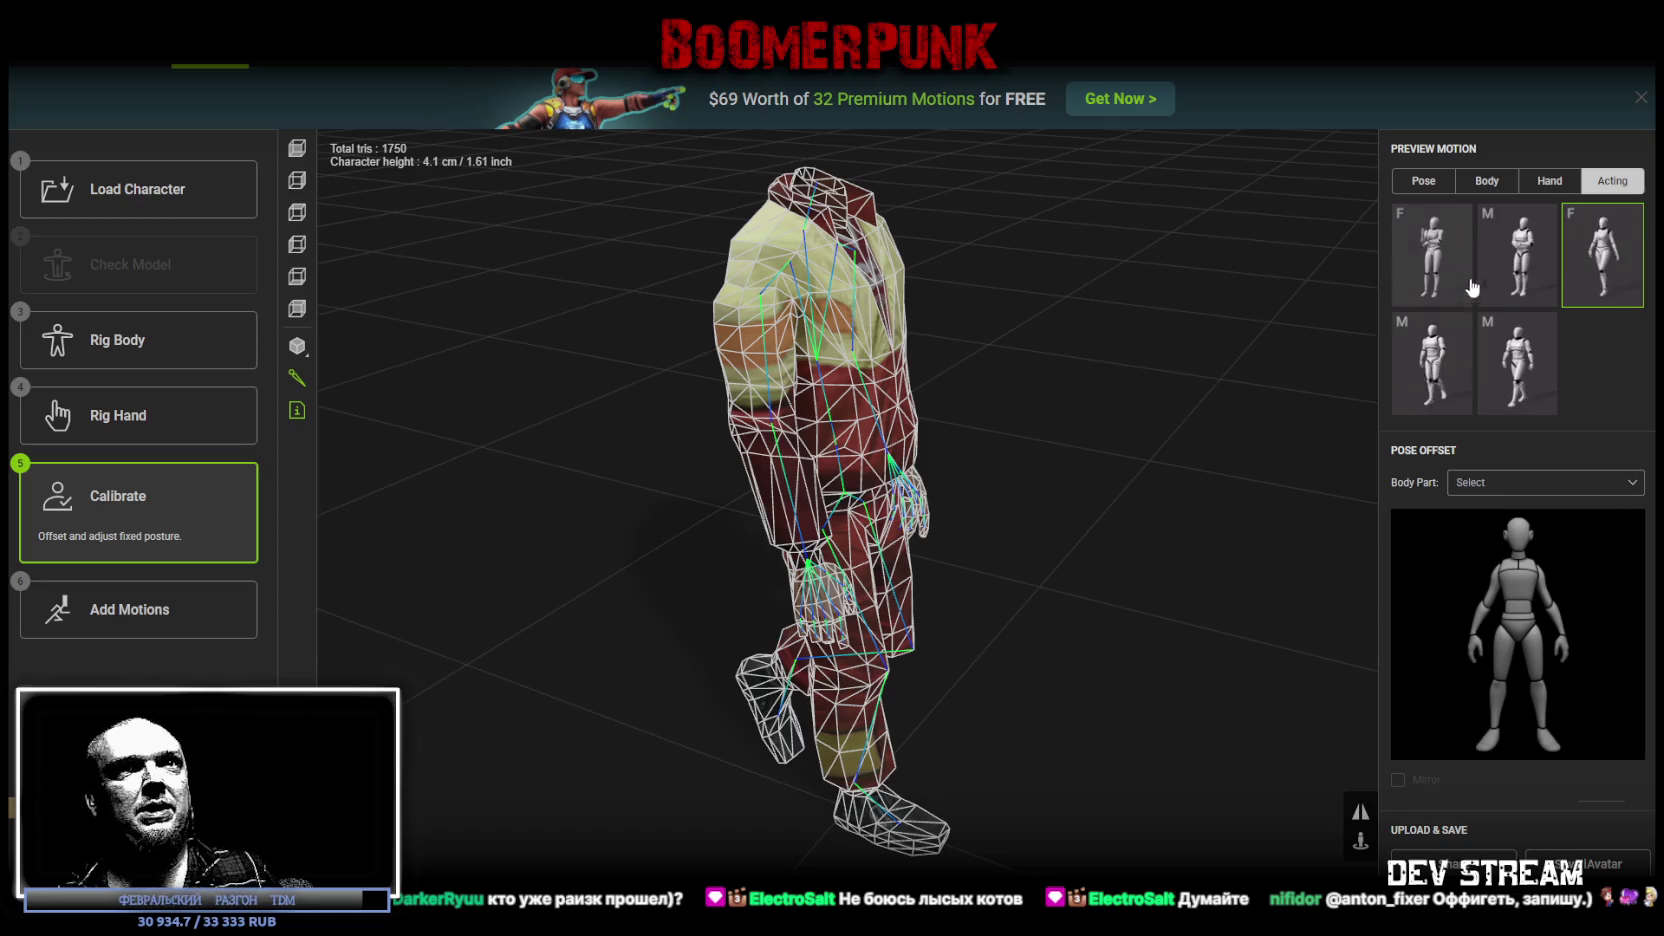
Step: Preview two more acting motions and a hand motion from different angles
click(1527, 253)
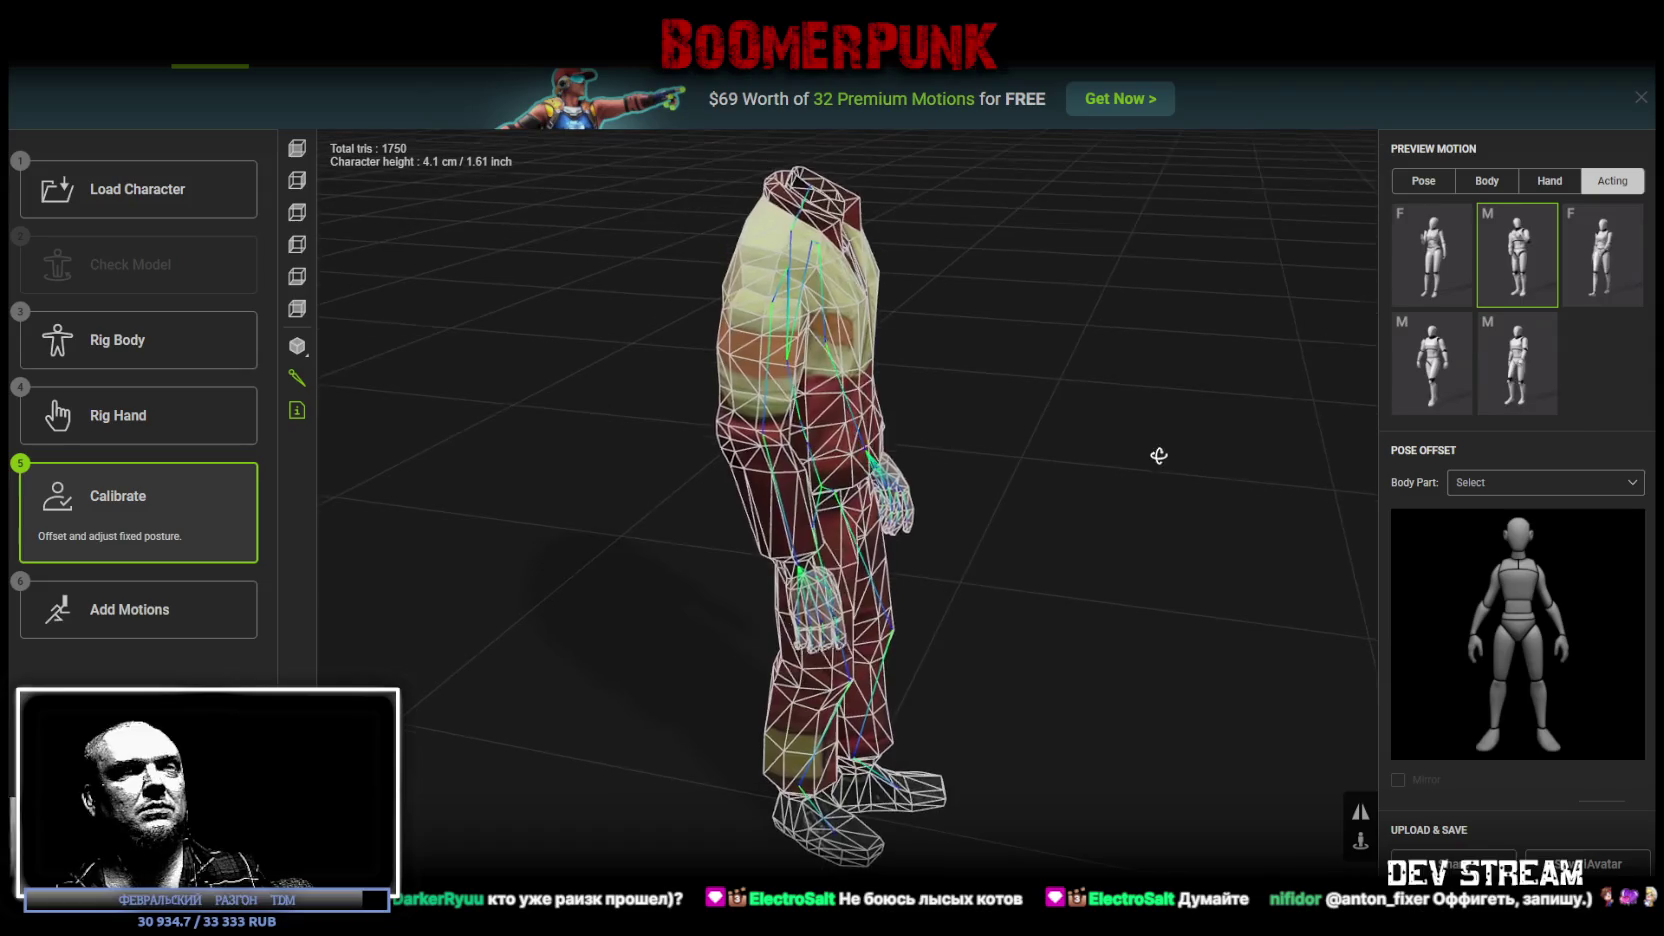
click(1443, 266)
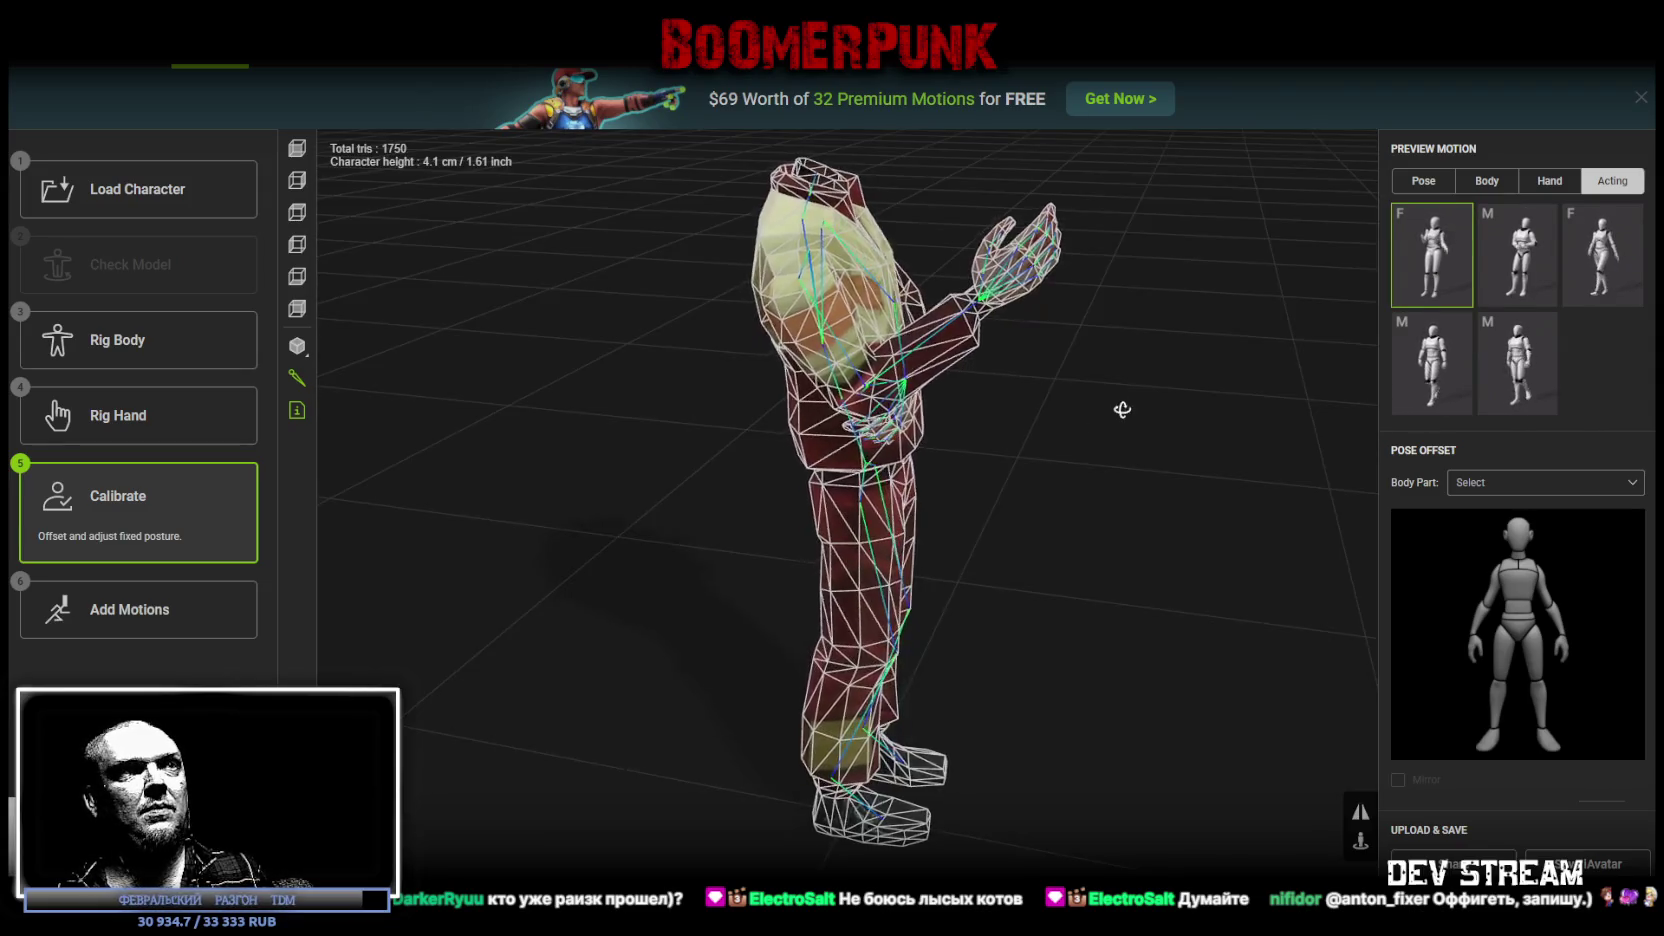
drag(1106, 413, 811, 421)
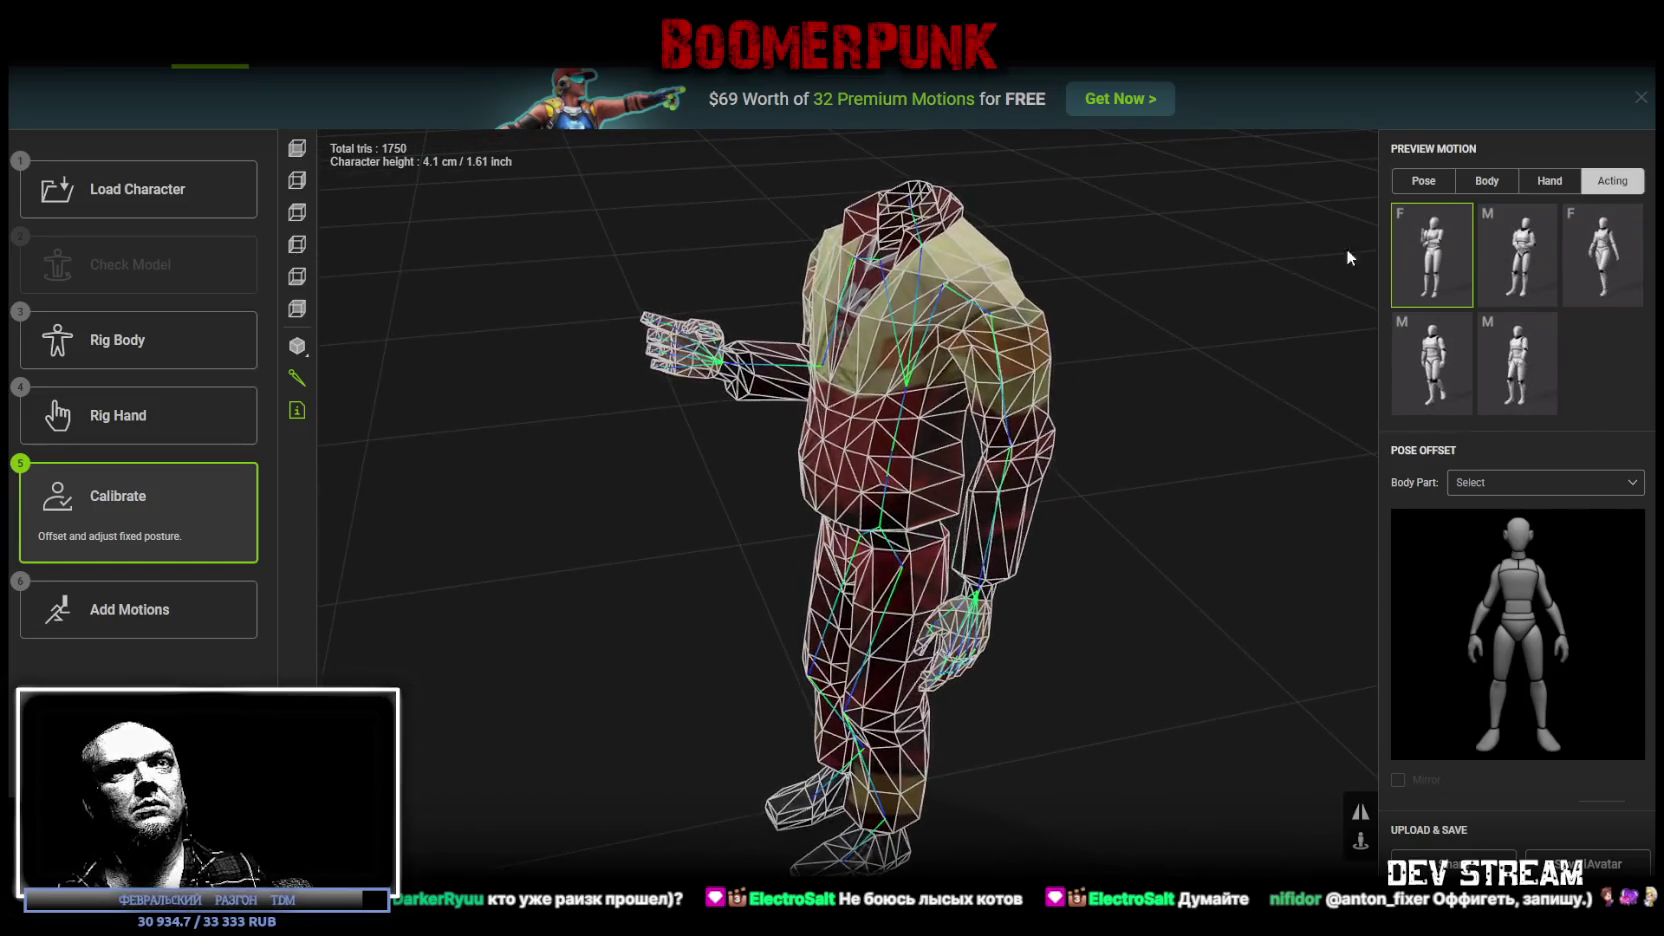
click(1549, 181)
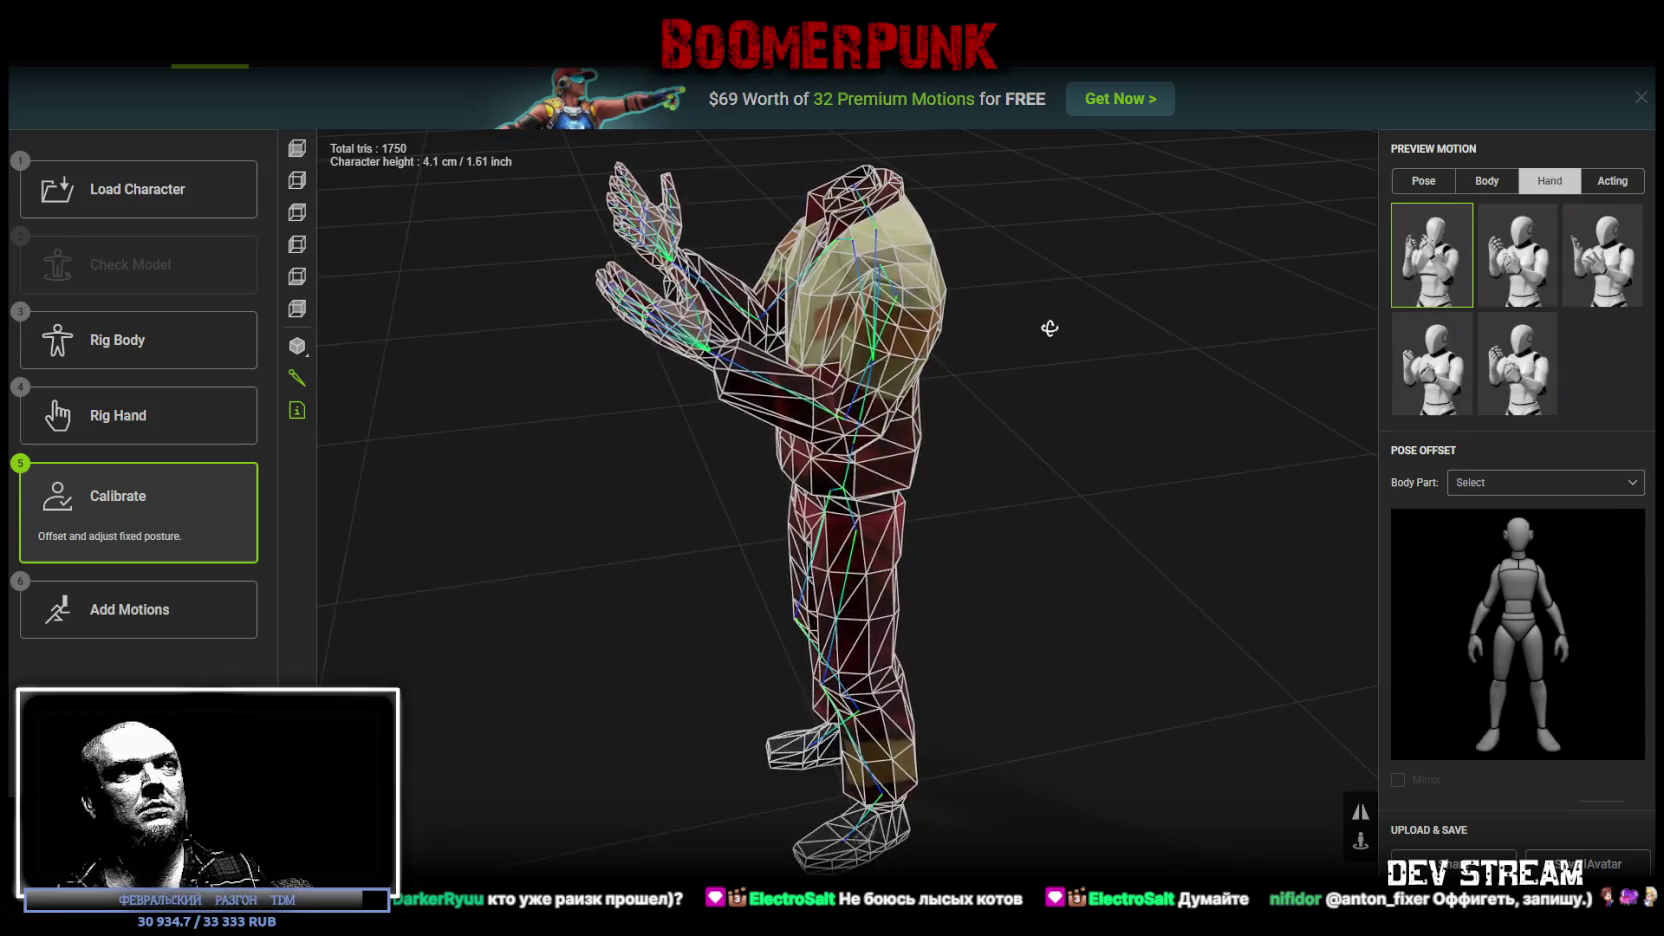
mouse_move(1049, 328)
mouse_down()
mouse_move(1010, 345)
mouse_move(1012, 283)
mouse_move(1200, 319)
mouse_up()
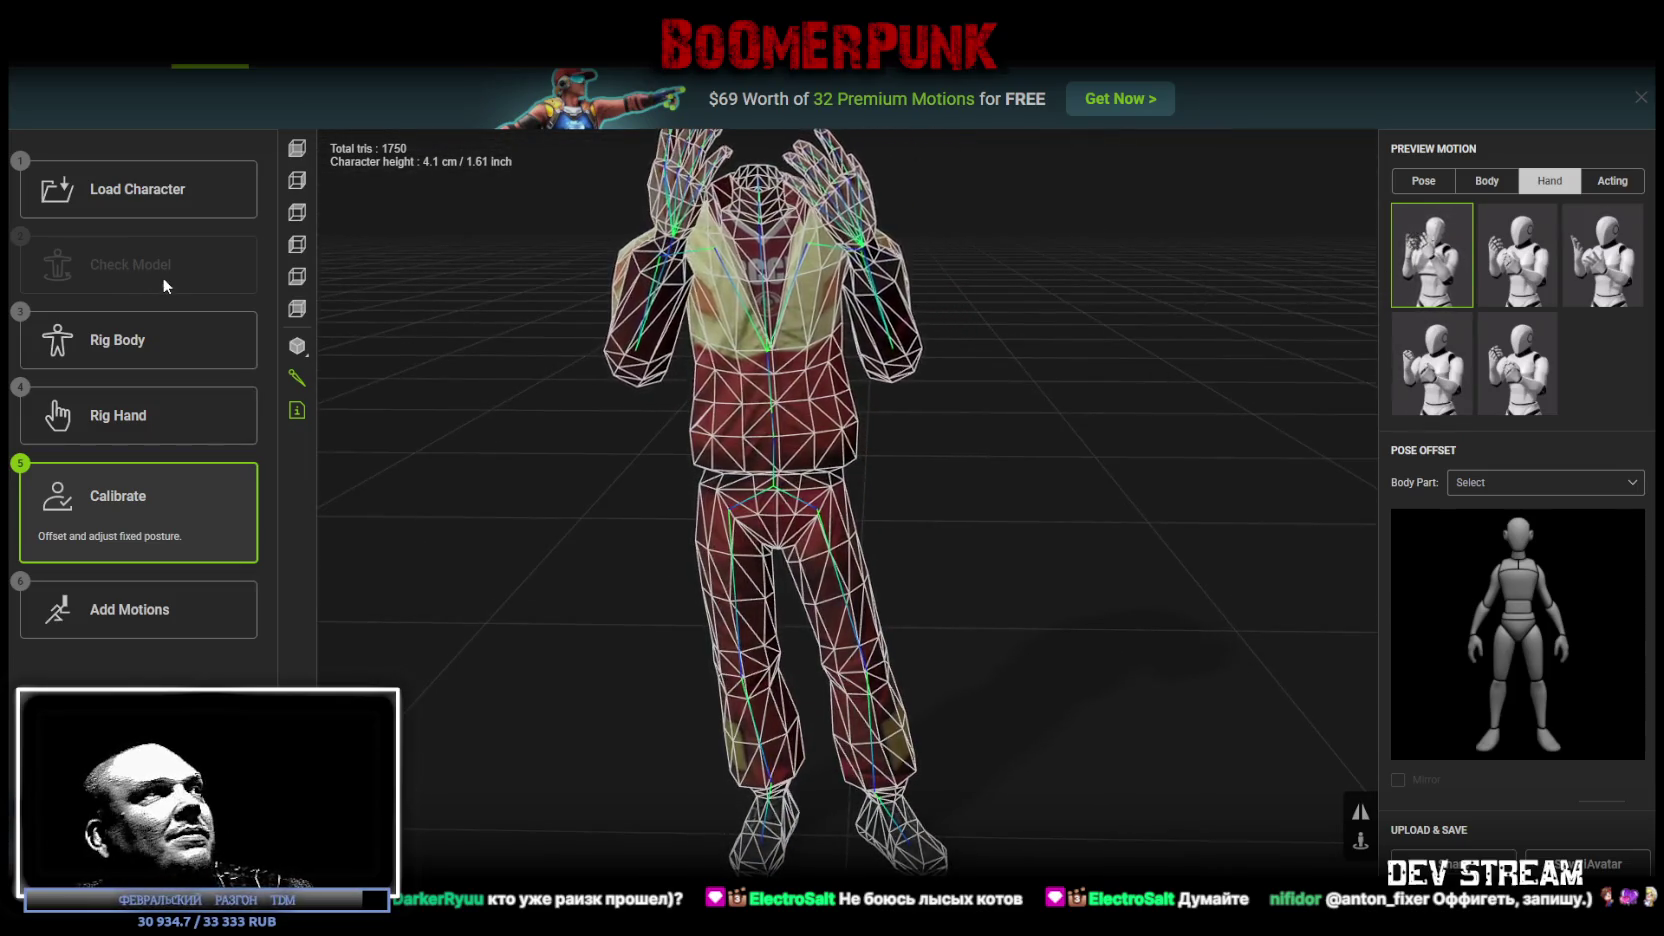
Step: Go back through Load Character to the Rig Body joint placement step
click(150, 192)
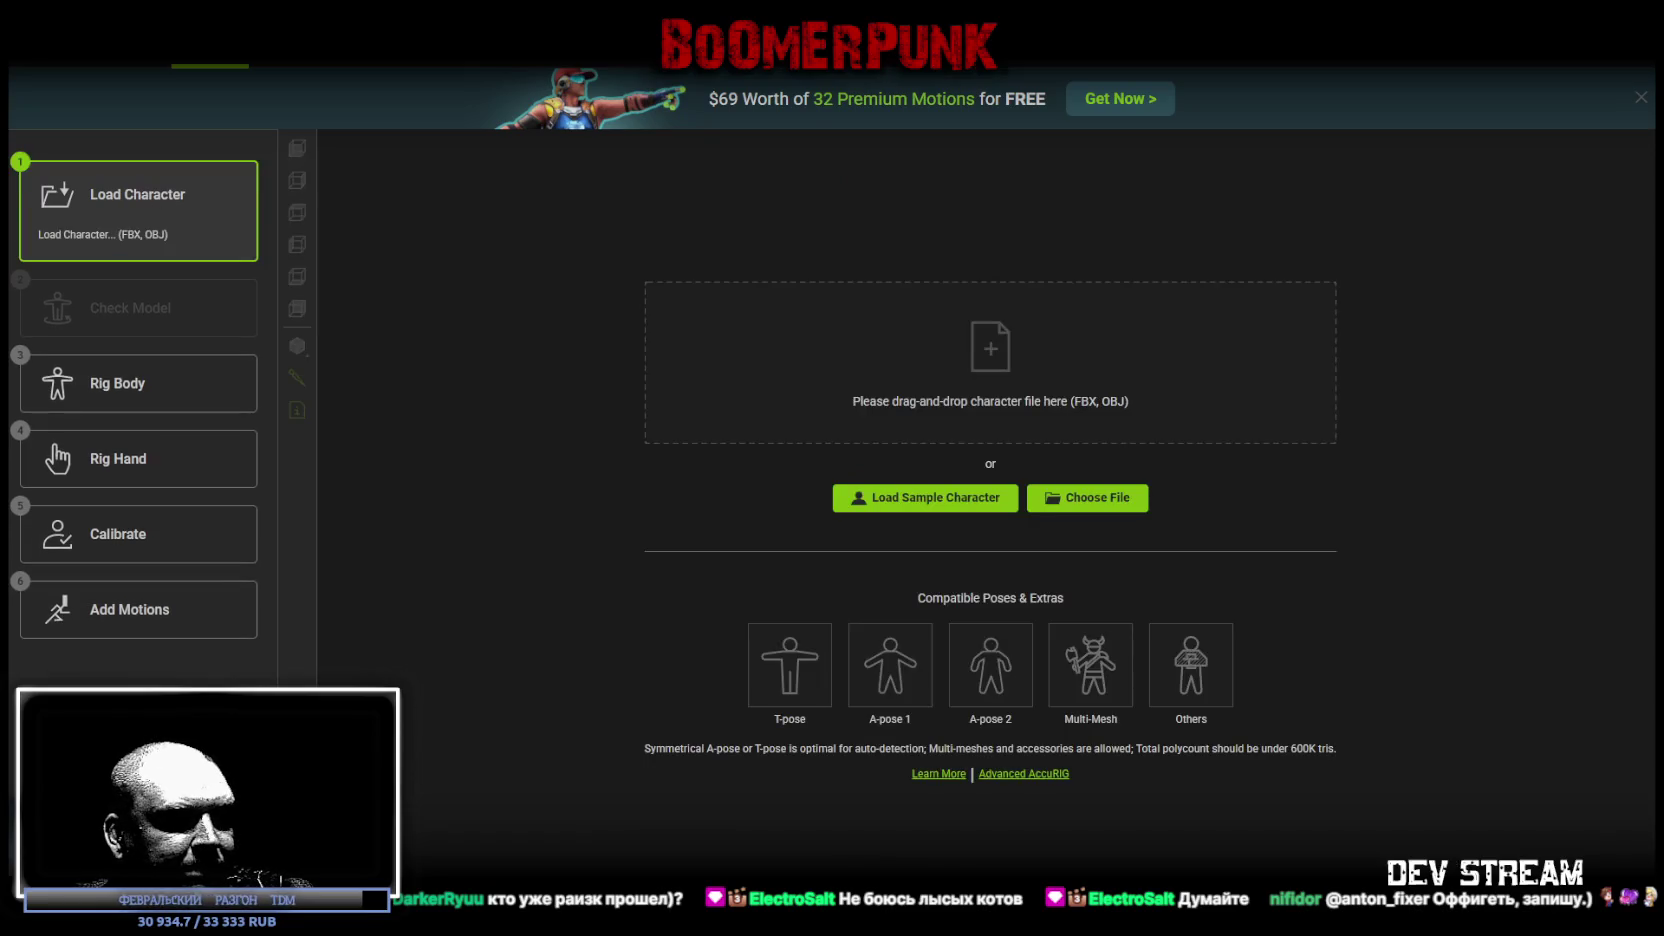
click(112, 375)
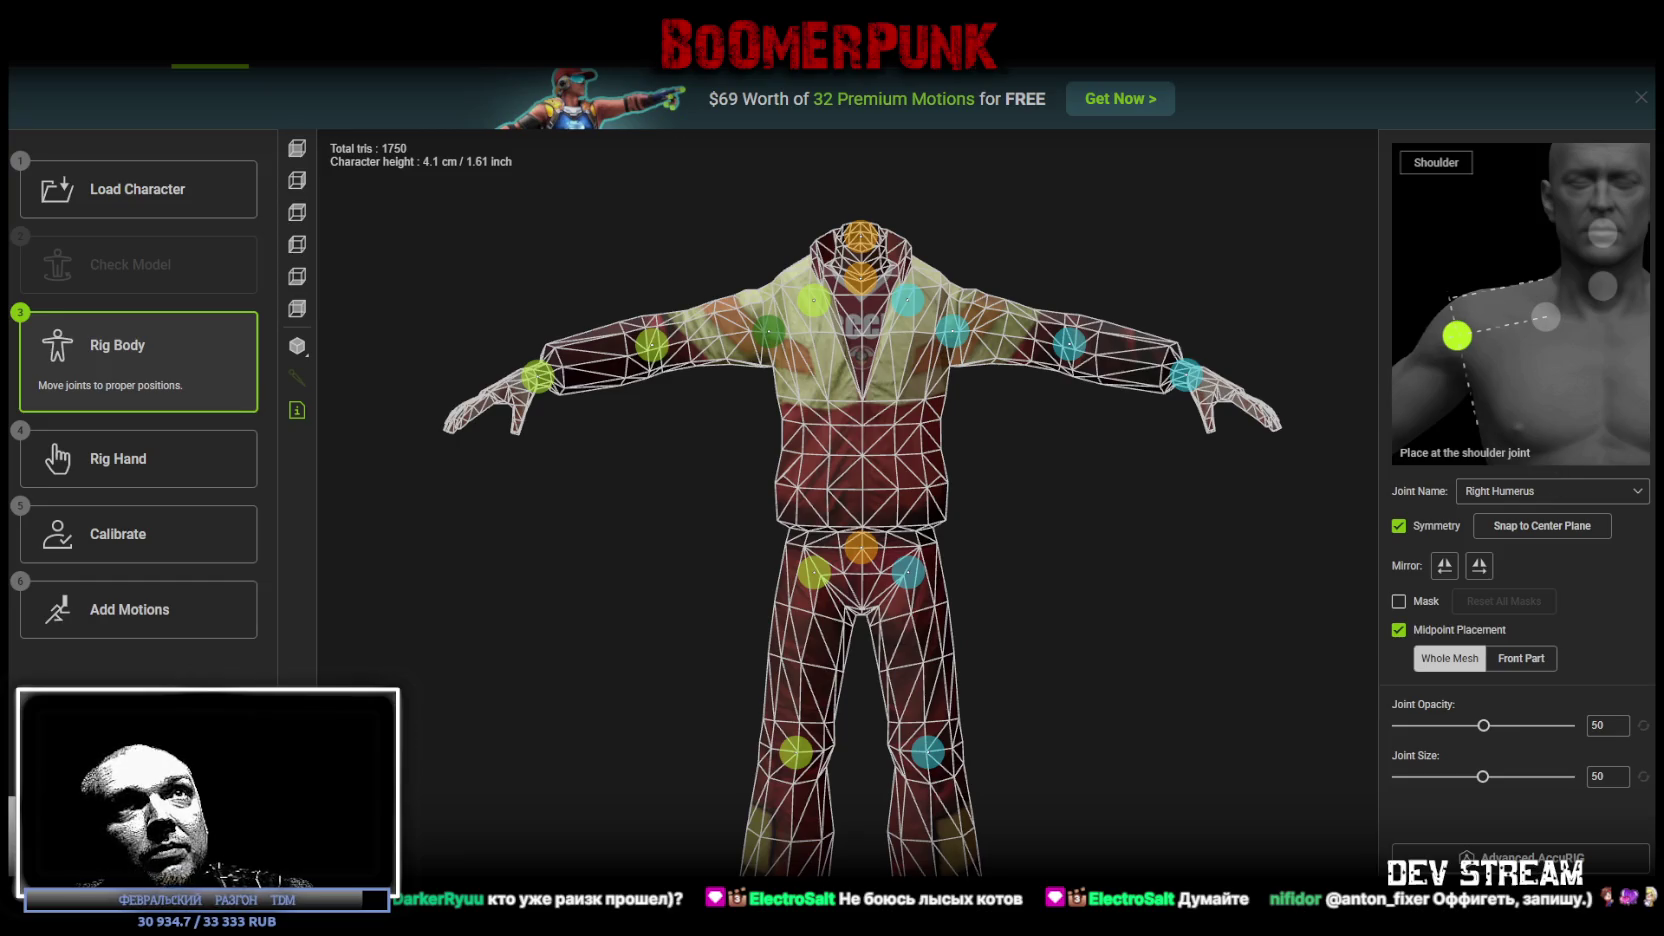
click(1633, 60)
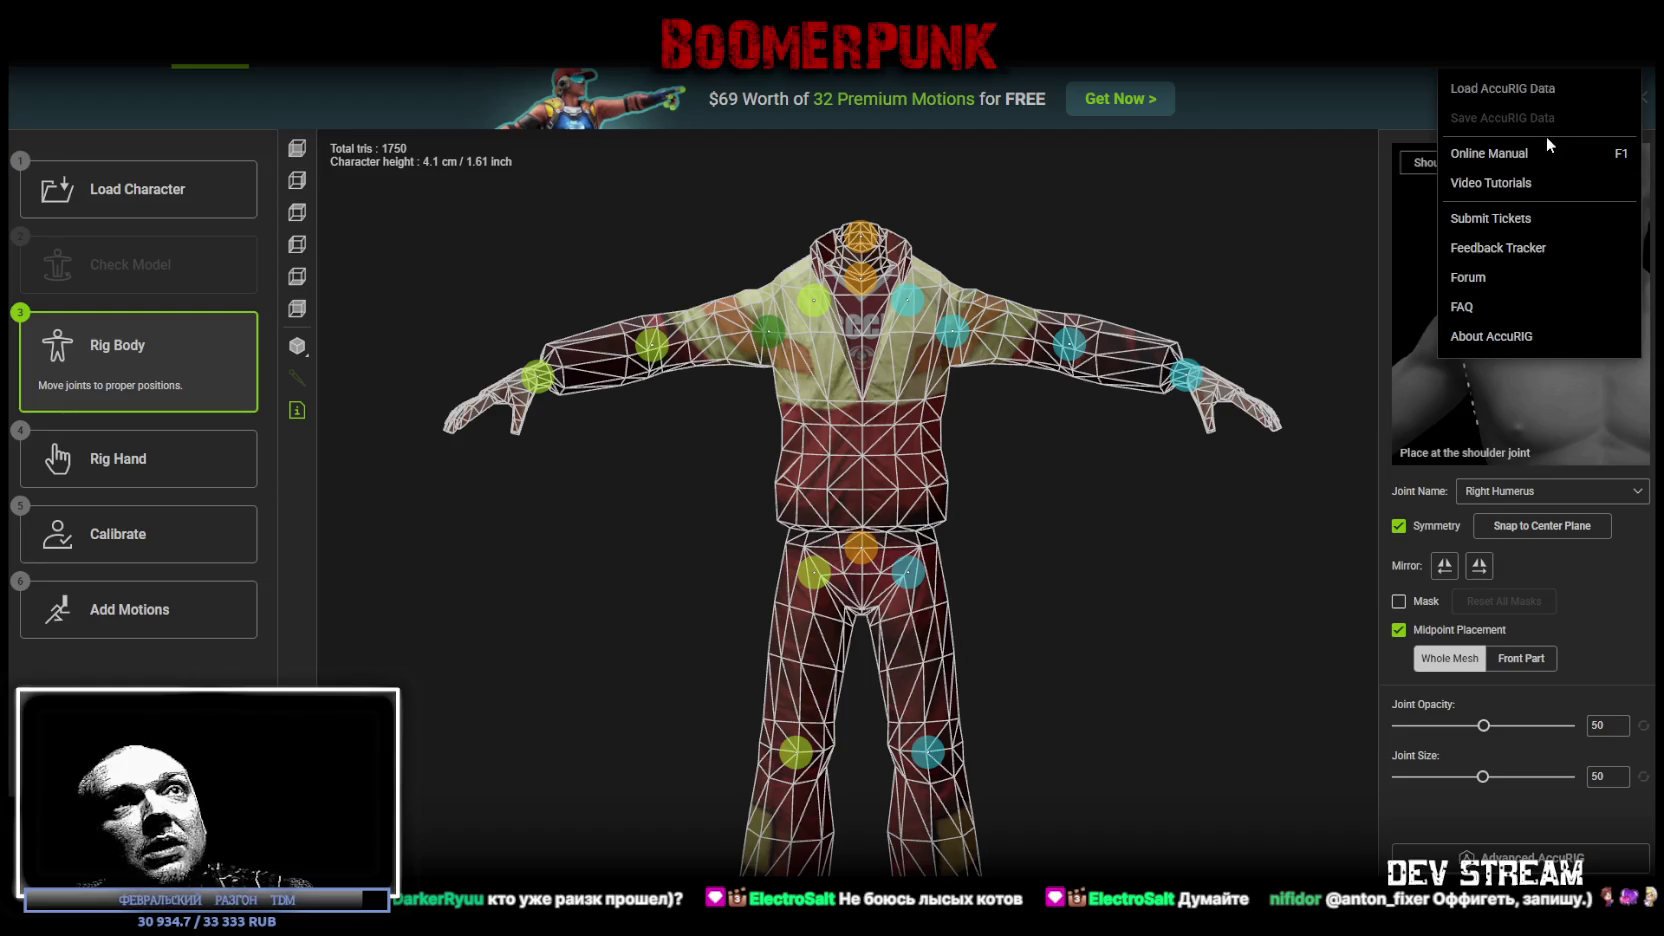
Step: Use Help > Save AccuRIG Data to store the rig as TDMgop.ini
mouse_move(1196, 468)
mouse_down()
mouse_move(1136, 470)
mouse_move(1244, 490)
mouse_move(1300, 464)
mouse_move(1215, 465)
mouse_up()
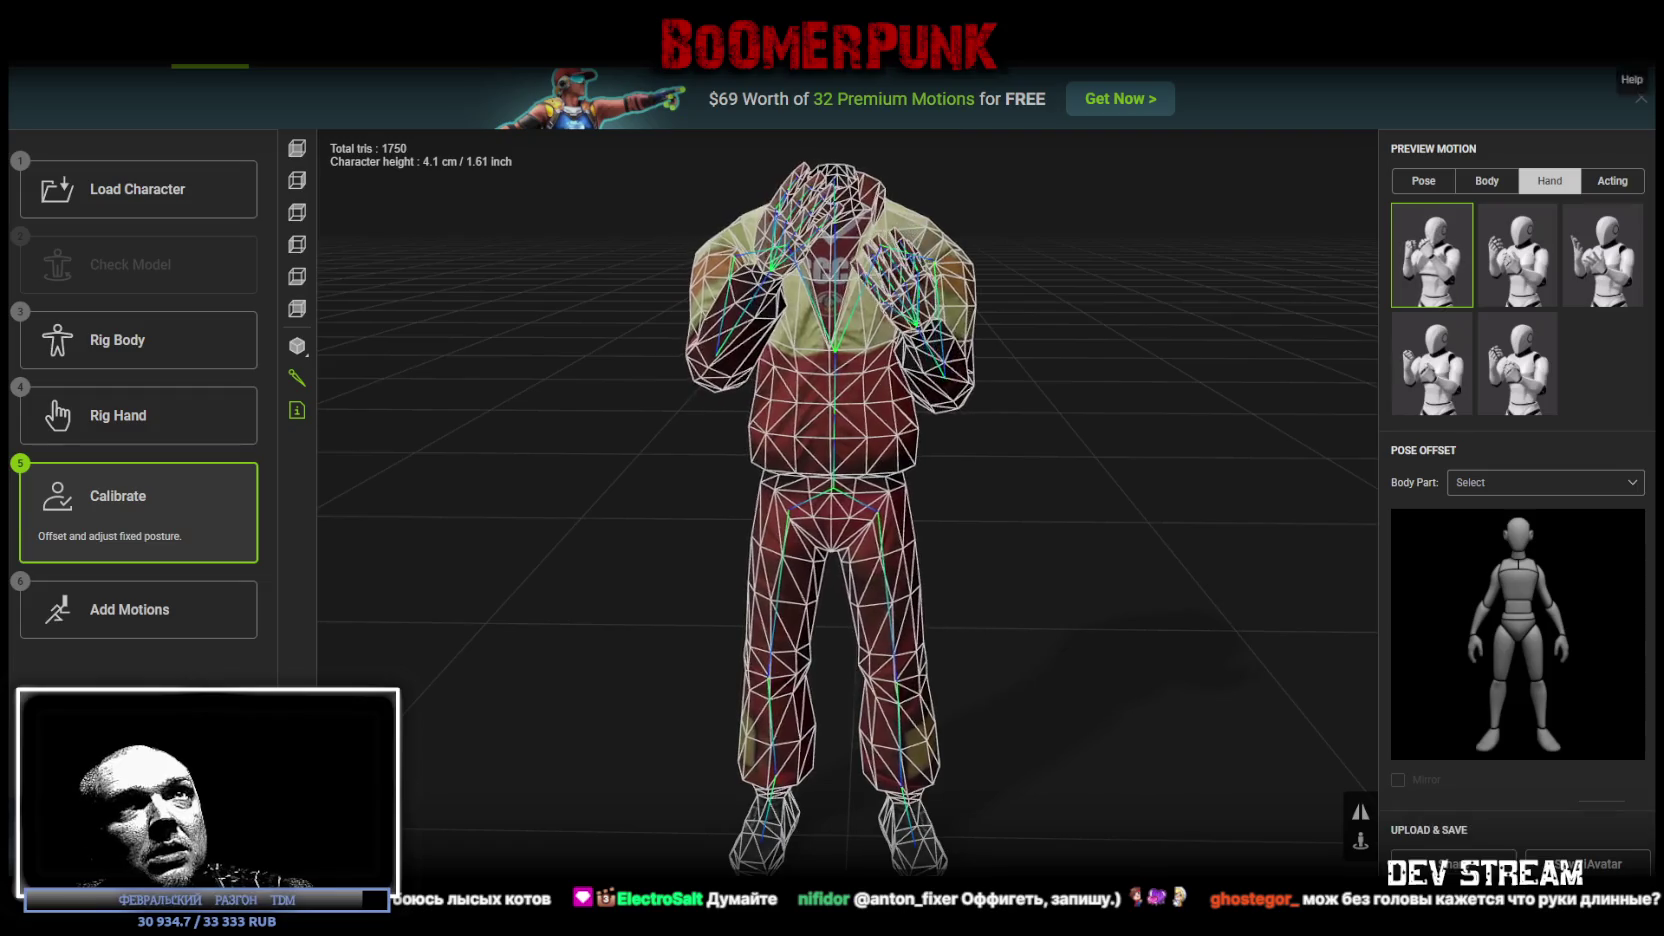
click(1630, 62)
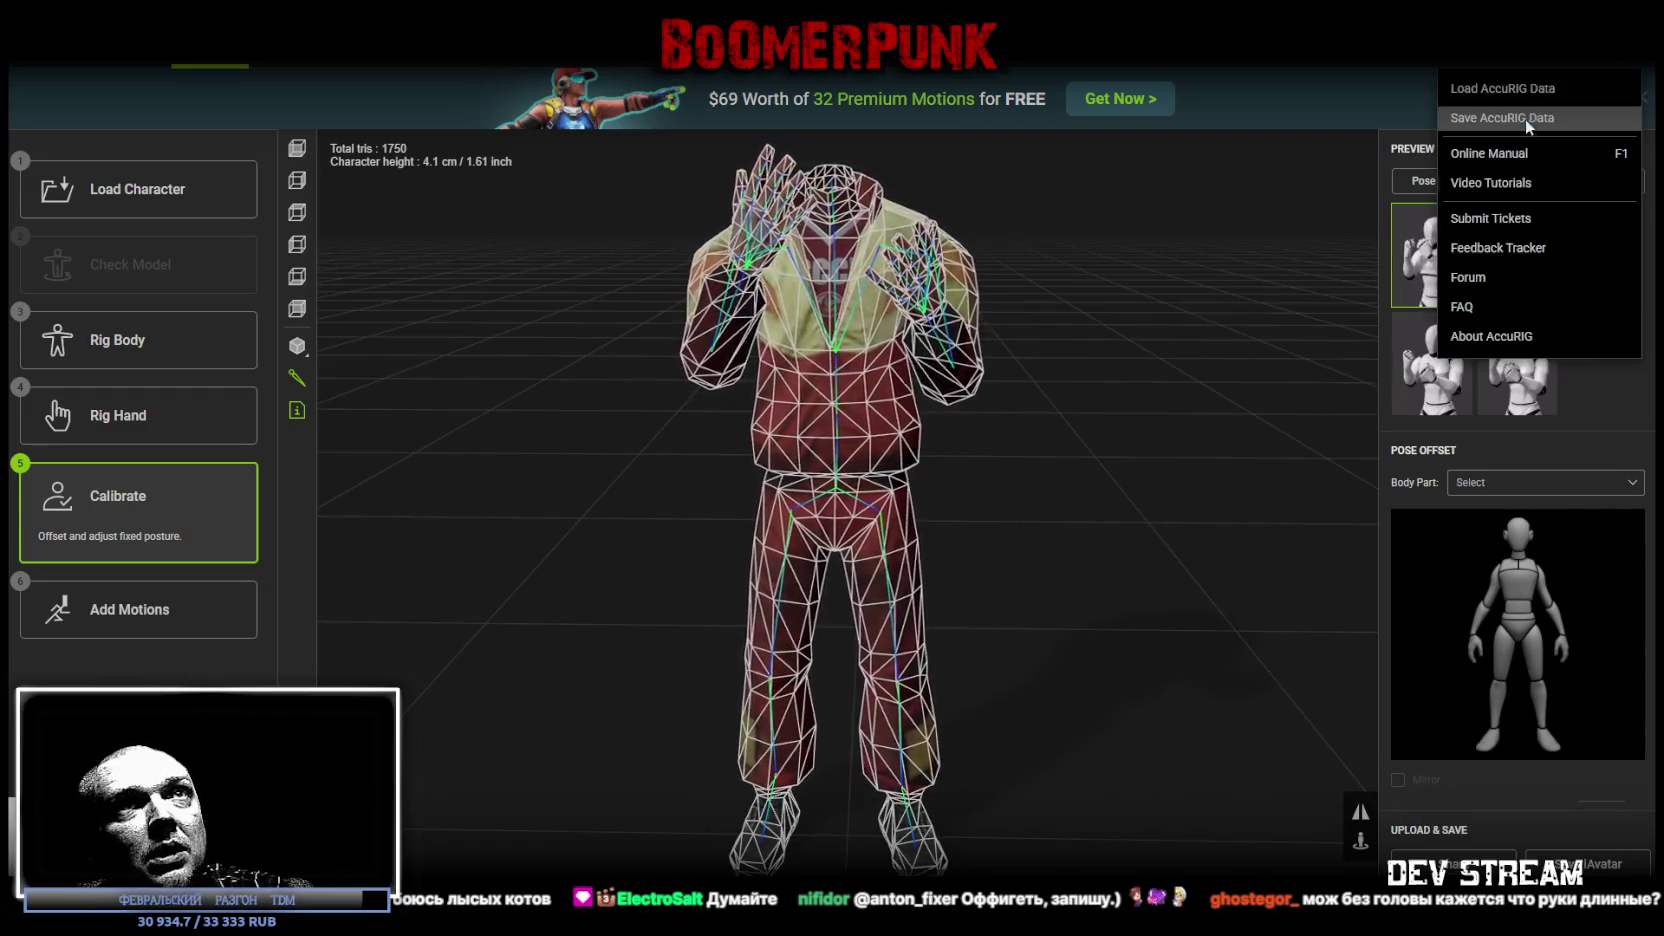
click(1525, 117)
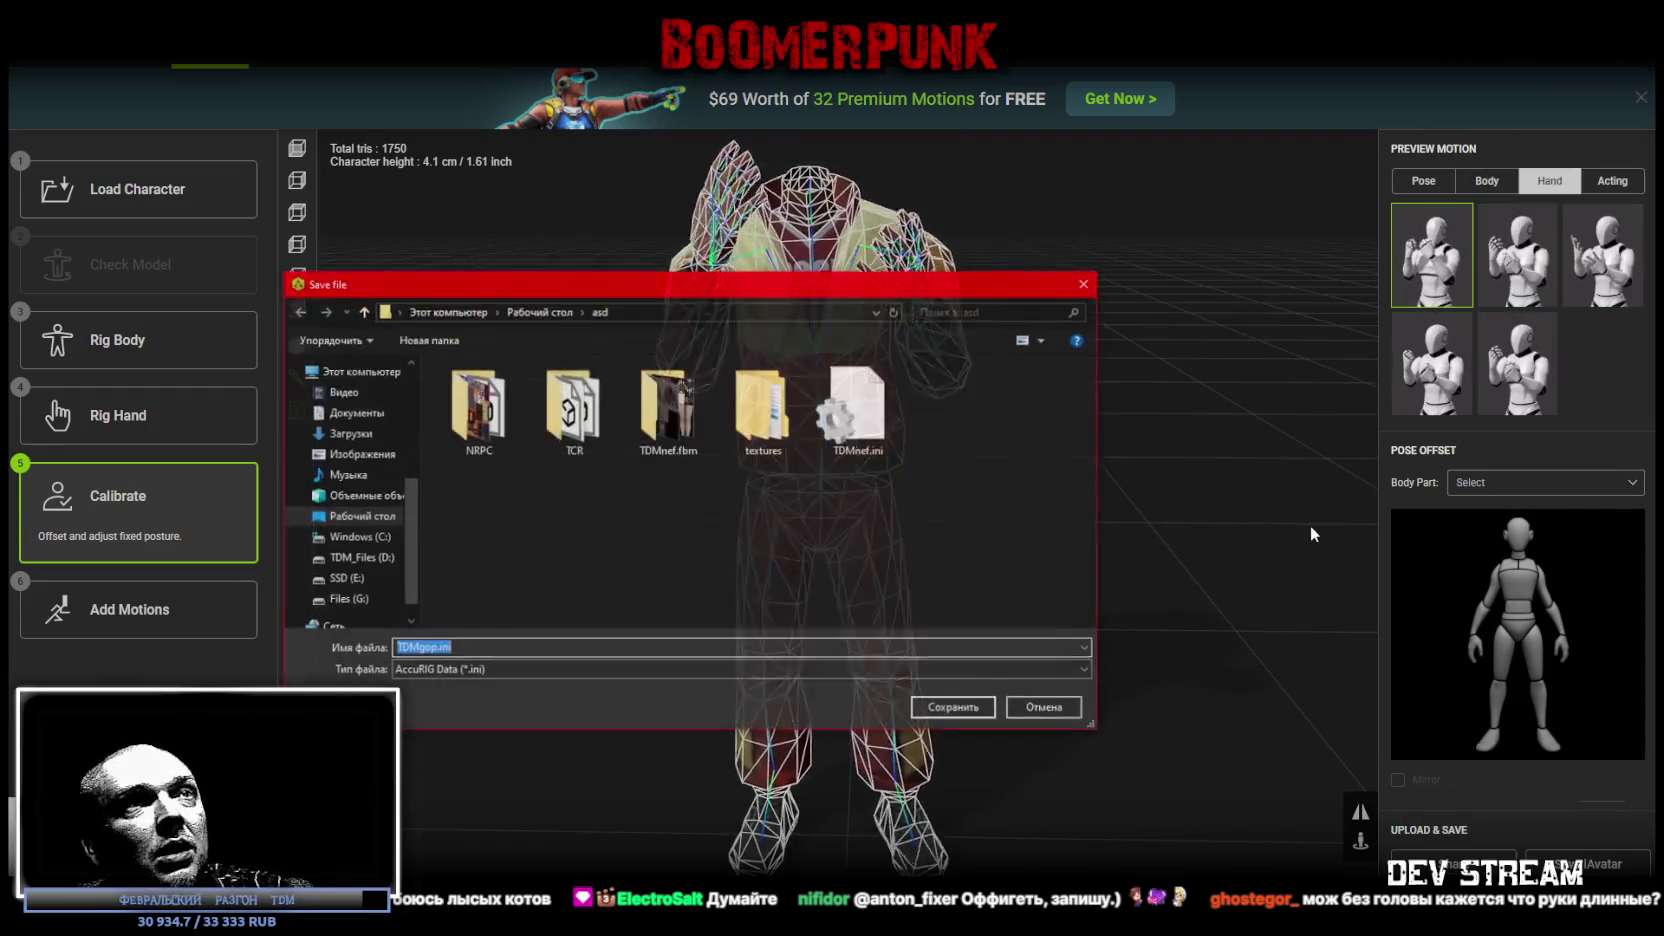
click(960, 710)
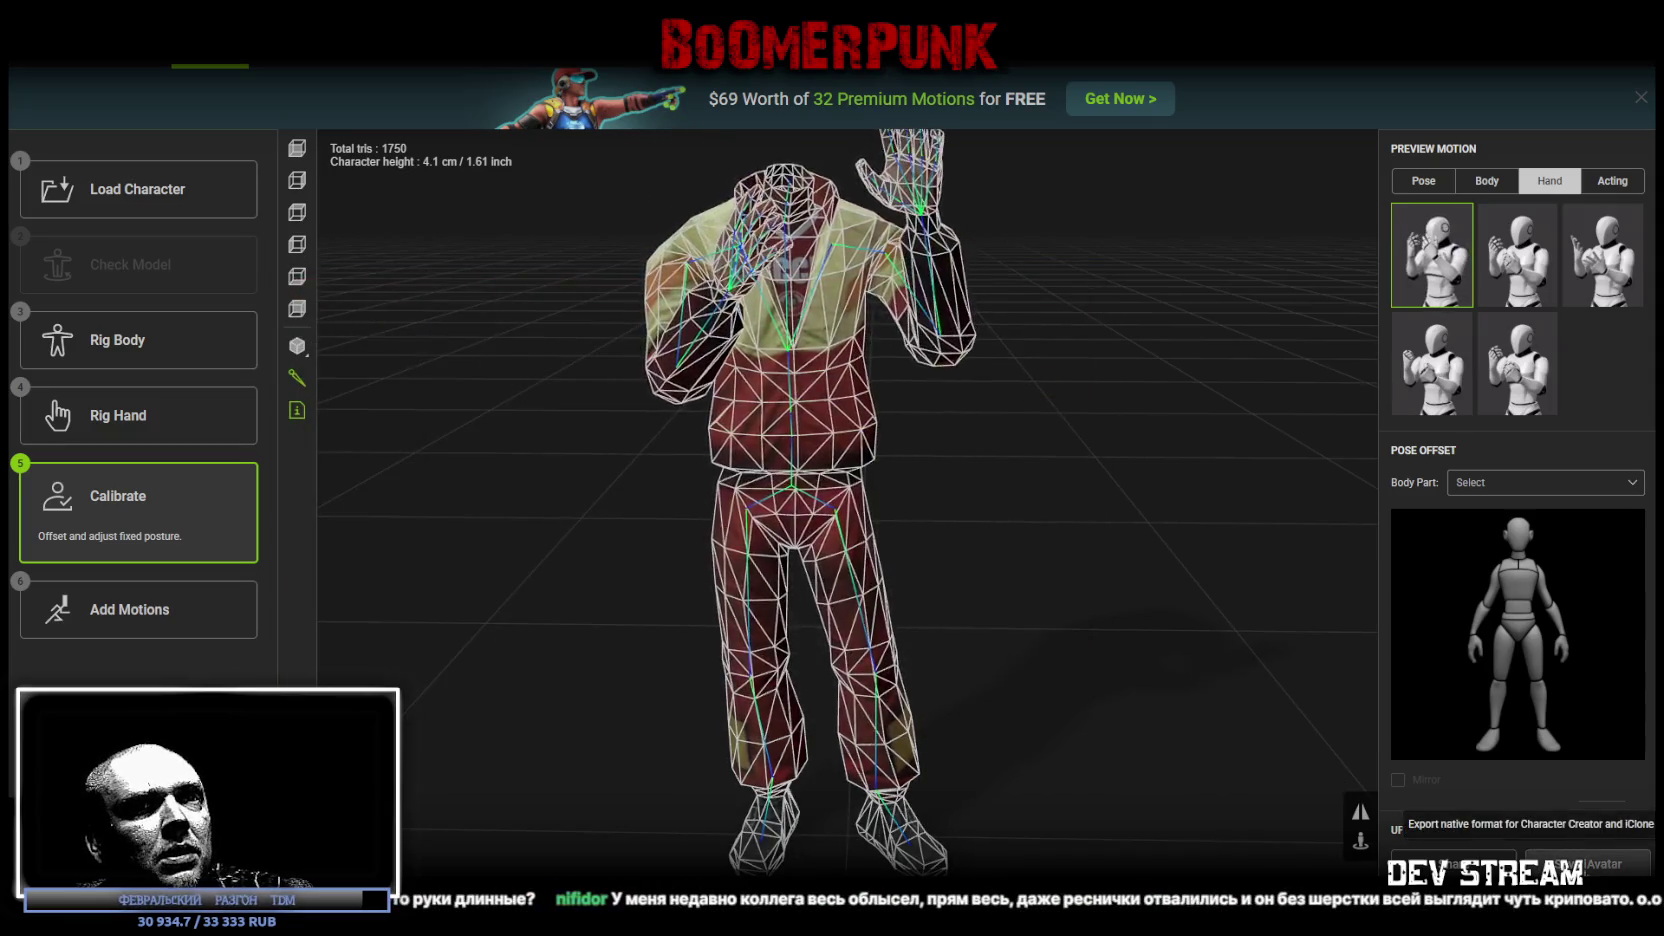
Step: Export the character as TDMgop.iAvatar, then return to the Load Character step
click(1588, 863)
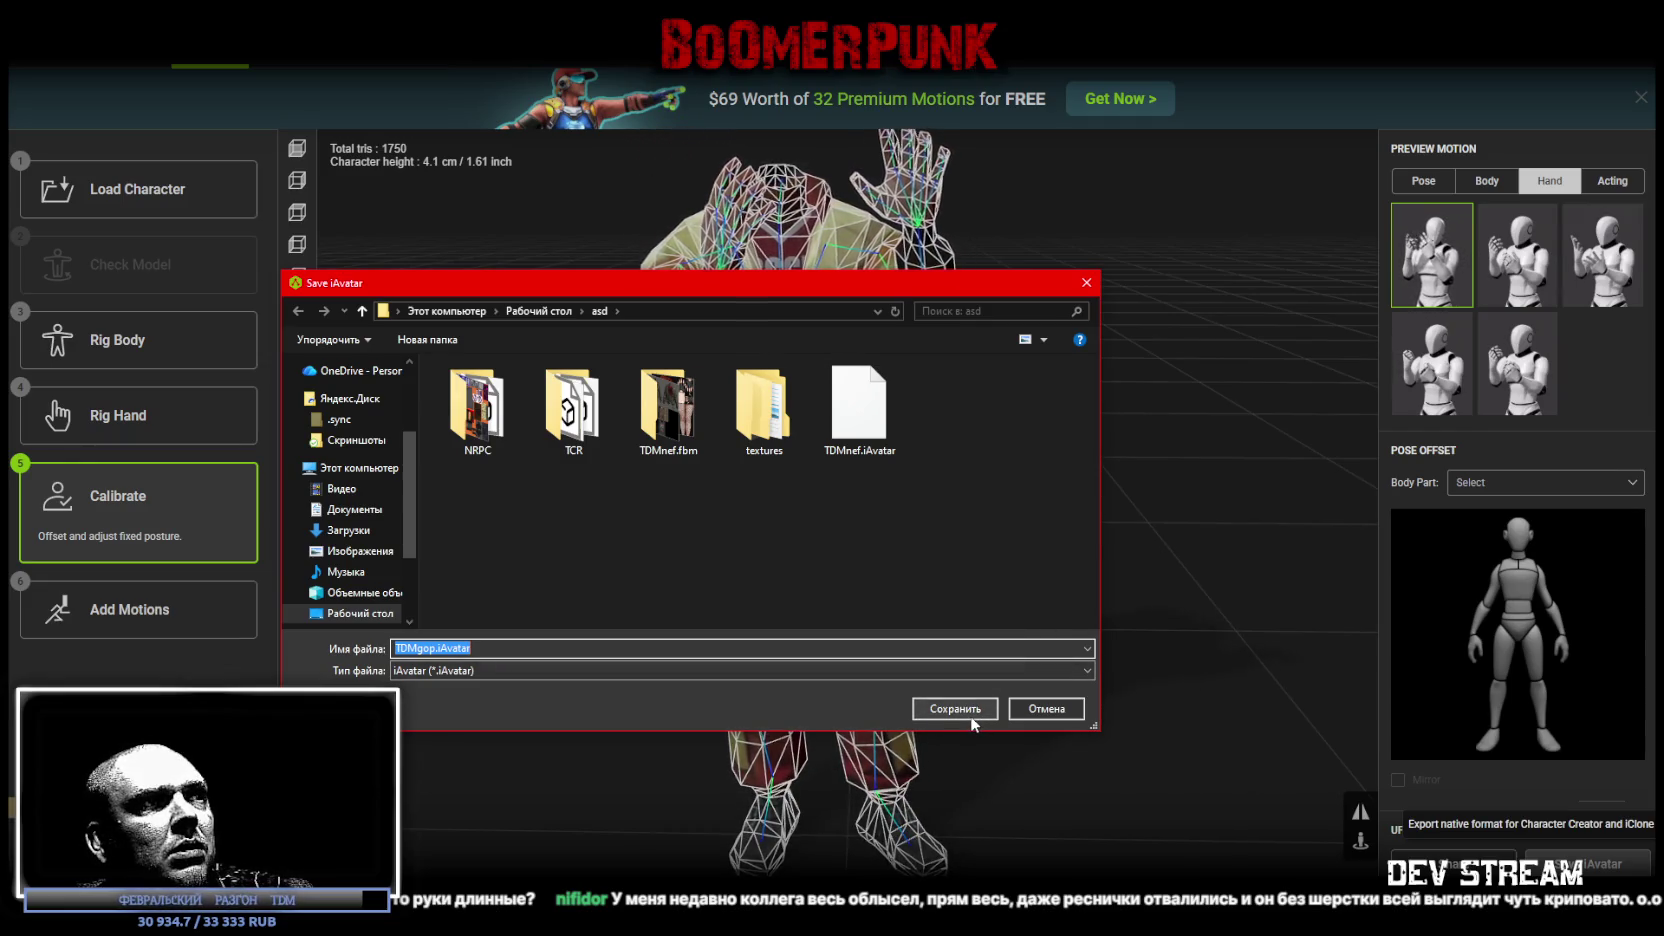
click(970, 715)
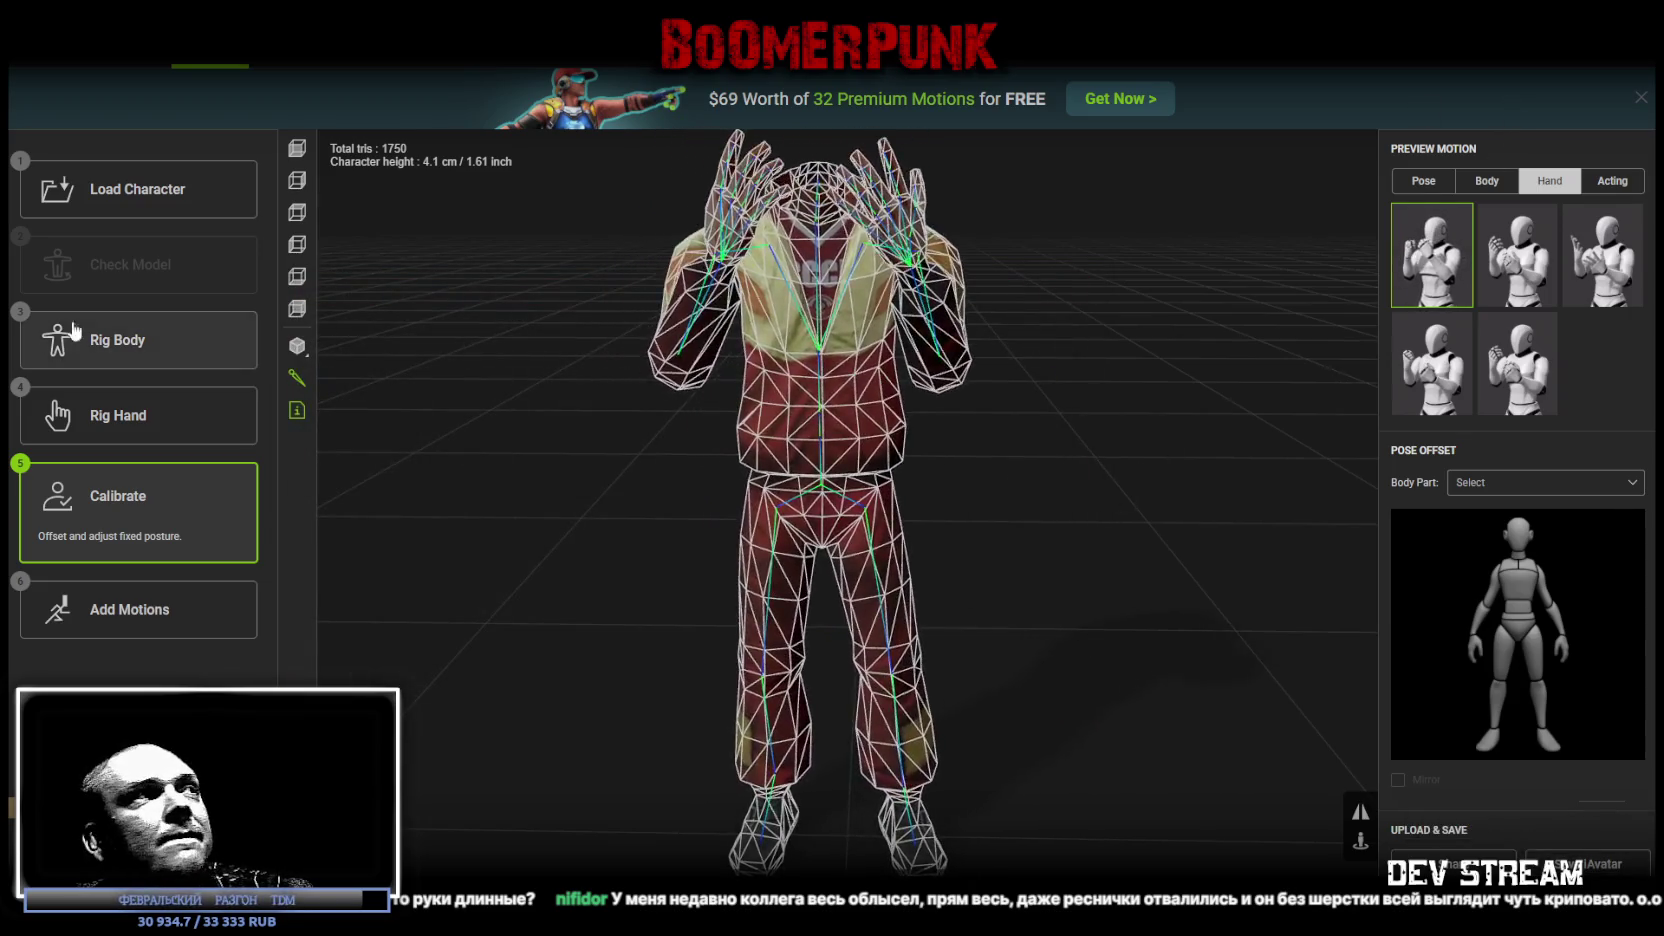
click(143, 193)
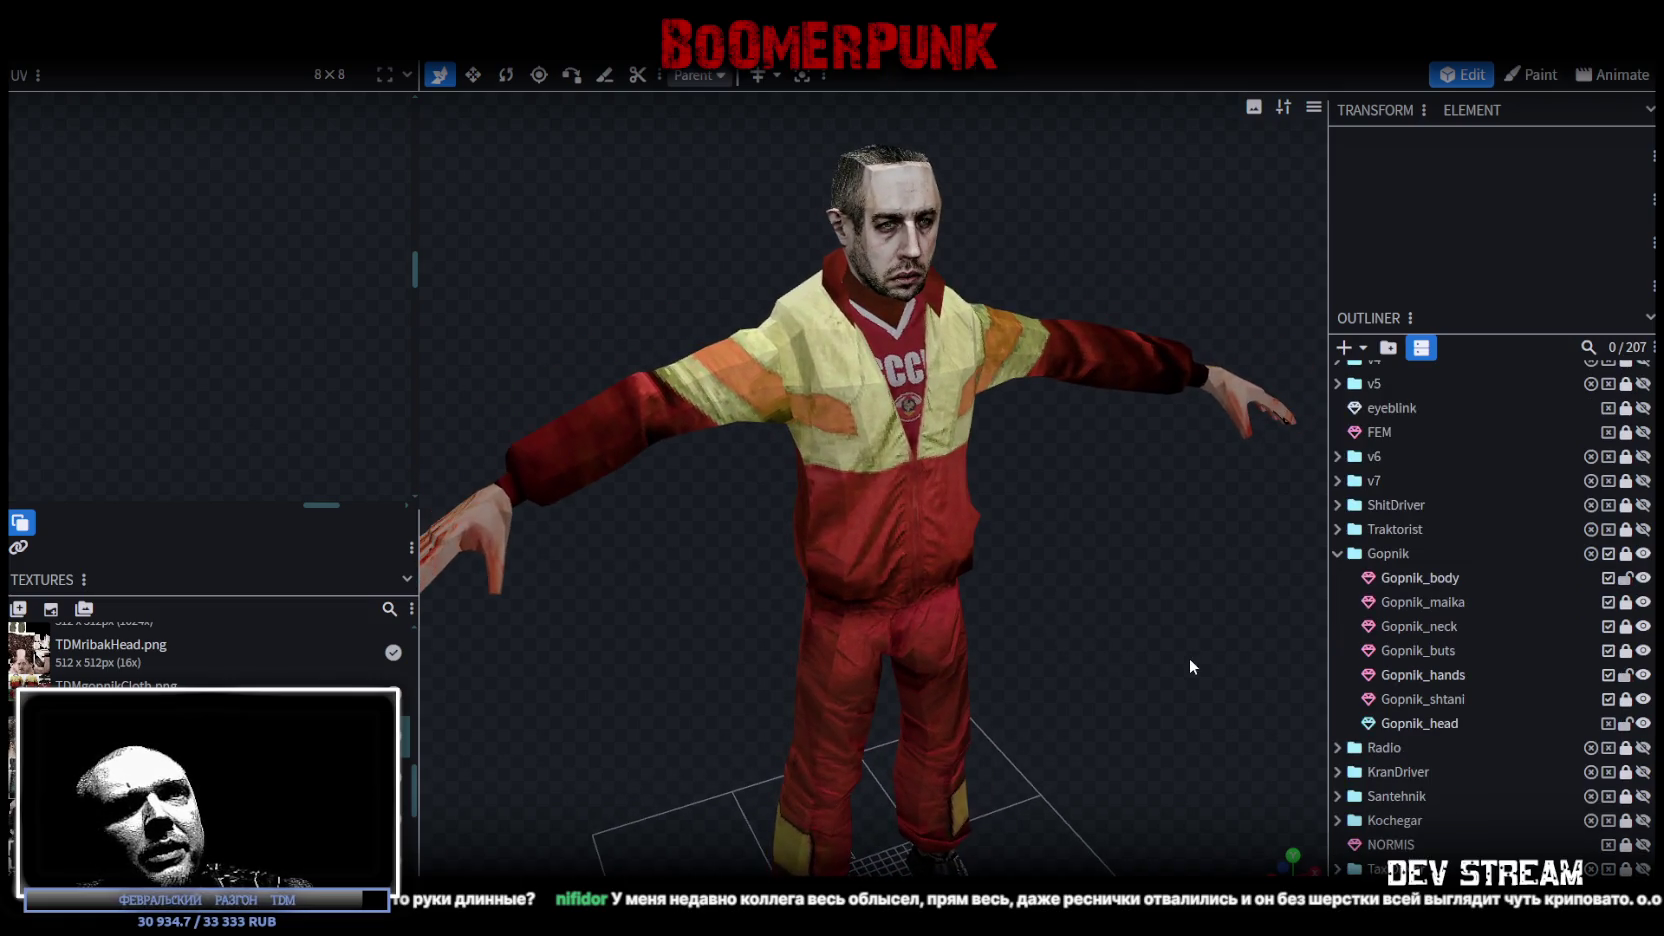
Step: Hide Gopnik_head in the Outliner and focus the view on Gopnik_neck
click(1642, 721)
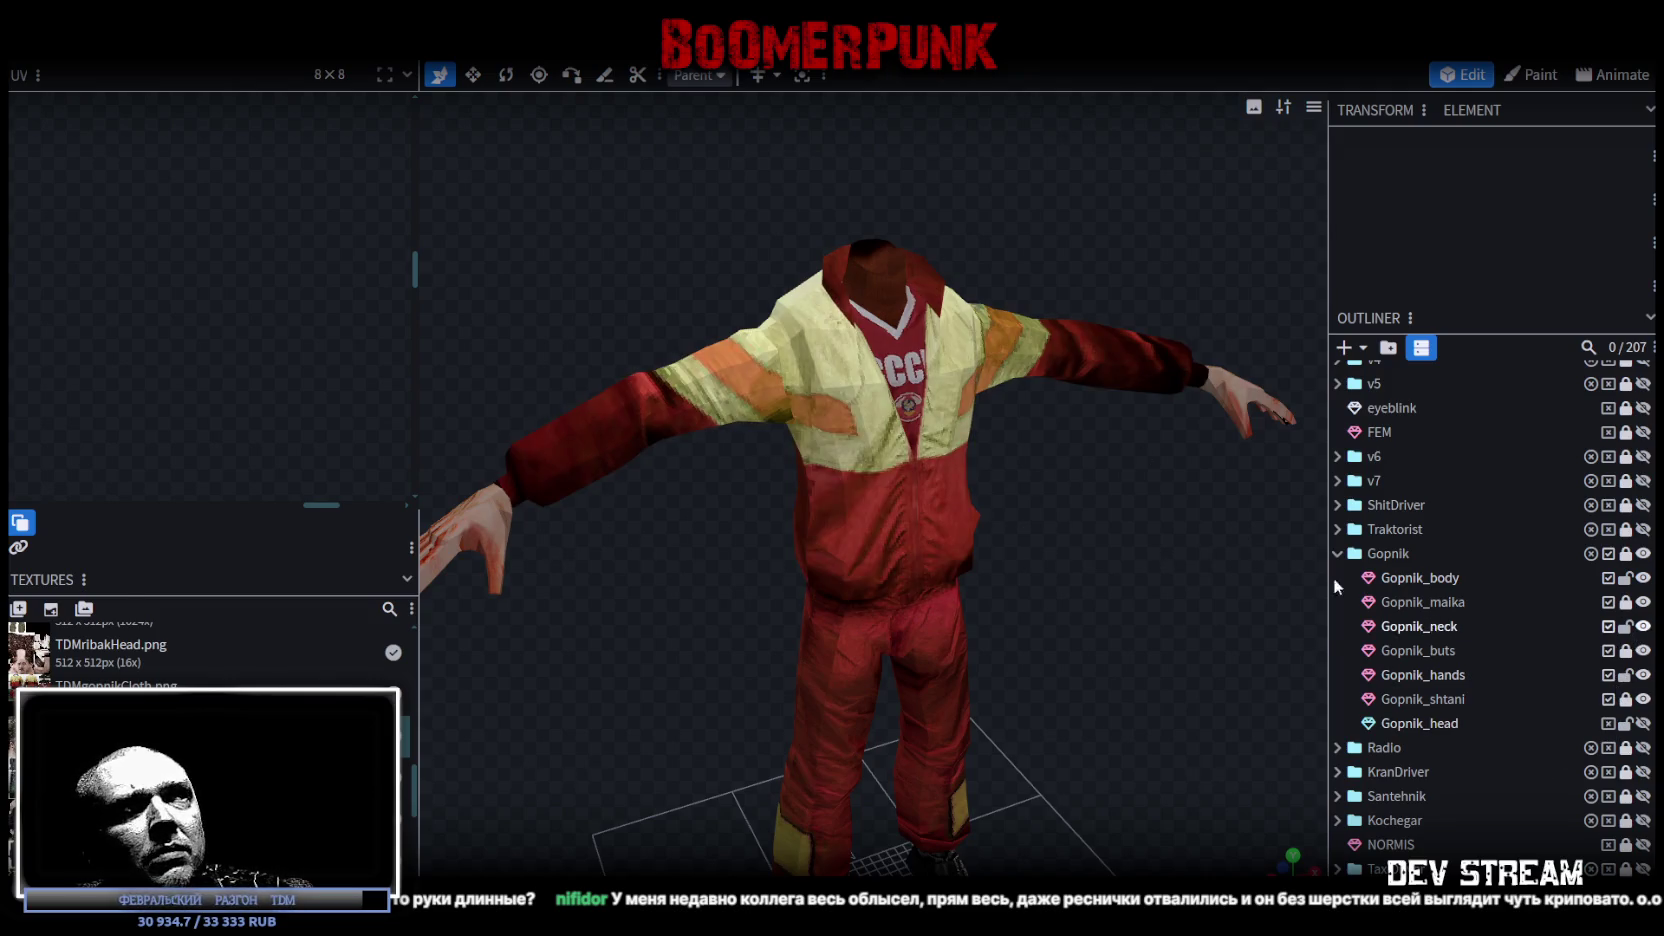
double_click(1345, 626)
scroll(986, 351, up, 5)
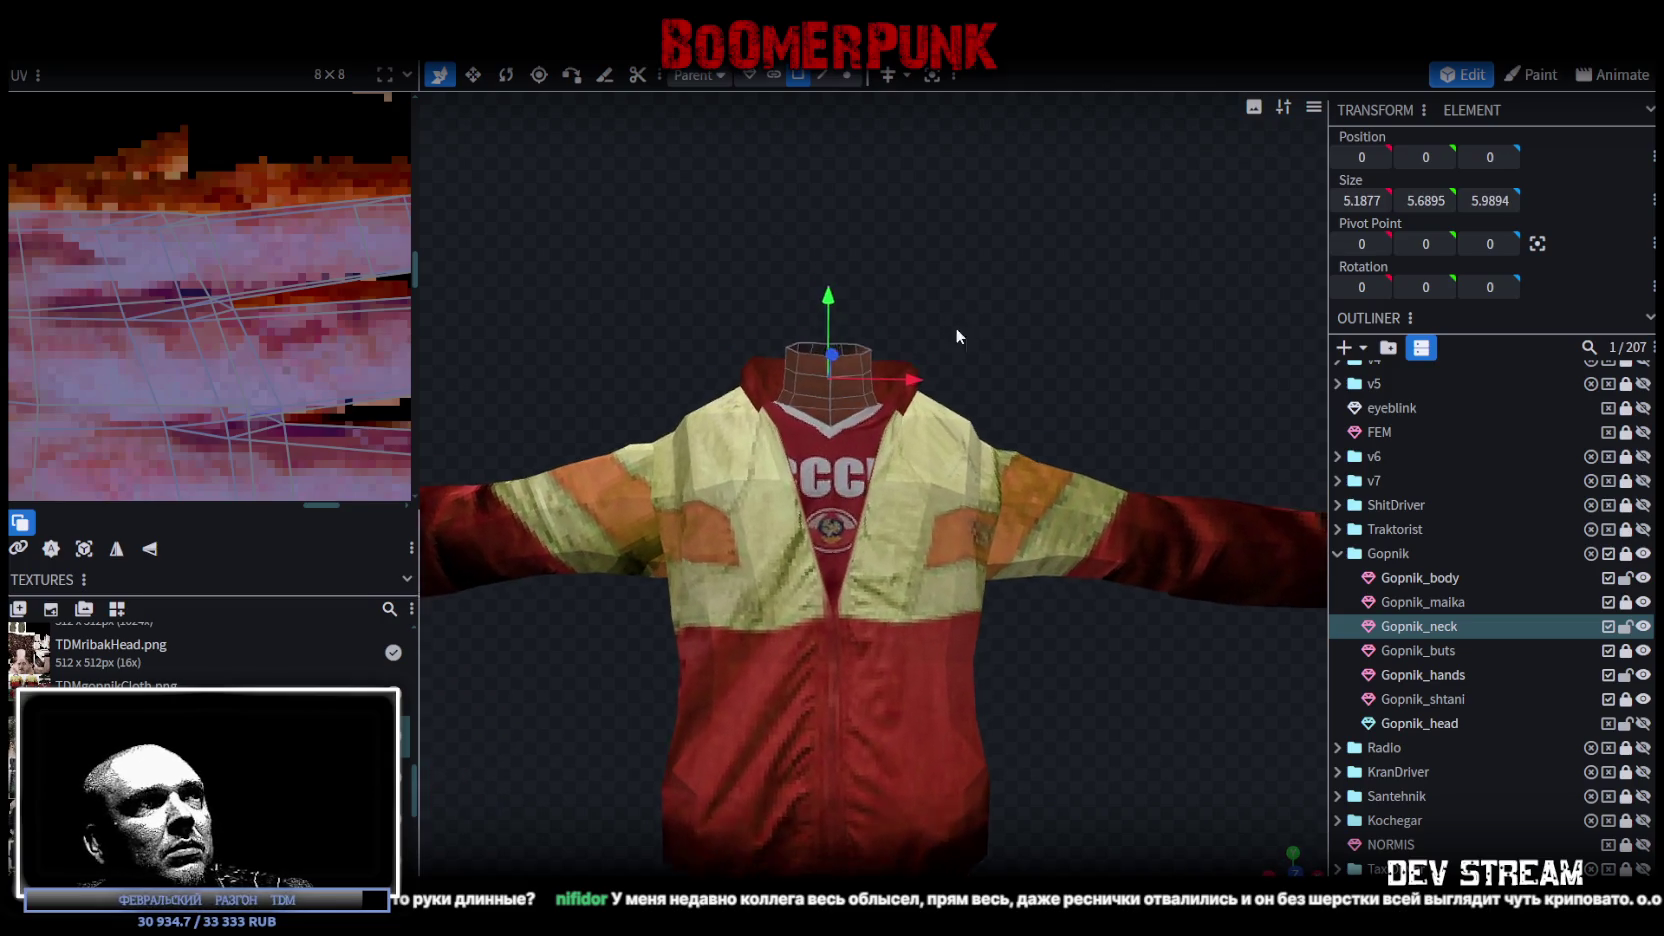
Step: Select the neck's top ring and extrude it straight up along Y+
click(847, 75)
drag(783, 356, 868, 376)
key(f)
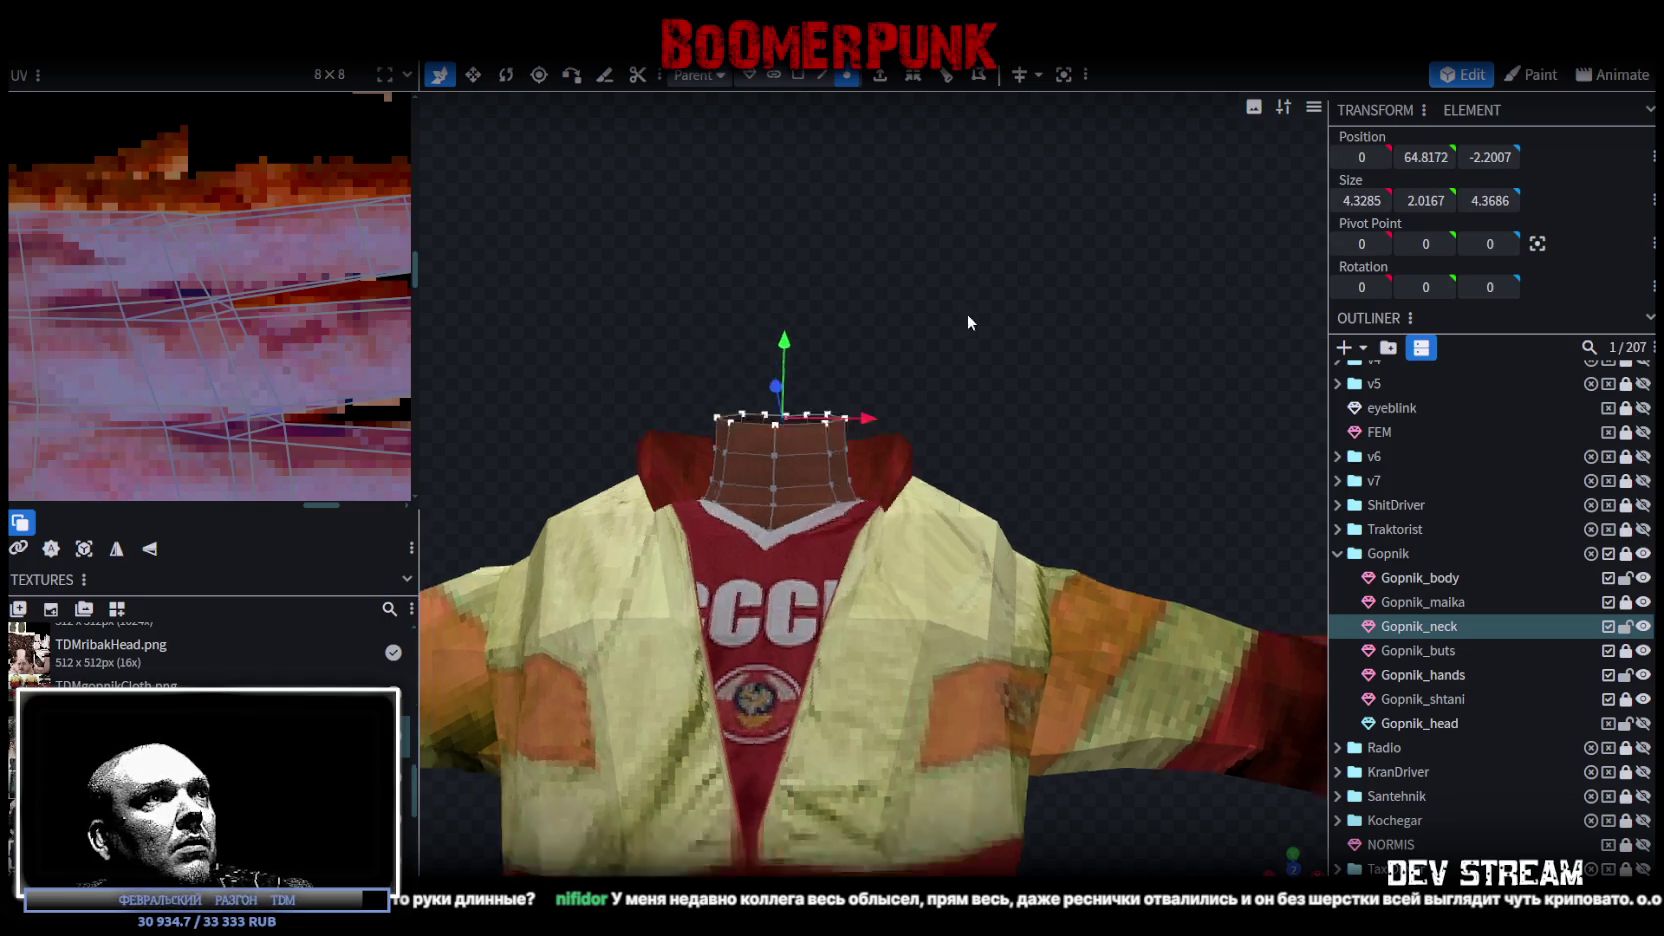
mouse_move(968, 316)
mouse_down()
mouse_move(909, 315)
mouse_move(959, 283)
mouse_up()
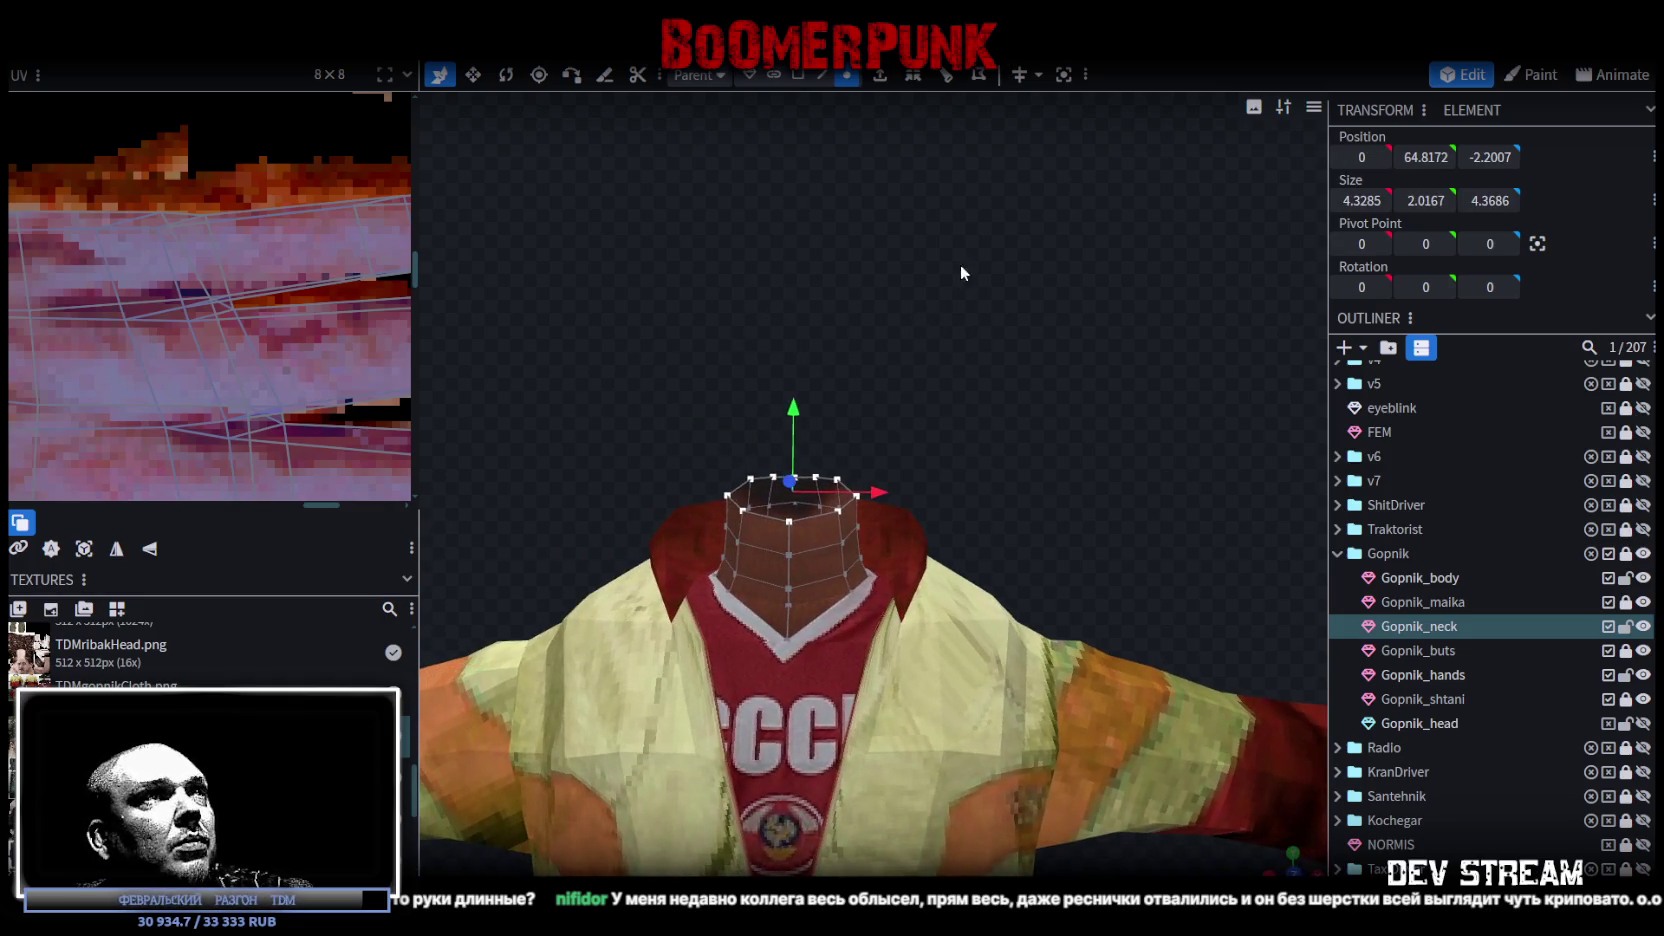
click(822, 75)
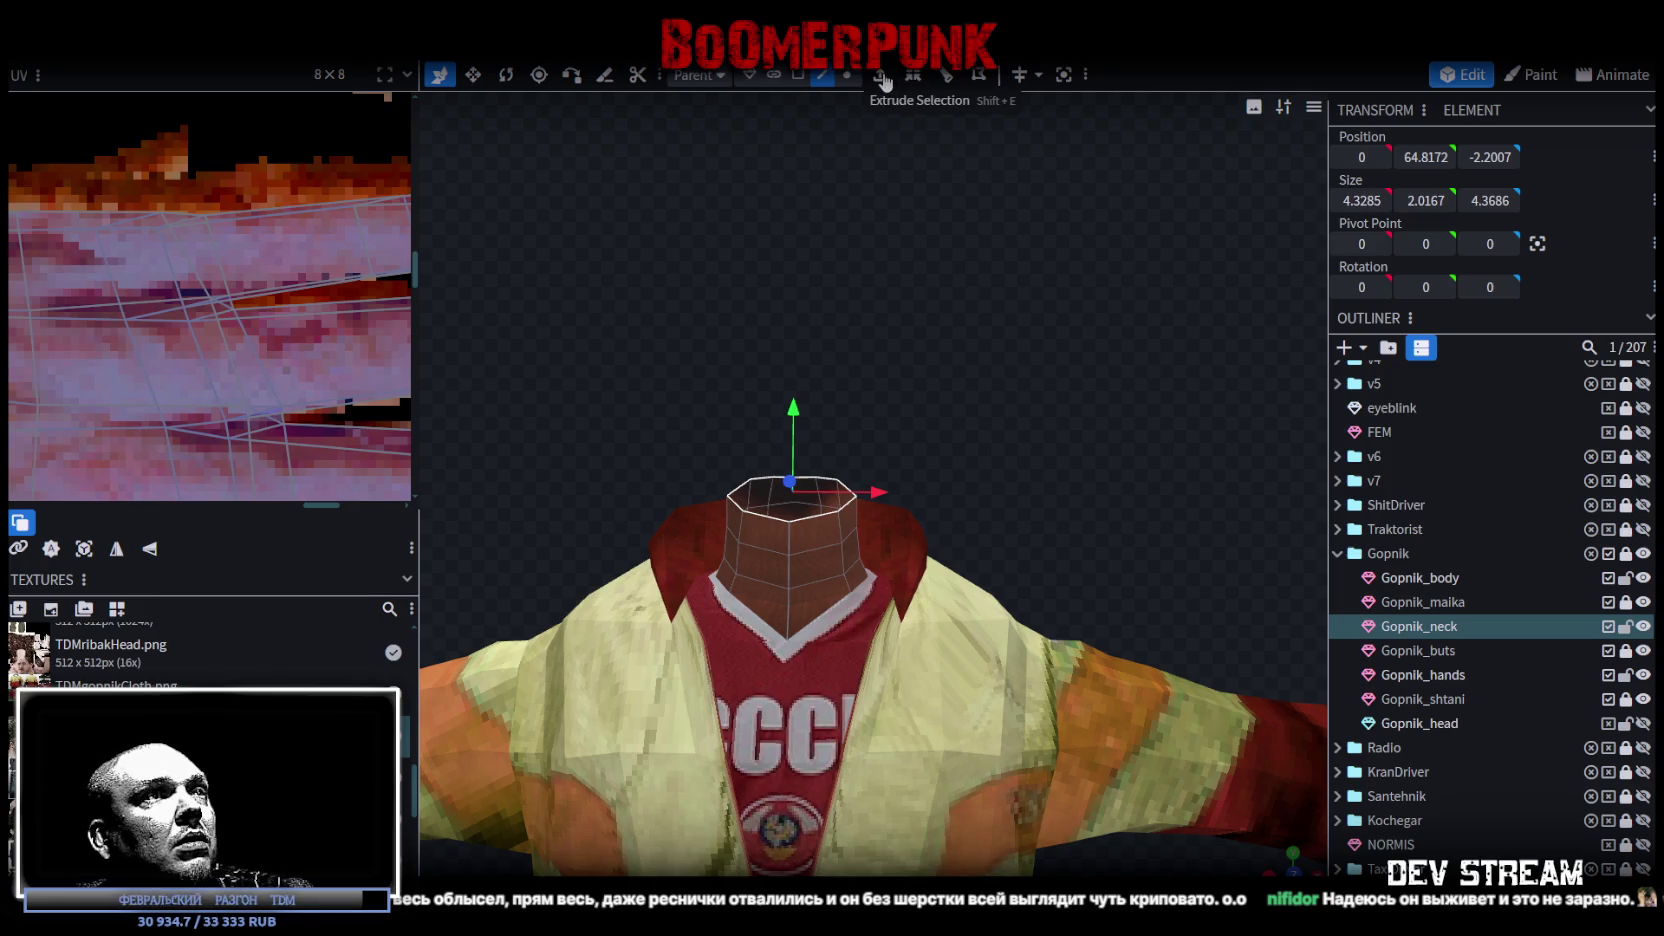
click(881, 76)
click(903, 864)
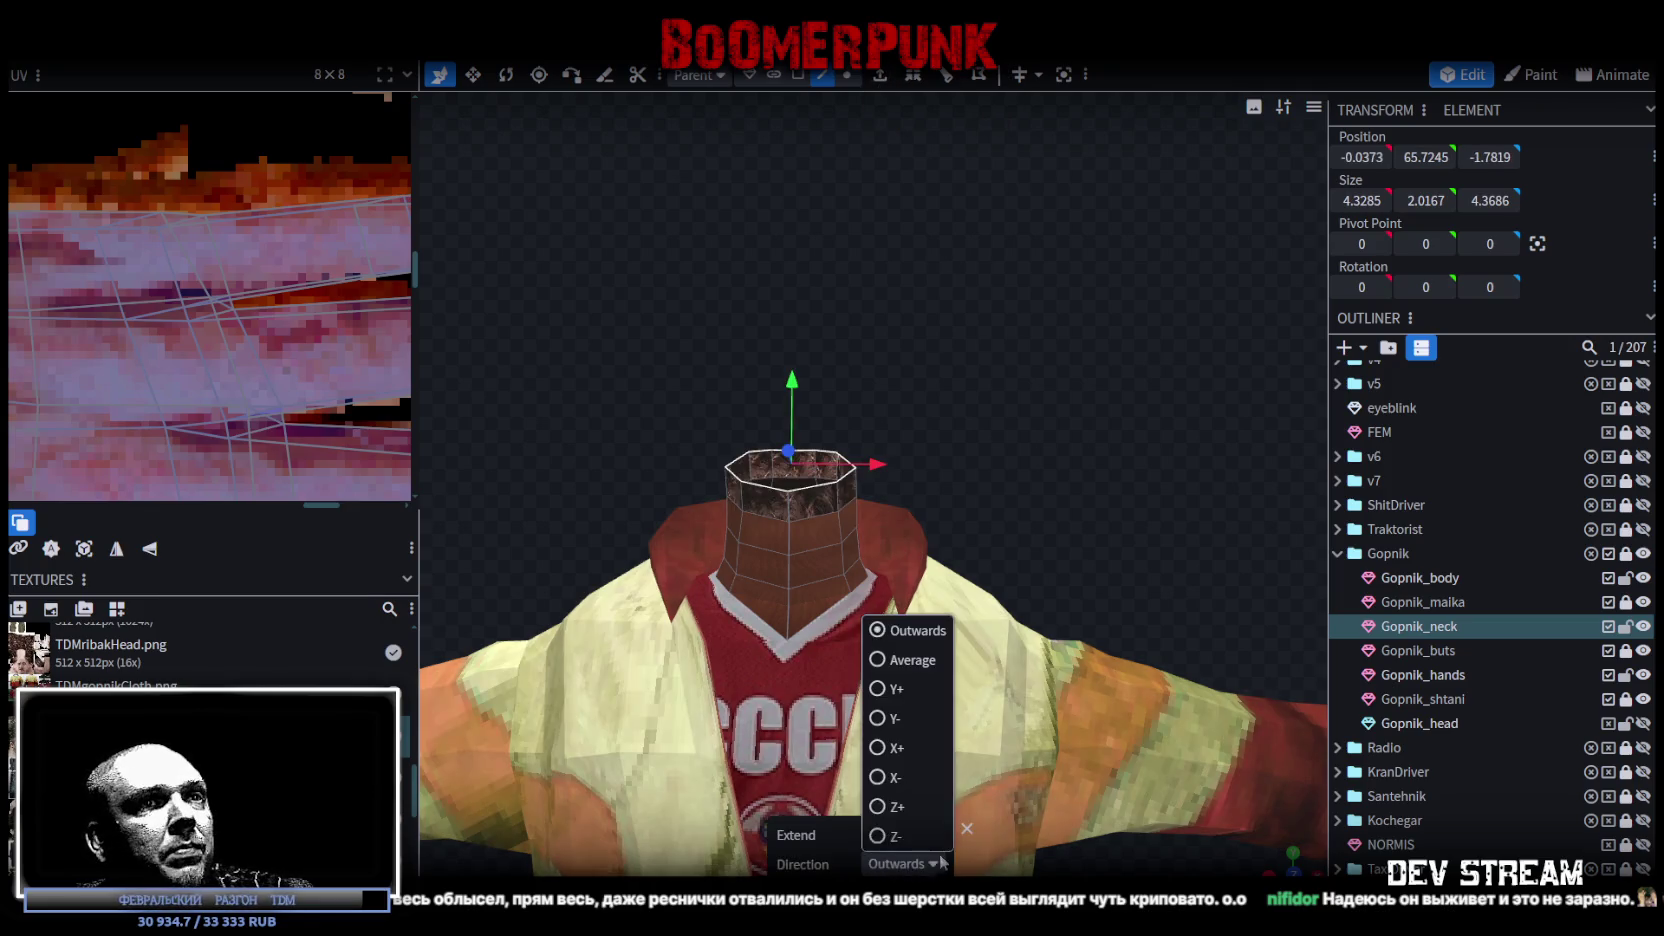
click(880, 688)
Step: Merge the extruded top vertices to their centre, forming a peaked cap
mouse_move(988, 454)
mouse_down()
mouse_move(926, 508)
mouse_move(826, 185)
mouse_up()
click(847, 75)
scroll(910, 403, up, 2)
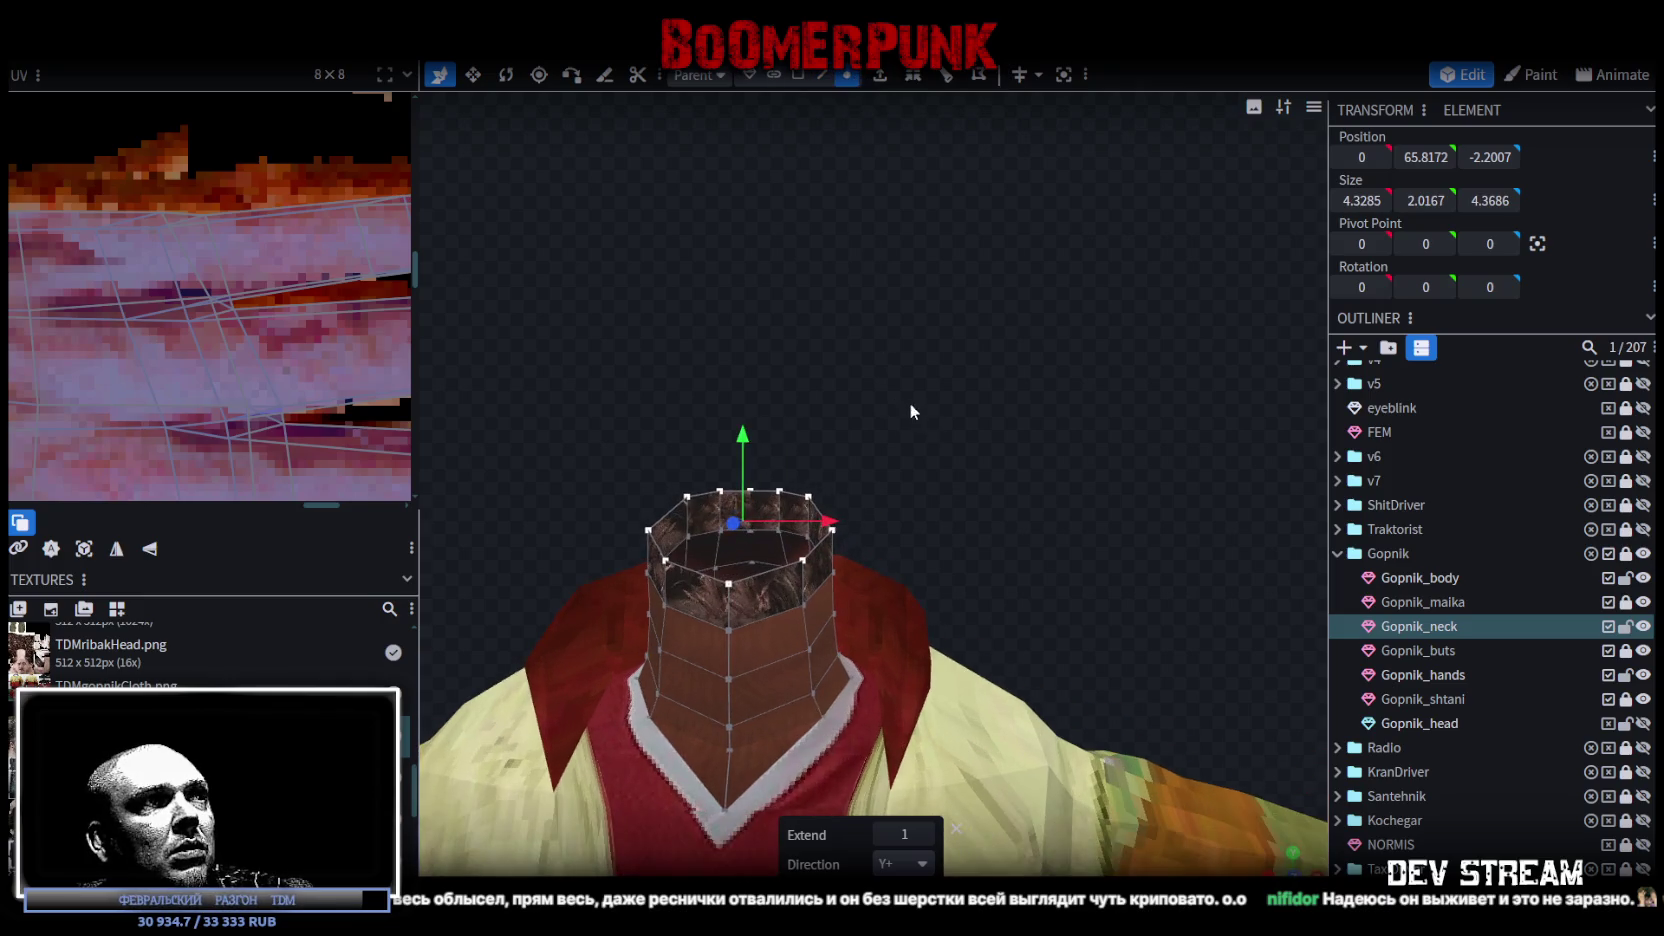
right_click(735, 586)
mouse_move(797, 484)
click(996, 514)
mouse_move(996, 514)
mouse_down()
mouse_move(818, 512)
mouse_move(826, 462)
mouse_move(738, 429)
mouse_move(995, 458)
mouse_move(1048, 432)
mouse_up()
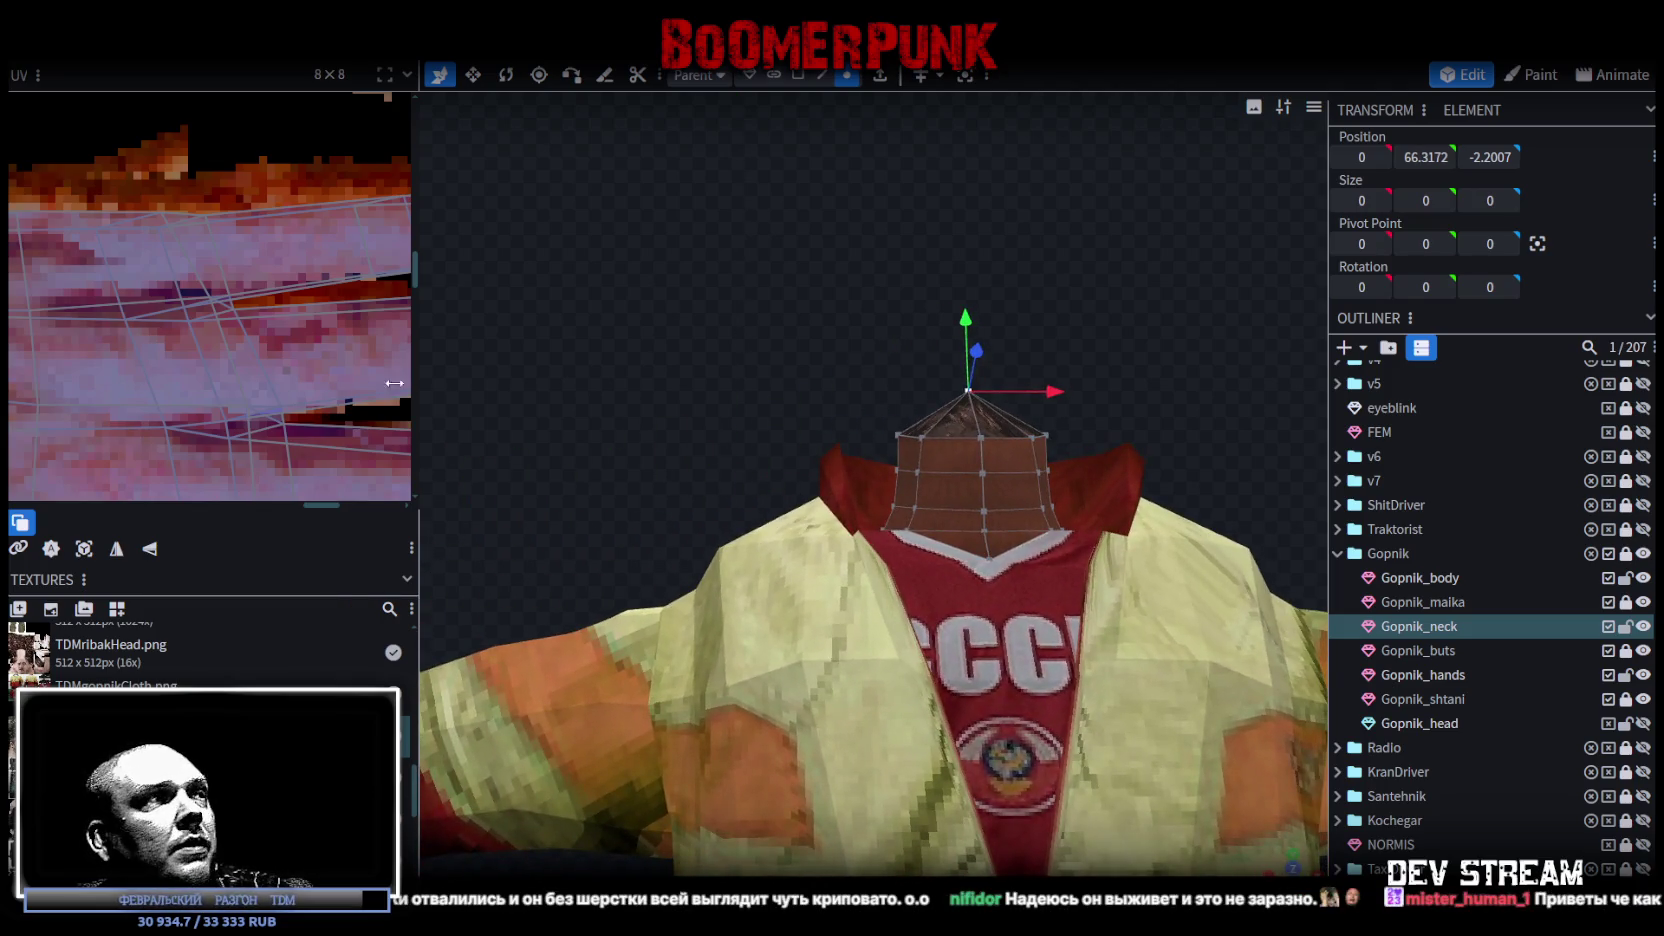
scroll(240, 377, down, 5)
scroll(285, 300, down, 3)
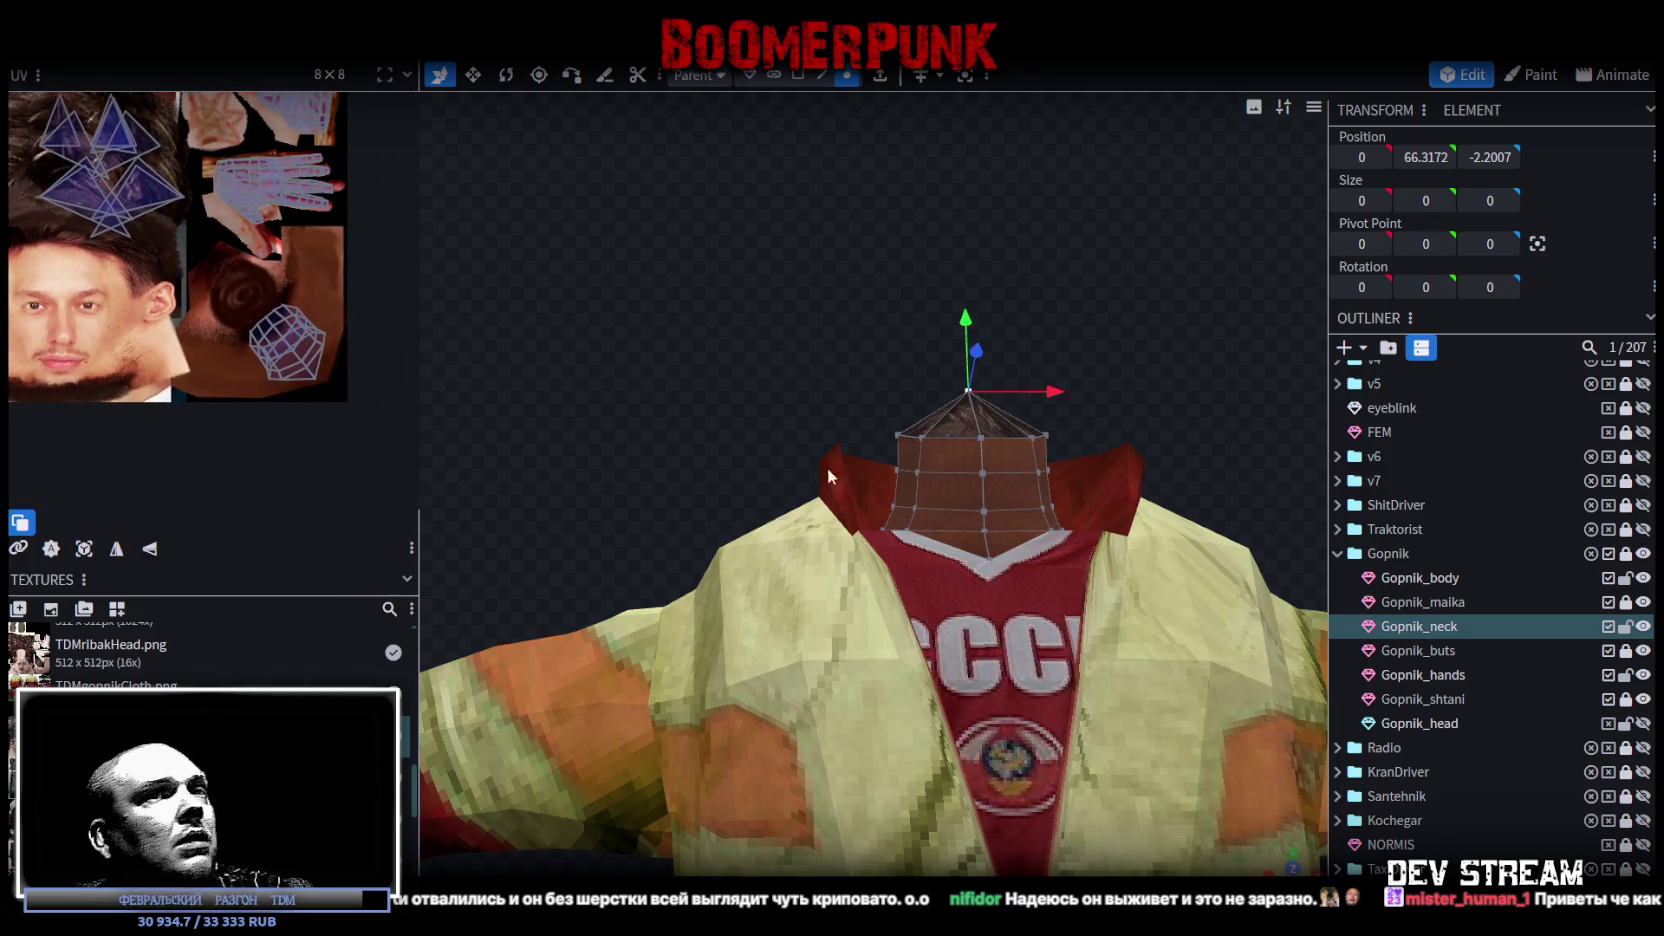
Step: Assign the character's head texture to the Gopnik_neck mesh
click(798, 74)
click(1431, 628)
right_click(1431, 632)
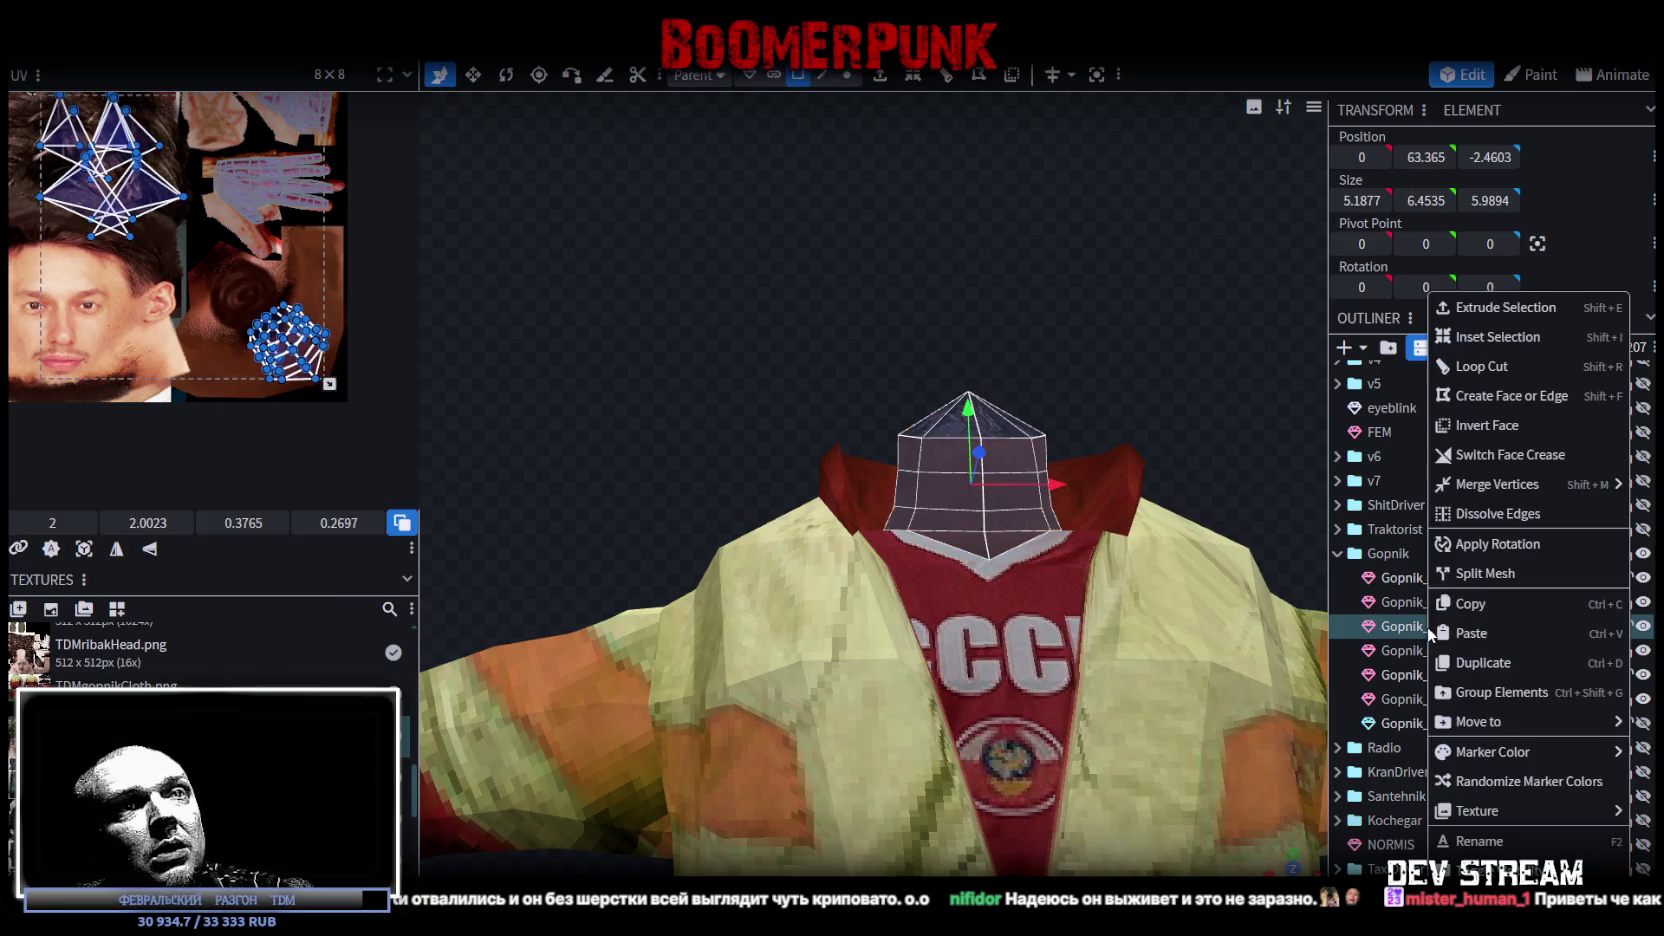
mouse_move(1480, 810)
scroll(1331, 600, down, 7)
scroll(1330, 606, up, 5)
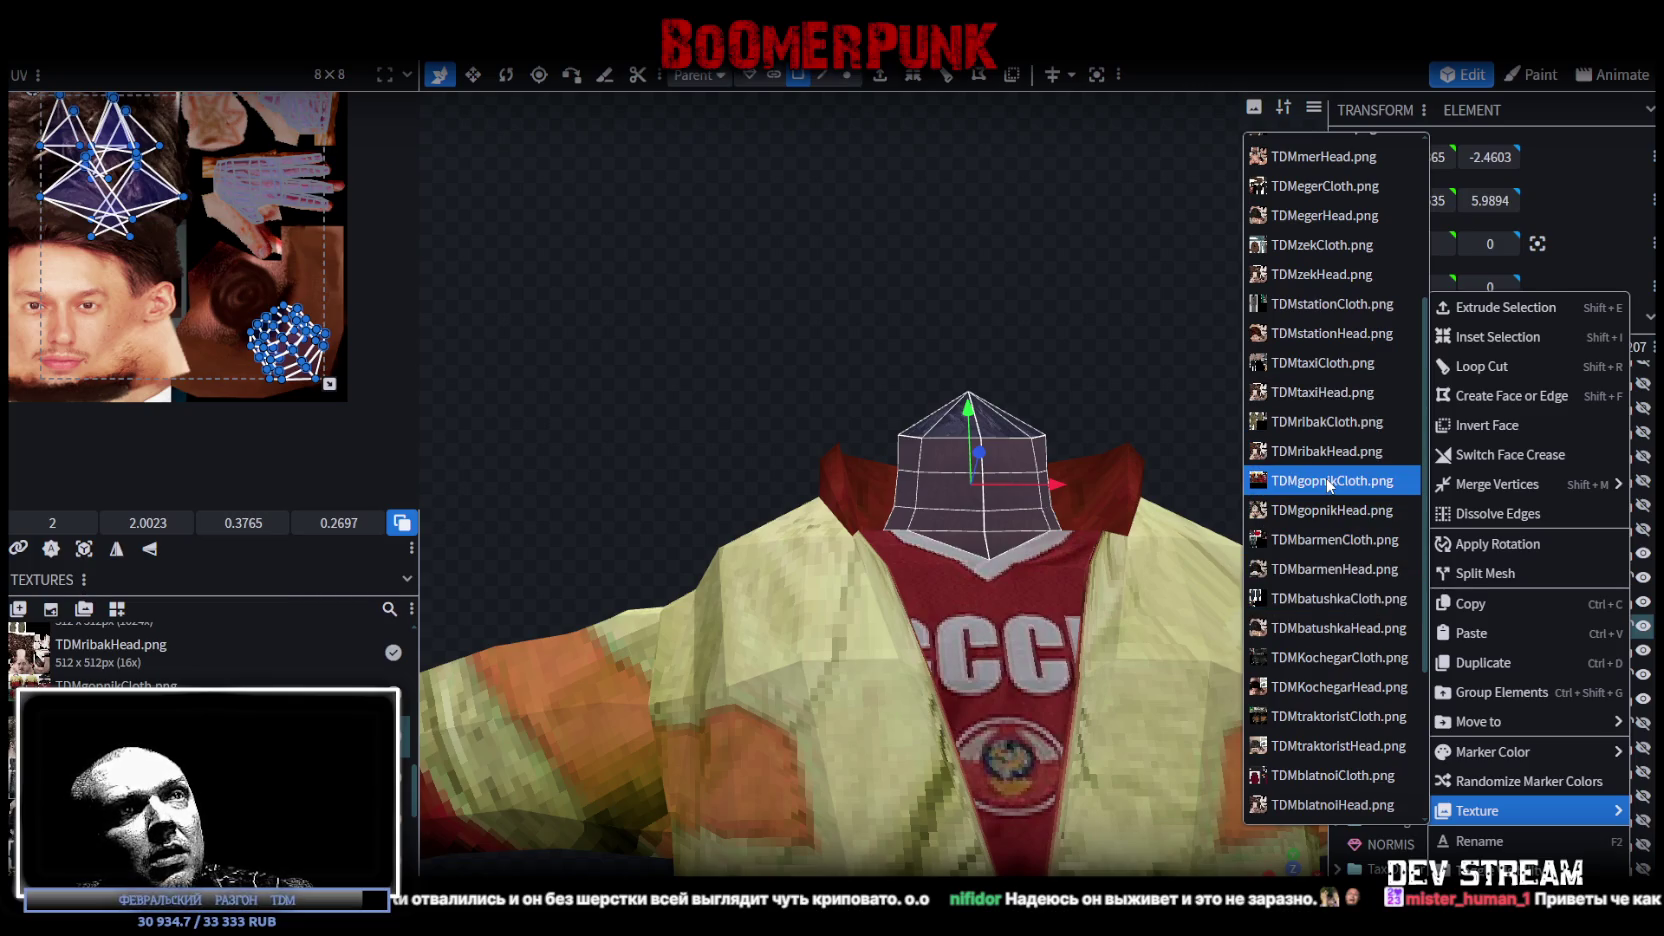
click(1325, 510)
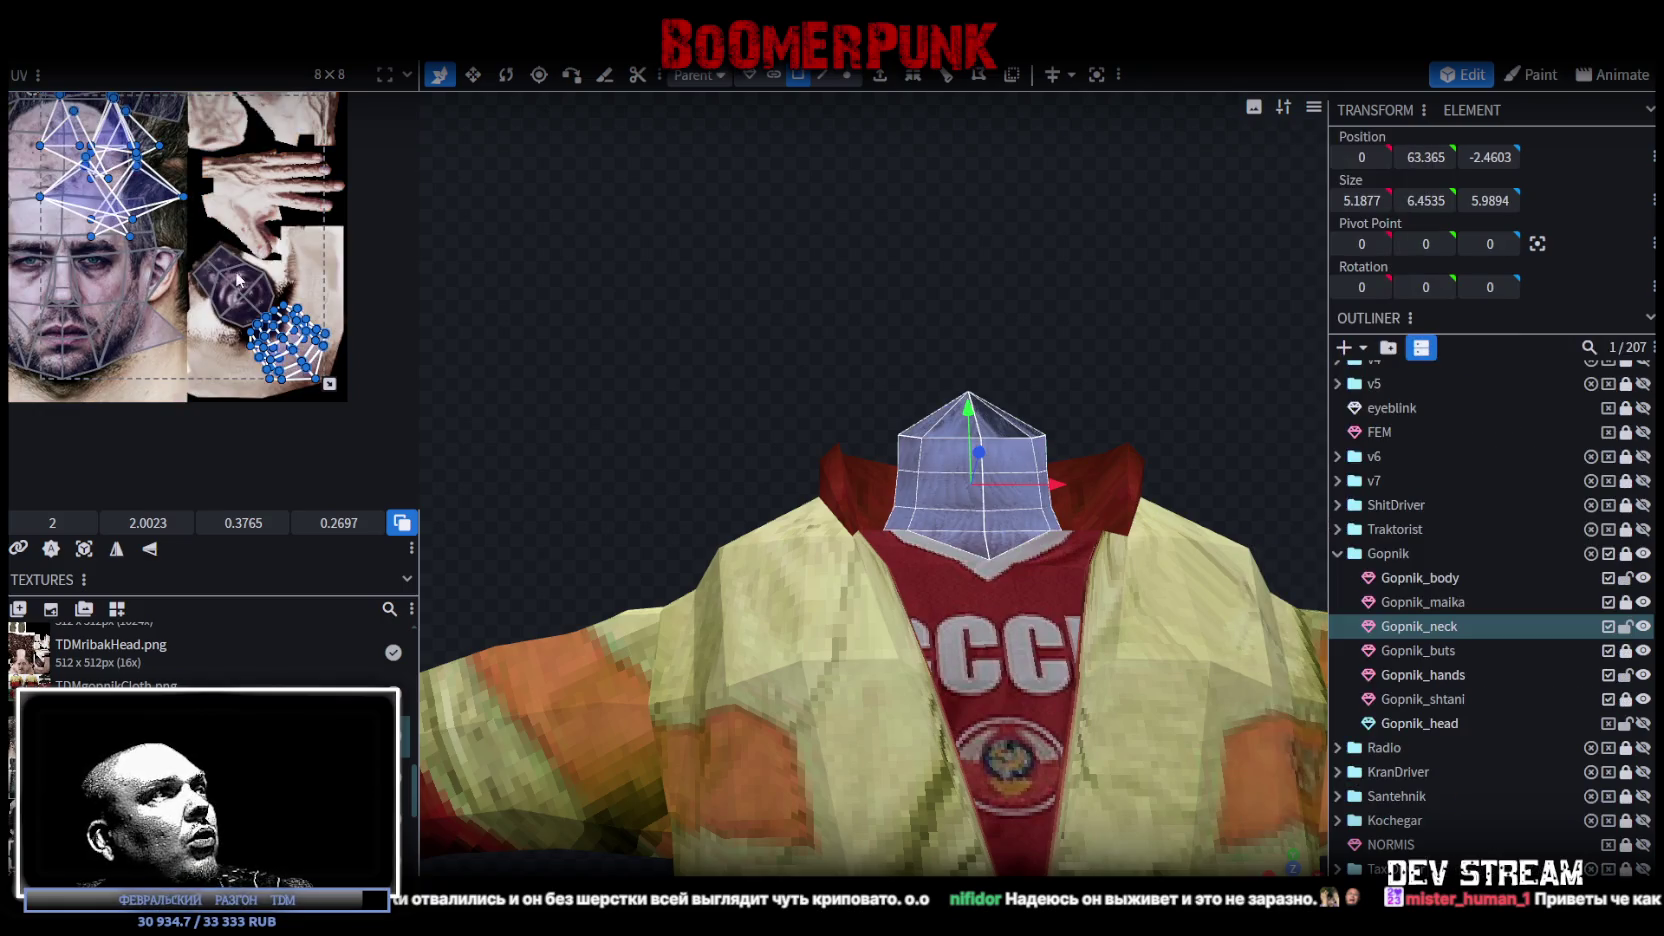
Step: Select the neck's UV island and snap the viewport to a straight front view
scroll(243, 279, up, 3)
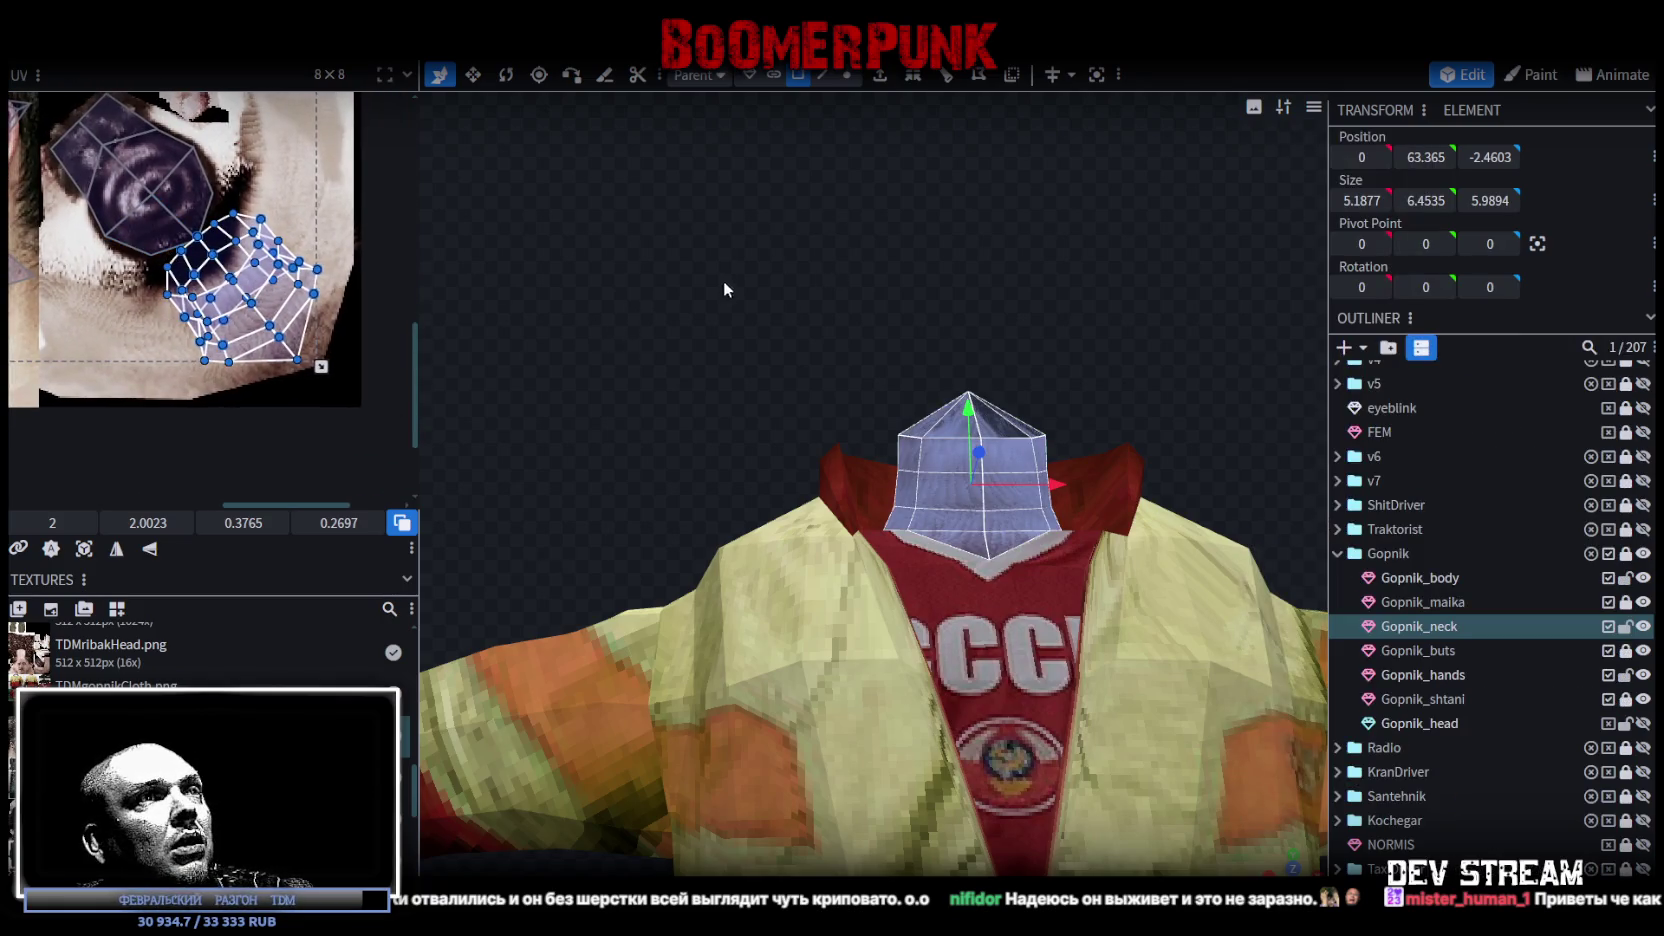
drag(723, 284, 827, 368)
scroll(1490, 787, down, 5)
drag(1010, 445, 883, 432)
click(982, 575)
drag(159, 374, 294, 273)
scroll(273, 333, down, 5)
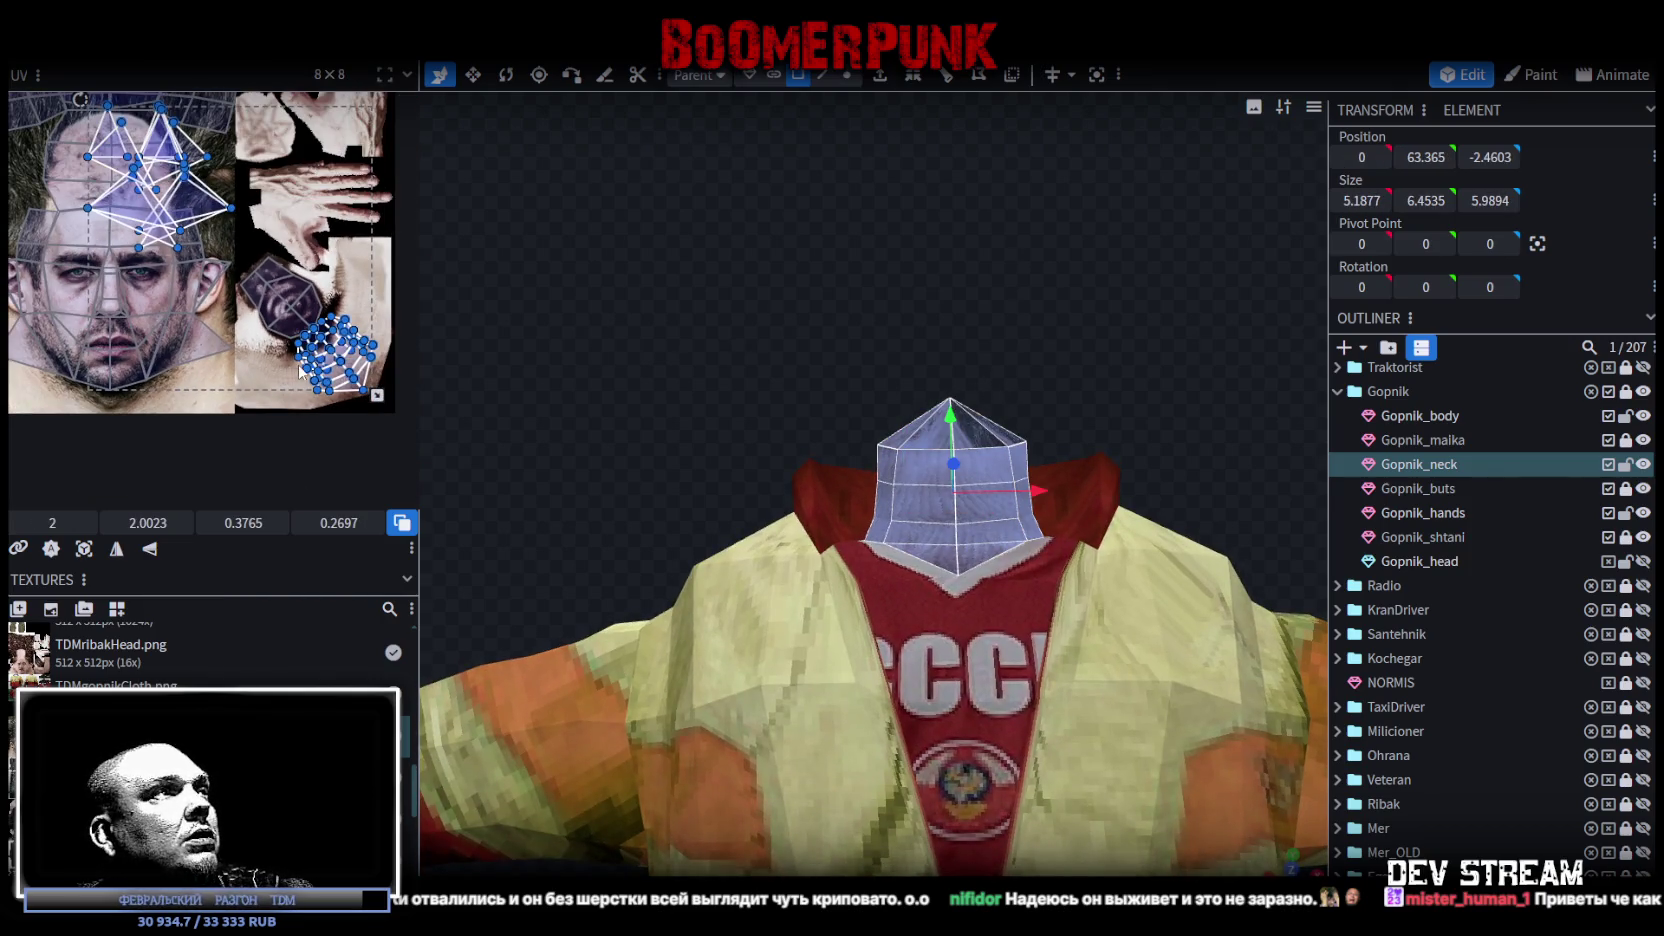
scroll(316, 328, up, 2)
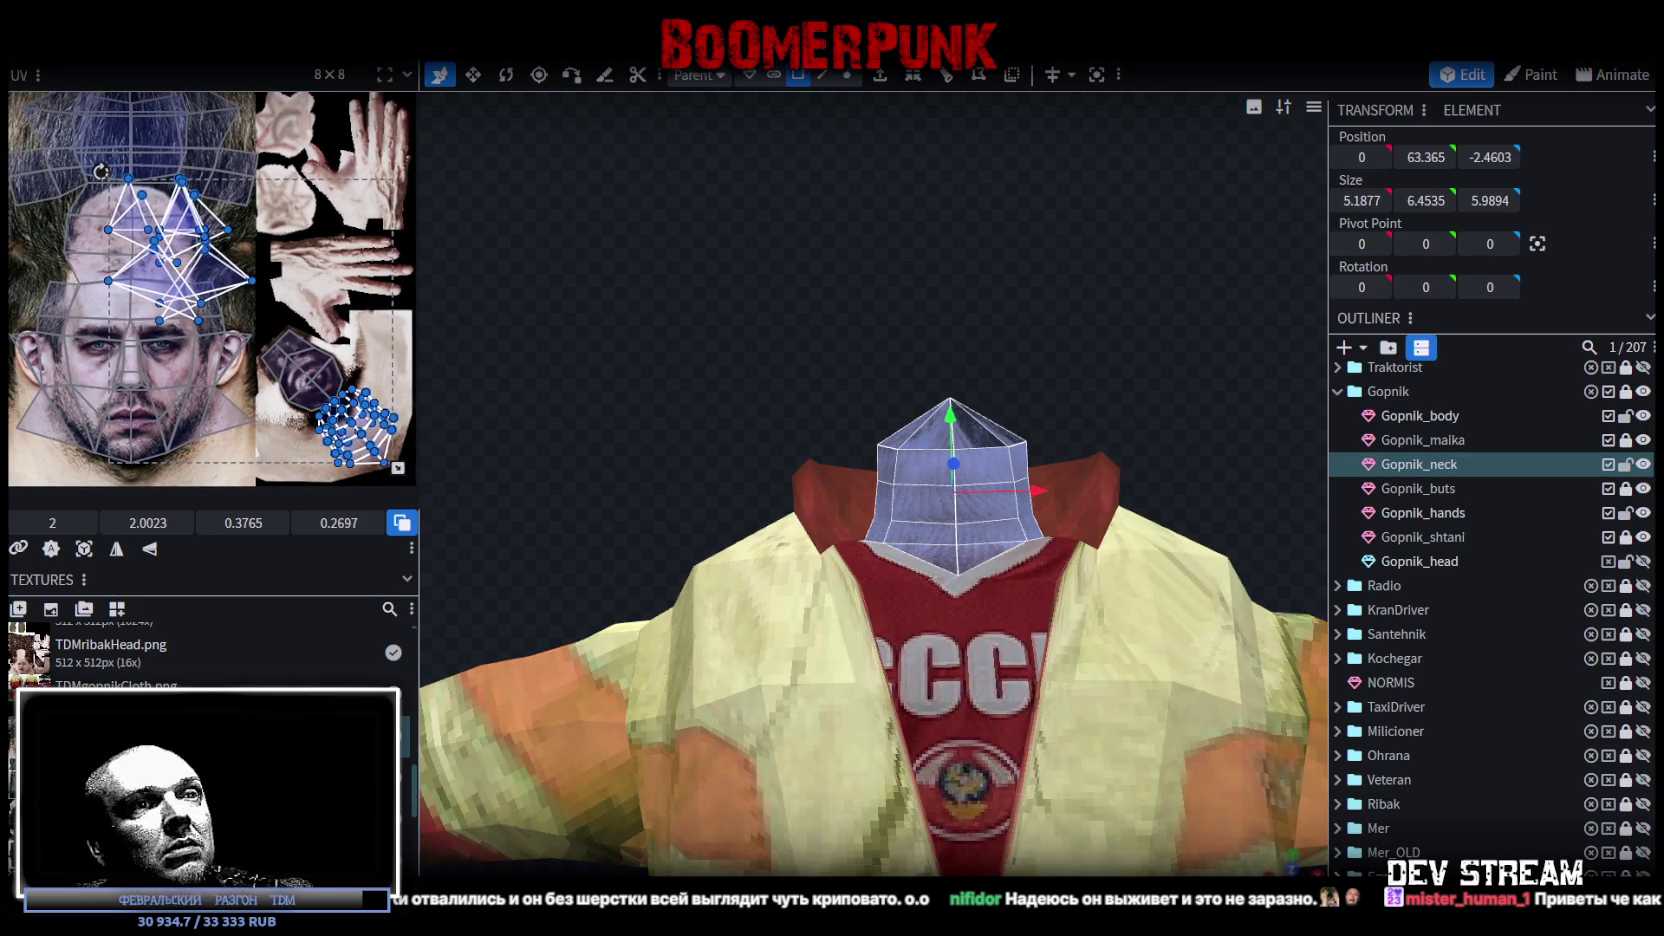
key(KP_1)
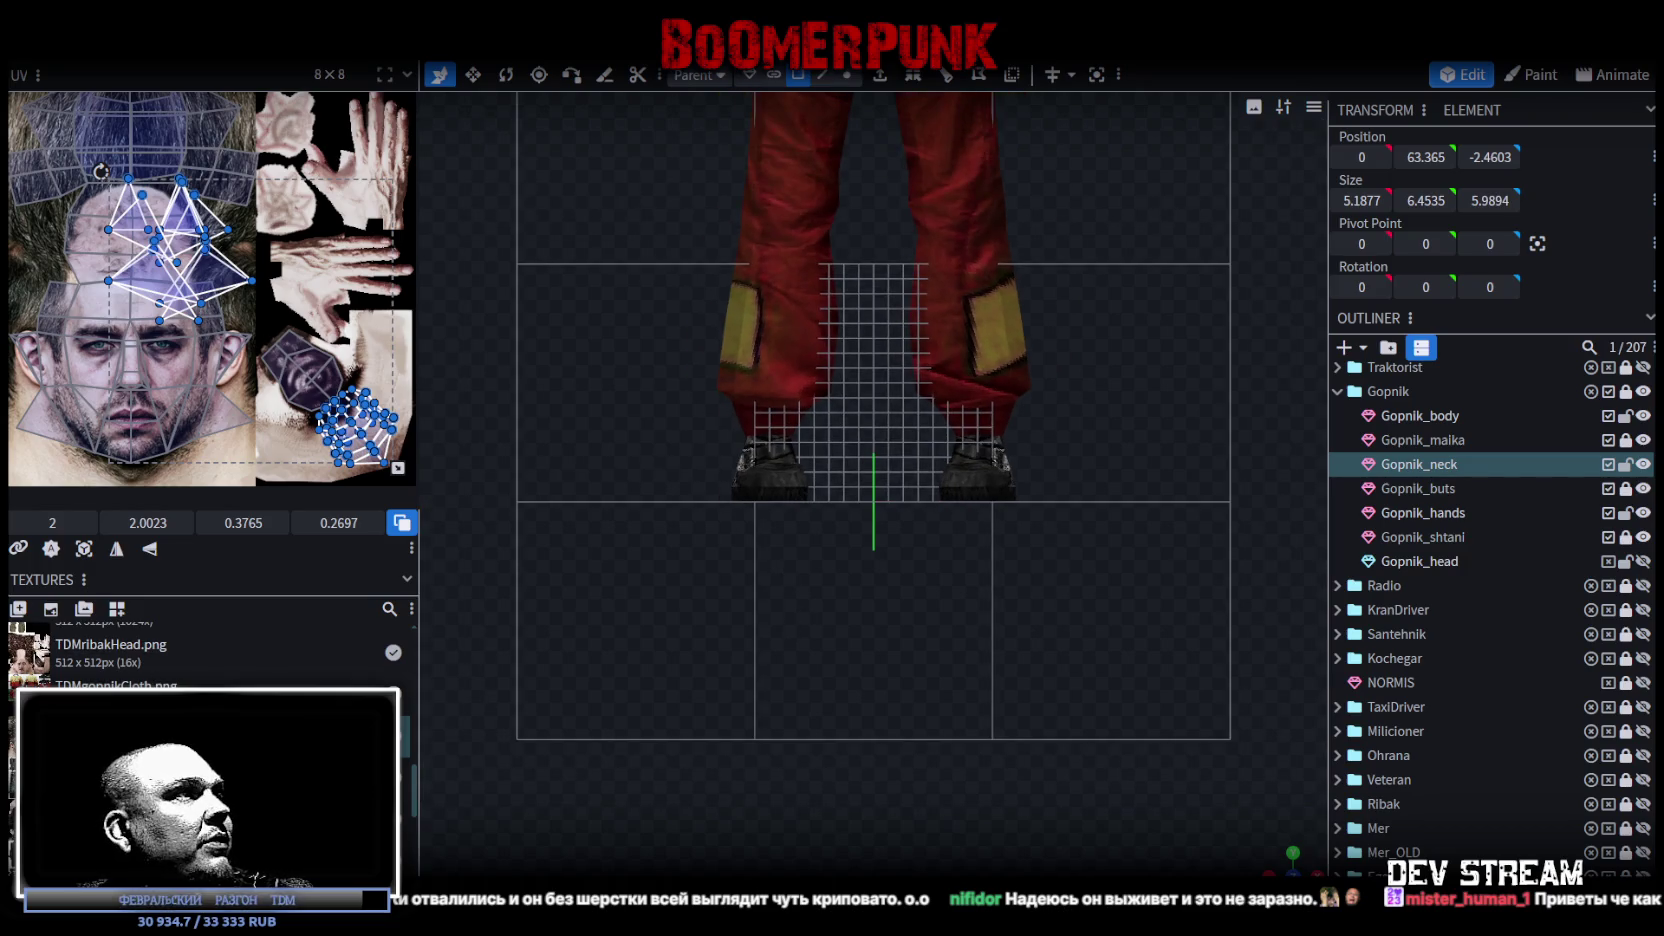
Step: Project the neck UVs from the front view, then move and shrink the island
click(86, 551)
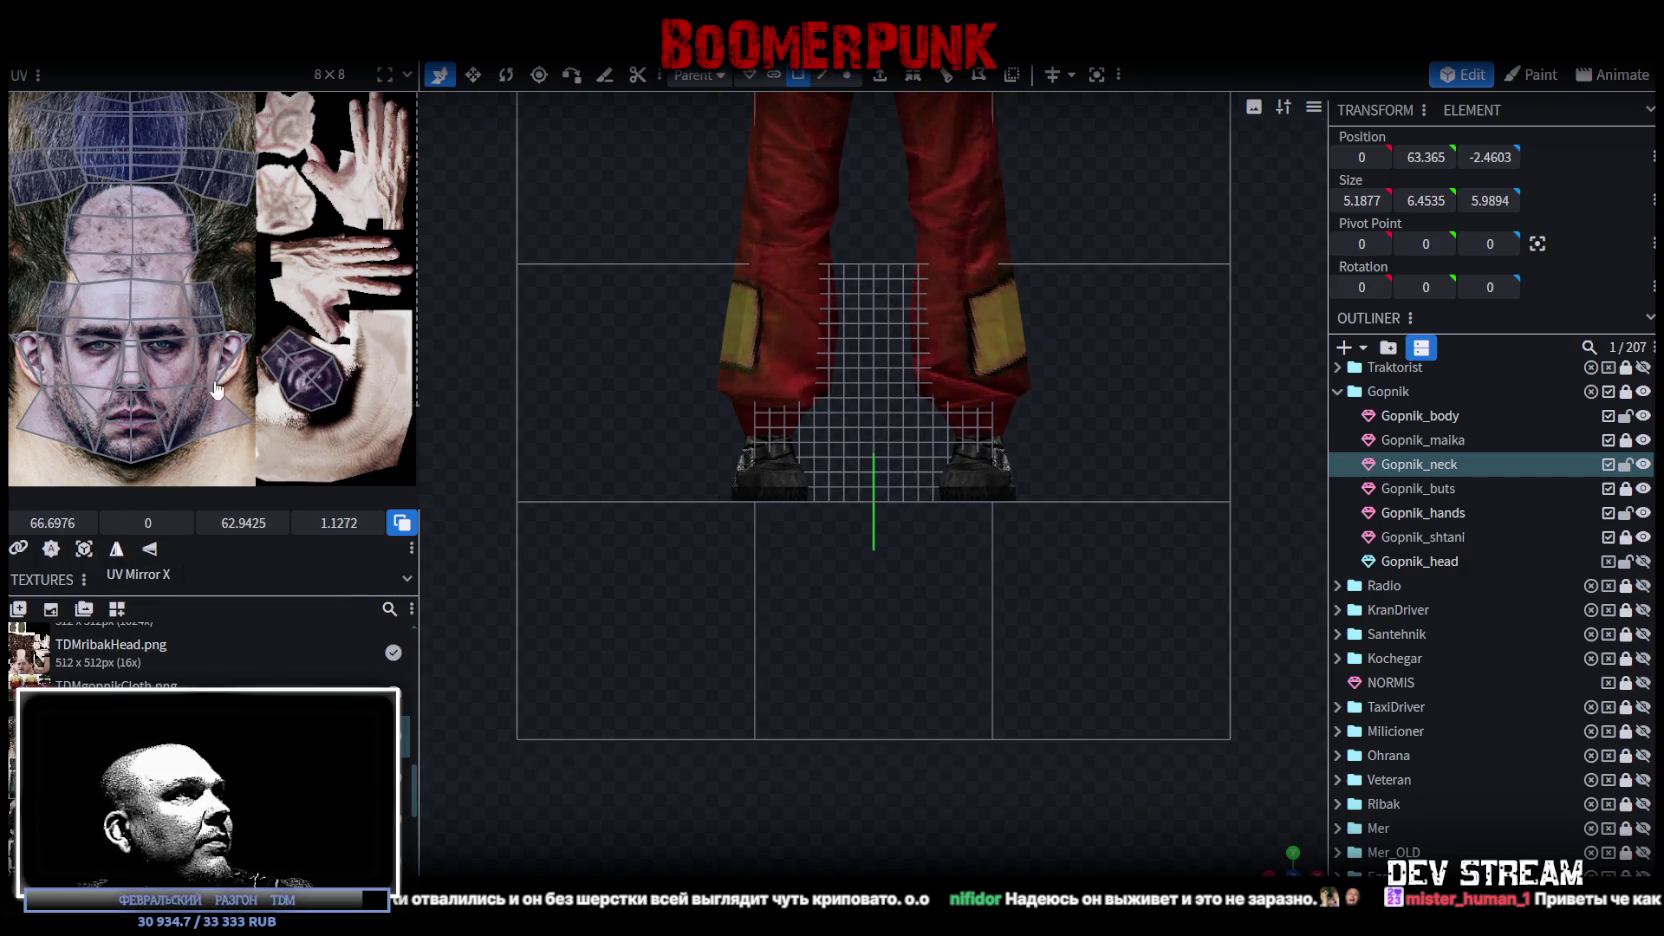
scroll(110, 400, down, 3)
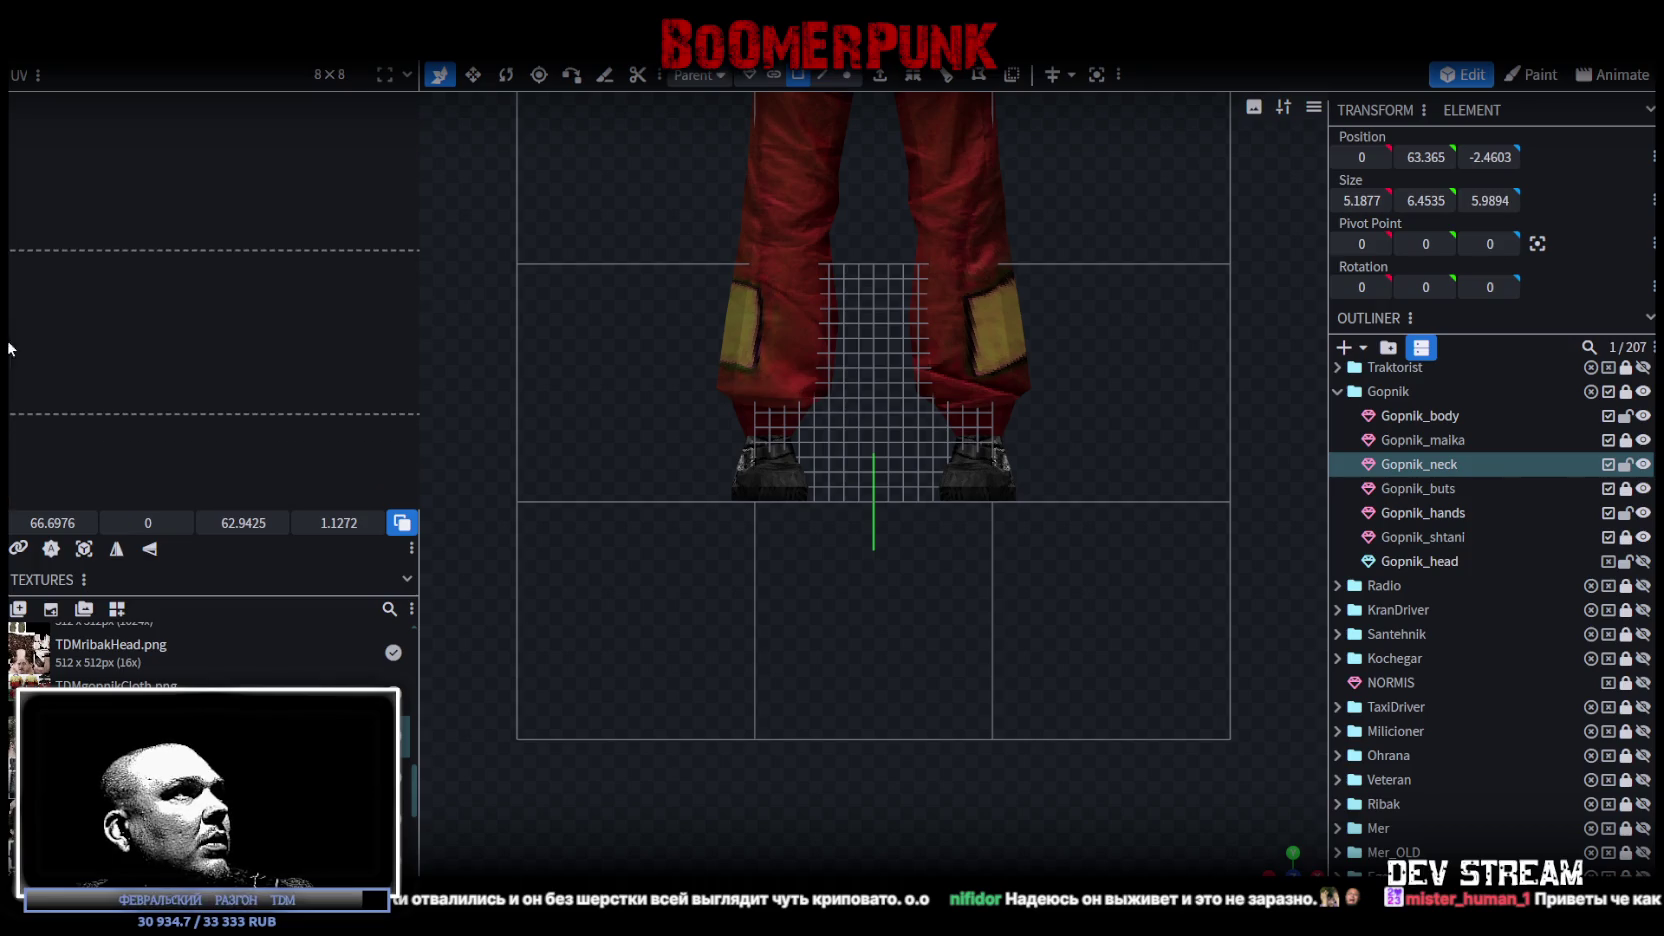
scroll(297, 370, down, 1)
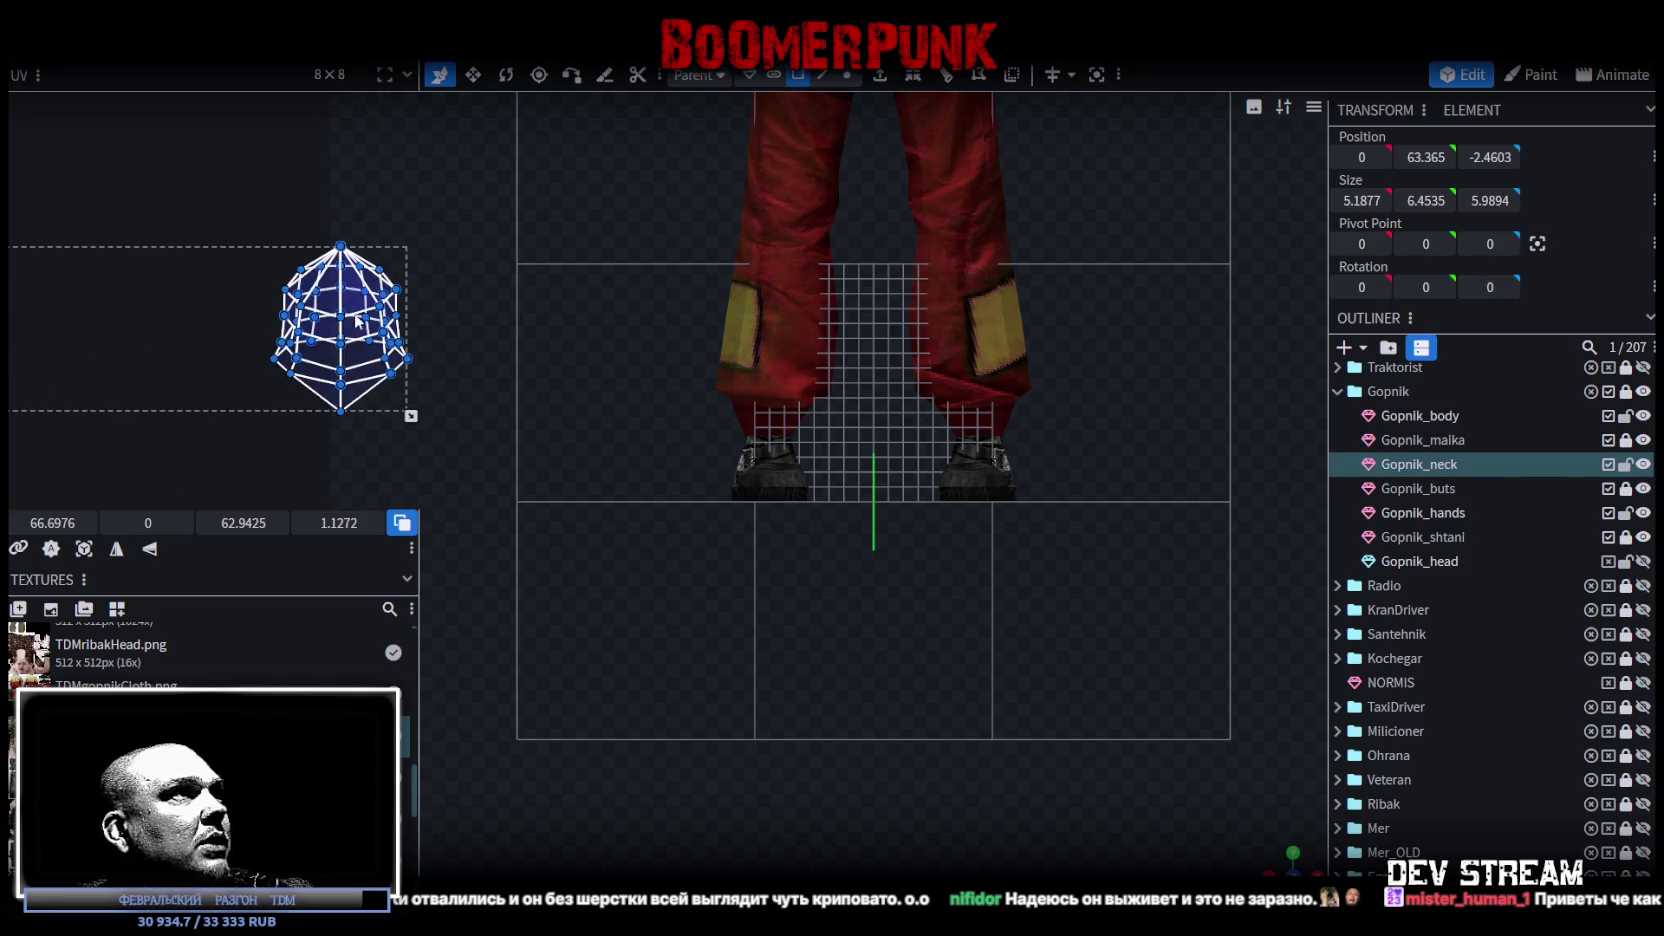
mouse_move(358, 342)
mouse_down()
mouse_move(297, 345)
mouse_move(167, 420)
mouse_up()
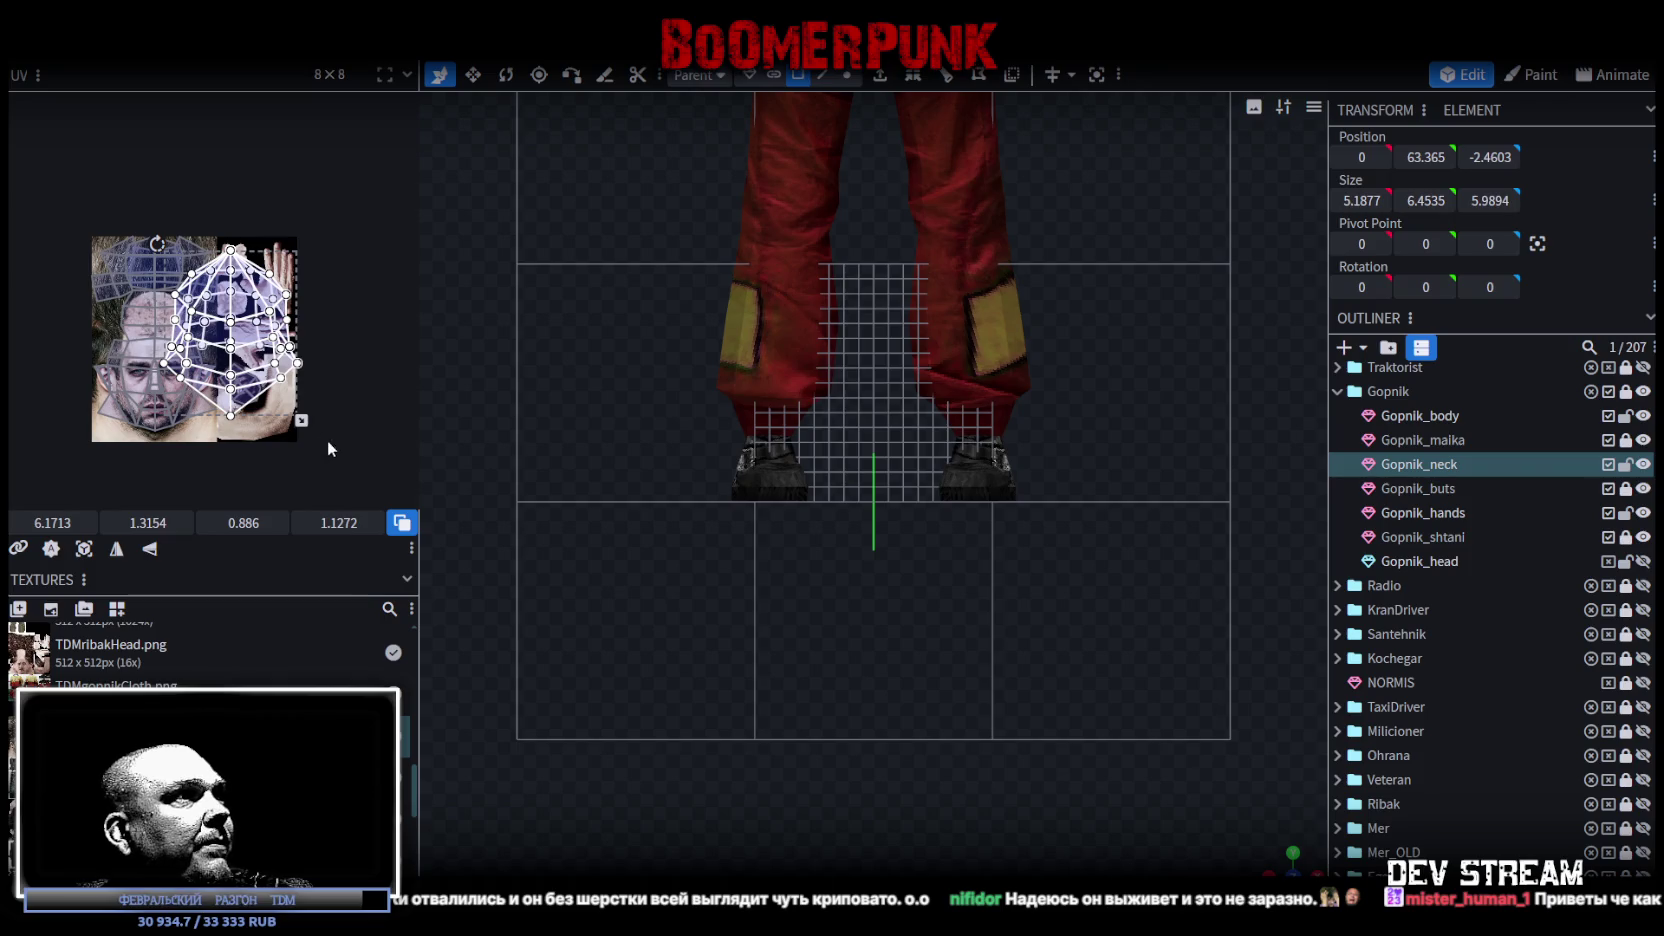
drag(300, 420, 233, 338)
scroll(250, 410, up, 3)
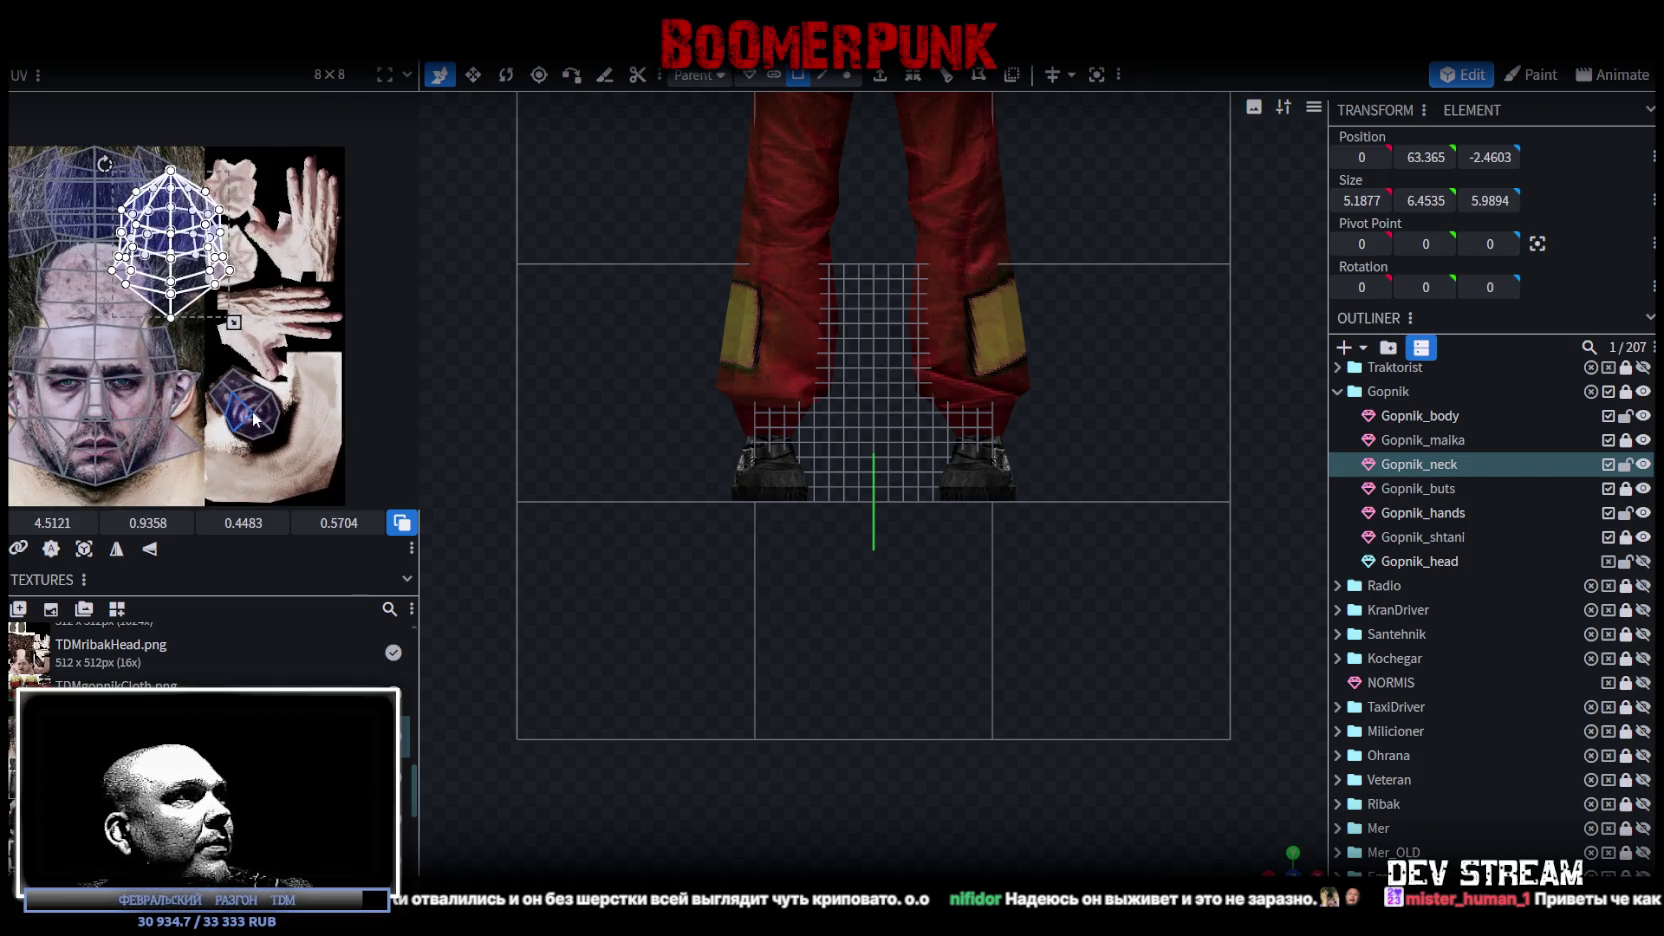
scroll(252, 350, down, 1)
Step: Move the neck island onto the jaw, rotate it clockwise and shrink it further
mouse_move(175, 238)
mouse_down()
mouse_move(222, 428)
mouse_move(170, 381)
mouse_up()
scroll(170, 381, up, 5)
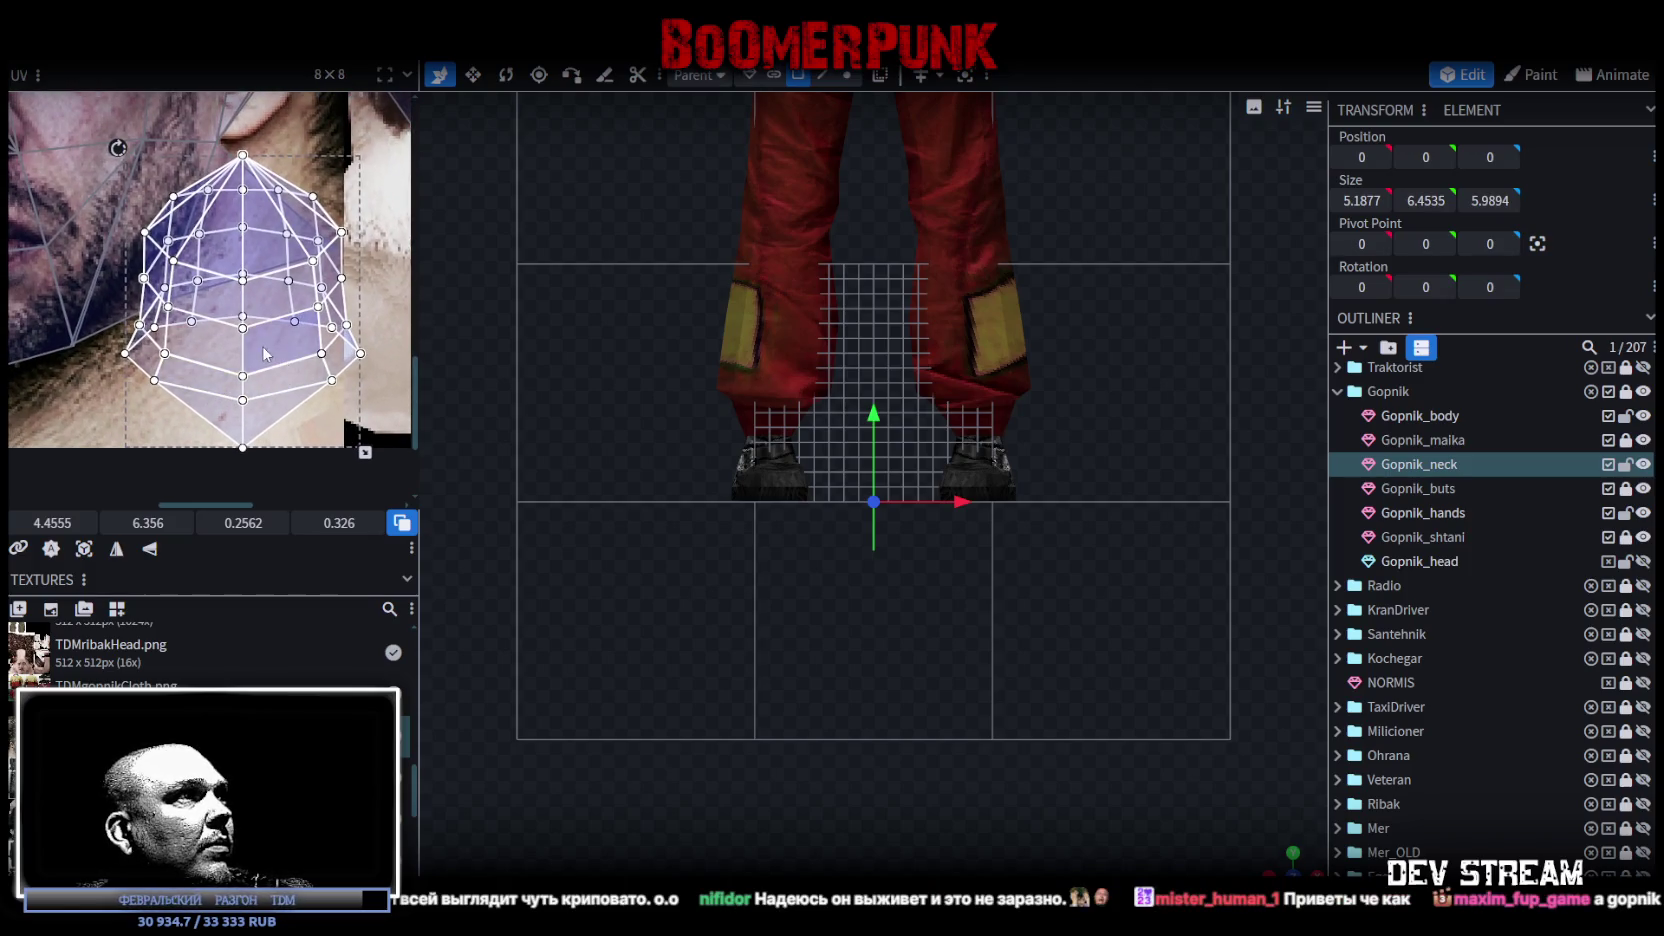
mouse_move(118, 147)
mouse_down()
mouse_move(210, 112)
mouse_move(268, 175)
mouse_move(573, 234)
mouse_up()
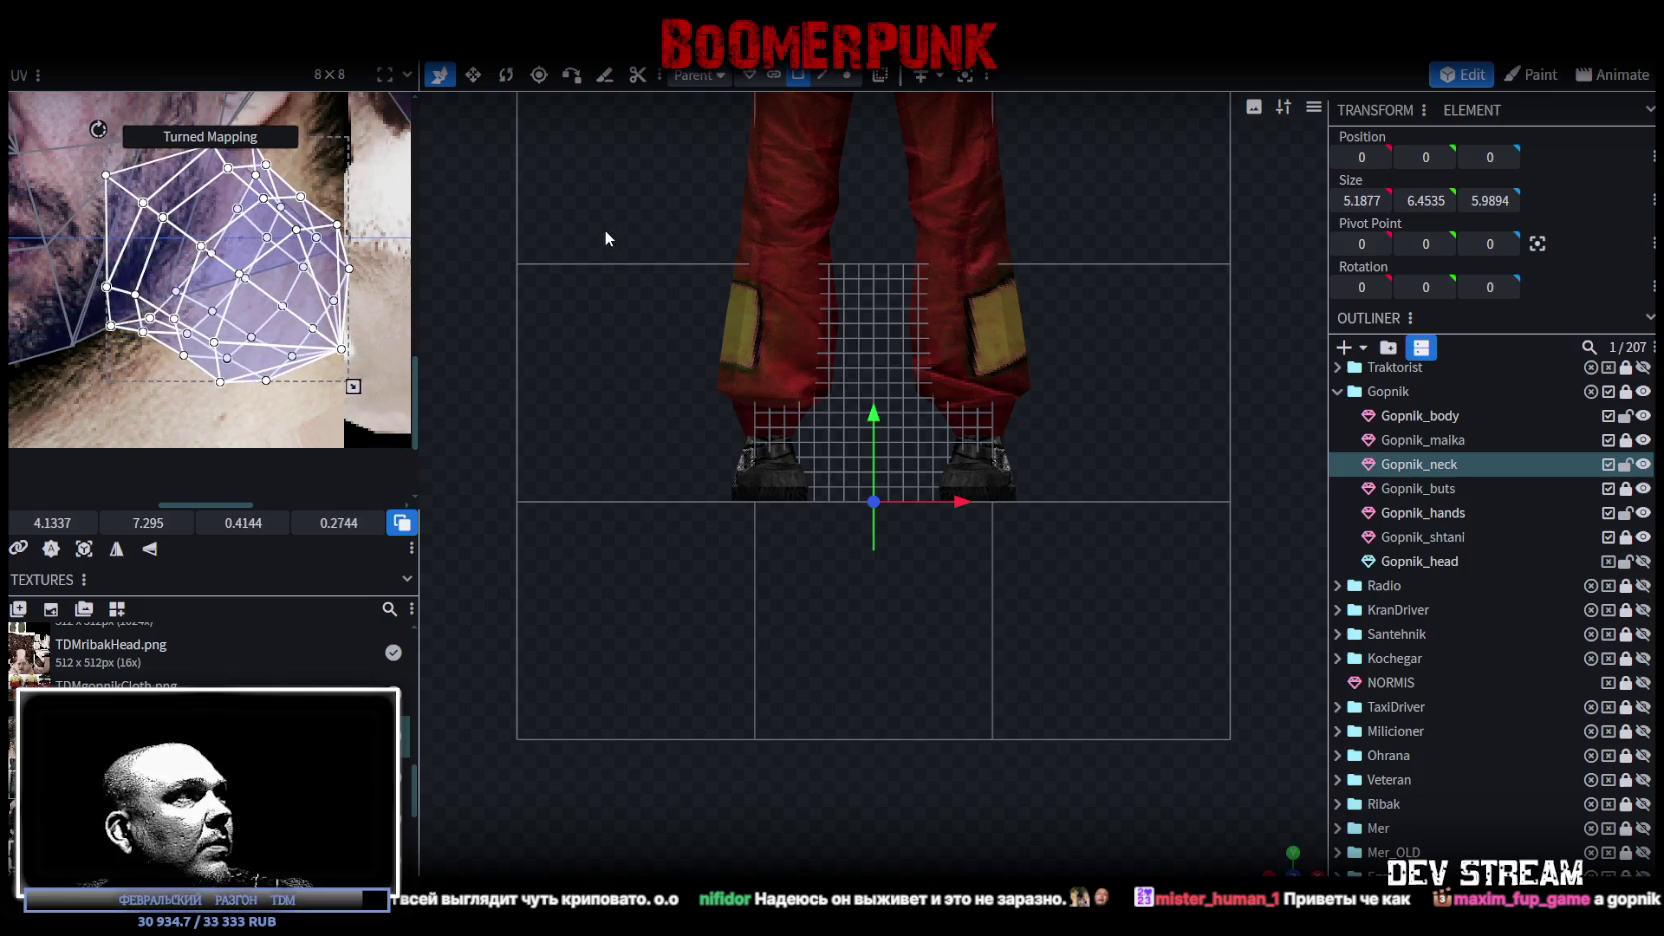
mouse_move(355, 385)
mouse_down()
mouse_move(237, 385)
mouse_move(255, 387)
mouse_up()
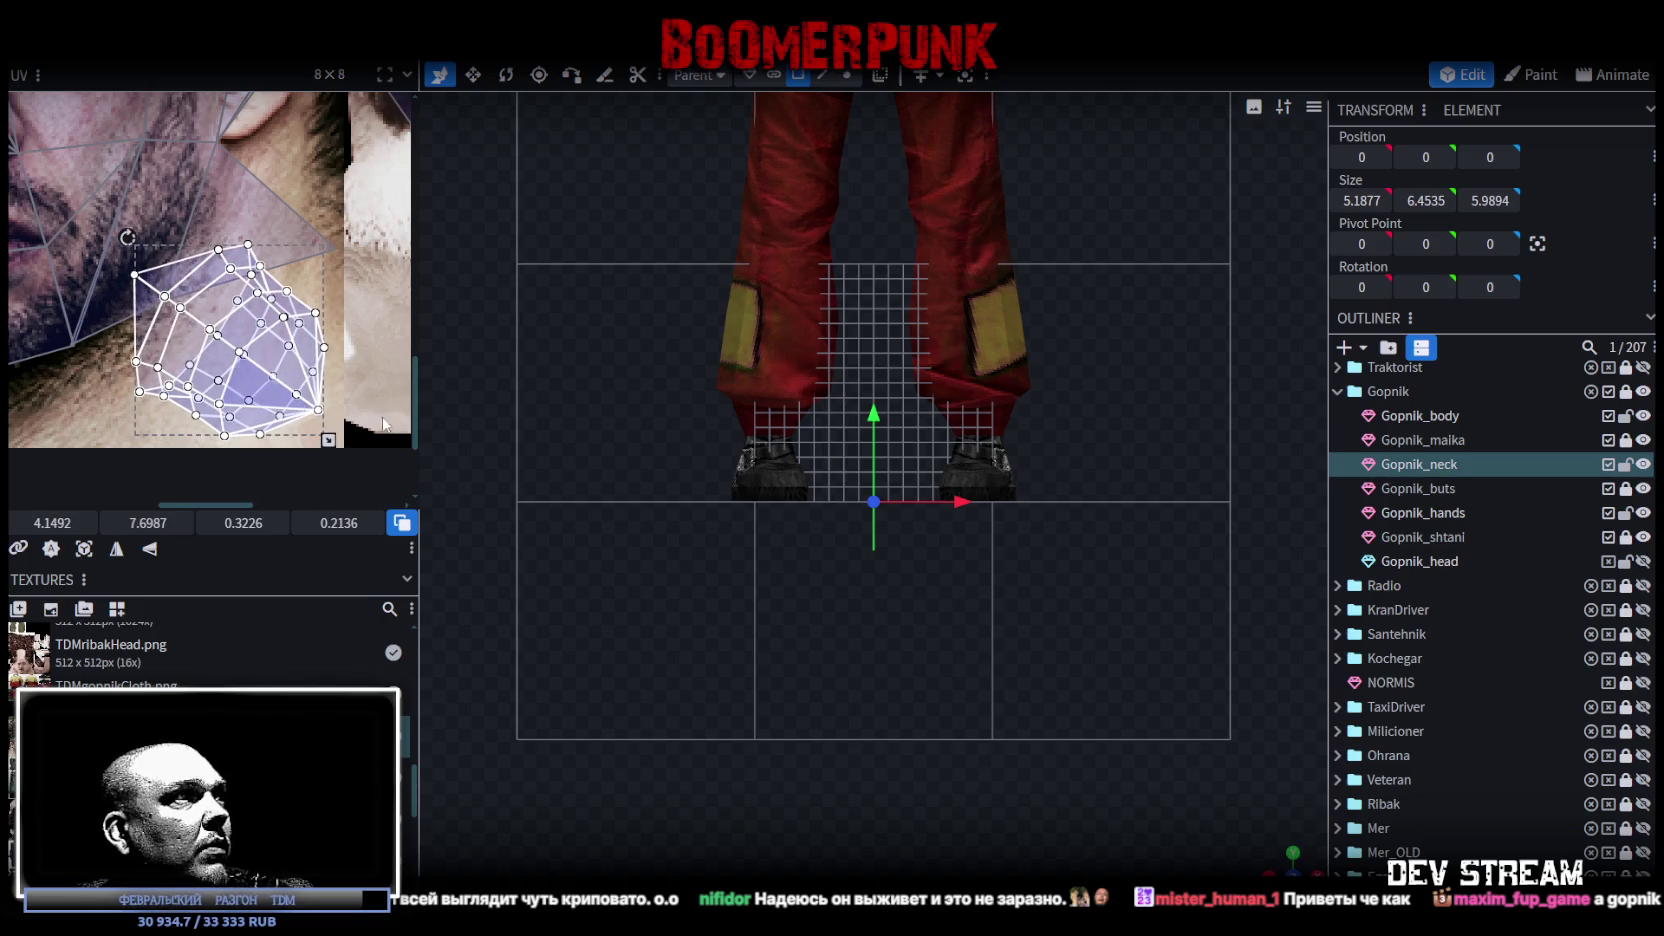
scroll(751, 554, up, 5)
scroll(515, 692, down, 5)
scroll(806, 577, up, 5)
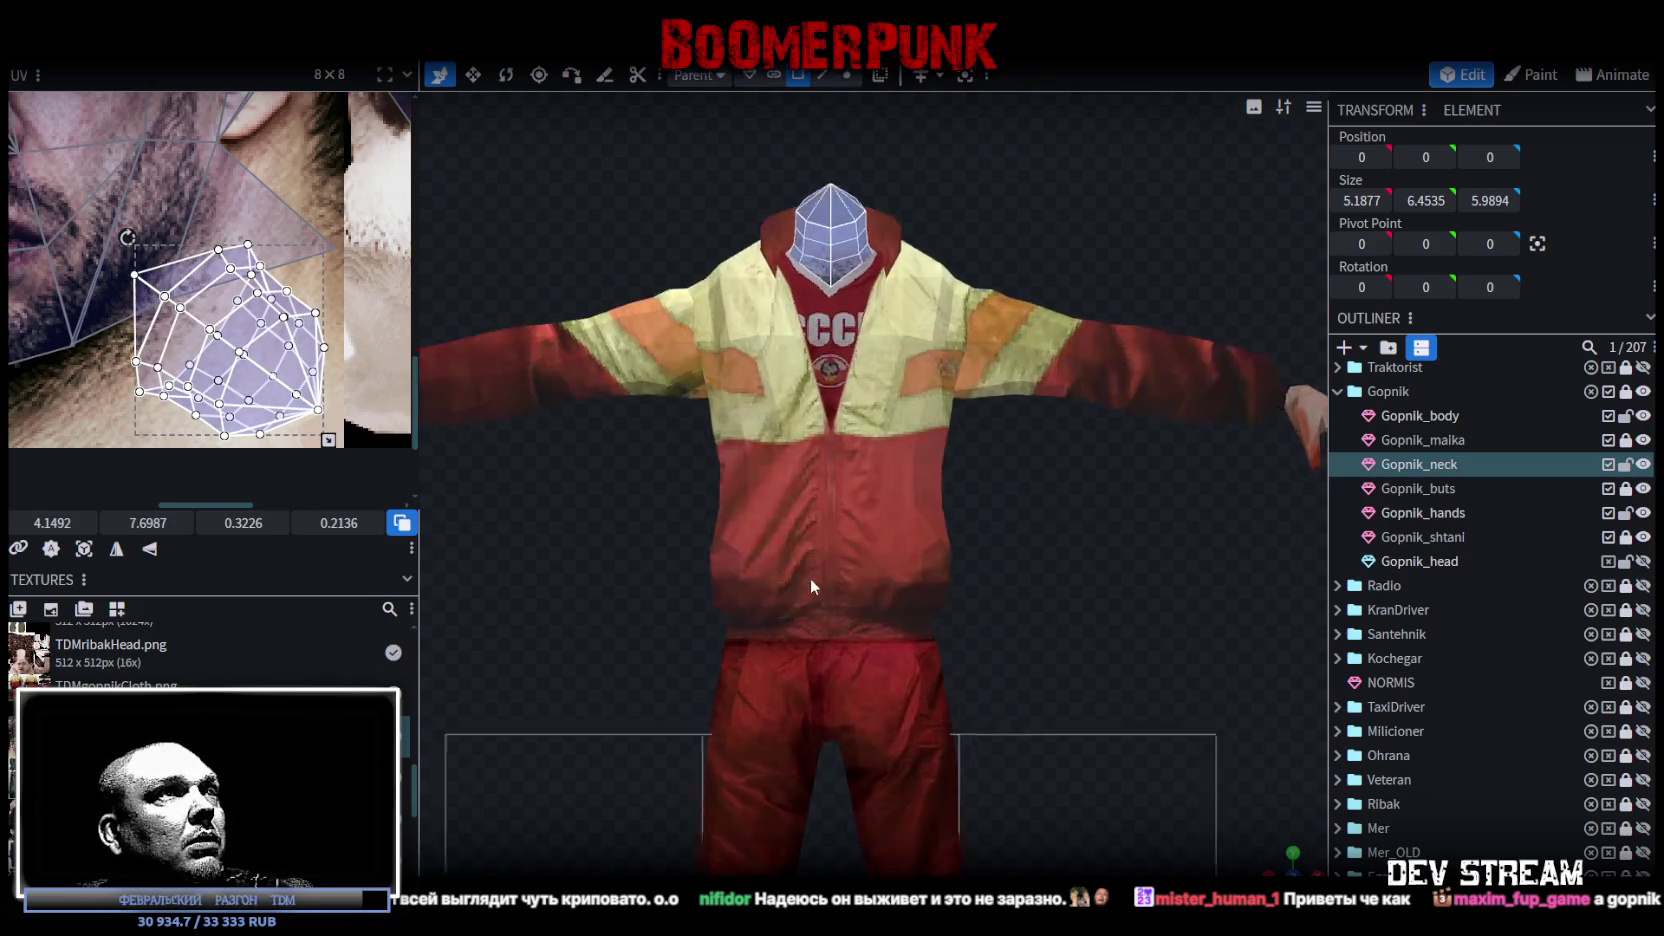
Step: Nudge the neck UV island left and up, orbiting so the jacket faces front
mouse_move(236, 381)
mouse_down()
mouse_move(221, 375)
mouse_move(293, 362)
mouse_move(244, 379)
mouse_move(282, 396)
mouse_up()
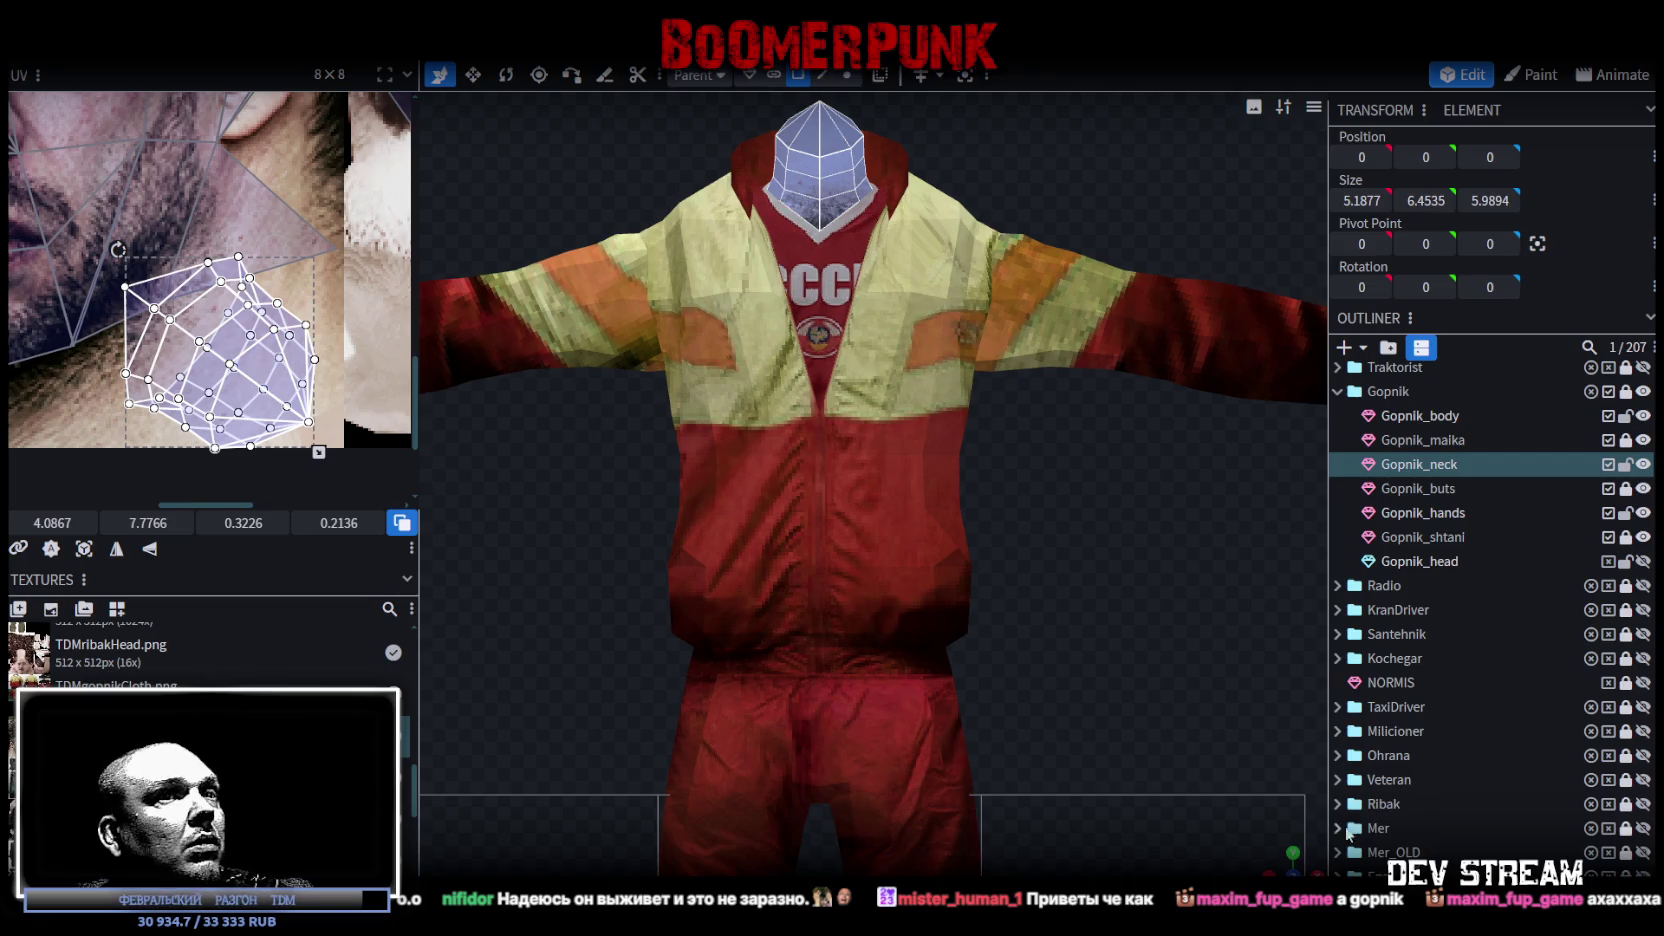
scroll(1075, 573, up, 4)
scroll(1072, 564, down, 3)
drag(1089, 618, 883, 497)
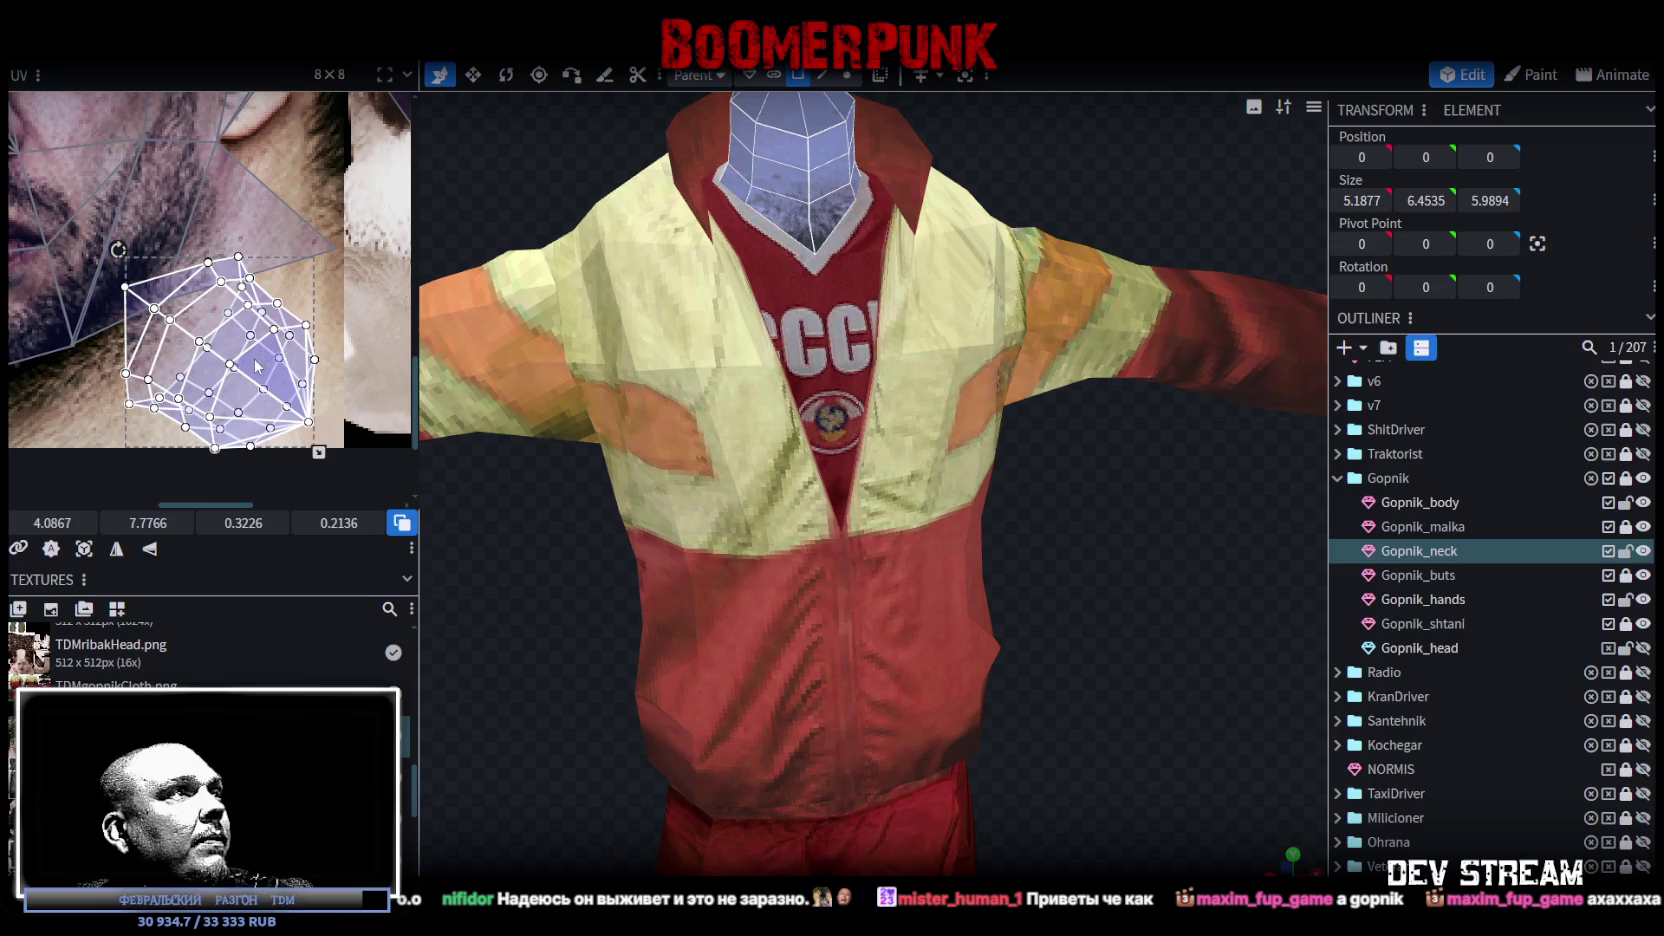
scroll(257, 366, down, 5)
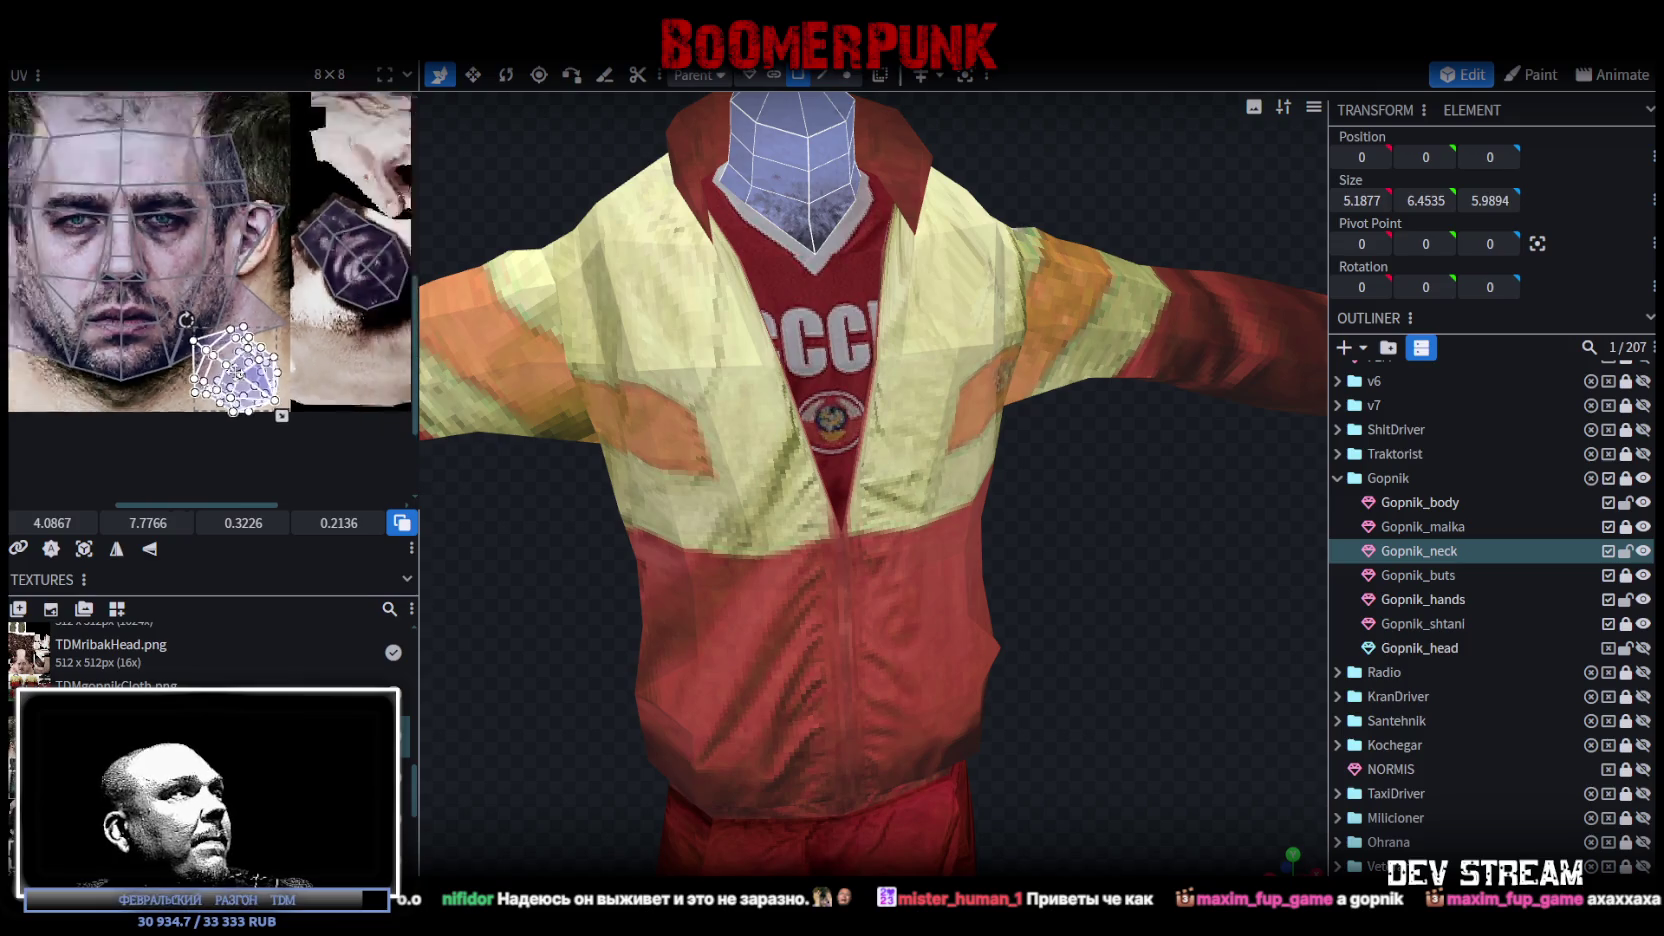
scroll(265, 378, up, 2)
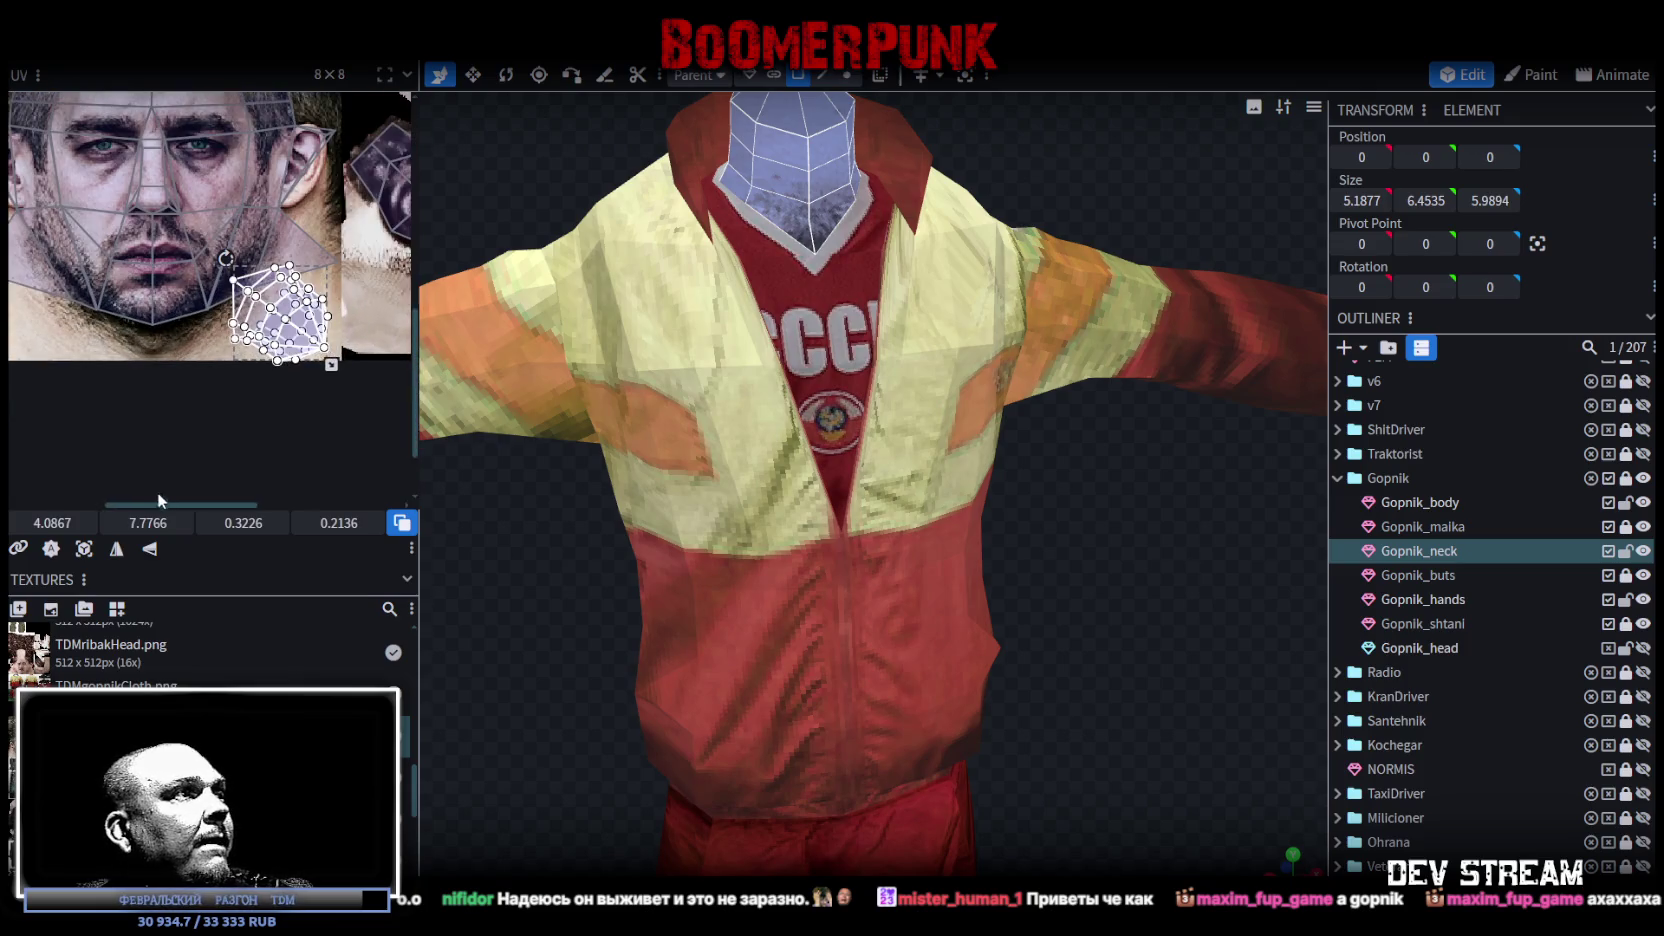
Step: Mirror the neck island along X and move it to the face texture's left edge
click(116, 548)
drag(290, 310, 52, 318)
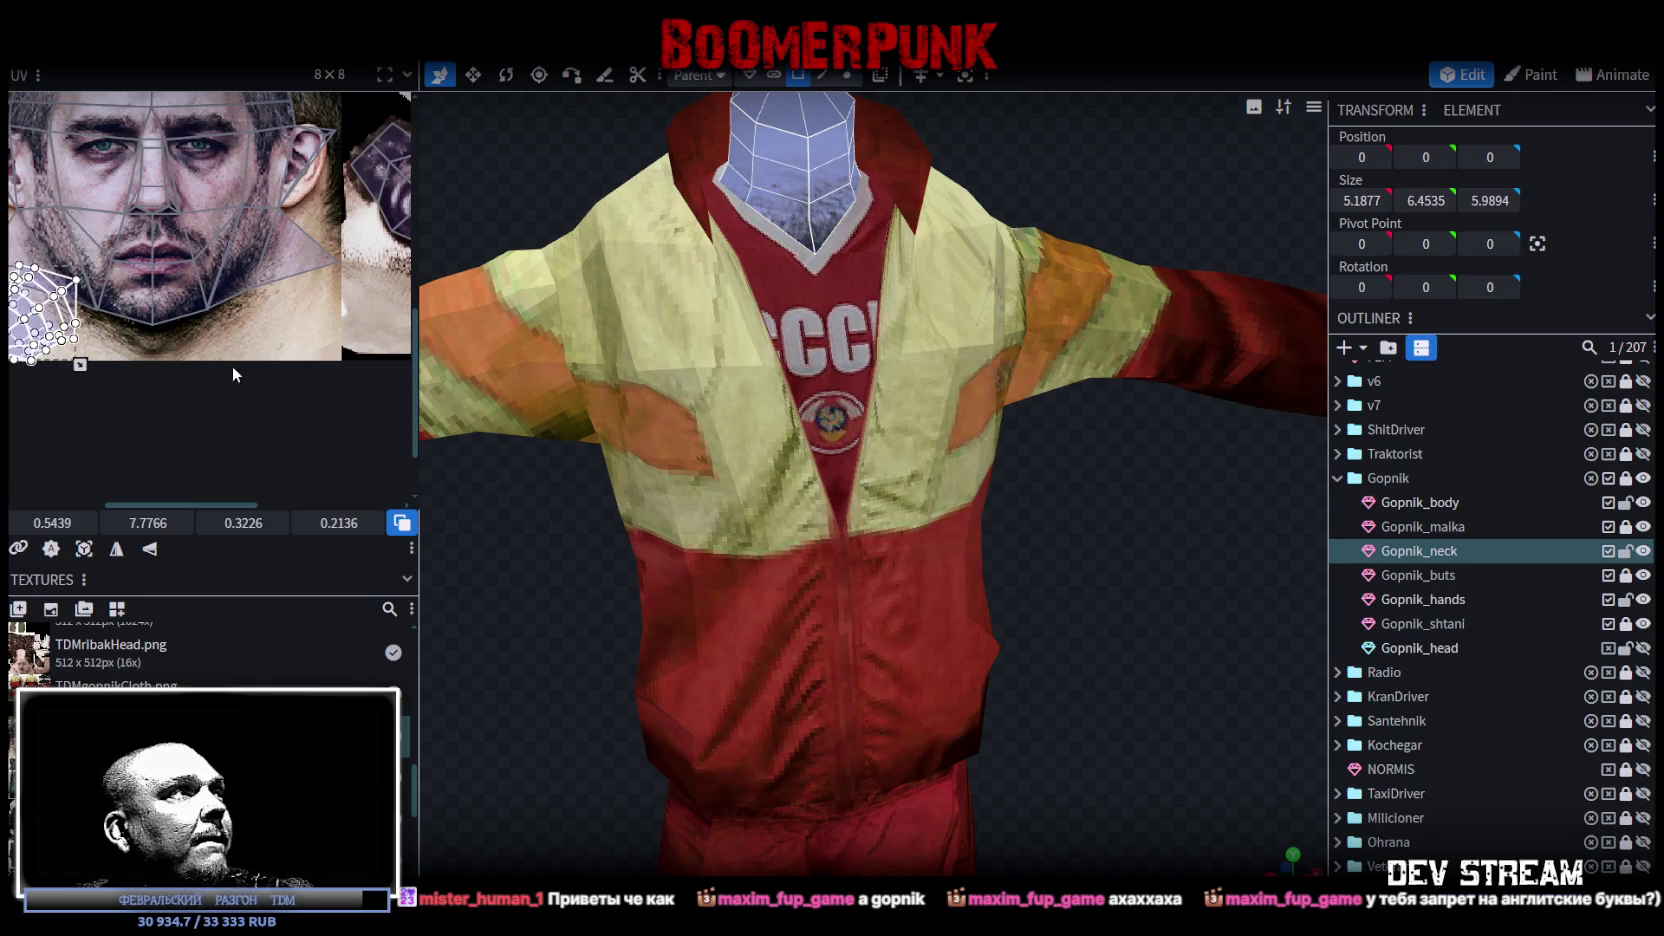
drag(238, 365, 346, 403)
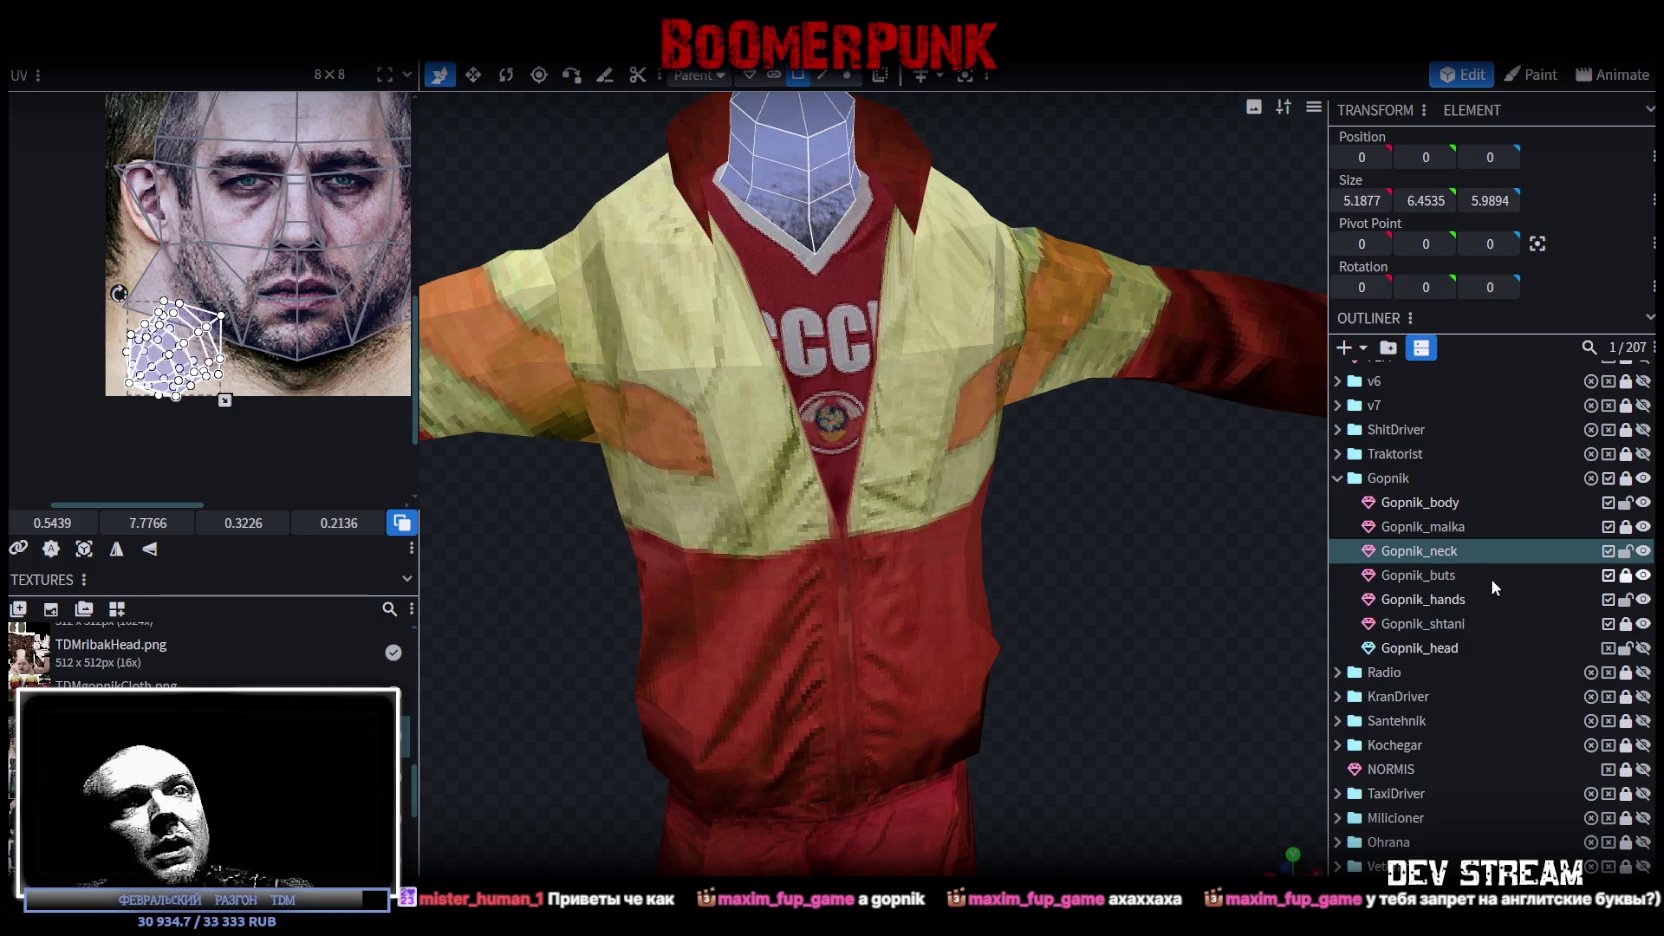
click(1625, 600)
click(1428, 598)
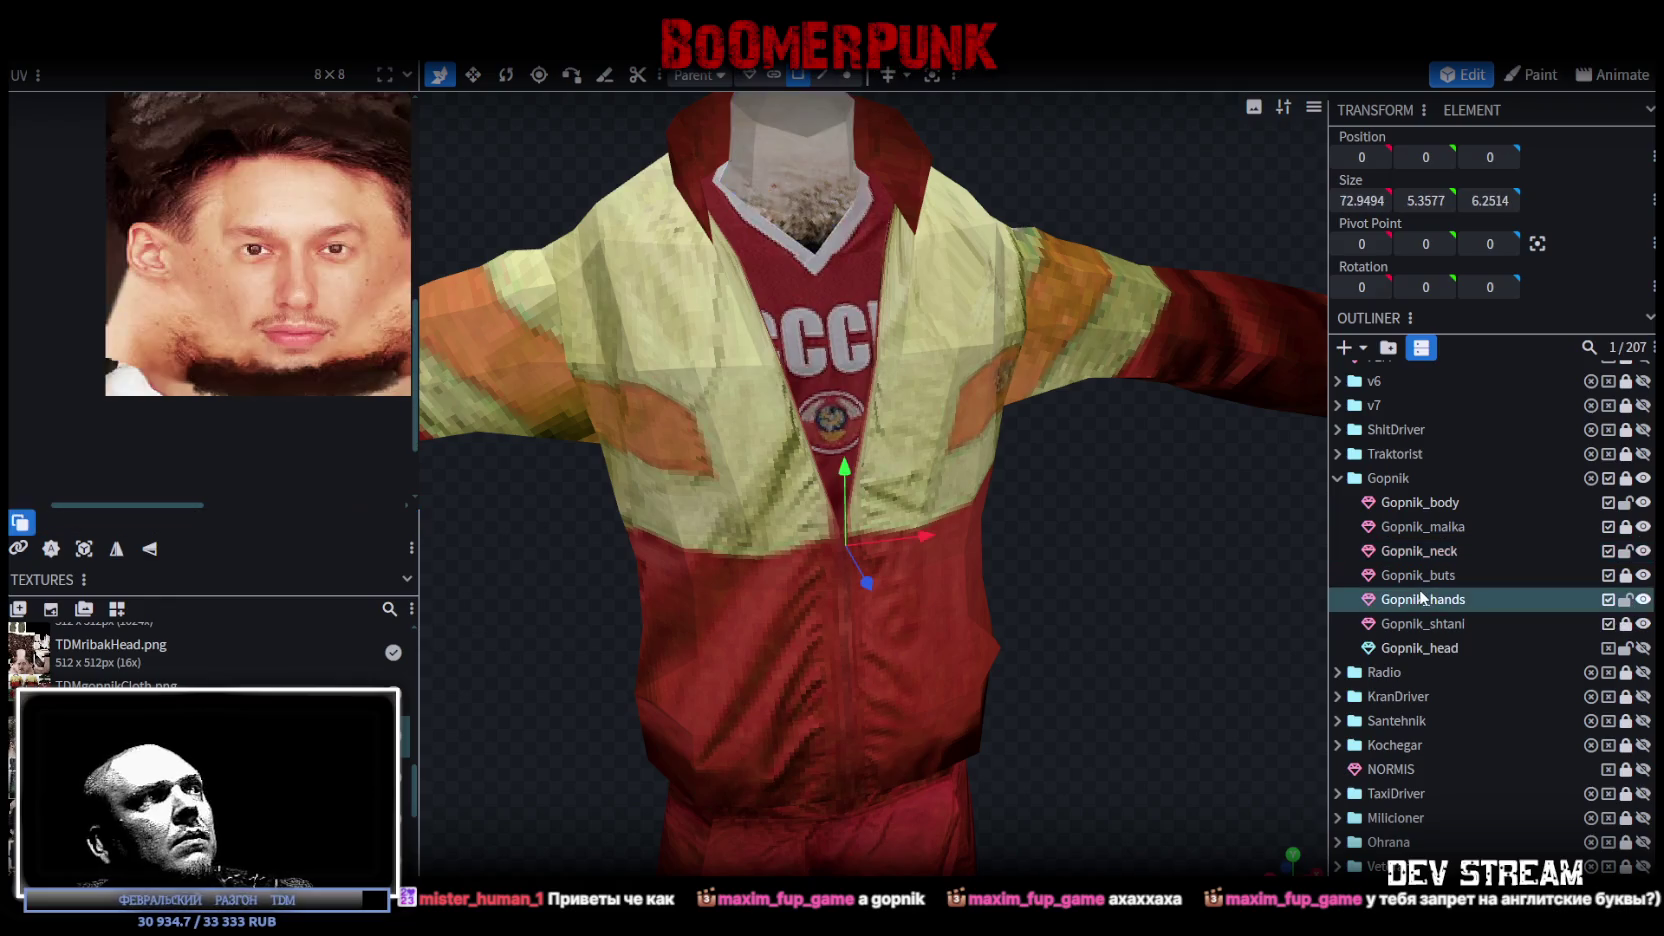
Step: Apply the TDMgopnikHead.png texture to the Gopnik_hands mesh
scroll(583, 587, down, 5)
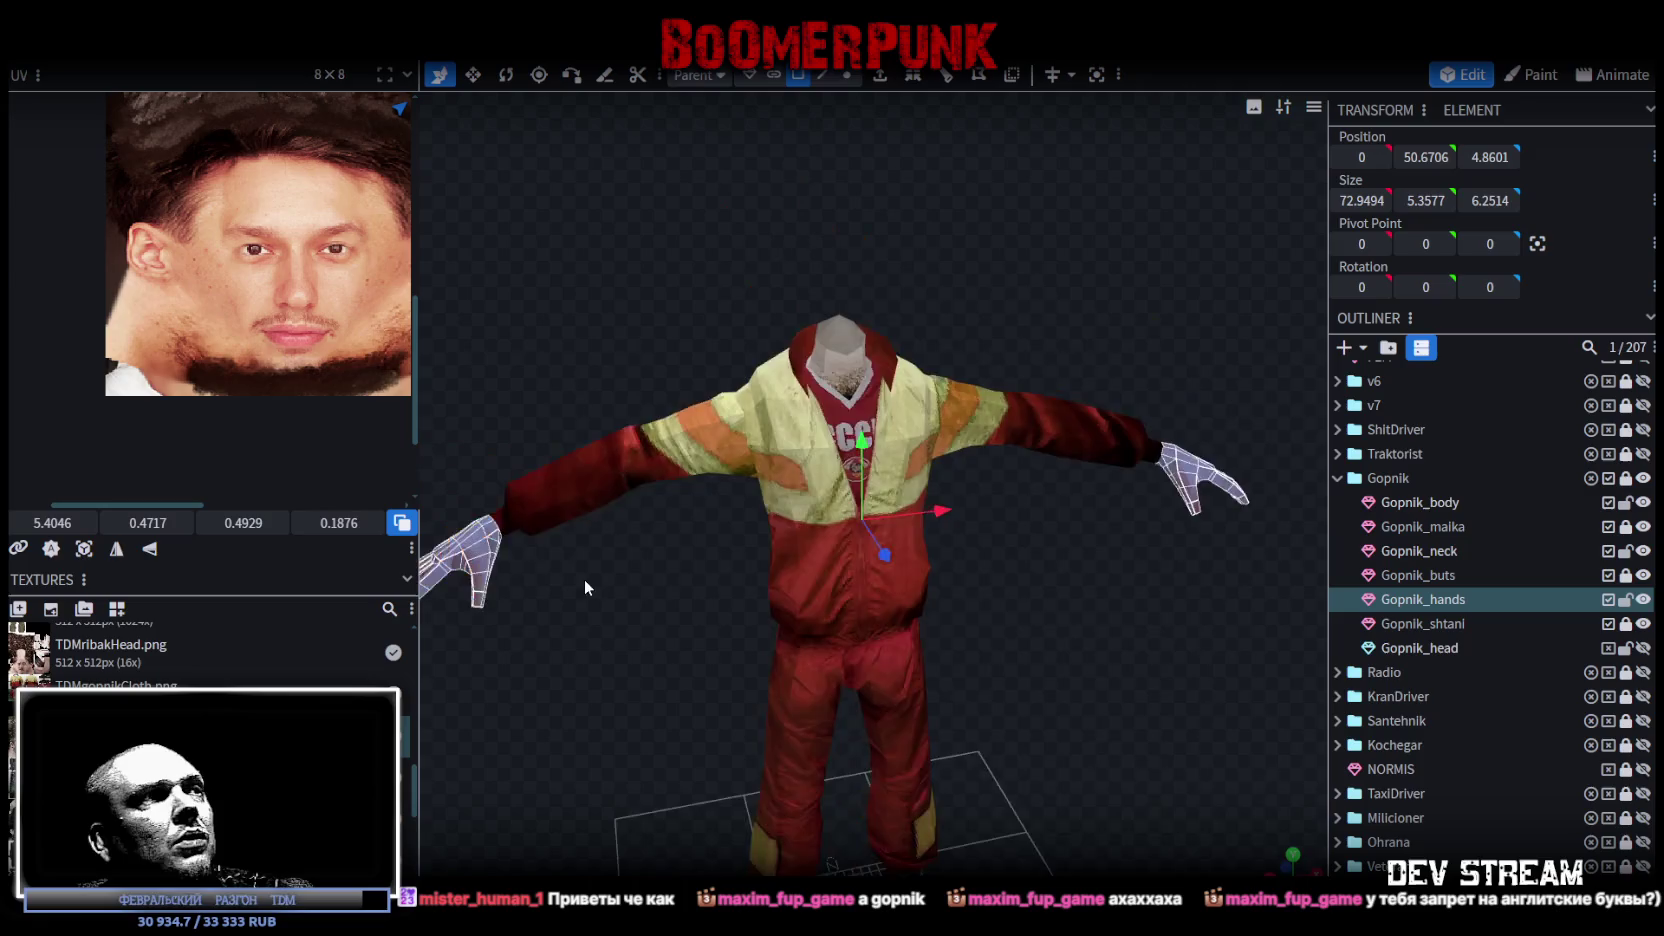
drag(583, 587, 760, 540)
right_click(818, 532)
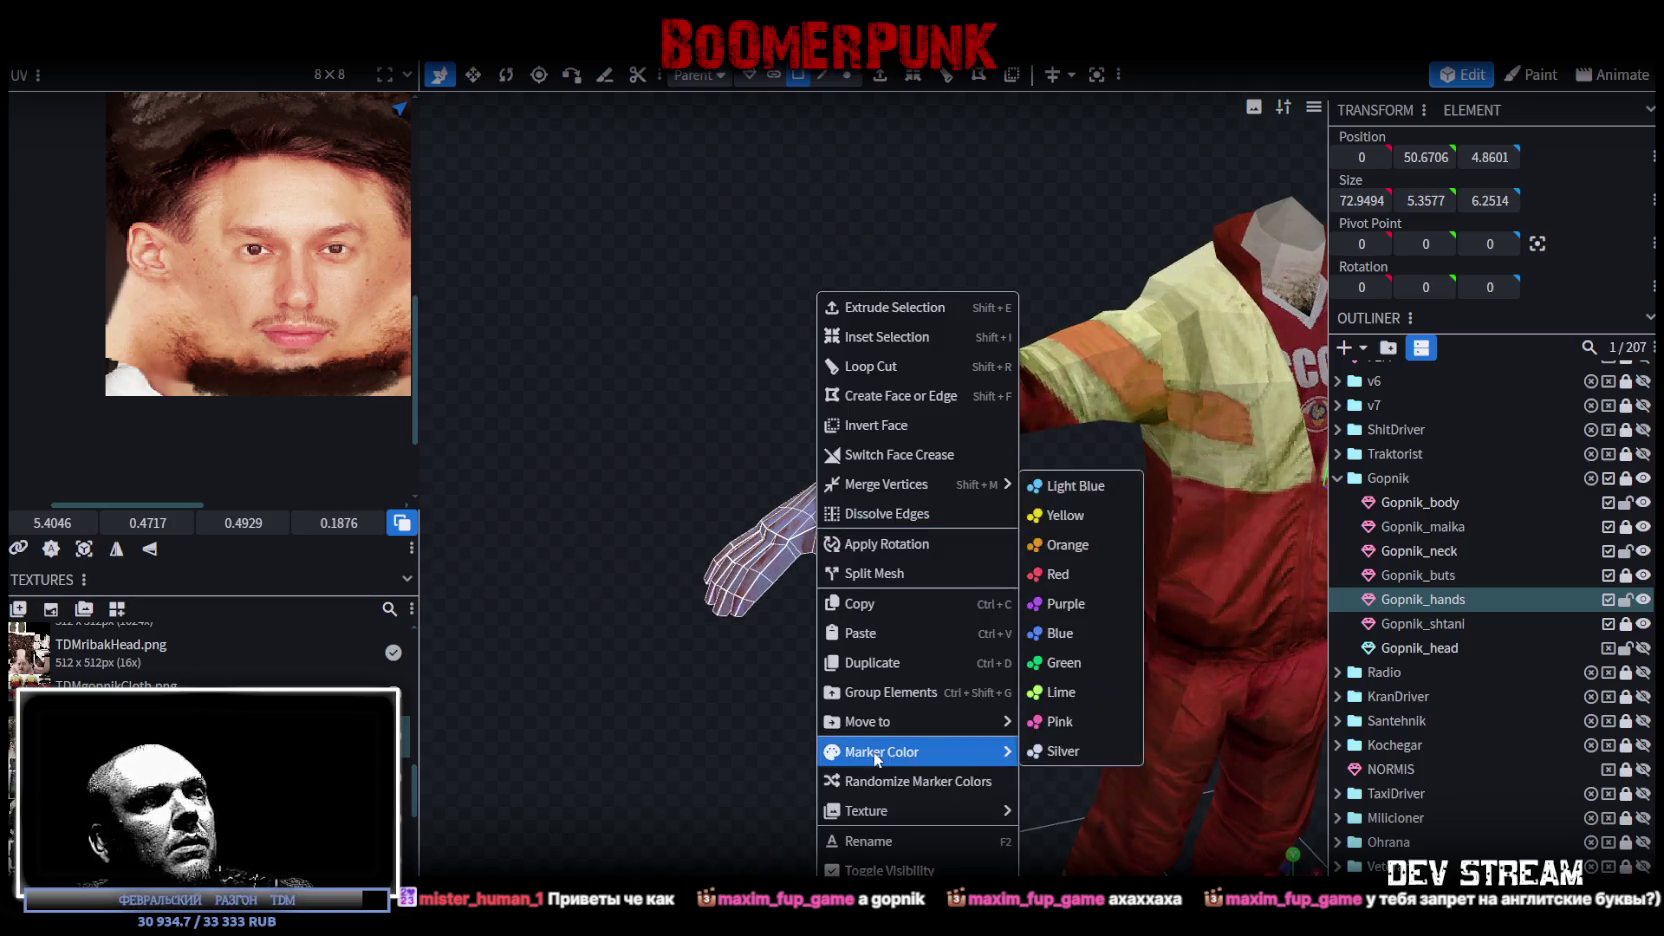
mouse_move(885, 812)
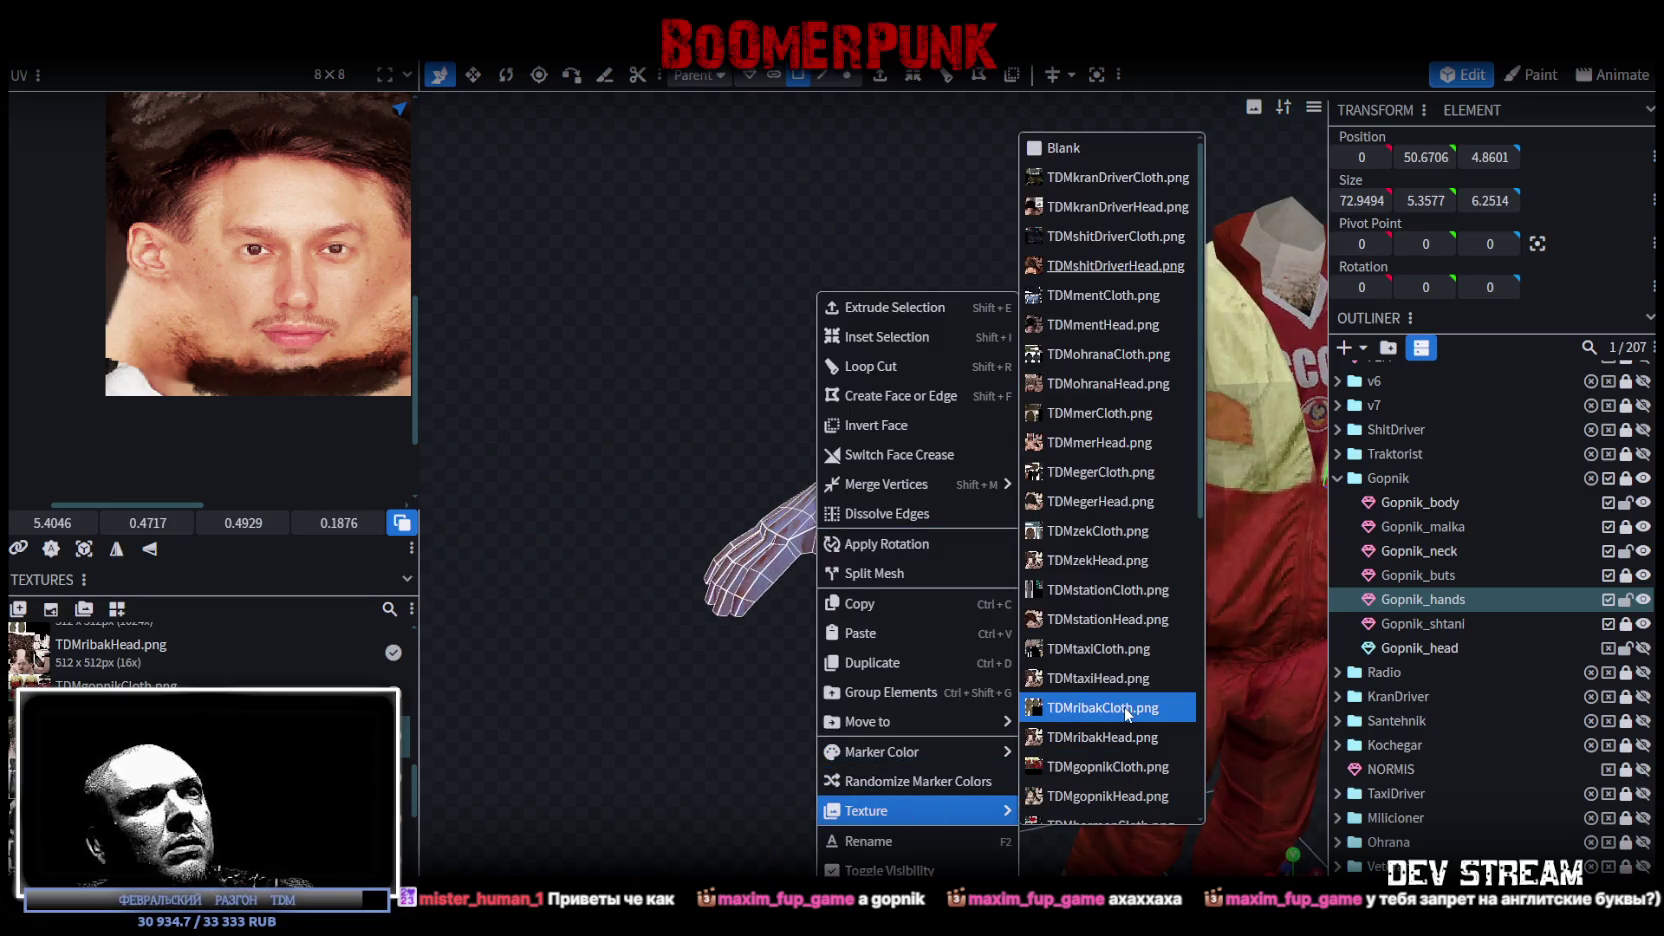
click(1079, 806)
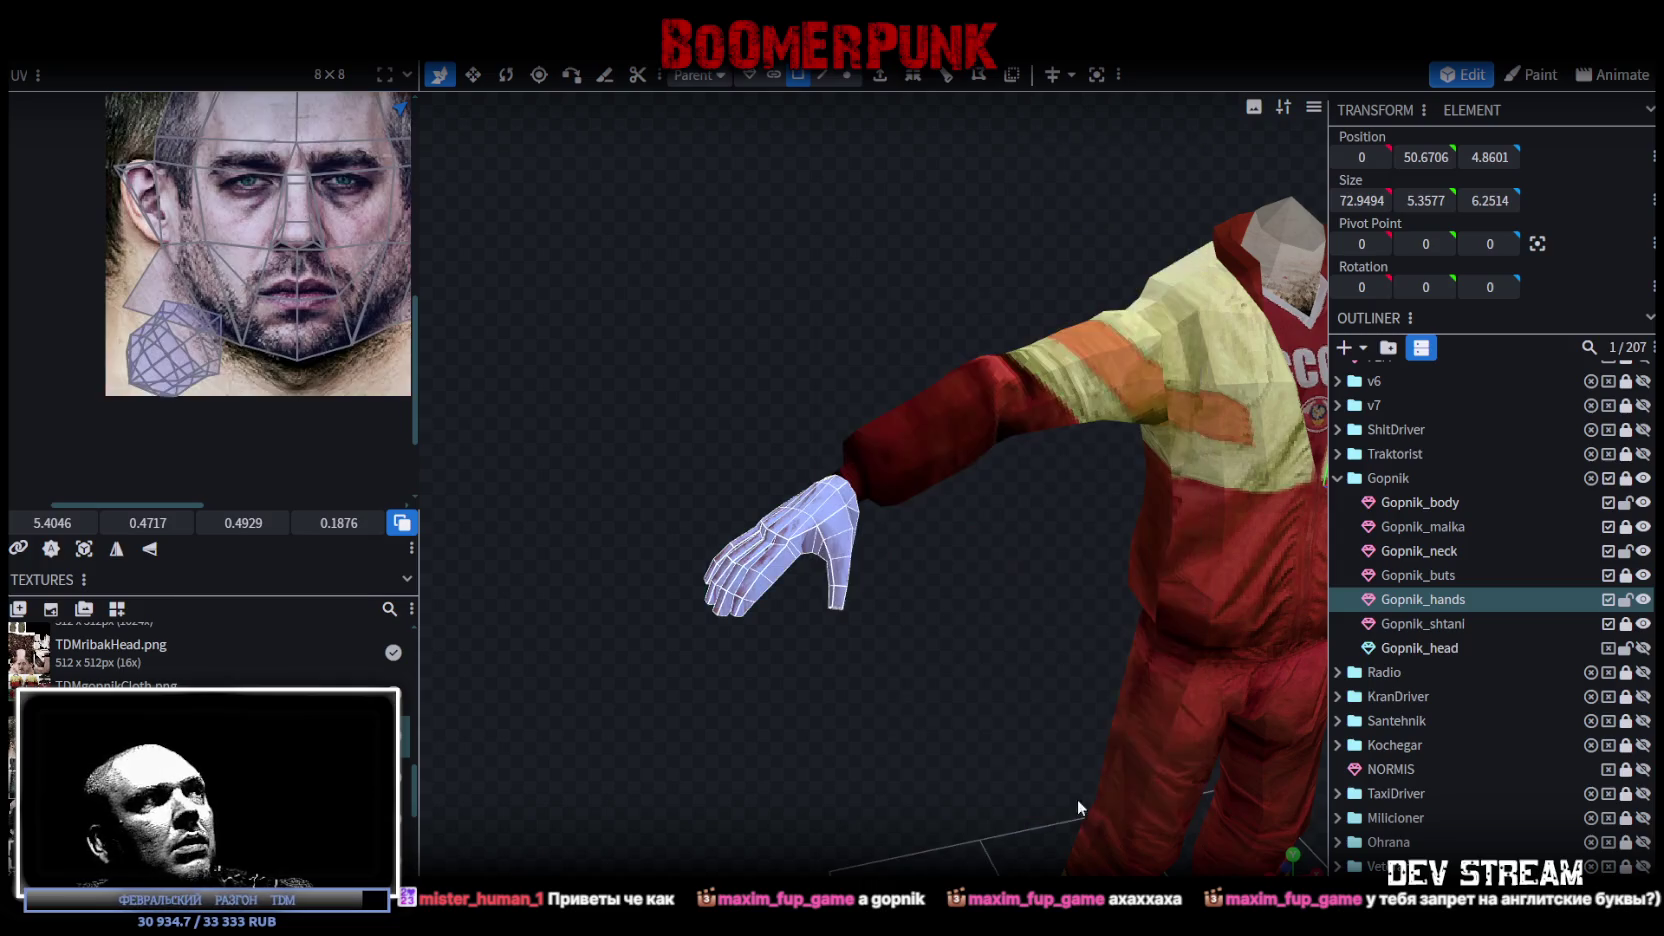
Step: Box-select one finger's faces in the UV editor
scroll(255, 295, up, 5)
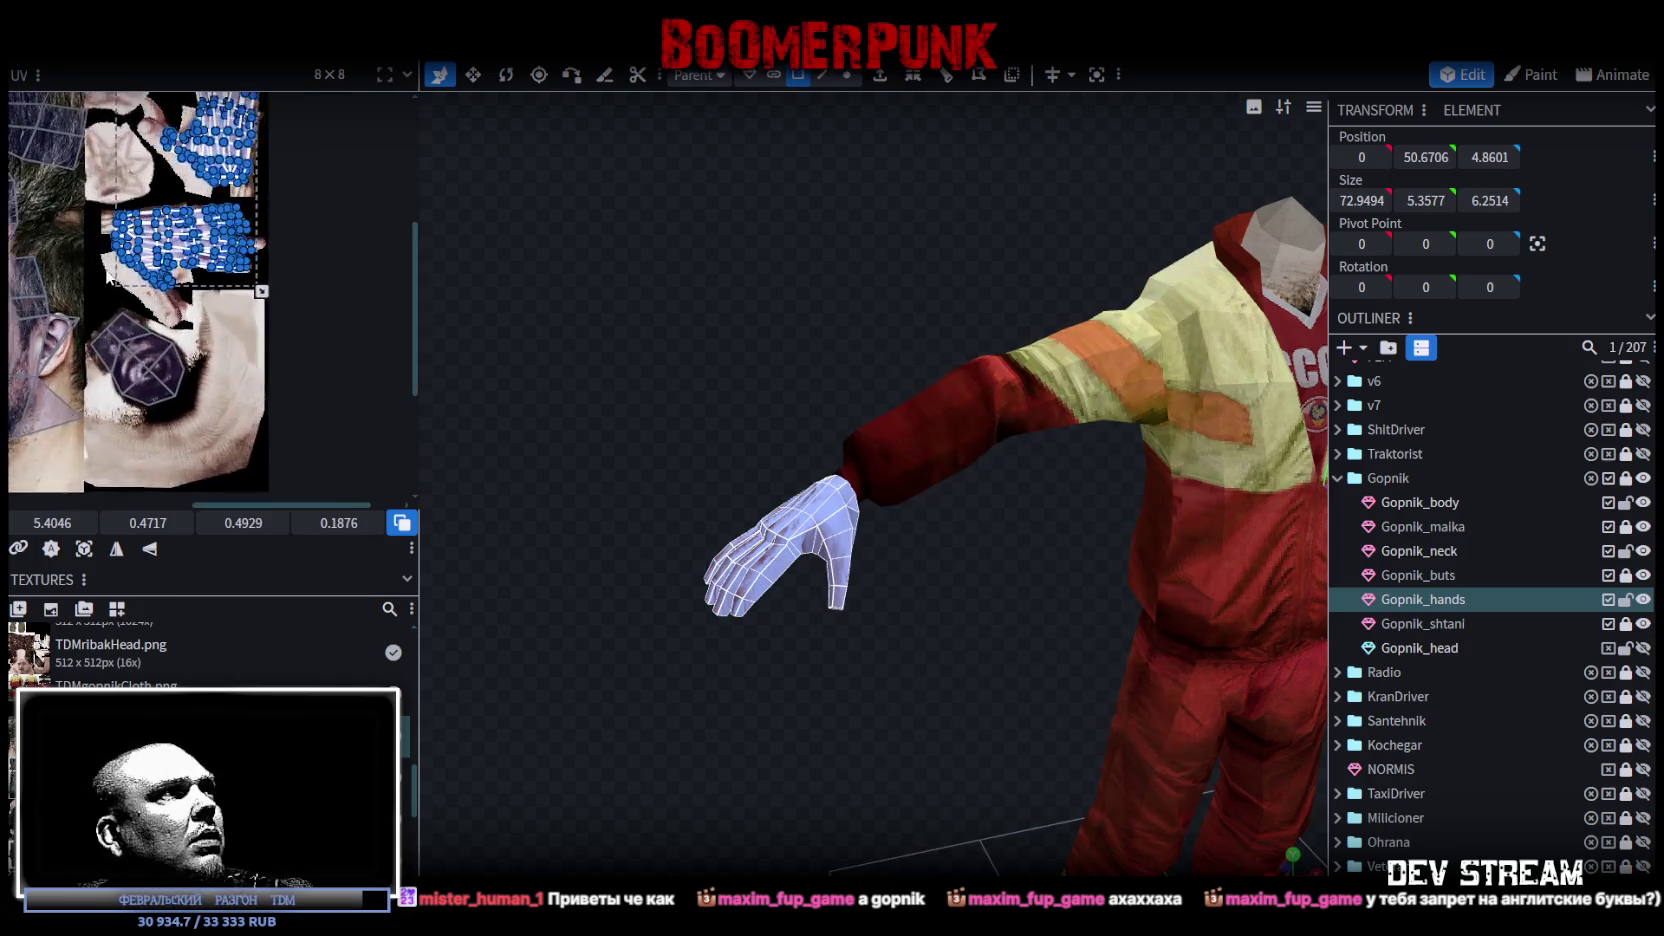
scroll(105, 278, up, 2)
scroll(312, 302, up, 2)
scroll(265, 300, up, 2)
scroll(273, 308, up, 3)
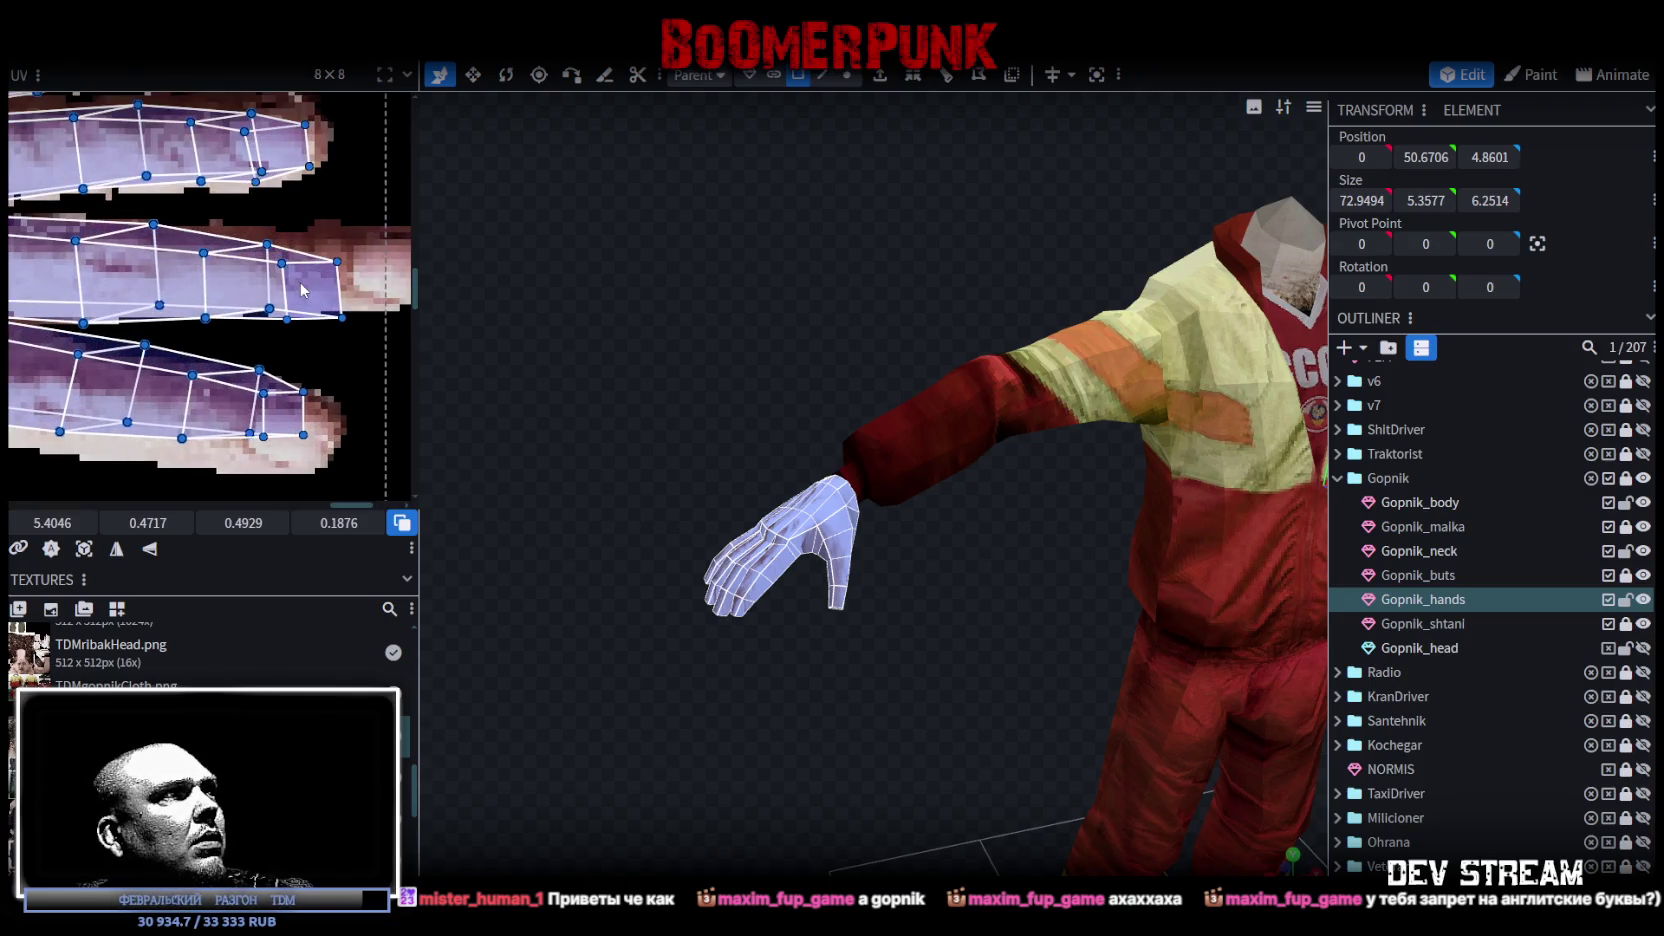
mouse_move(197, 337)
mouse_down()
mouse_move(268, 237)
mouse_move(348, 237)
mouse_move(318, 263)
mouse_up()
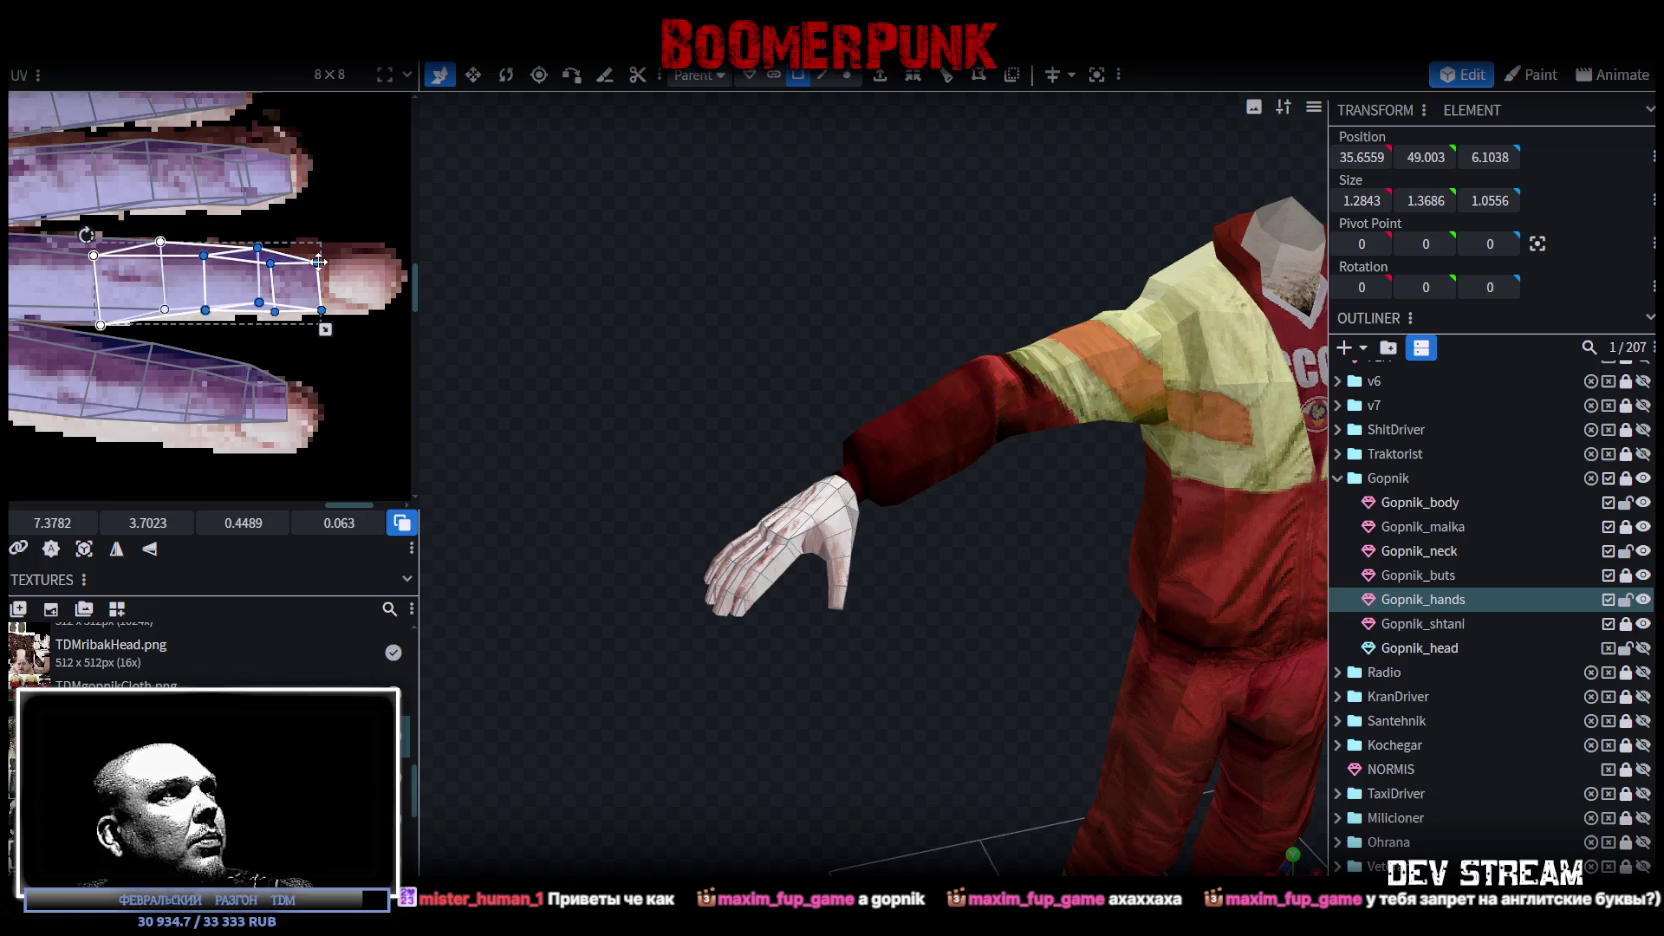
scroll(265, 338, up, 5)
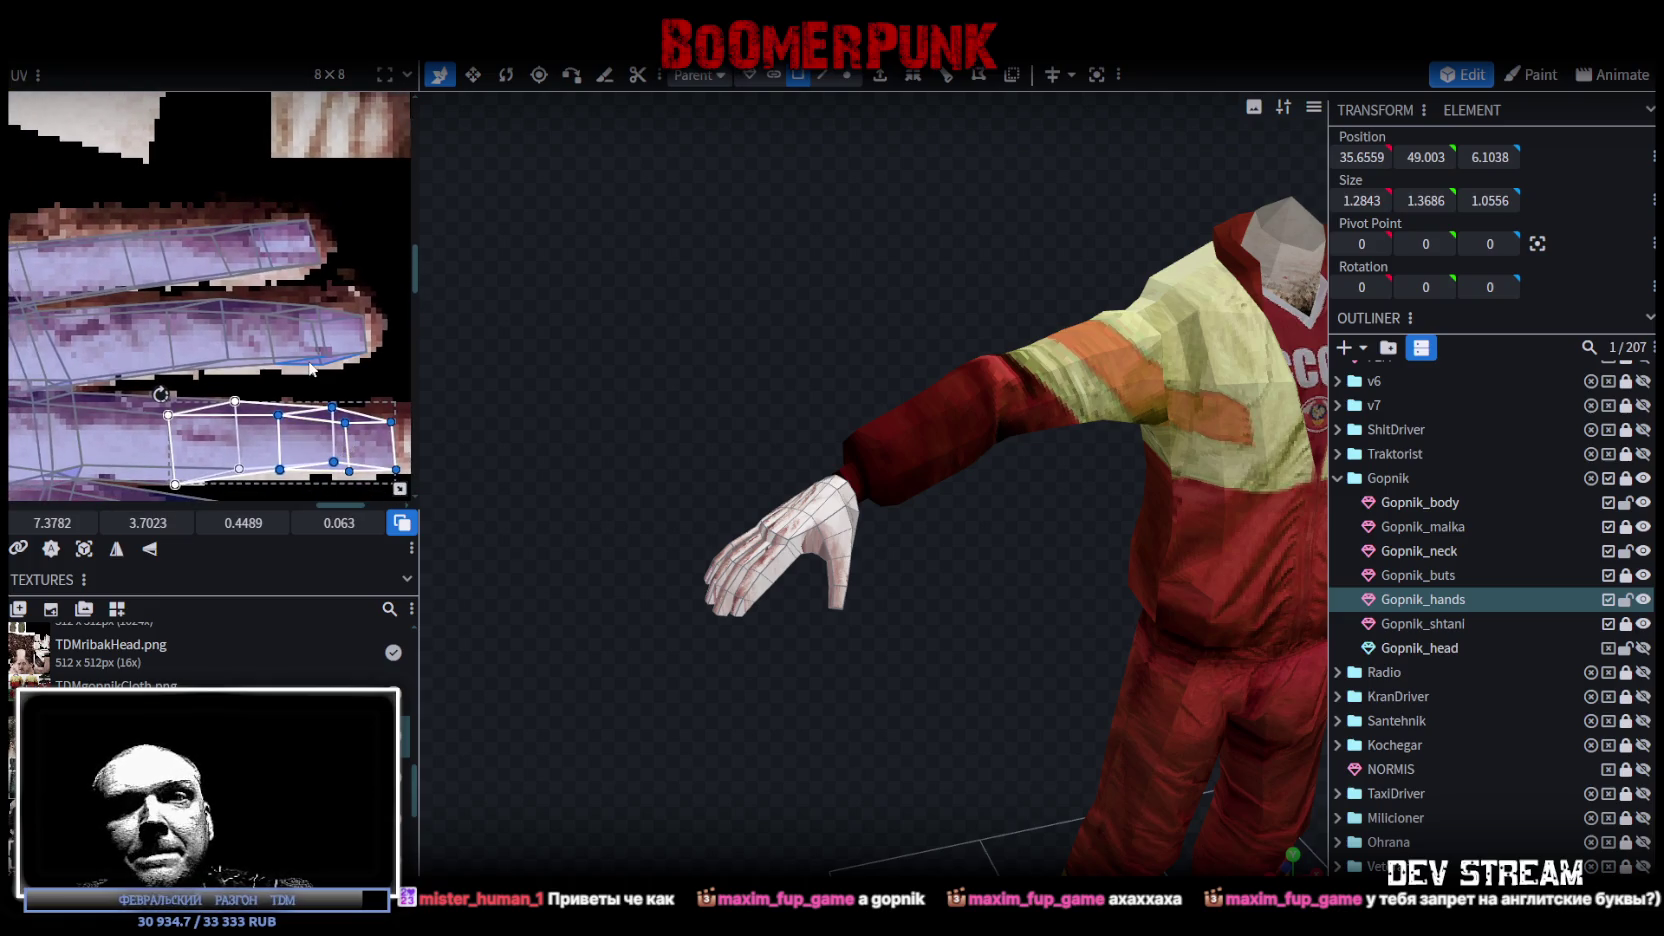
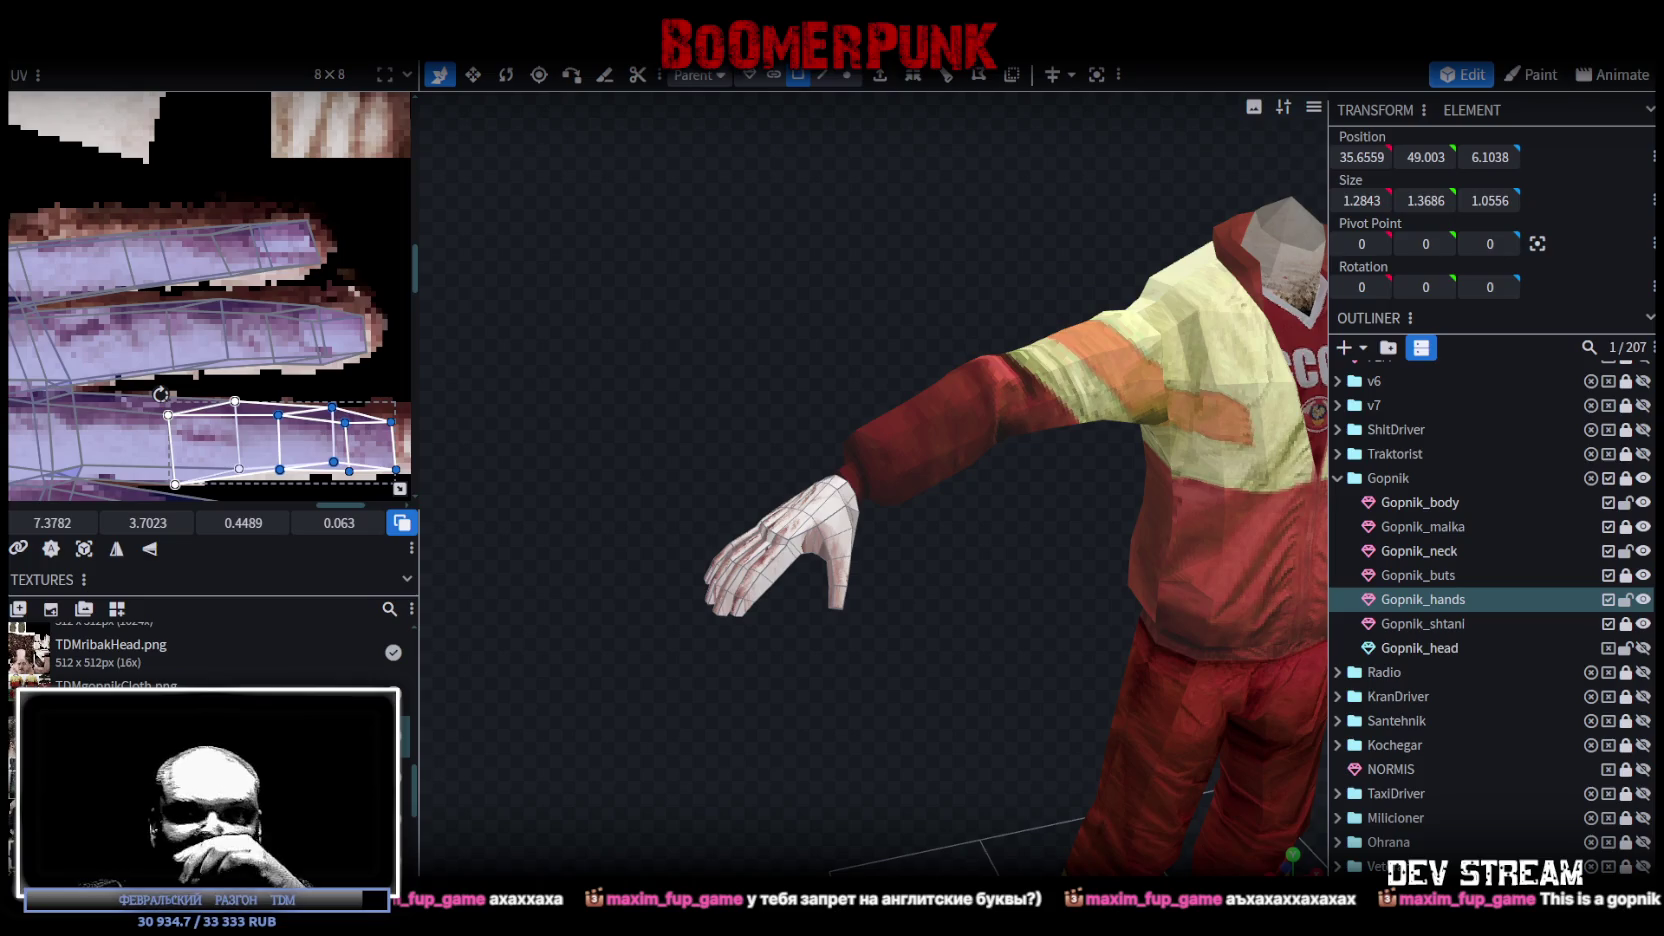
Step: In vertex mode on Gopnik_body and Gopnik_hands, move the left hand one unit back and inward
mouse_move(1000, 820)
mouse_down()
mouse_move(937, 753)
mouse_move(879, 602)
mouse_up()
click(850, 477)
key(4)
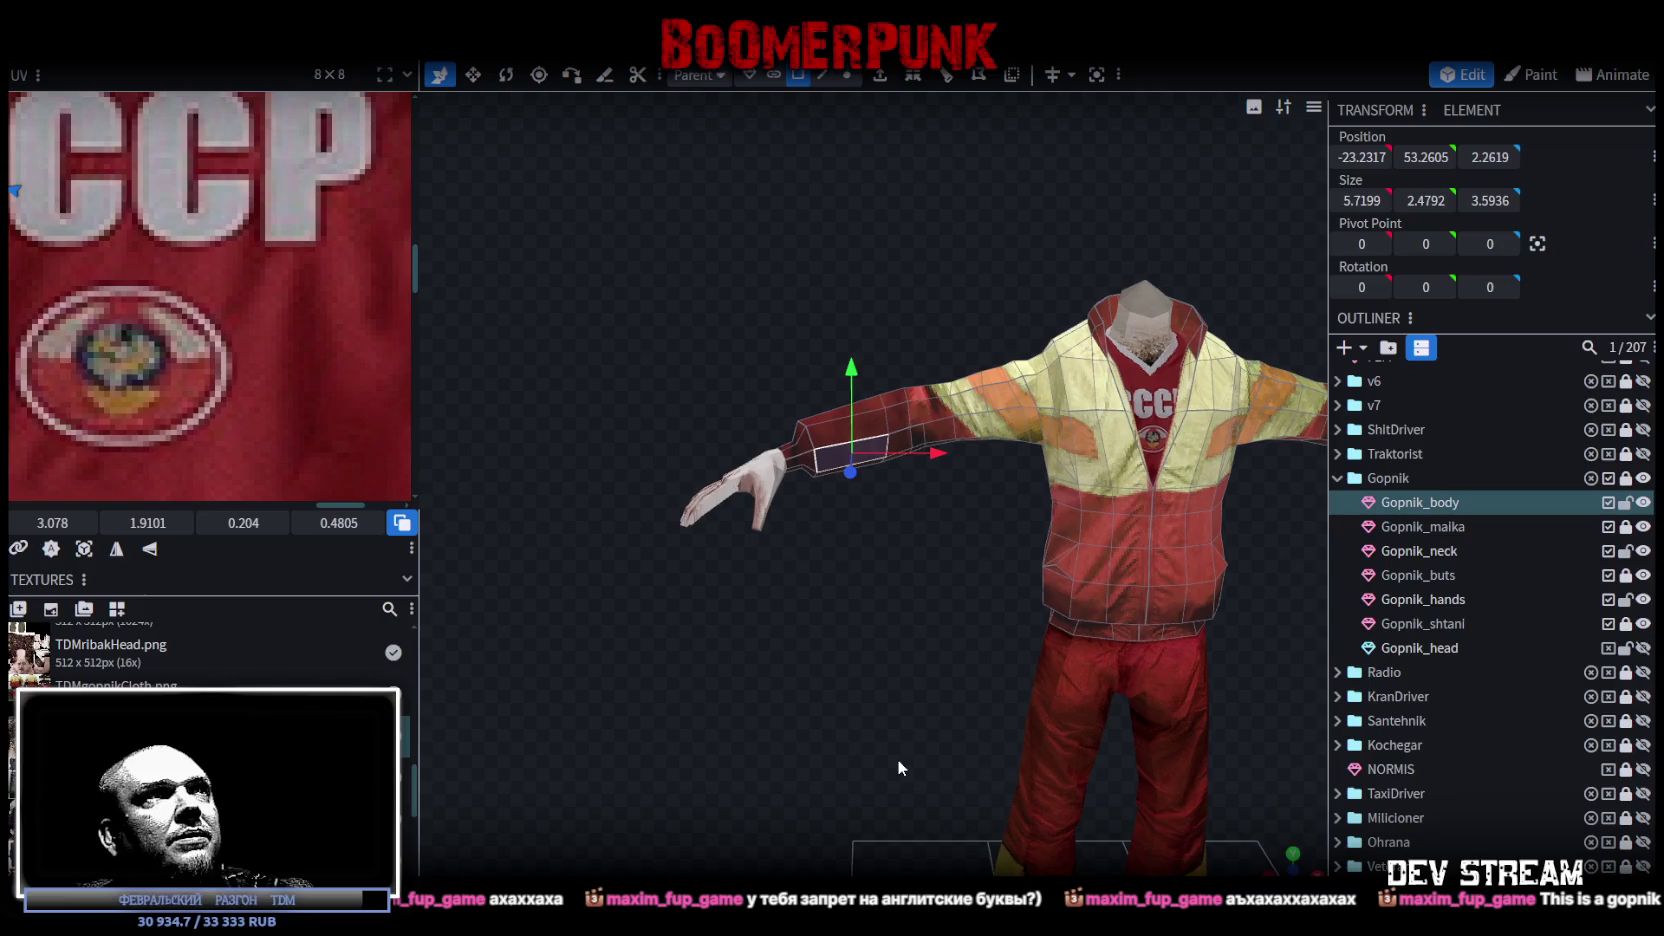
ctrl+click(1476, 598)
mouse_move(595, 342)
mouse_down()
mouse_move(777, 552)
mouse_move(848, 577)
mouse_up()
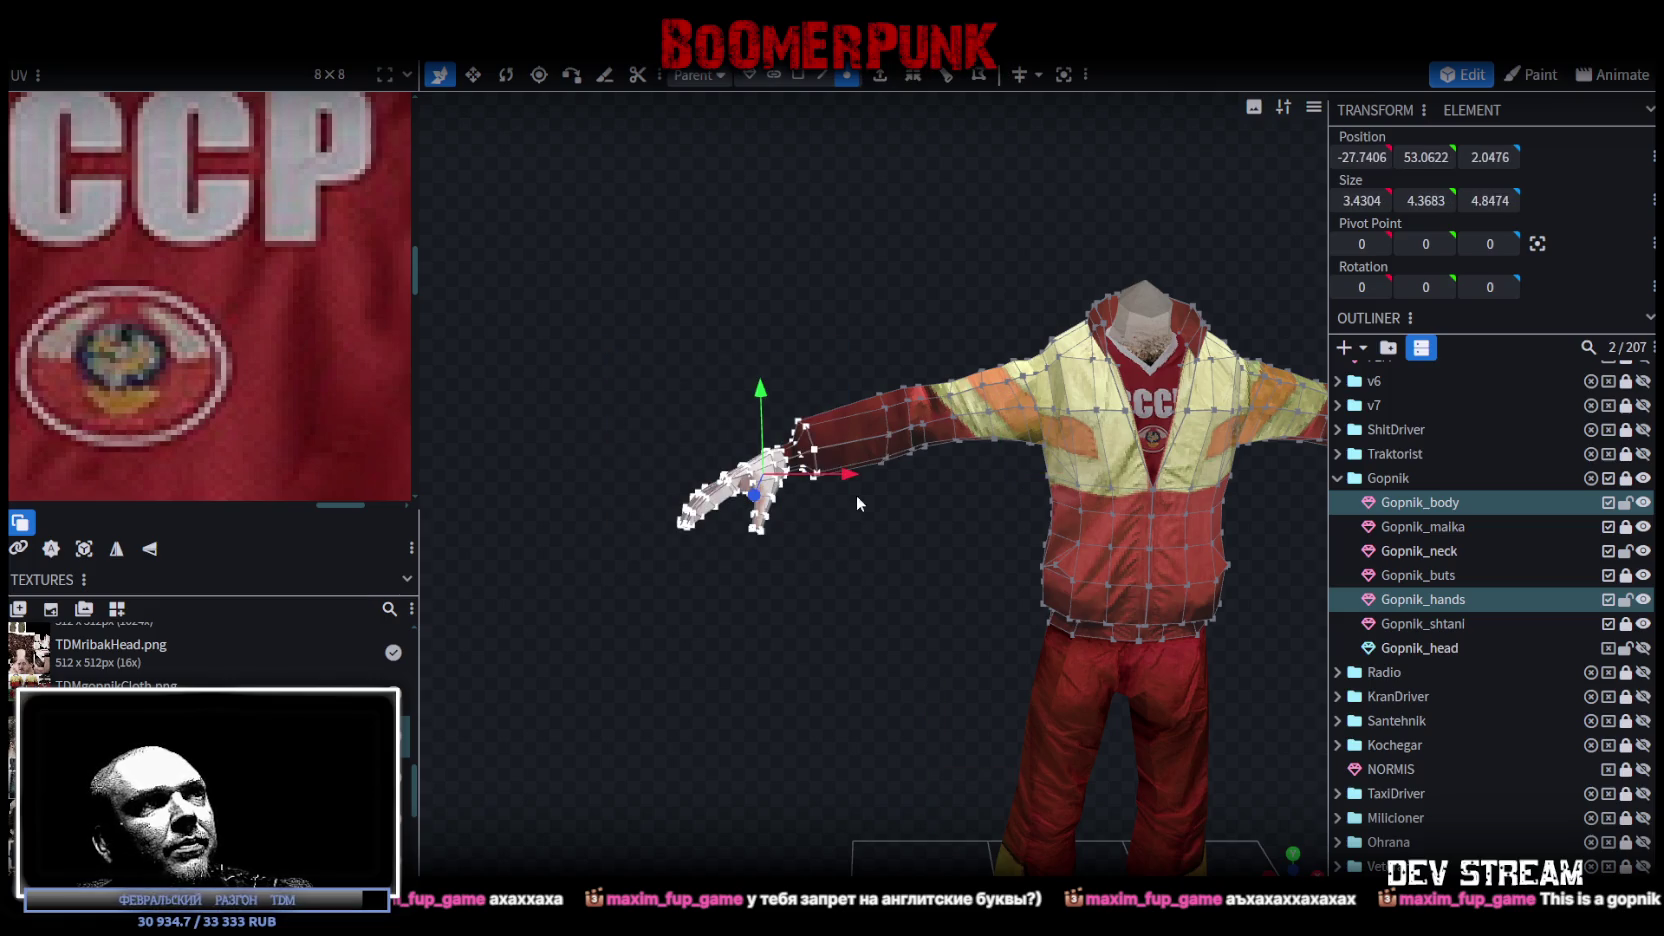
drag(853, 474, 874, 468)
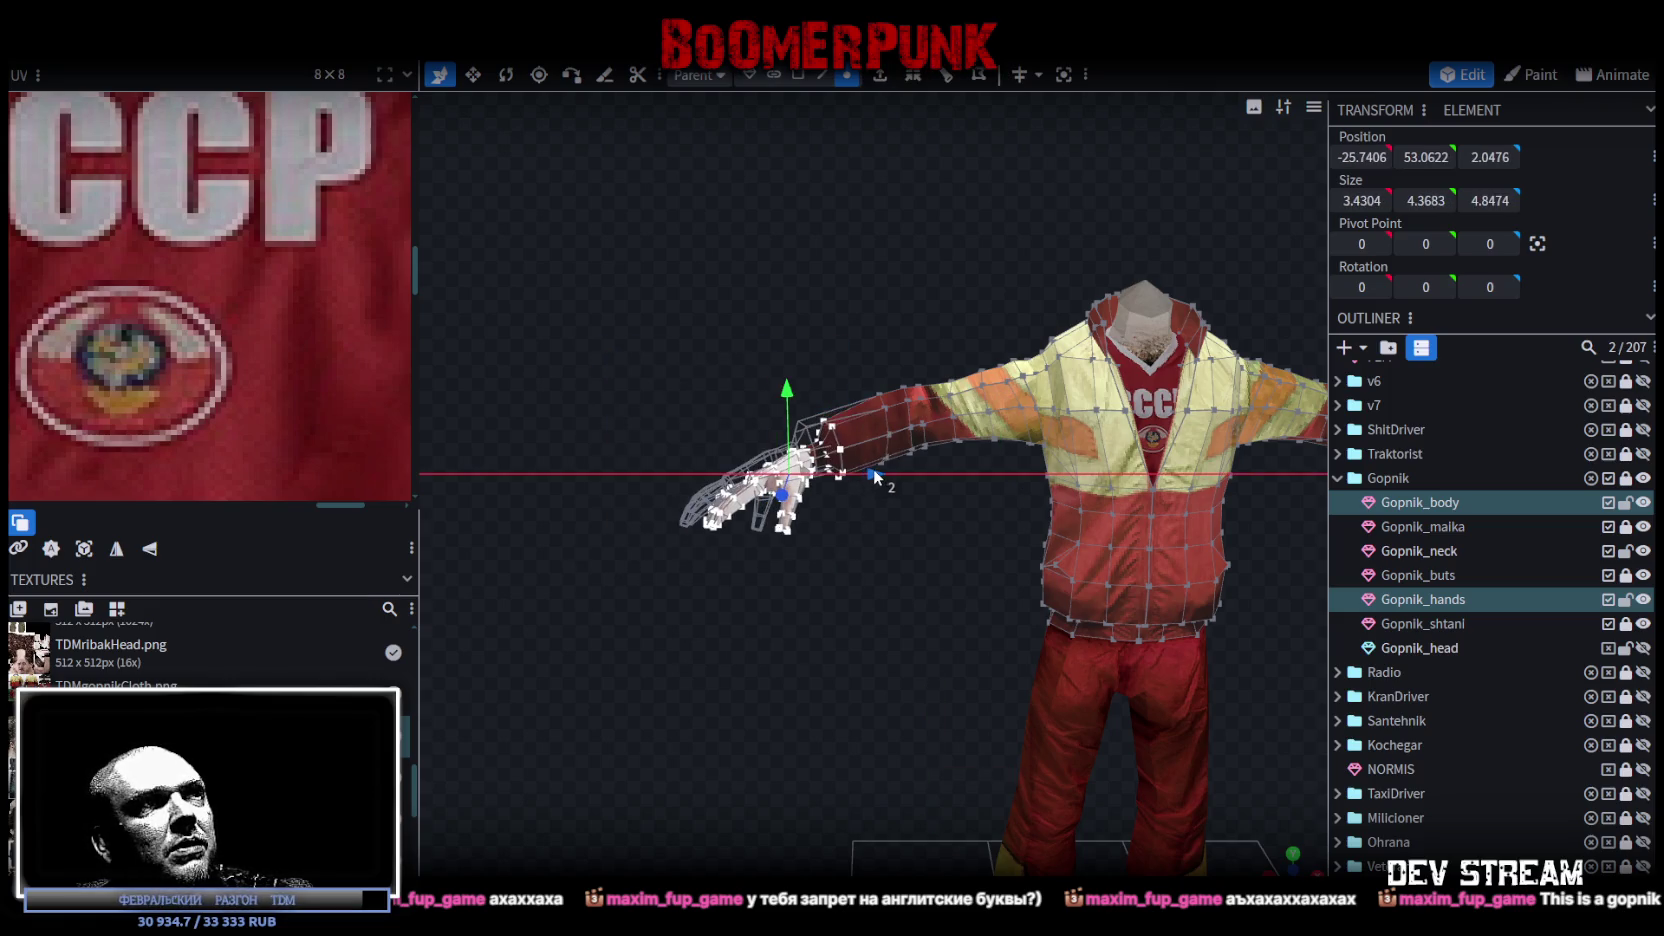
mouse_move(854, 593)
mouse_down()
mouse_move(1056, 728)
mouse_move(1075, 647)
mouse_move(1062, 615)
mouse_up()
key(ctrl+z)
key(ctrl+z)
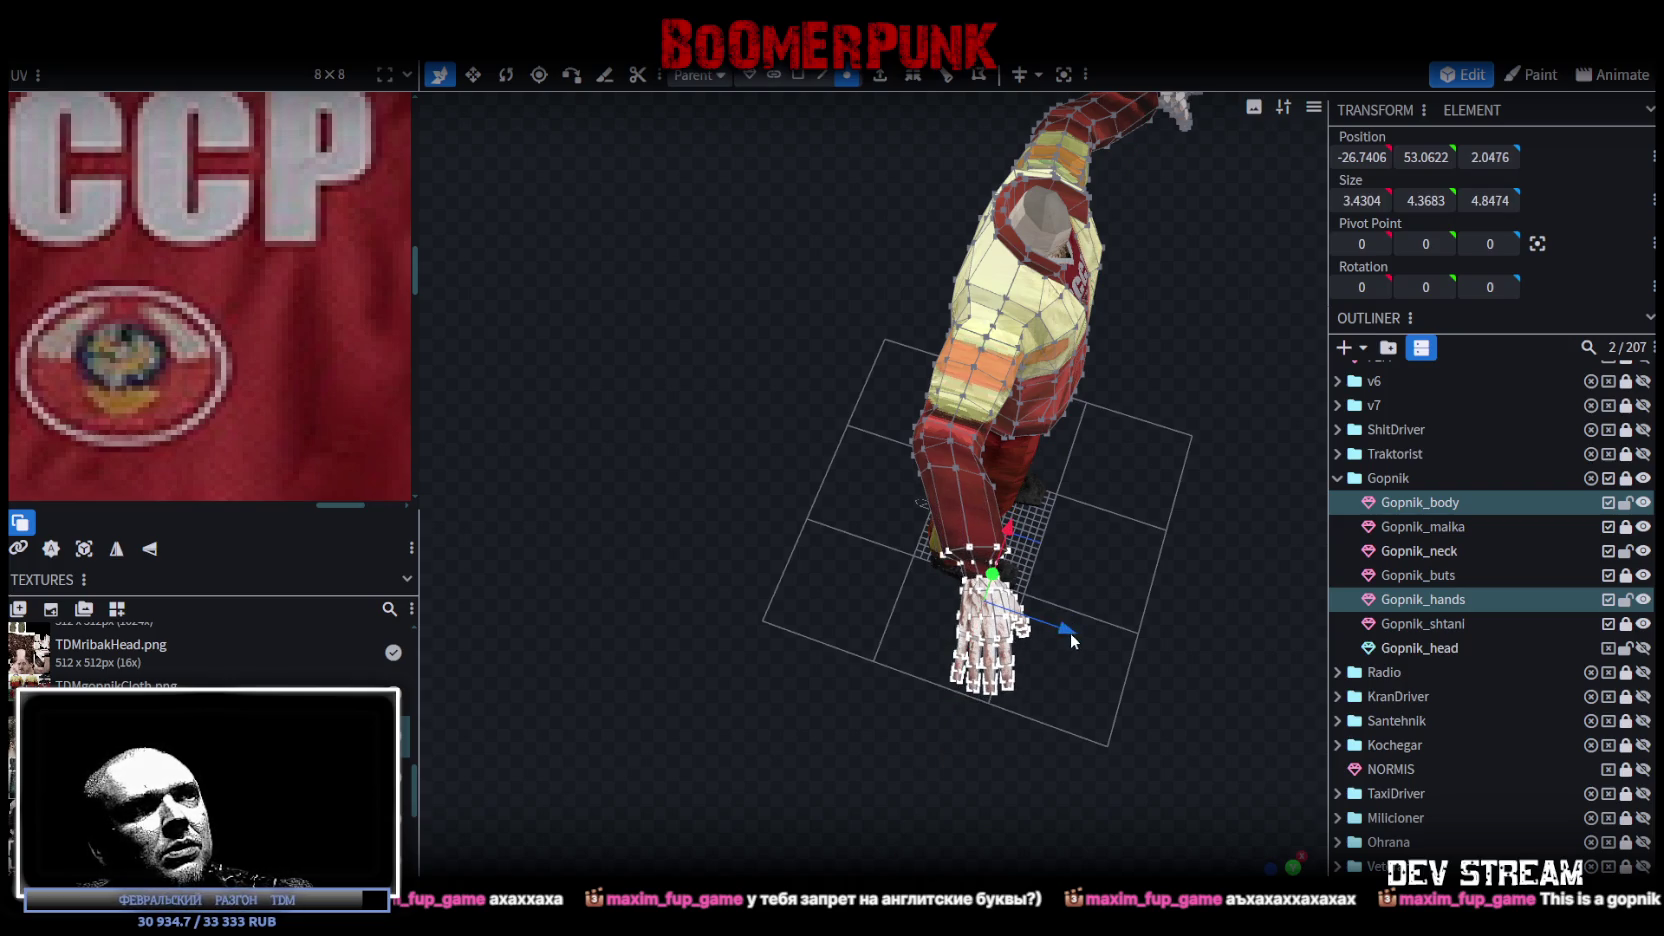
drag(1070, 632, 1060, 636)
mouse_move(1128, 684)
mouse_down()
mouse_move(1187, 672)
mouse_move(841, 716)
mouse_move(1014, 603)
mouse_up()
Step: Shift the right hand two units inward and one unit back, then save as TDMchars.bbmodel
drag(1157, 320, 909, 554)
drag(1055, 455, 982, 507)
mouse_move(972, 601)
mouse_down()
mouse_move(913, 525)
mouse_move(916, 491)
mouse_up()
mouse_move(1012, 638)
mouse_down()
mouse_move(995, 669)
mouse_move(1163, 646)
mouse_move(693, 677)
mouse_move(724, 639)
mouse_move(891, 657)
mouse_move(1103, 493)
mouse_move(1097, 462)
mouse_up()
mouse_move(939, 660)
mouse_down()
mouse_move(1005, 679)
mouse_move(977, 637)
mouse_move(850, 634)
mouse_up()
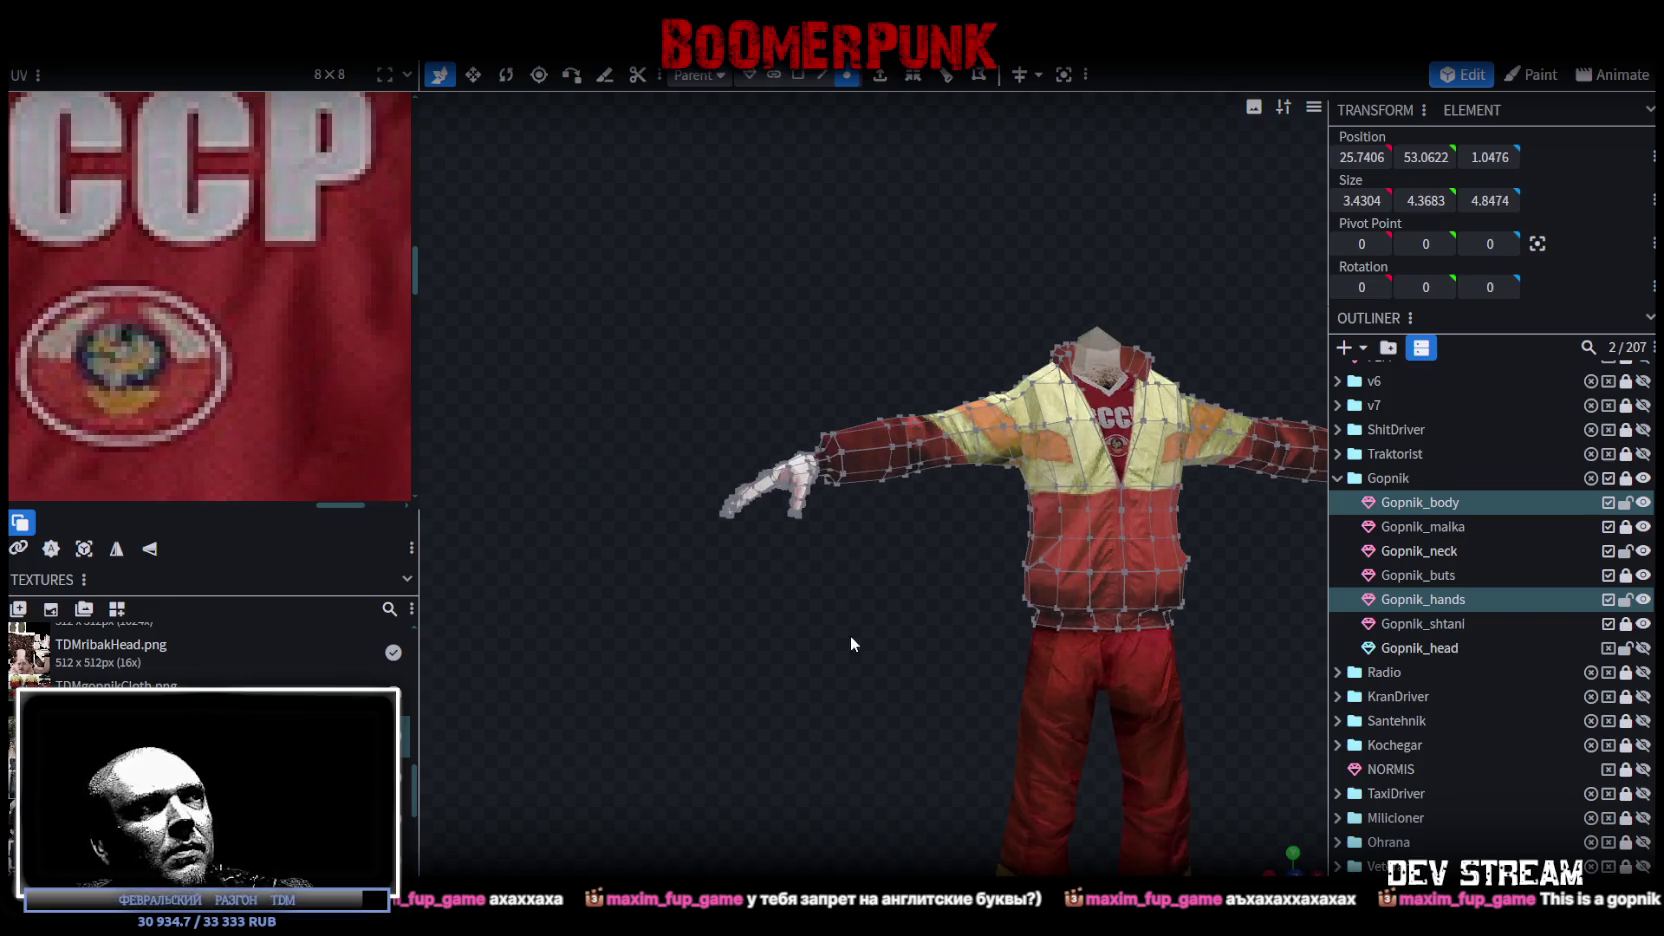
mouse_move(618, 338)
mouse_down()
mouse_move(888, 563)
mouse_move(884, 509)
mouse_move(884, 620)
mouse_move(1099, 720)
mouse_move(960, 610)
mouse_move(1114, 568)
mouse_move(1079, 572)
mouse_up()
key(ctrl+s)
Step: In solid view, select the neck's top face and lower its vertices to meet the head
mouse_move(958, 557)
mouse_down()
mouse_move(958, 635)
mouse_move(1040, 420)
mouse_up()
scroll(1067, 422, up, 5)
key(z)
key(z)
key(z)
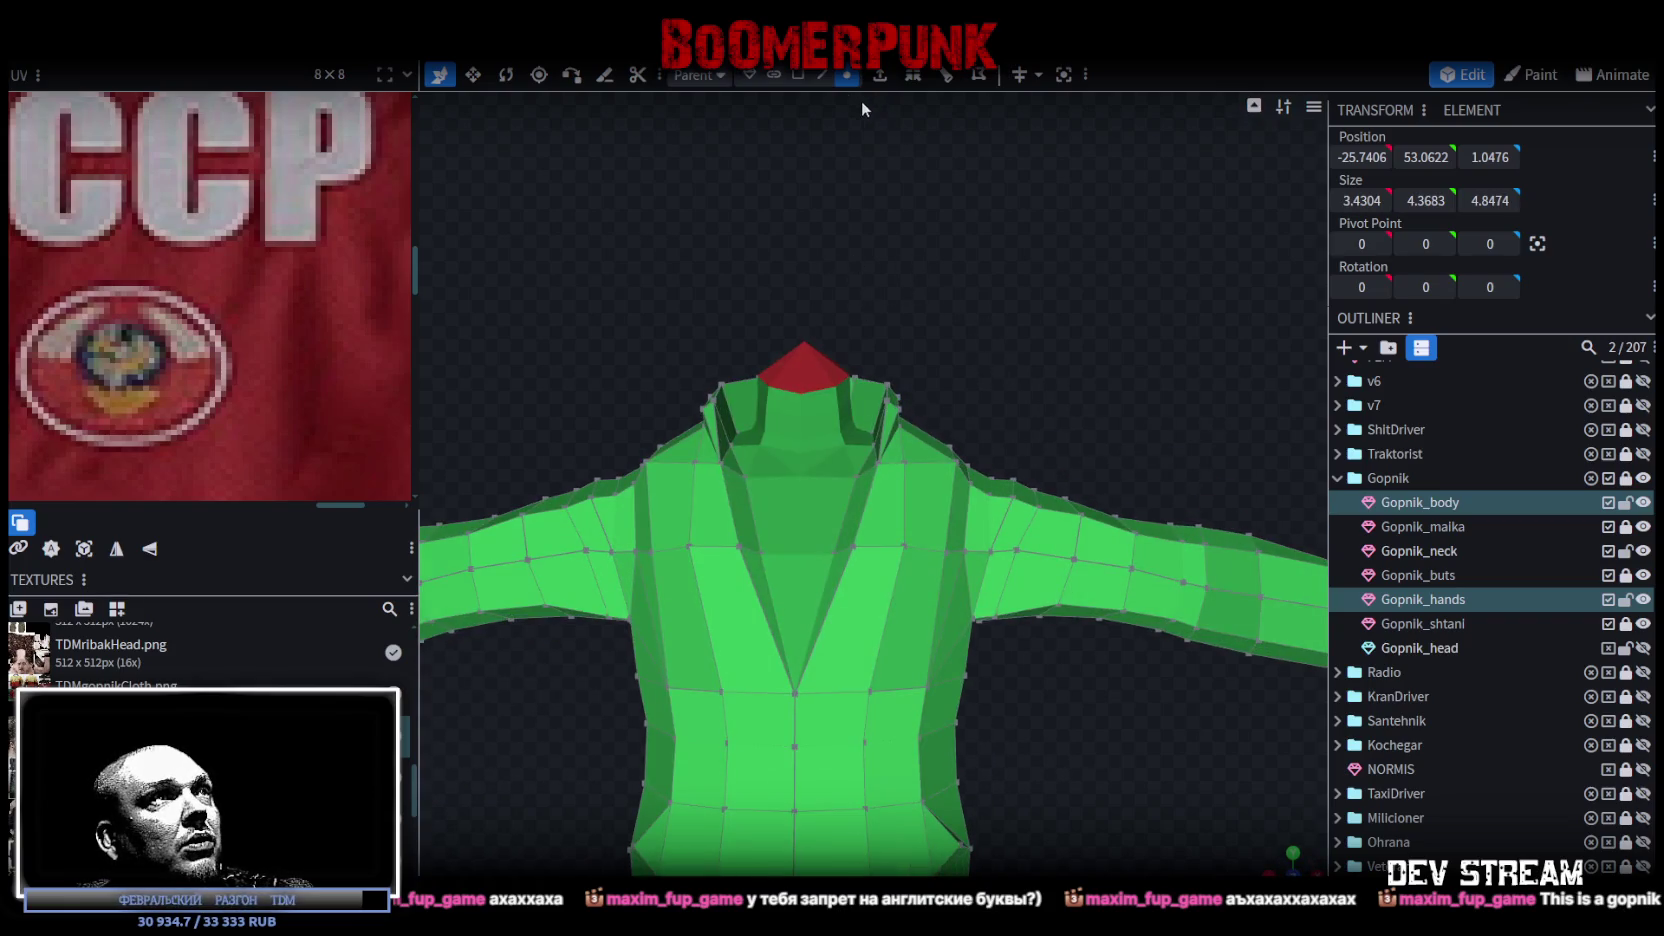
click(798, 75)
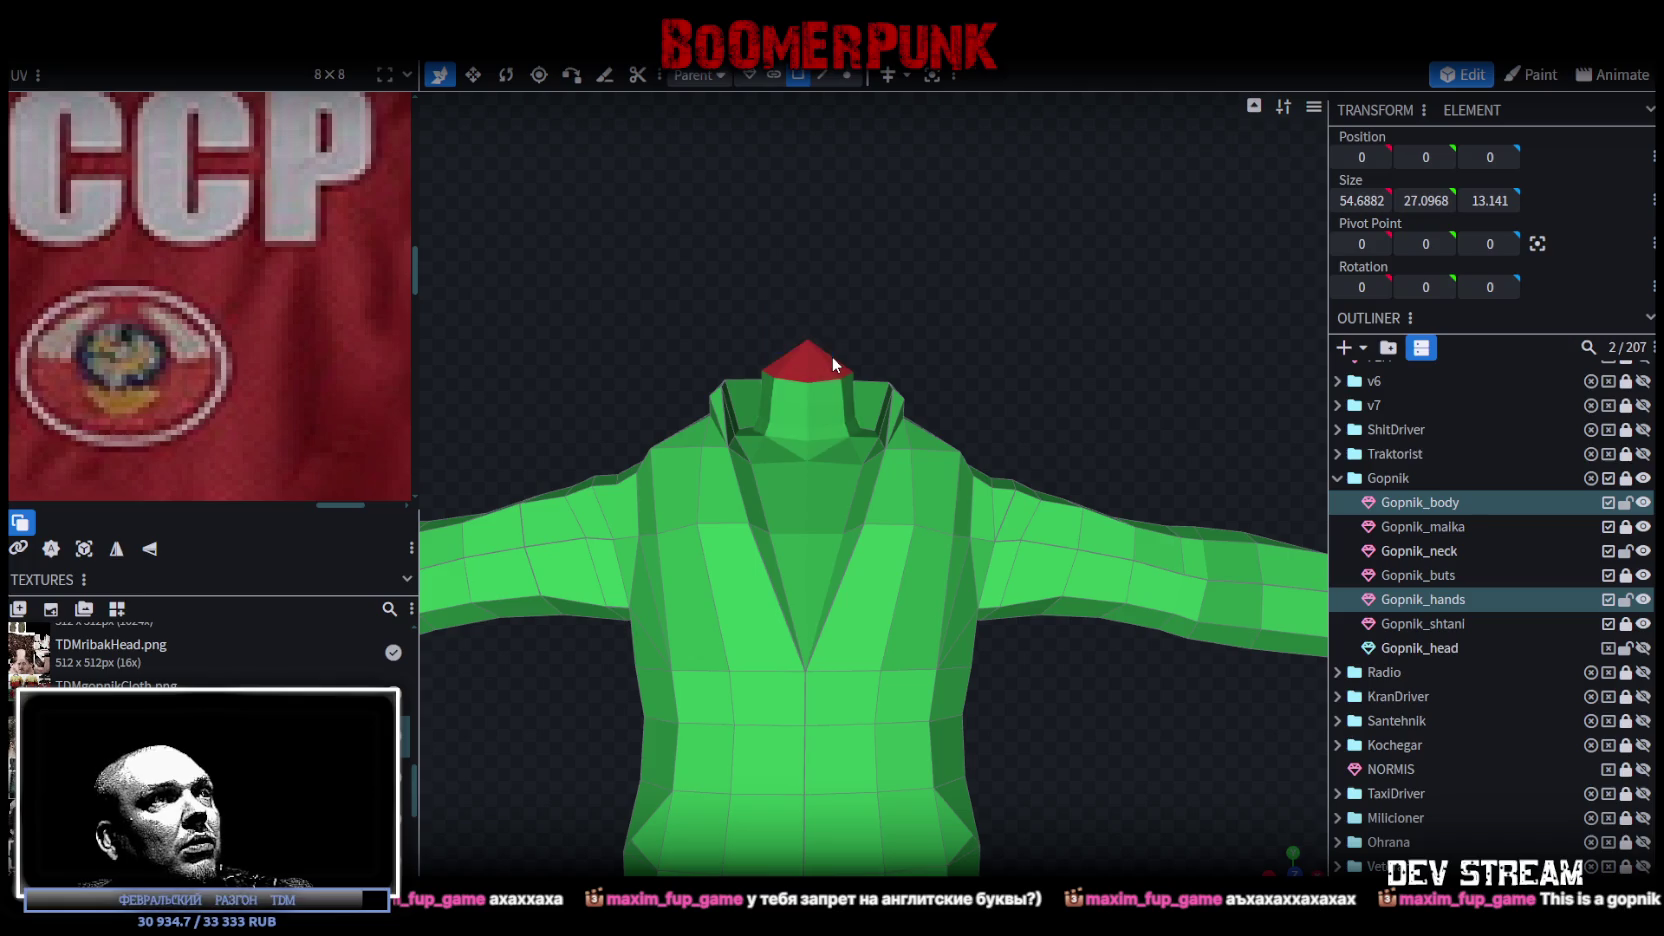
click(815, 363)
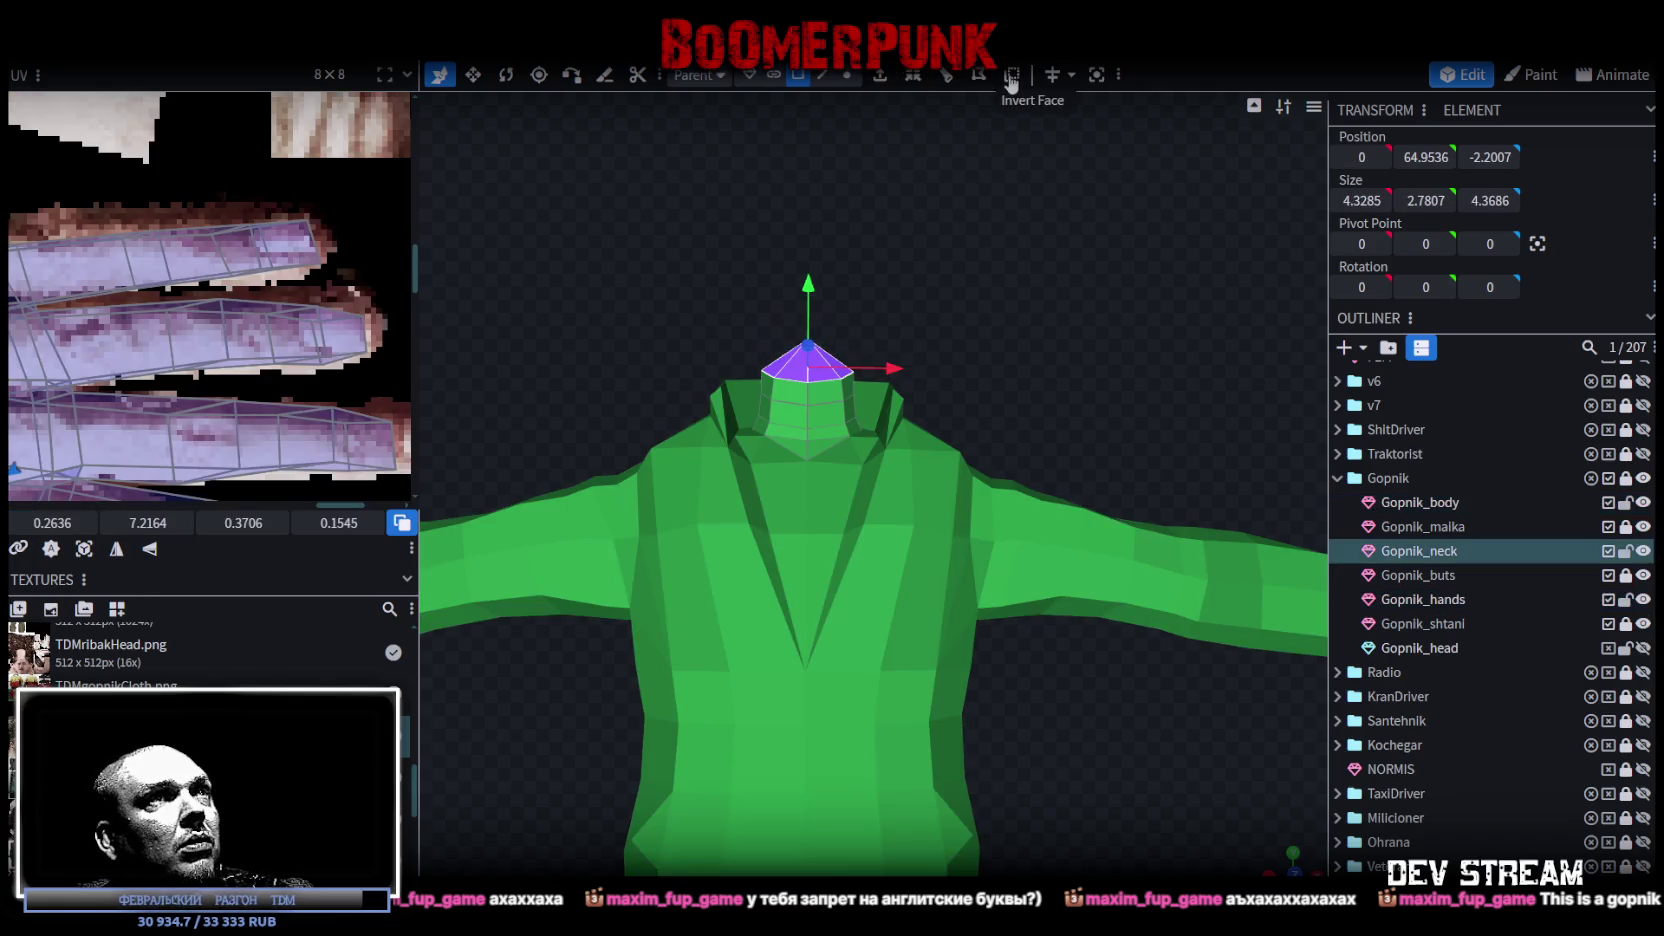
mouse_move(914, 223)
mouse_down()
mouse_move(1103, 453)
mouse_move(1095, 280)
mouse_move(735, 706)
mouse_move(995, 468)
mouse_up()
scroll(860, 540, down, 5)
mouse_move(722, 610)
mouse_down()
mouse_move(1037, 634)
mouse_move(1091, 679)
mouse_up()
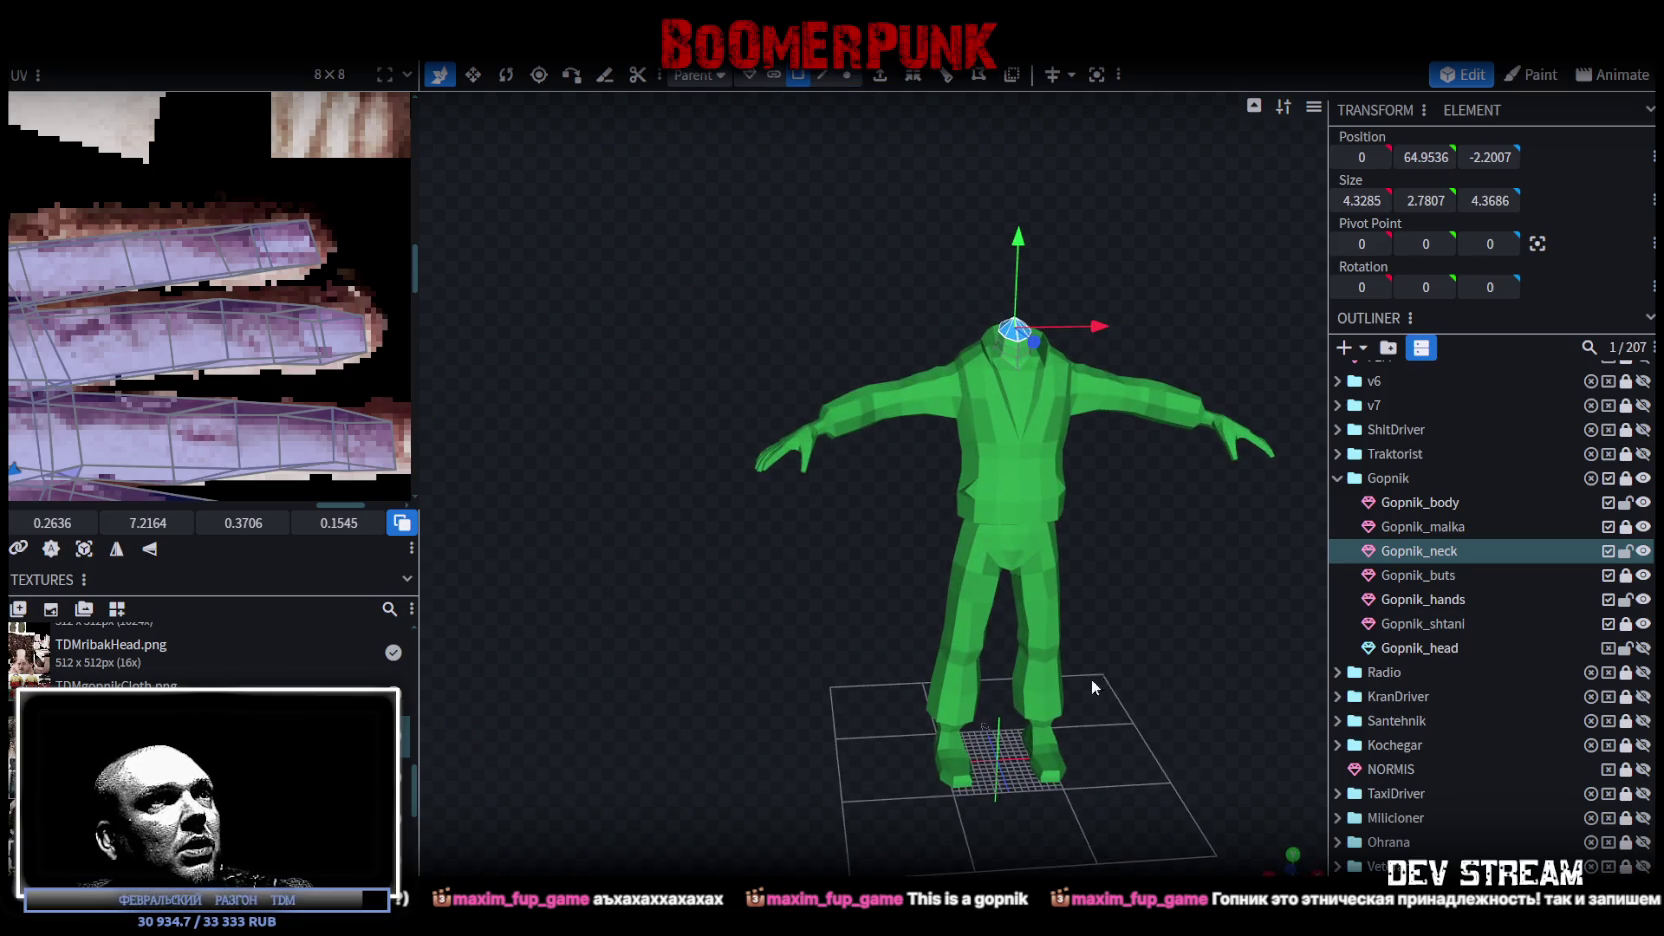
mouse_move(1030, 547)
mouse_down()
mouse_move(1062, 546)
mouse_move(1055, 568)
mouse_up()
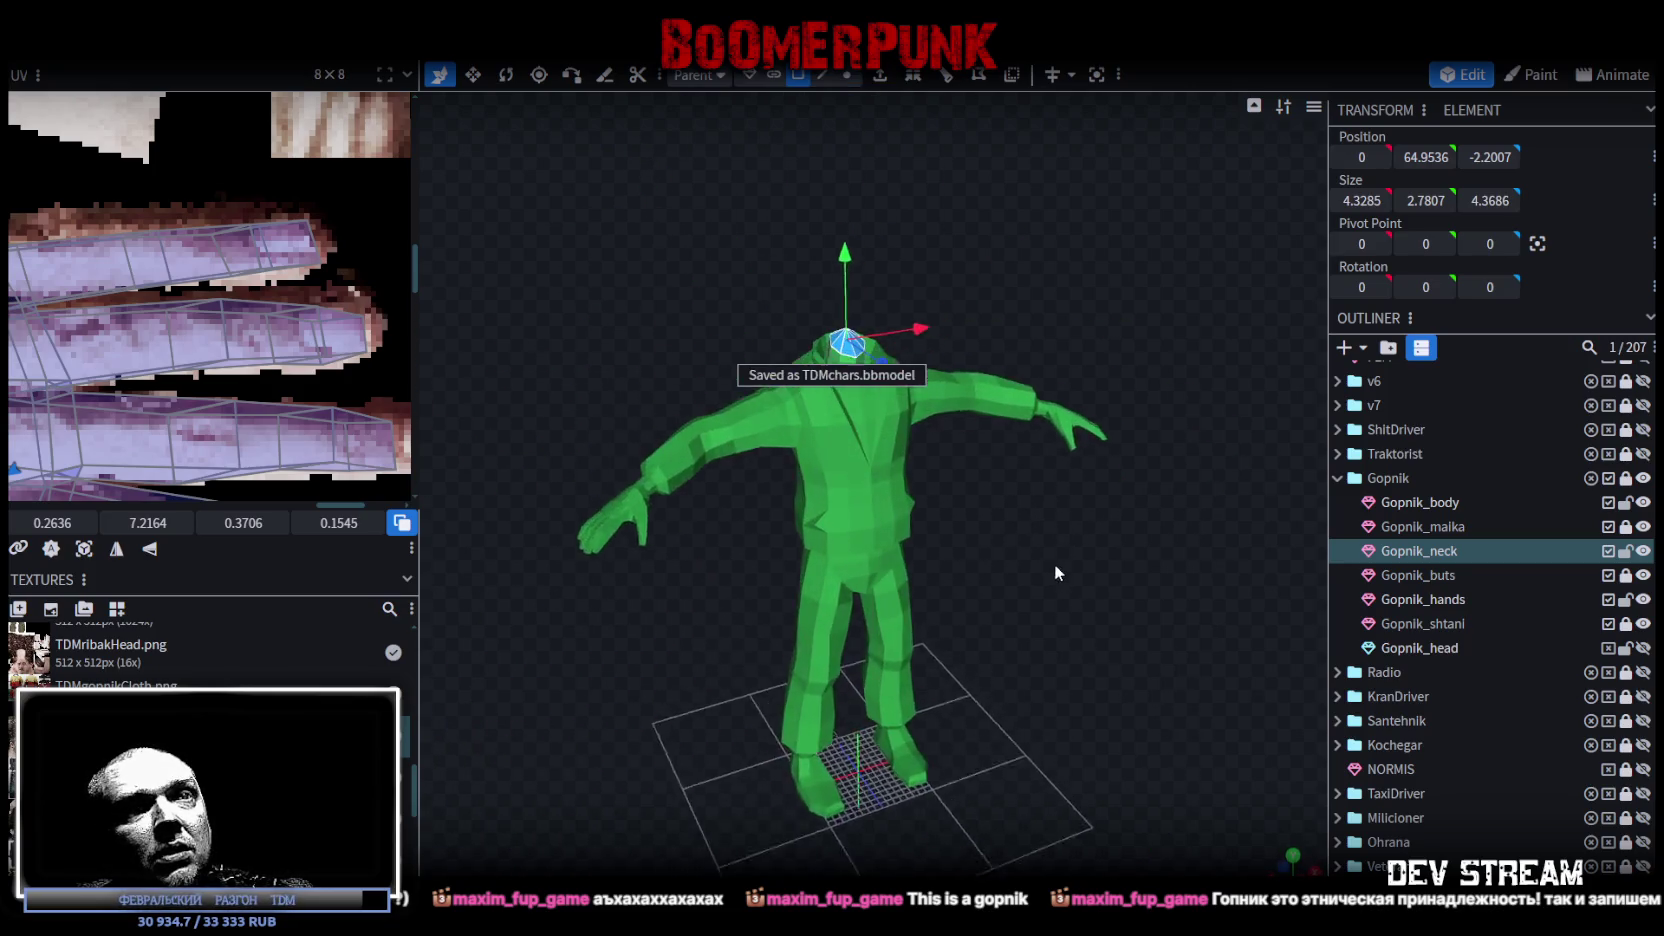
scroll(1055, 568, up, 3)
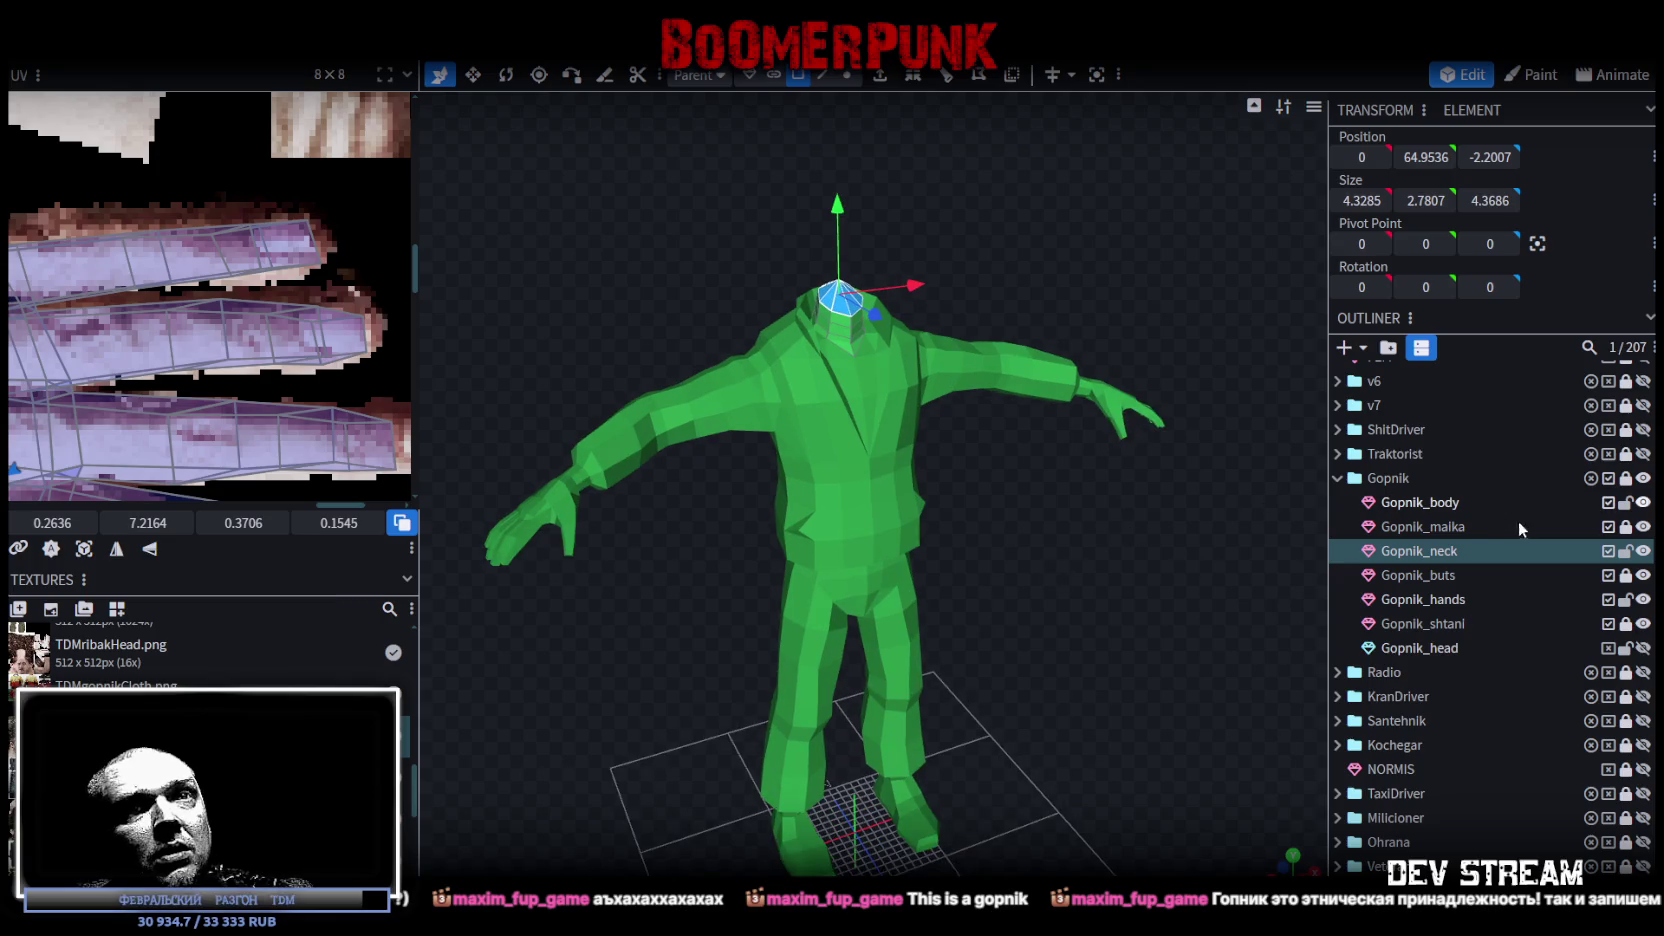
click(847, 74)
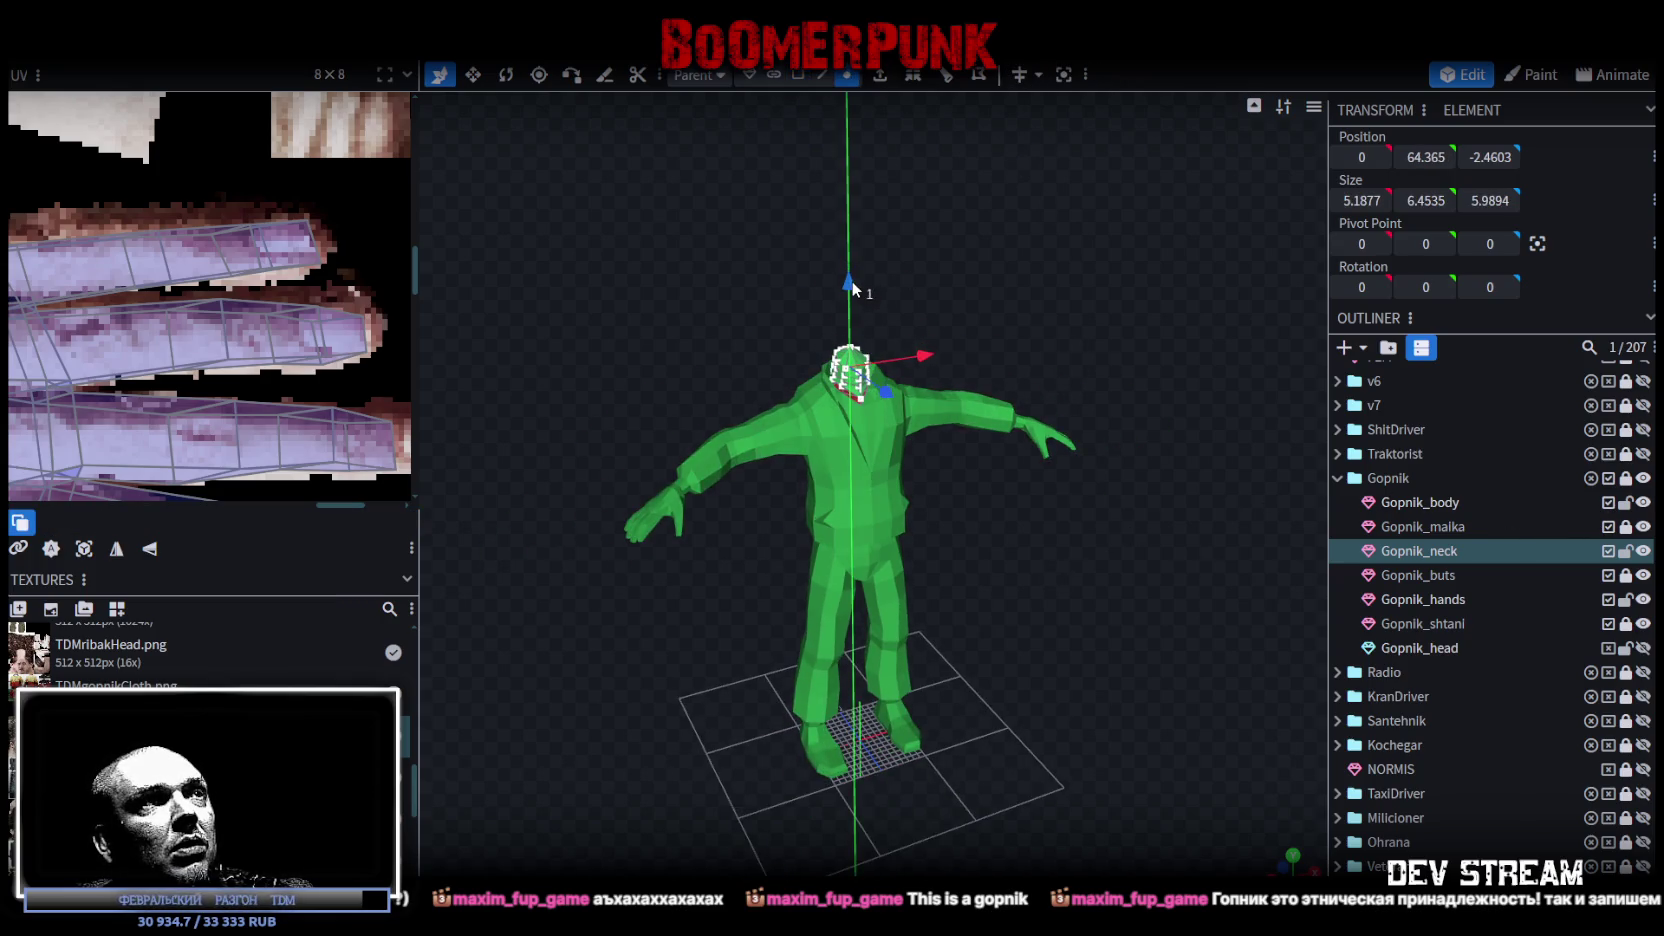
Step: Unlock the Gopnik group, check the parts from Gopnik_body to Gopnik_head, and lock it again
click(1626, 478)
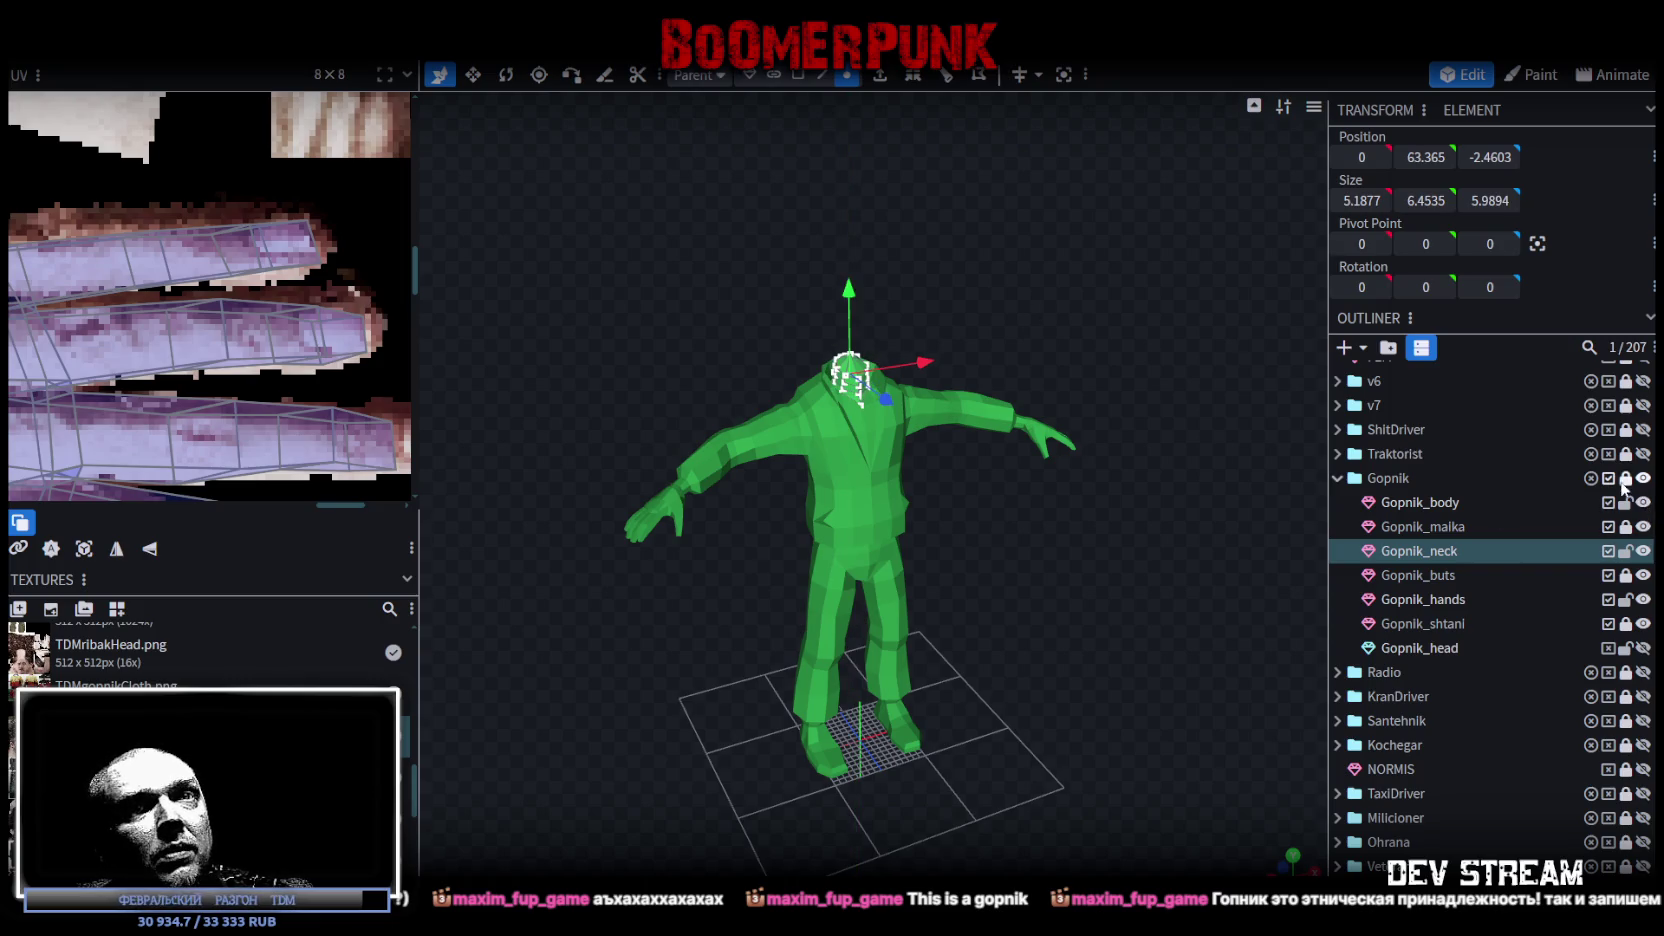
click(1441, 510)
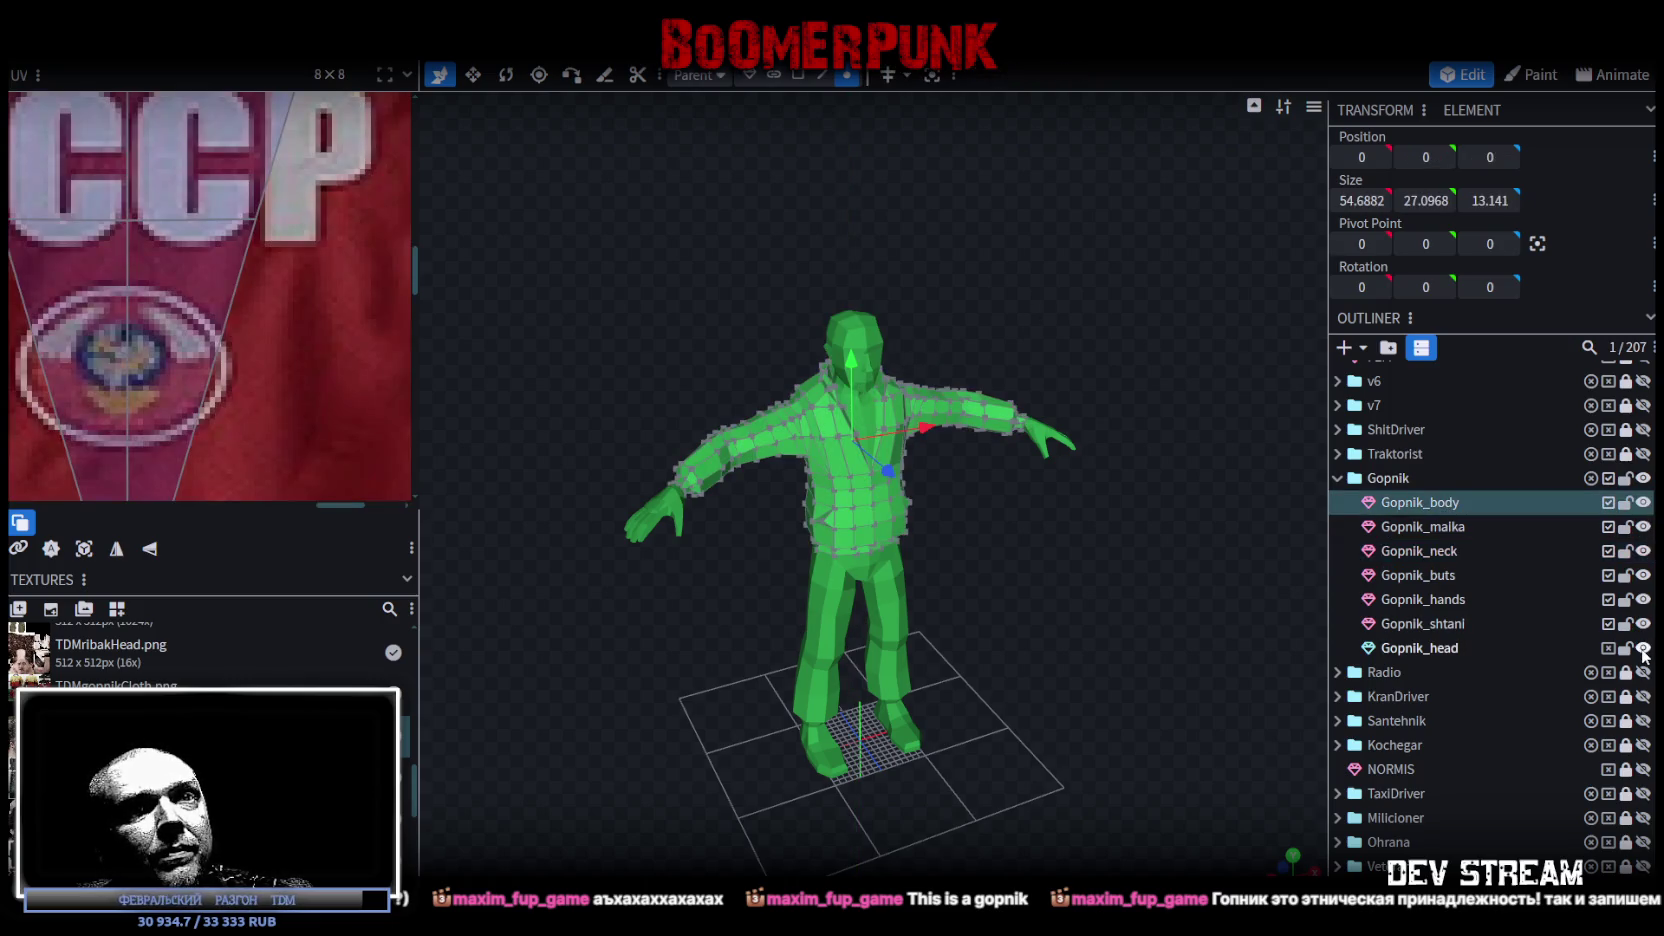
shift+click(1438, 650)
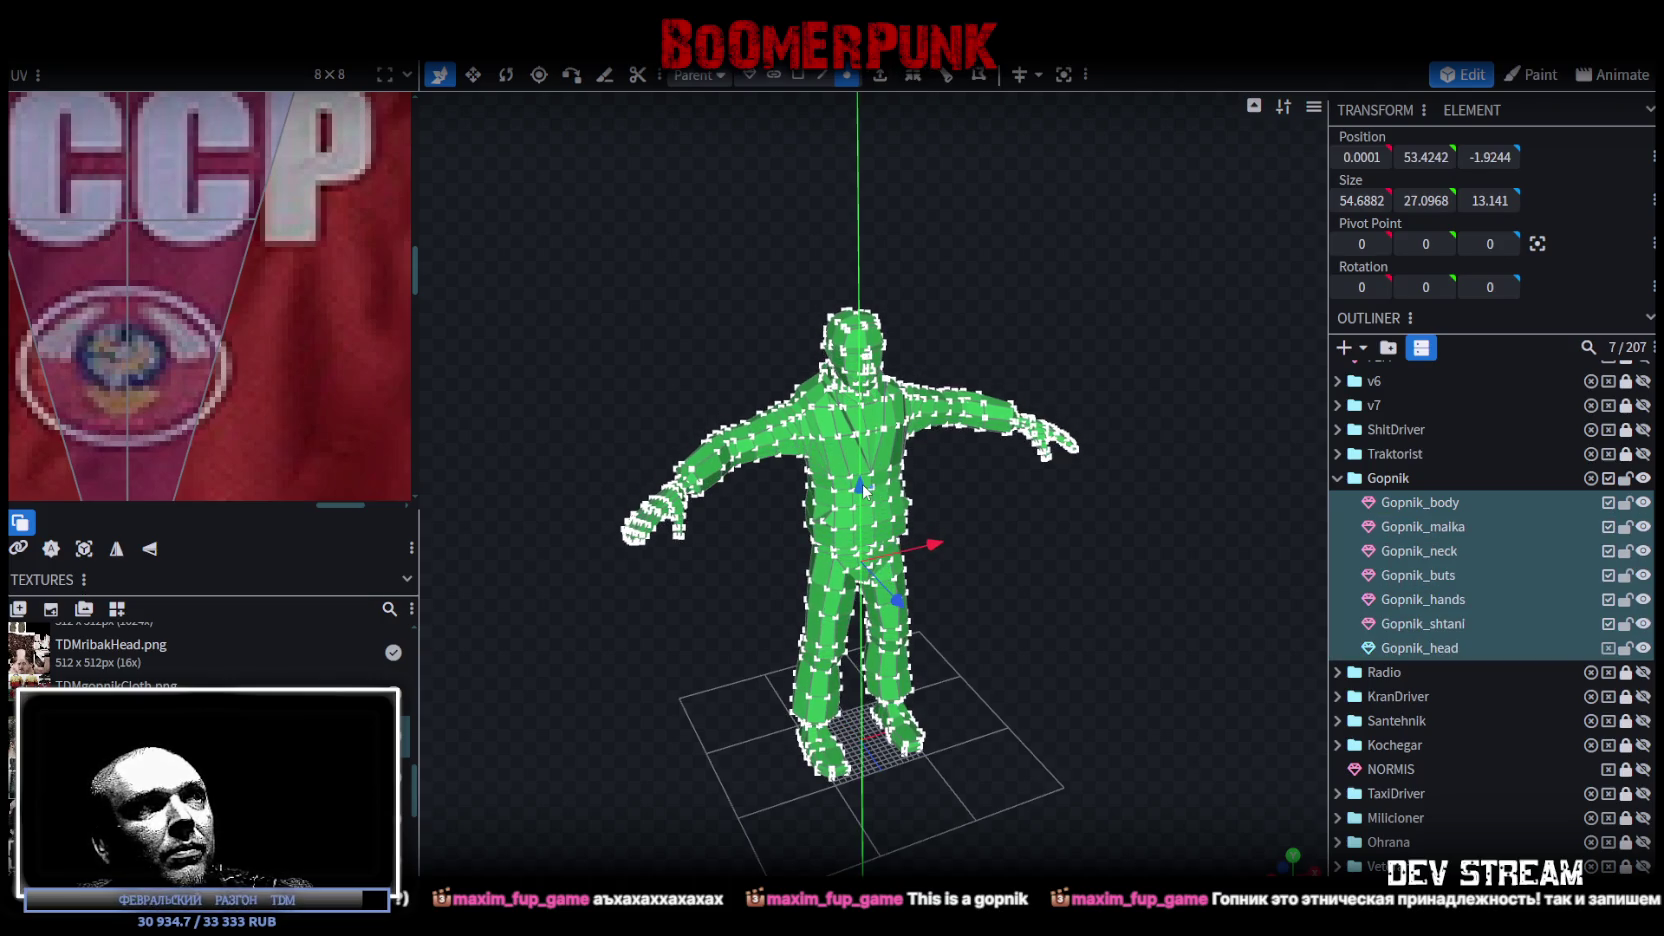
drag(1048, 510, 1181, 546)
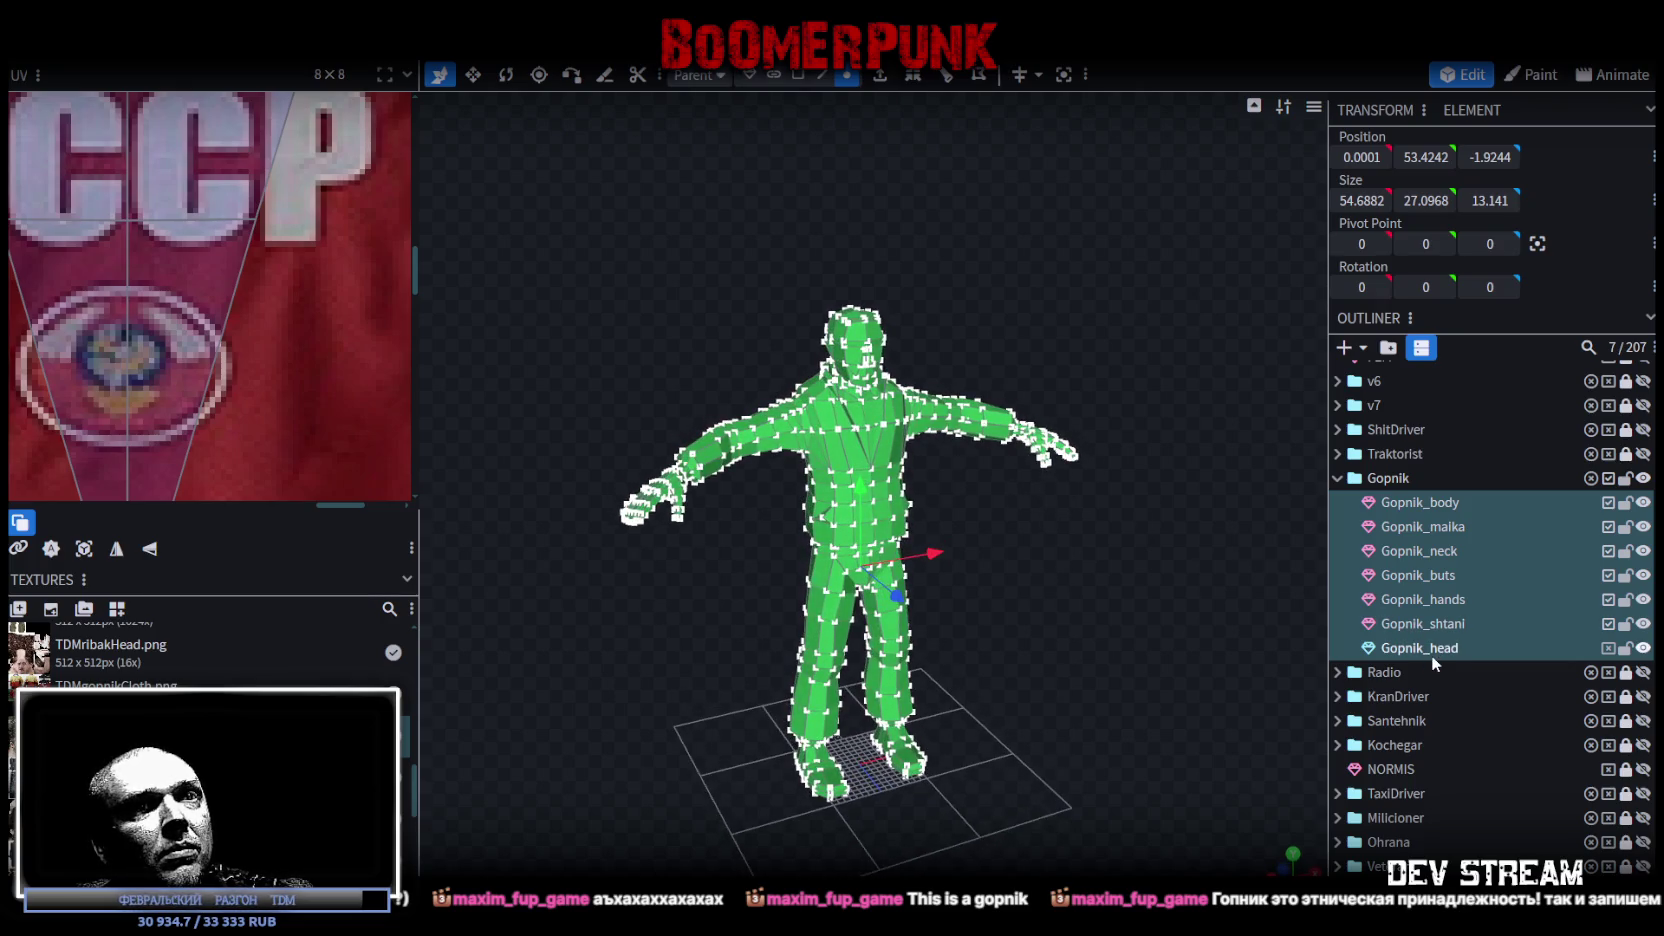
click(1433, 655)
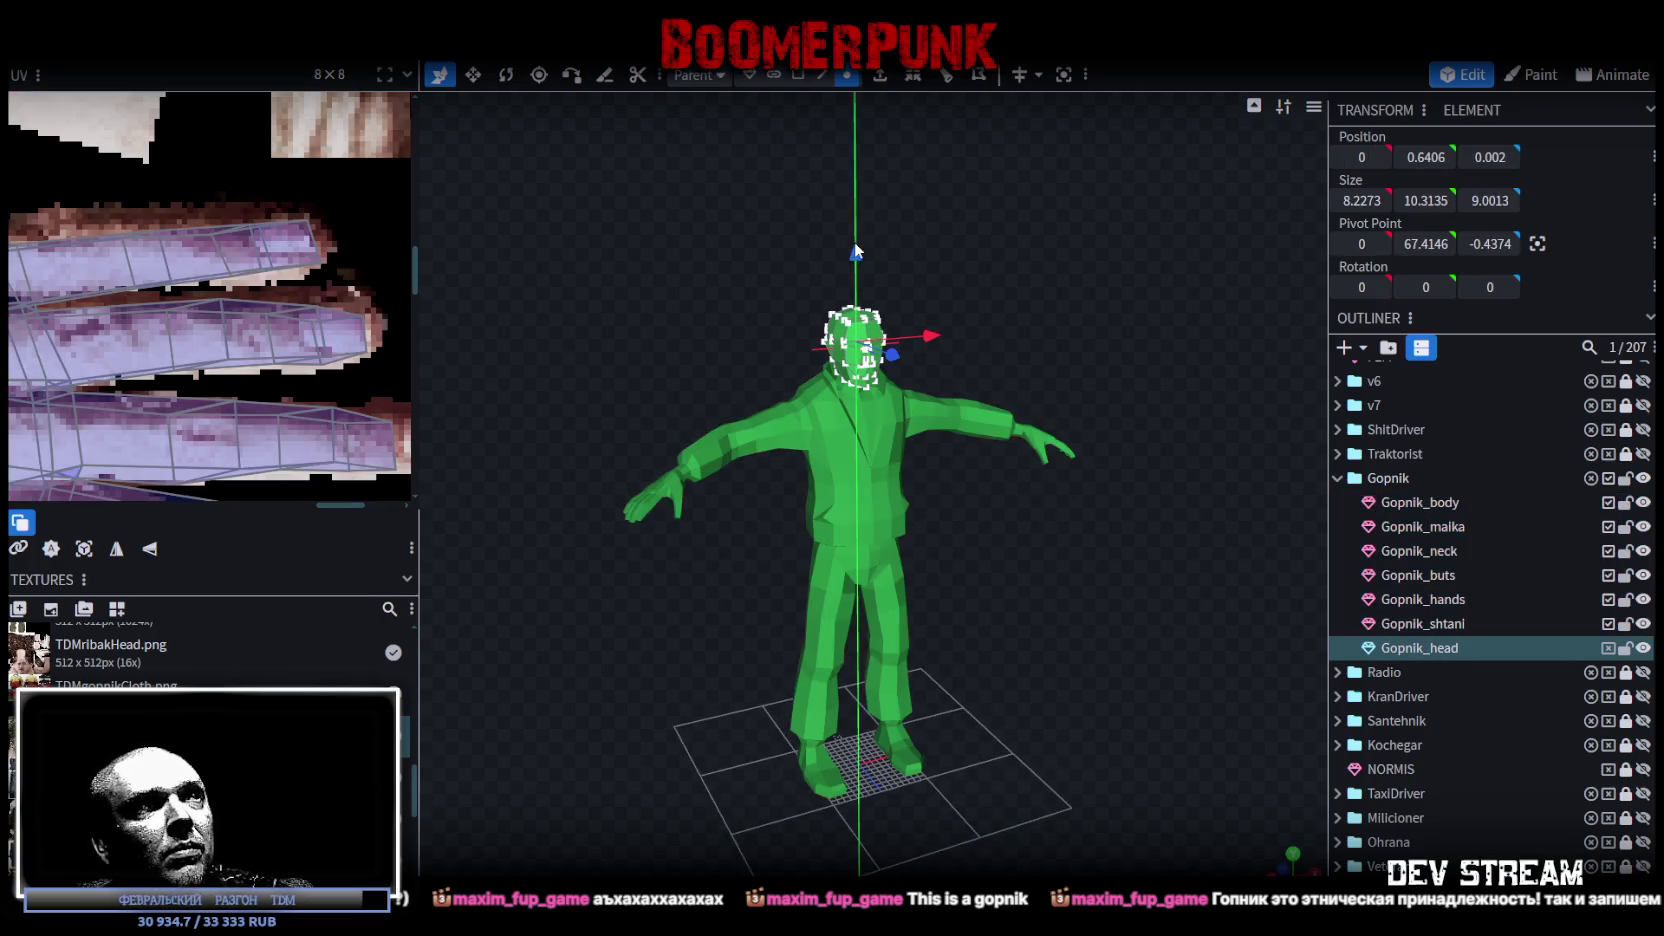
scroll(909, 276, up, 1)
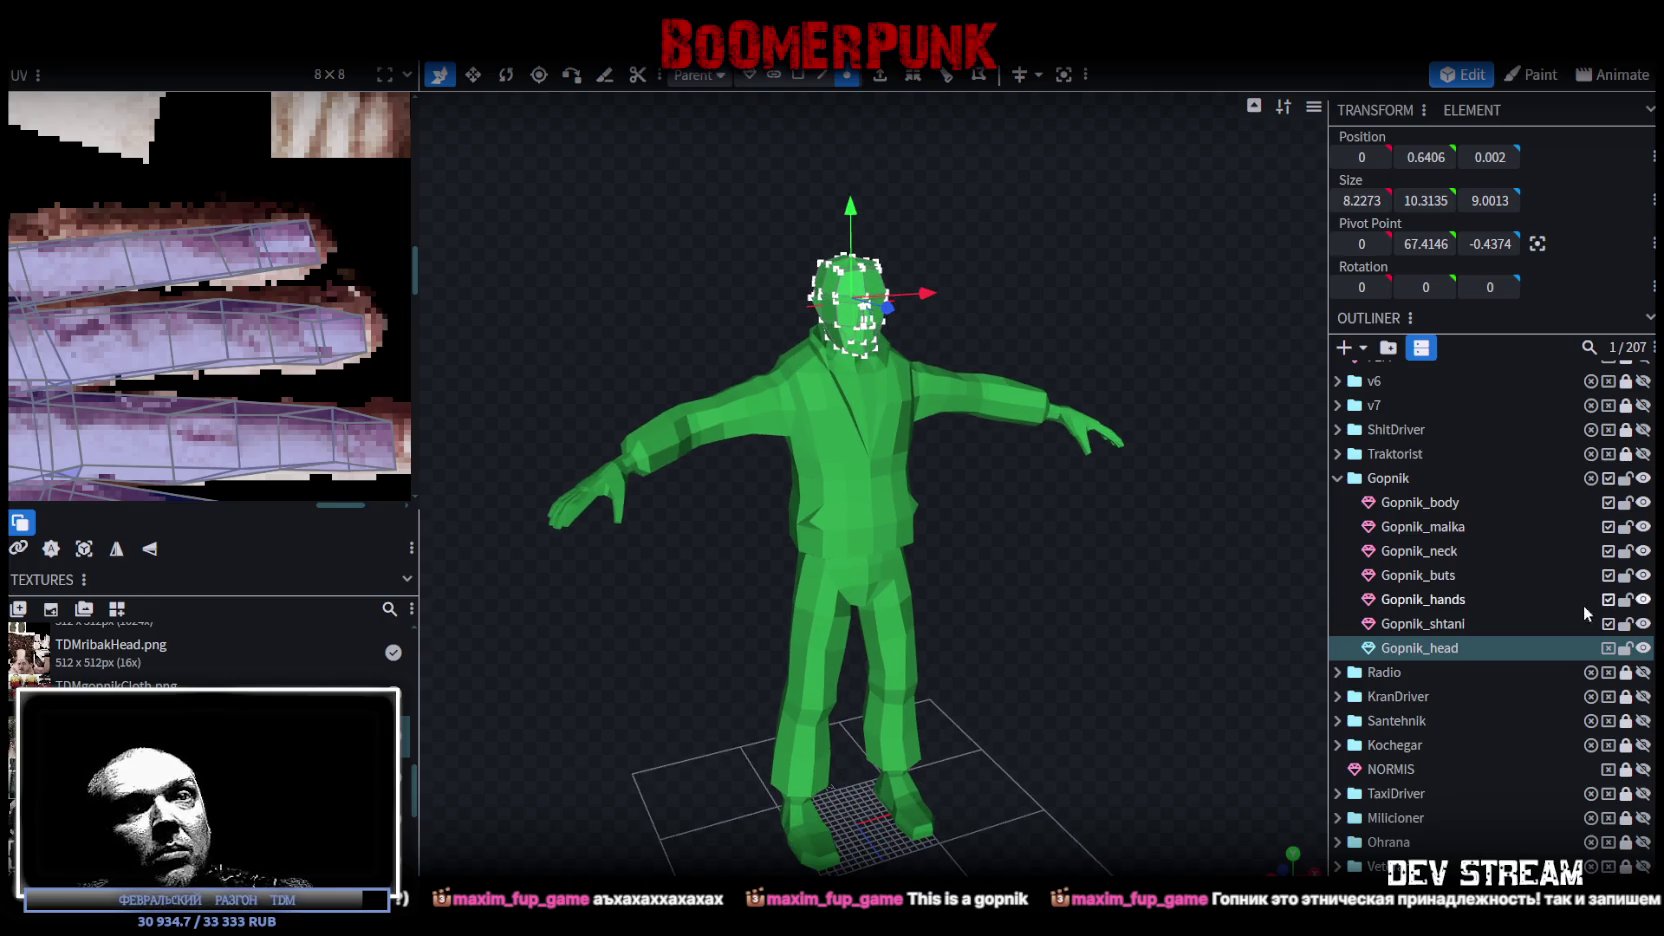
click(1627, 479)
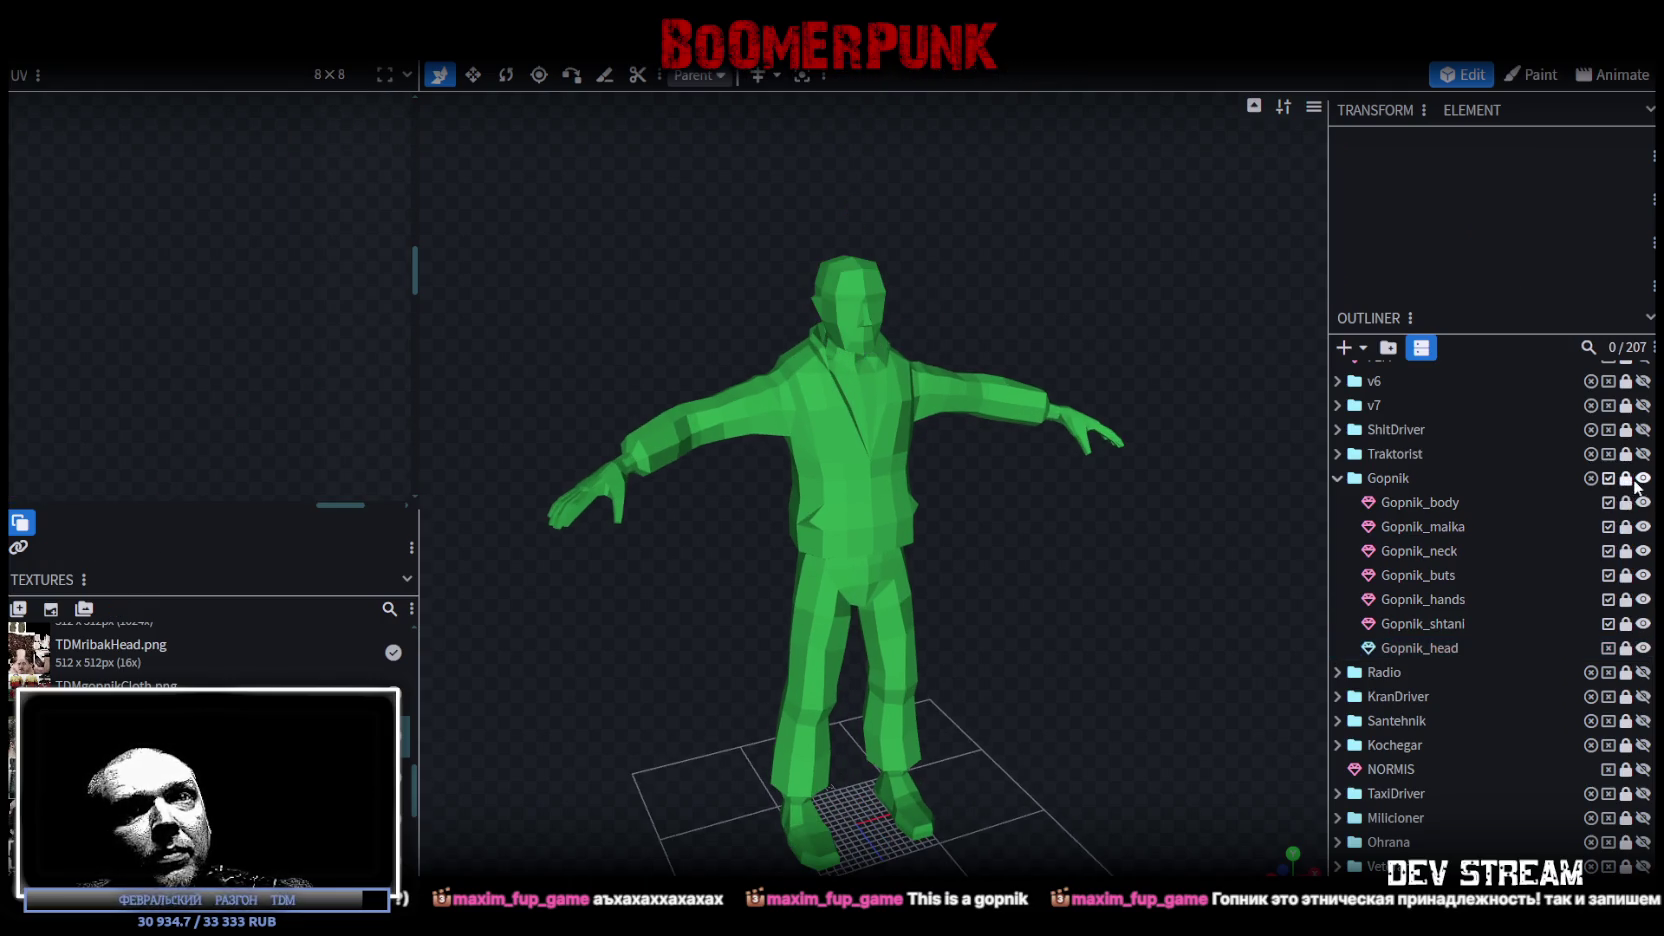
Step: Return to textured shading to inspect the model, then start and cancel an FBX export
key(z)
mouse_move(1058, 515)
mouse_down()
mouse_move(1106, 516)
mouse_move(876, 277)
mouse_up()
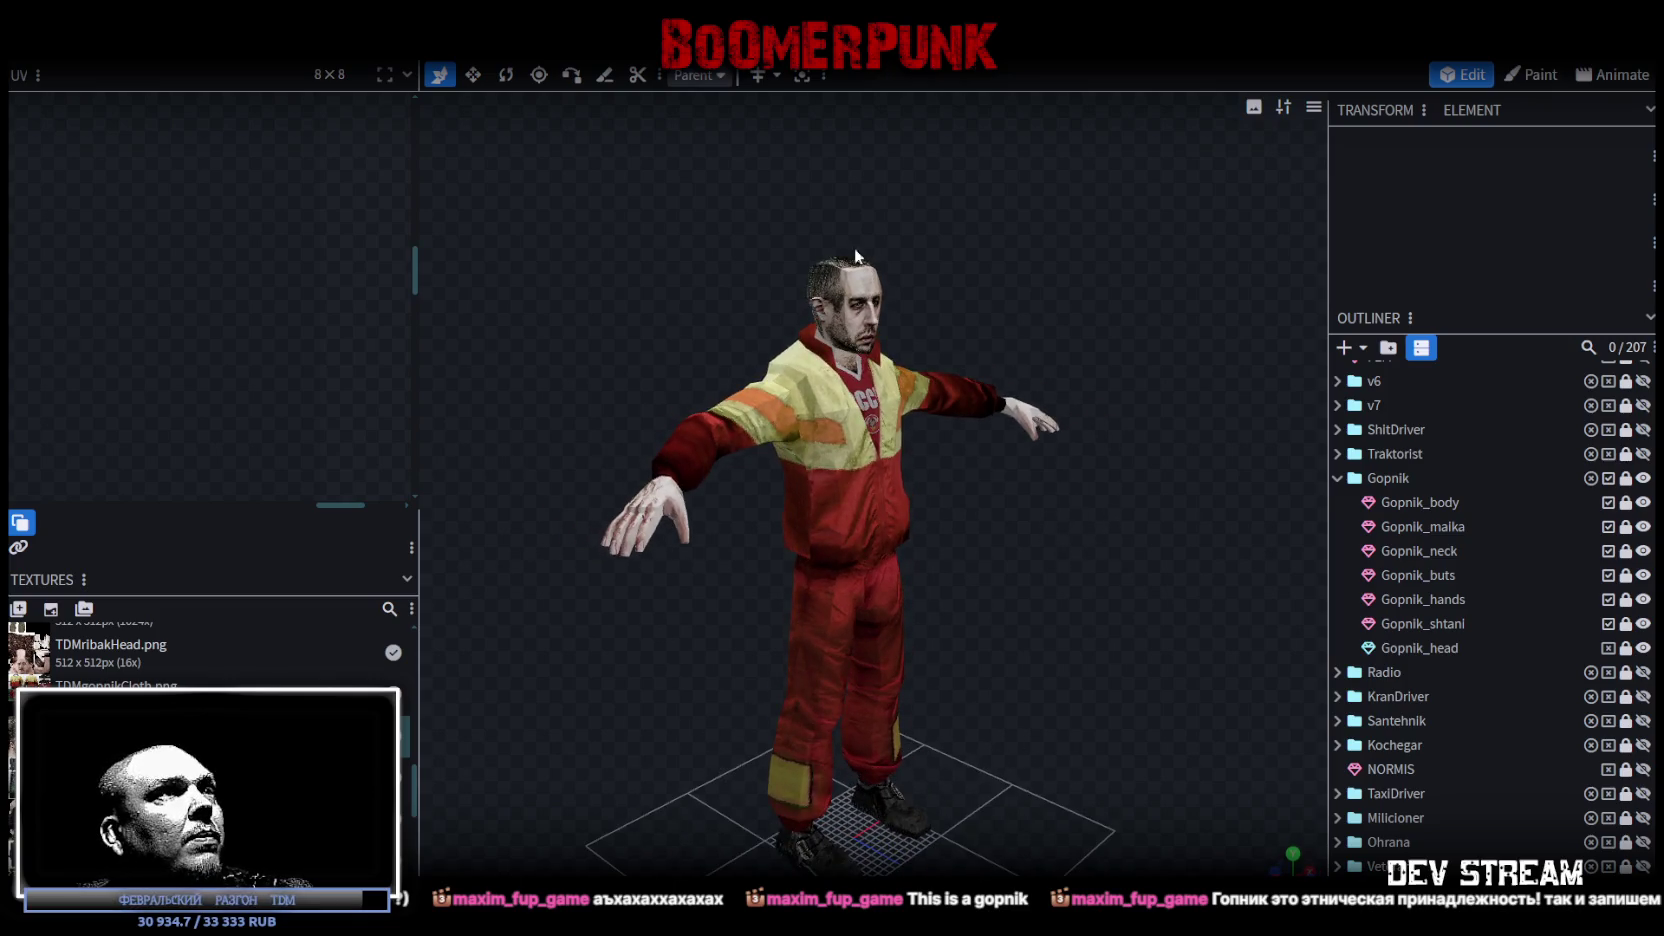
mouse_move(609, 341)
mouse_down()
mouse_move(624, 301)
mouse_move(674, 289)
mouse_up()
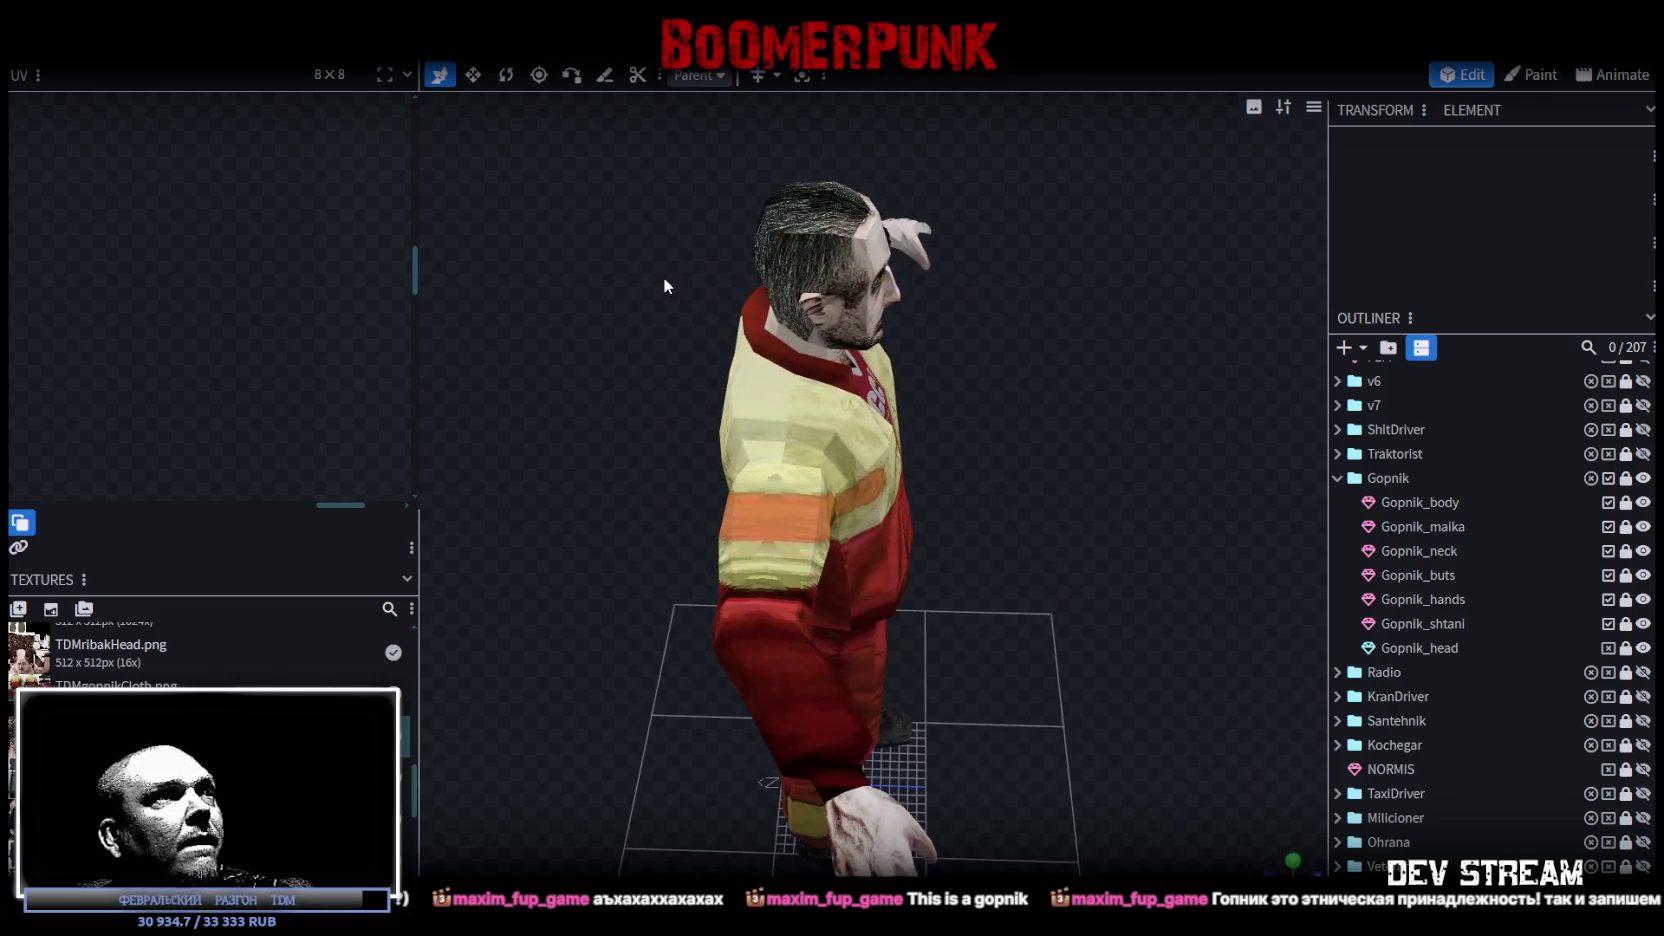
mouse_move(716, 364)
mouse_down()
mouse_move(553, 267)
mouse_move(654, 345)
mouse_up()
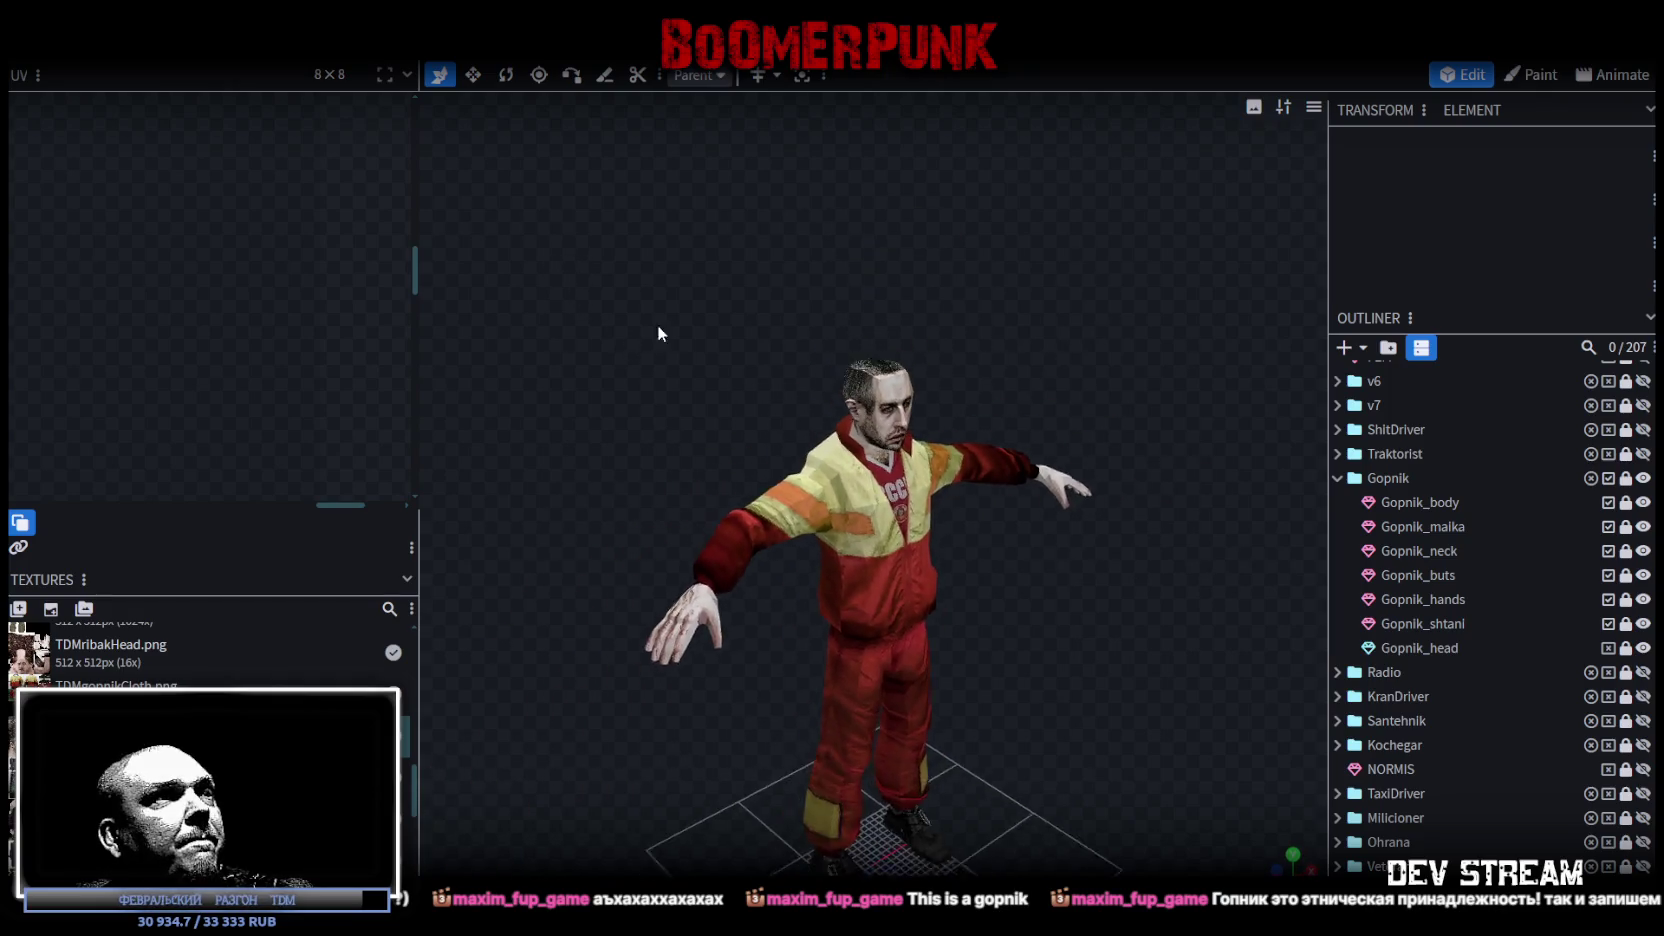
click(150, 45)
mouse_move(278, 400)
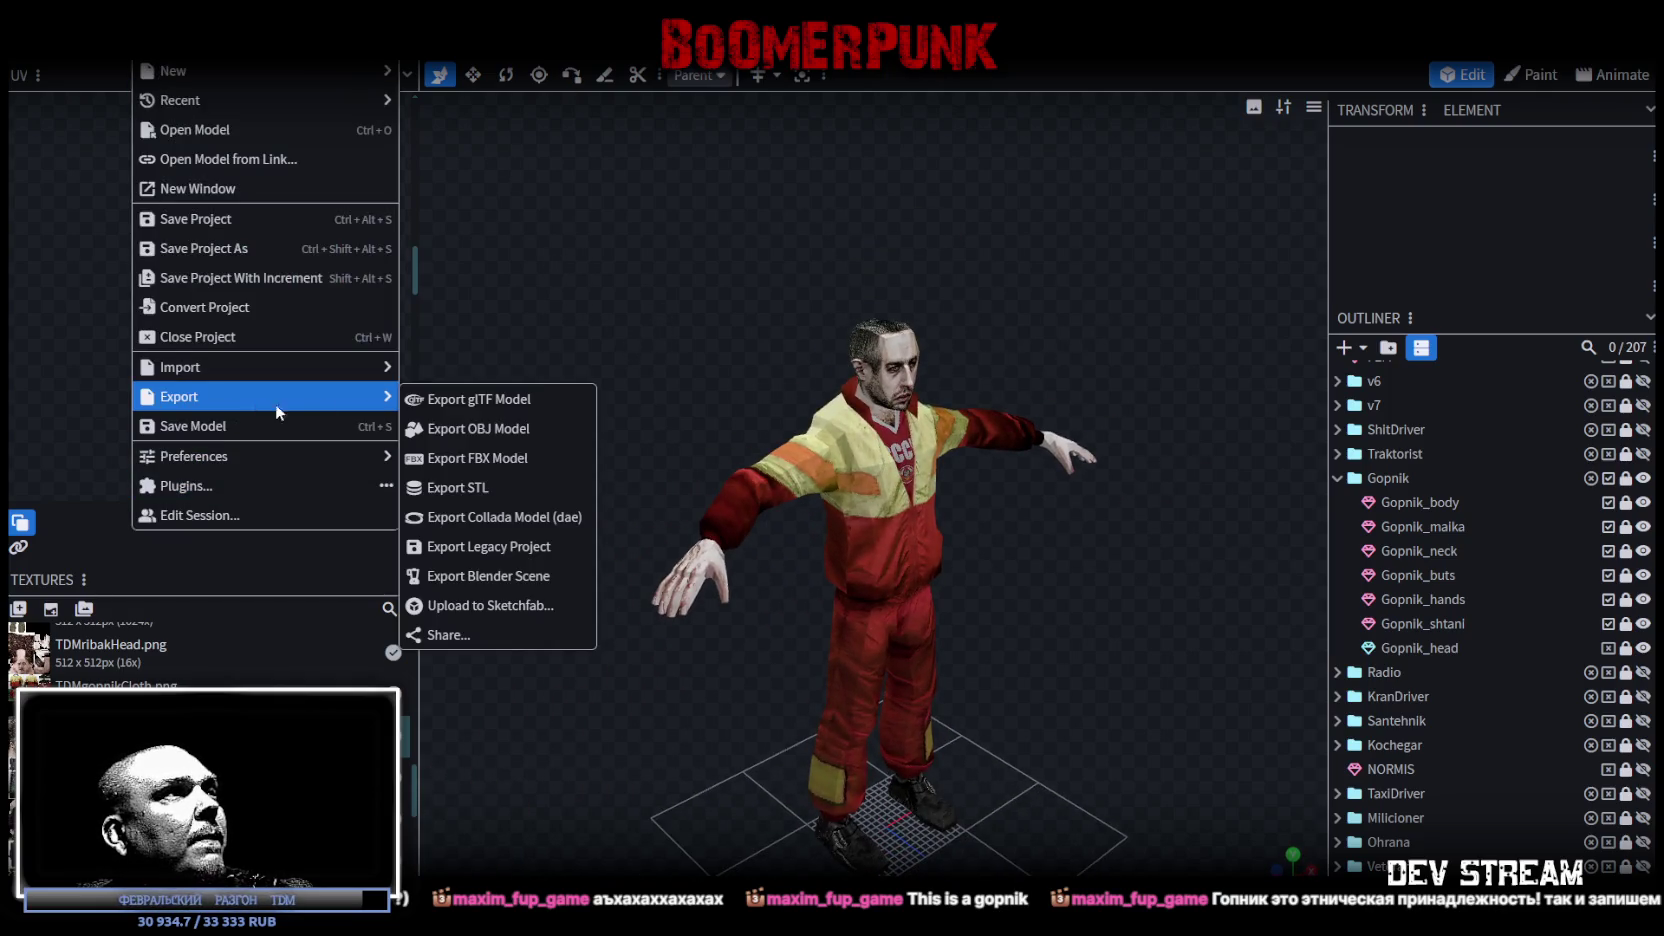
click(472, 458)
click(975, 281)
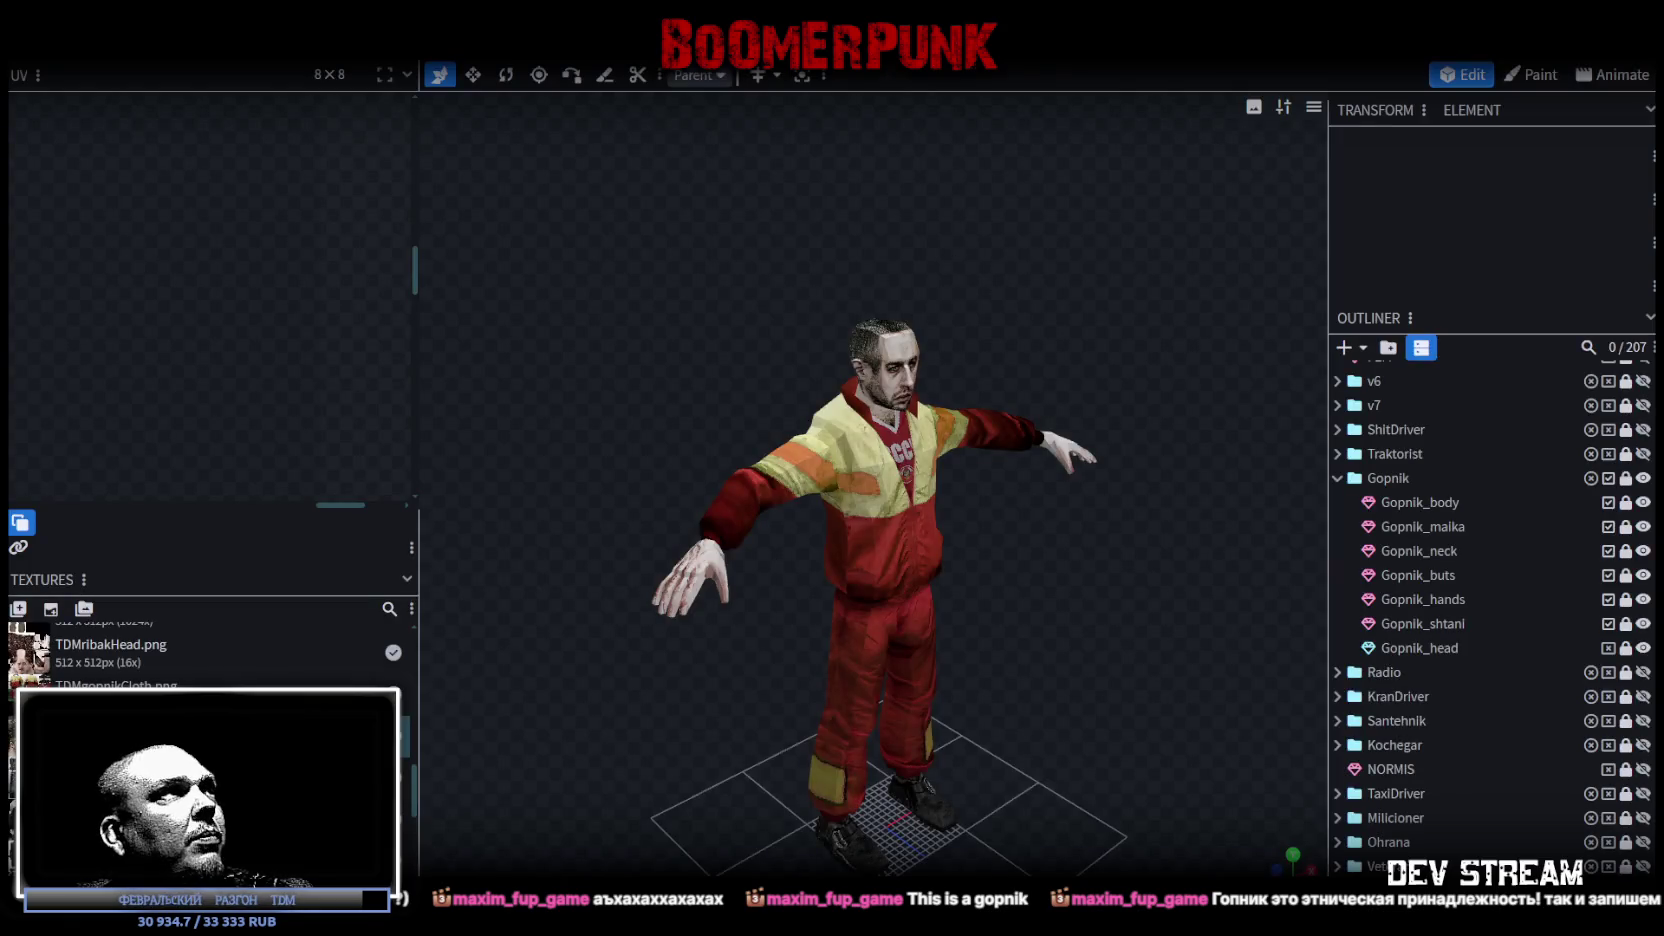
Step: Export the model as the OBJ file TDMgop.obj and switch over to AccuRIG
click(150, 45)
mouse_move(187, 398)
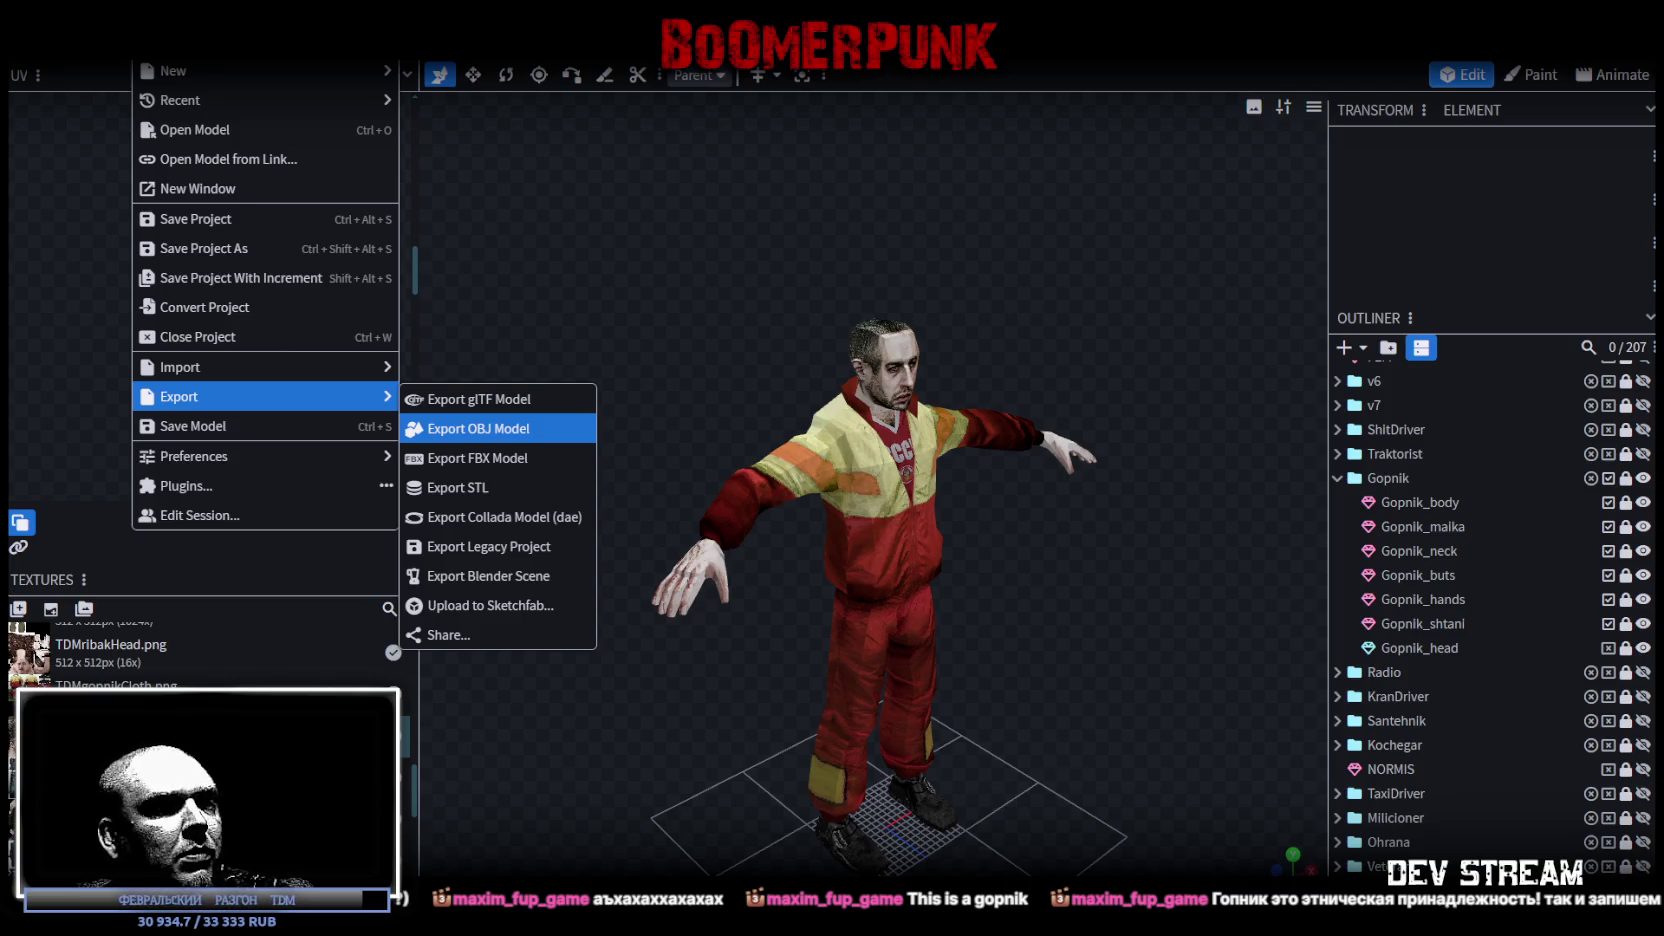
click(478, 428)
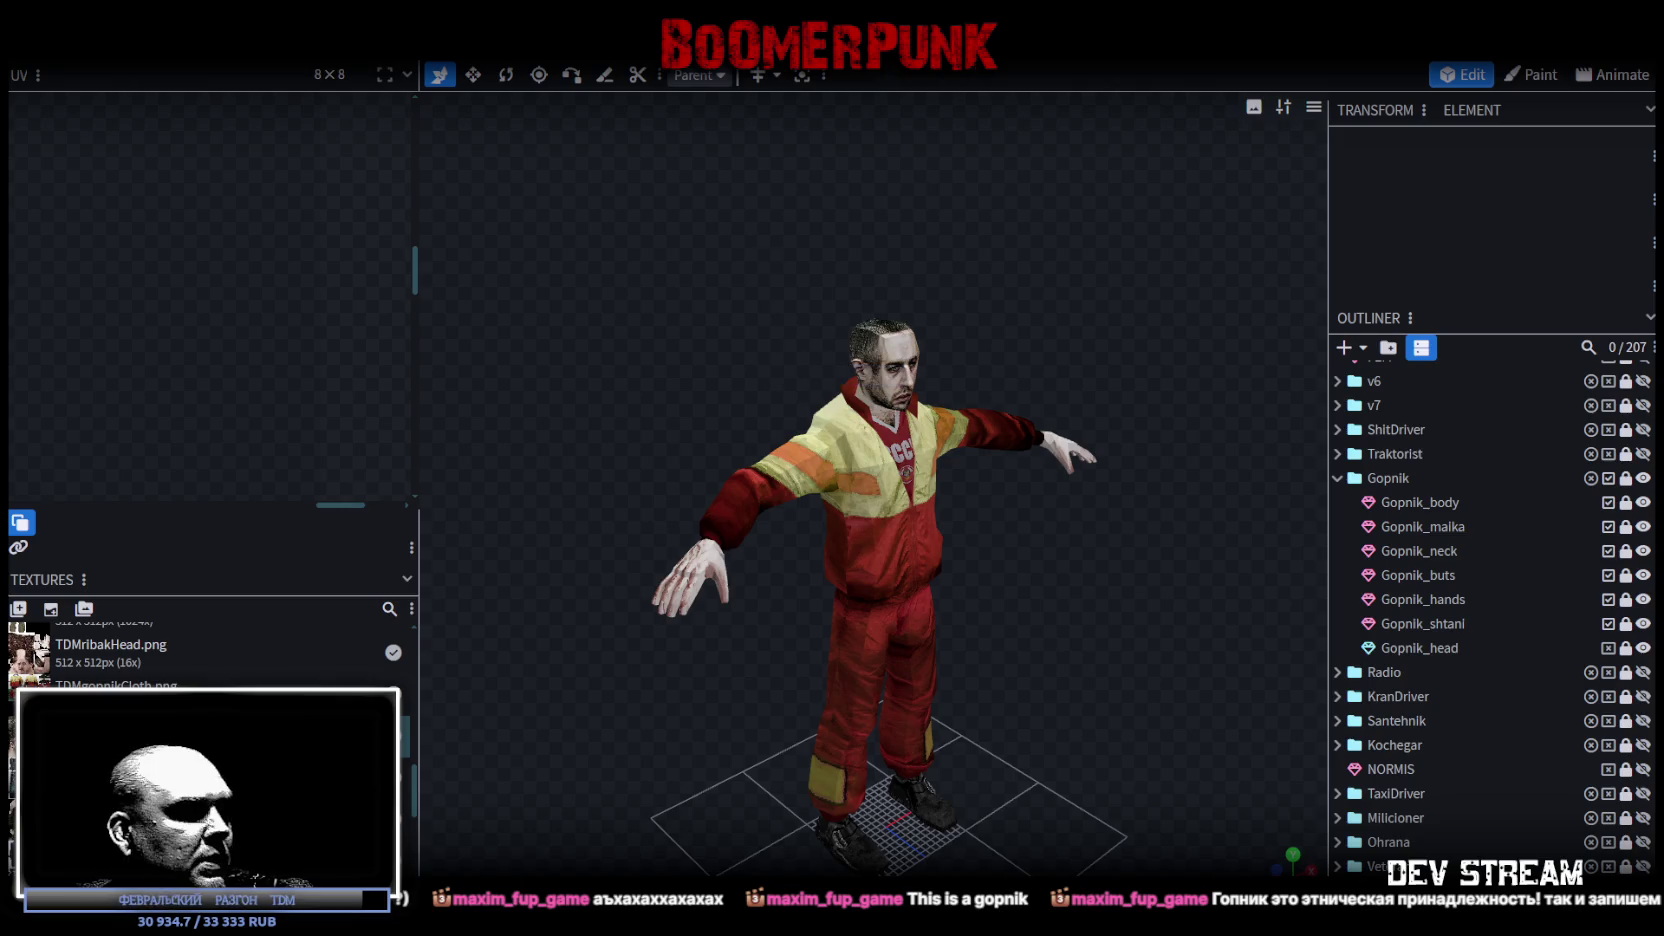
key(alt+Tab)
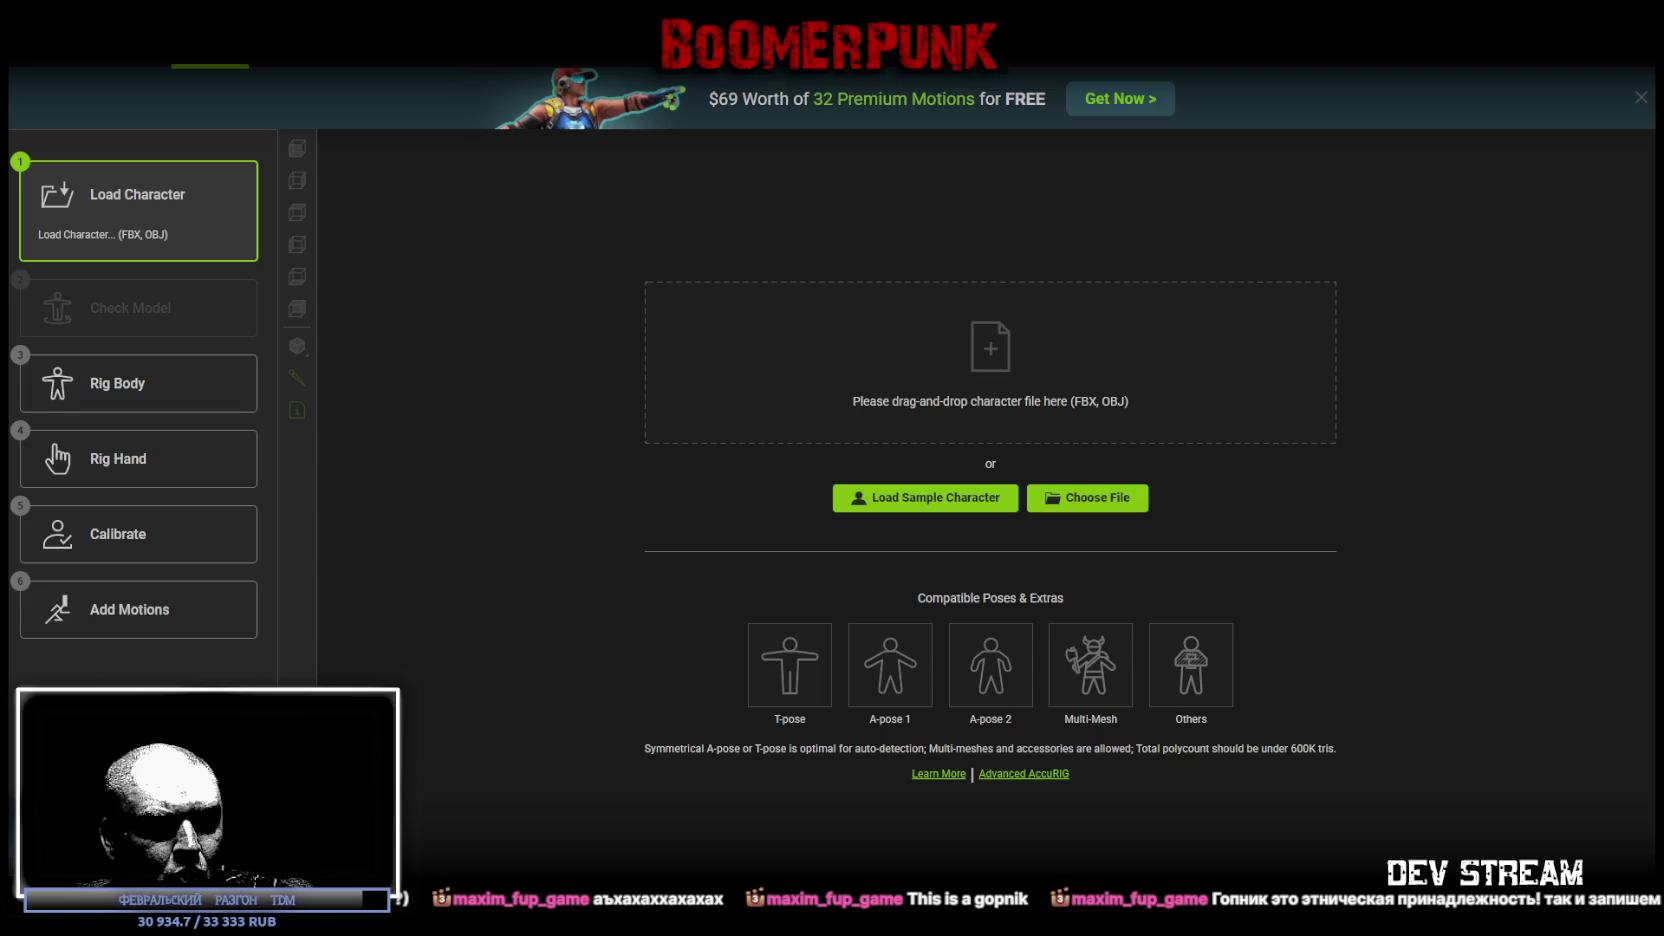
Step: Load the exported TDMgop character into AccuRIG along with its TDMgop.ini rig data
mouse_move(1274, 740)
mouse_down()
mouse_move(1318, 850)
mouse_move(992, 382)
mouse_up()
click(1597, 664)
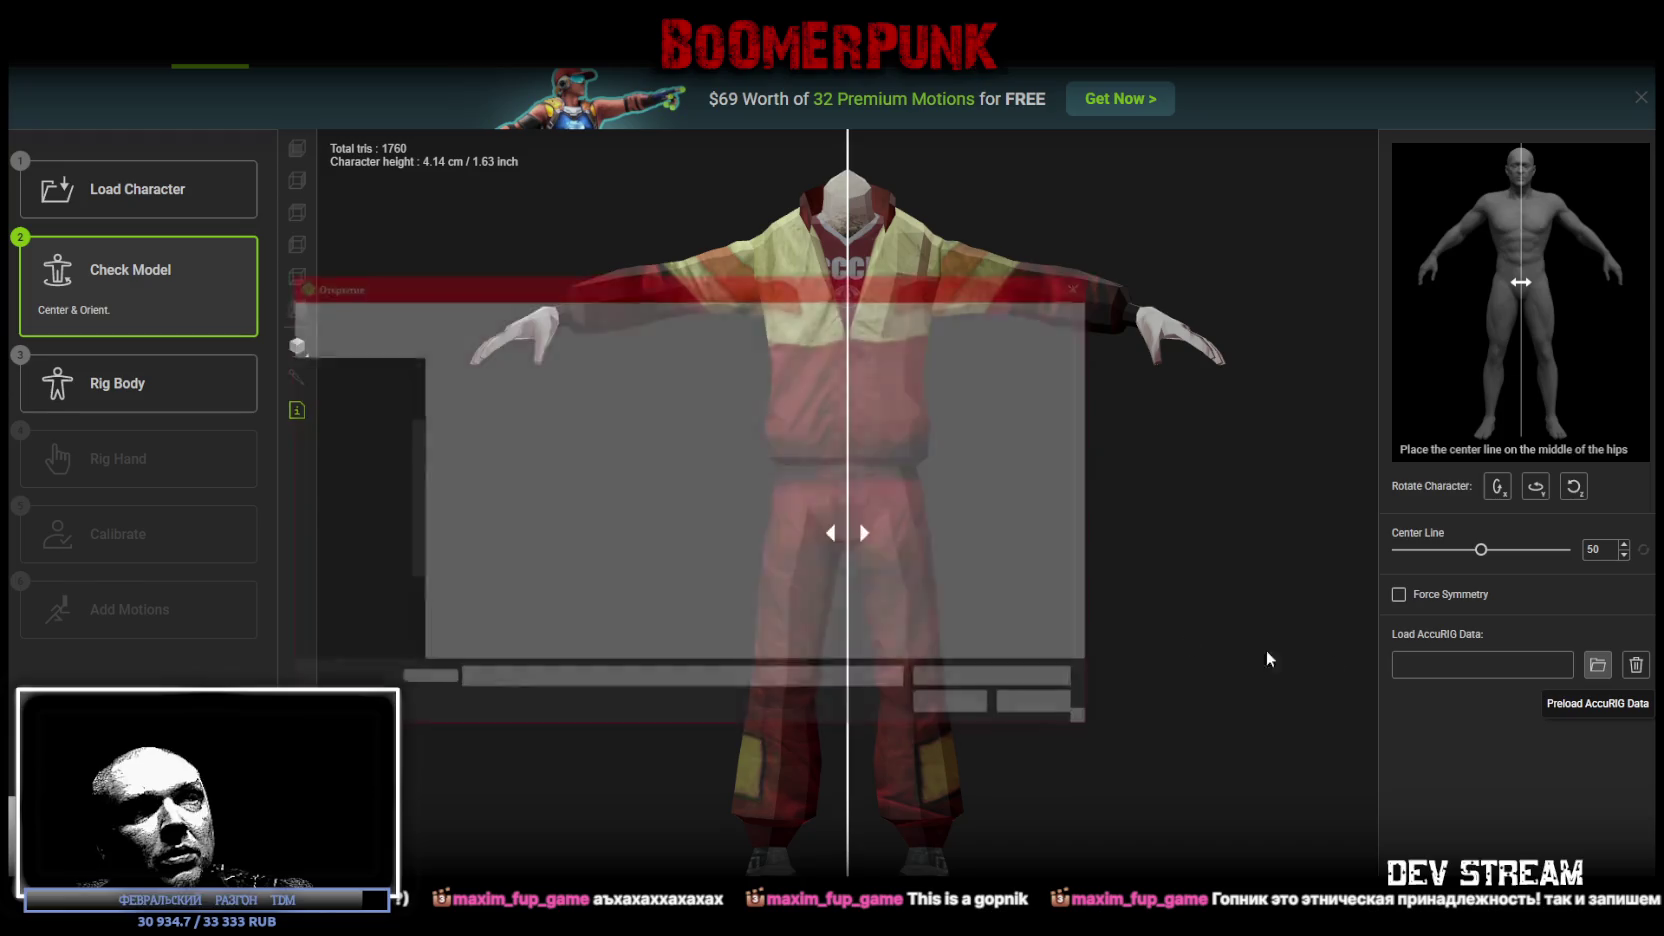
double_click(884, 437)
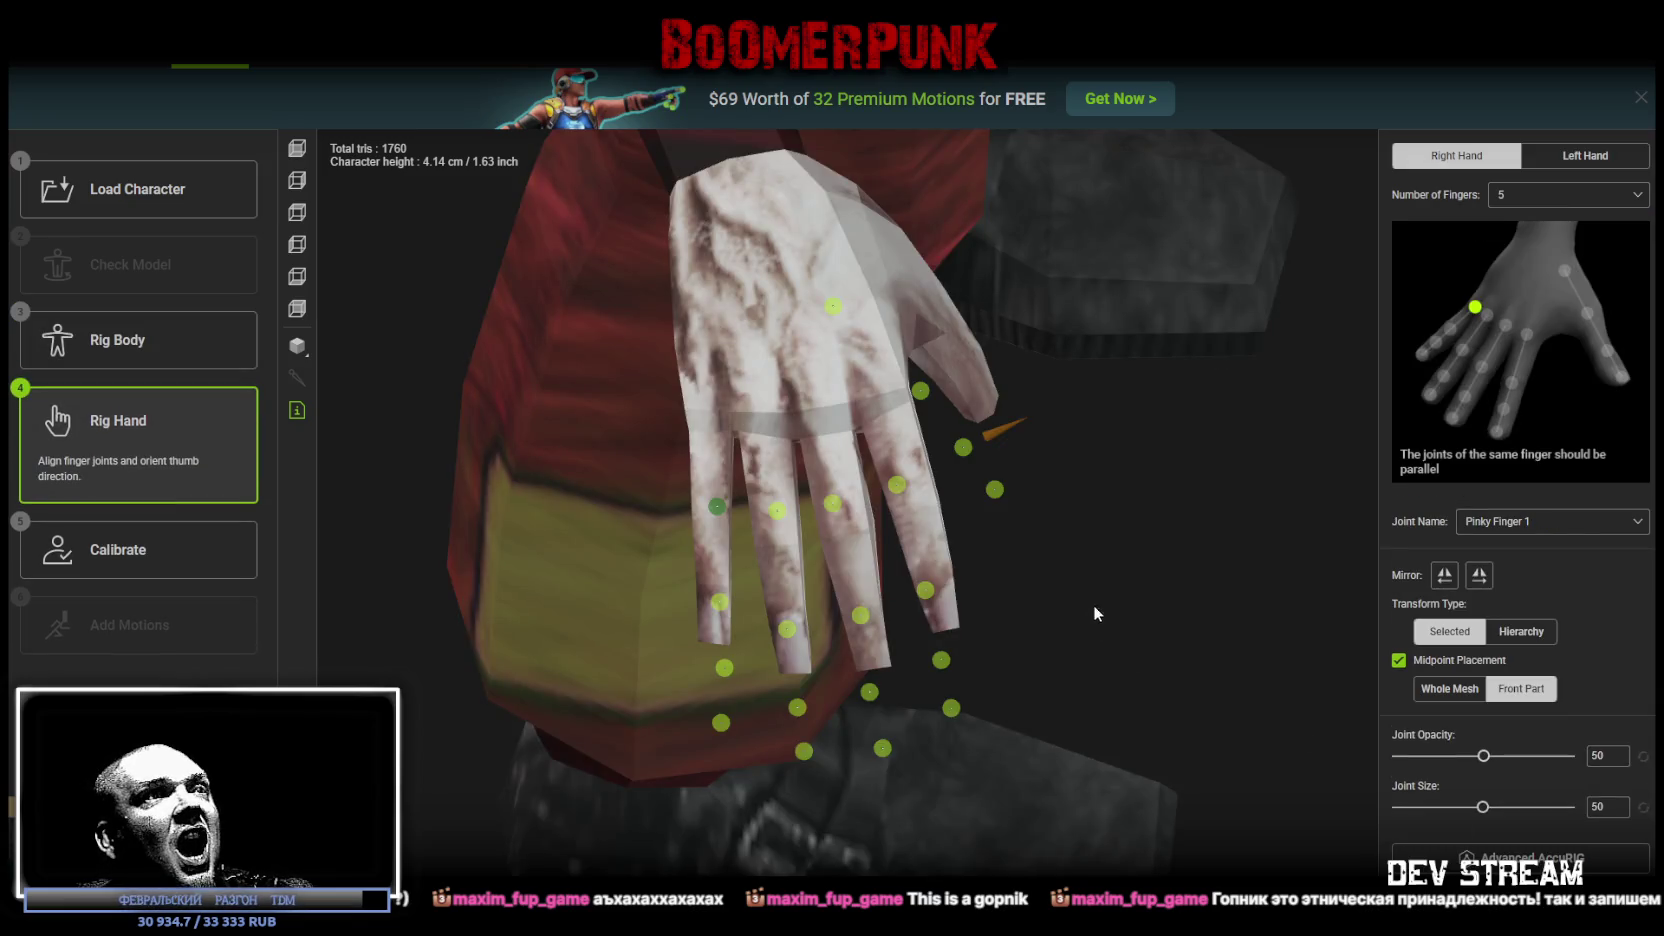
Step: Lower the right thumb's first joint onto the base of the thumb
scroll(1100, 600, down, 2)
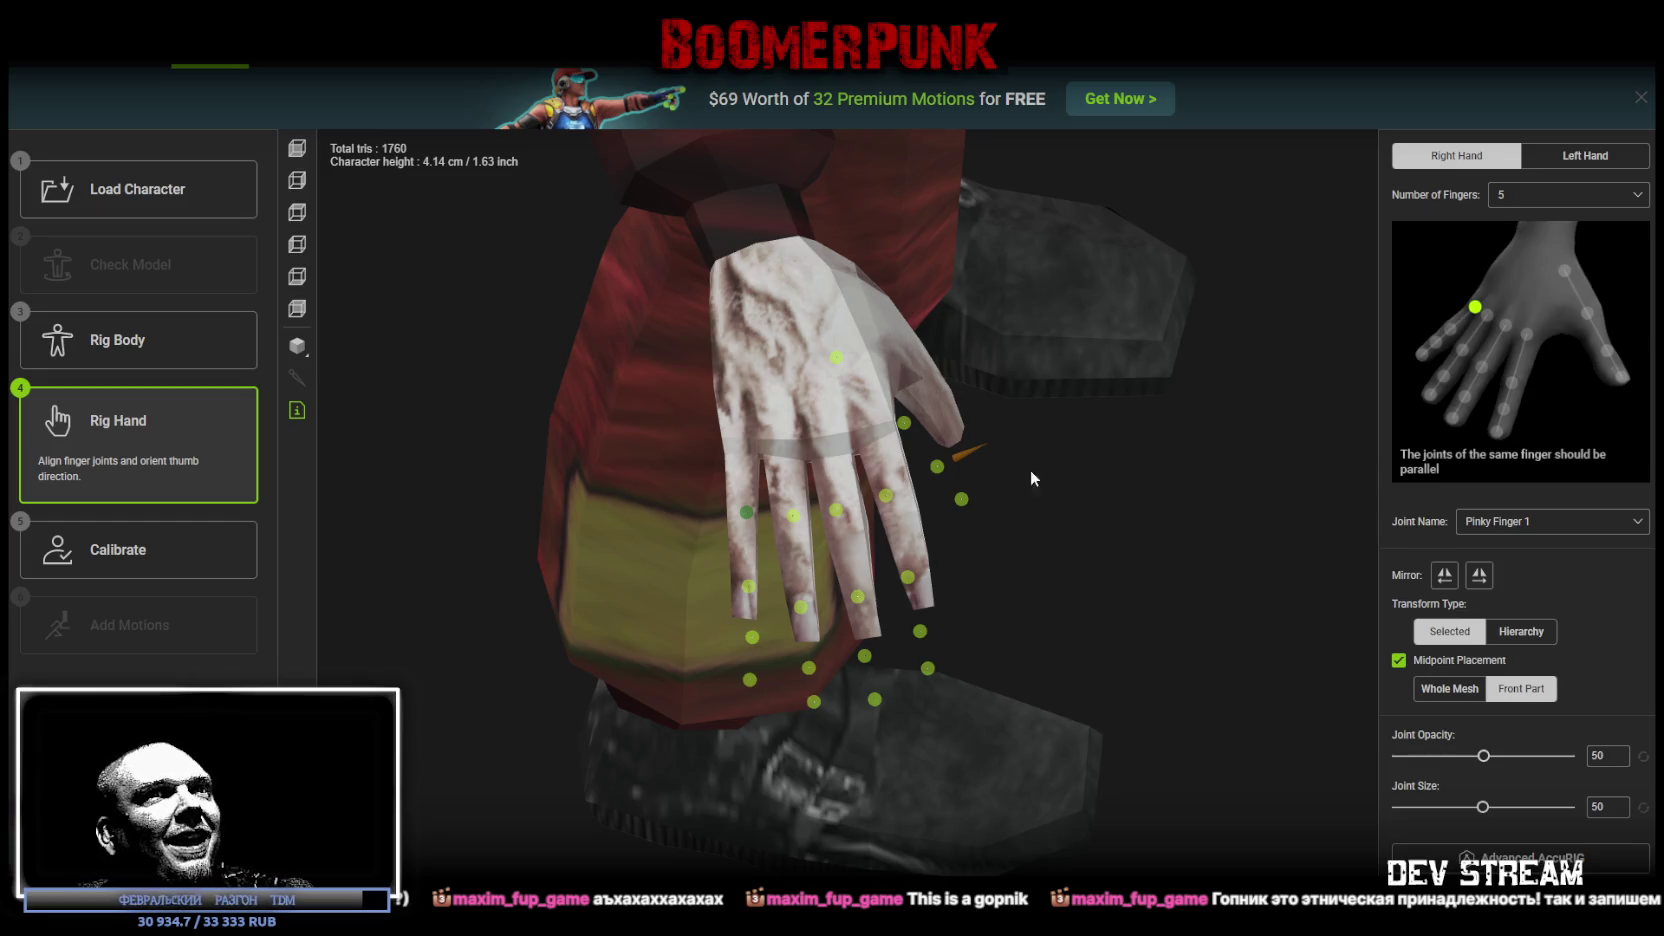
drag(1024, 462, 1034, 630)
click(832, 445)
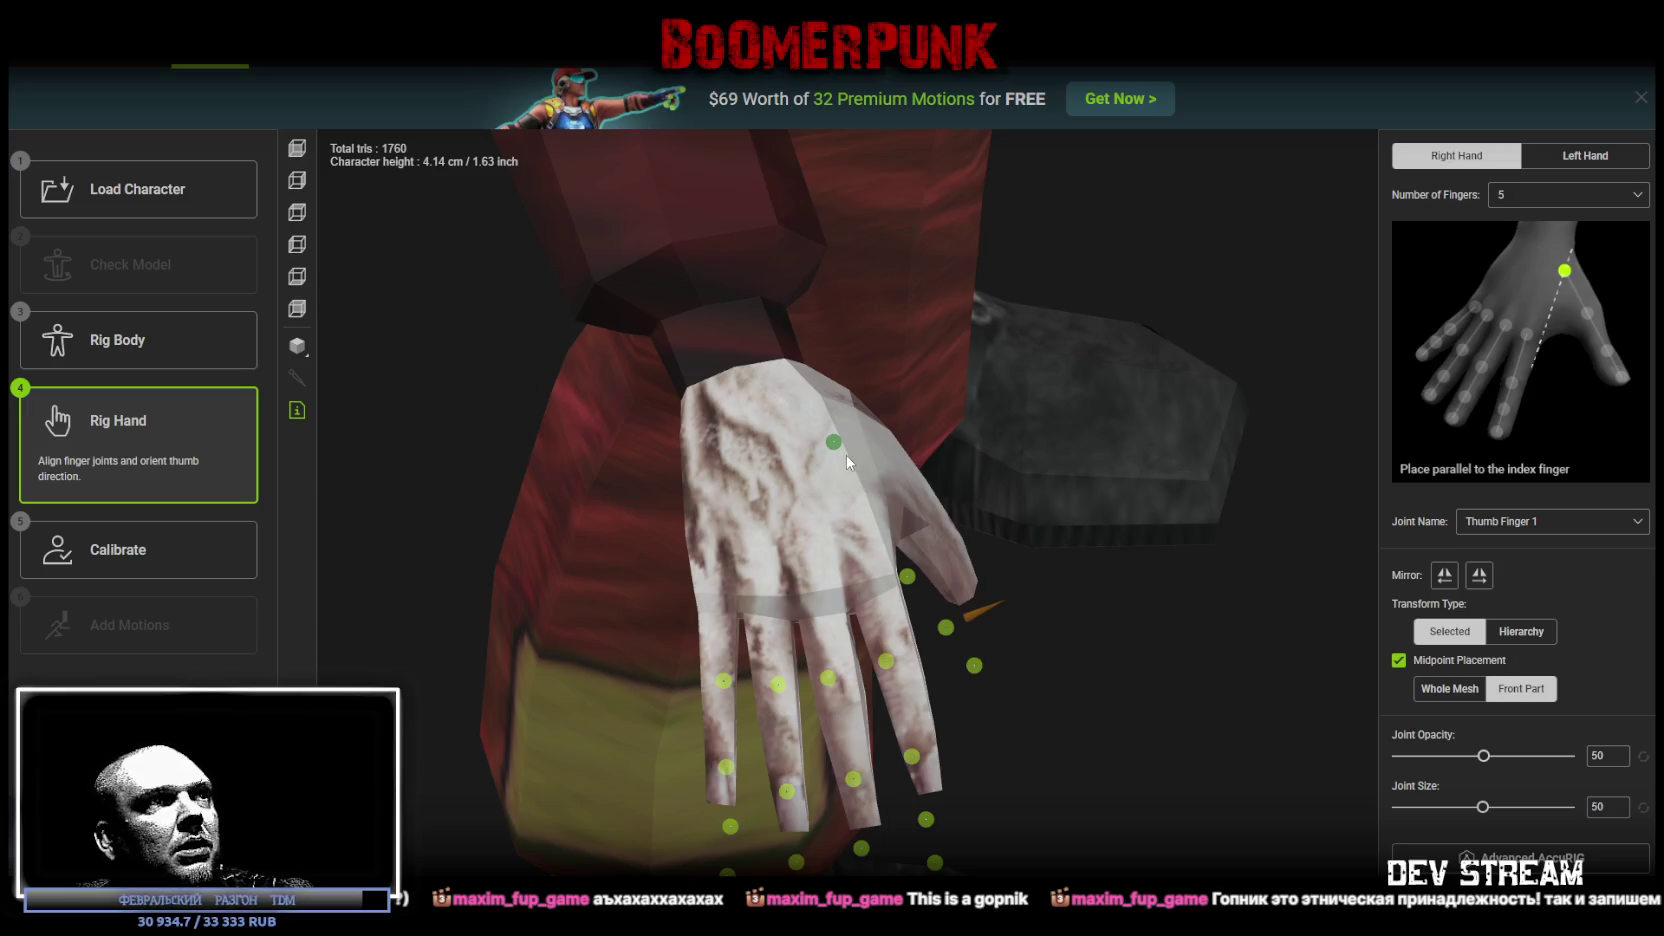
drag(838, 453, 846, 508)
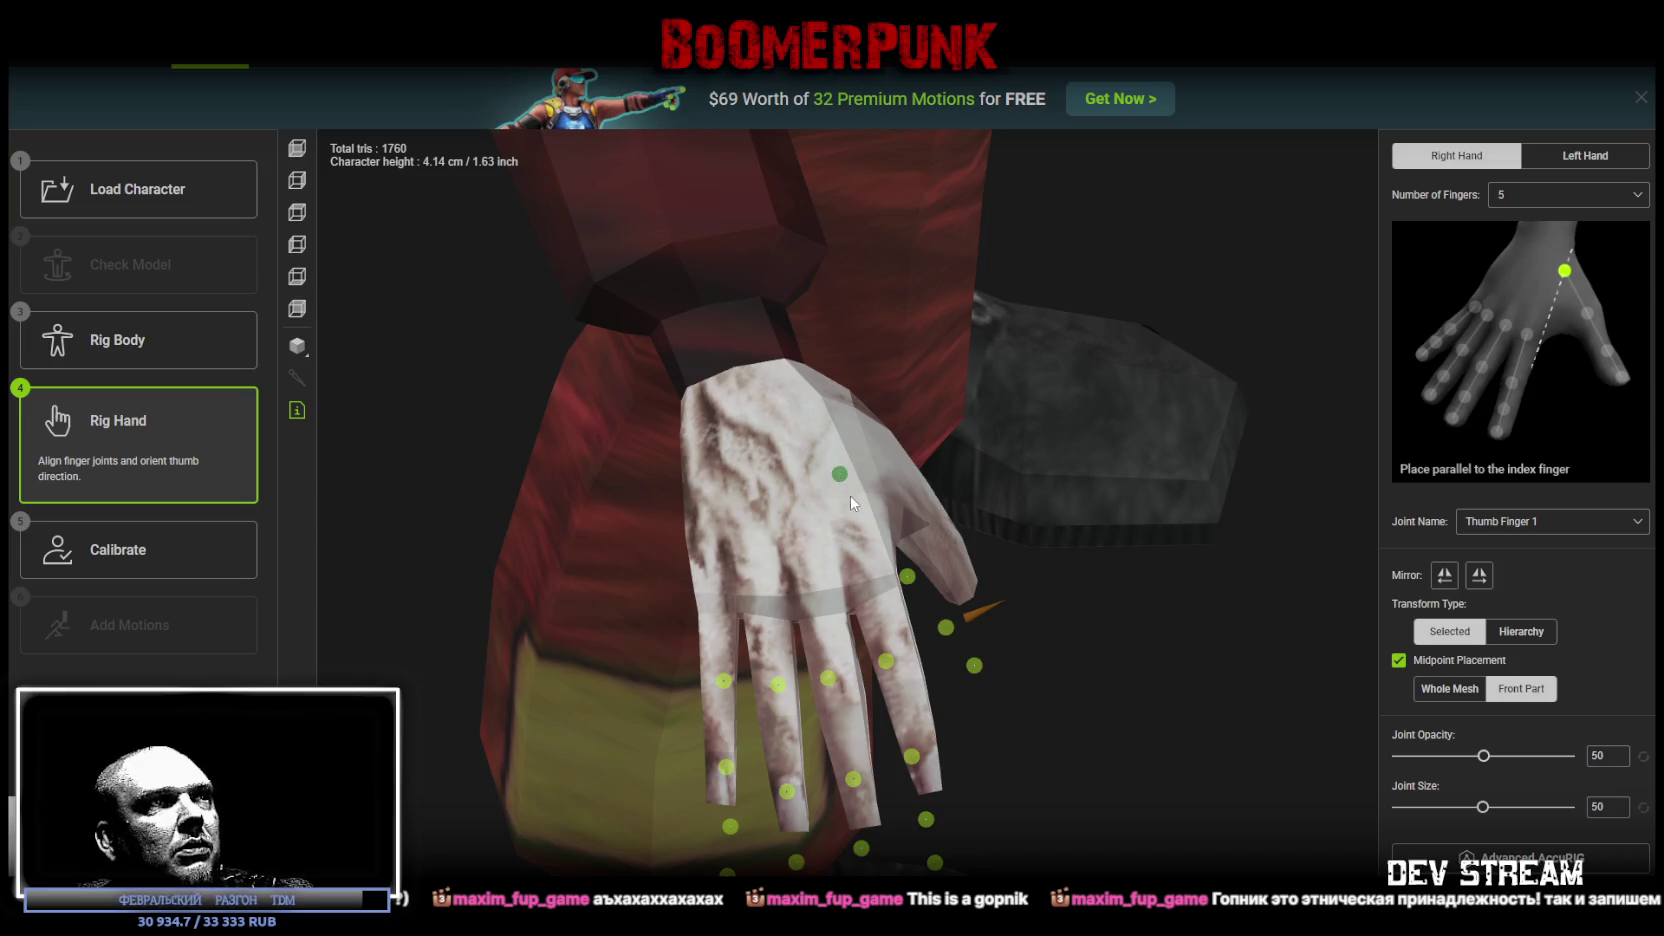
drag(840, 474, 846, 497)
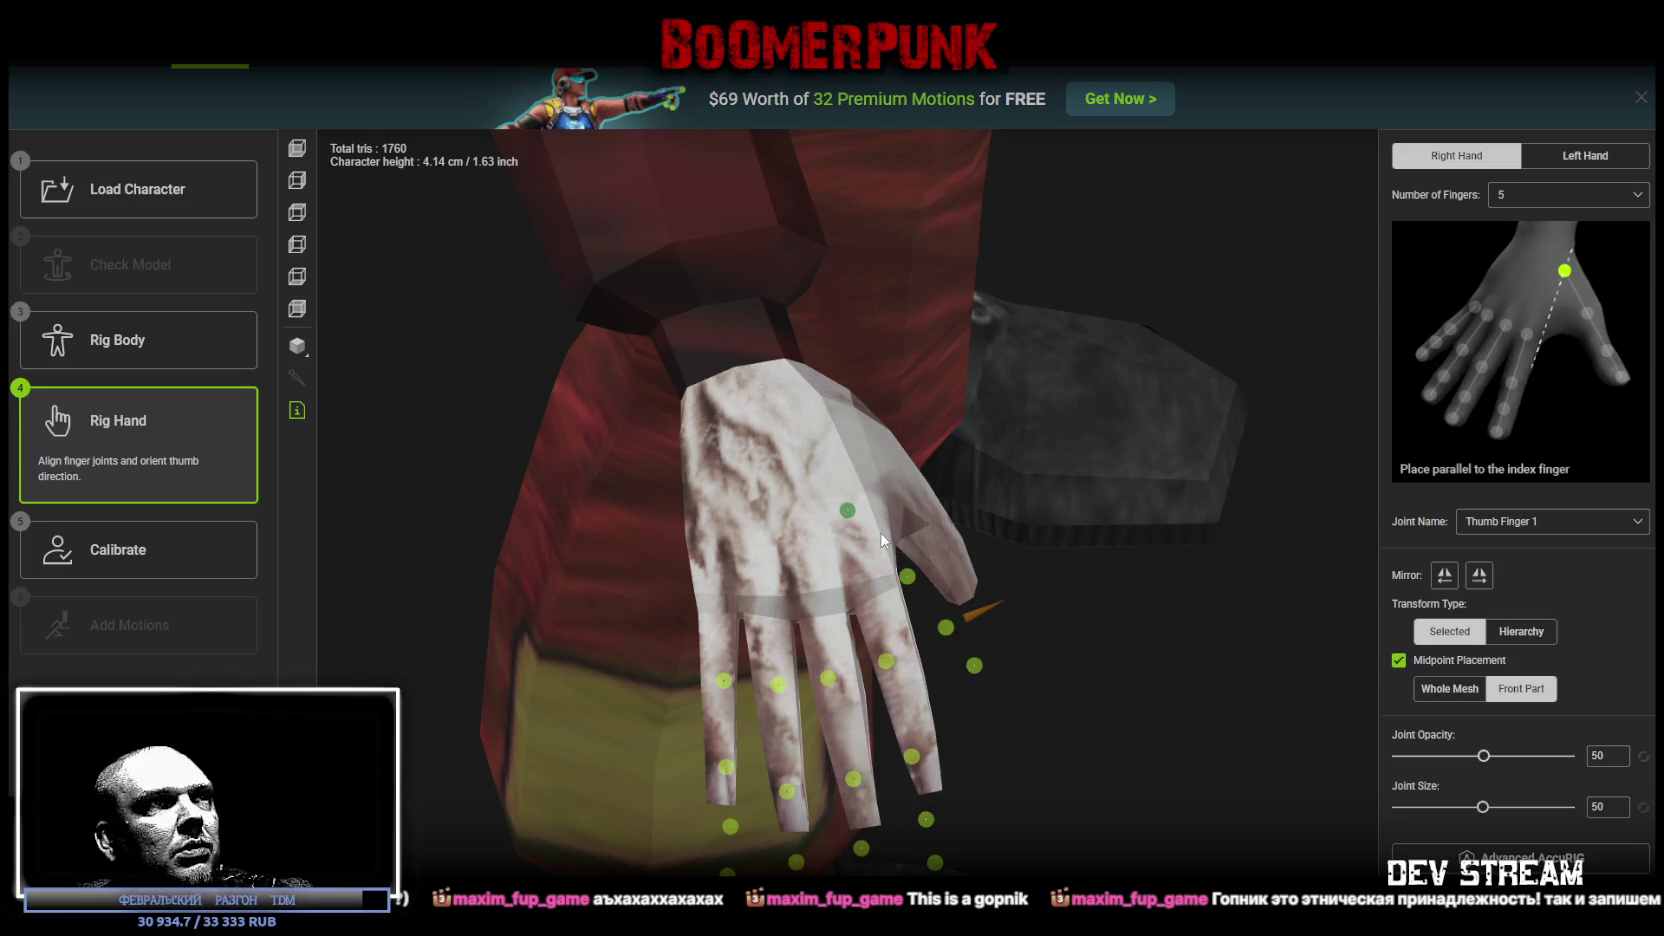
mouse_move(847, 509)
mouse_down()
mouse_move(840, 476)
mouse_move(850, 503)
mouse_up()
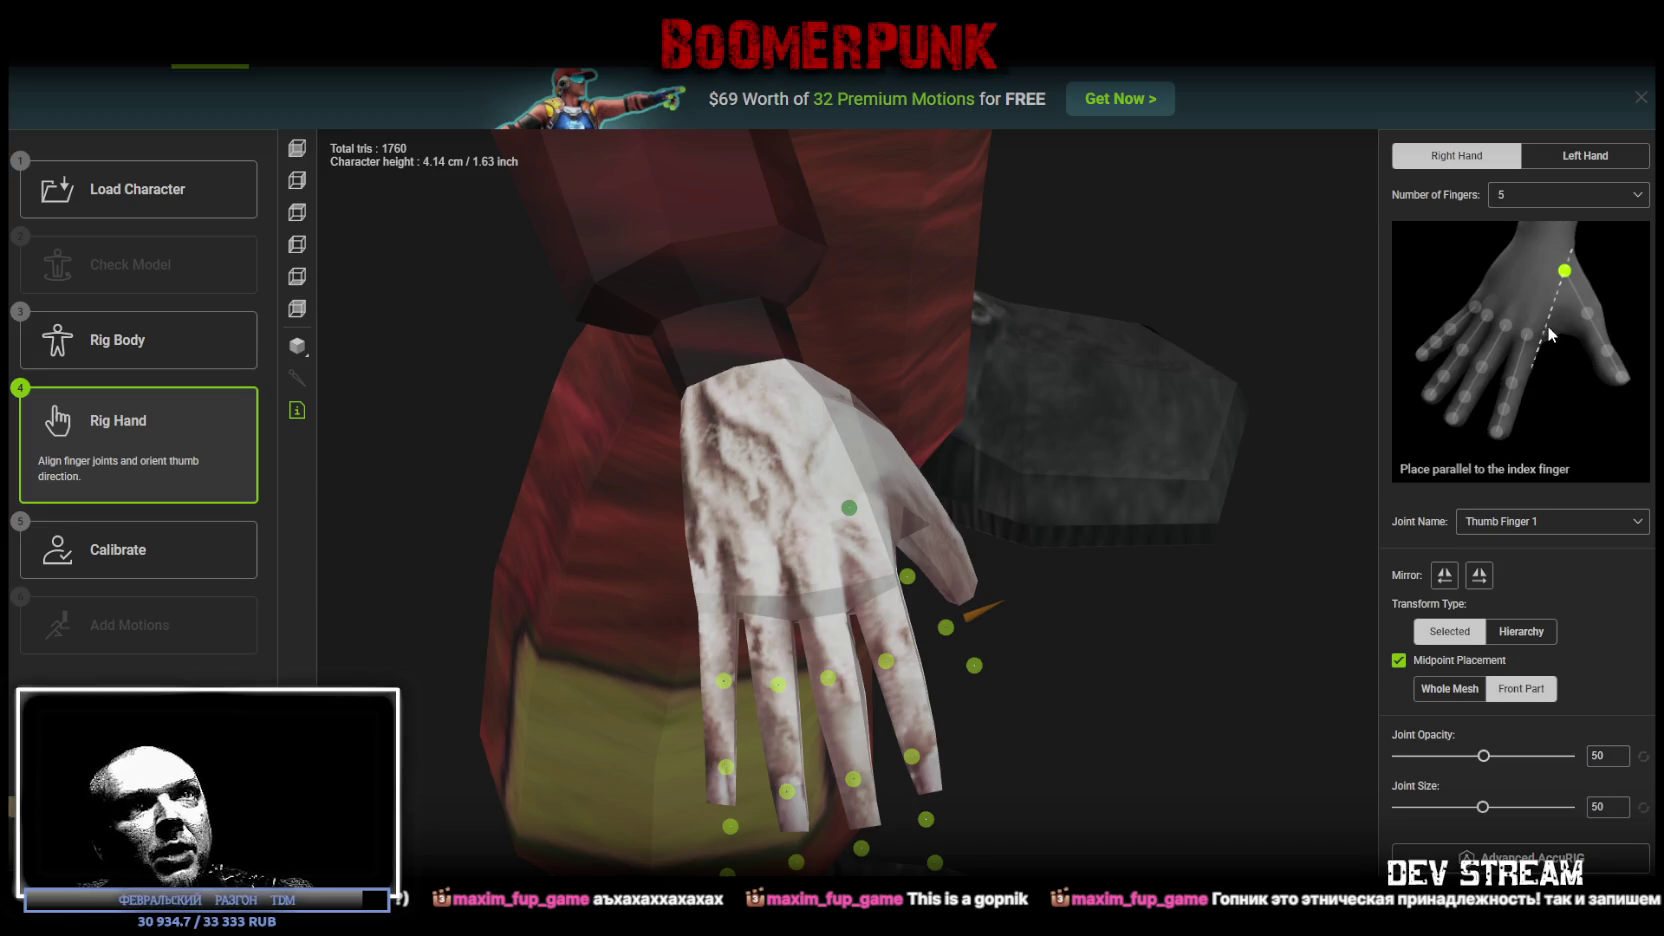
Step: View the hand from behind with the mesh shown as Wireframe on Shaded
scroll(1160, 672, up, 1)
mouse_move(1136, 842)
mouse_down()
mouse_move(925, 717)
mouse_move(884, 724)
mouse_move(877, 818)
mouse_move(924, 568)
mouse_move(1017, 511)
mouse_up()
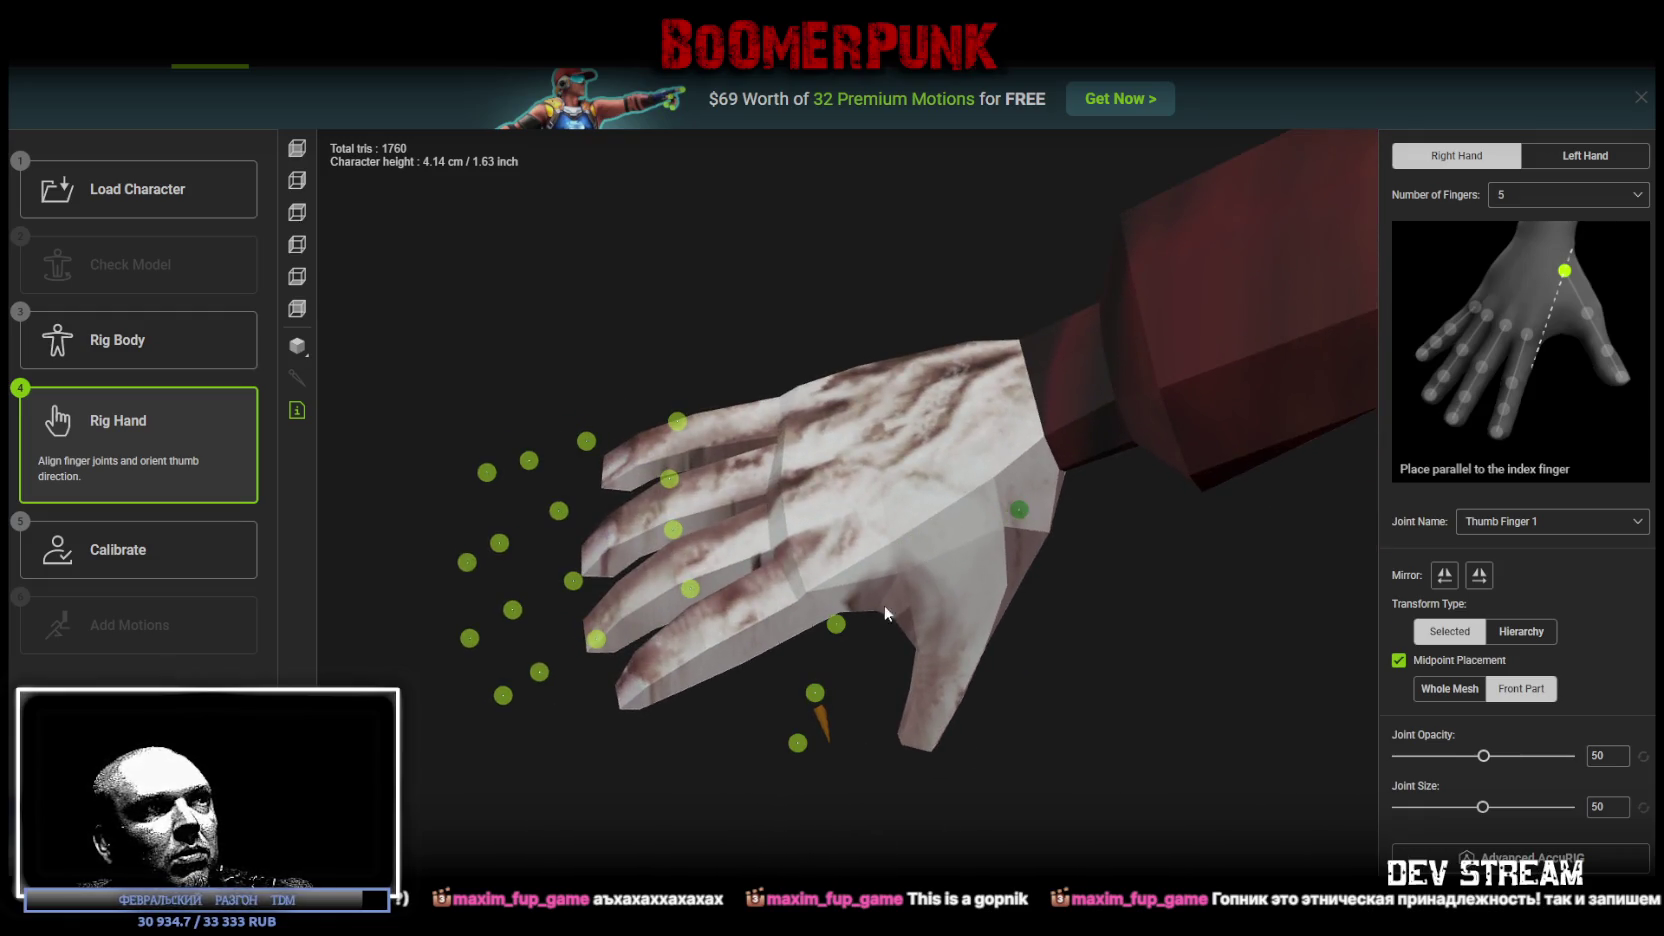
click(297, 311)
mouse_move(304, 358)
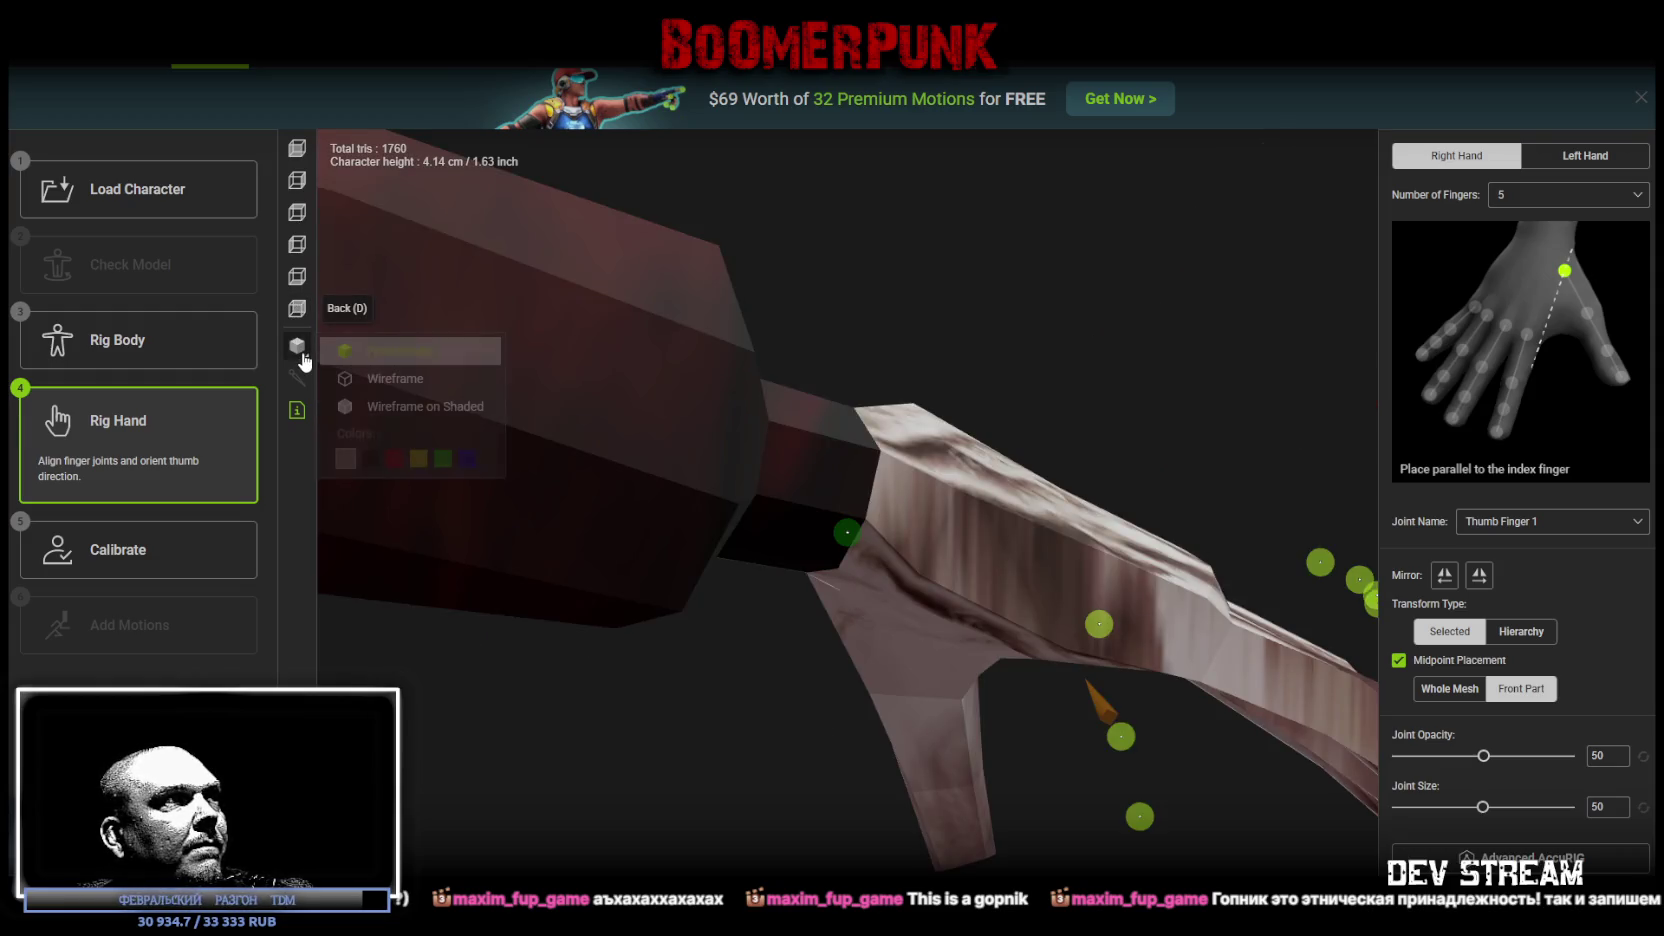
click(425, 406)
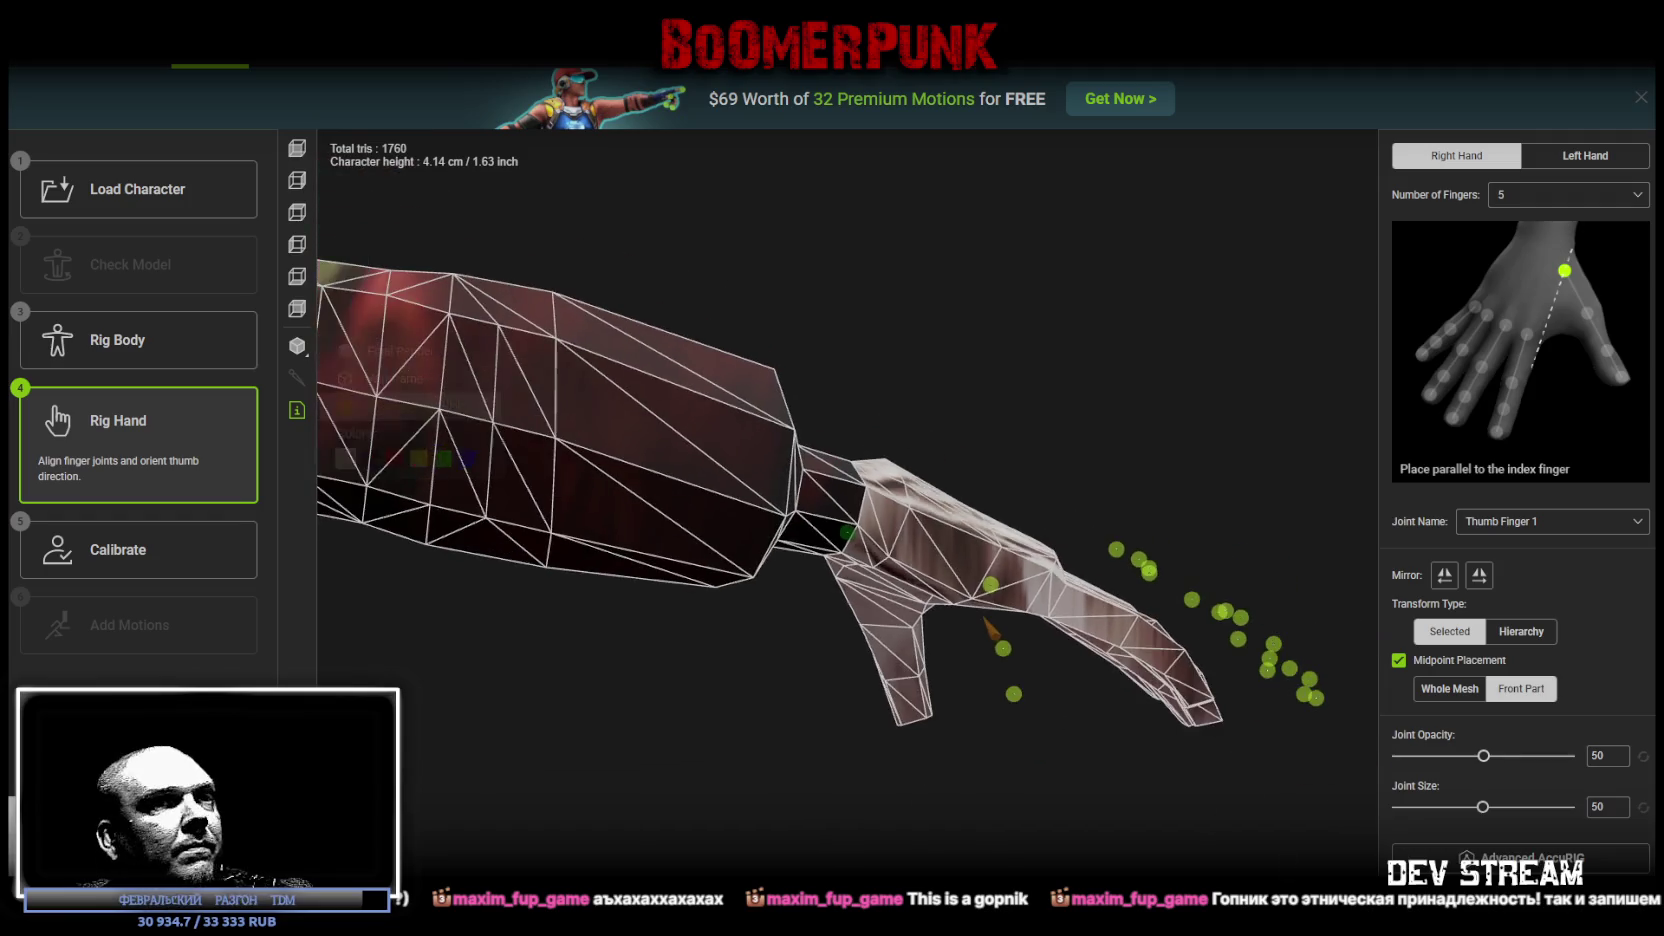
Step: Place the second, third and tip thumb joints along the thumb
drag(900, 660, 962, 658)
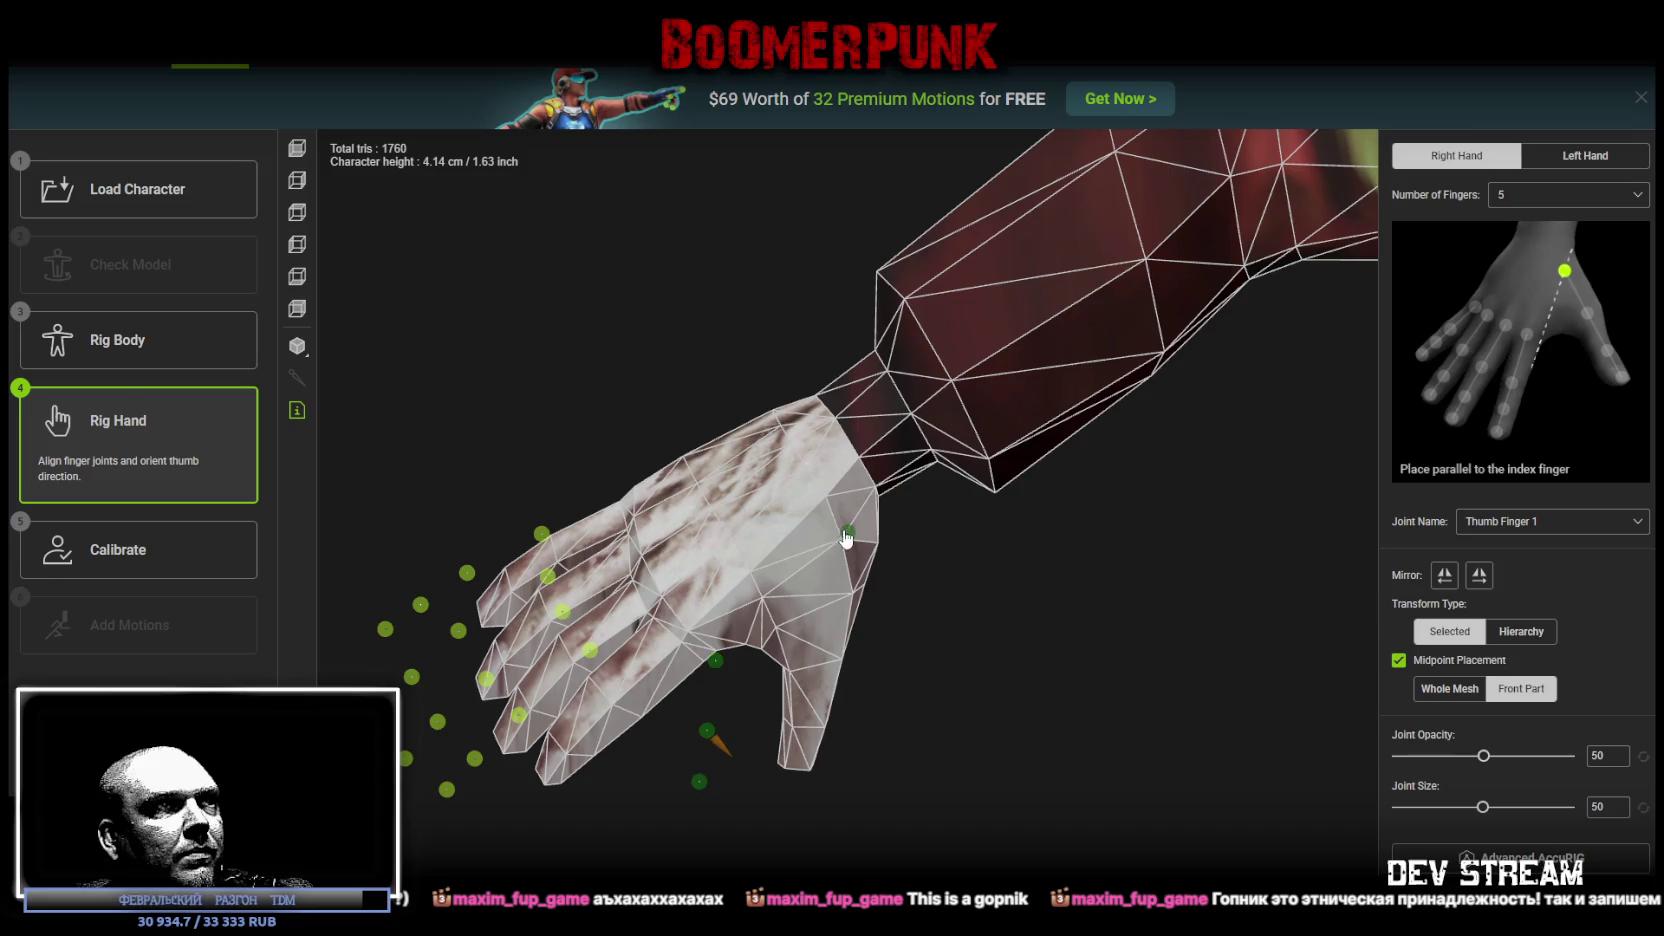
drag(712, 661, 821, 621)
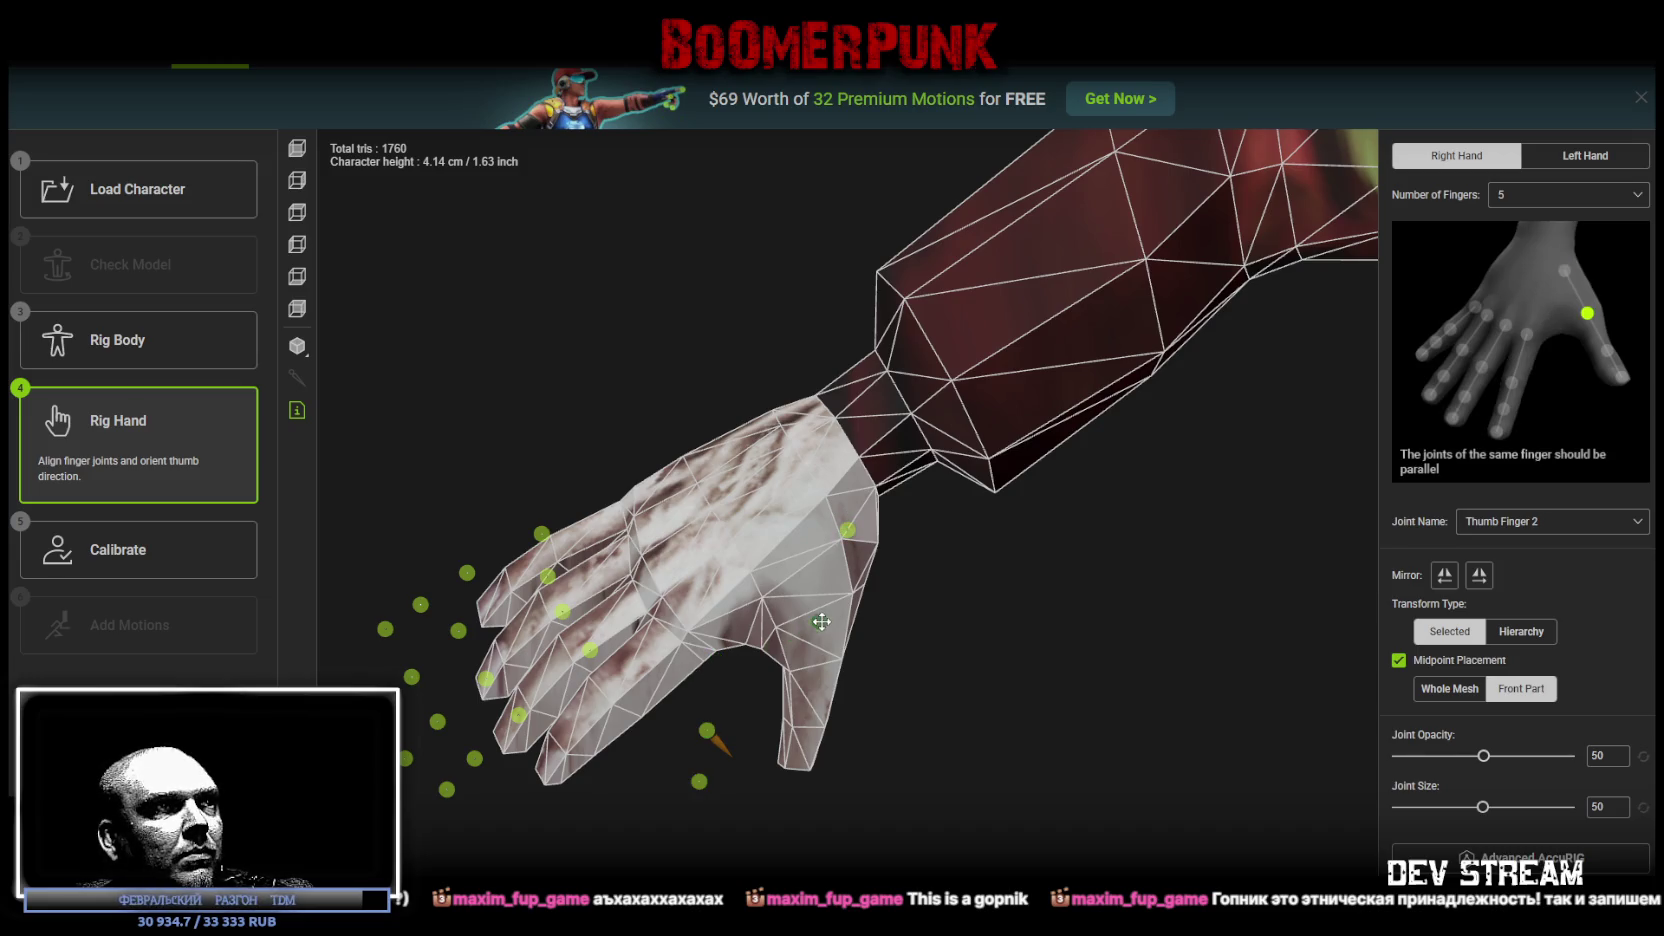
drag(706, 731, 808, 702)
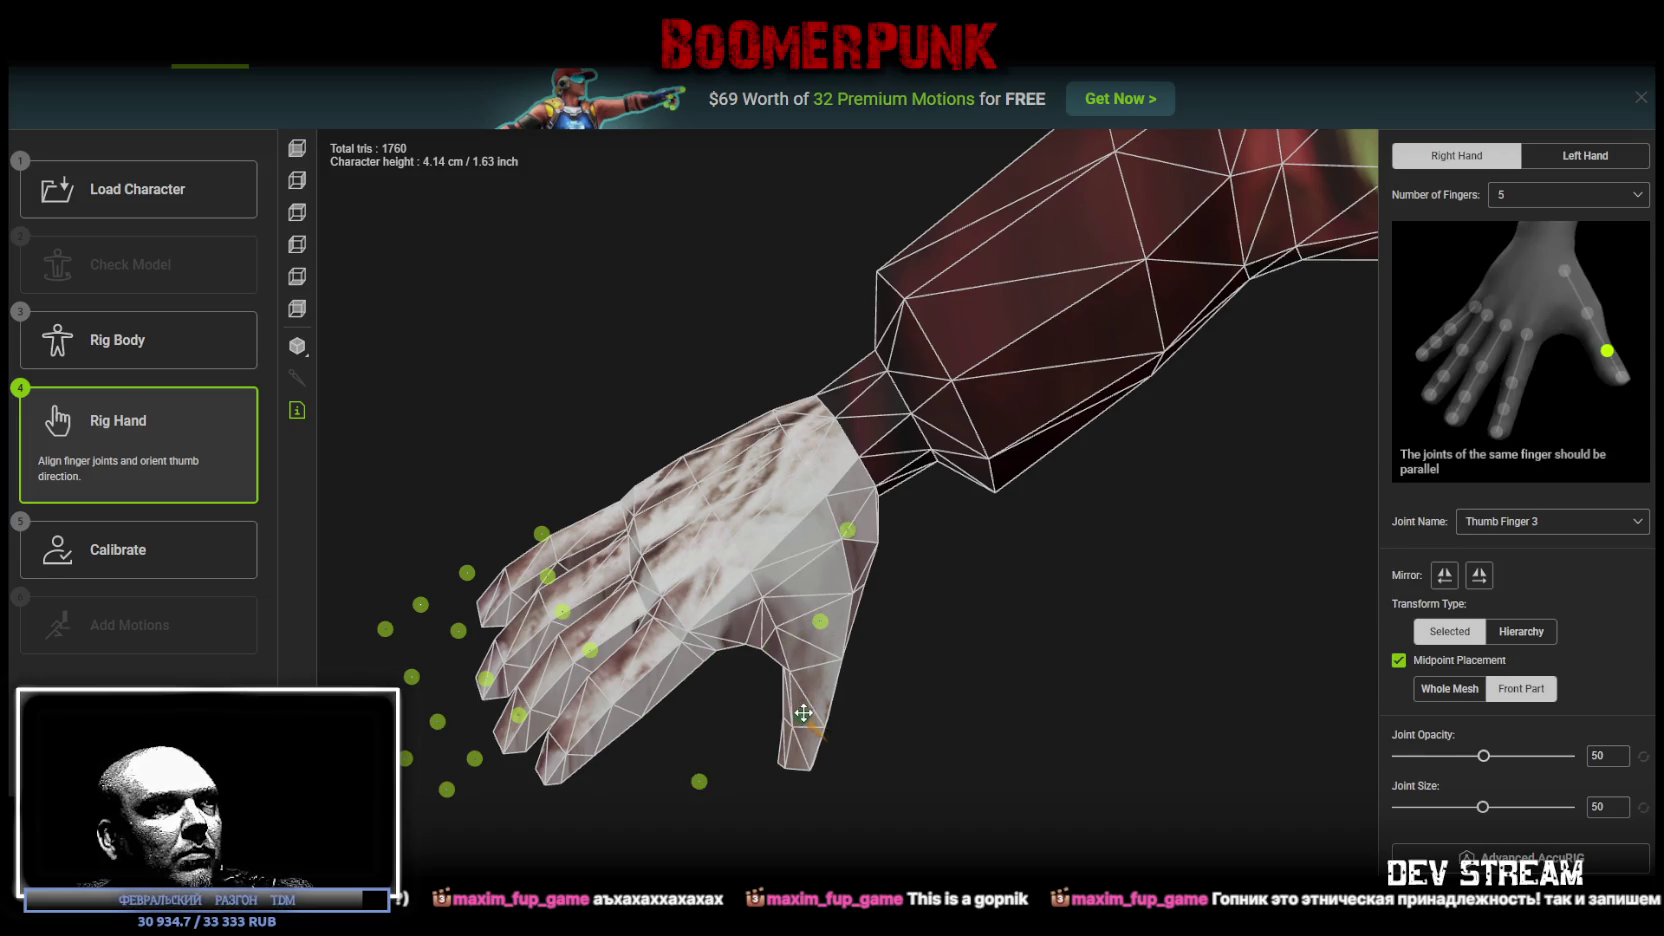
click(822, 620)
click(700, 779)
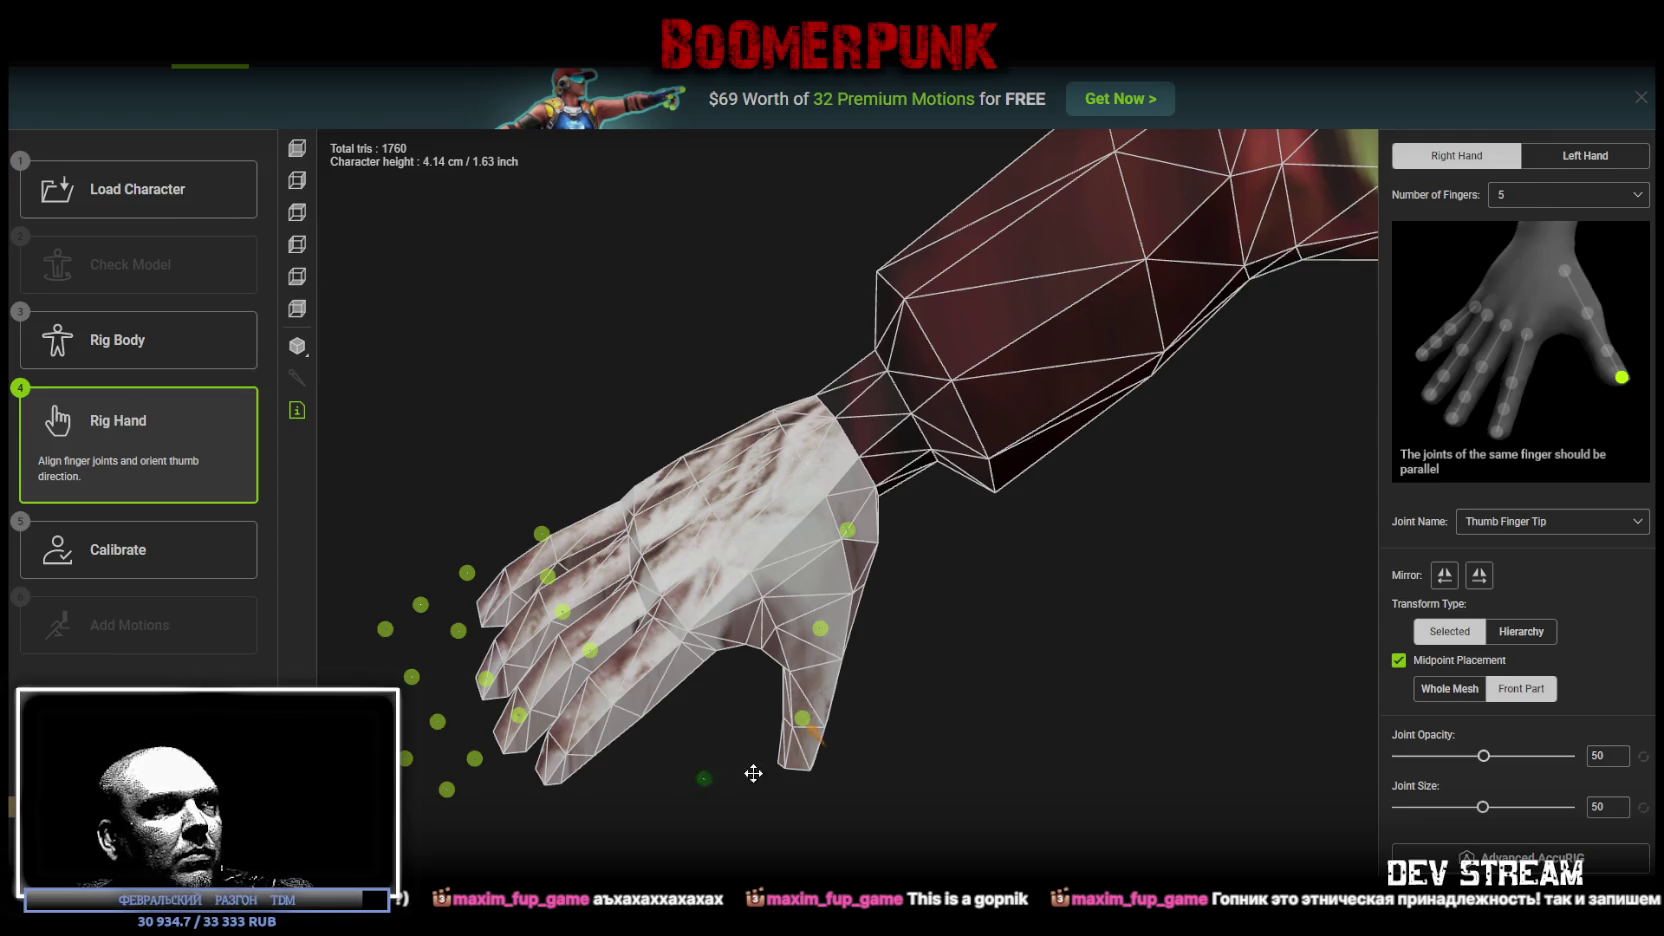
mouse_move(793, 763)
mouse_down()
mouse_move(958, 721)
mouse_move(1071, 755)
mouse_move(955, 691)
mouse_move(903, 776)
mouse_move(823, 705)
mouse_move(824, 596)
mouse_up()
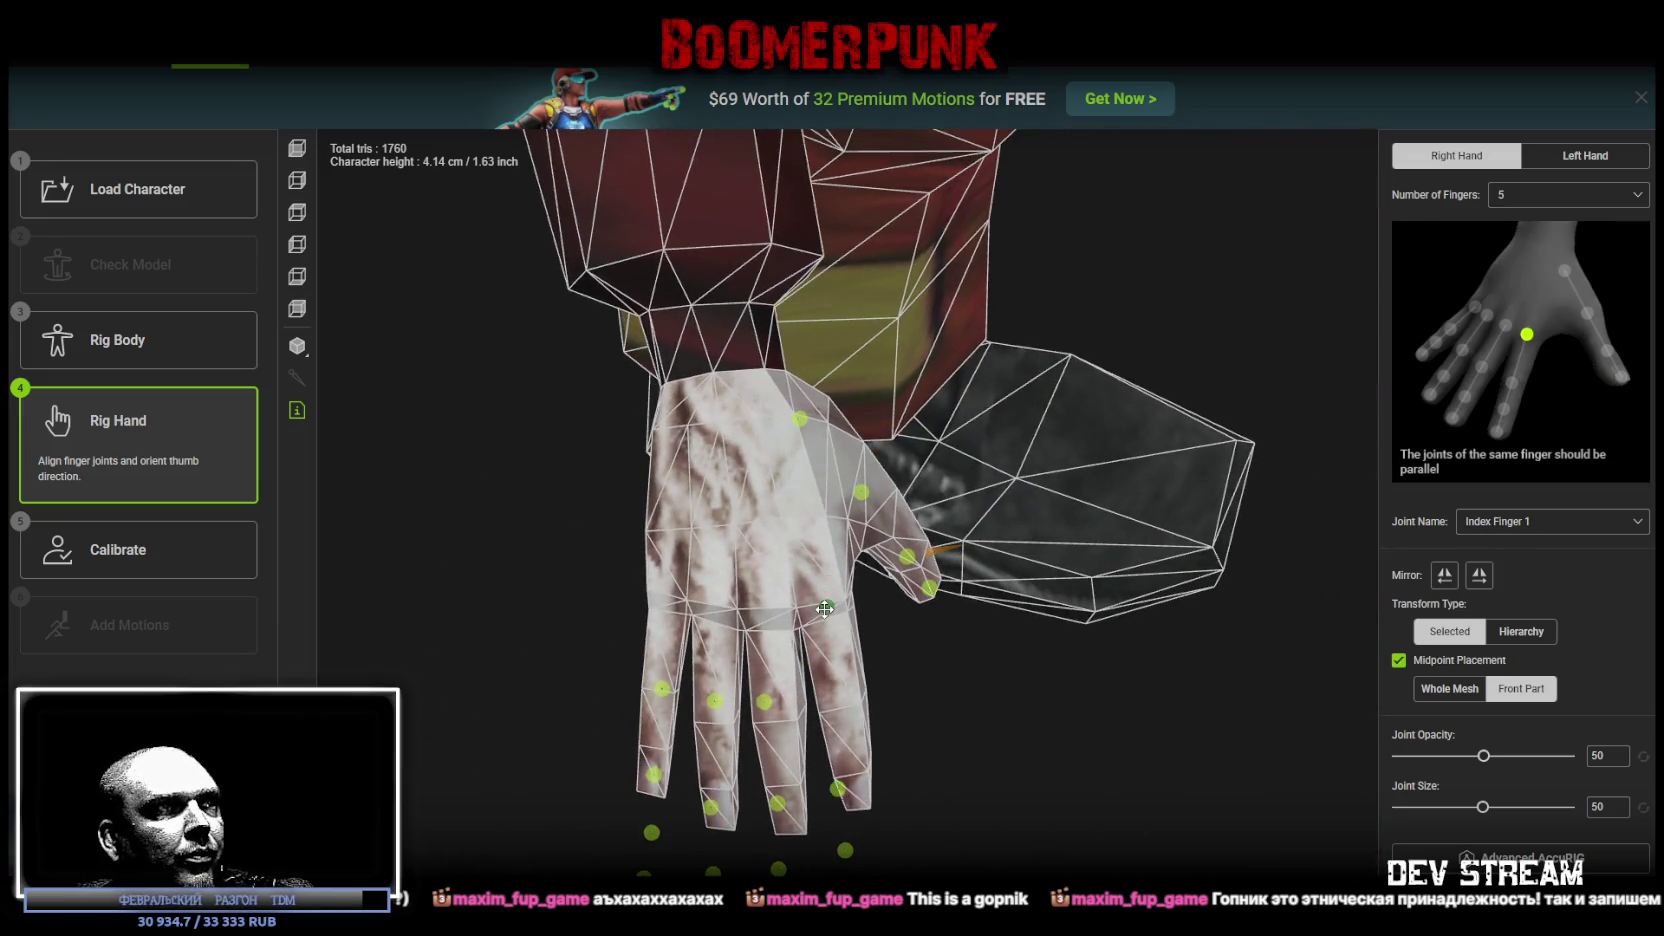
Step: Move the third index joint and the index fingertip joint onto the index finger
drag(962, 713, 931, 648)
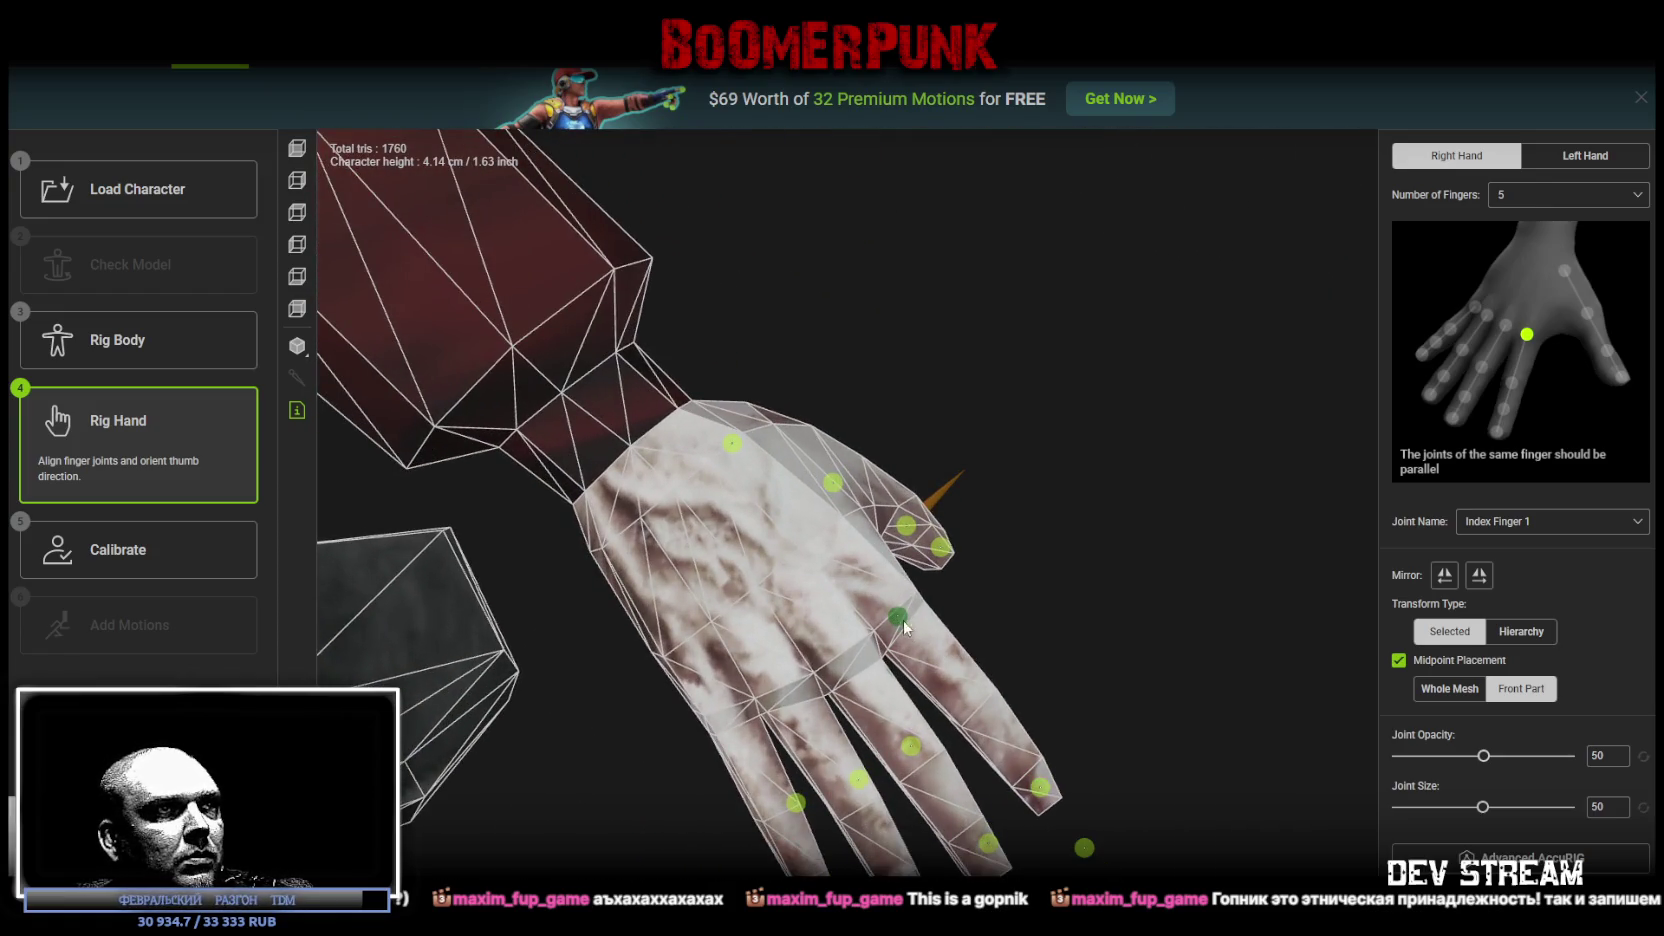
scroll(1101, 643, up, 2)
scroll(1063, 712, down, 3)
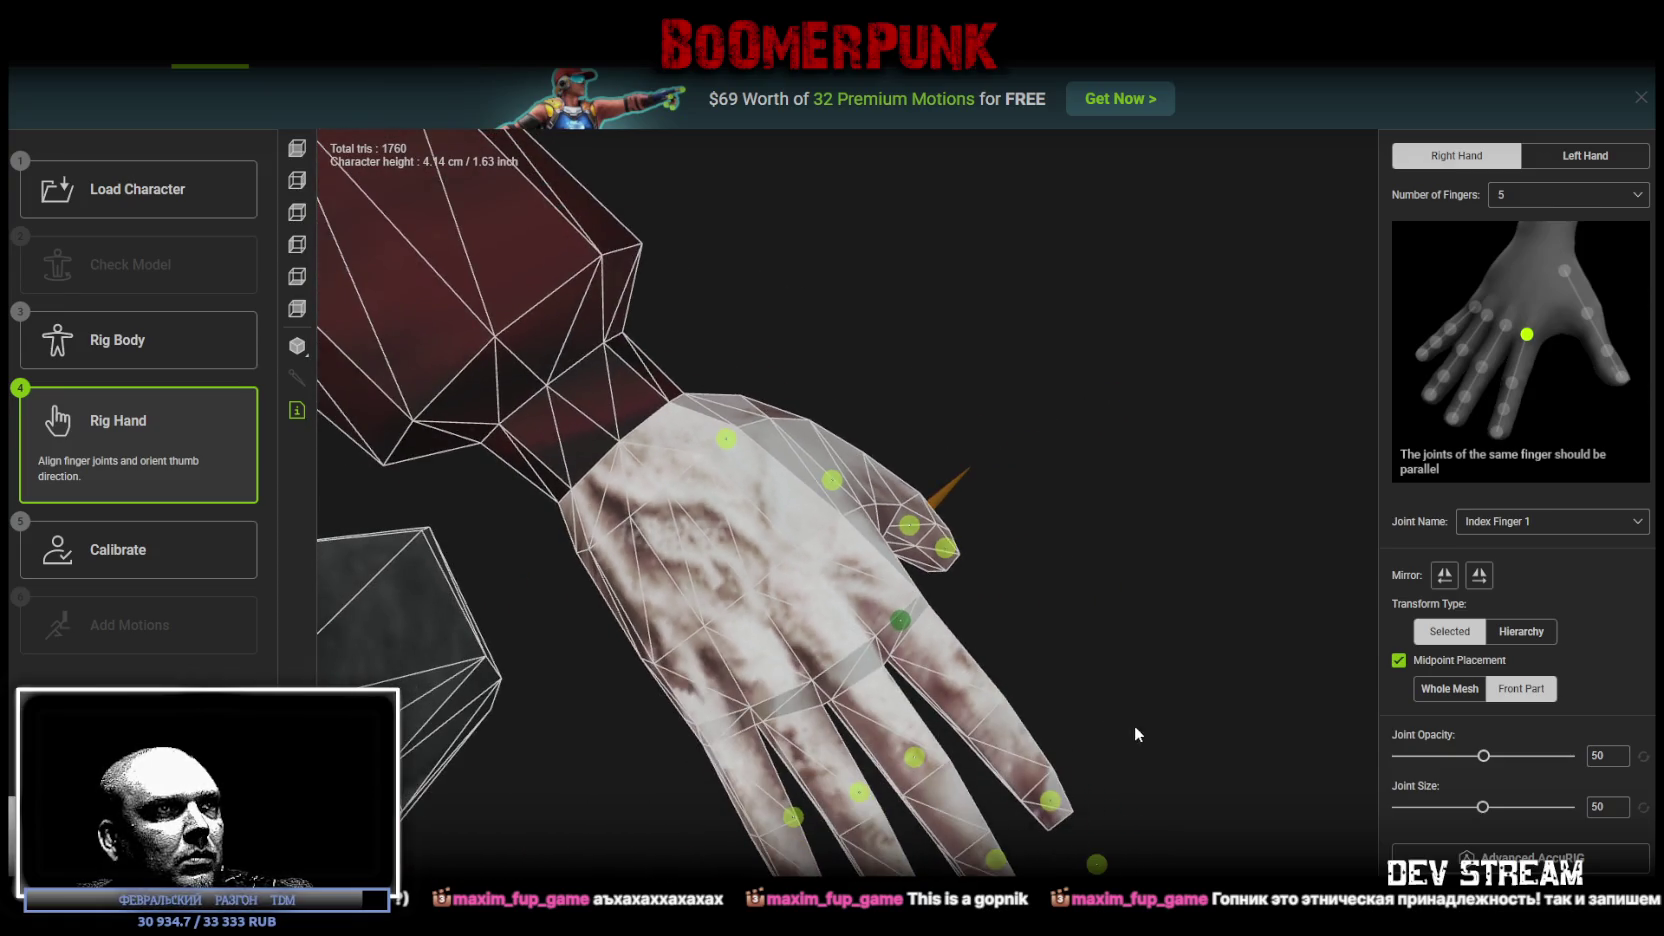
scroll(1105, 705, up, 2)
scroll(1099, 691, down, 2)
mouse_move(1110, 743)
mouse_down()
mouse_move(1056, 621)
mouse_move(977, 531)
mouse_up()
click(884, 479)
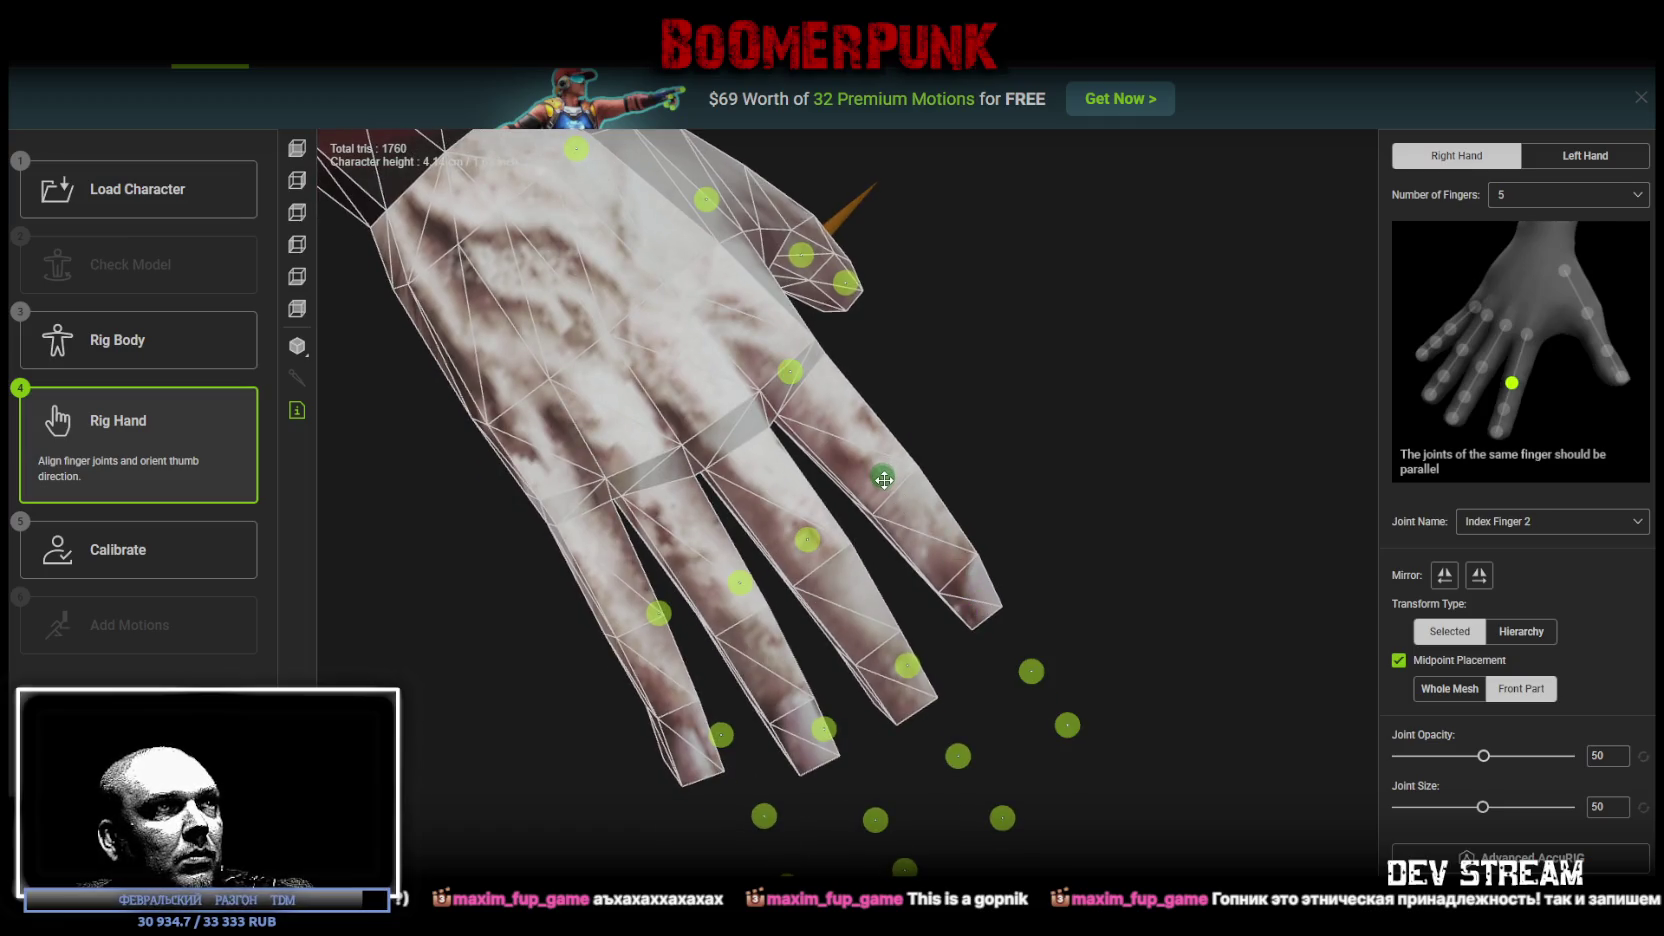
drag(1032, 680, 954, 566)
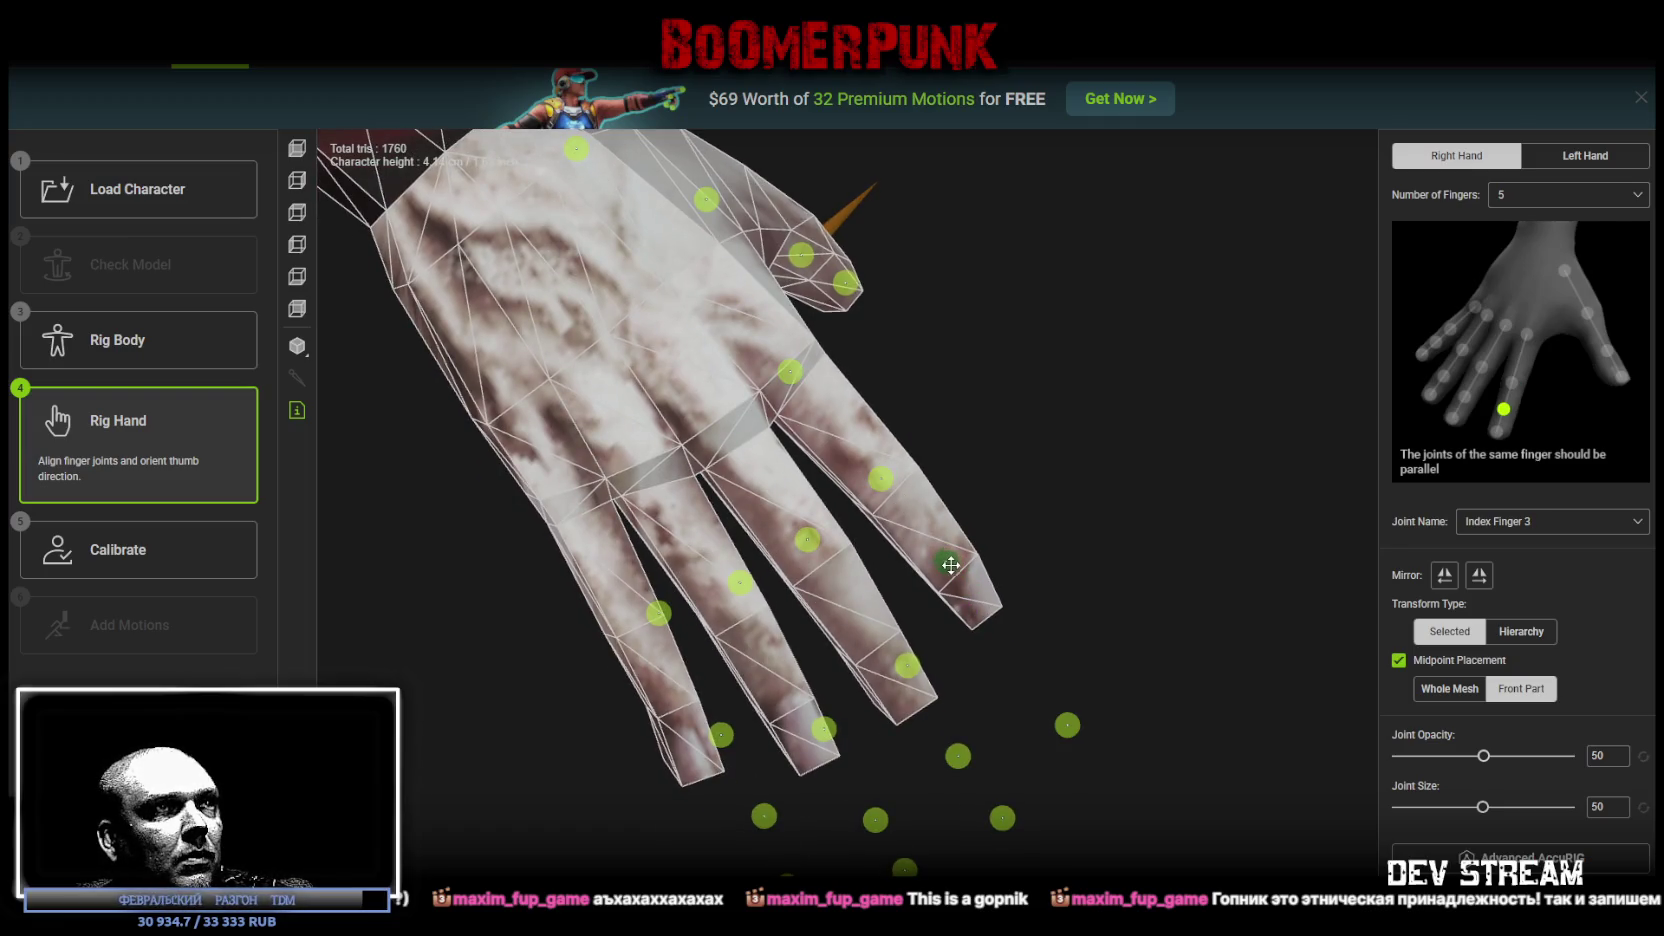
drag(1067, 724, 984, 609)
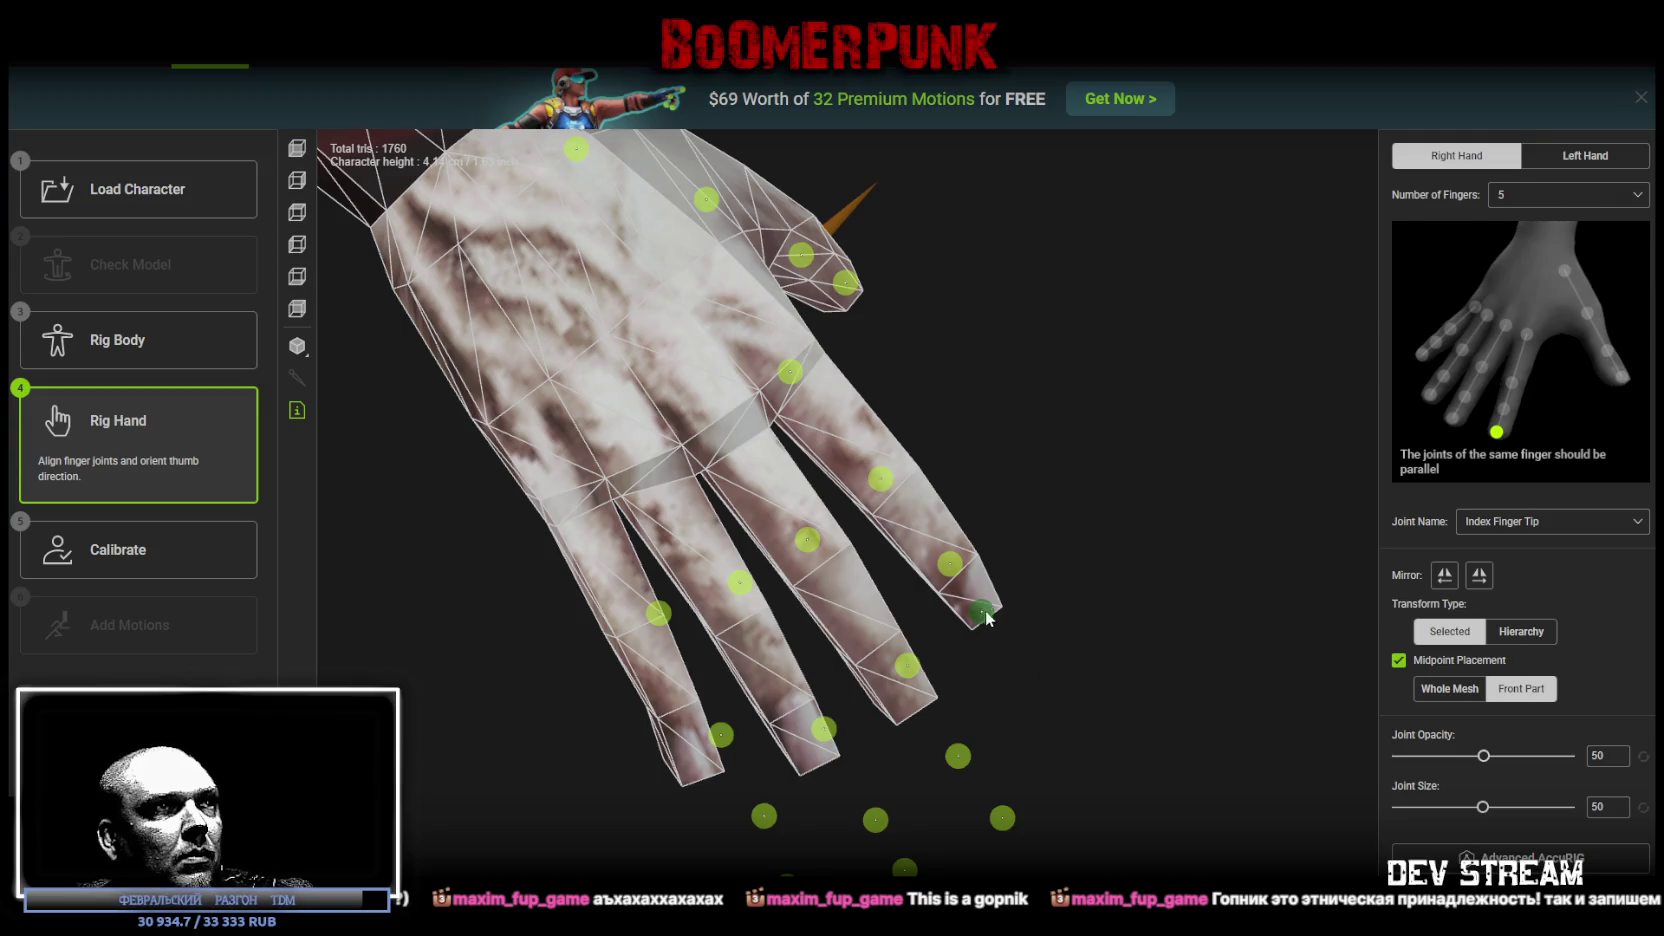
Step: Move the middle, ring and pinky base joints onto their knuckles and second joints up each finger
drag(807, 540, 723, 431)
drag(742, 591, 654, 457)
drag(659, 610, 574, 495)
drag(907, 665, 816, 554)
drag(815, 719, 732, 603)
drag(718, 732, 623, 618)
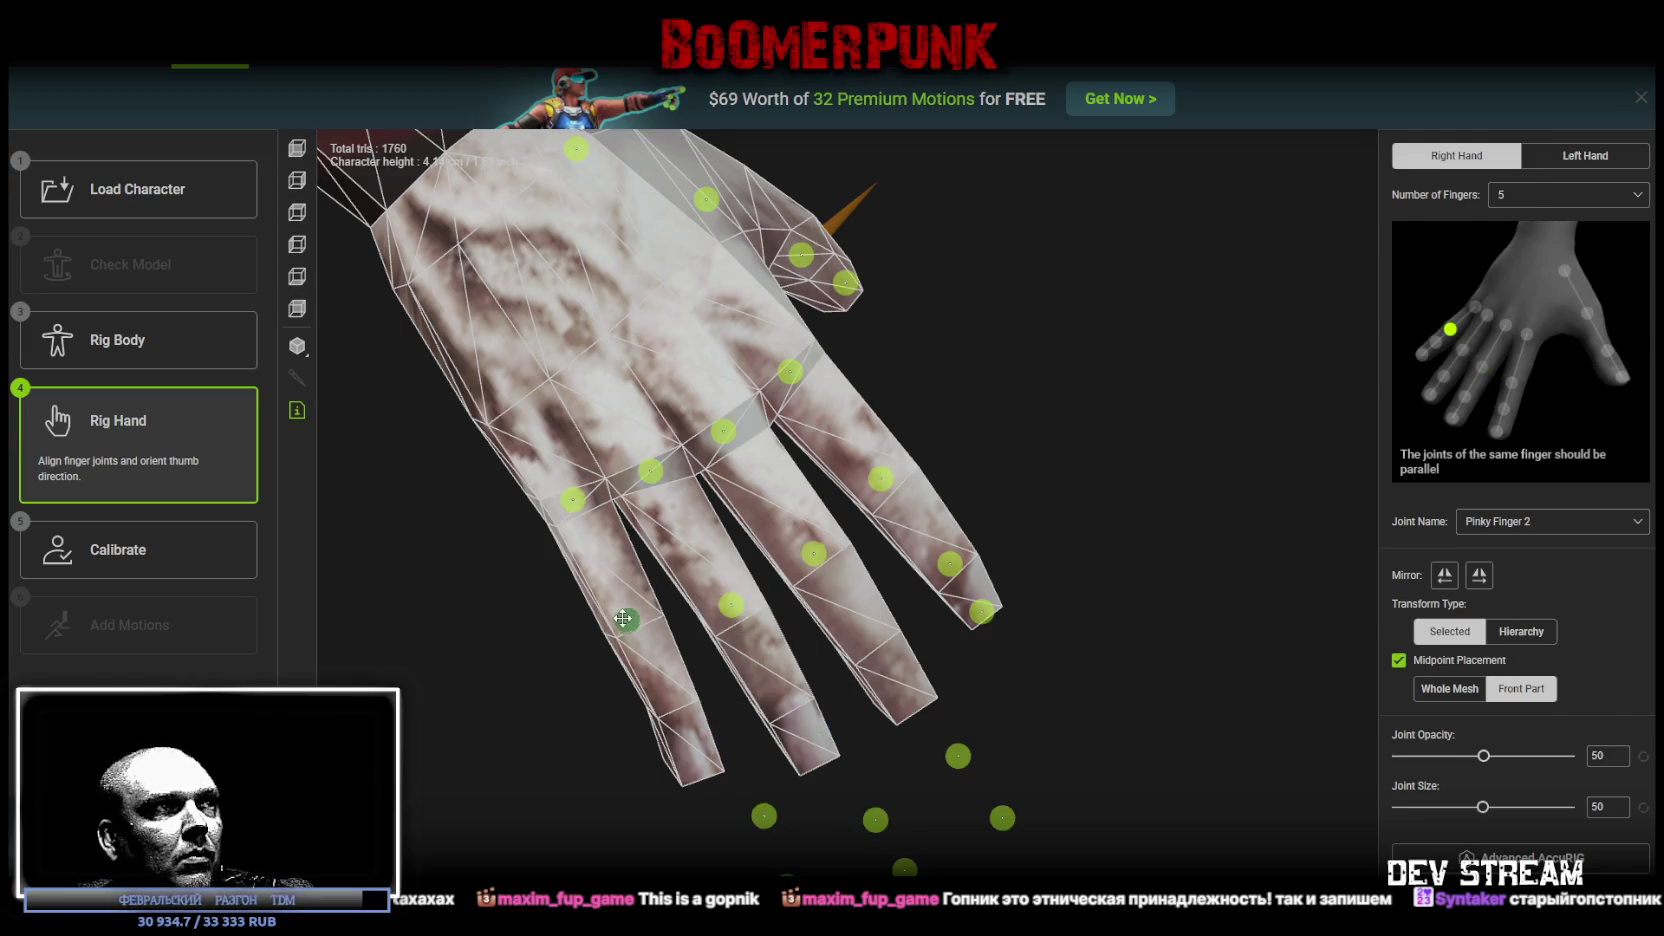
Step: Place the third and tip joints of the middle, ring and pinky fingers, then mirror right-to-left
drag(956, 748, 857, 624)
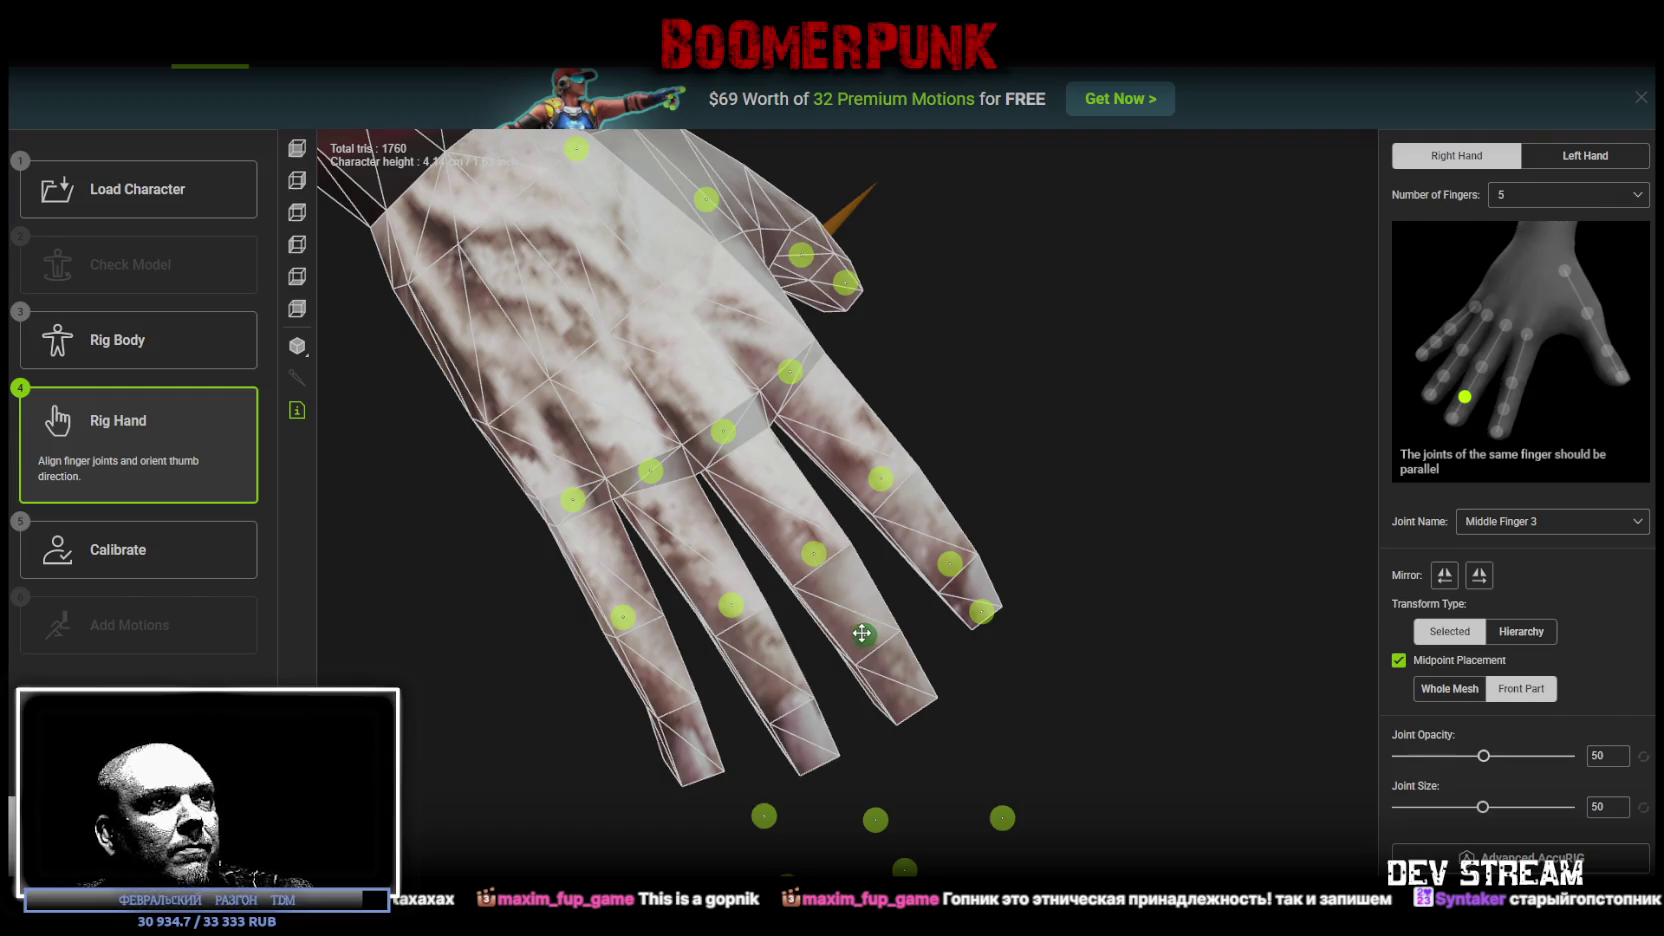
drag(1002, 818, 906, 699)
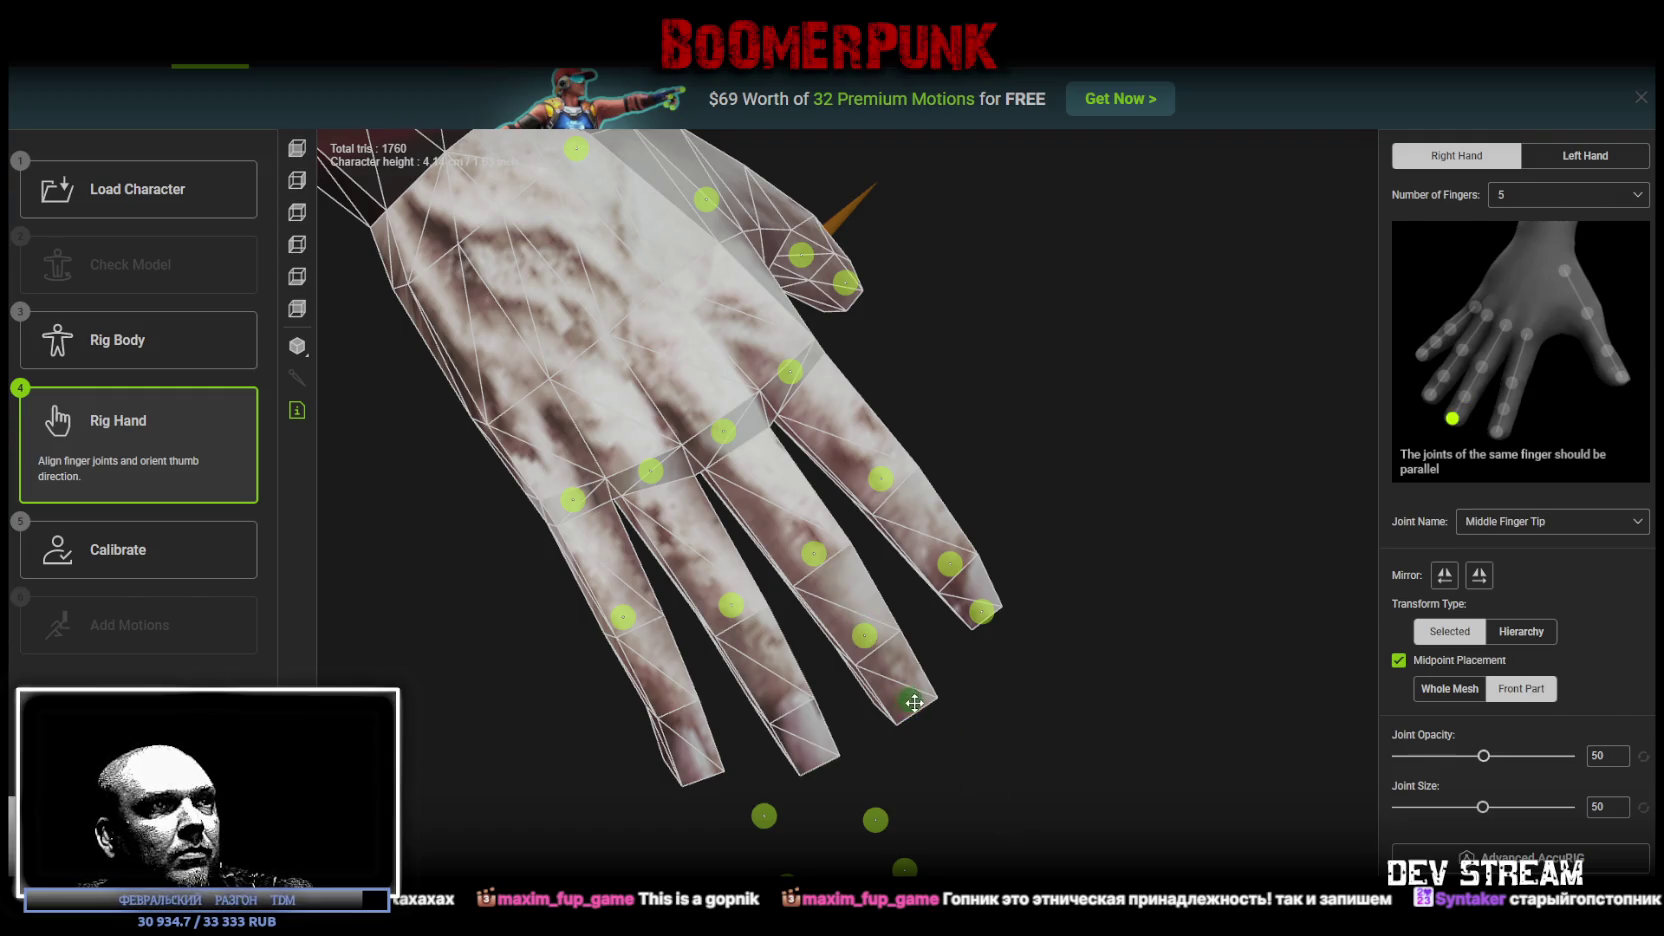
drag(870, 825, 775, 684)
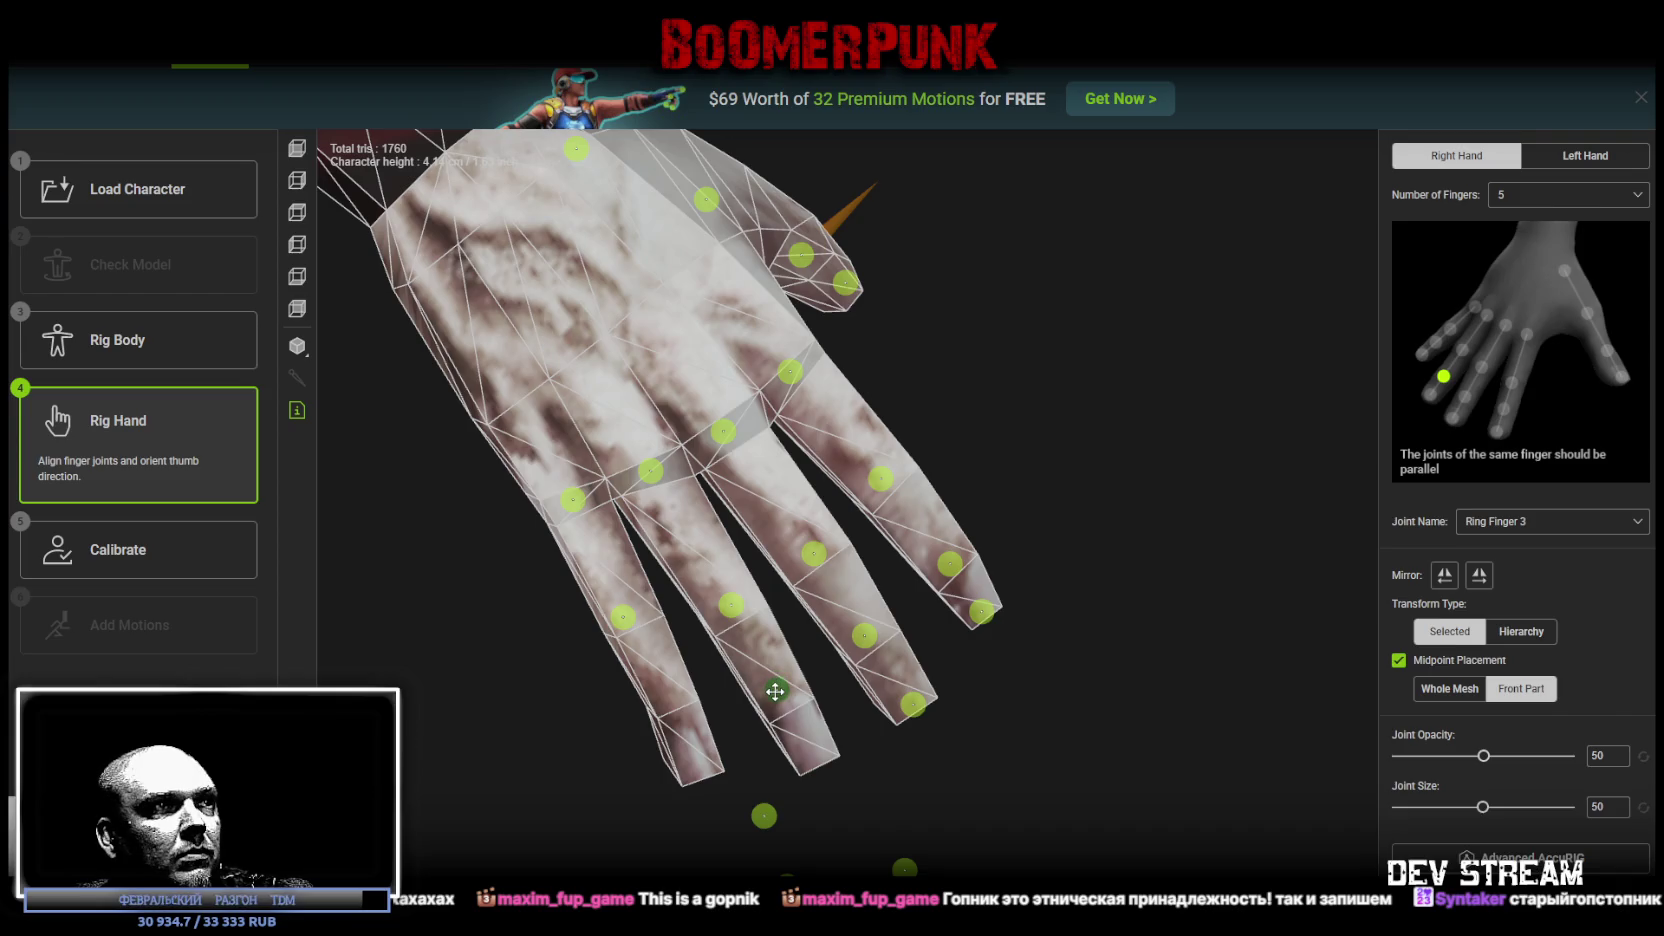
drag(904, 866, 810, 760)
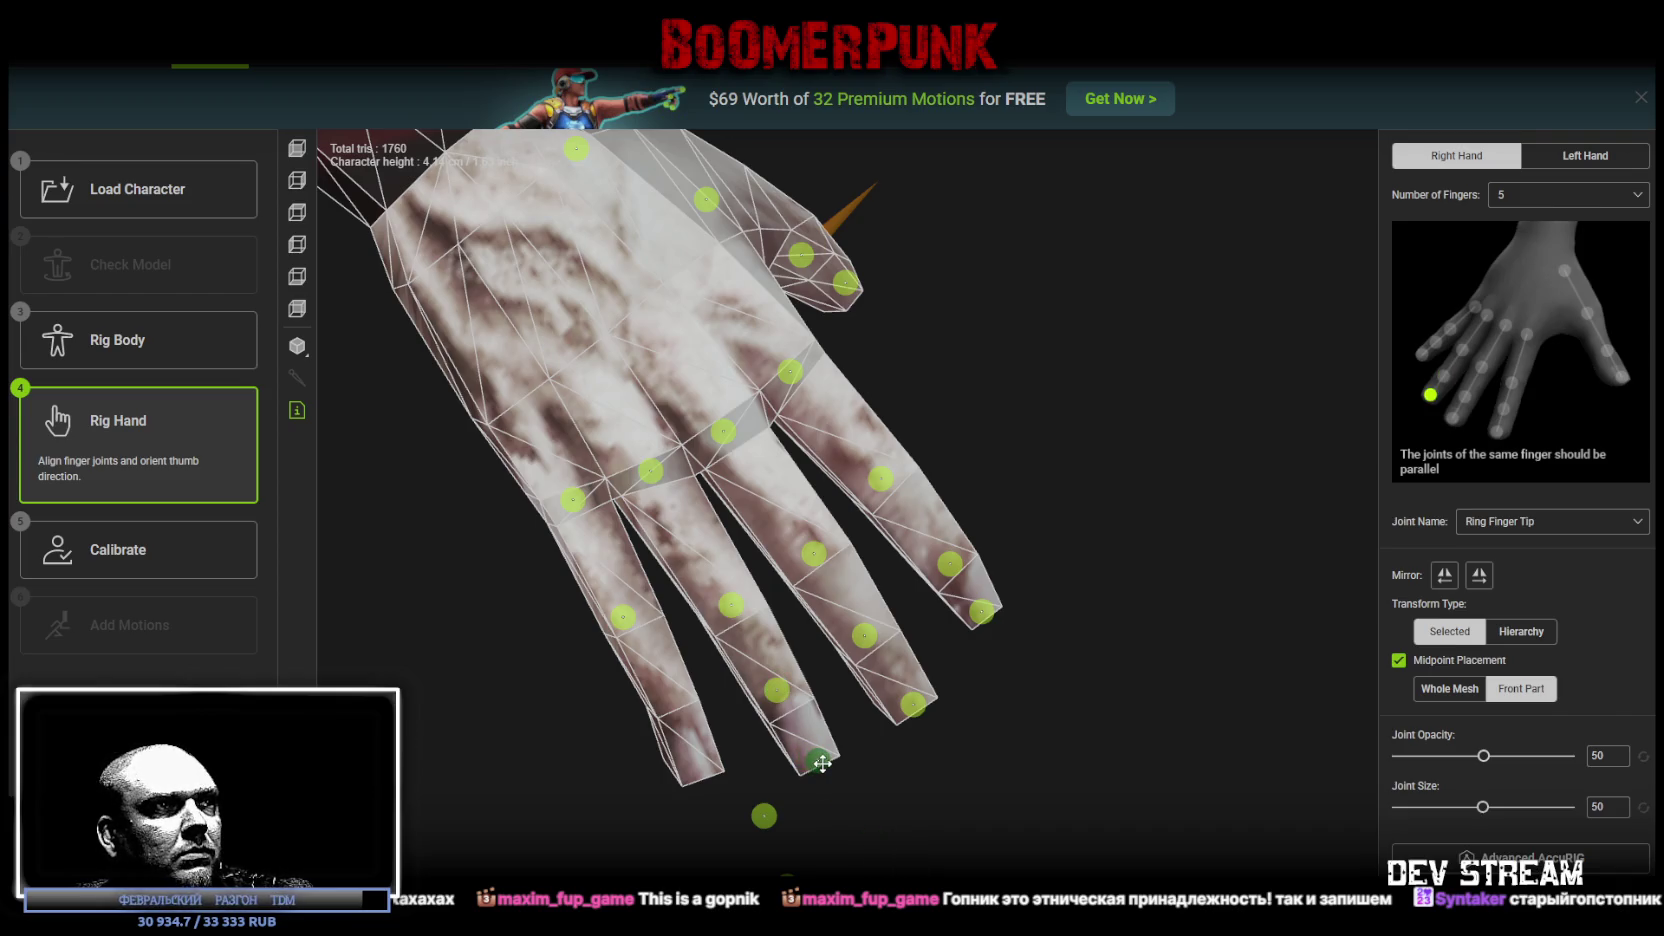
drag(763, 815, 676, 698)
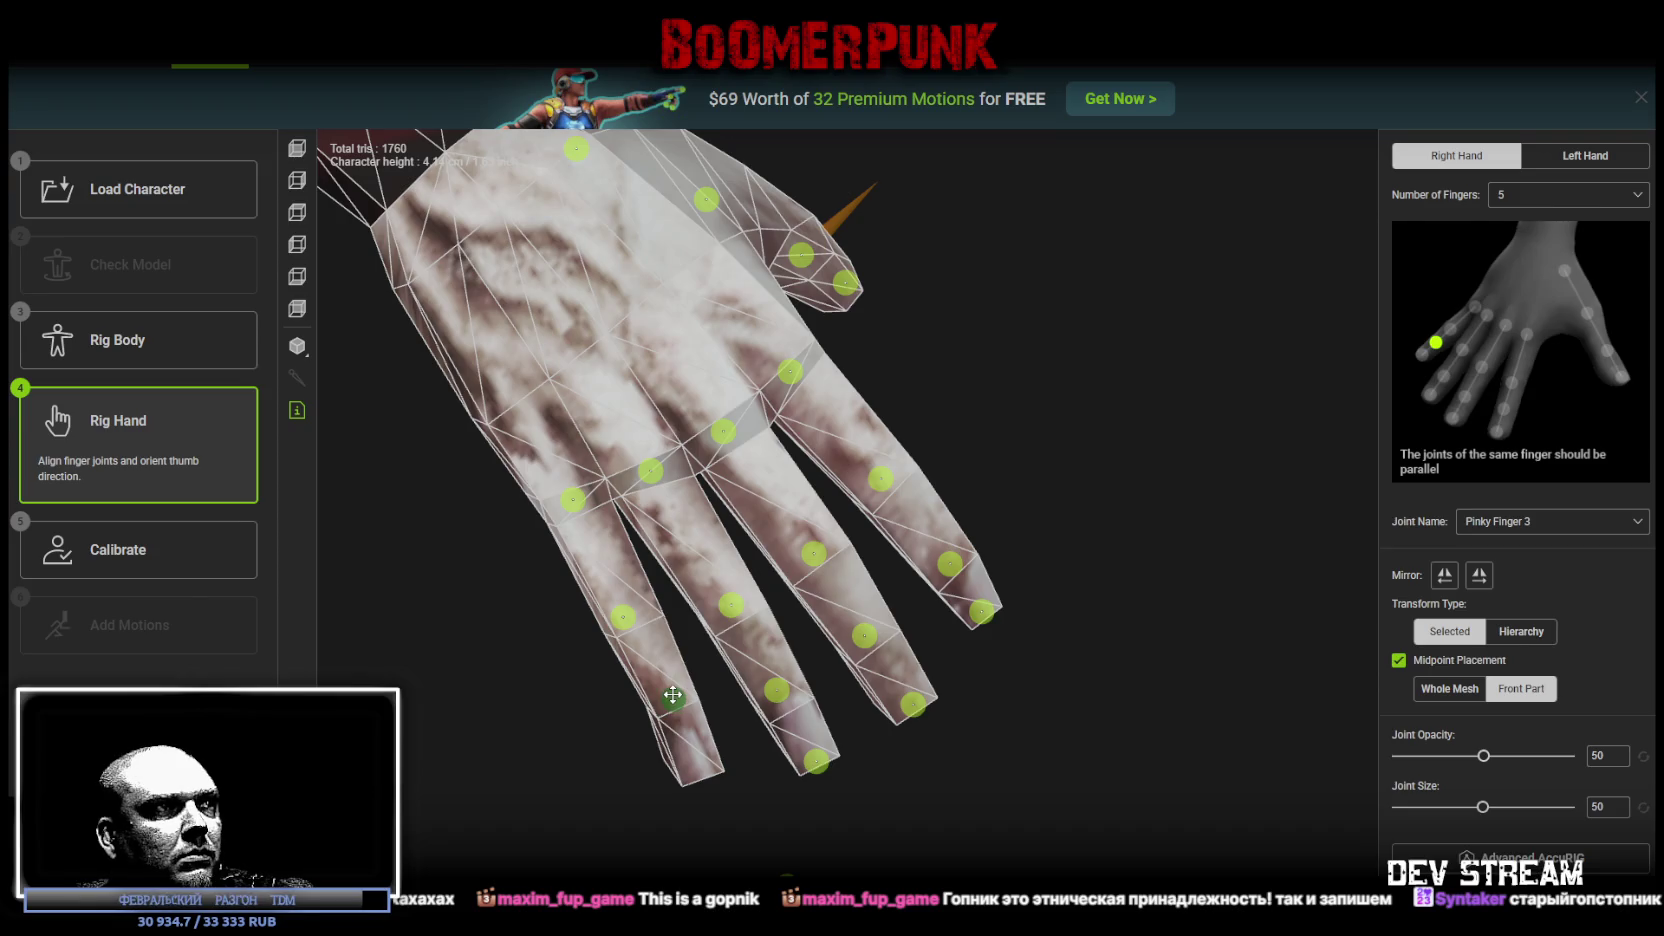
drag(720, 827, 698, 766)
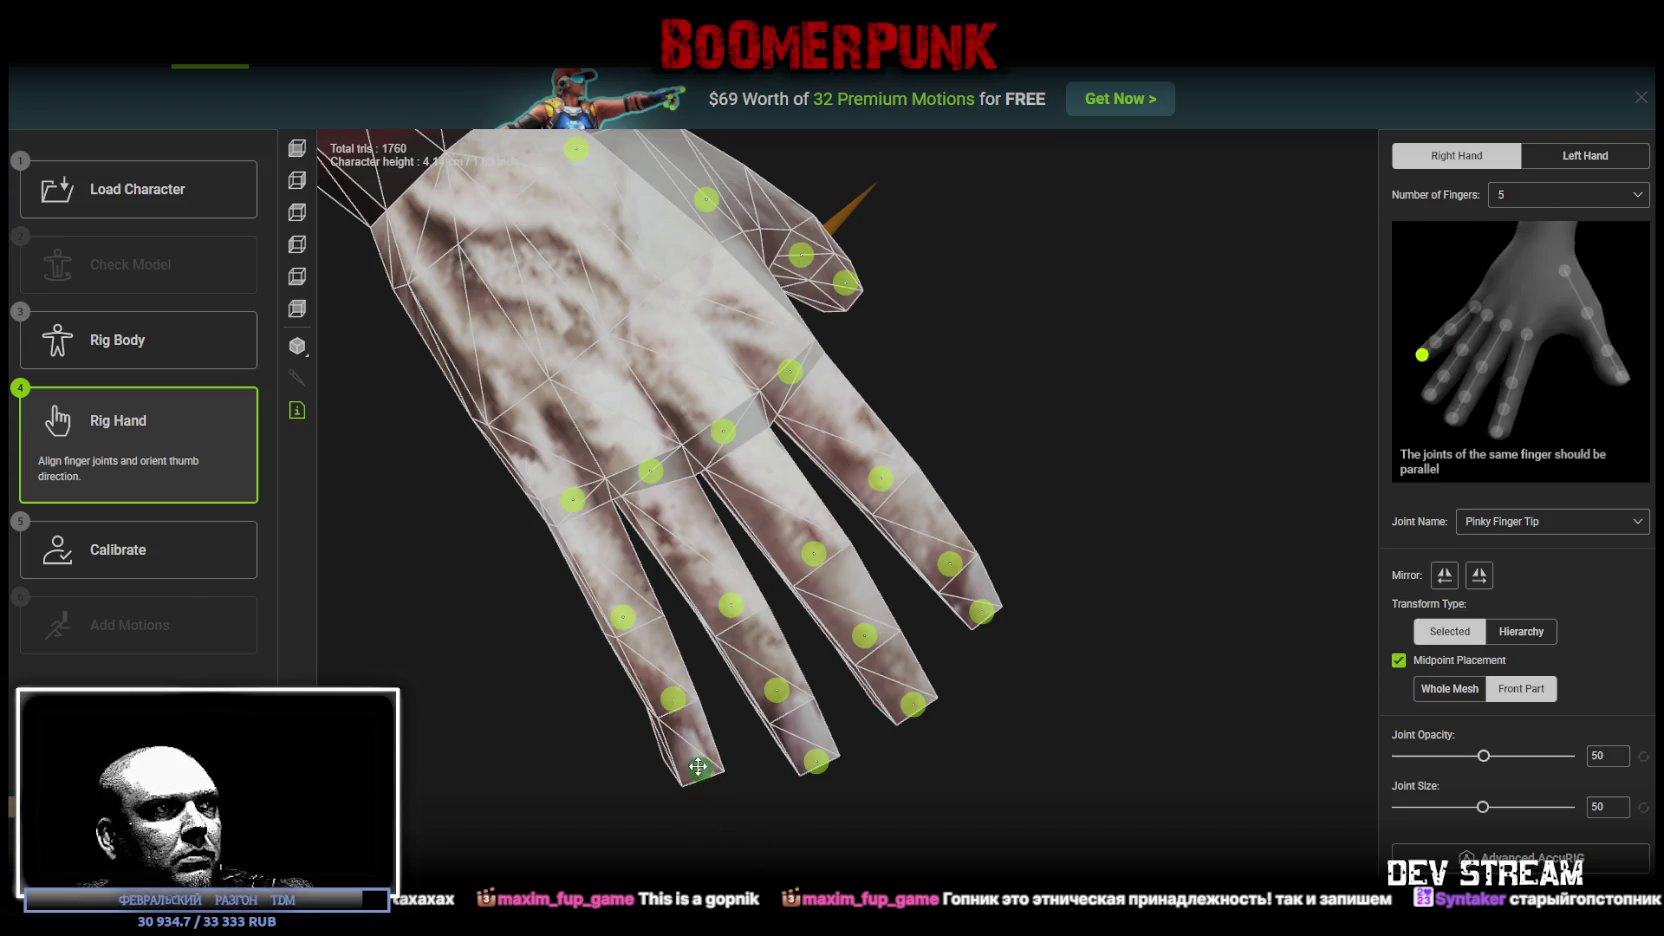
click(1481, 577)
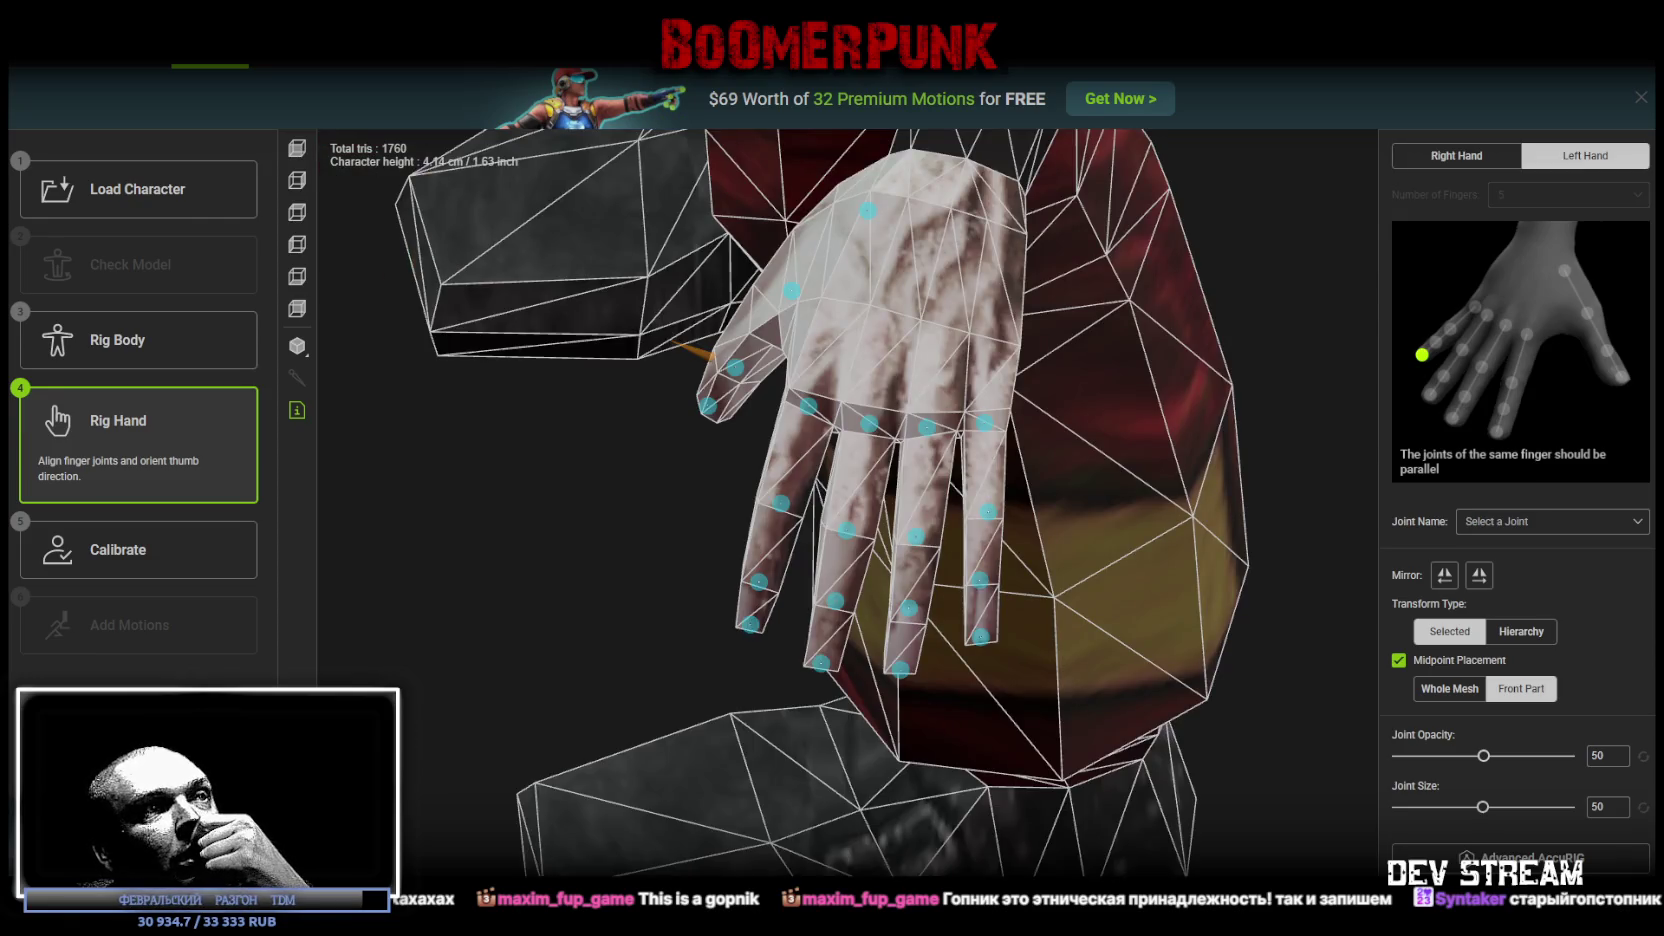
Step: Orbit and zoom out to check the mirrored finger joints across the whole character
mouse_move(727, 535)
mouse_down()
mouse_move(713, 550)
mouse_move(832, 435)
mouse_move(824, 401)
mouse_move(864, 540)
mouse_up()
scroll(579, 639, down, 10)
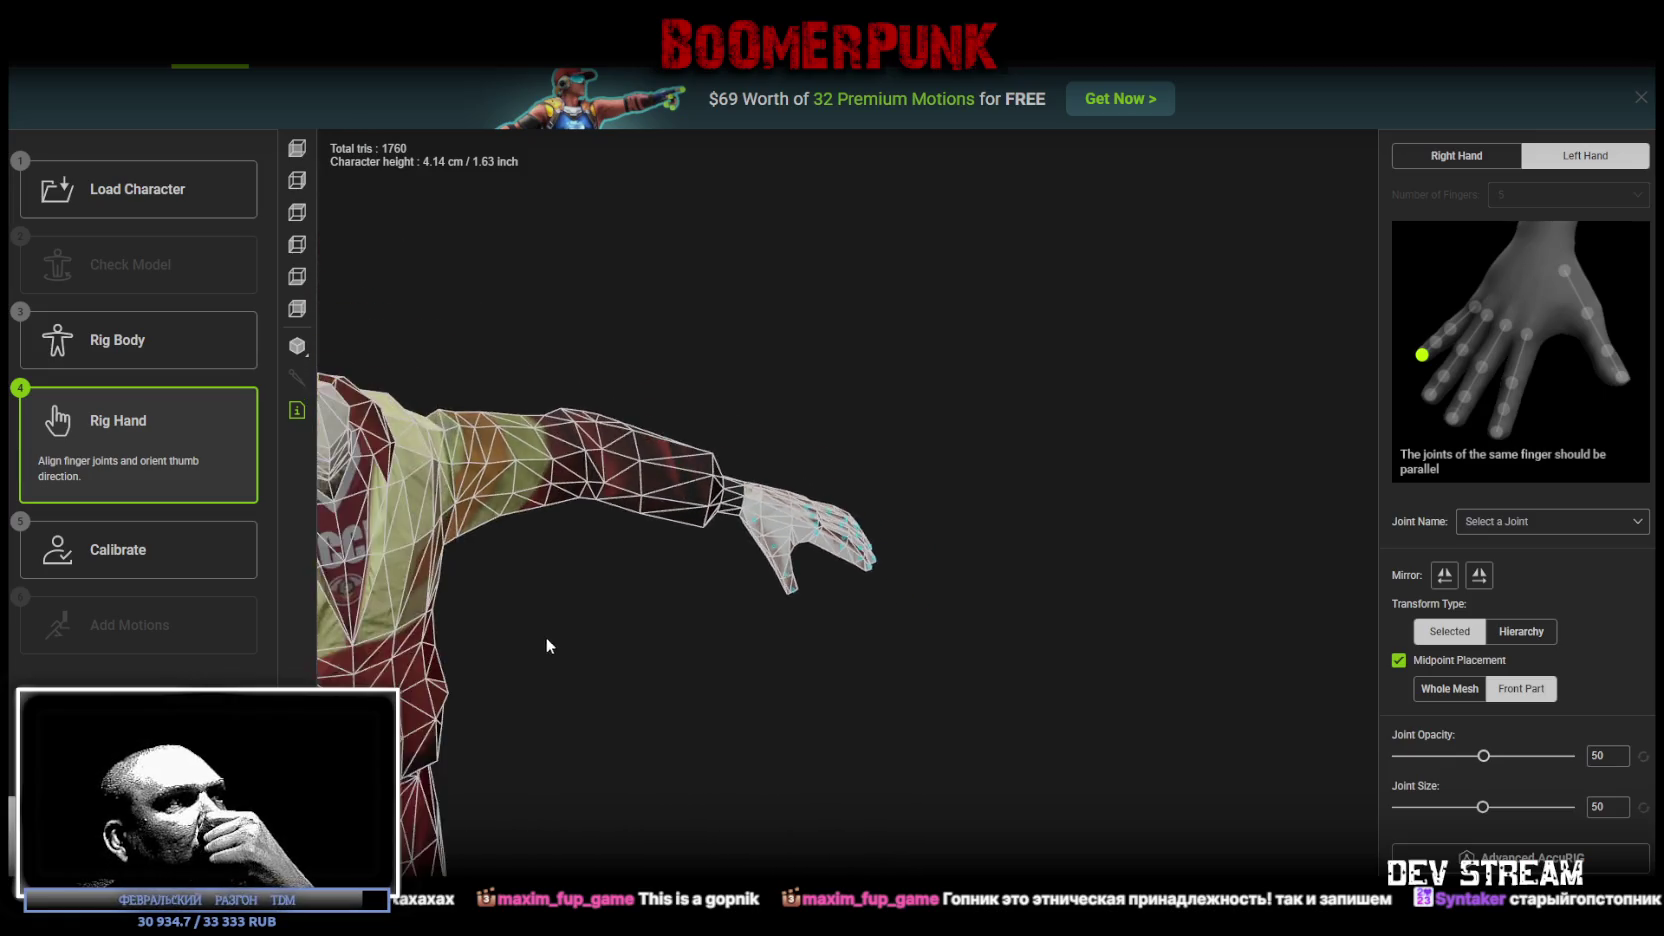
mouse_move(578, 558)
mouse_down()
mouse_move(613, 550)
mouse_move(590, 472)
mouse_move(487, 472)
mouse_move(748, 578)
mouse_move(1022, 620)
mouse_up()
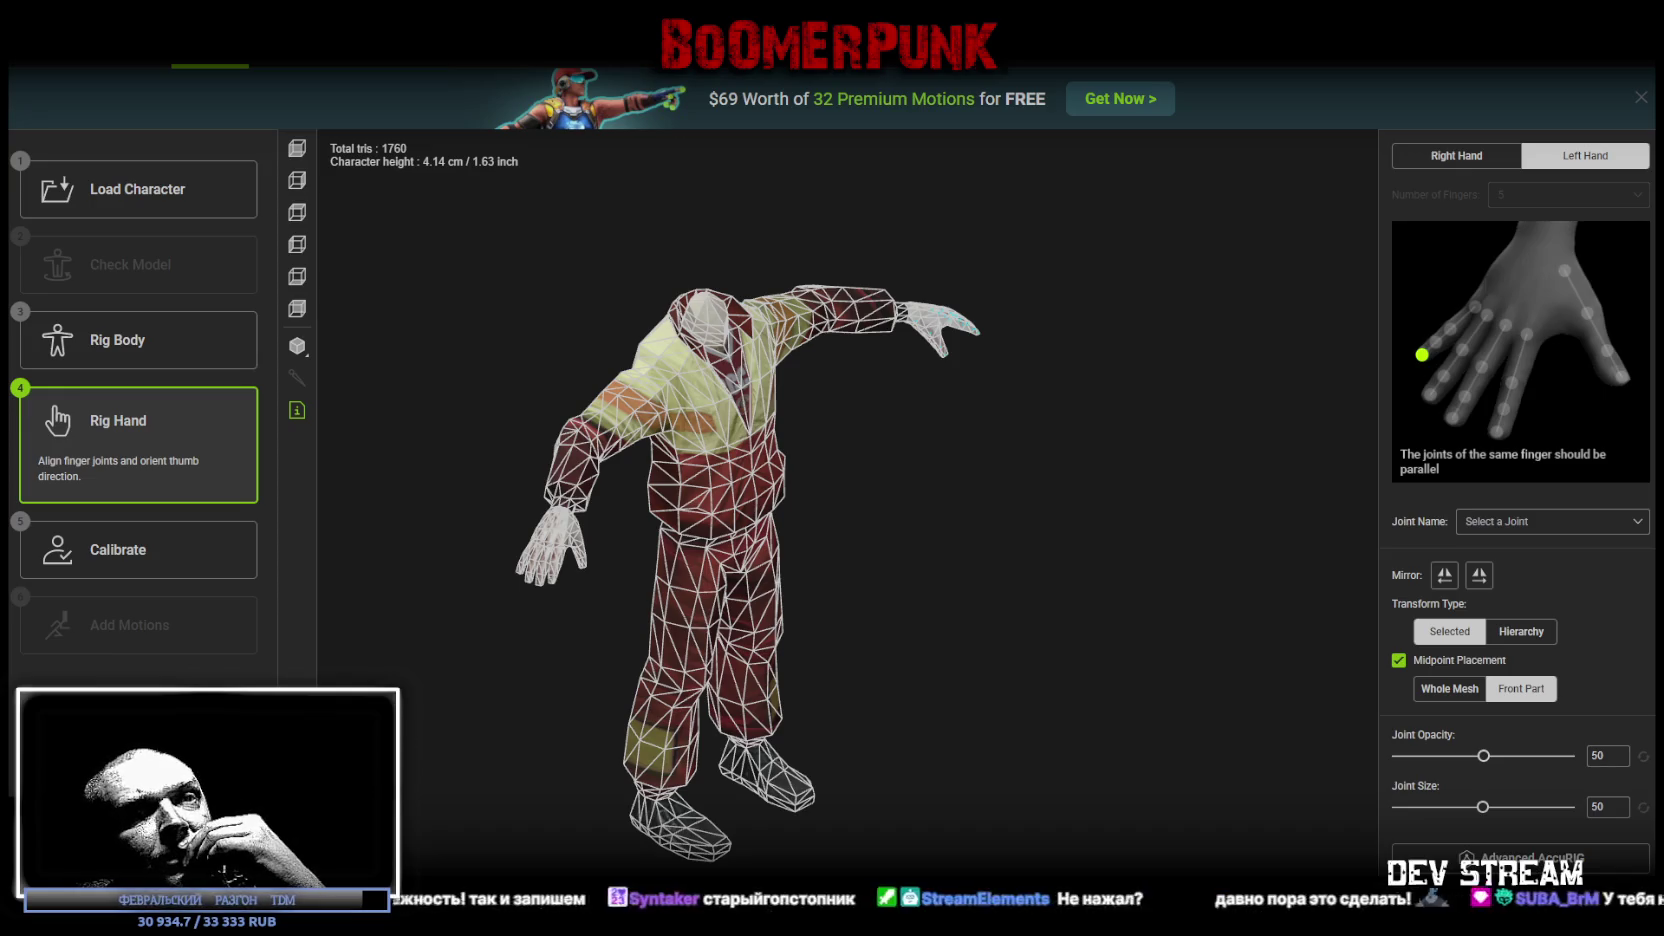
click(1520, 888)
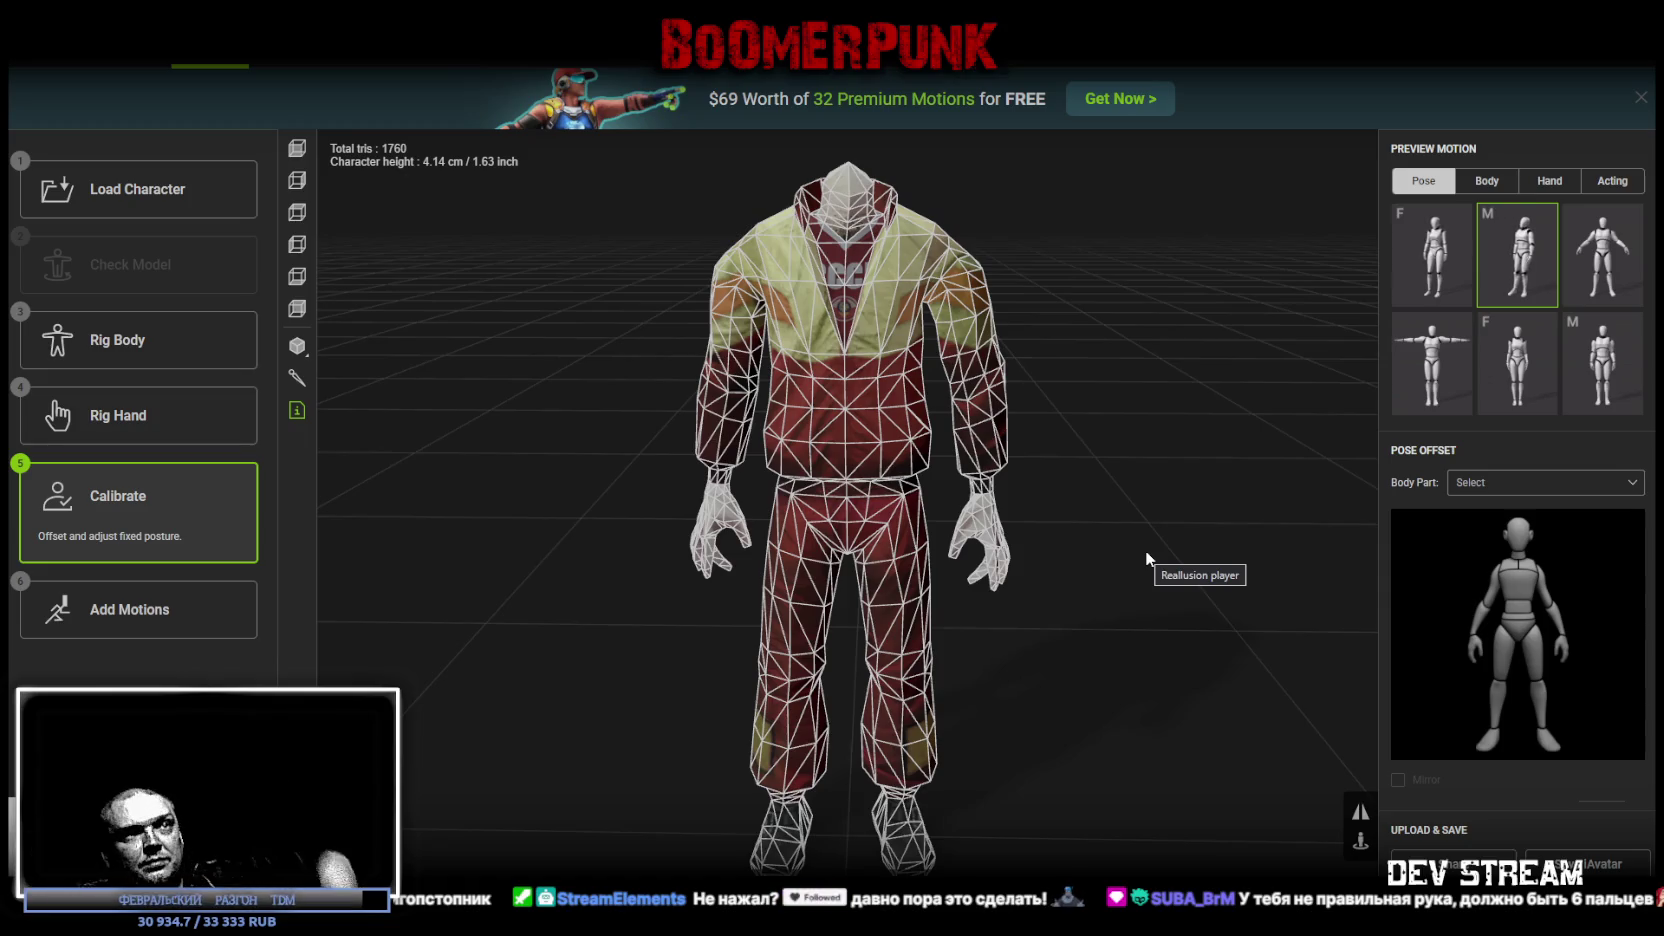
Step: Preview the character in the F pose with bones shown, then play the first Hand motion
mouse_move(1114, 446)
mouse_down()
mouse_move(995, 386)
mouse_move(884, 360)
mouse_move(980, 390)
mouse_move(1062, 487)
mouse_move(1198, 476)
mouse_move(1152, 507)
mouse_up()
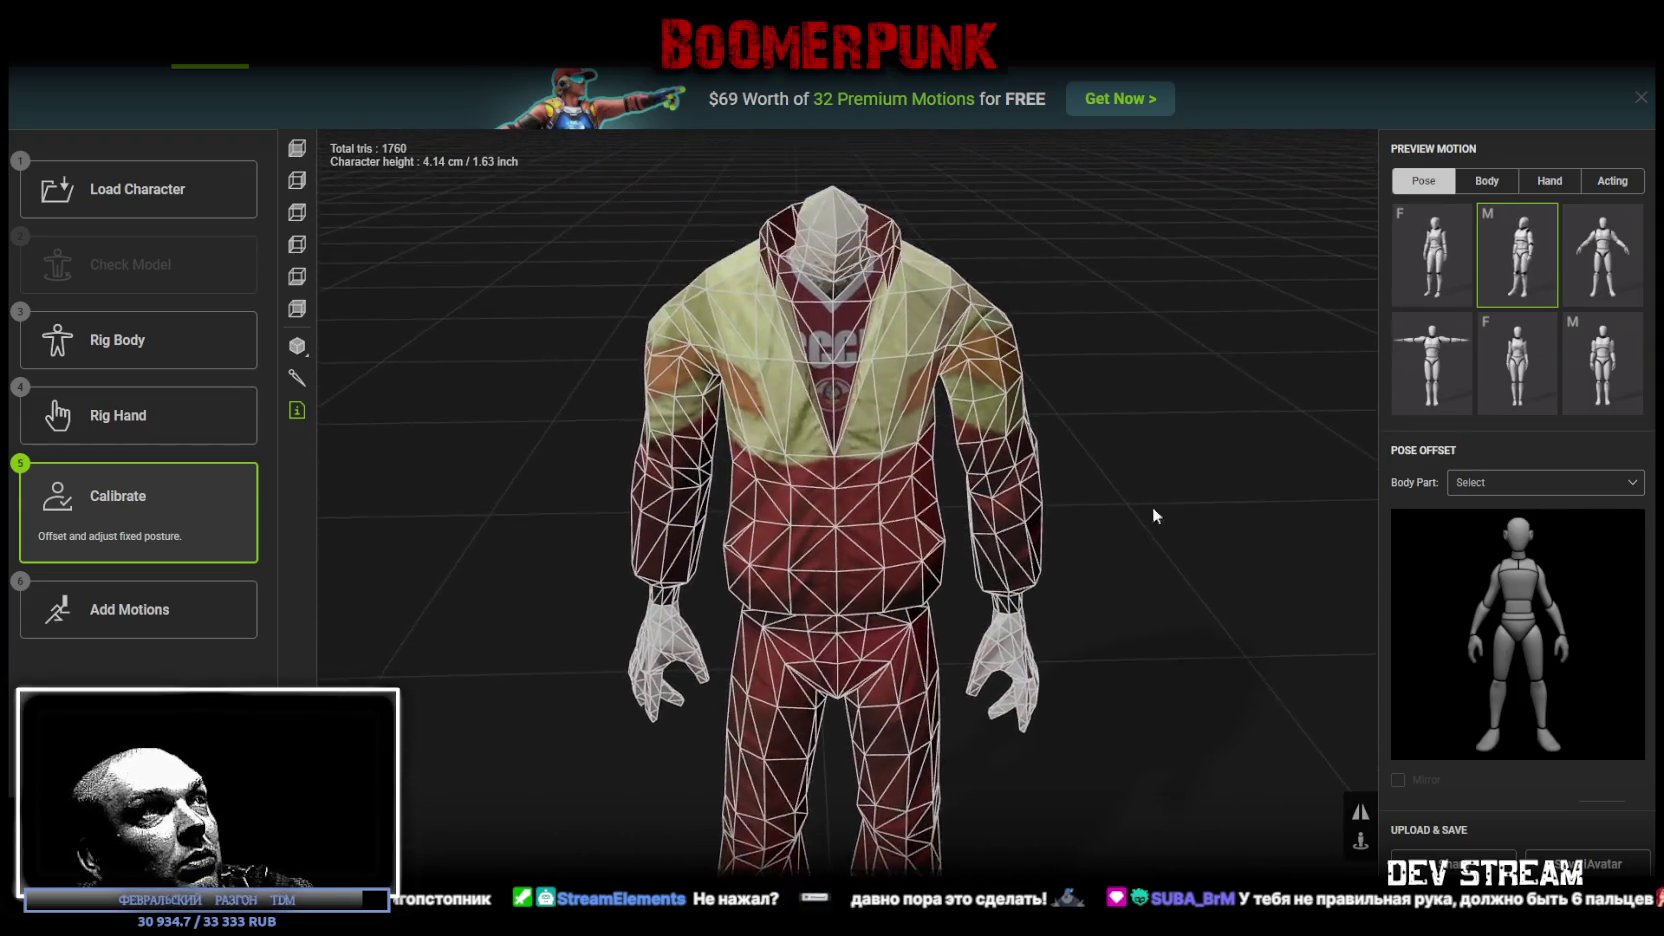
click(1436, 258)
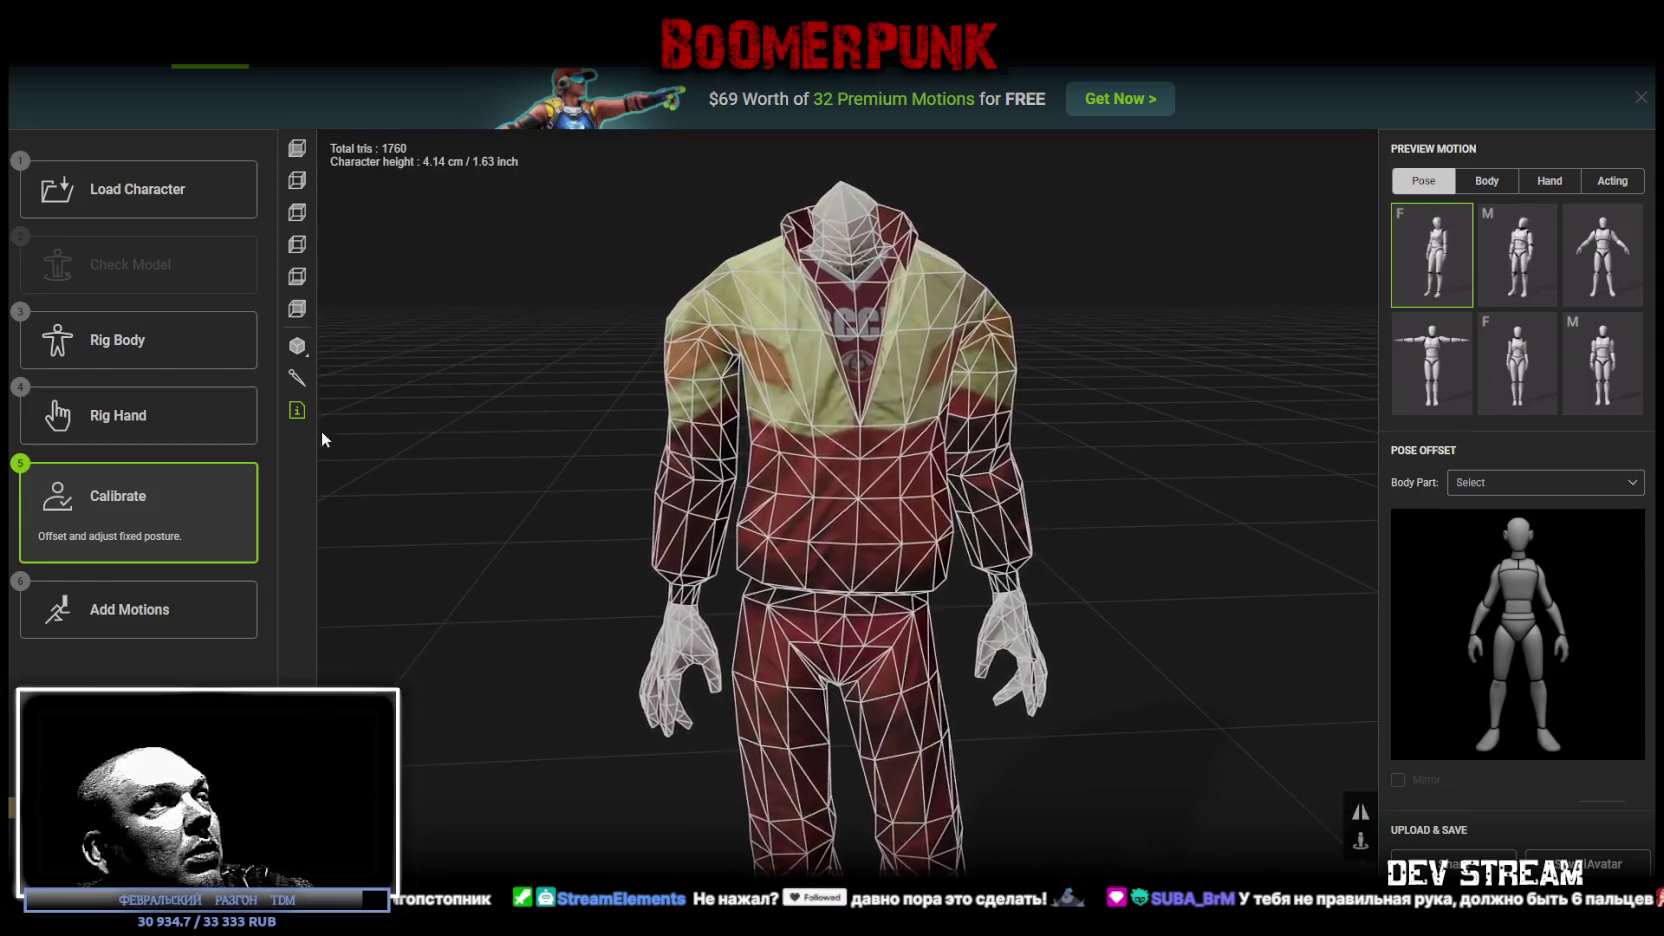
click(297, 377)
mouse_move(579, 522)
mouse_down()
mouse_move(687, 509)
mouse_move(602, 442)
mouse_move(542, 460)
mouse_up()
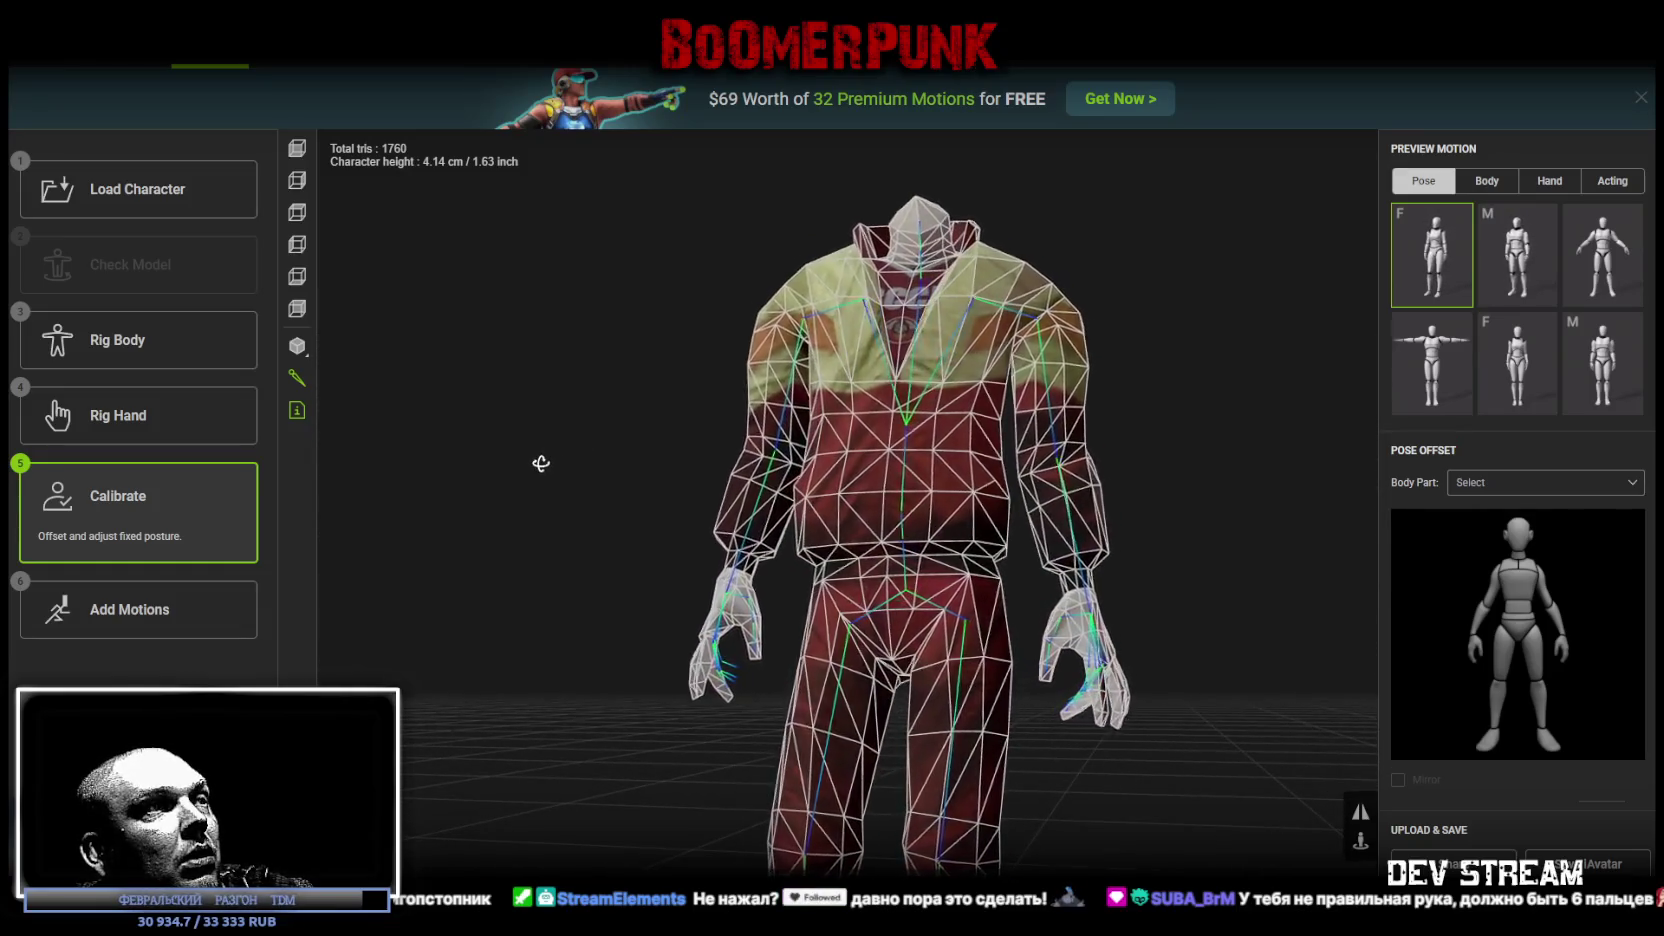
drag(538, 464, 577, 469)
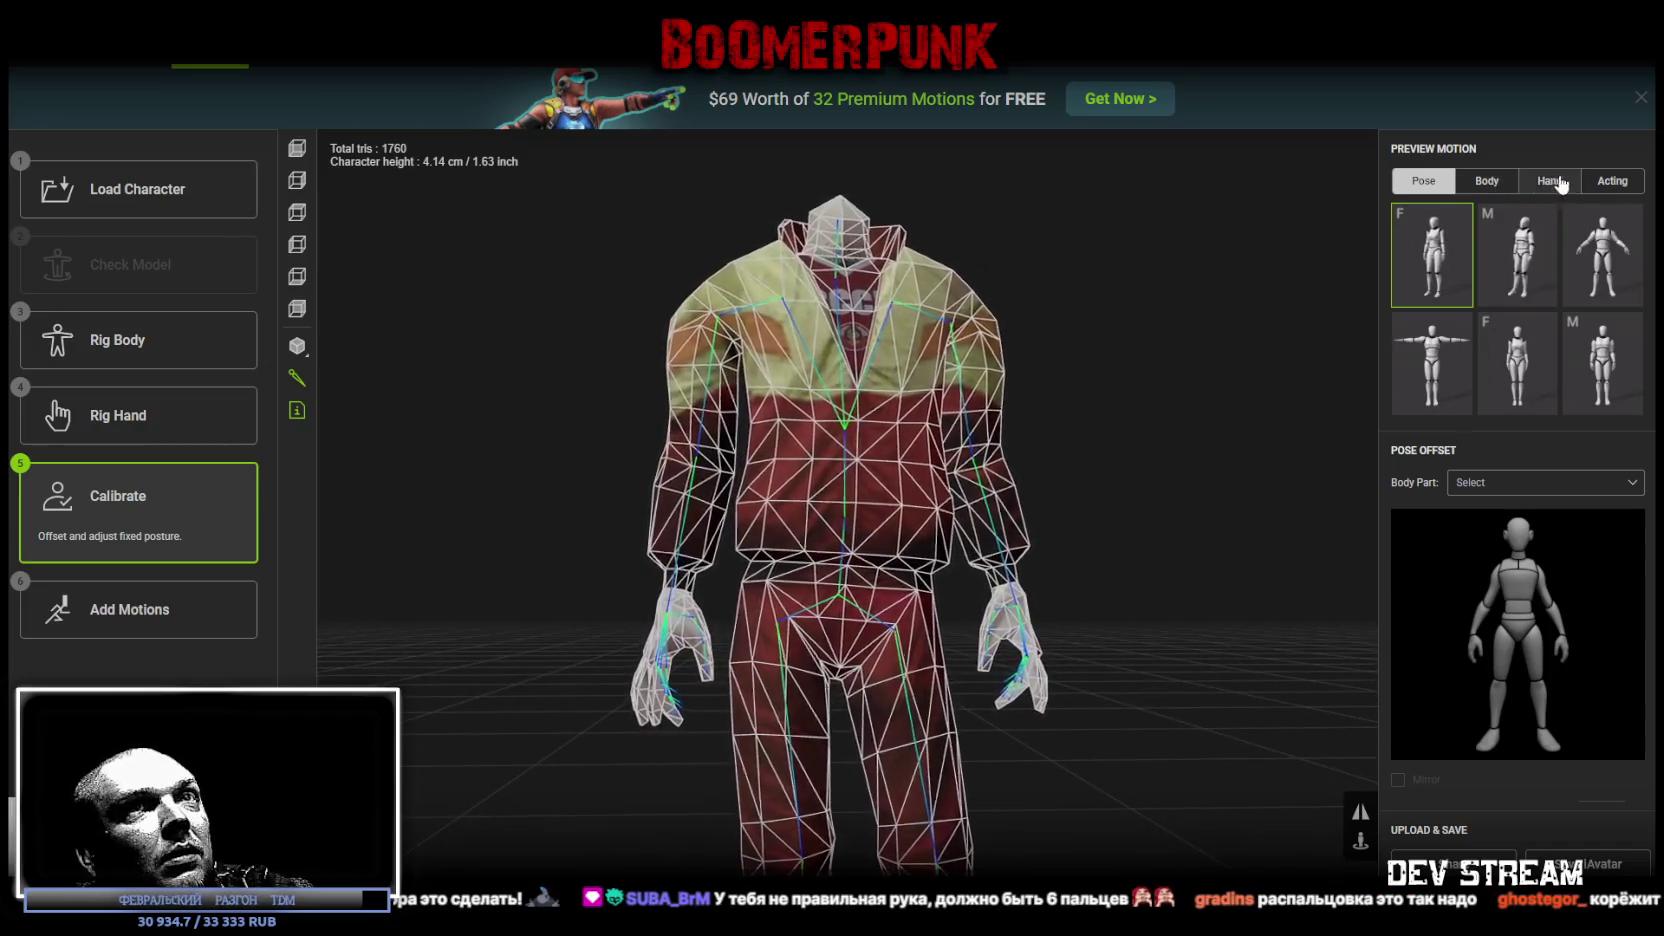
click(1552, 182)
mouse_move(1122, 323)
mouse_down()
mouse_move(1218, 364)
mouse_move(1228, 299)
mouse_up()
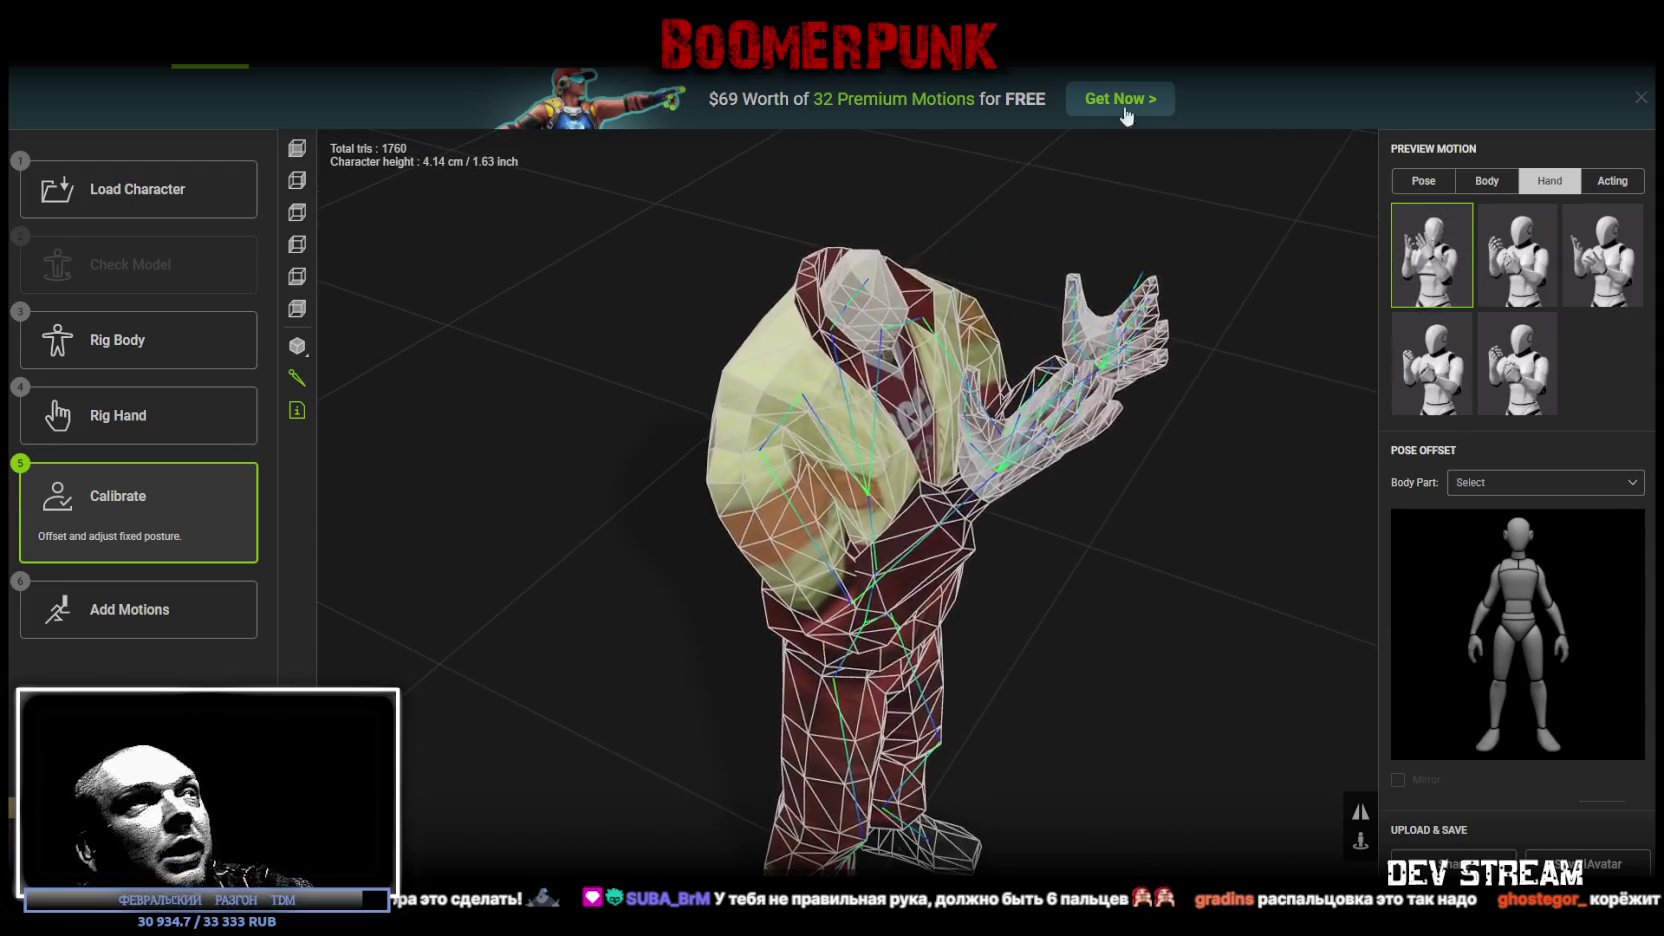
Step: Back in Rig Body, select the right shoulder joint and turn on Symmetry
click(111, 342)
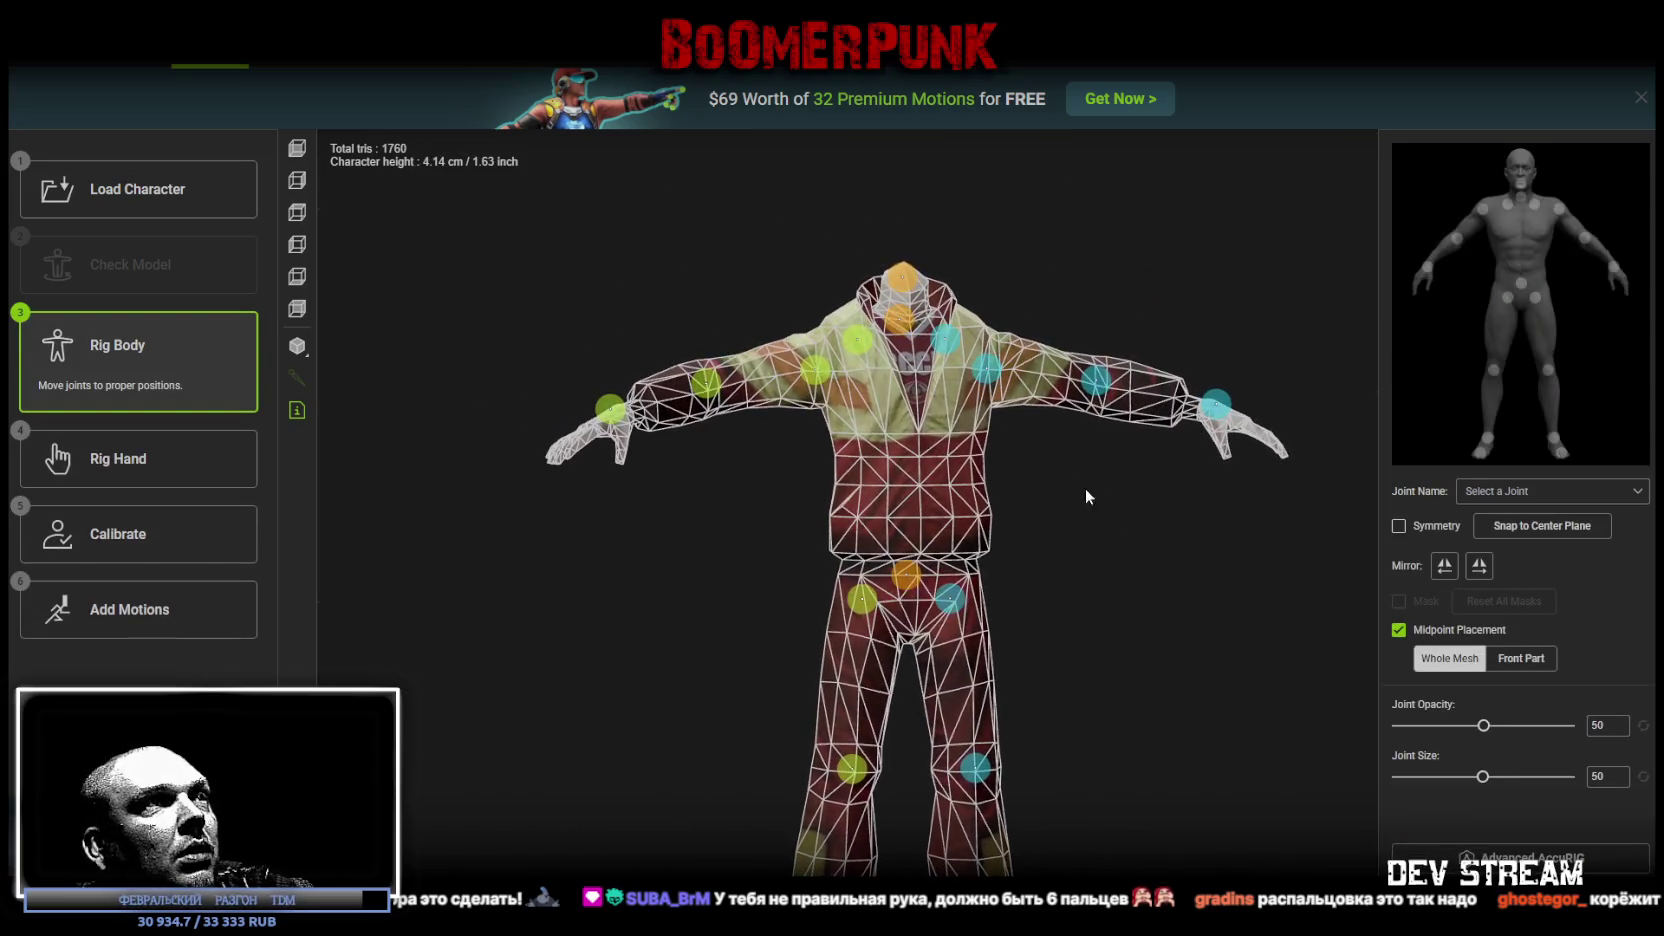
click(825, 370)
mouse_move(860, 340)
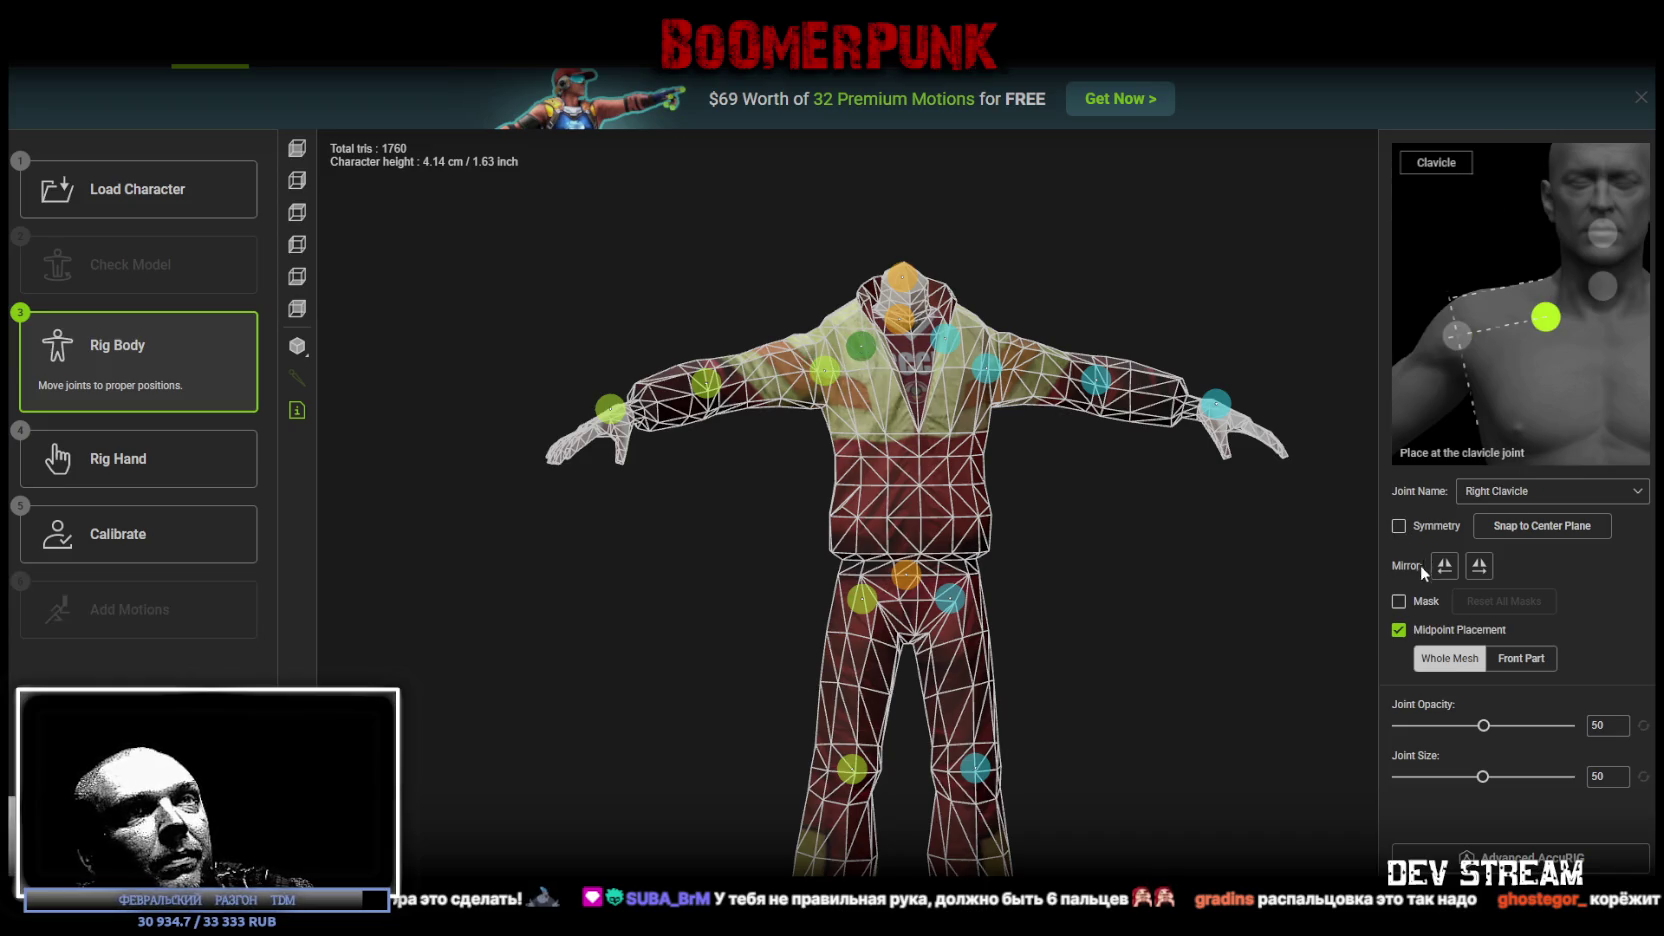
click(1398, 527)
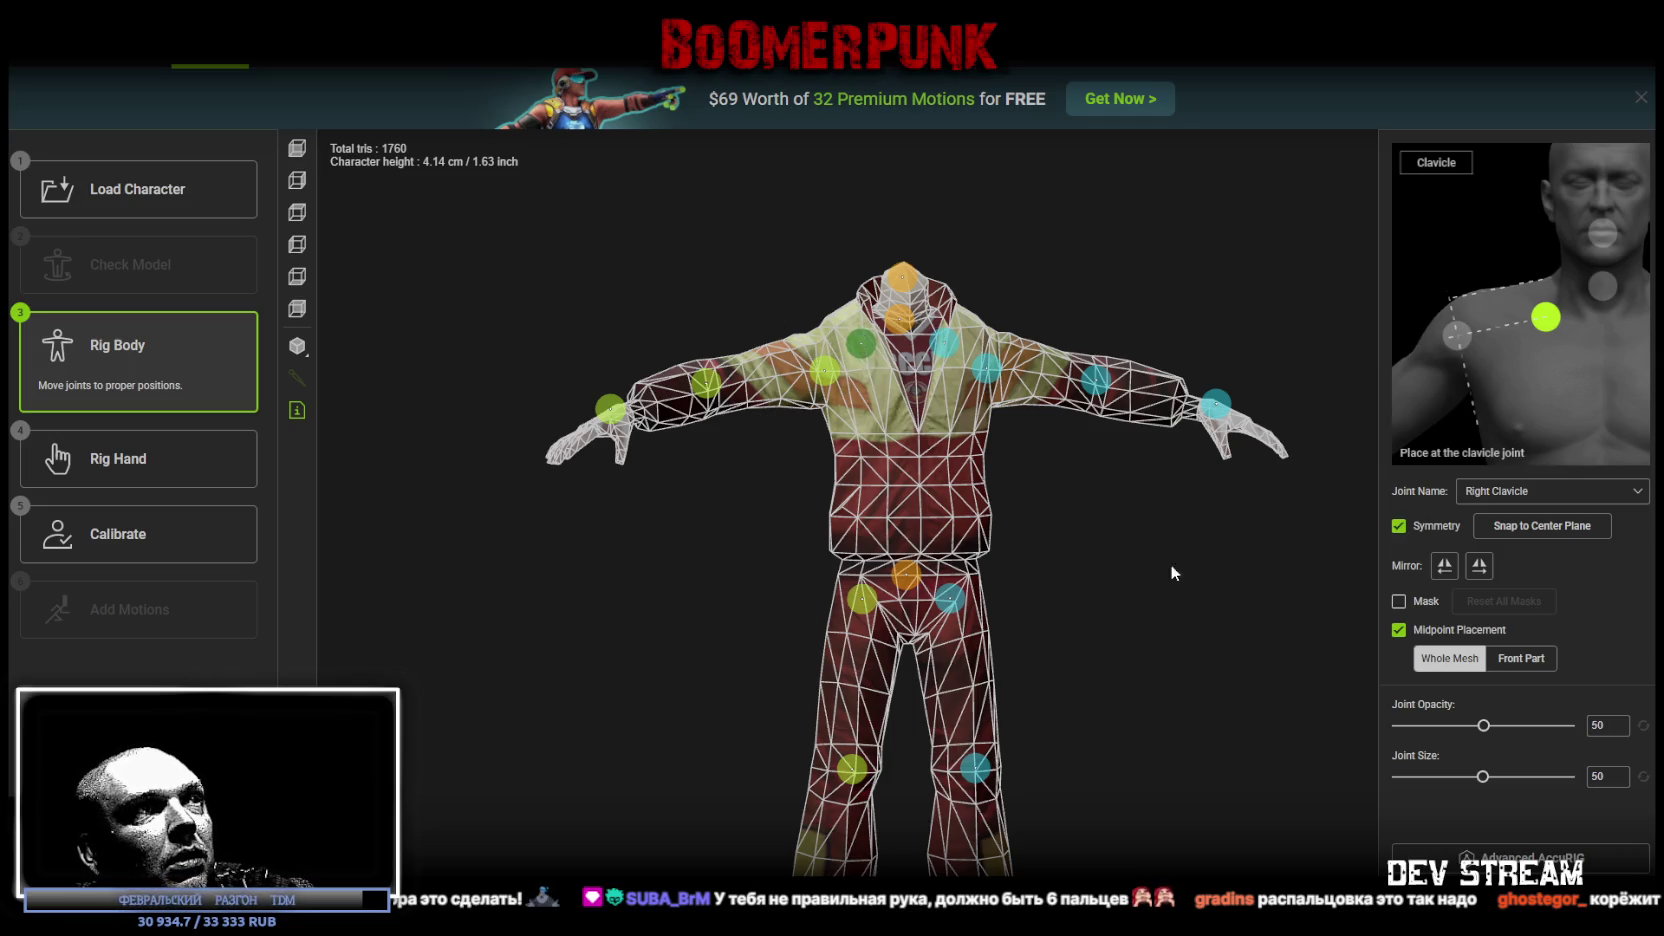
mouse_move(827, 375)
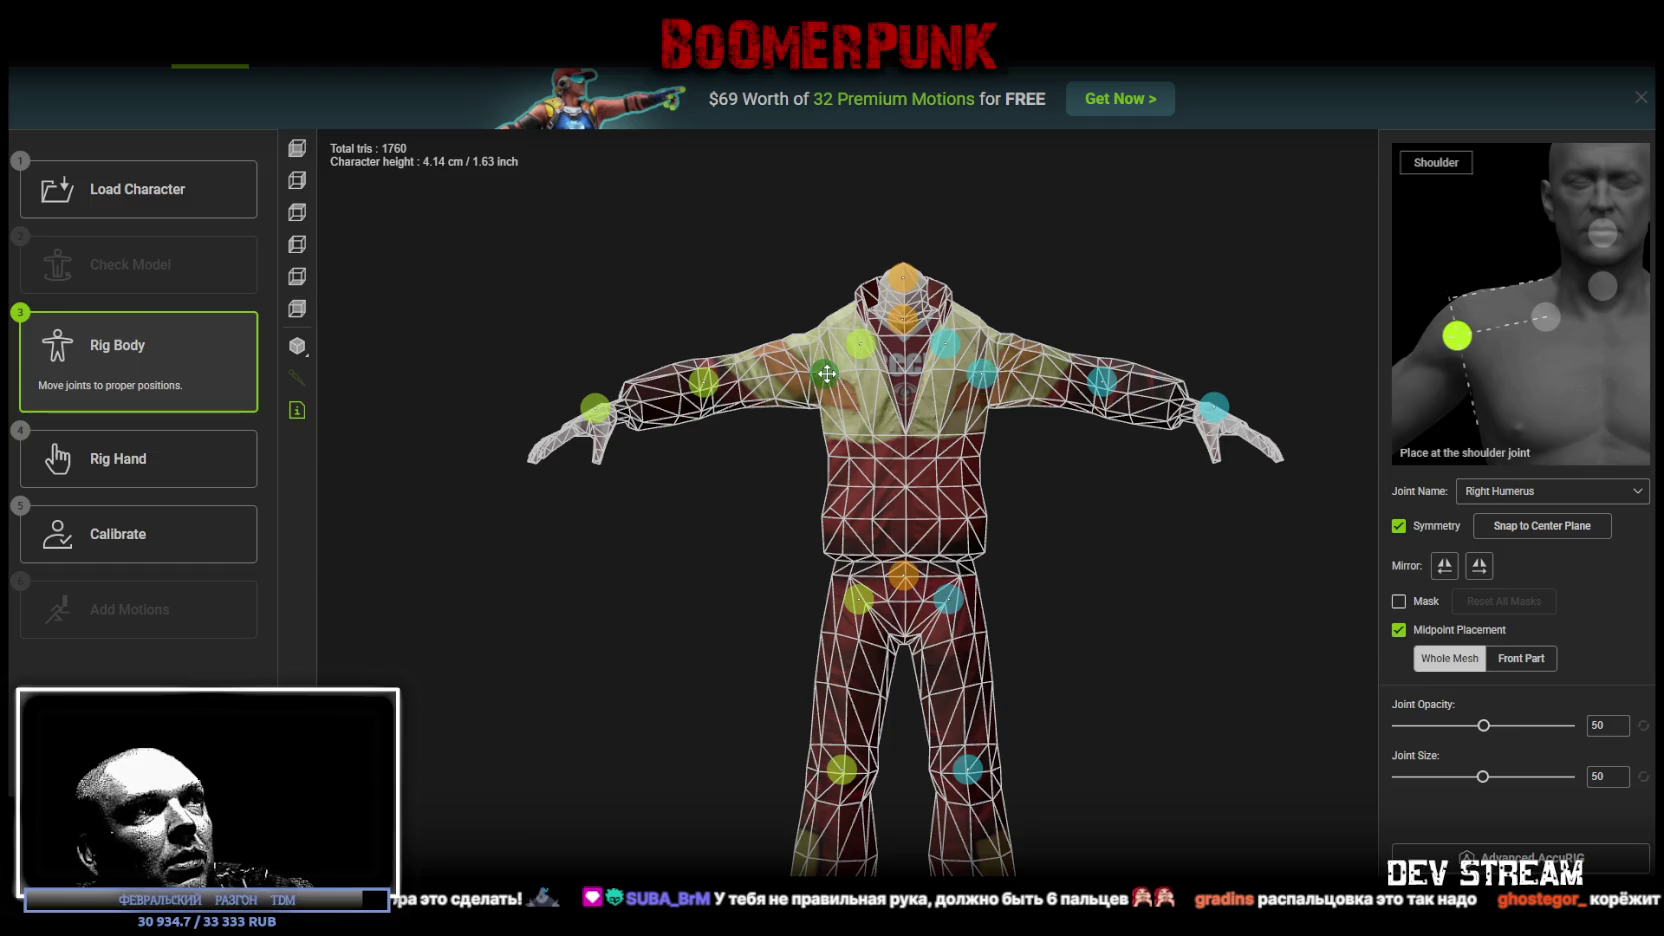
Step: Nudge the Neck joint into place while checking body joints from several angles
mouse_move(729, 383)
mouse_down()
mouse_move(631, 297)
mouse_move(654, 279)
mouse_move(650, 342)
mouse_move(713, 527)
mouse_up()
scroll(680, 500, up, 5)
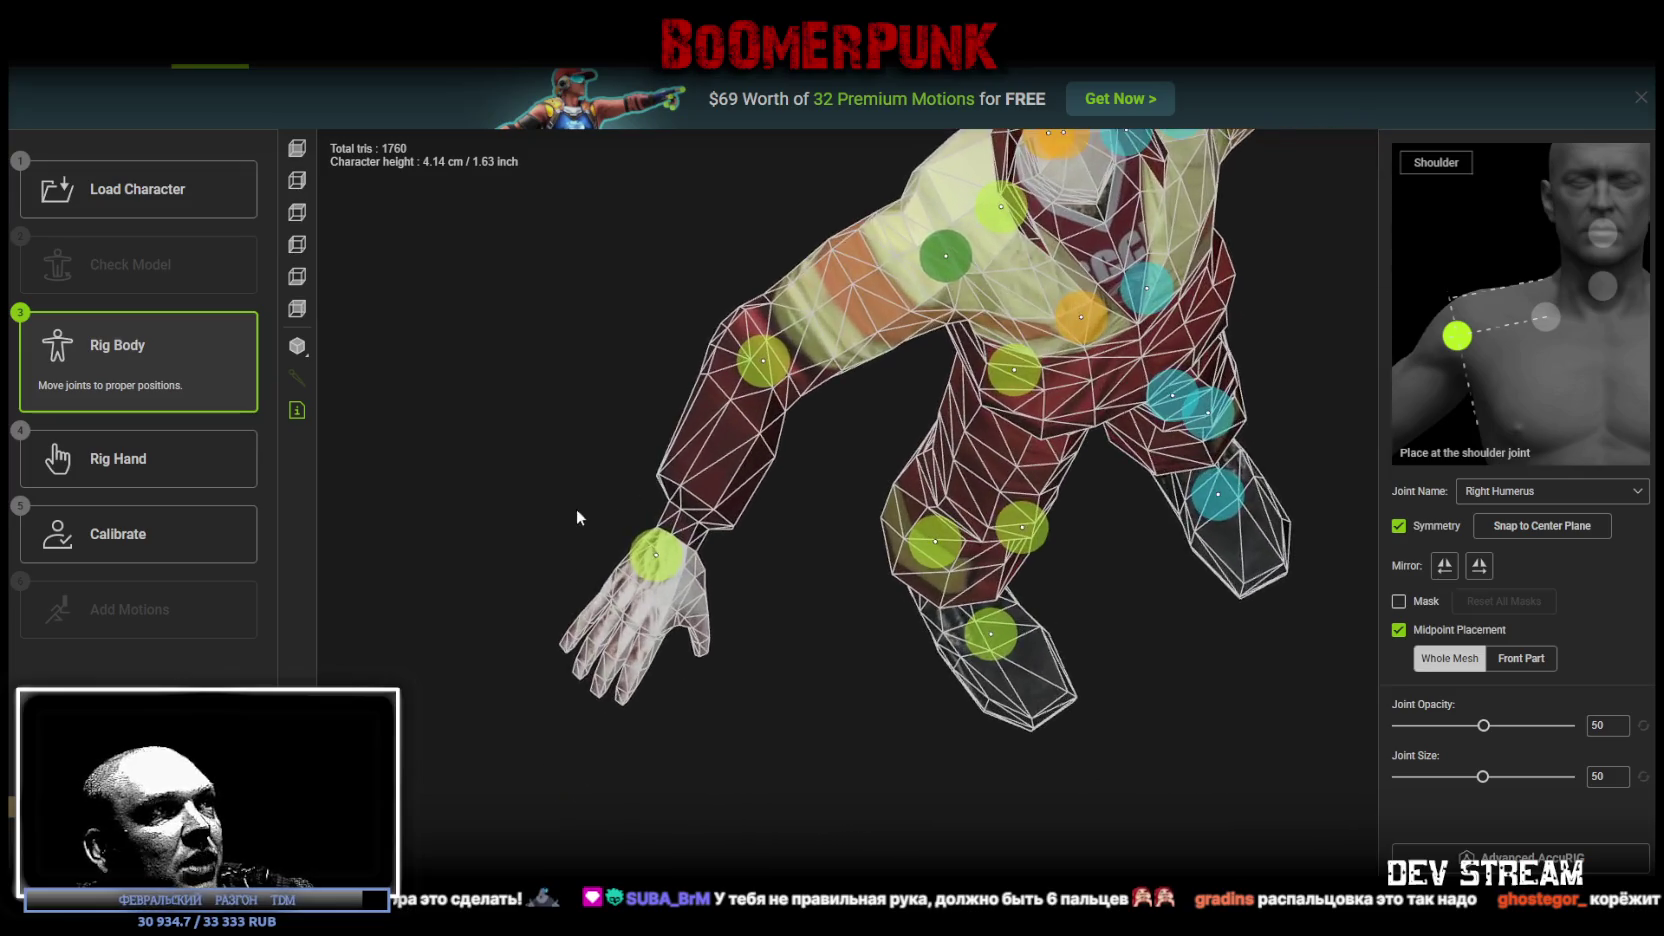
mouse_move(640, 545)
mouse_move(553, 421)
mouse_down()
mouse_move(631, 401)
mouse_move(649, 413)
mouse_move(531, 394)
mouse_move(620, 319)
mouse_move(626, 290)
mouse_move(889, 480)
mouse_move(1000, 520)
mouse_move(1174, 416)
mouse_move(1139, 584)
mouse_move(1209, 565)
mouse_move(888, 296)
mouse_move(809, 277)
mouse_up()
mouse_move(993, 262)
mouse_down()
mouse_move(921, 241)
mouse_move(1120, 245)
mouse_up()
mouse_move(787, 373)
mouse_down()
mouse_move(790, 350)
mouse_move(864, 296)
mouse_move(635, 293)
mouse_move(639, 275)
mouse_move(993, 262)
mouse_move(855, 287)
mouse_move(880, 300)
mouse_up()
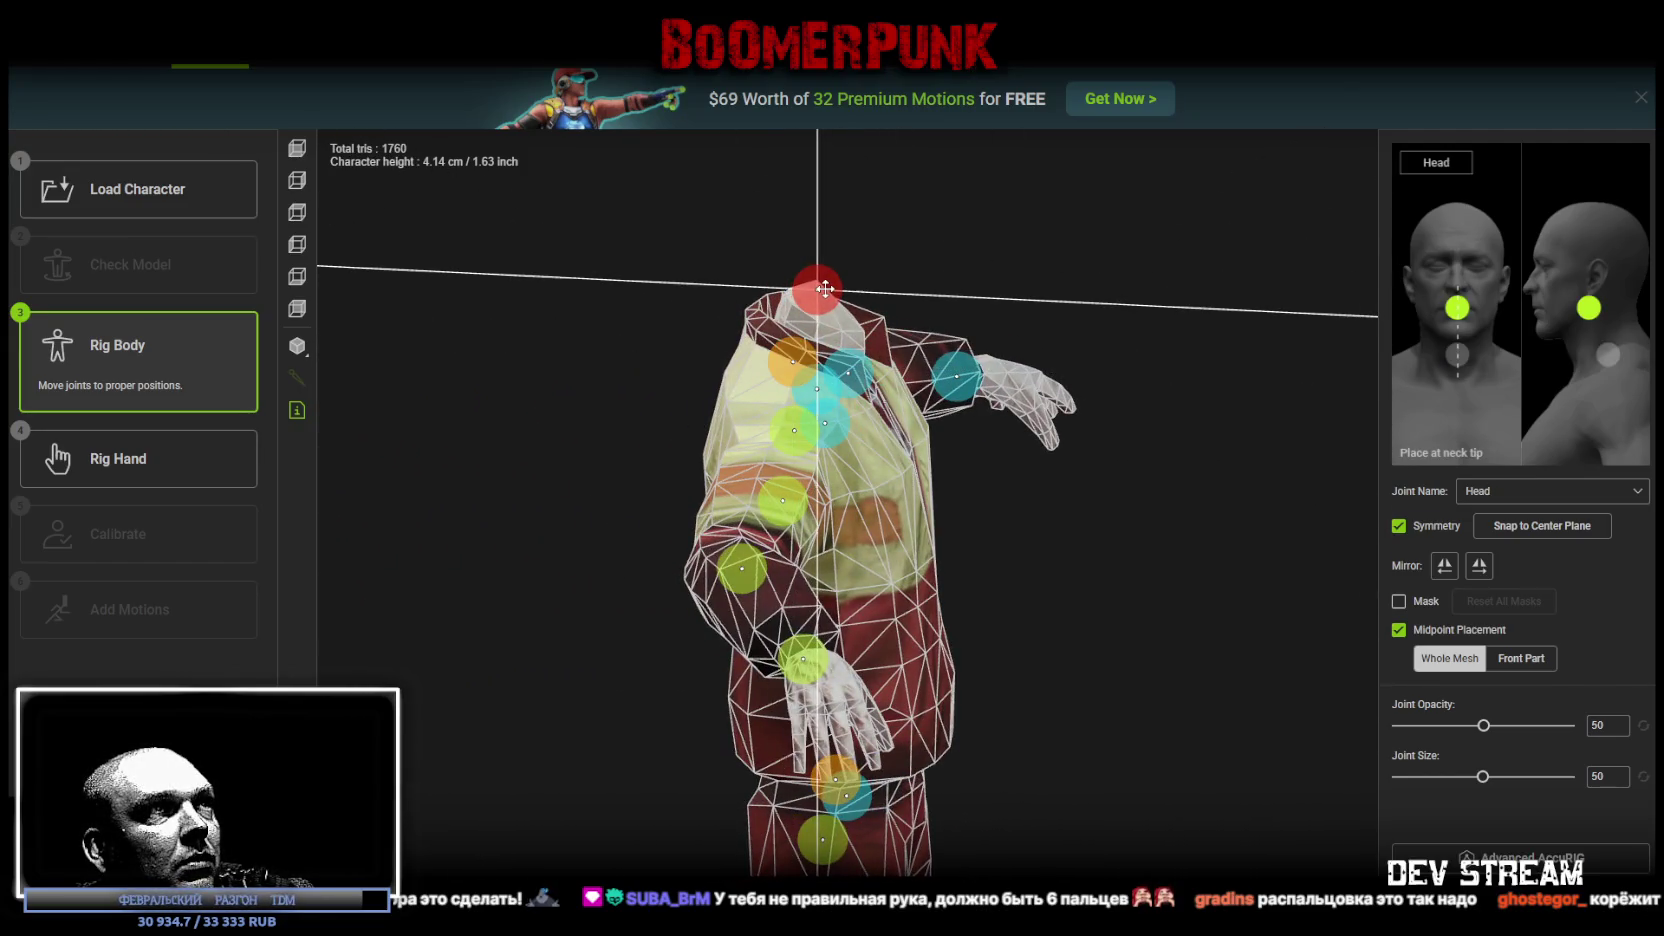
scroll(834, 245, up, 3)
mouse_move(834, 245)
mouse_down()
mouse_move(736, 412)
mouse_move(824, 182)
mouse_move(762, 410)
mouse_move(712, 415)
mouse_move(698, 465)
mouse_move(701, 447)
mouse_up()
scroll(786, 439, down, 2)
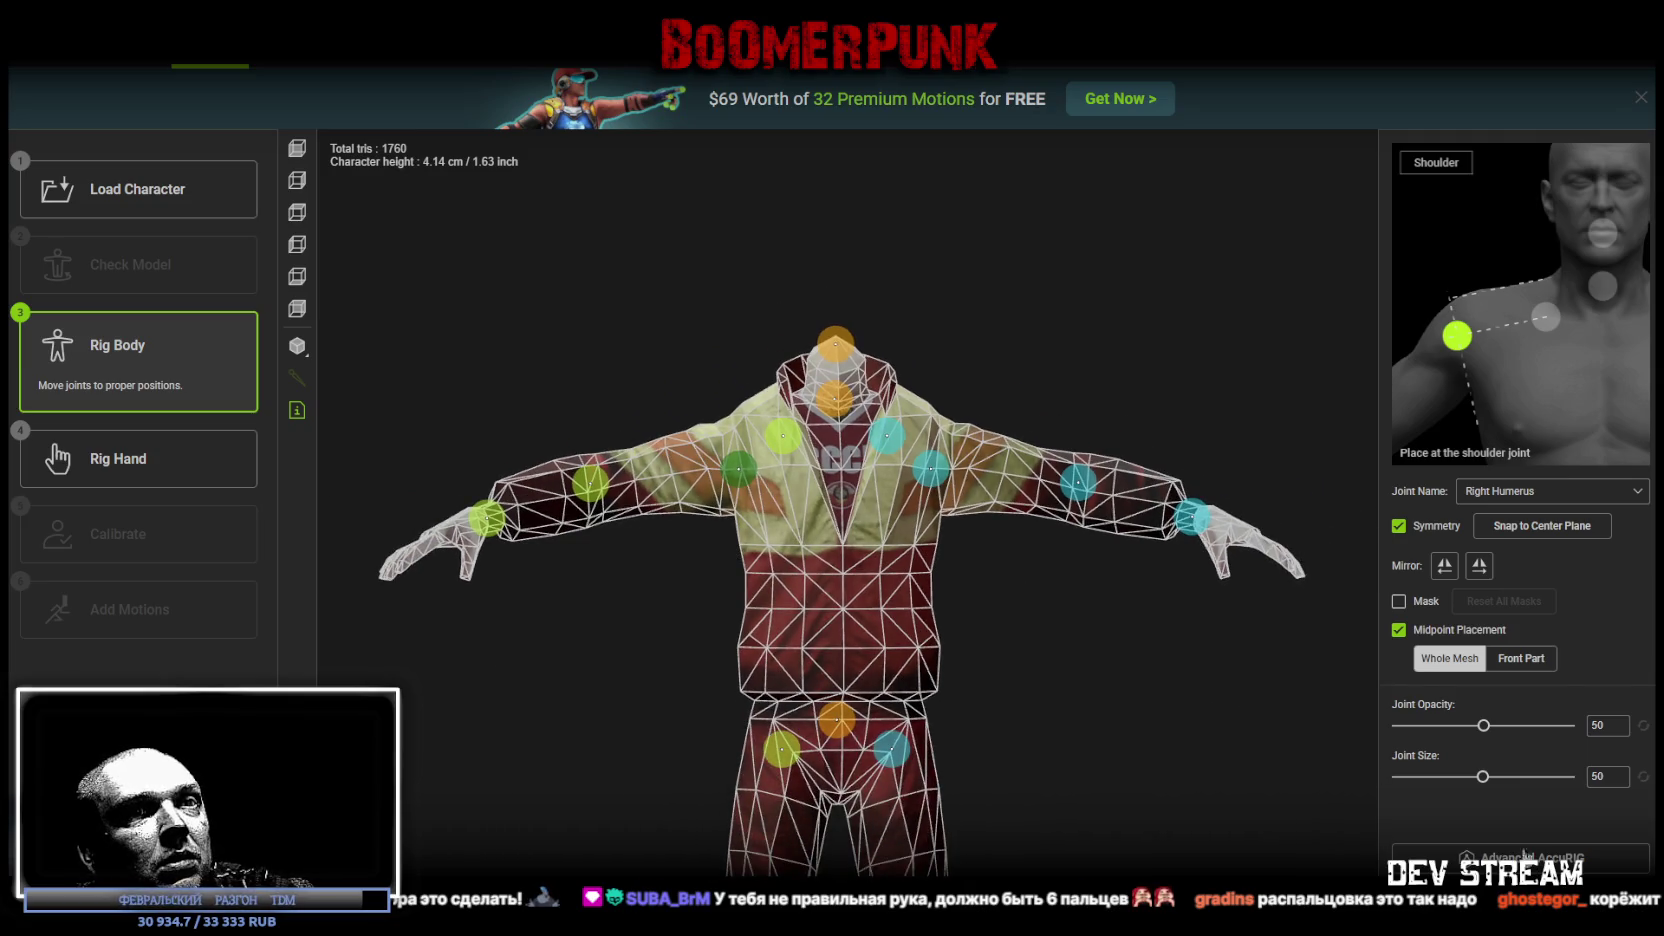
Step: Advance to Rig Hand and check each right thumb joint, from first to tip
click(1530, 860)
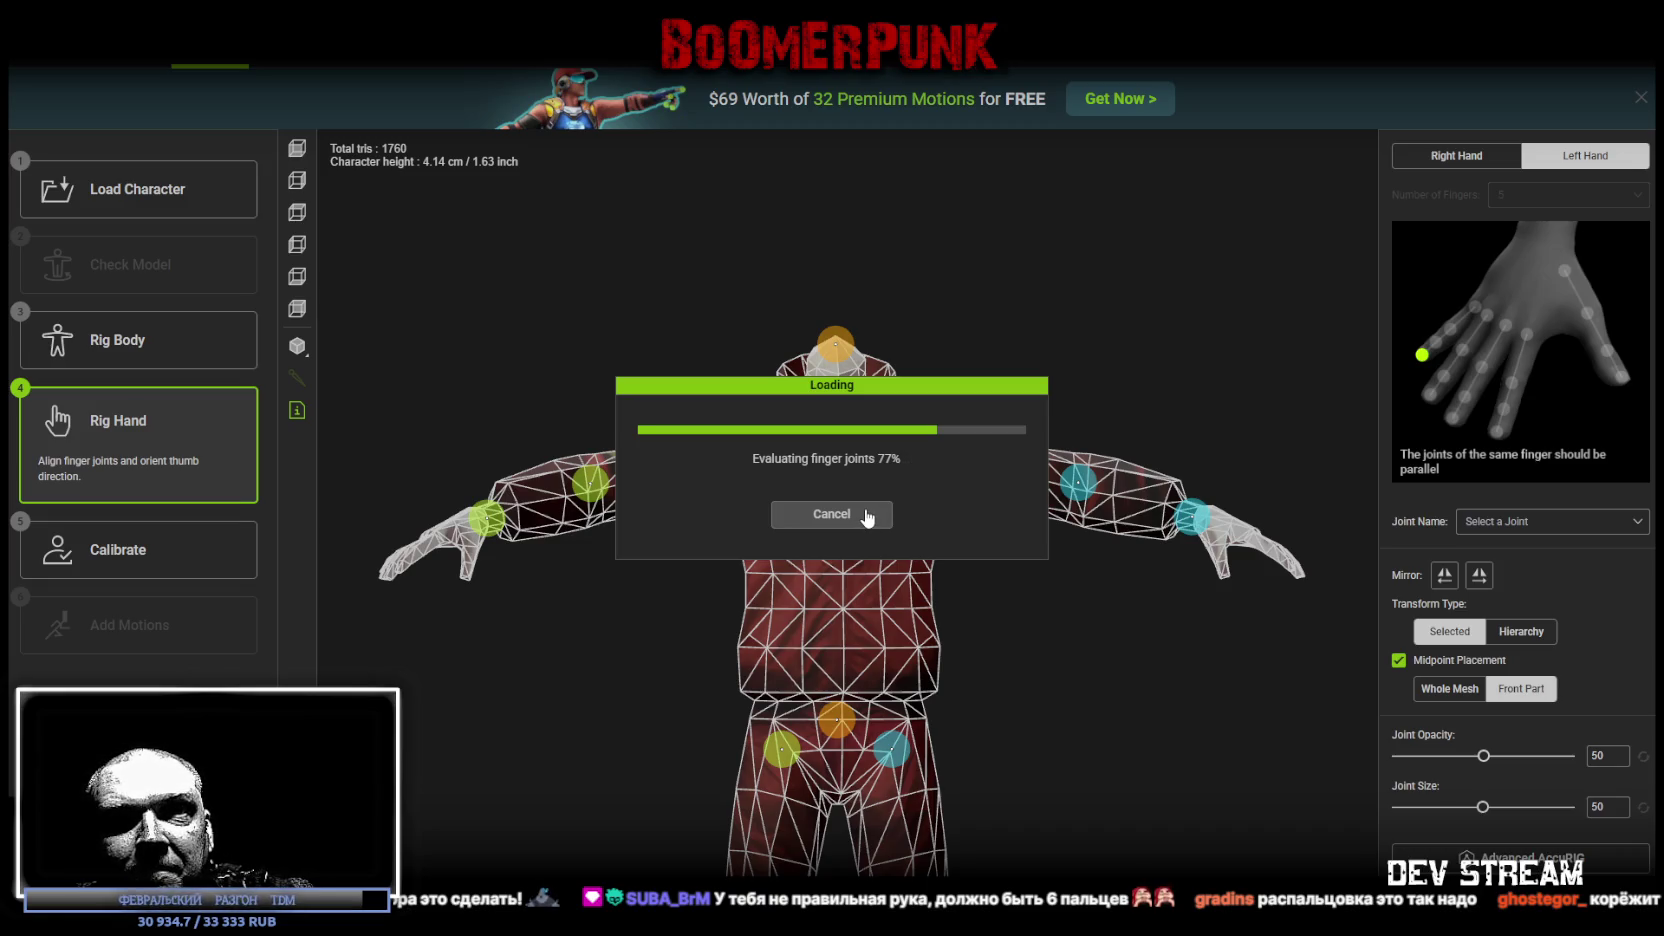
mouse_move(953, 491)
mouse_down()
mouse_move(1043, 545)
mouse_move(1174, 587)
mouse_move(1188, 576)
mouse_move(1140, 583)
mouse_move(1140, 602)
mouse_move(945, 547)
mouse_move(988, 604)
mouse_move(1114, 665)
mouse_move(1144, 594)
mouse_move(1041, 559)
mouse_up()
click(1030, 476)
click(1015, 585)
click(999, 621)
click(1012, 552)
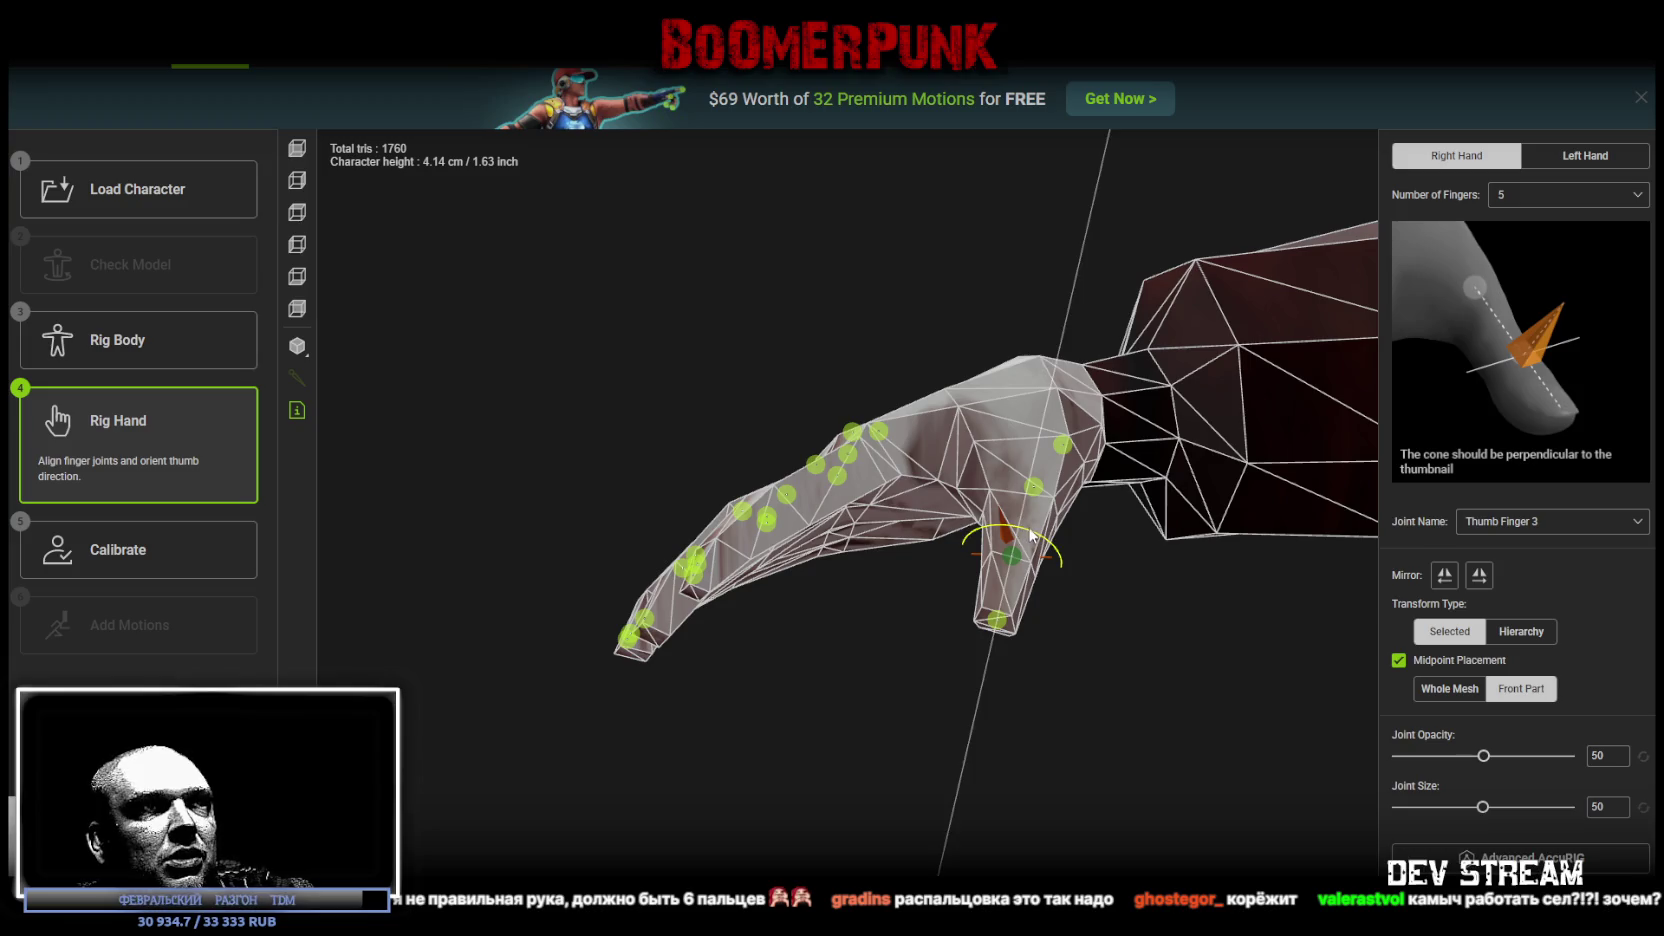
Step: Move the Middle Finger 3, Ring Finger 1 and Pinky Finger 2 joints onto their fingers
mouse_move(1095, 558)
mouse_down()
mouse_move(947, 617)
mouse_move(1077, 787)
mouse_move(1075, 826)
mouse_move(910, 462)
mouse_move(923, 505)
mouse_up()
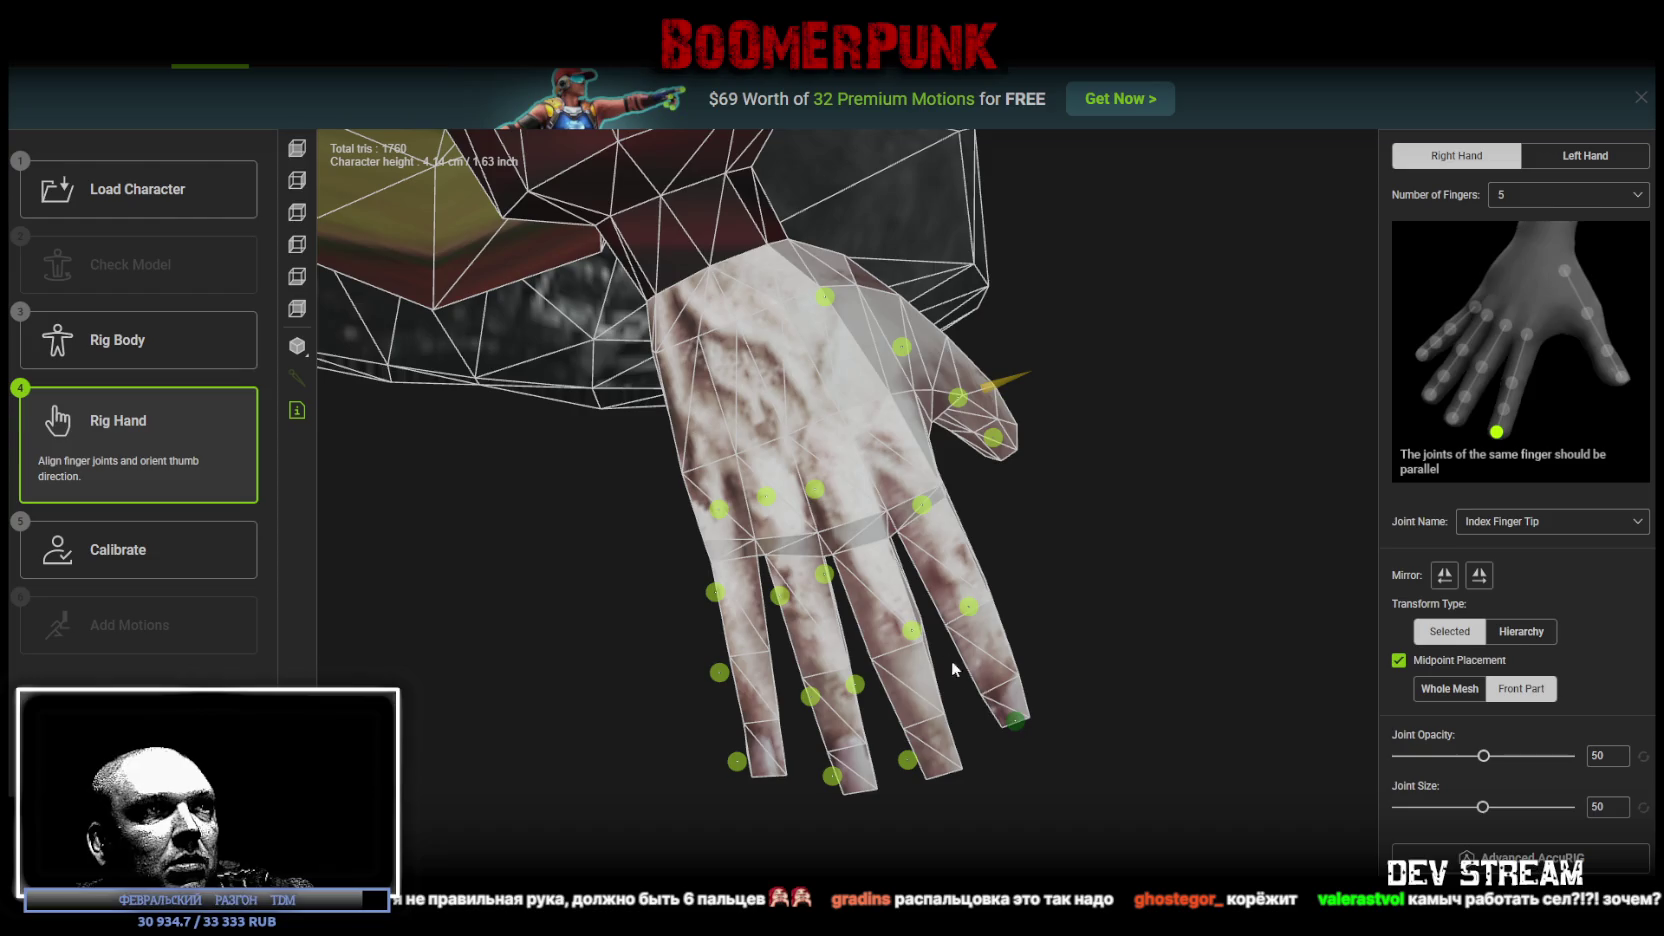
drag(873, 679, 898, 658)
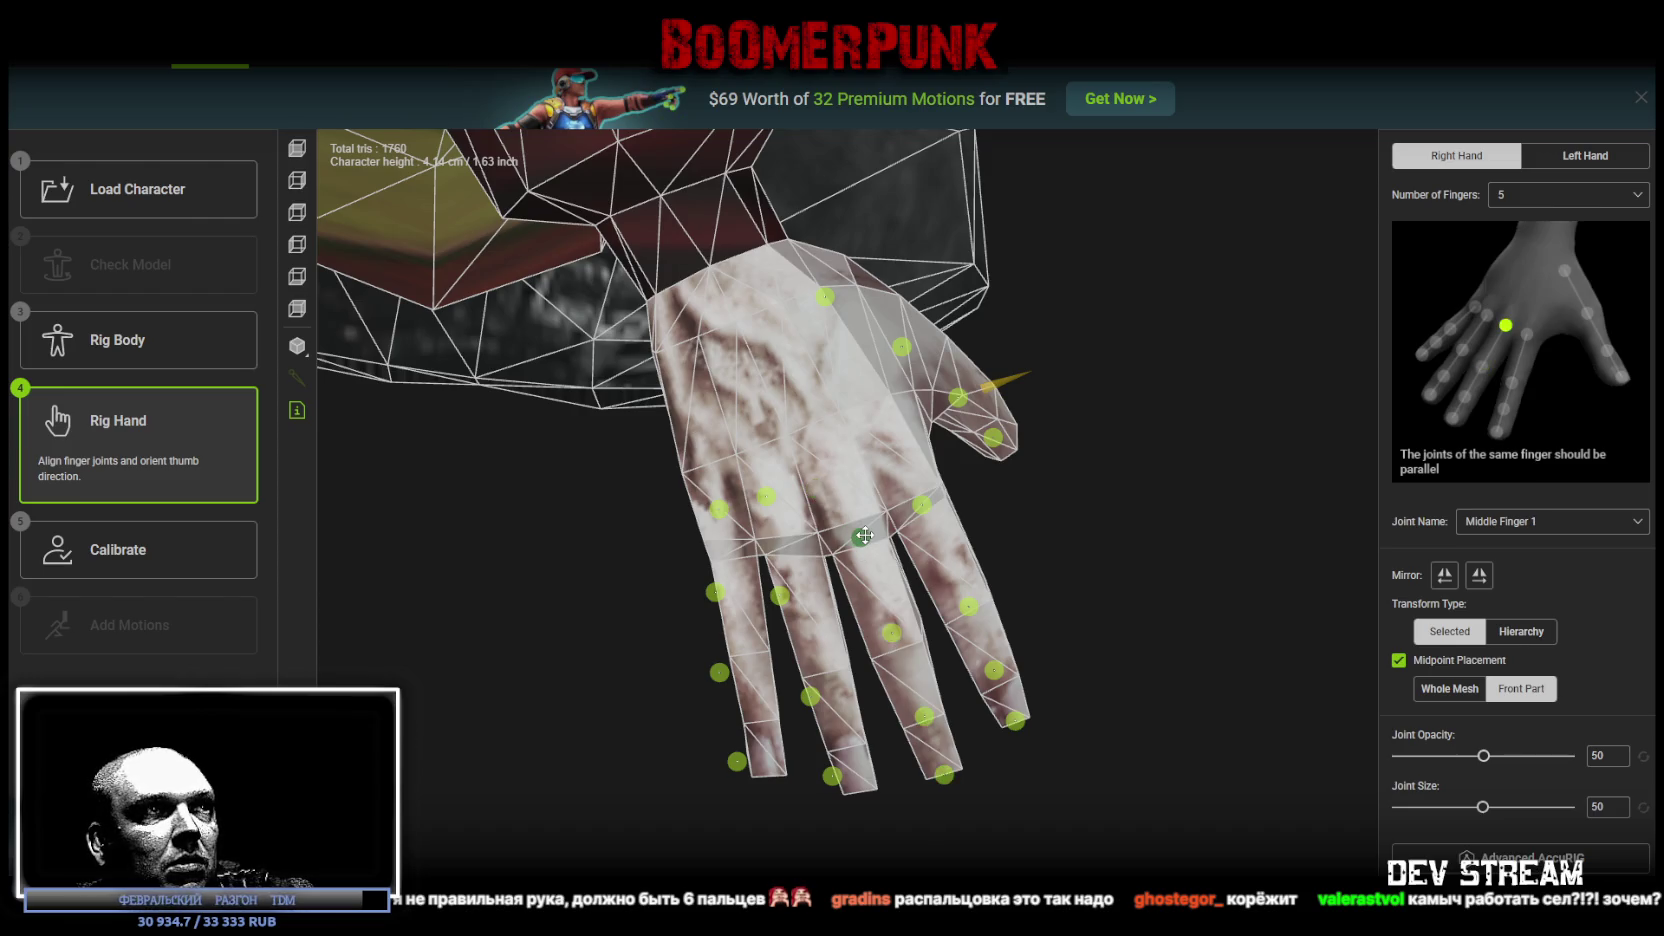
drag(785, 507, 793, 538)
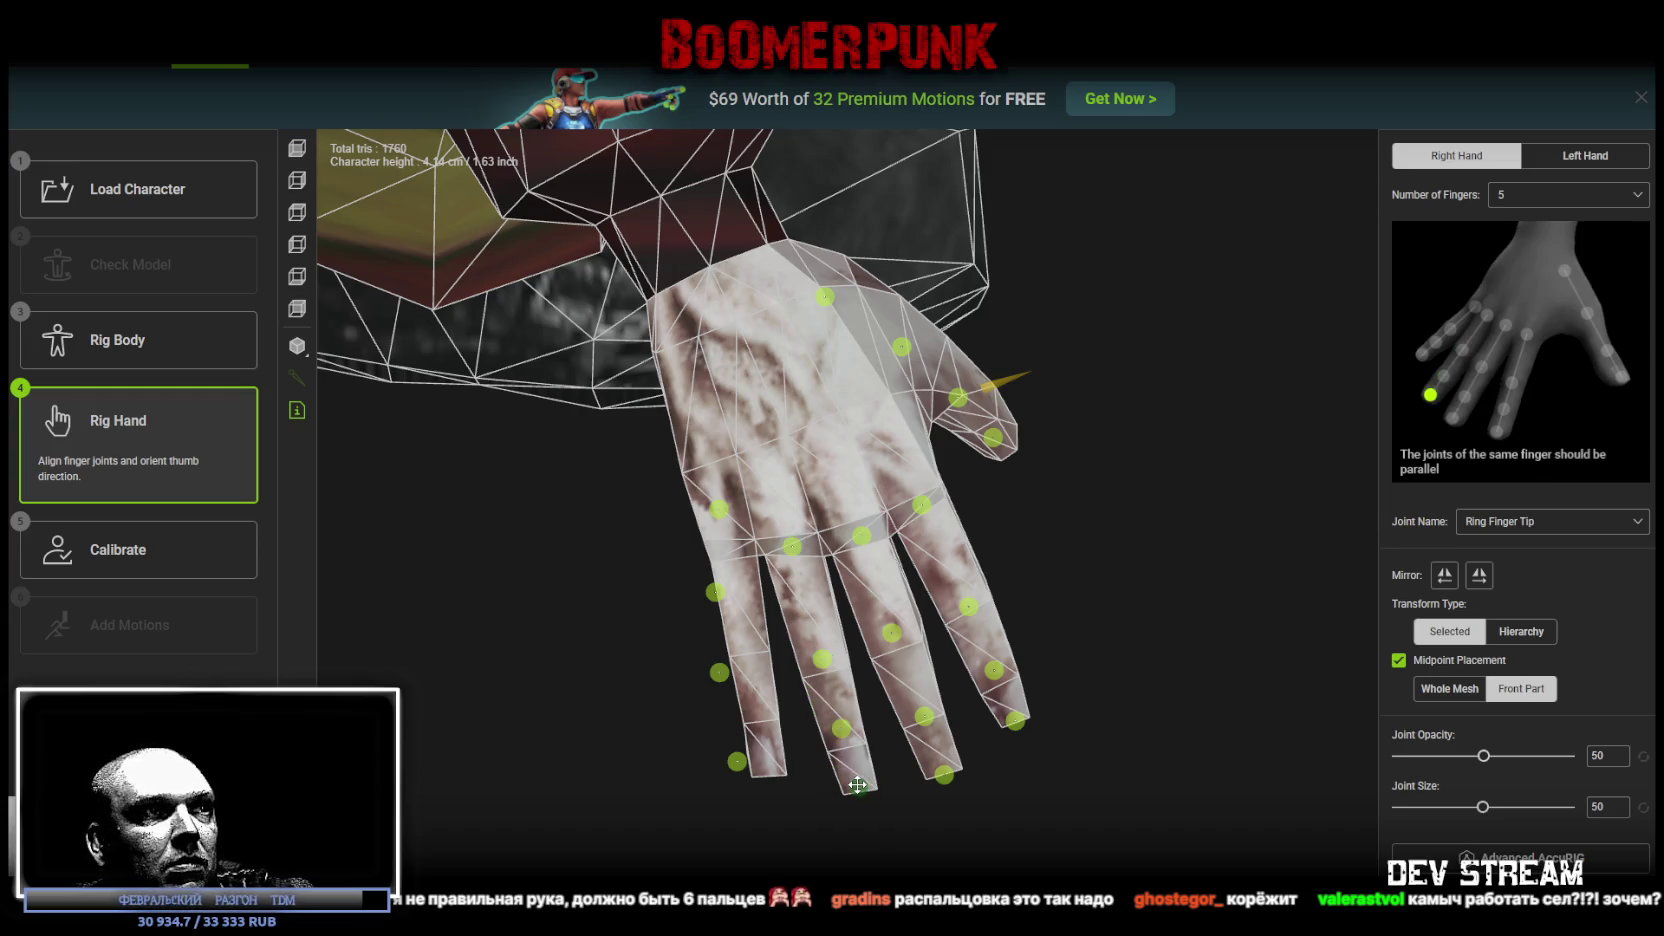
click(718, 512)
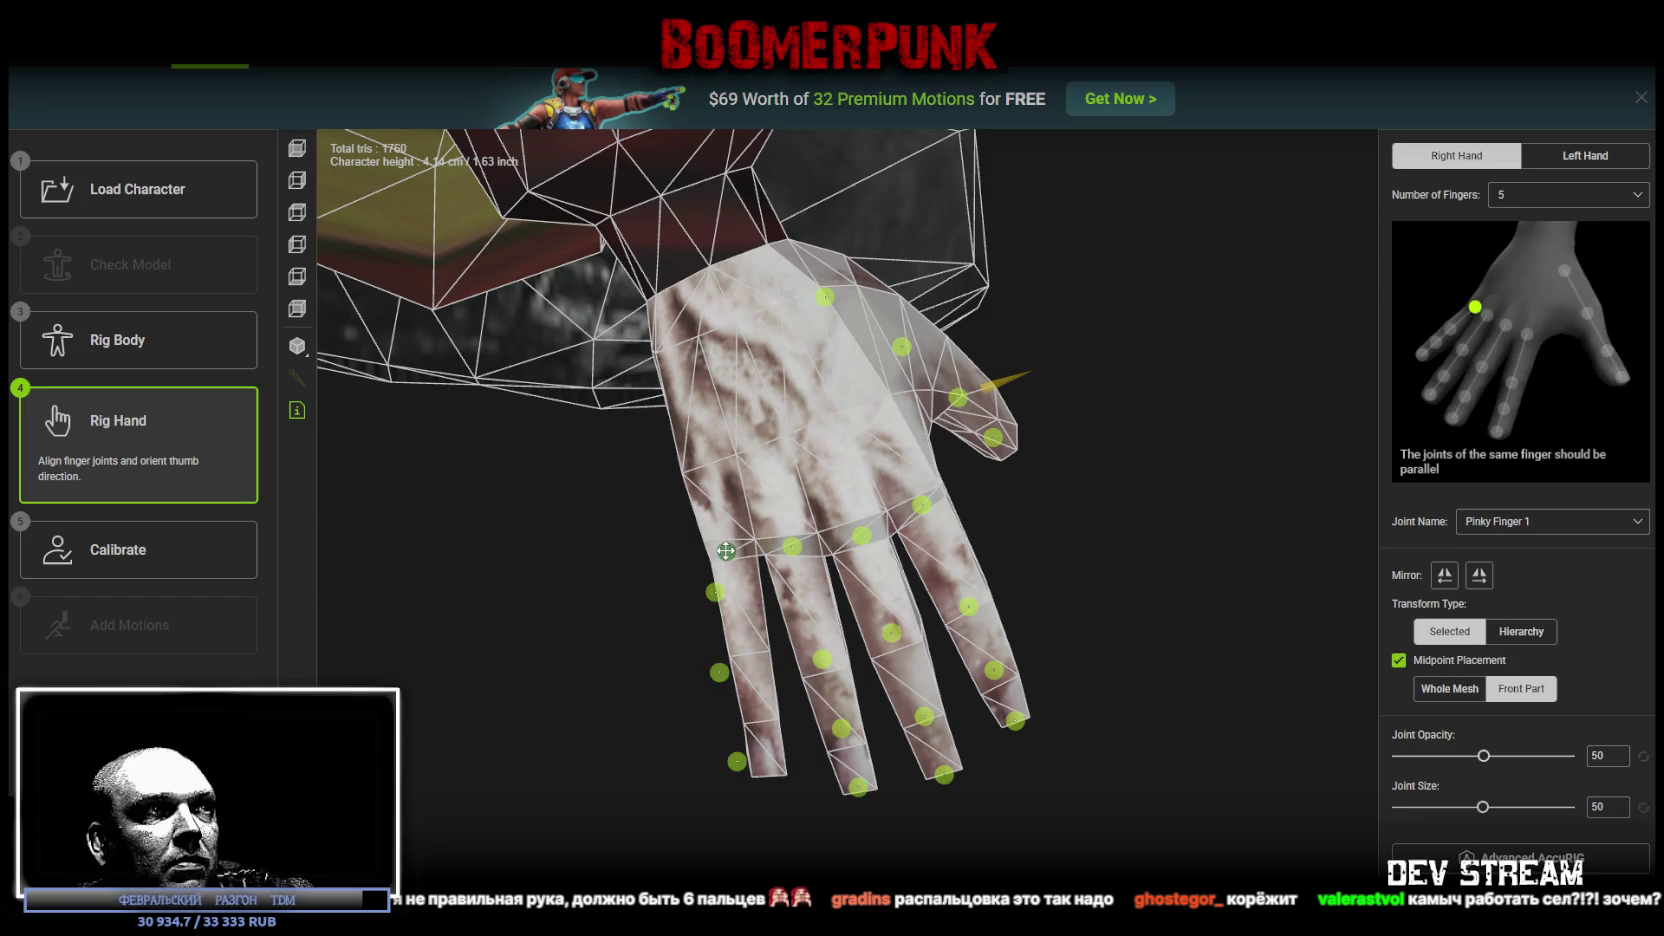
drag(722, 600, 757, 648)
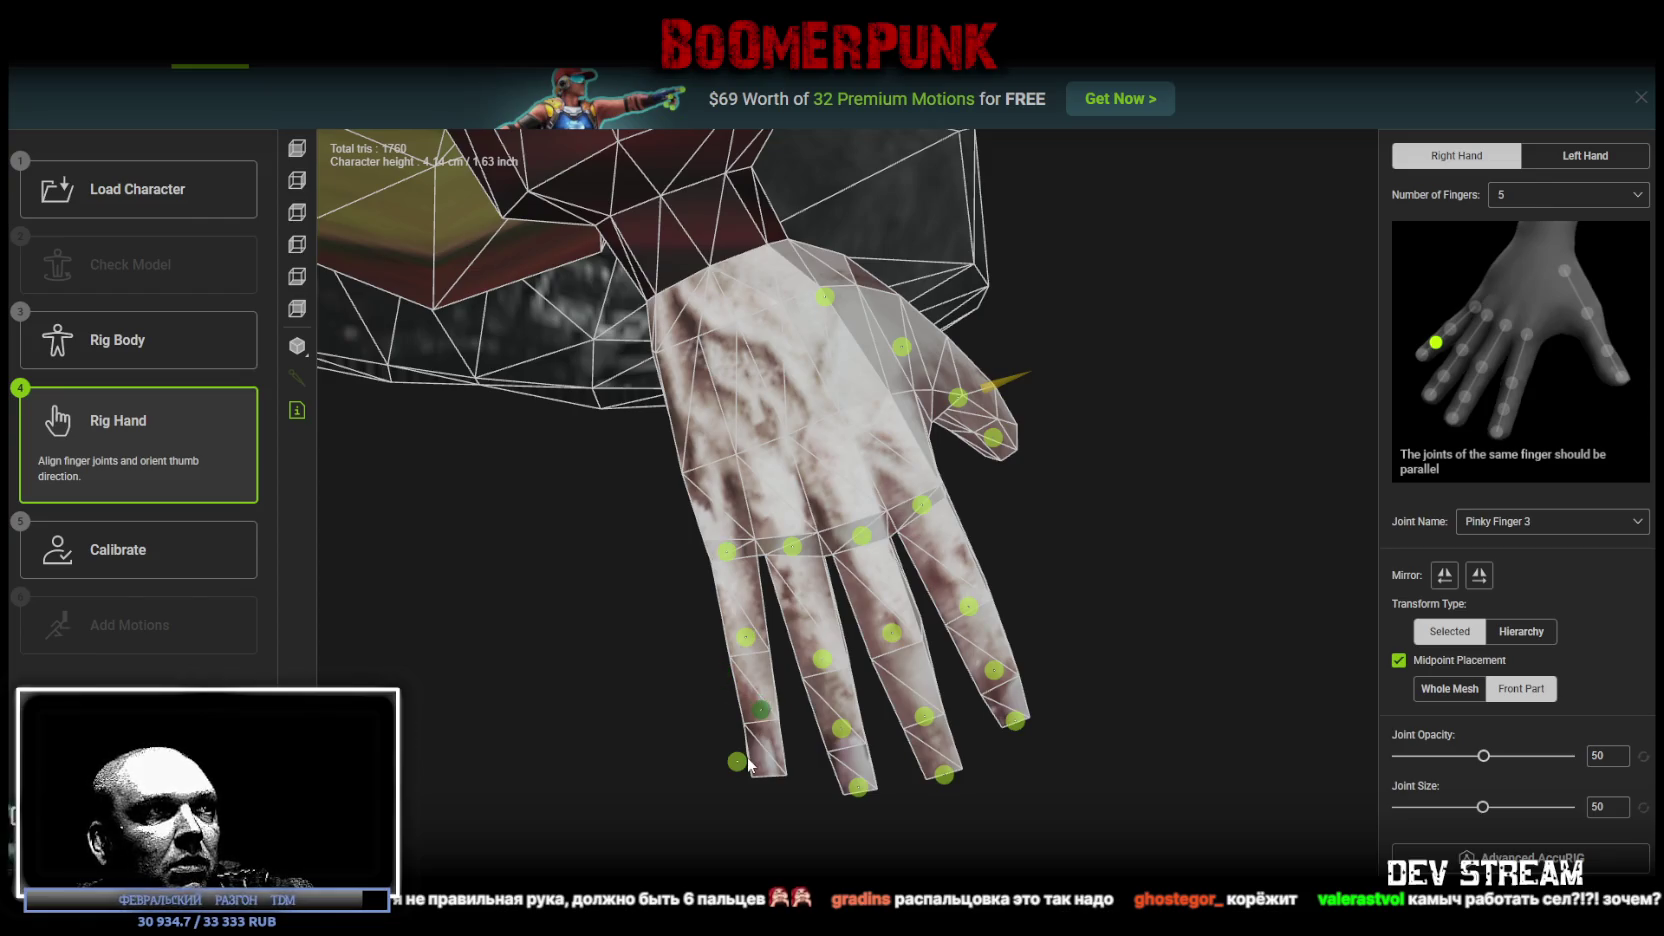
Step: Check the middle and index fingertip joints from side and back views of the hand
mouse_move(952, 873)
mouse_down()
mouse_move(1077, 717)
mouse_move(1081, 683)
mouse_move(1055, 702)
mouse_move(1044, 806)
mouse_move(1066, 687)
mouse_up()
click(1057, 676)
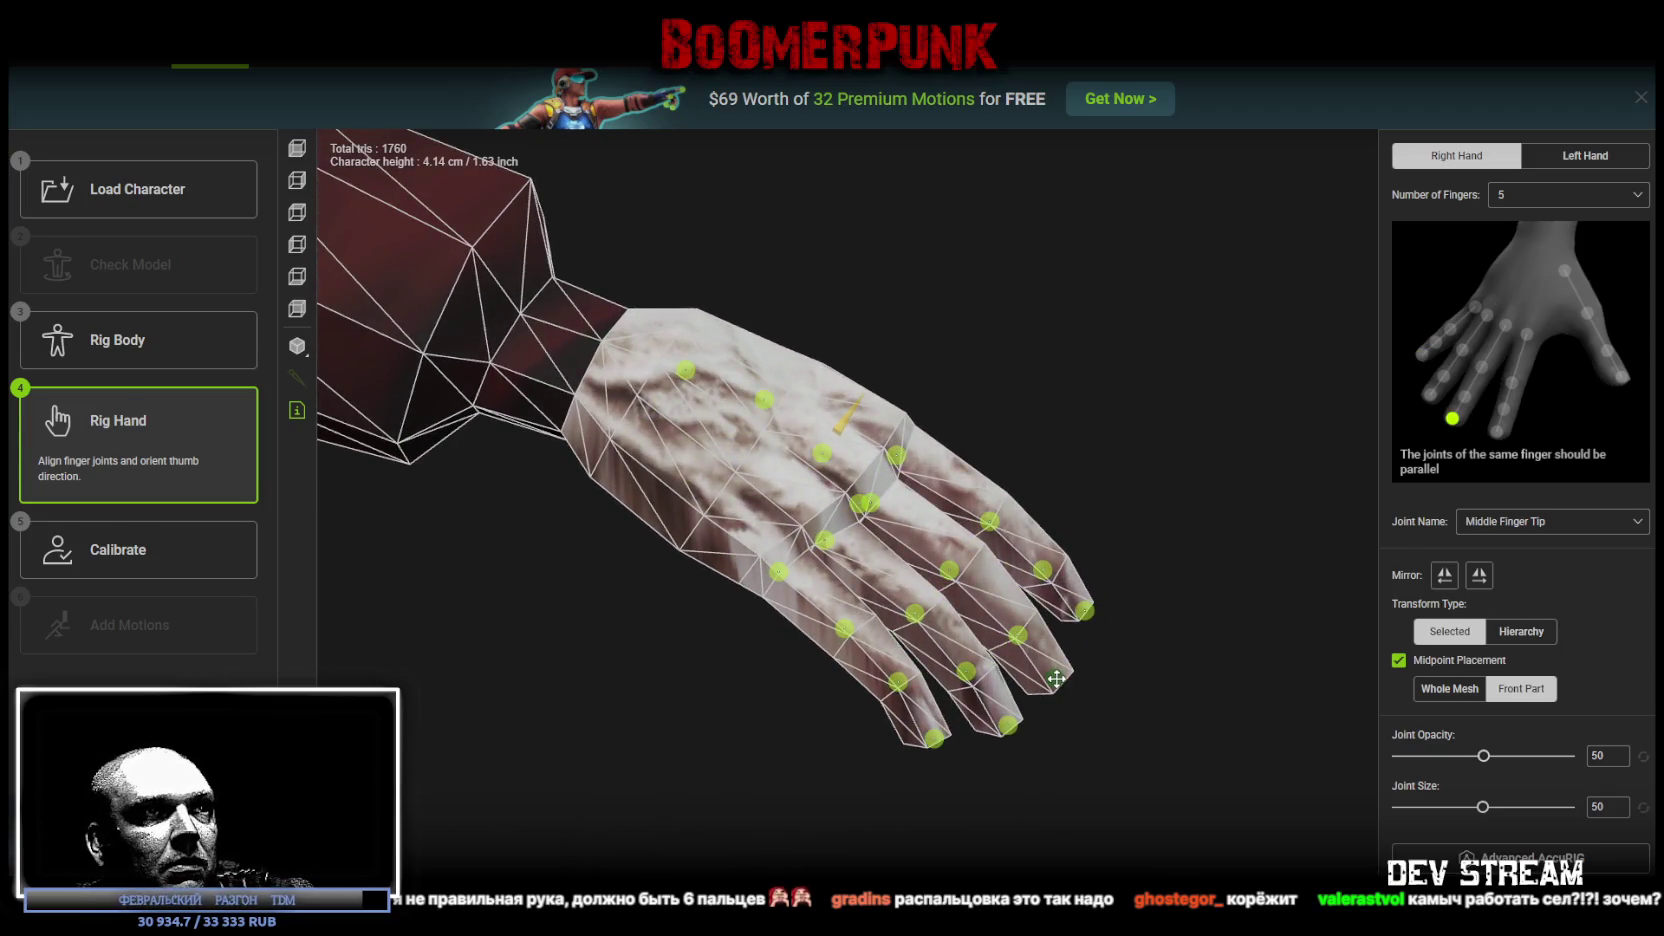
mouse_move(1117, 740)
mouse_down()
mouse_move(975, 515)
mouse_move(953, 520)
mouse_move(1074, 745)
mouse_move(1211, 676)
mouse_move(1213, 604)
mouse_move(1195, 577)
mouse_move(700, 622)
mouse_move(753, 686)
mouse_move(944, 751)
mouse_move(927, 774)
mouse_move(937, 820)
mouse_move(917, 787)
mouse_move(858, 784)
mouse_up()
click(861, 776)
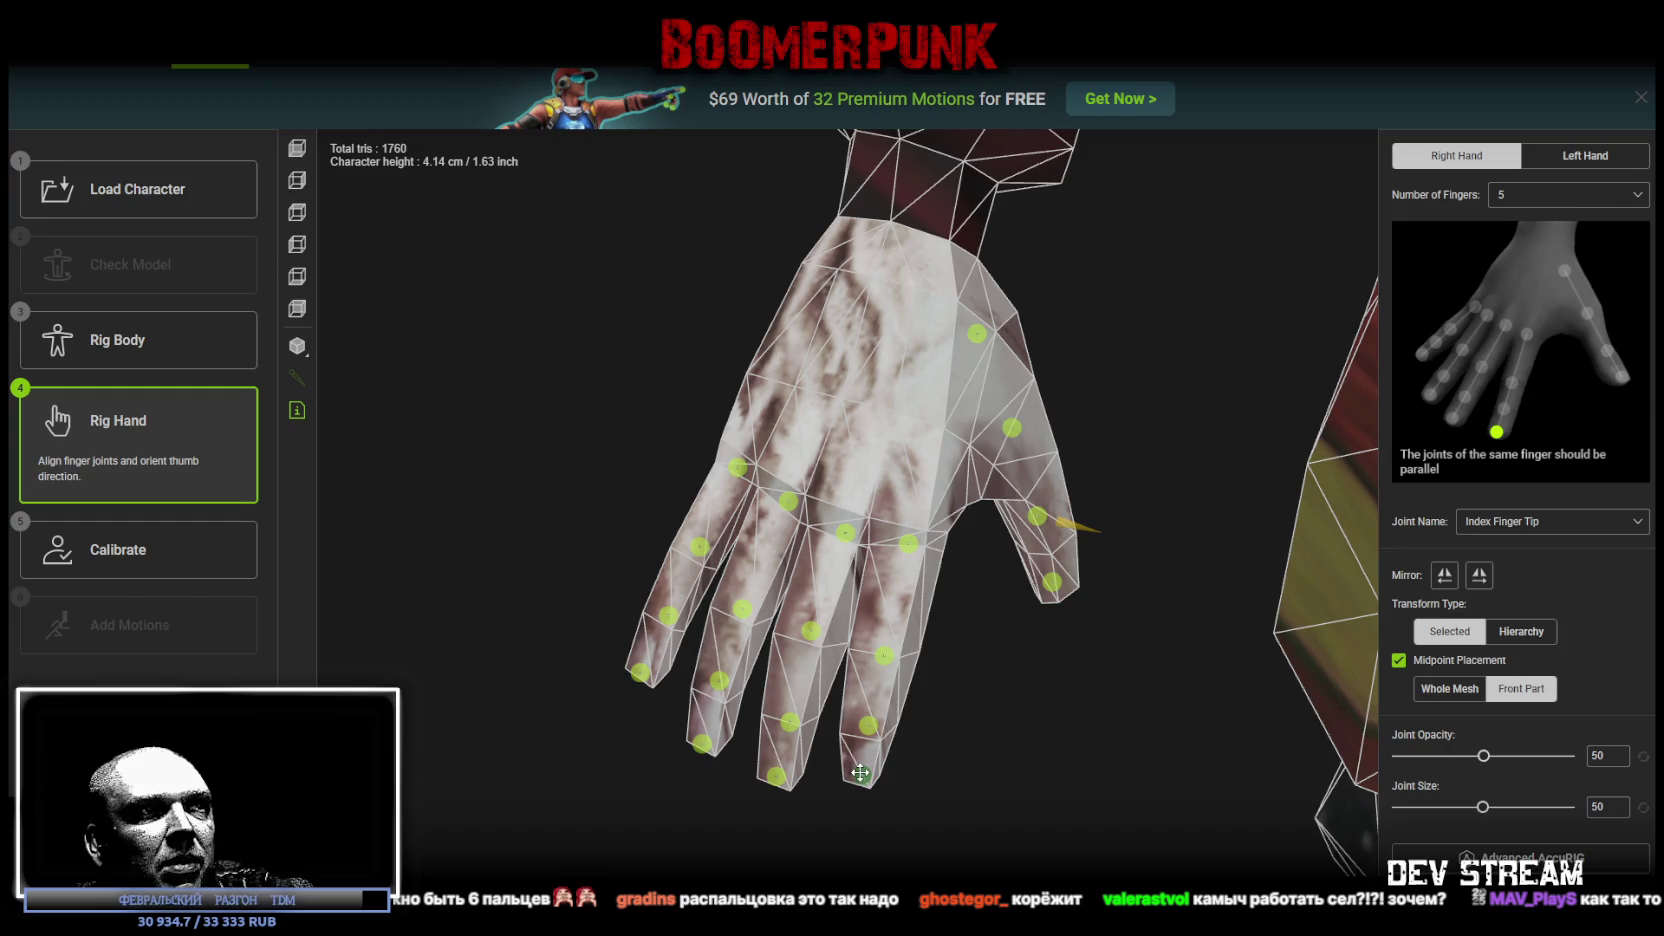
mouse_move(894, 797)
mouse_down()
mouse_move(891, 687)
mouse_move(869, 639)
mouse_move(834, 617)
mouse_move(563, 569)
mouse_up()
mouse_move(1076, 795)
mouse_down()
mouse_move(1090, 725)
mouse_move(1058, 709)
mouse_move(988, 806)
mouse_move(917, 834)
mouse_move(889, 787)
mouse_move(843, 818)
mouse_move(1089, 808)
mouse_up()
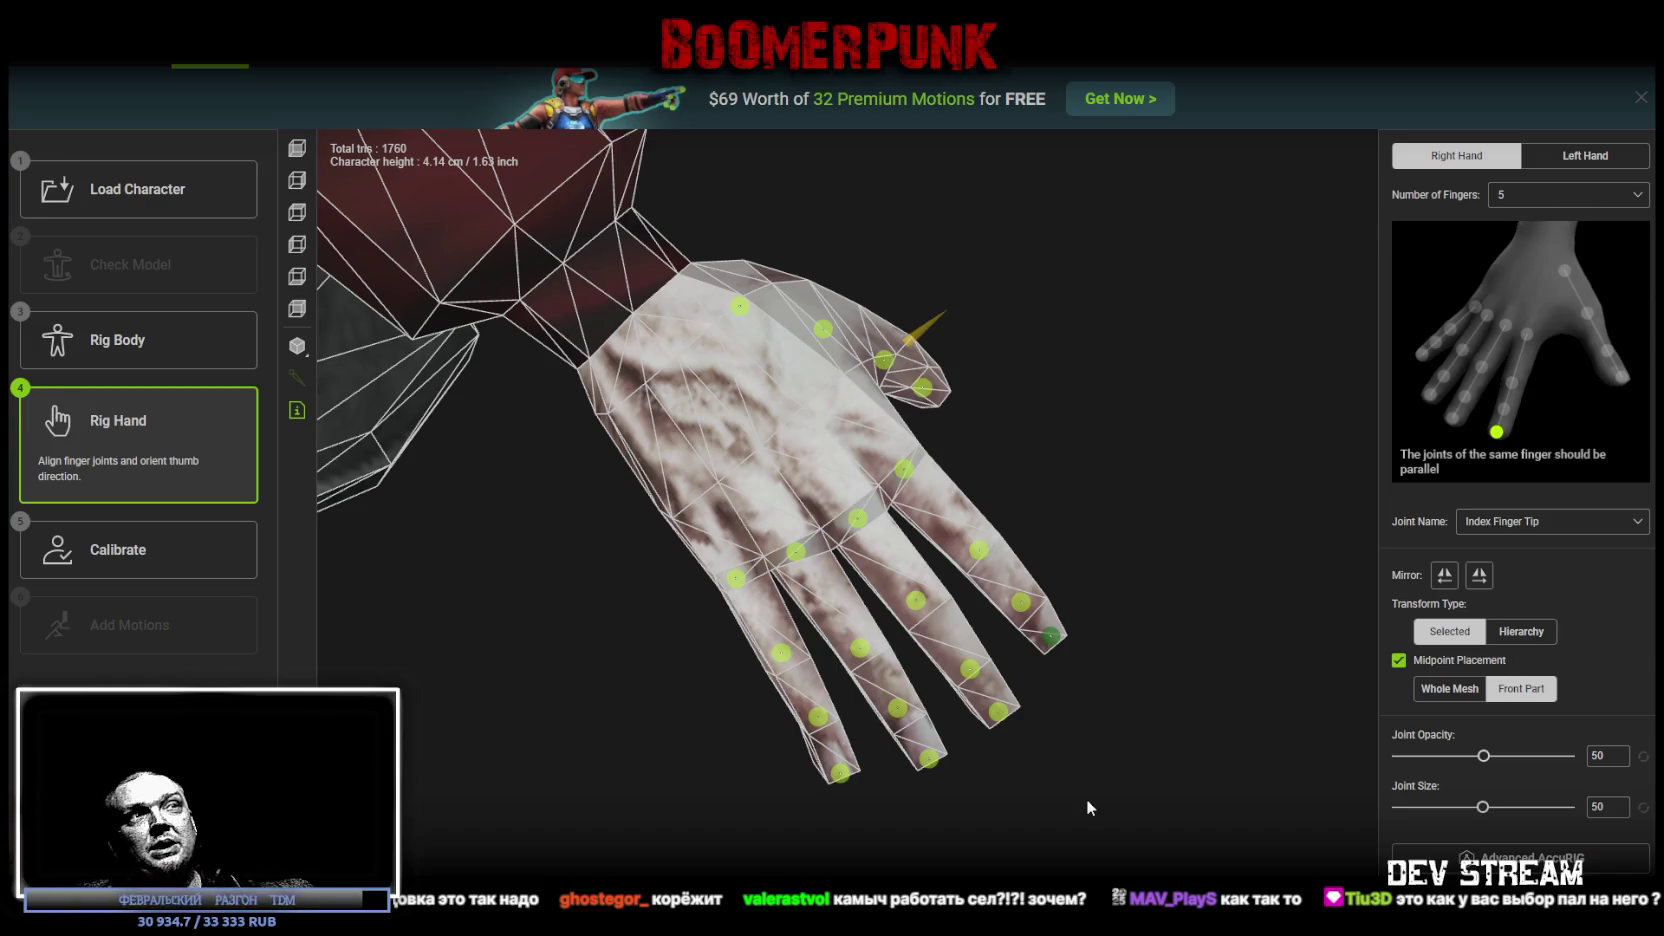
mouse_move(1082, 800)
mouse_down()
mouse_move(1062, 406)
mouse_move(826, 345)
mouse_move(860, 320)
mouse_move(1075, 607)
mouse_move(1018, 553)
mouse_move(962, 384)
mouse_move(929, 372)
mouse_move(1003, 364)
mouse_move(1004, 617)
mouse_move(1025, 650)
mouse_move(988, 520)
mouse_move(975, 574)
mouse_move(754, 360)
mouse_move(686, 382)
mouse_move(657, 442)
mouse_move(1081, 572)
mouse_move(984, 494)
mouse_move(1007, 503)
mouse_up()
scroll(955, 500, down, 6)
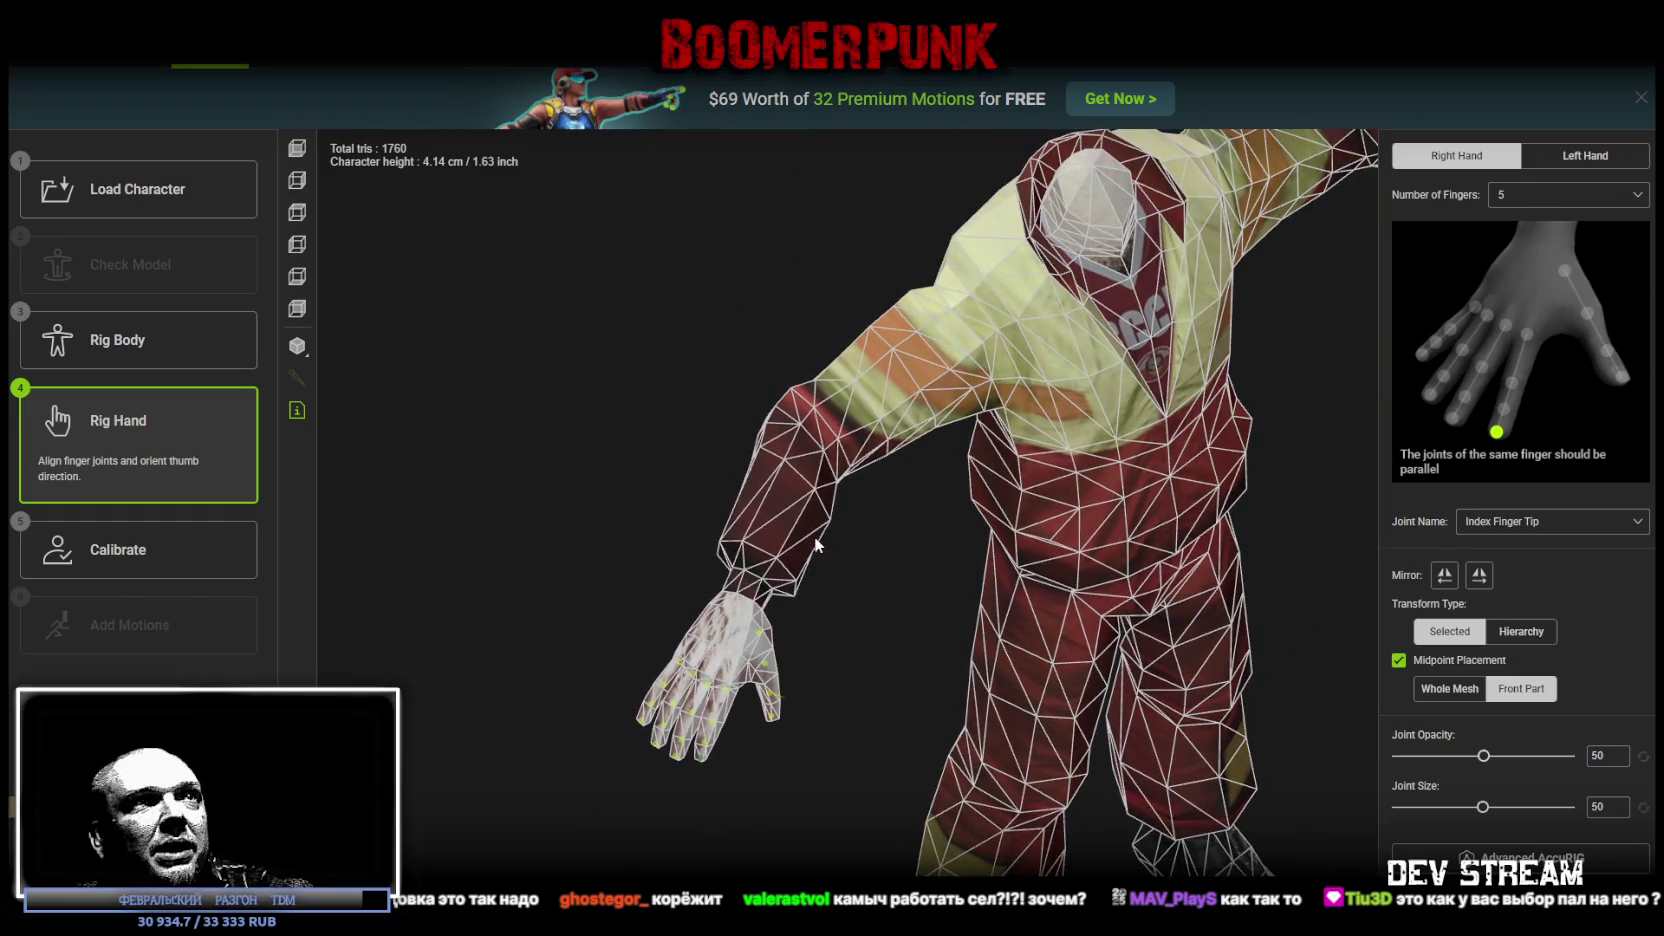
Step: Inspect the right hand's Ring Finger 1 and Pinky Finger 1 joints up close
scroll(813, 544, down, 3)
mouse_move(805, 515)
mouse_down()
mouse_move(790, 600)
mouse_move(699, 501)
mouse_move(799, 676)
mouse_up()
scroll(594, 566, up, 4)
mouse_move(594, 566)
mouse_down()
mouse_move(583, 438)
mouse_move(617, 468)
mouse_move(550, 431)
mouse_move(581, 395)
mouse_move(587, 416)
mouse_move(756, 451)
mouse_move(1062, 561)
mouse_move(1099, 557)
mouse_move(1140, 468)
mouse_move(1237, 419)
mouse_move(1200, 386)
mouse_move(1196, 490)
mouse_up()
mouse_move(914, 701)
mouse_down()
mouse_move(977, 680)
mouse_move(891, 683)
mouse_move(872, 745)
mouse_up()
click(959, 718)
click(913, 744)
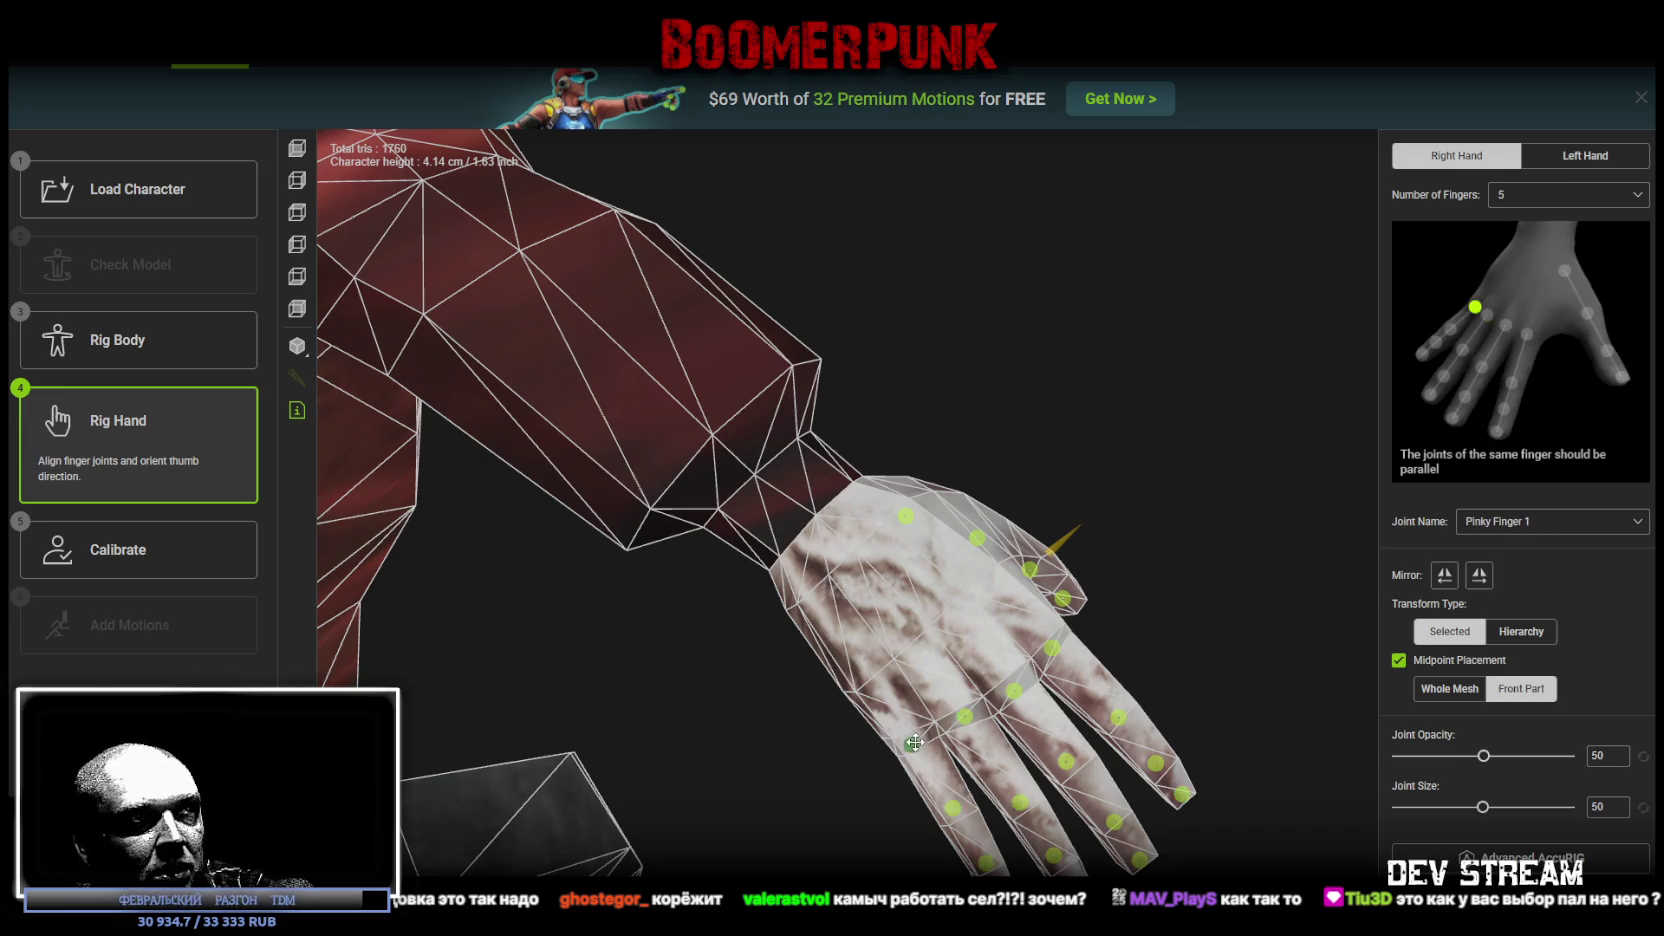
Step: Check the Middle Finger 1 joint, switch to the Left Hand, and advance to Calibrate
mouse_move(907, 756)
mouse_down()
mouse_move(974, 514)
mouse_move(1129, 527)
mouse_move(1116, 481)
mouse_move(1066, 553)
mouse_move(791, 698)
mouse_move(892, 506)
mouse_move(909, 760)
mouse_move(916, 738)
mouse_up()
click(1070, 602)
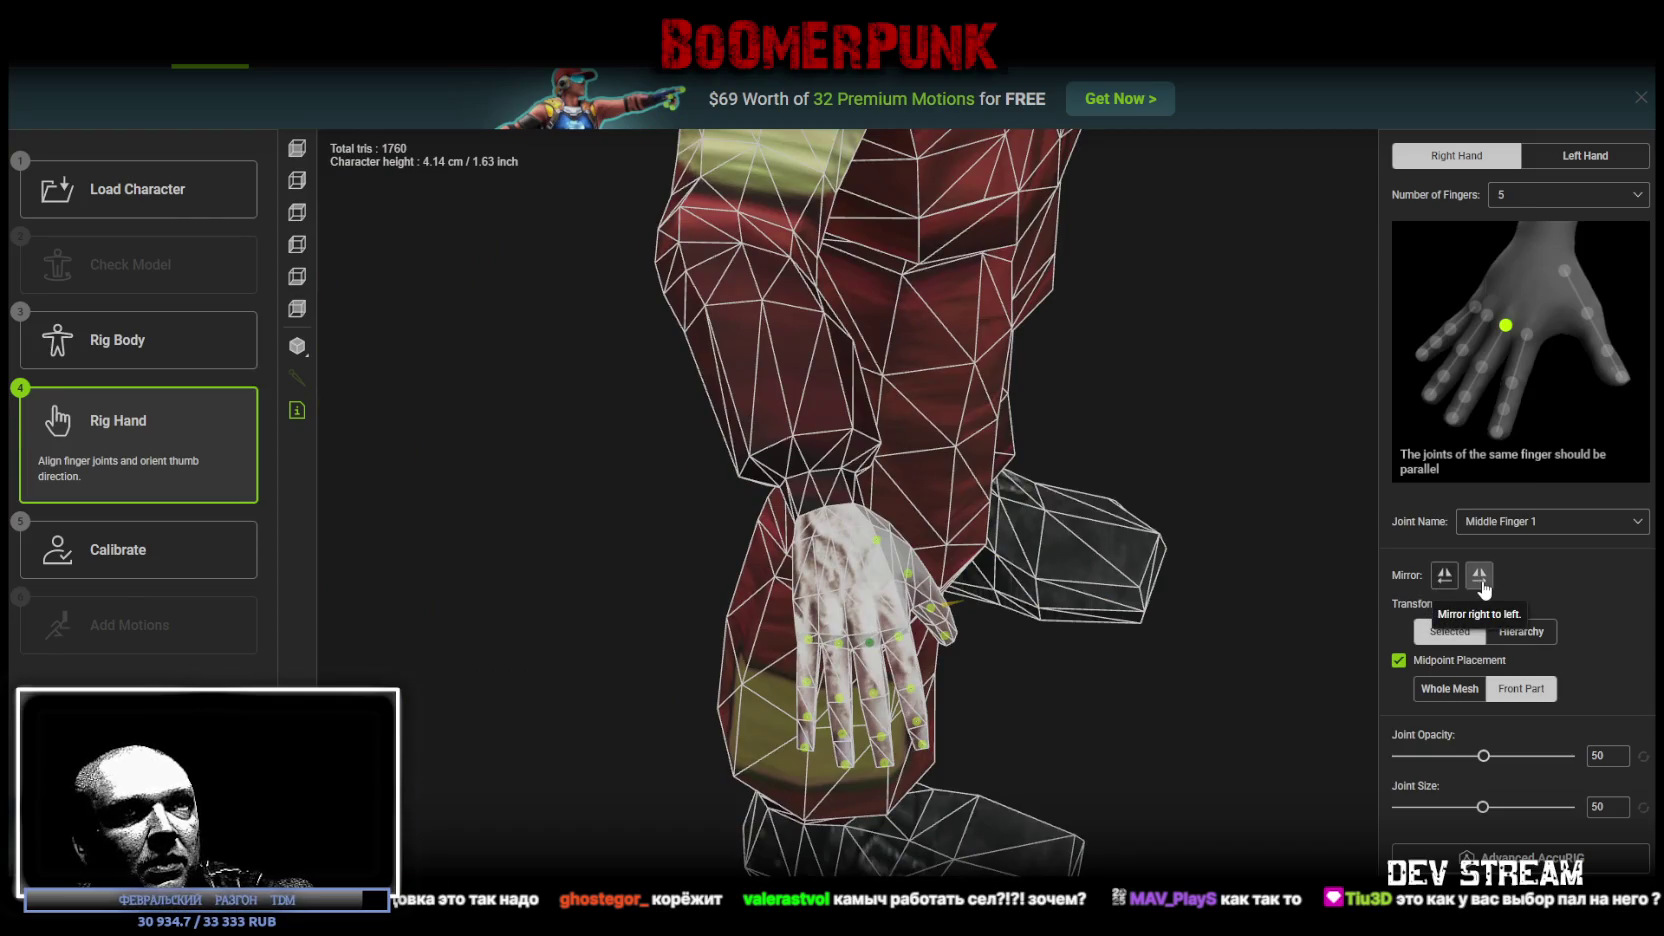
click(1585, 155)
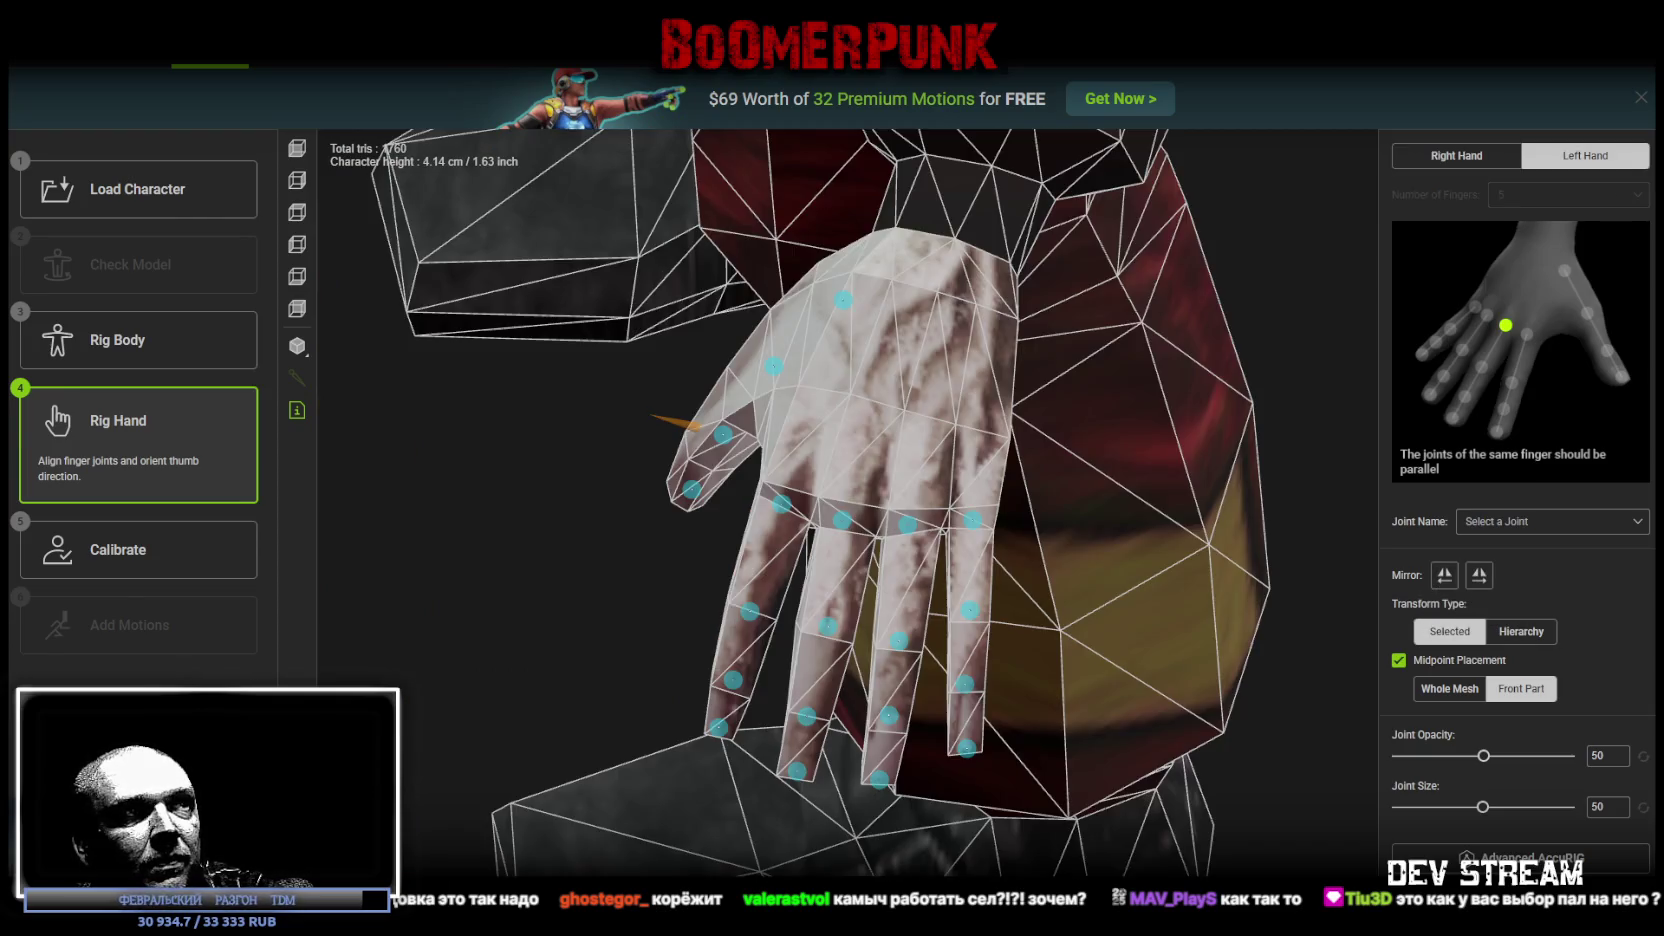
click(138, 549)
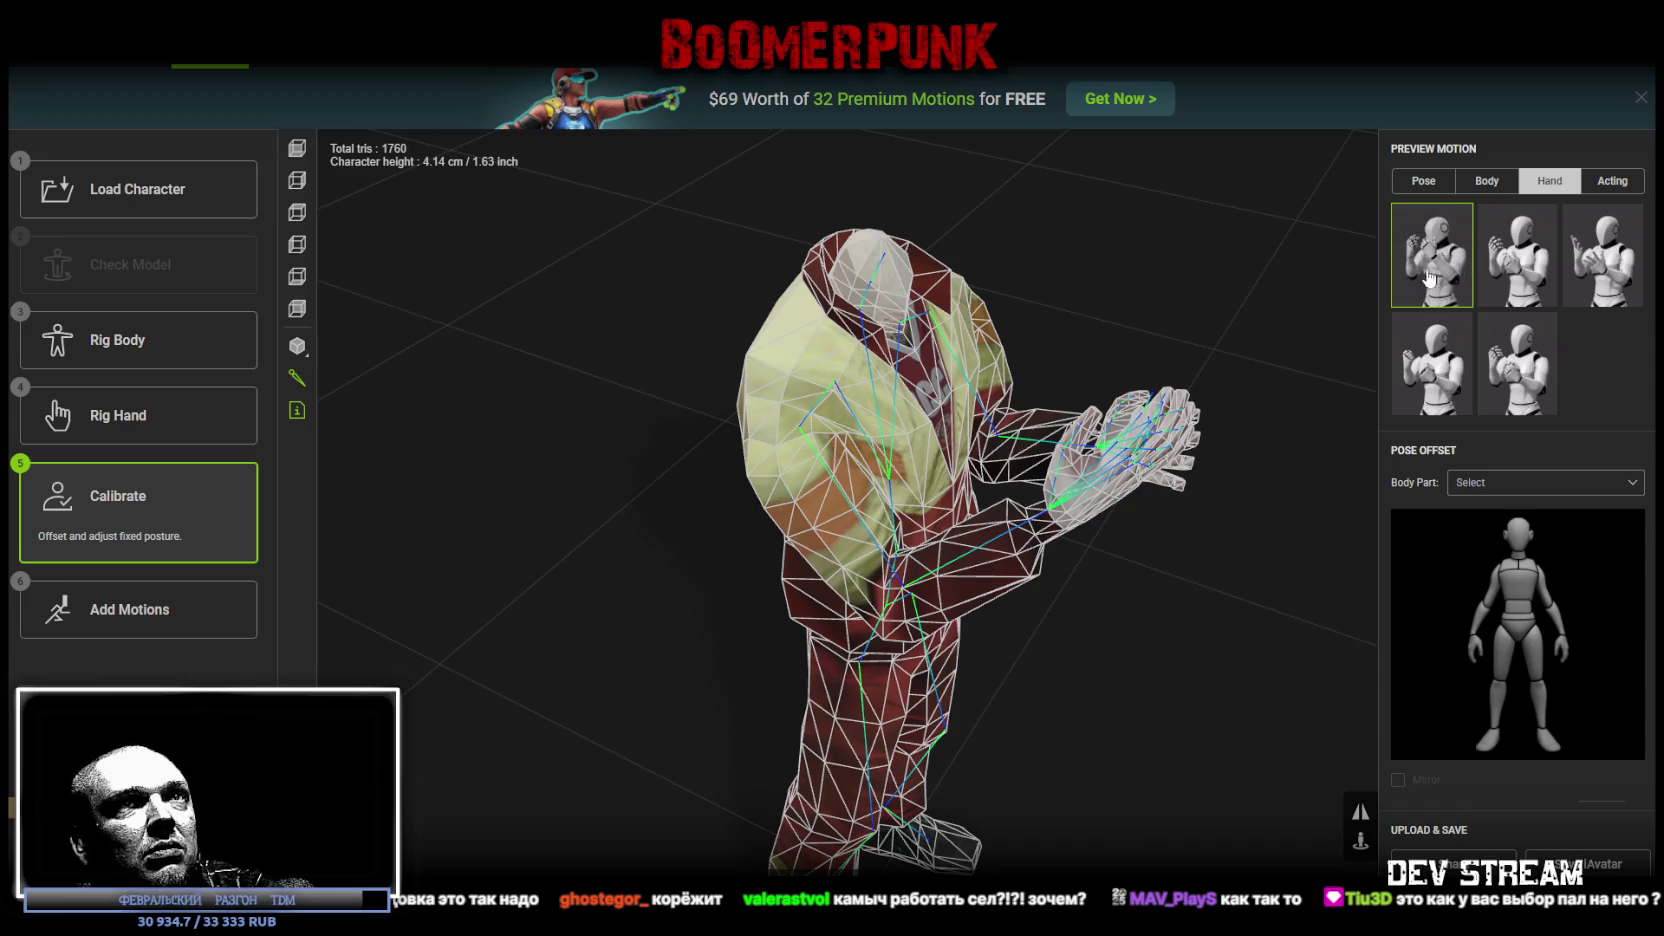
Step: Preview the rig with a hand motion, viewing it from several angles including the front
click(1428, 278)
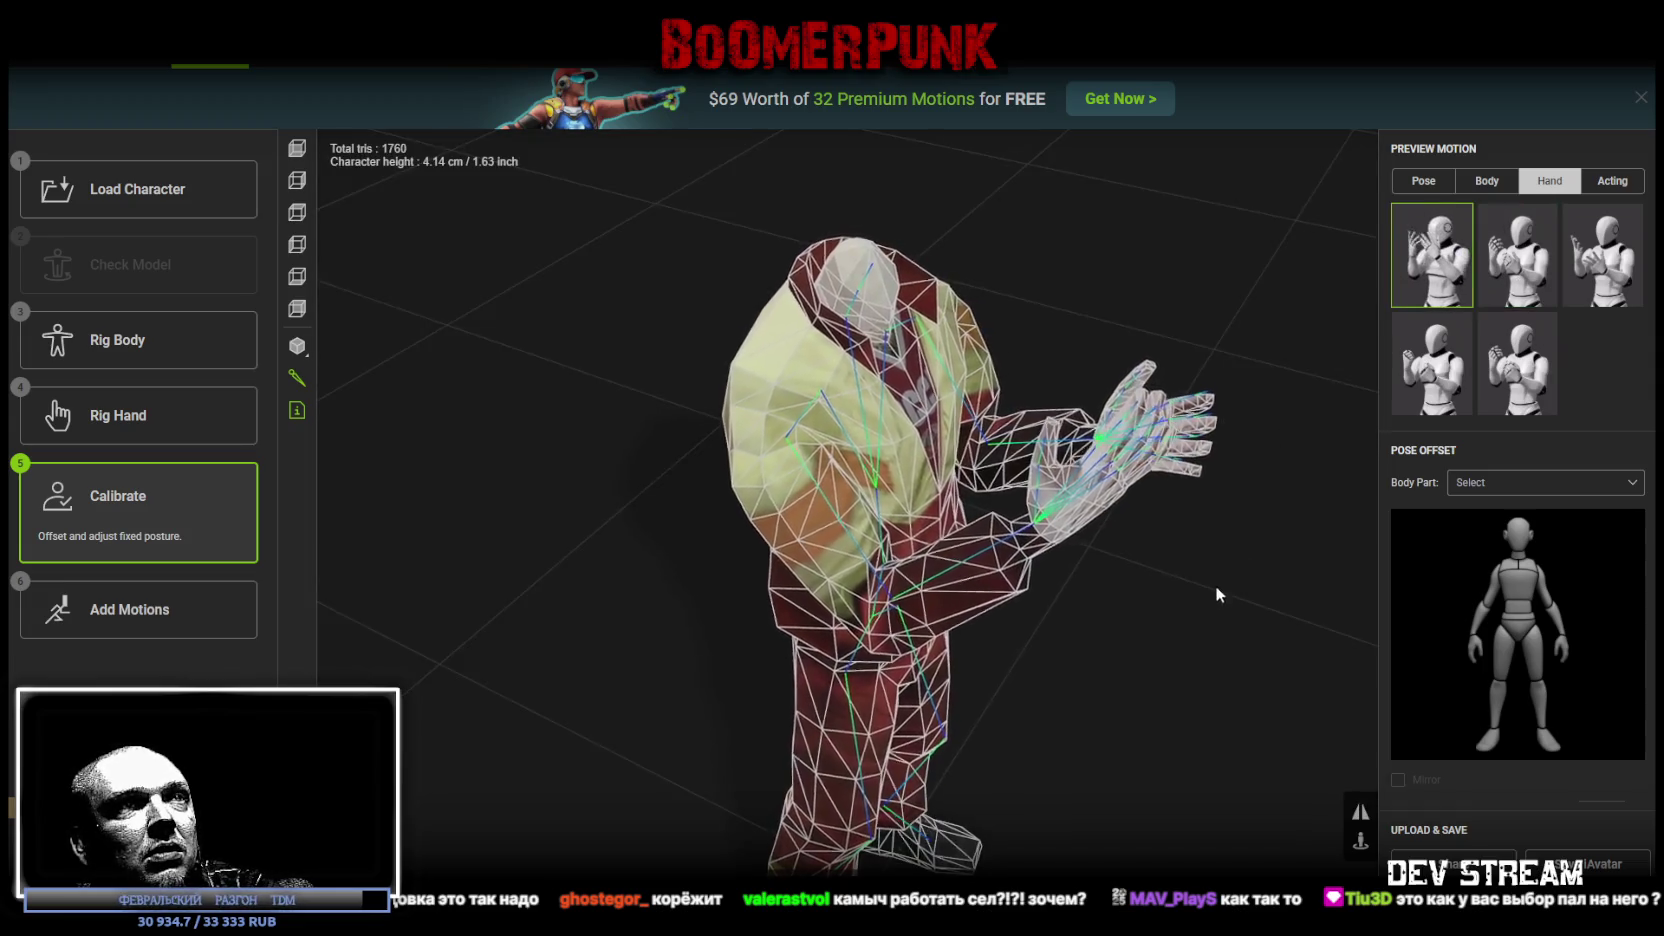
mouse_move(1245, 603)
mouse_down()
mouse_move(1263, 602)
mouse_move(1255, 565)
mouse_move(1207, 539)
mouse_up()
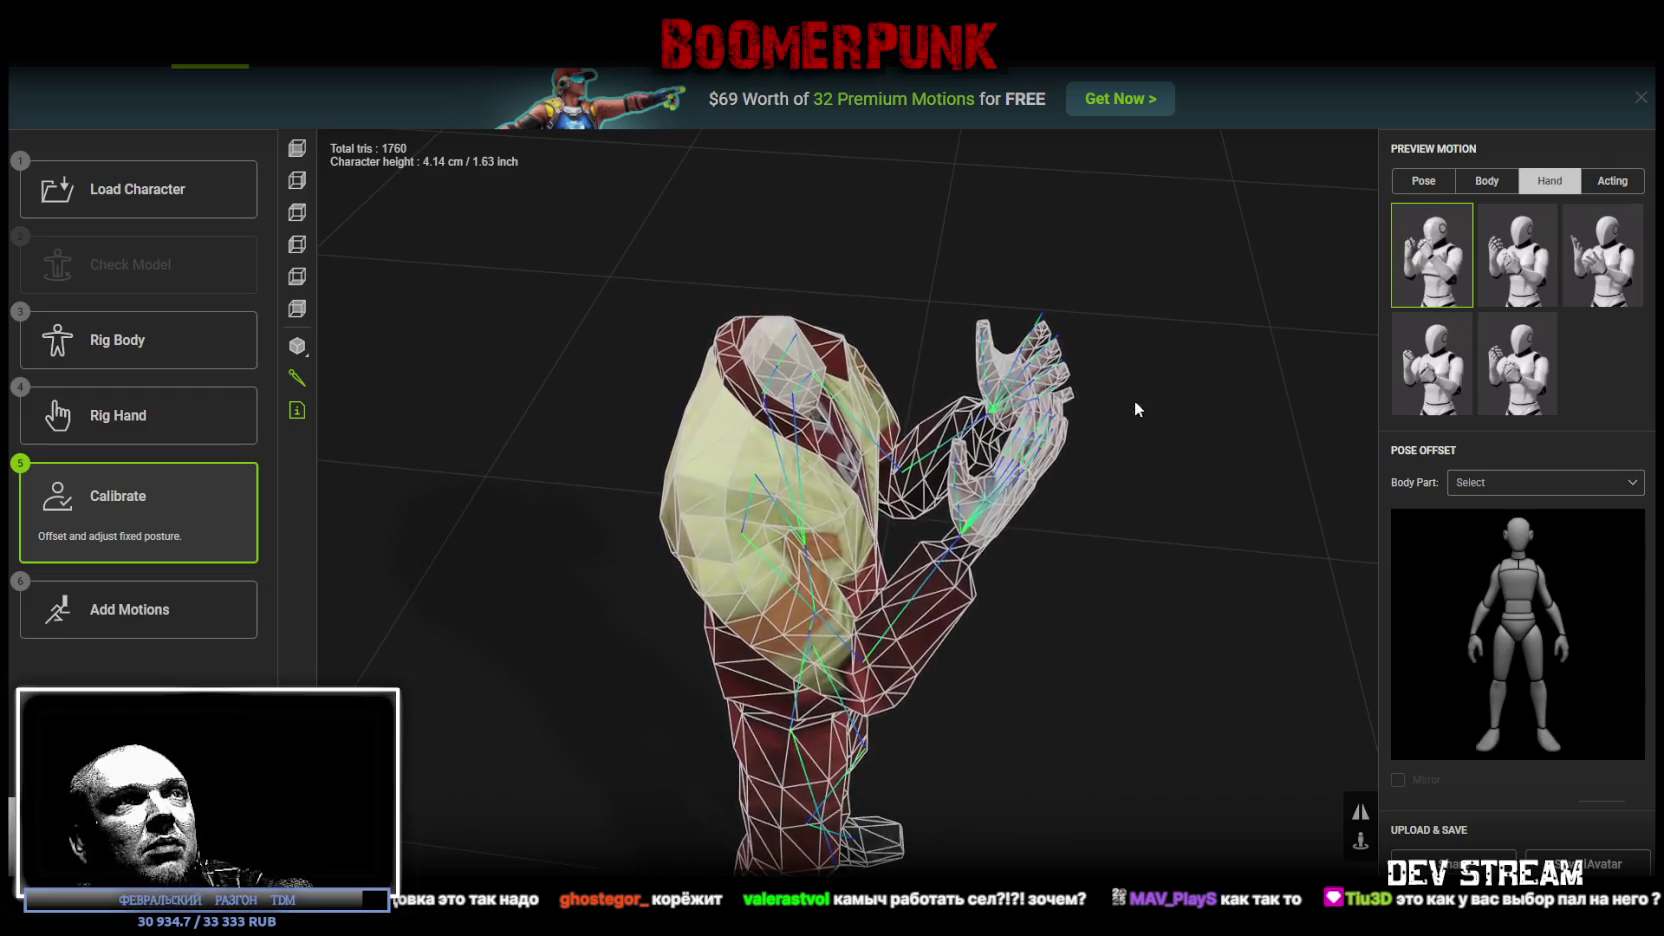
mouse_move(1155, 449)
mouse_down()
mouse_move(981, 375)
mouse_move(887, 400)
mouse_up()
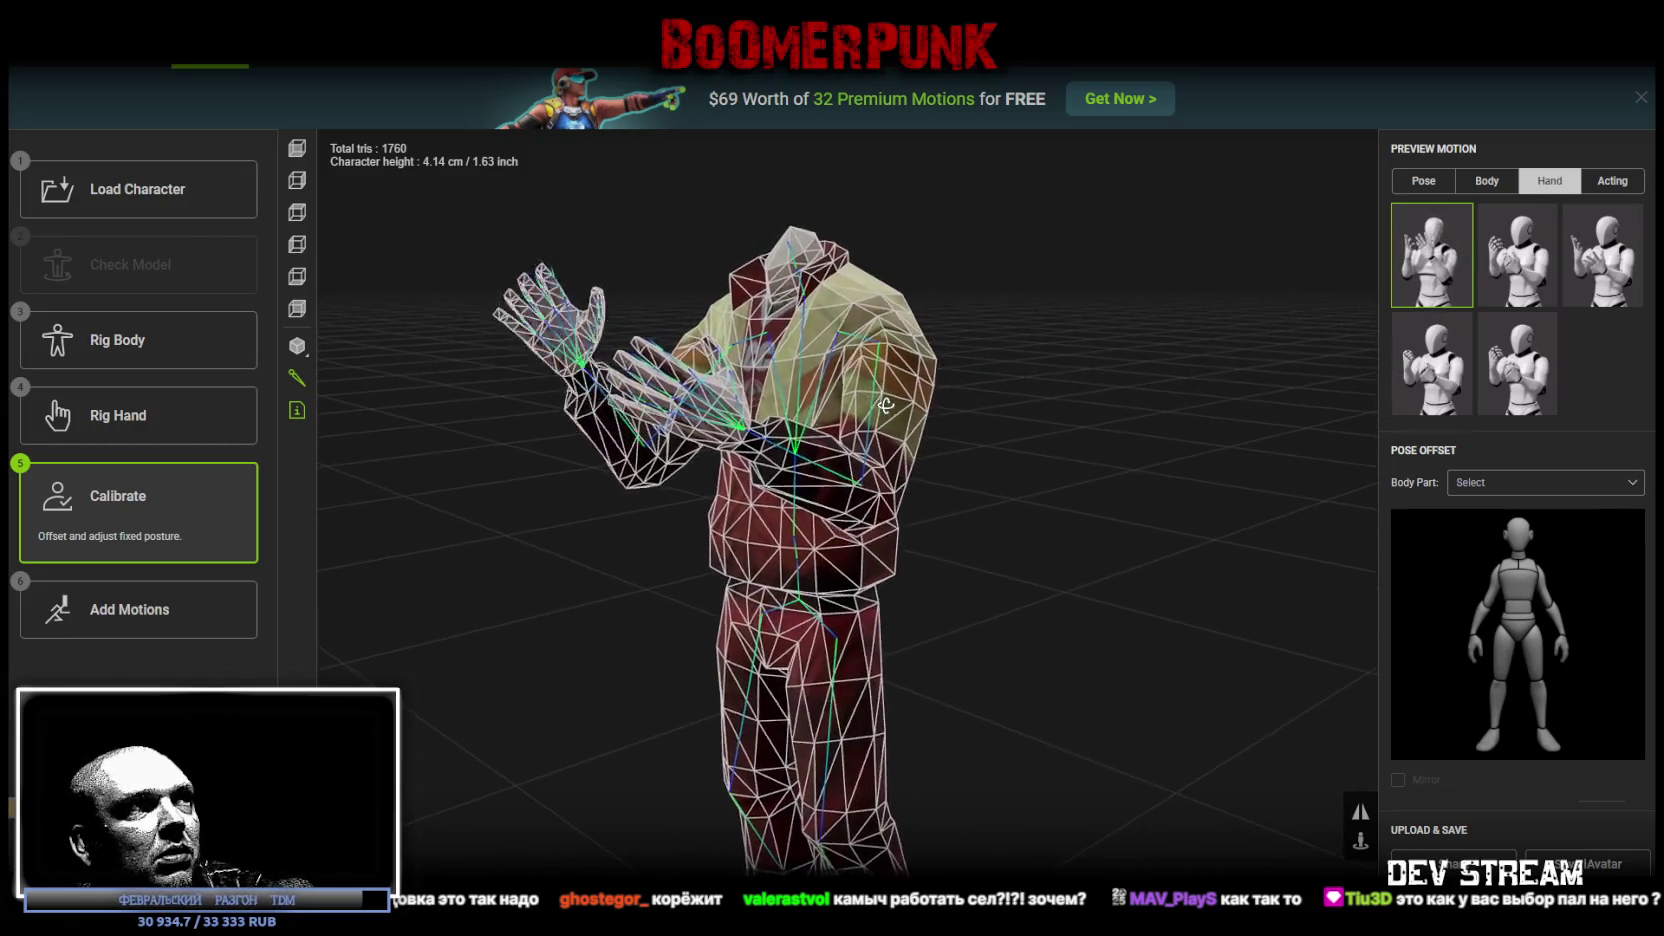
Step: Switch the preview to a body motion seen from a low side view, then return to Rig Hand
click(1487, 180)
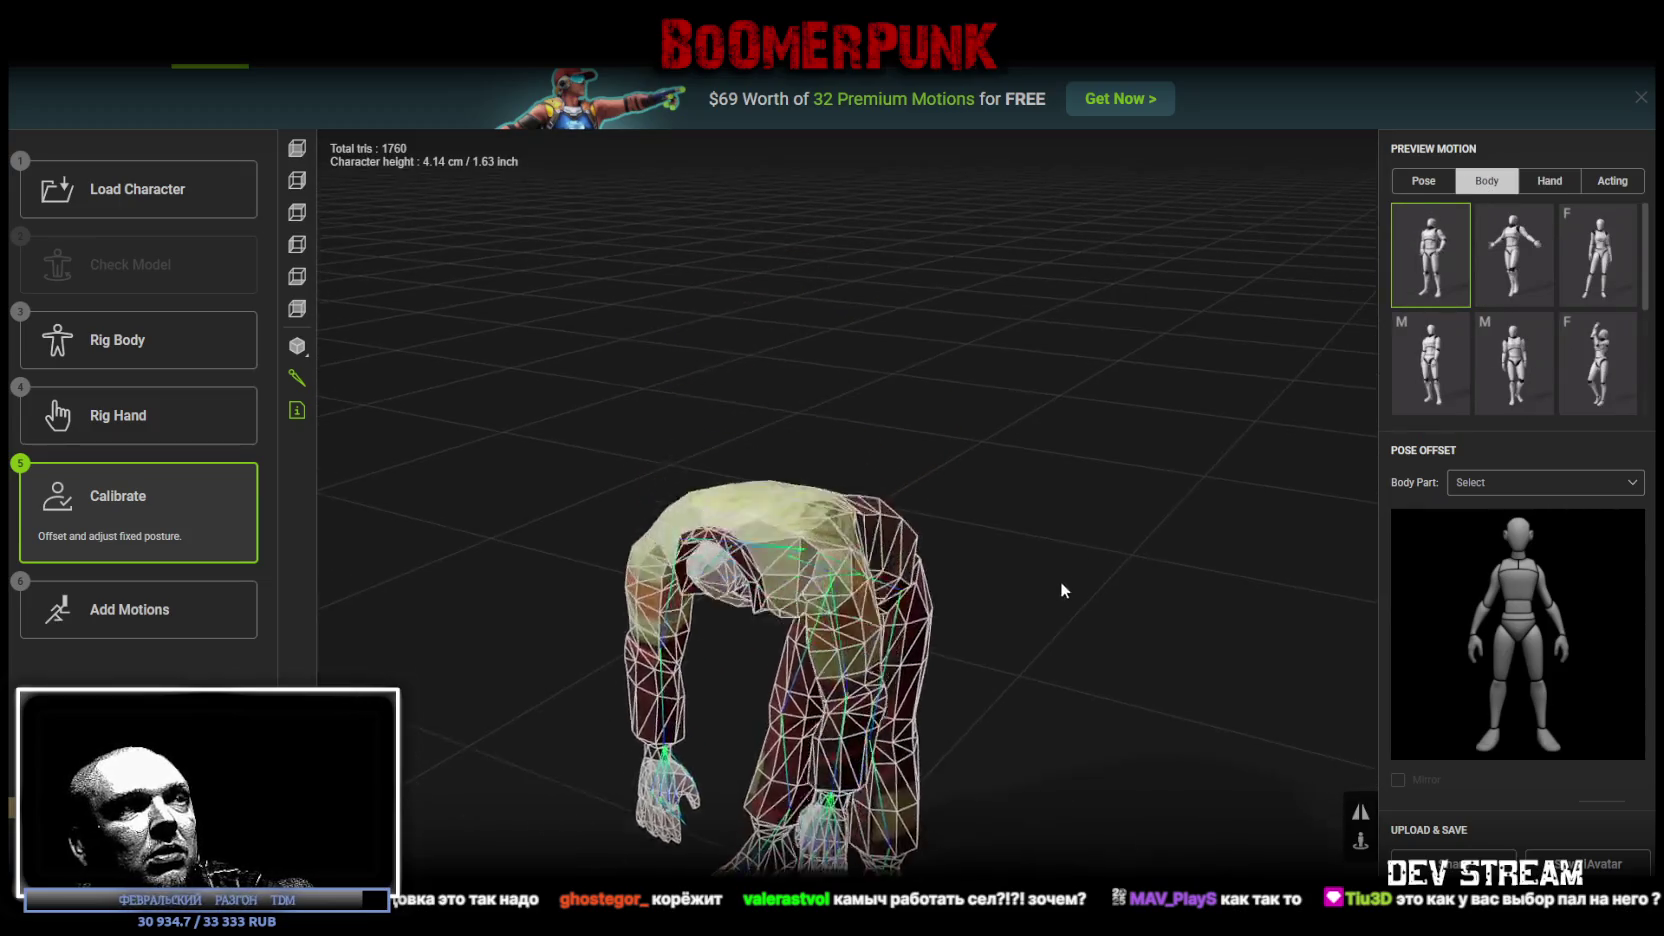
mouse_move(995, 617)
mouse_down()
mouse_move(931, 578)
mouse_move(1114, 612)
mouse_up()
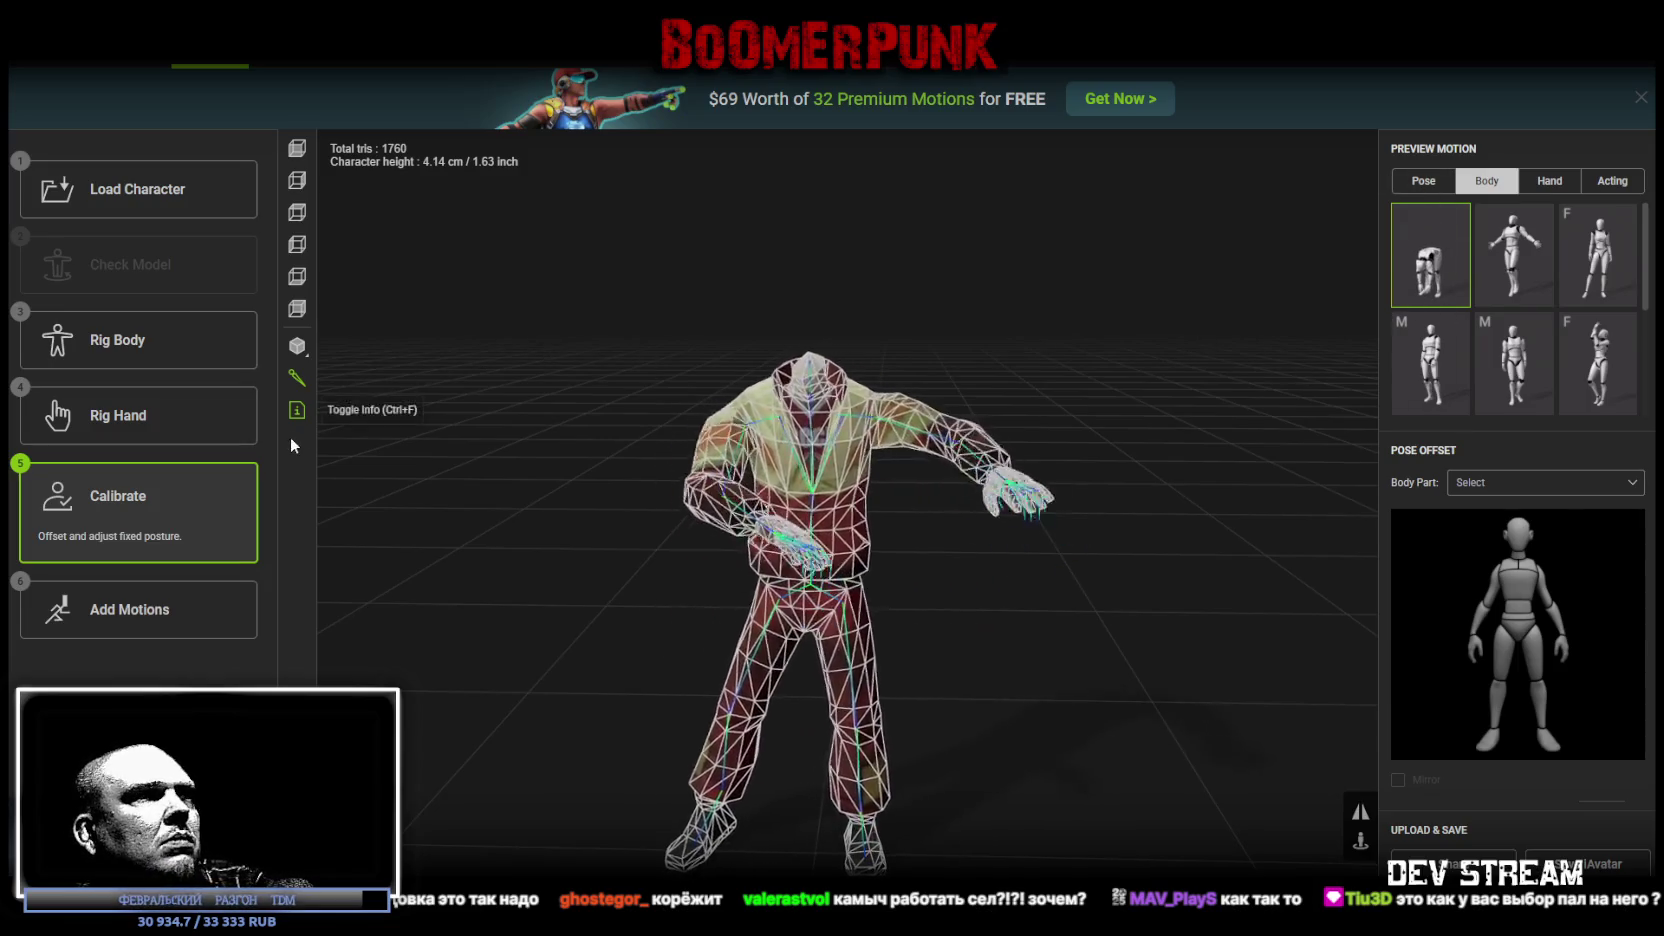
click(140, 425)
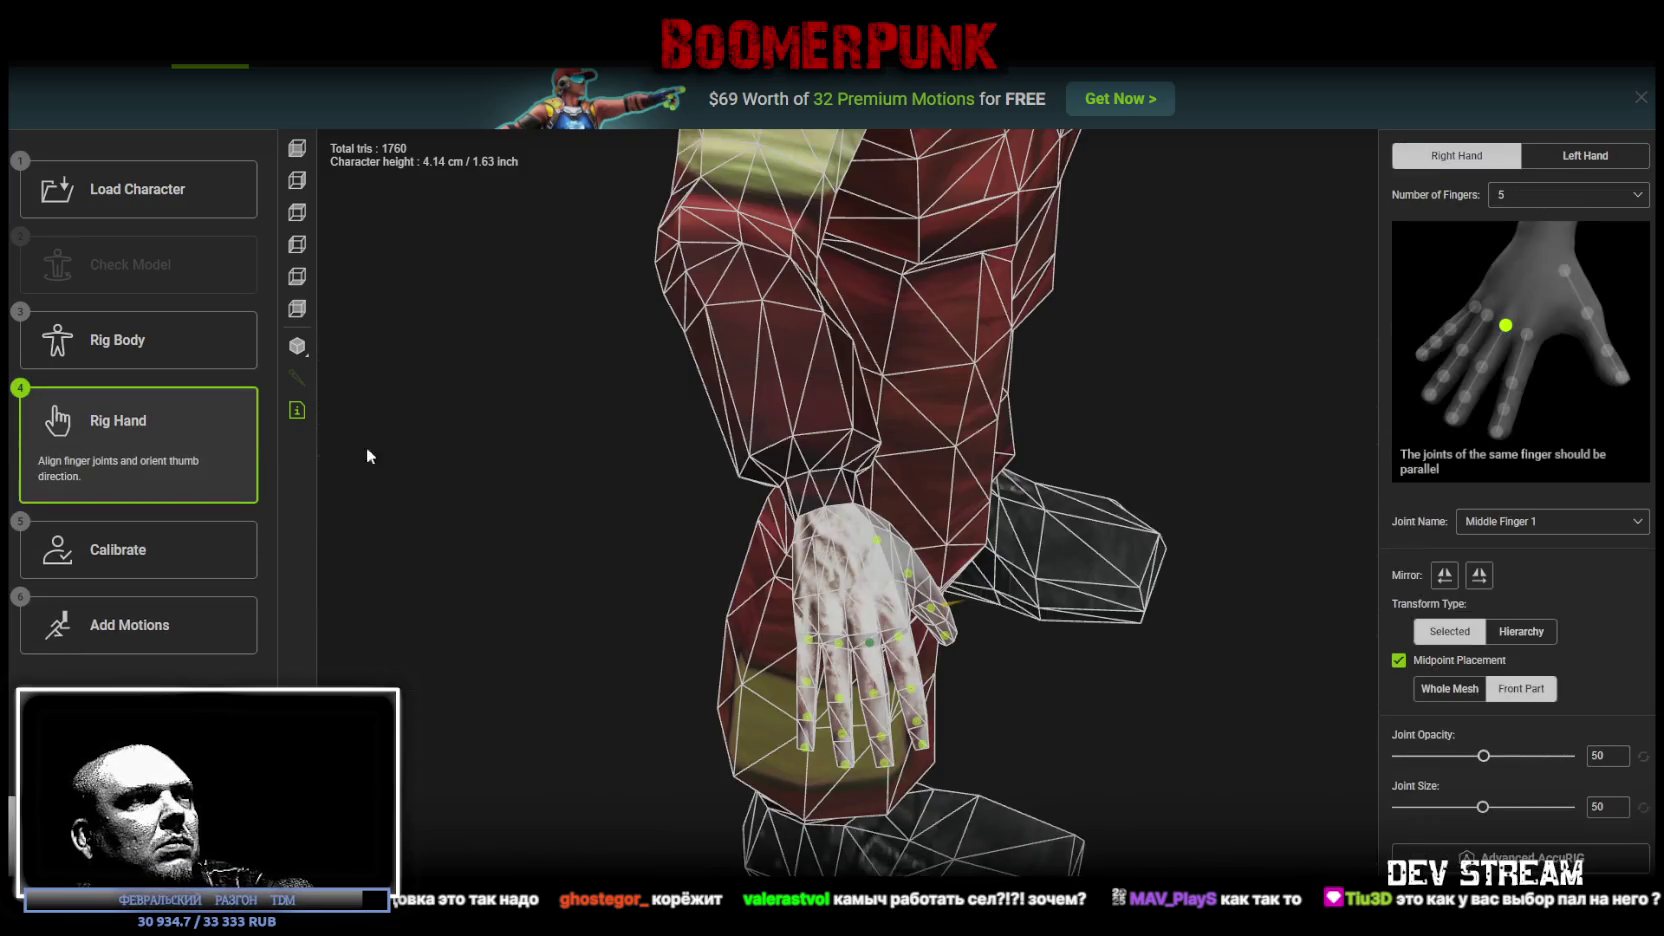
Step: Back in Rig Body, nudge the right wrist joint slightly, then raise the Thumb Finger 2 joint
mouse_move(577, 586)
mouse_down()
mouse_move(397, 464)
mouse_move(442, 472)
mouse_move(444, 580)
mouse_move(548, 608)
mouse_up()
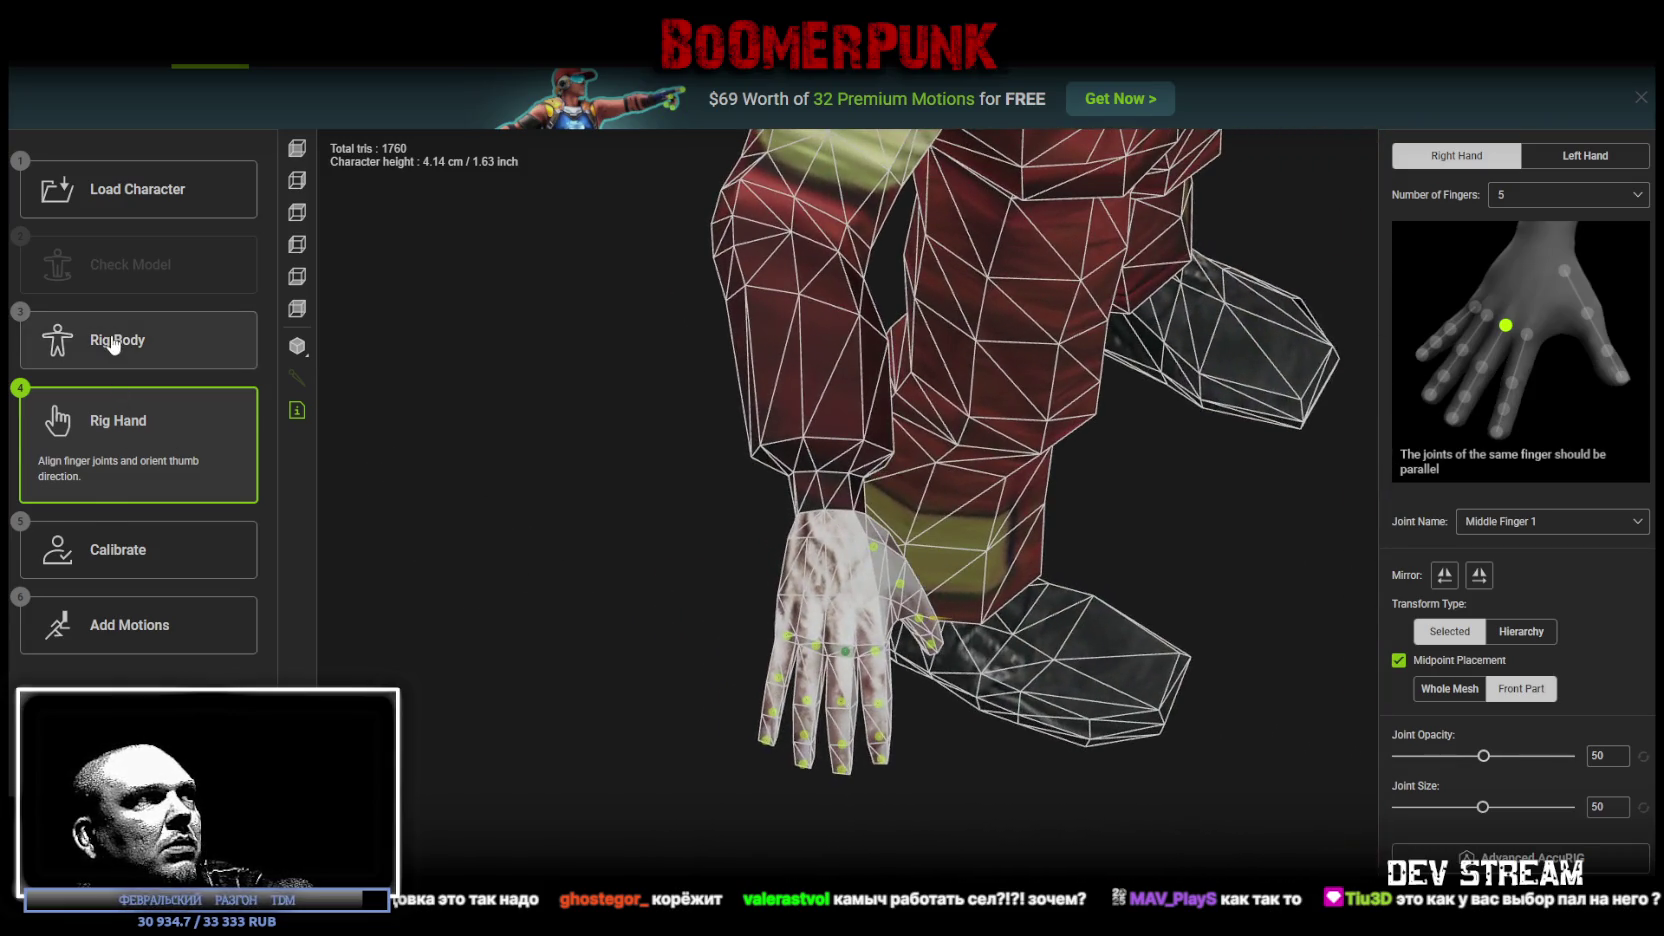
click(207, 367)
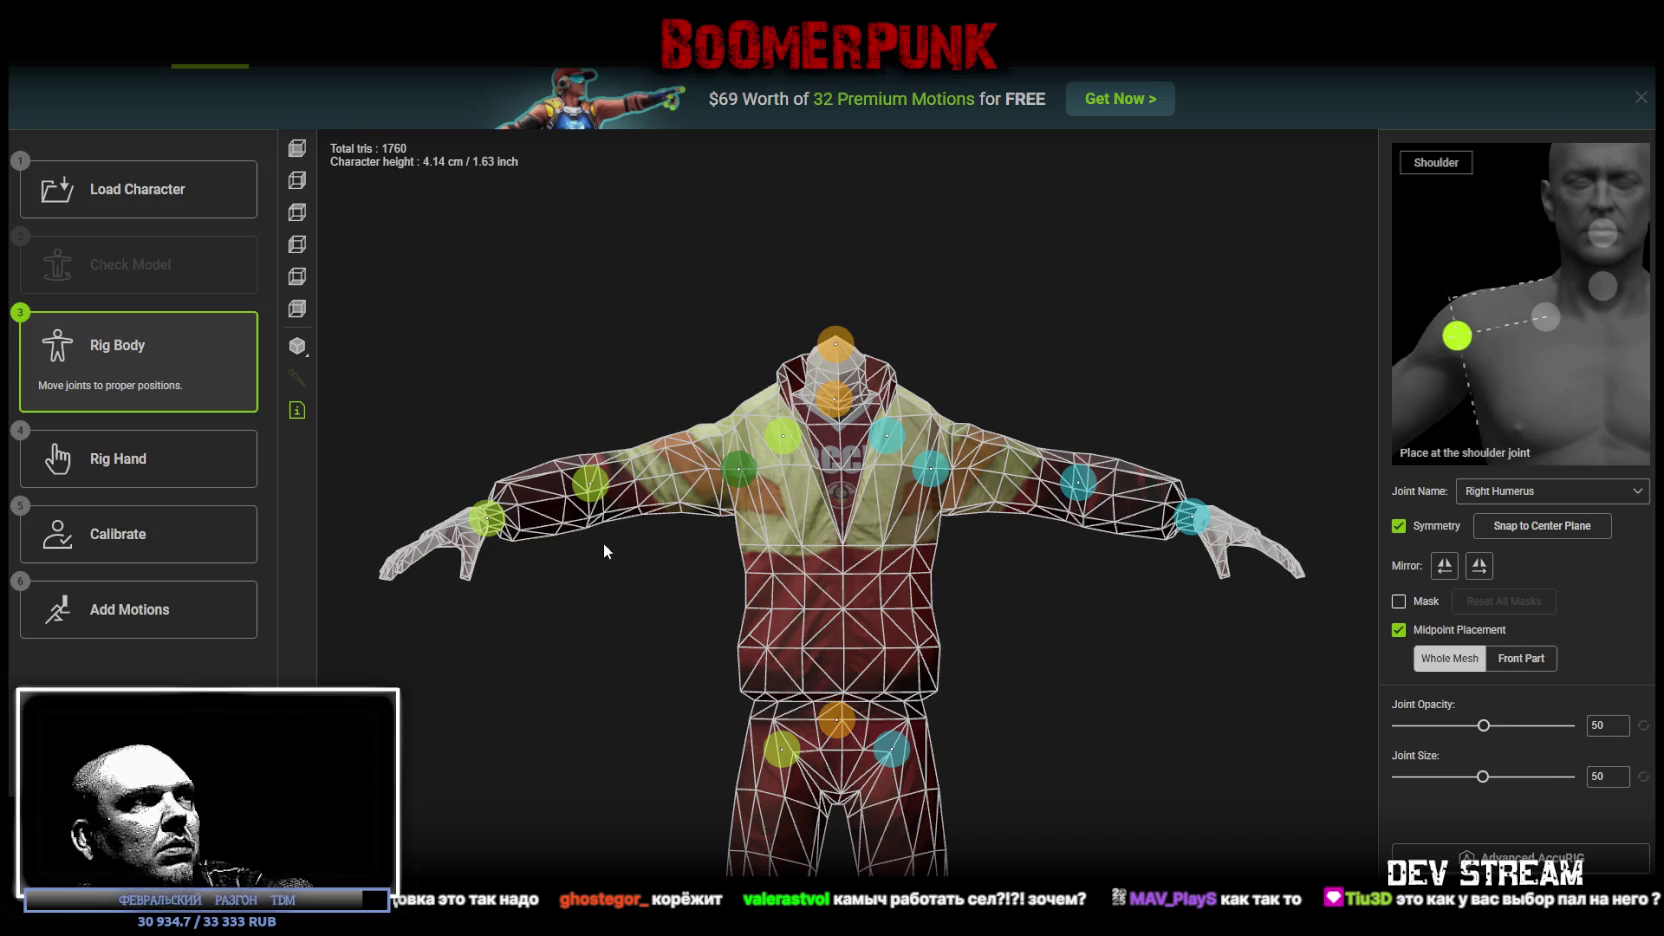
mouse_move(589, 560)
mouse_down()
mouse_move(646, 665)
mouse_move(587, 669)
mouse_move(624, 691)
mouse_move(756, 607)
mouse_up()
click(556, 690)
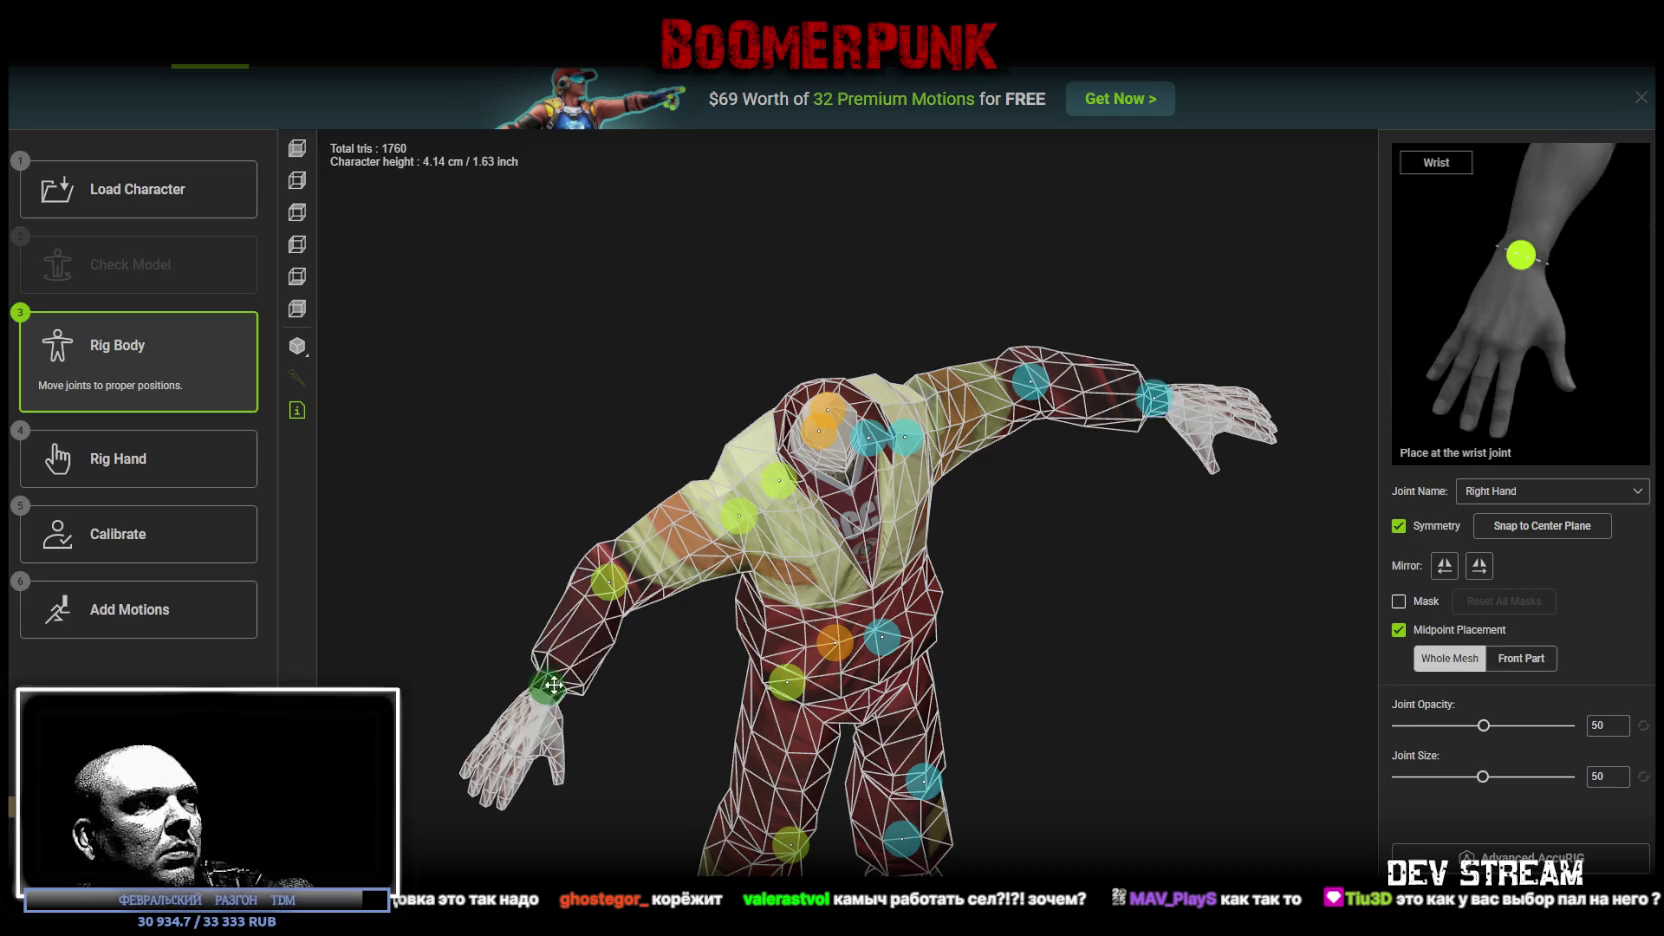
mouse_move(555, 686)
mouse_down()
mouse_move(557, 475)
mouse_move(765, 643)
mouse_up()
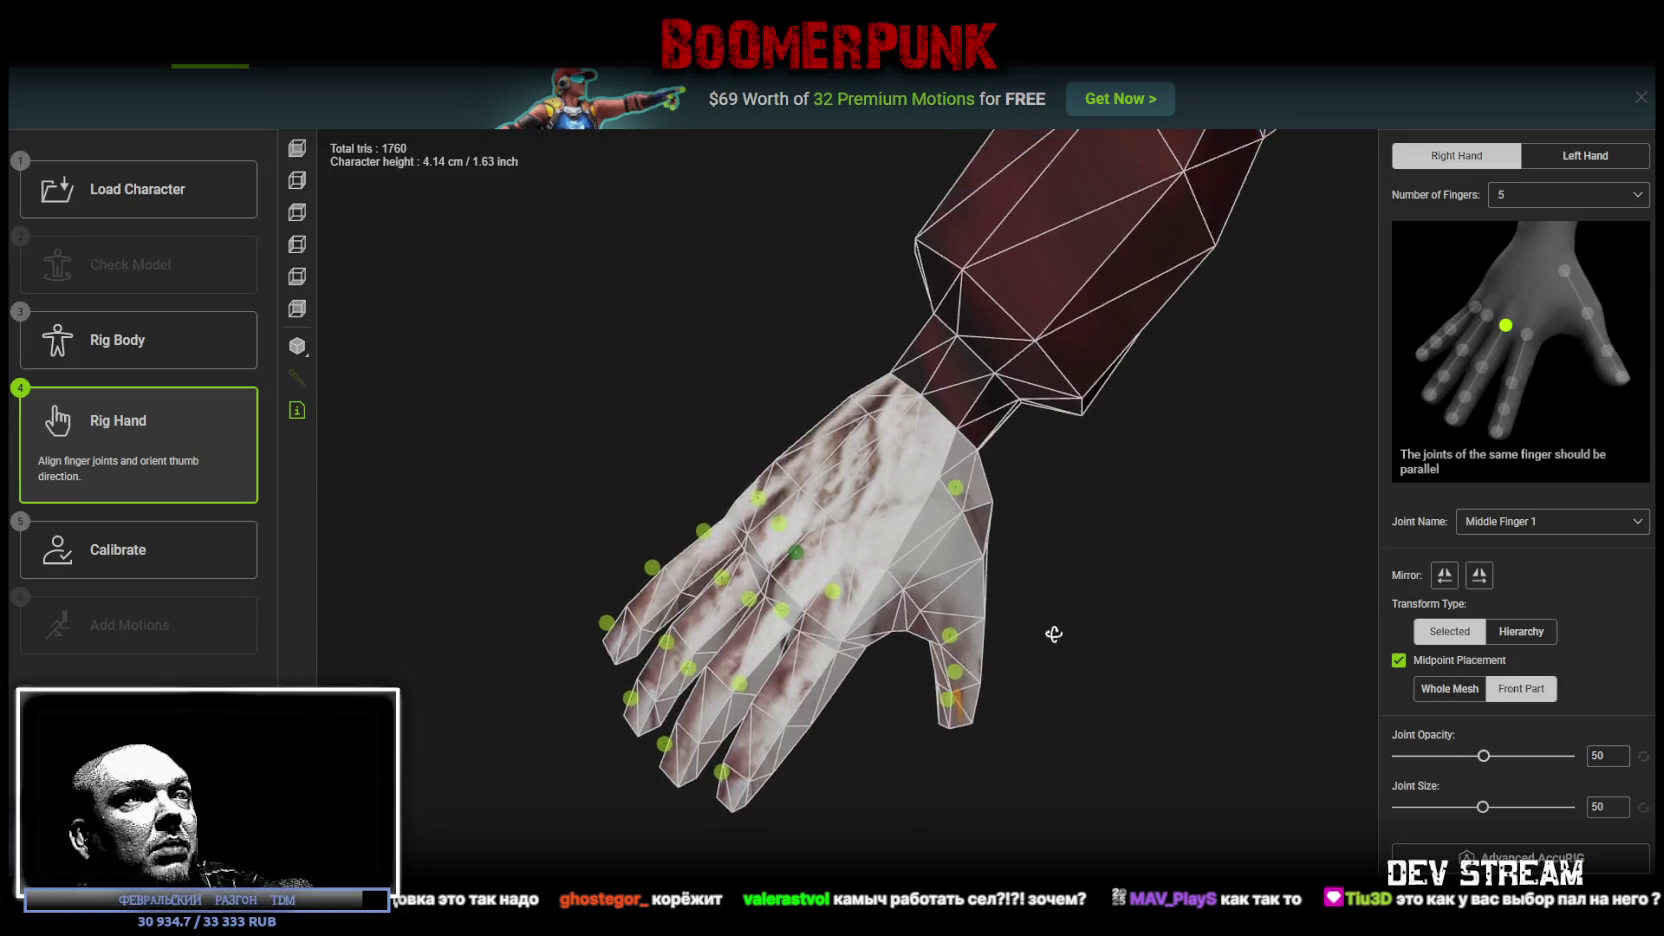
drag(912, 627, 940, 582)
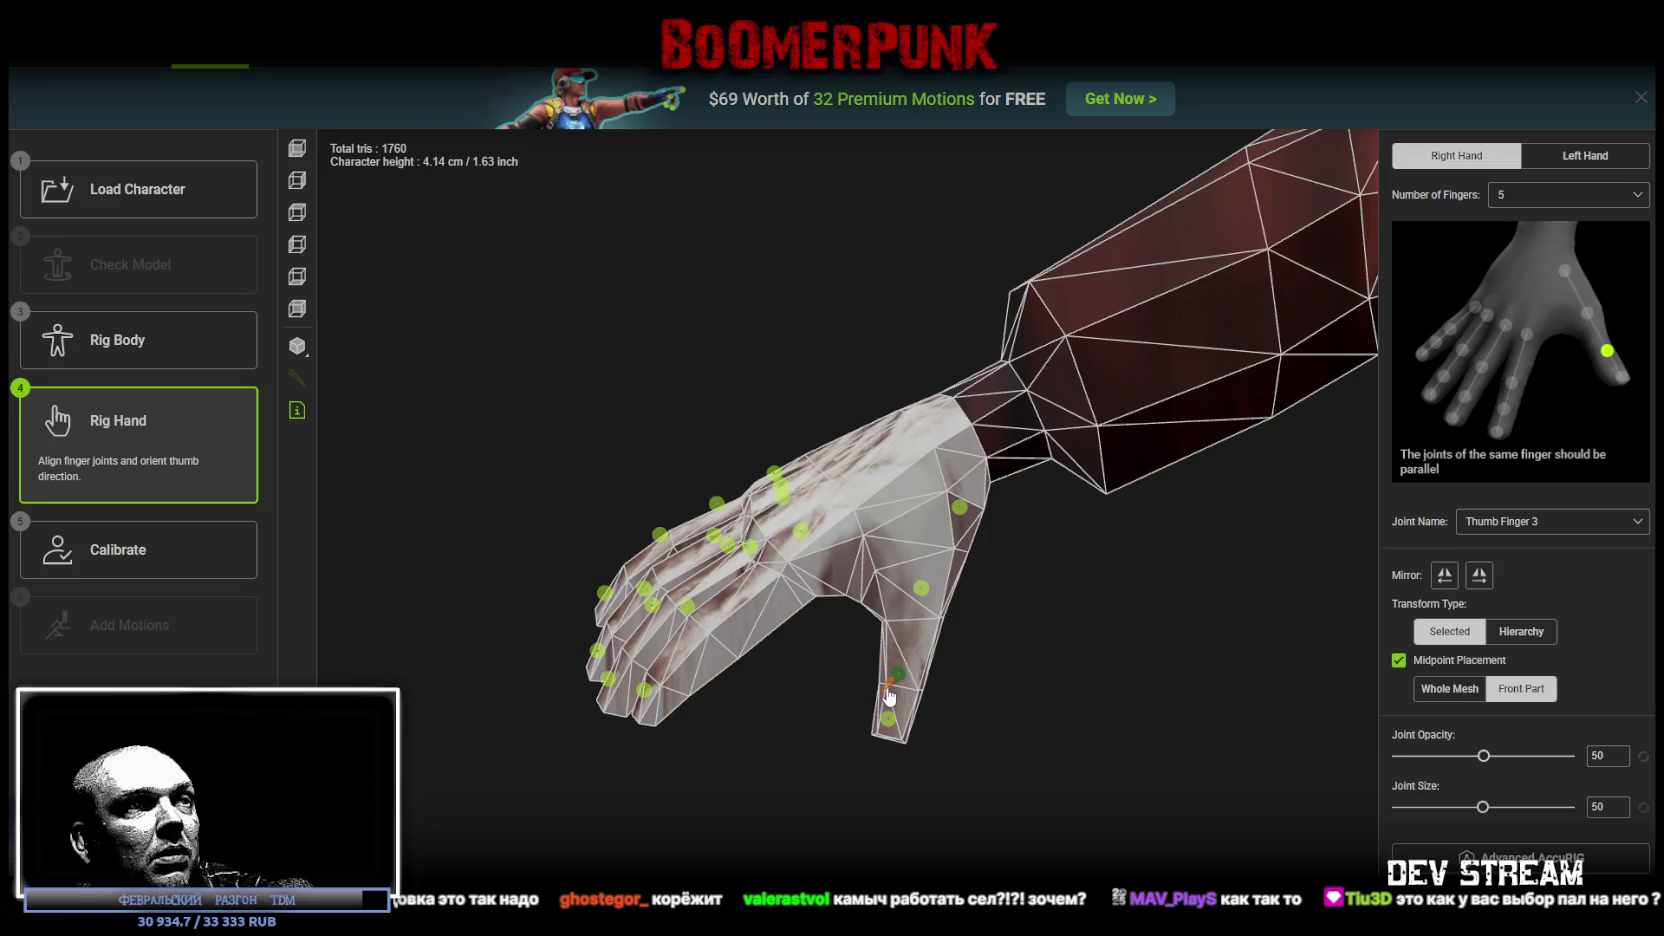
Step: Set the right thumb joint's direction and drag the Index Finger 1 joint into place inside the hand
click(889, 688)
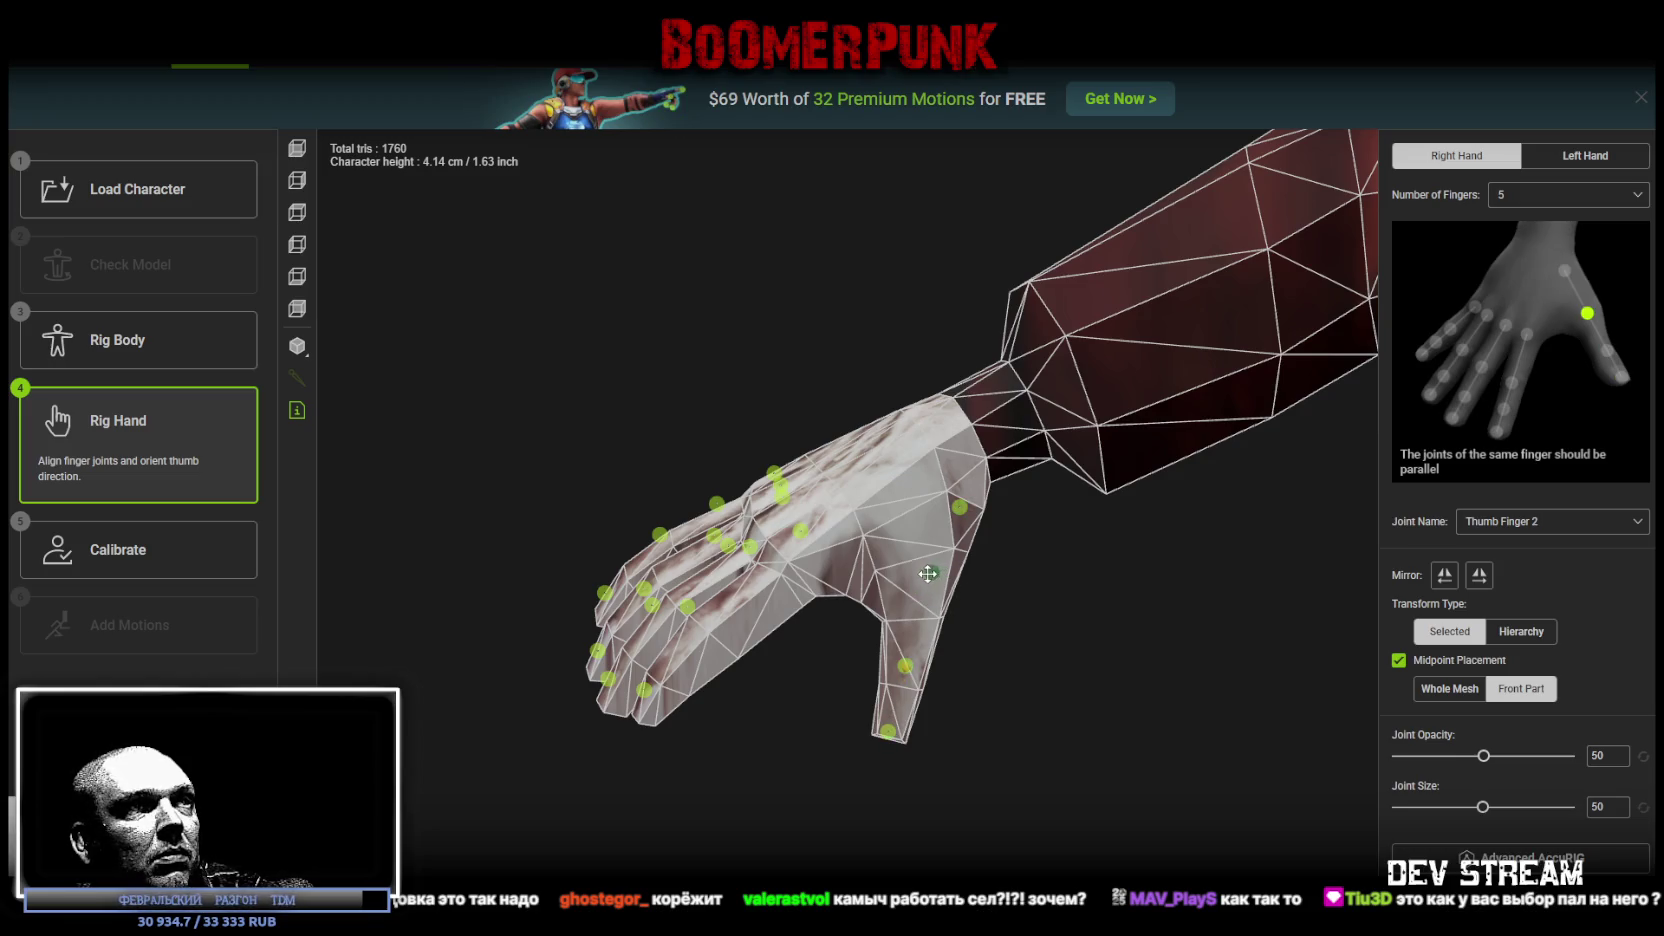
mouse_move(1042, 691)
mouse_down()
mouse_move(1207, 761)
mouse_move(1048, 656)
mouse_up()
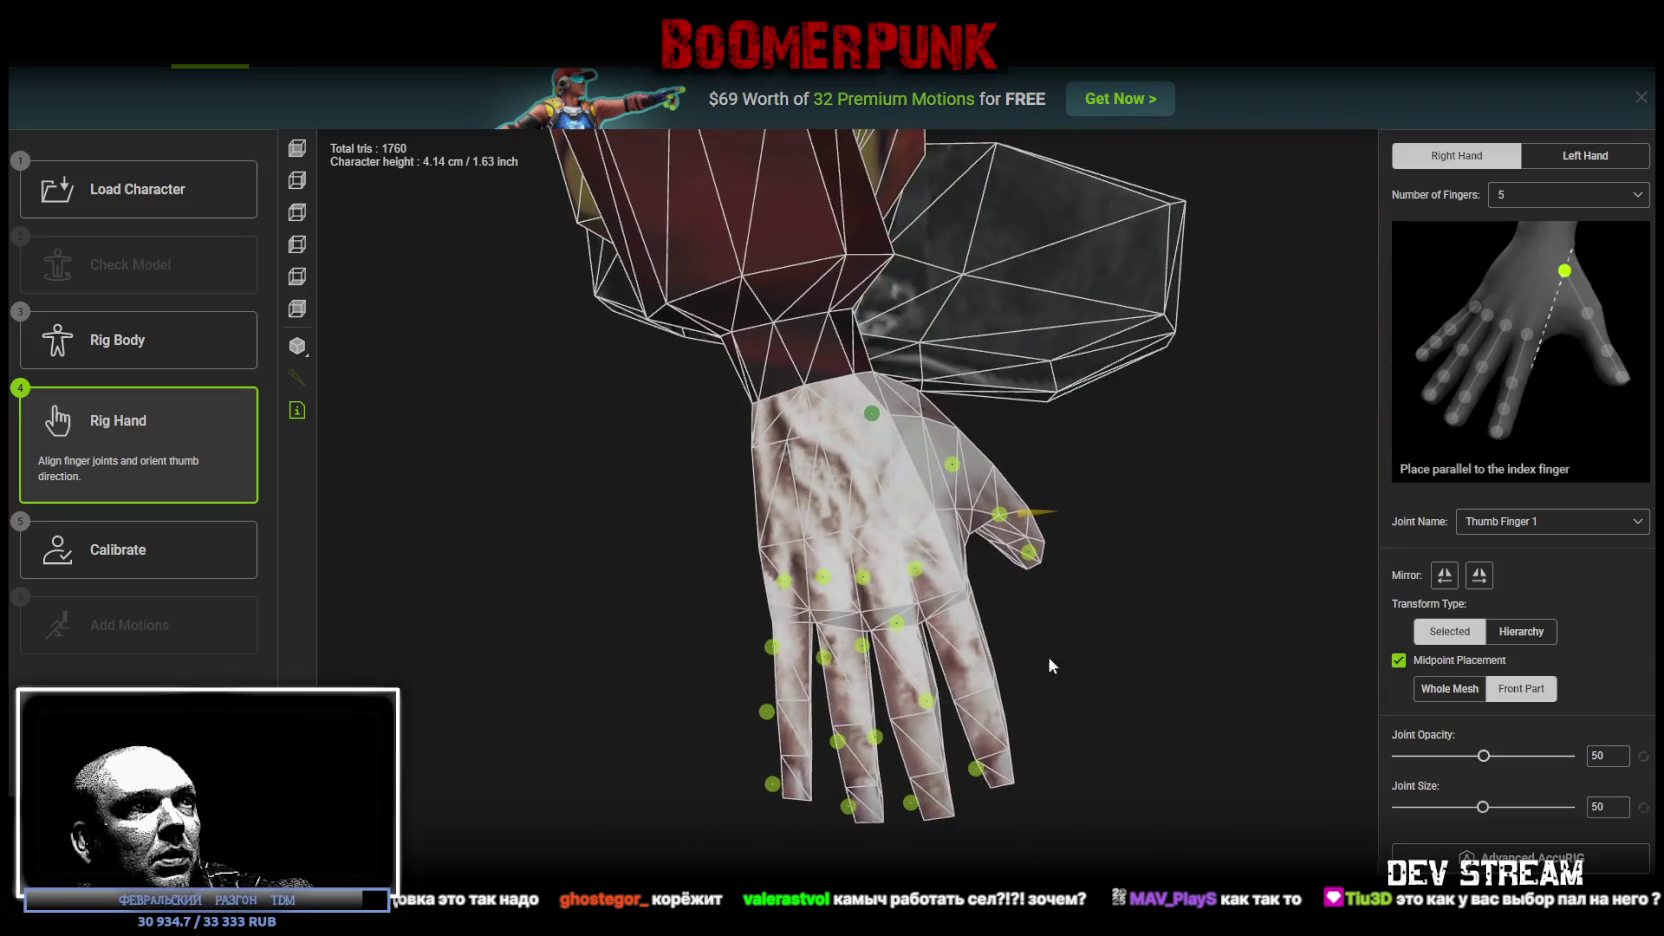
mouse_move(916, 569)
mouse_down()
mouse_move(939, 595)
mouse_move(939, 651)
mouse_up()
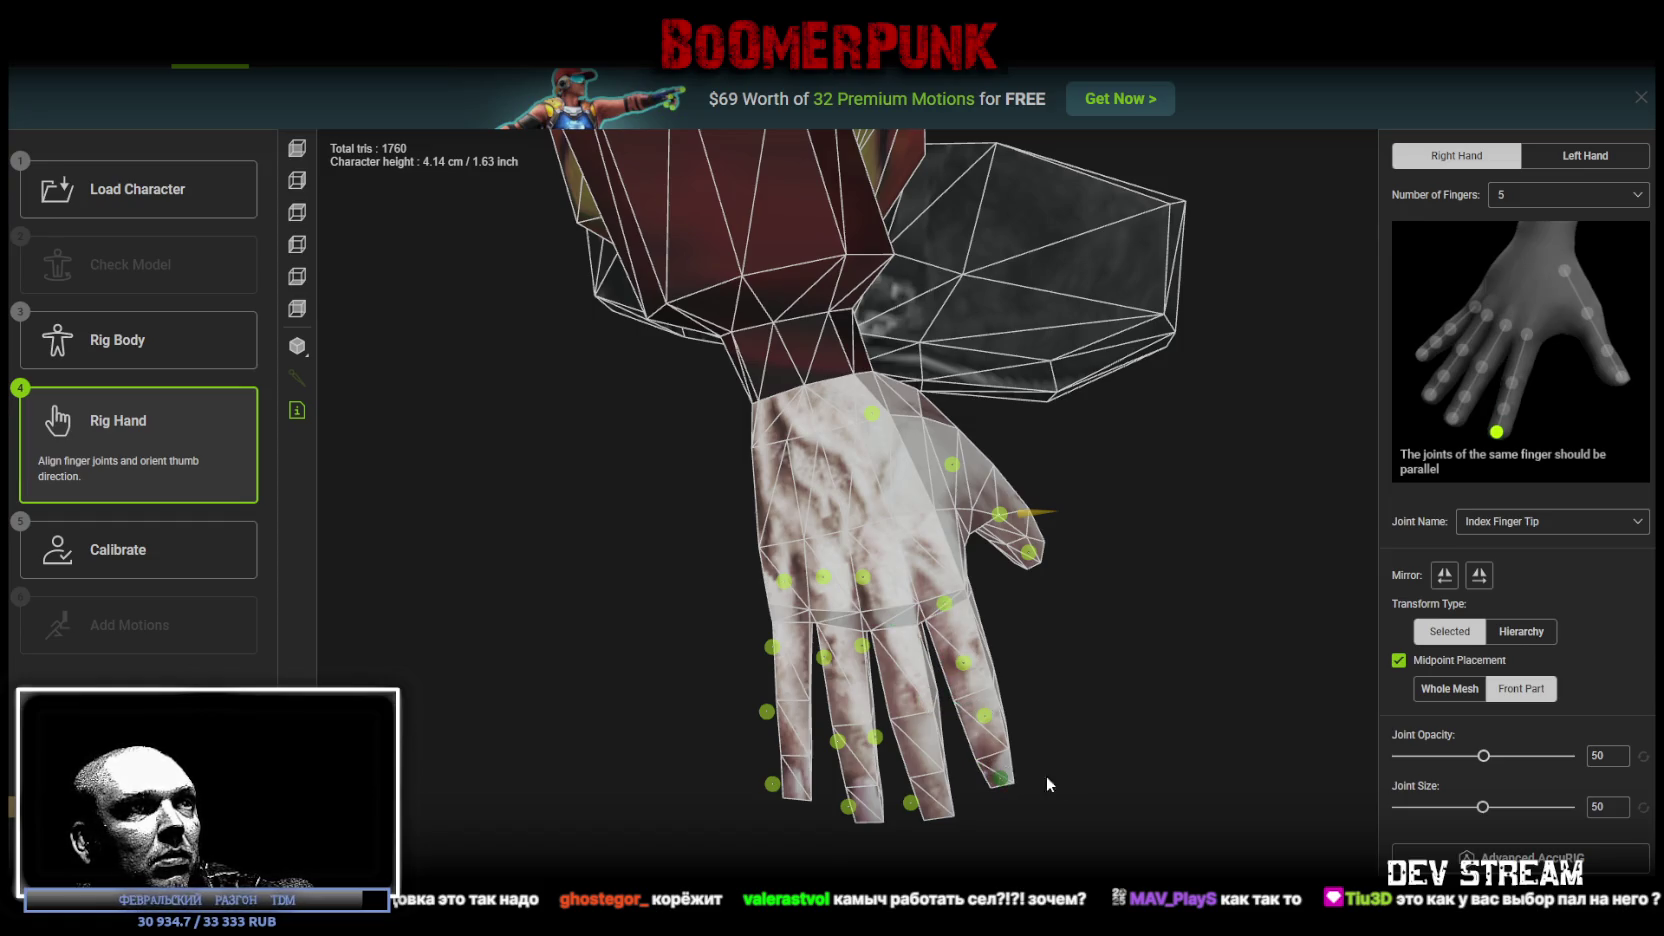
mouse_move(1047, 780)
mouse_down()
mouse_move(895, 620)
mouse_move(947, 640)
mouse_move(969, 717)
mouse_move(1042, 705)
mouse_move(1051, 613)
mouse_move(1025, 586)
mouse_move(1040, 591)
mouse_up()
scroll(969, 717, down, 5)
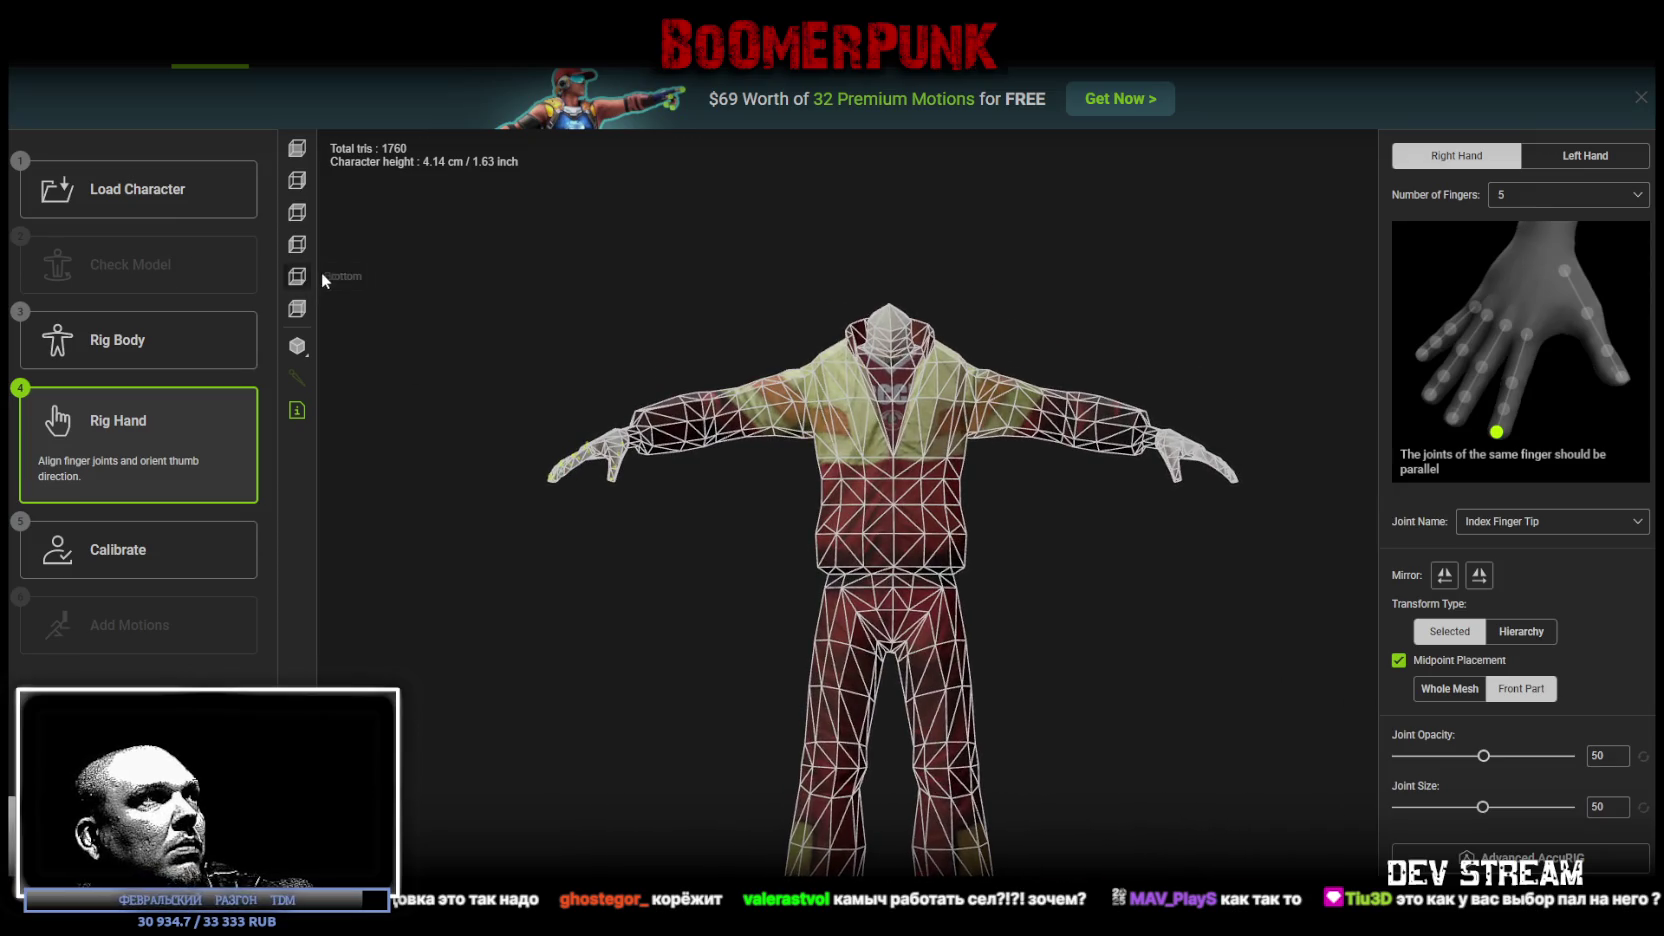
click(297, 183)
Step: From the Left view preset, raise the Middle Finger 2 and 3 joints into the middle finger
click(303, 154)
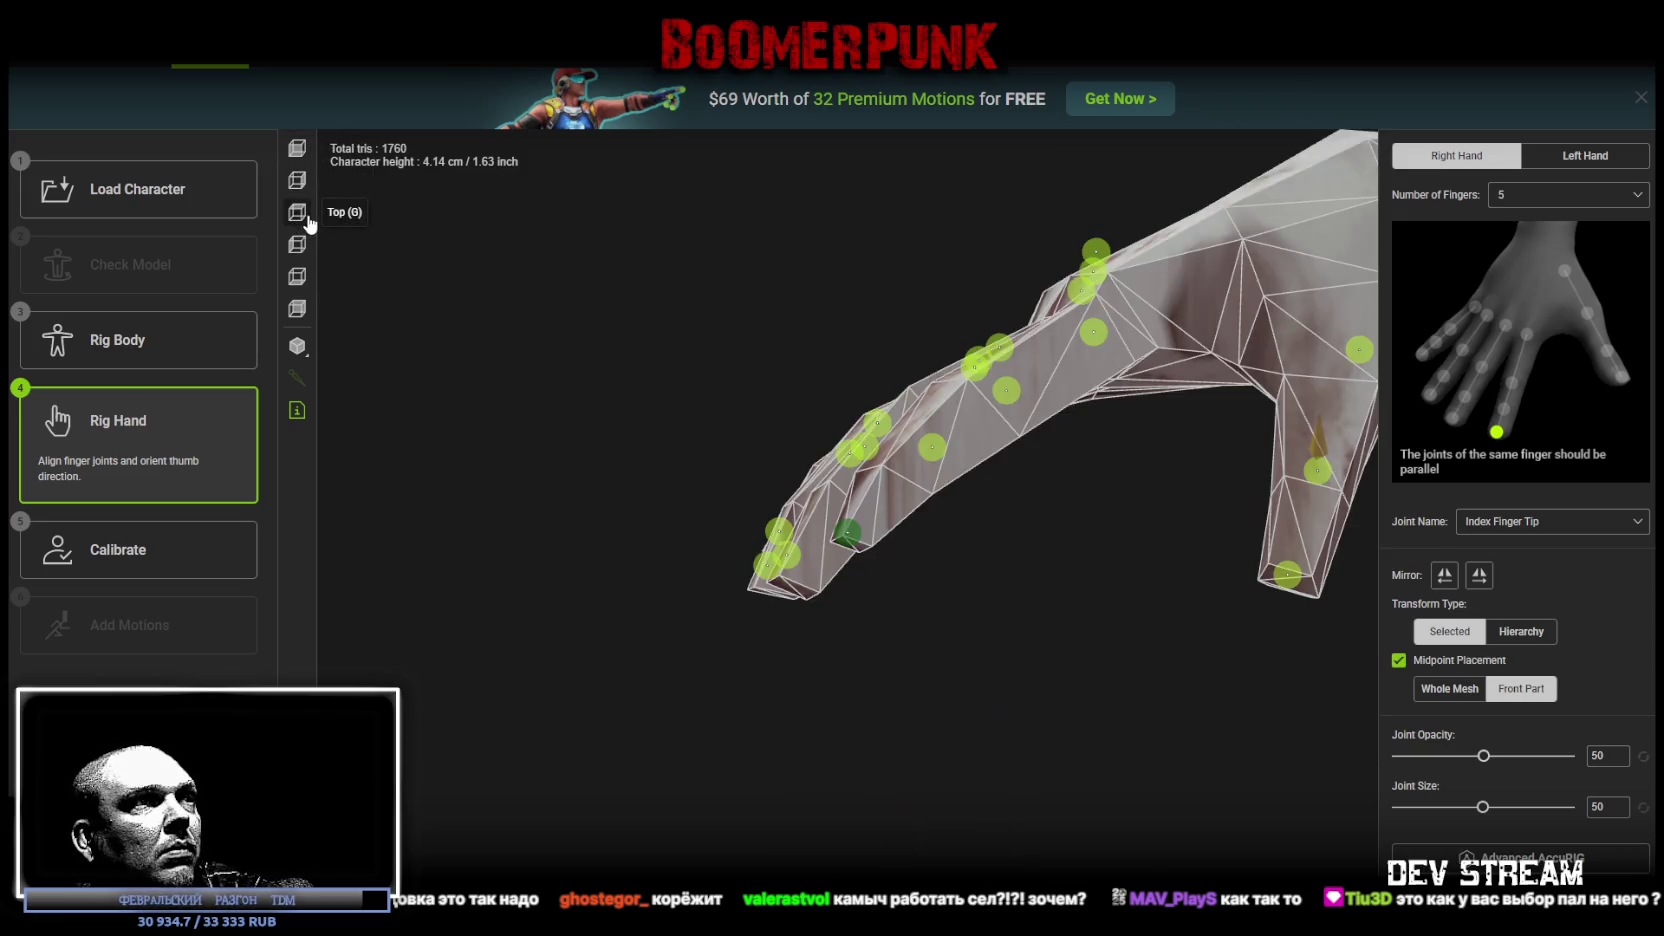
click(298, 250)
mouse_move(486, 462)
mouse_down()
mouse_move(694, 602)
mouse_move(594, 453)
mouse_move(715, 593)
mouse_up()
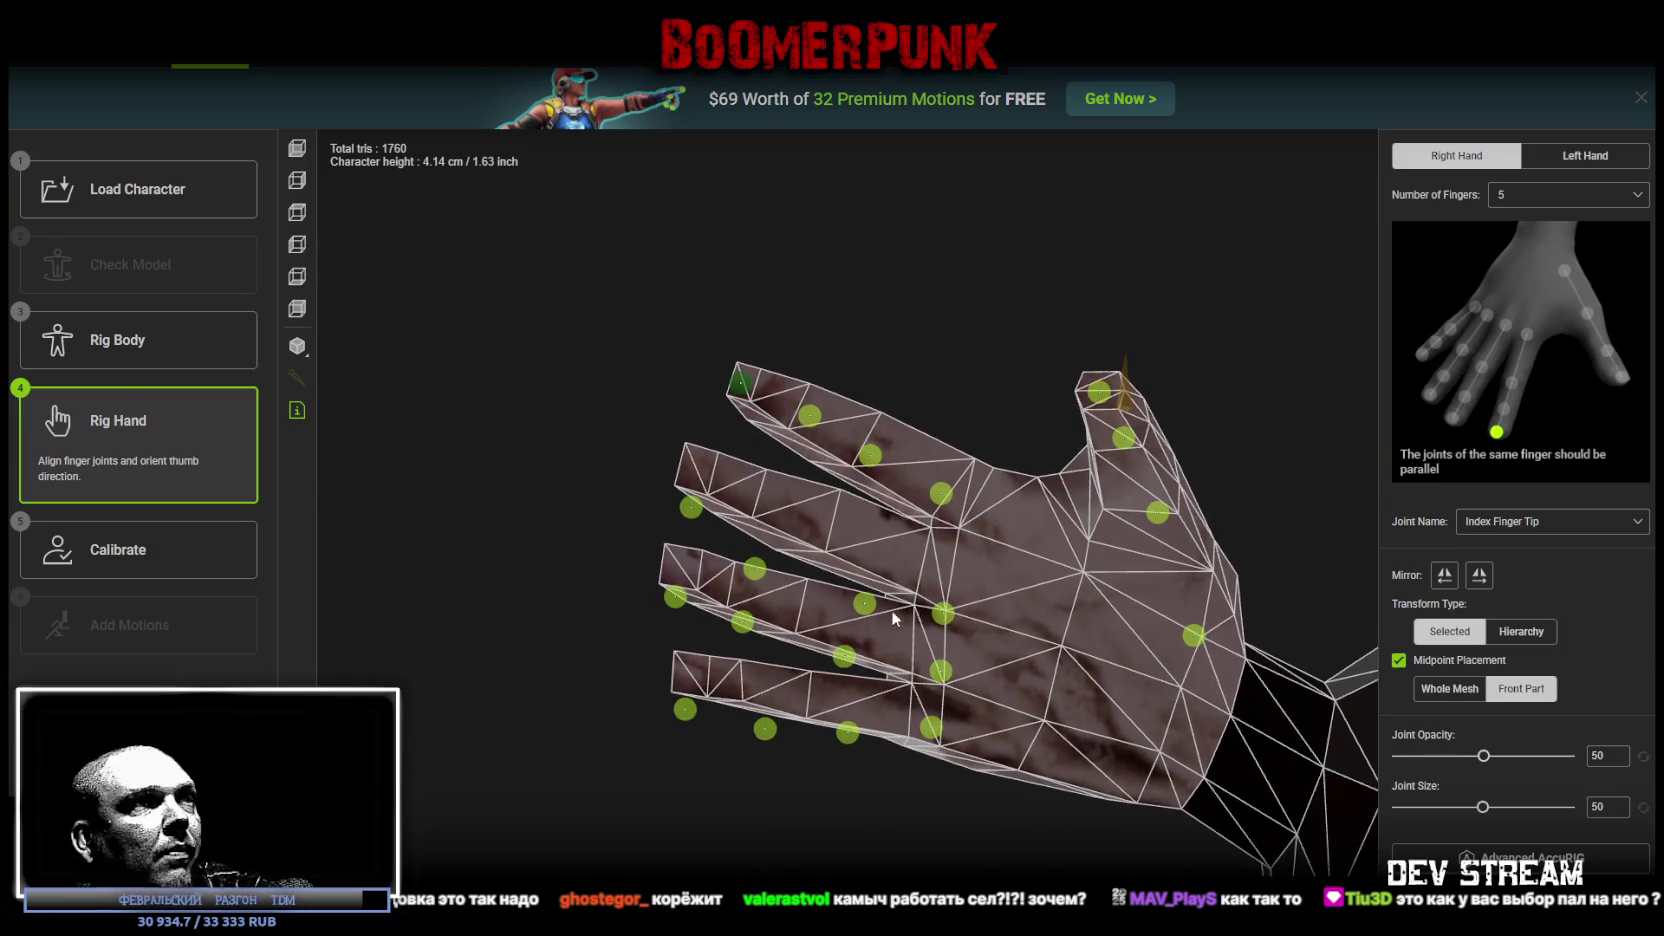
mouse_move(894, 618)
mouse_down()
mouse_move(945, 575)
mouse_move(953, 502)
mouse_up()
click(969, 615)
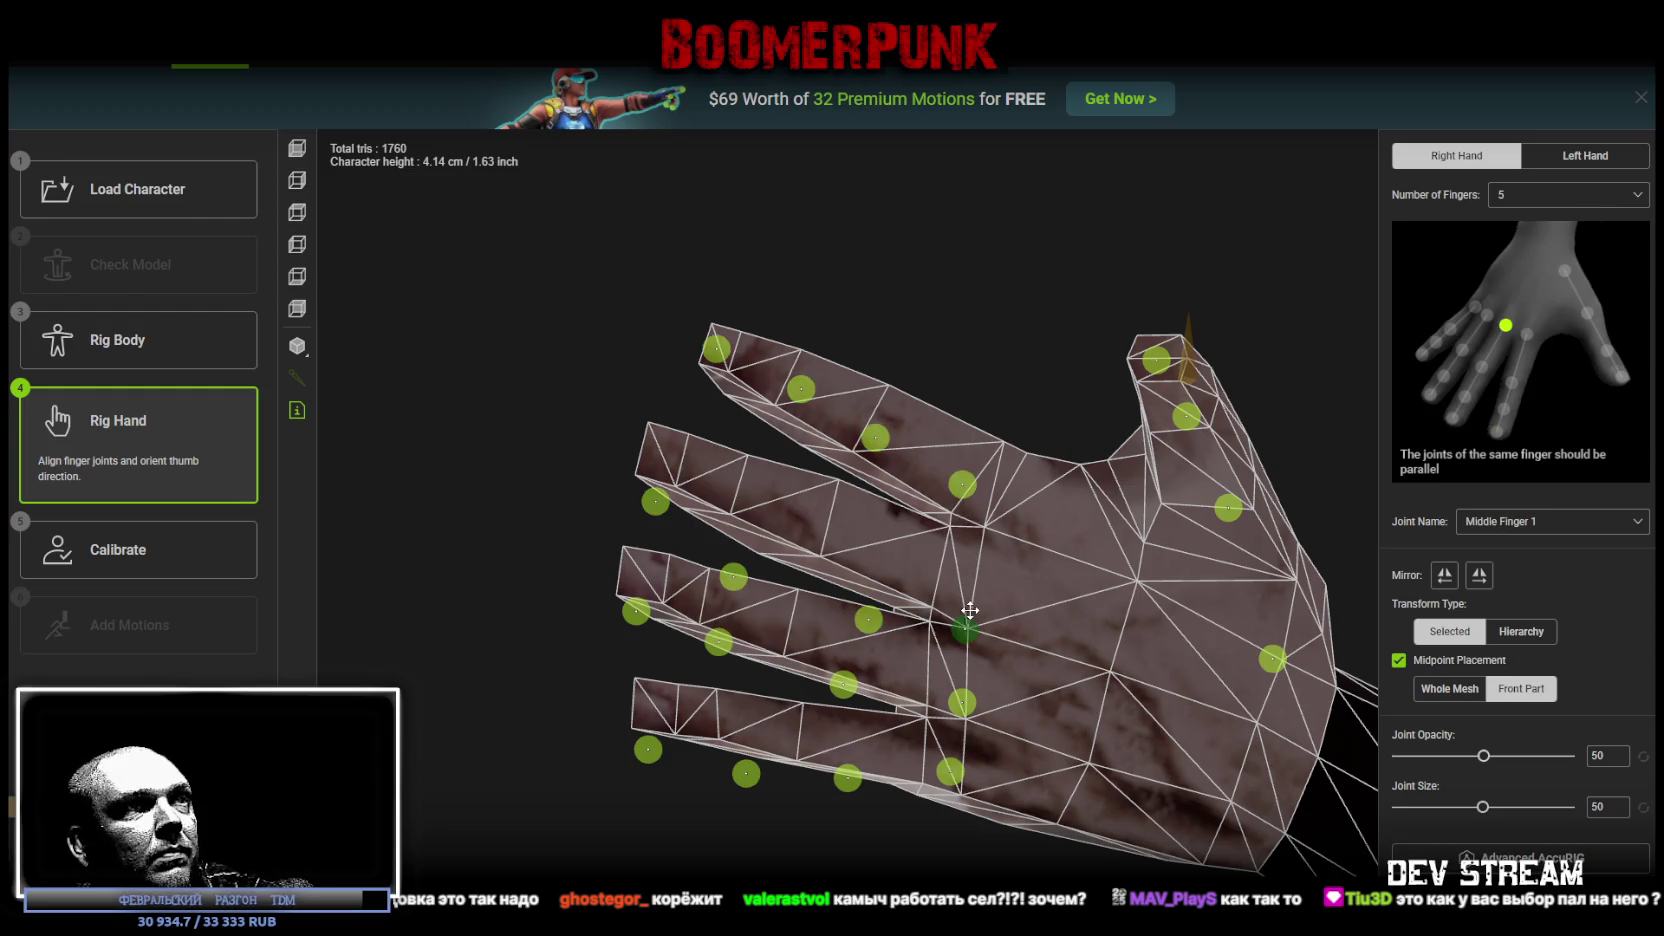
drag(869, 620, 828, 528)
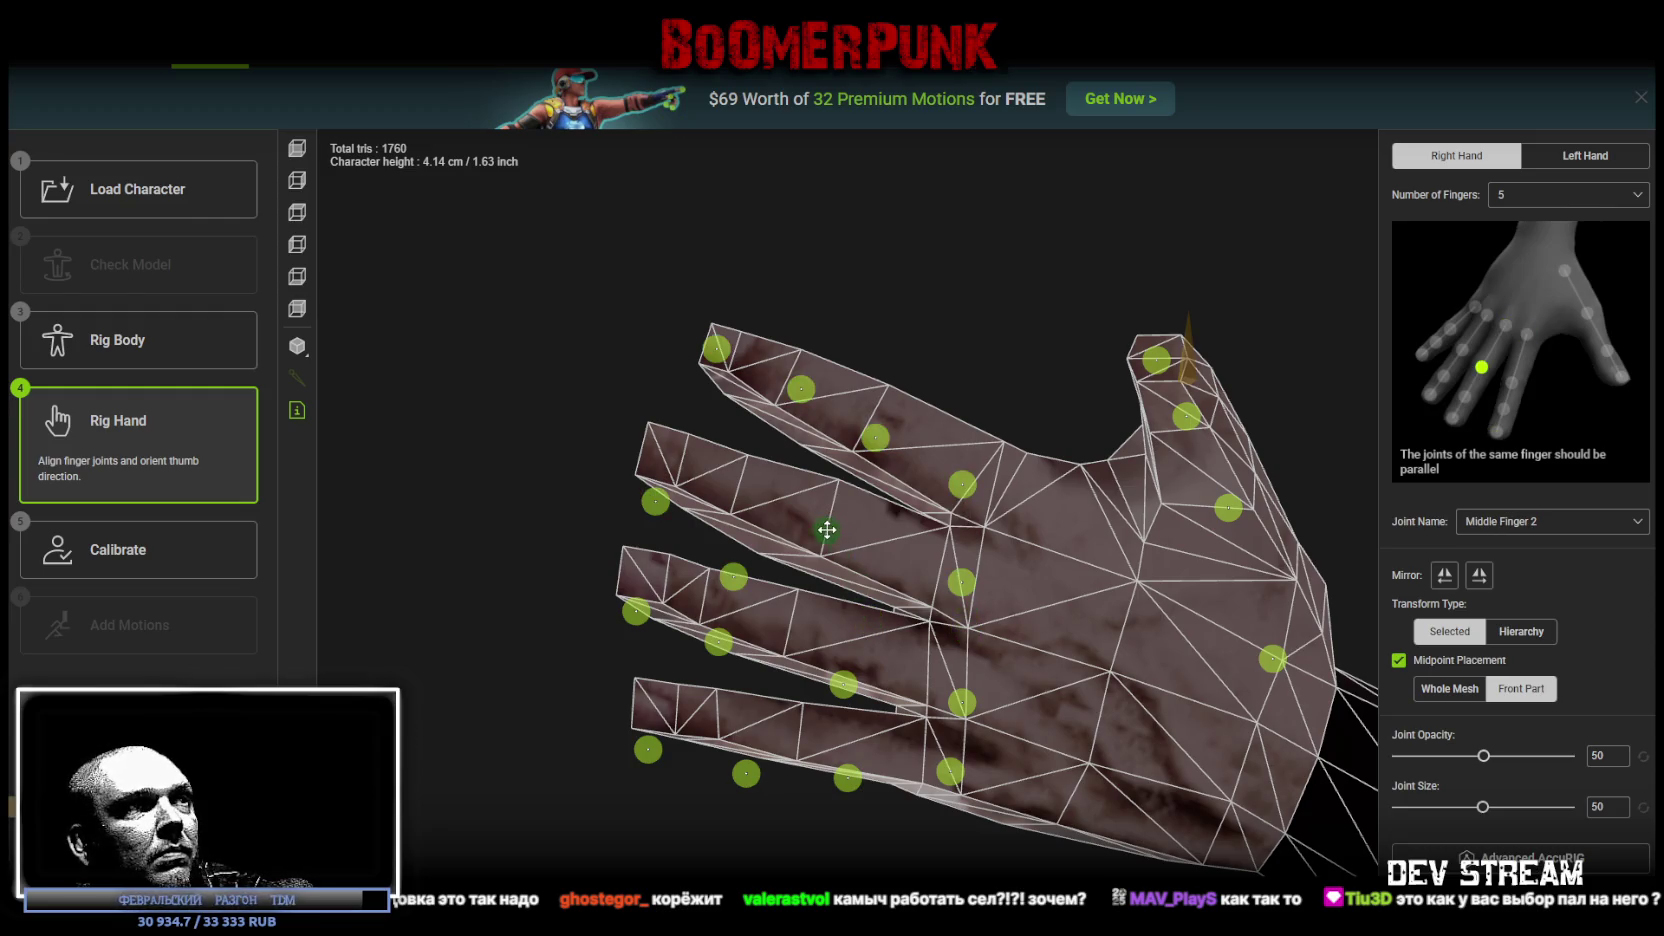
drag(743, 572, 741, 492)
click(655, 500)
drag(736, 499, 737, 487)
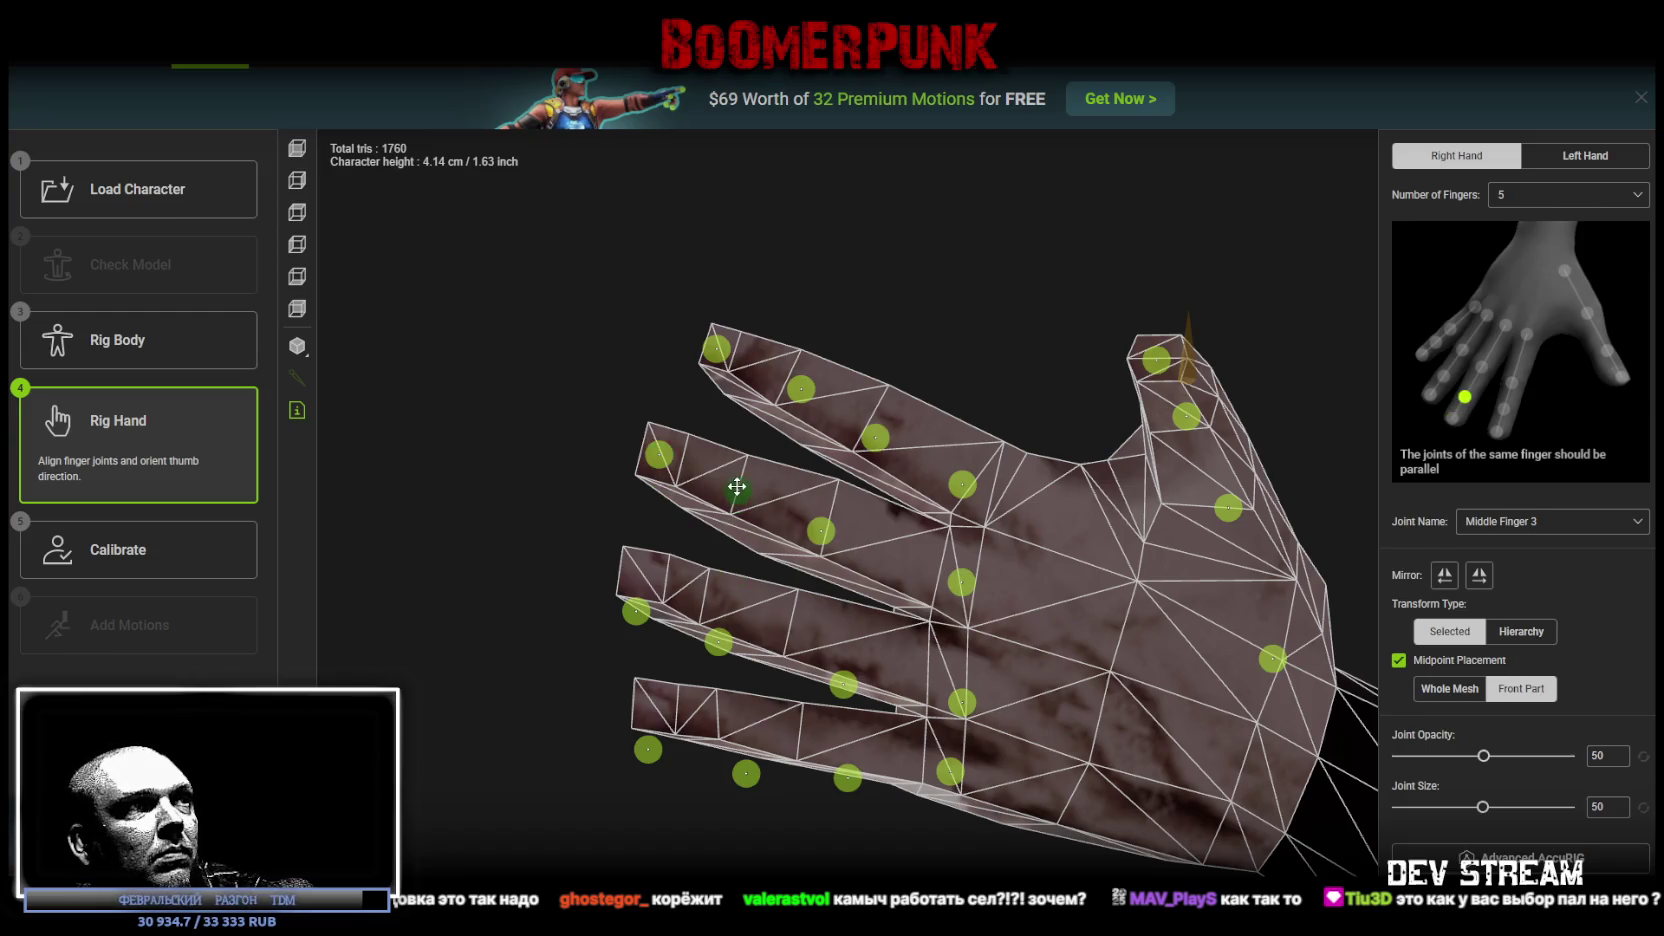
click(828, 524)
Step: Align the ring and pinky finger joints inside their fingers and nudge Index Finger 2 upward
click(644, 598)
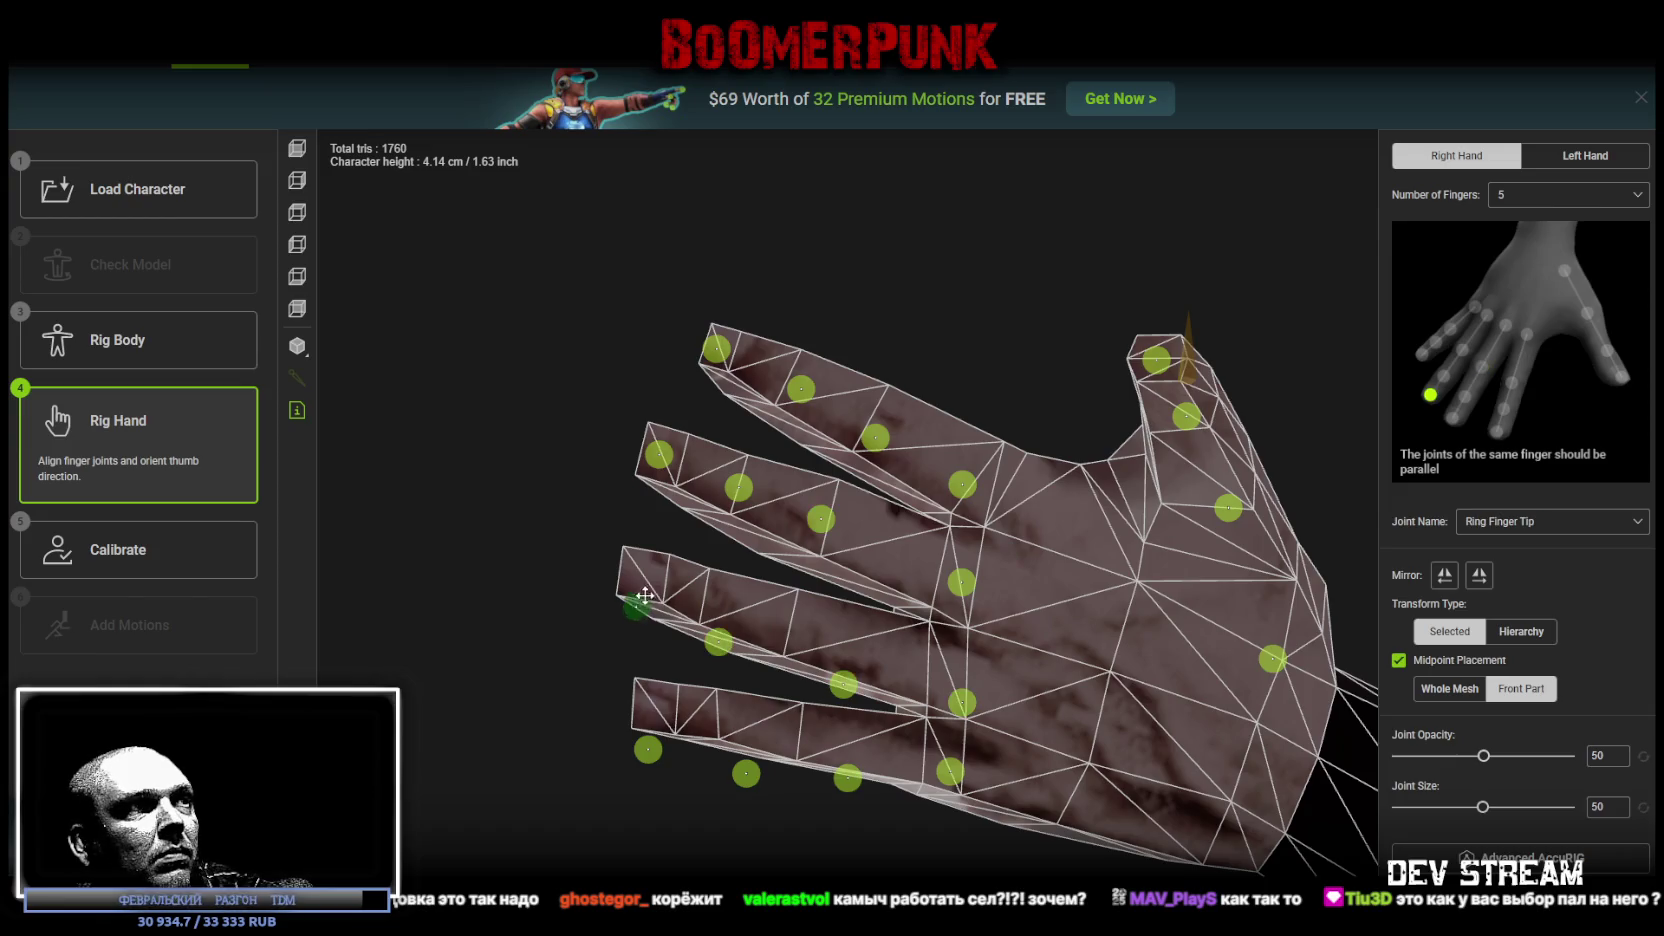
drag(718, 641, 709, 601)
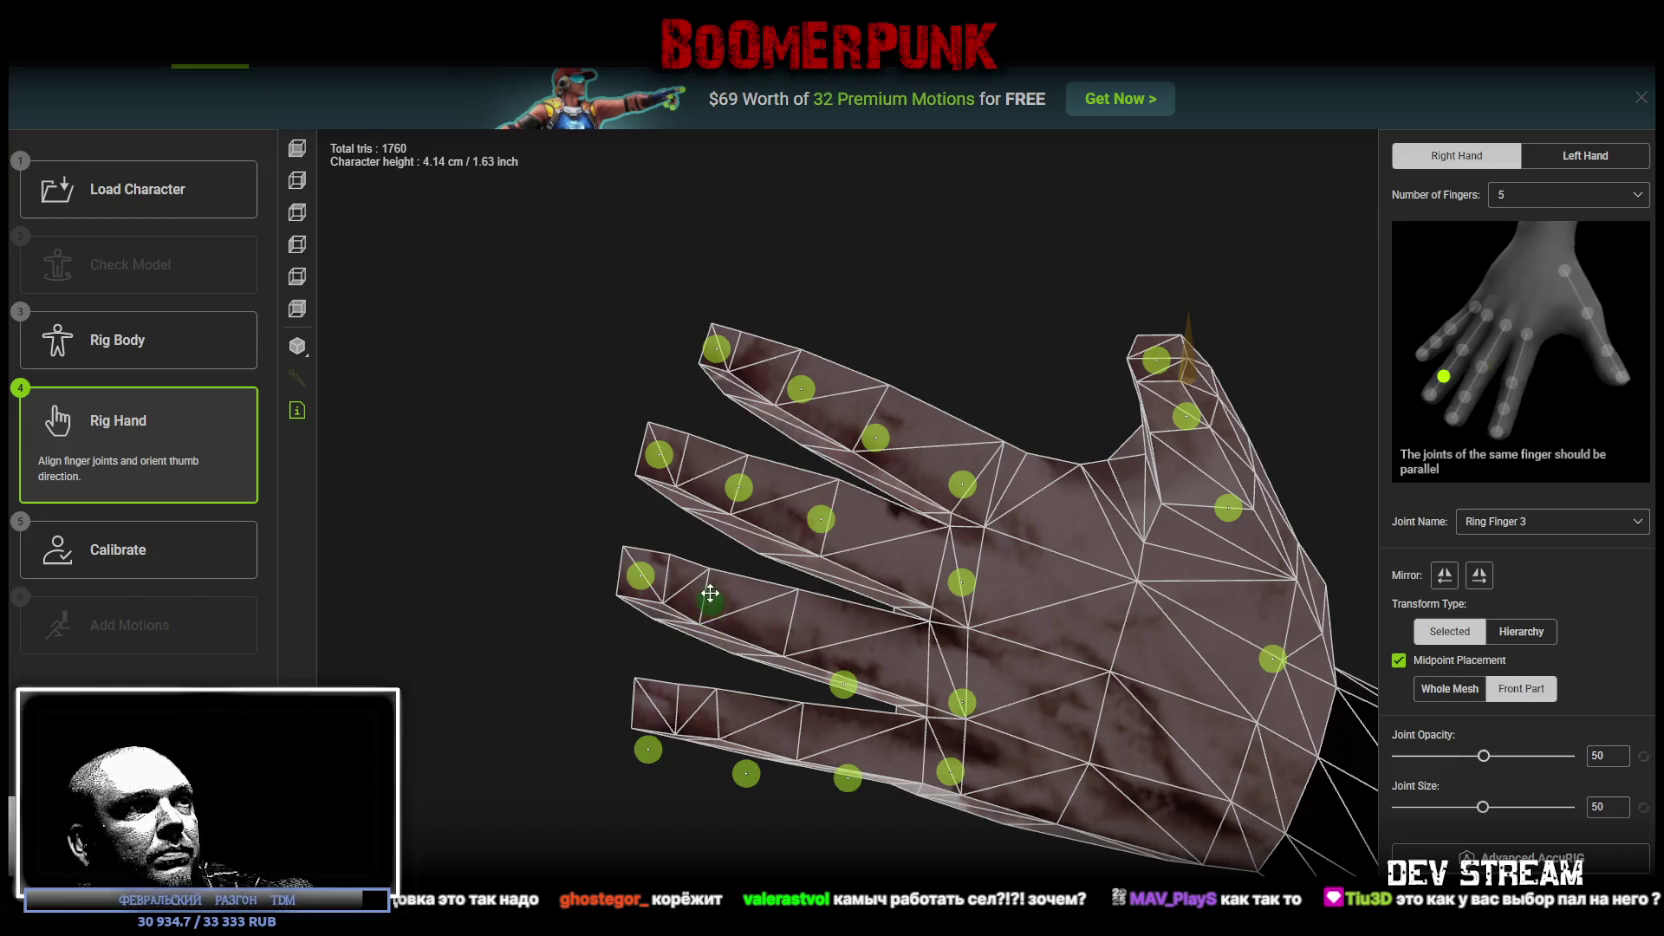
drag(845, 684, 821, 640)
click(963, 708)
click(942, 763)
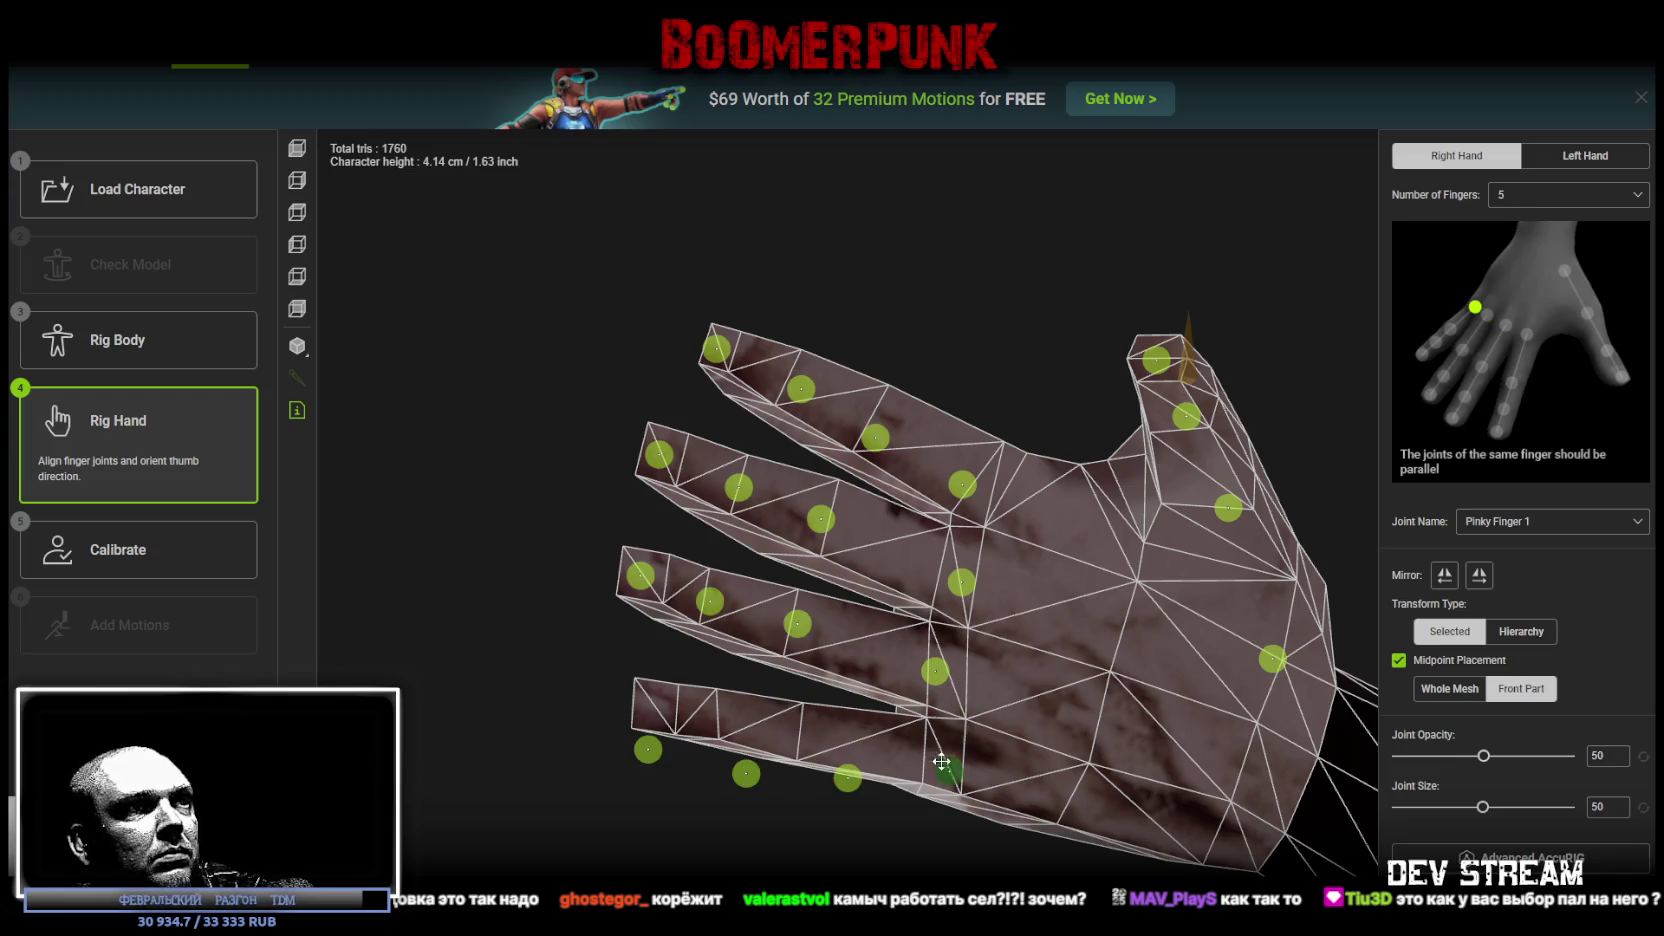
mouse_move(847, 778)
mouse_down()
mouse_move(803, 738)
mouse_move(745, 772)
mouse_move(716, 714)
mouse_move(646, 703)
mouse_up()
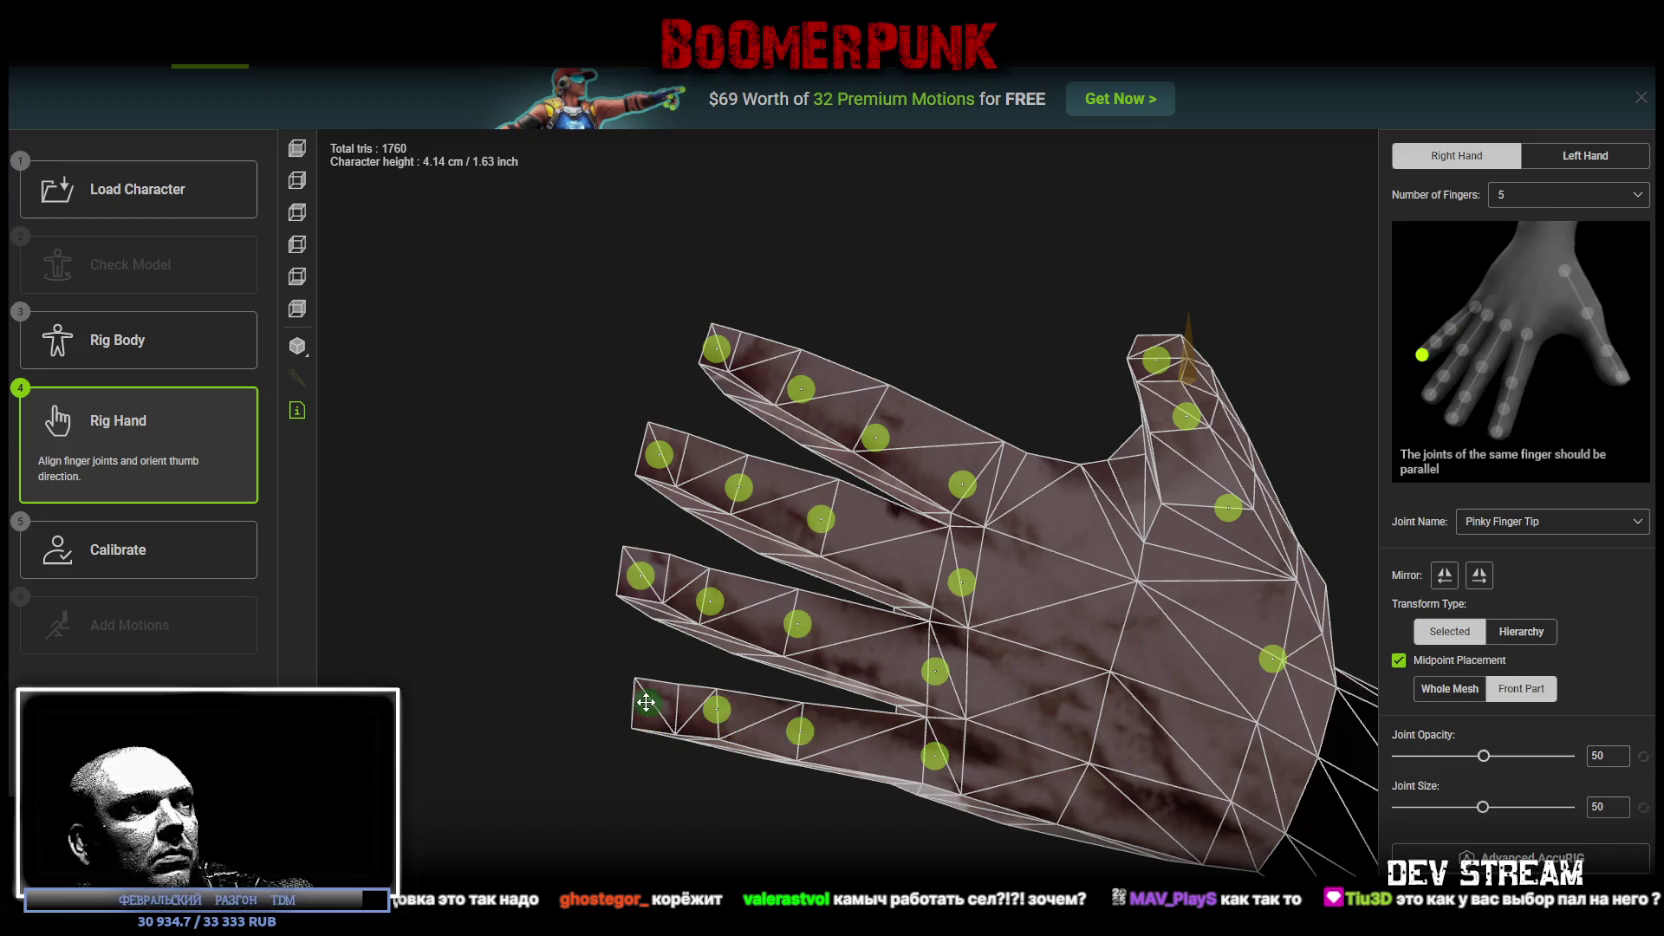
drag(875, 437, 878, 423)
mouse_move(552, 350)
mouse_down()
mouse_move(687, 587)
mouse_move(769, 669)
mouse_move(810, 654)
mouse_move(840, 600)
mouse_move(800, 640)
mouse_move(758, 646)
mouse_move(780, 677)
mouse_move(1248, 638)
mouse_up()
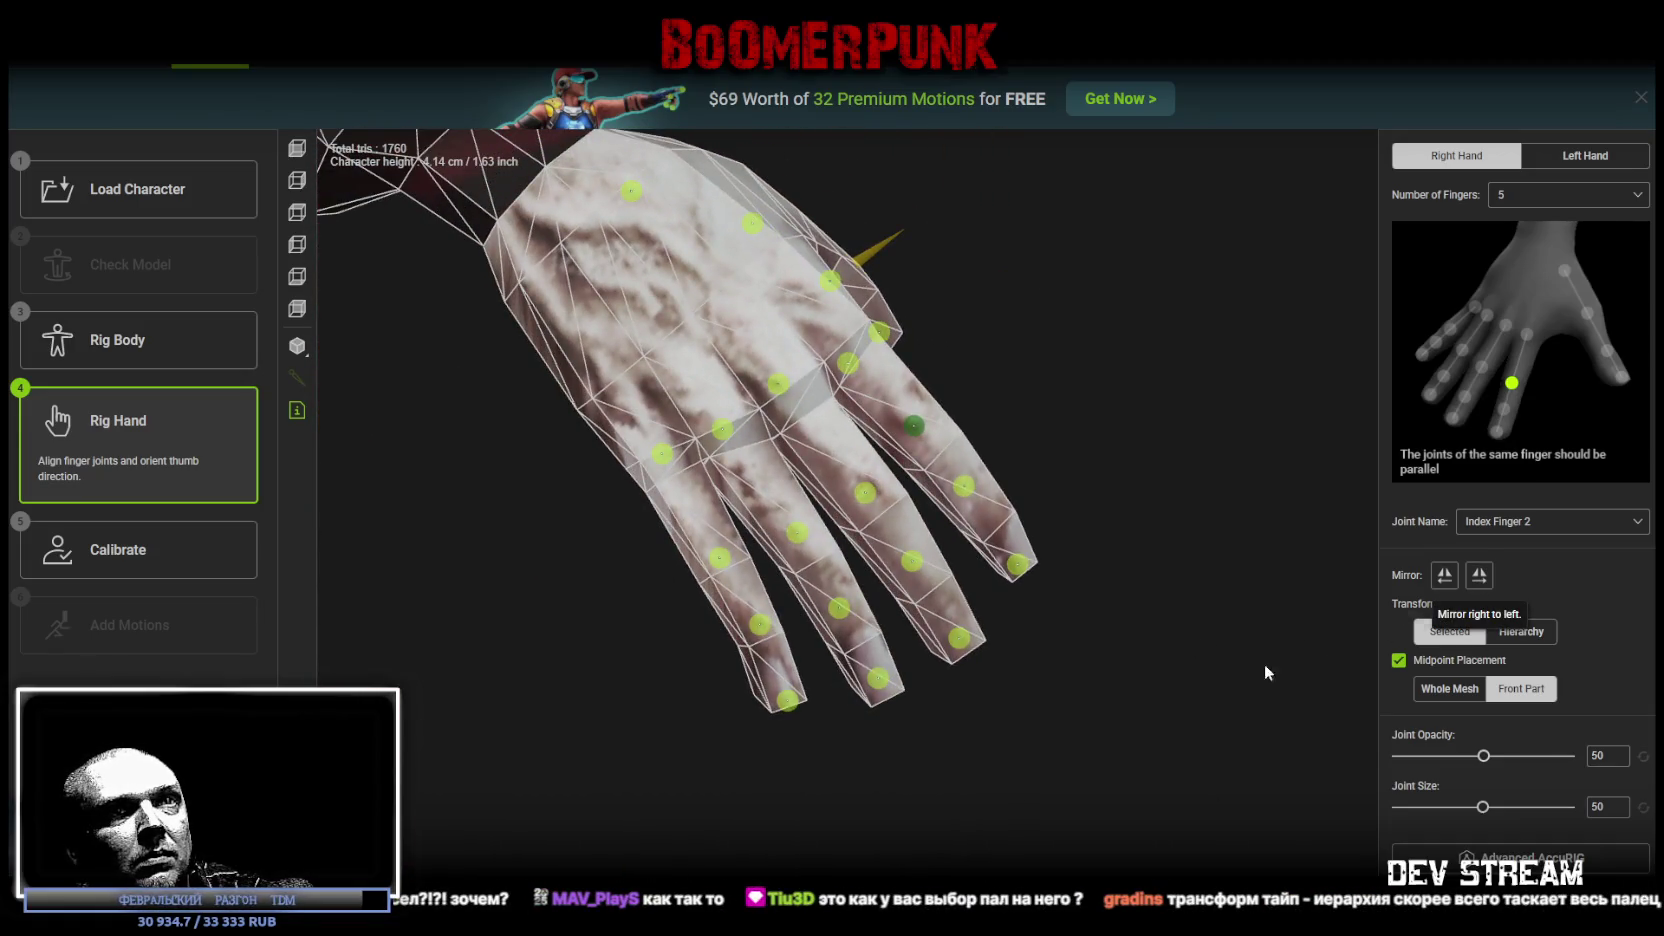
Step: Mirror the right hand's joint layout onto the left hand
scroll(1206, 722, down, 5)
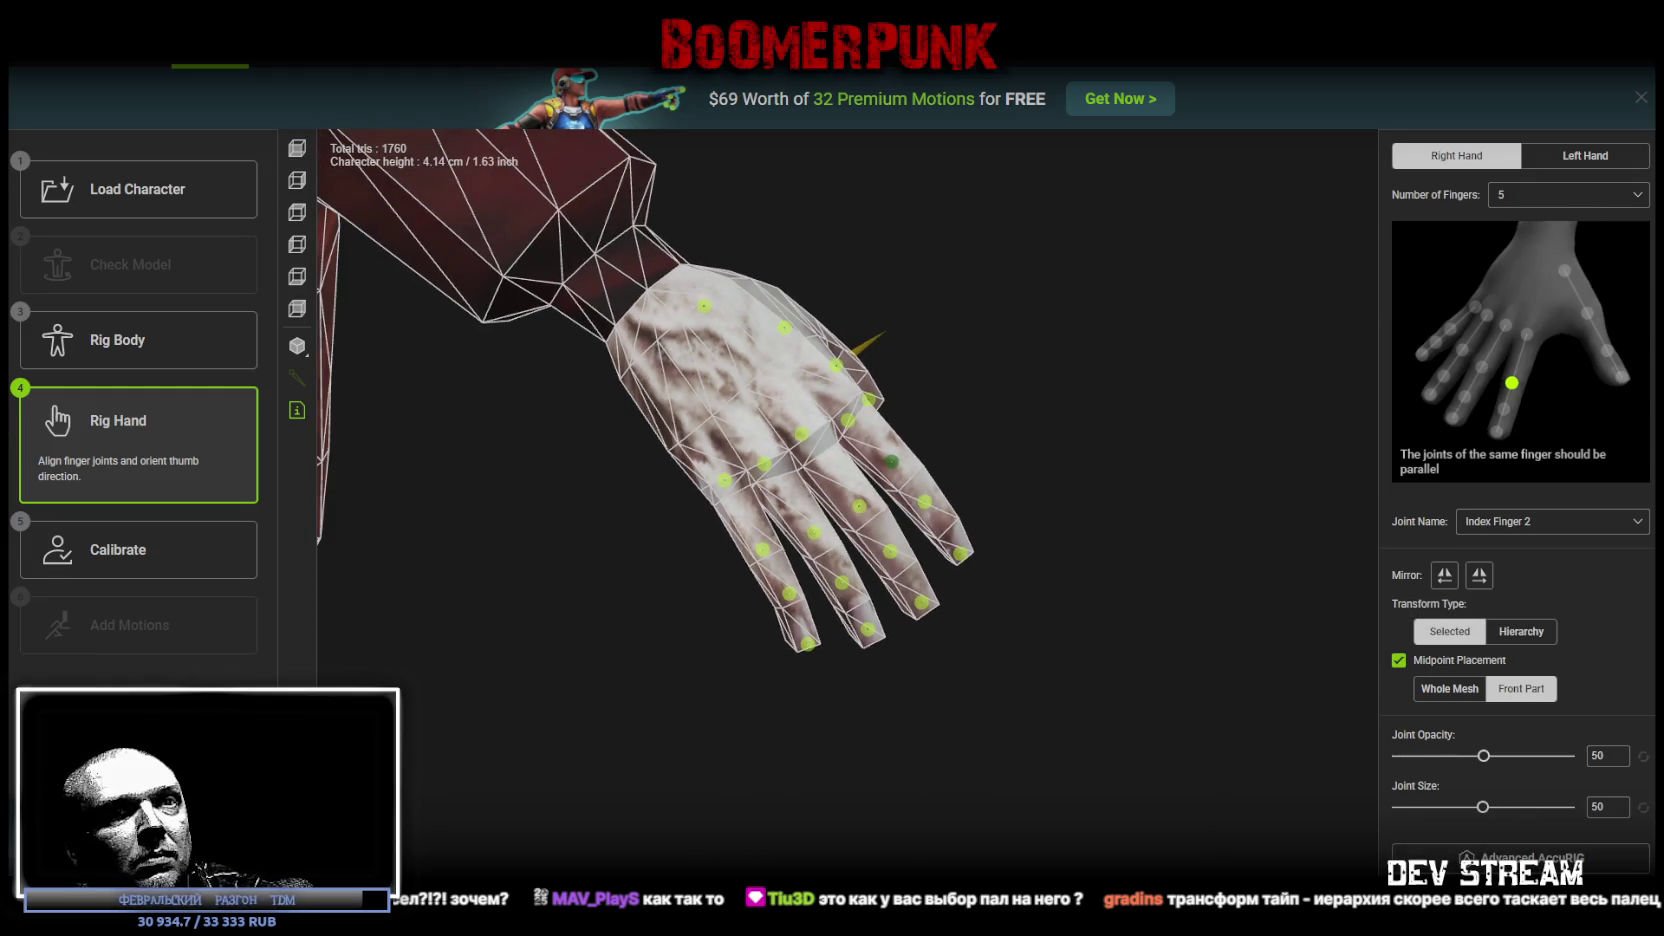
click(1585, 155)
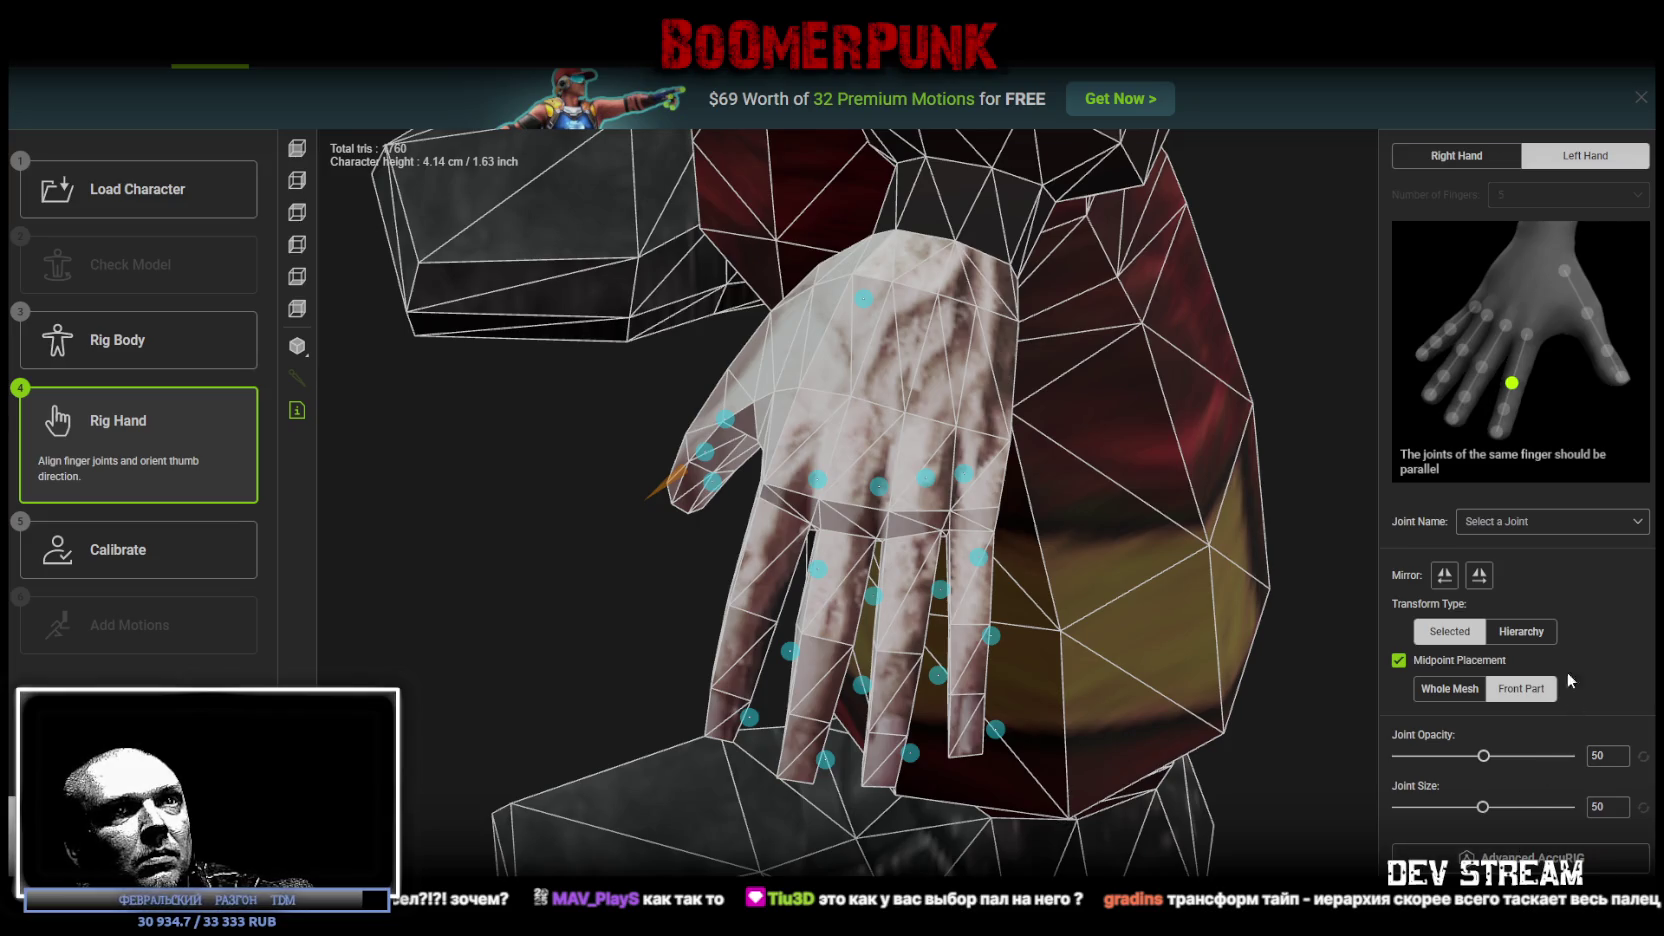
click(1478, 580)
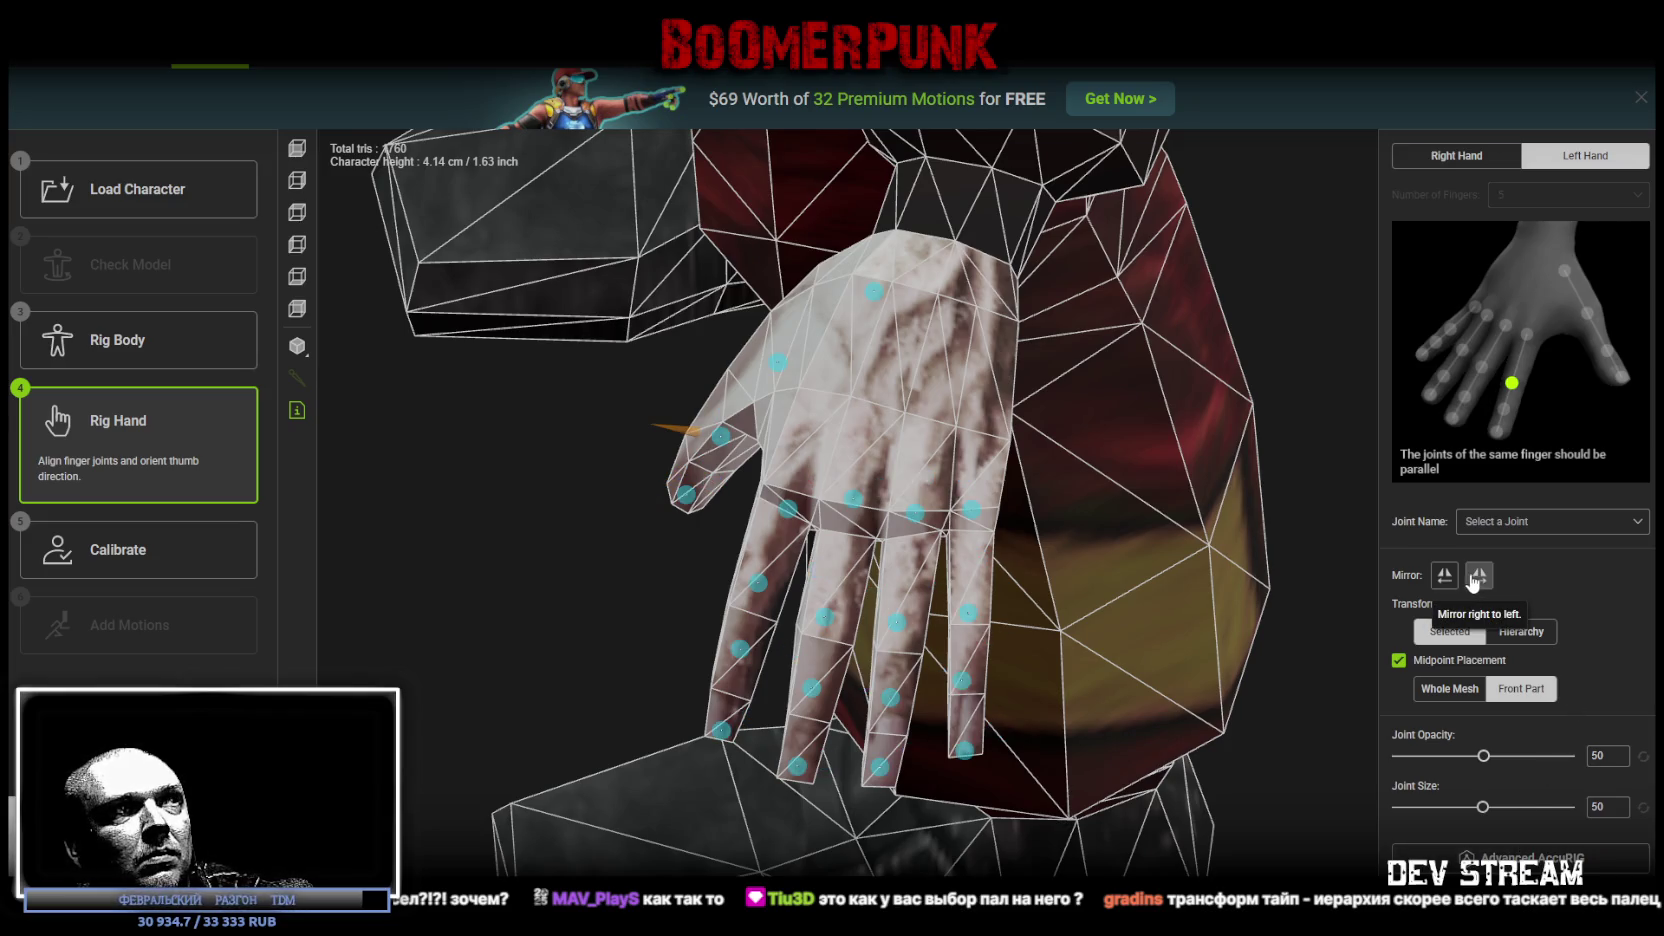
Step: Inspect the left middle, index and pinky base joints, mirror again, and advance to Calibrate
mouse_move(609, 553)
mouse_down()
mouse_move(657, 583)
mouse_move(743, 576)
mouse_move(631, 416)
mouse_move(650, 420)
mouse_move(657, 461)
mouse_up()
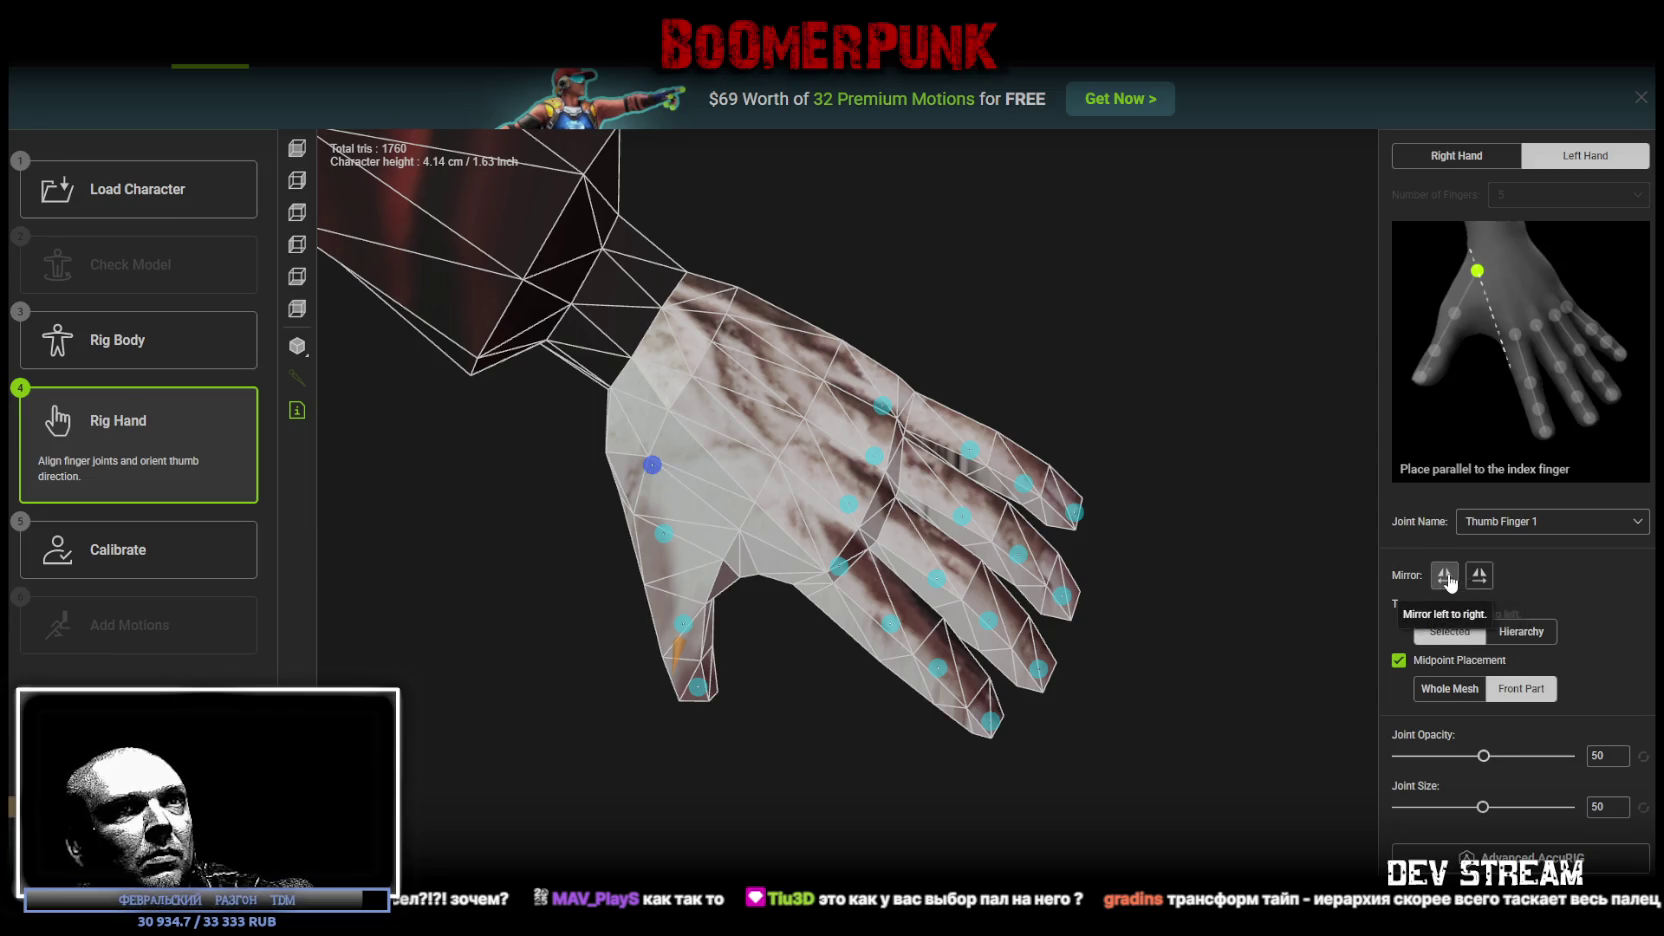
mouse_move(1097, 790)
mouse_down()
mouse_move(958, 795)
mouse_move(936, 700)
mouse_up()
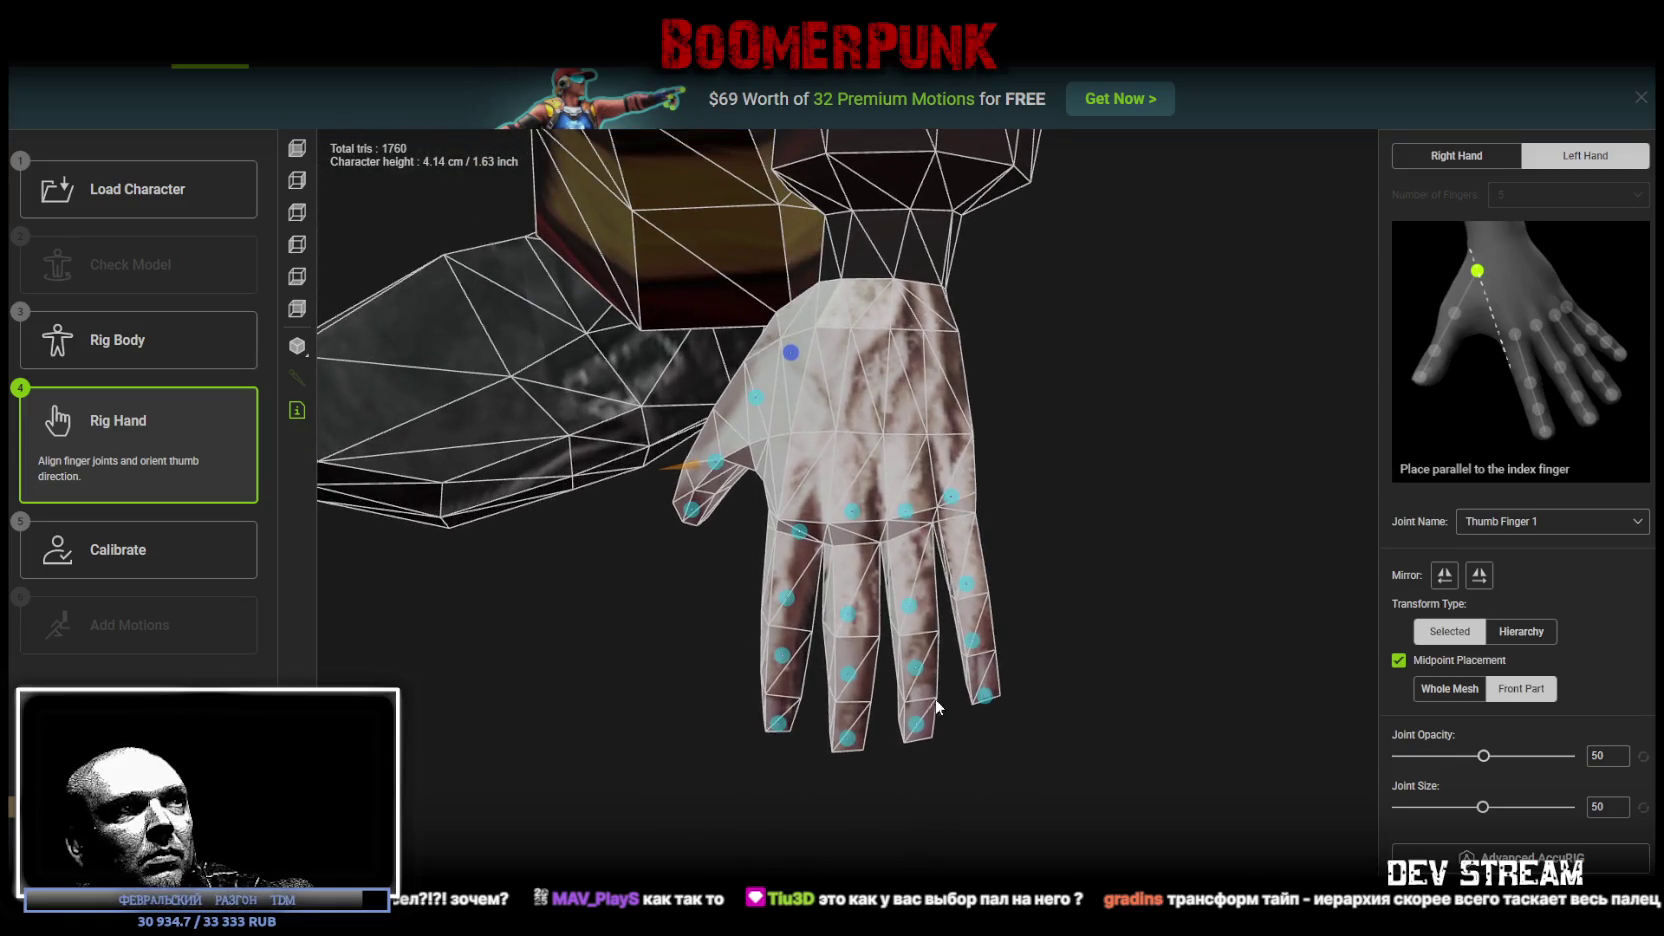
click(850, 514)
click(799, 522)
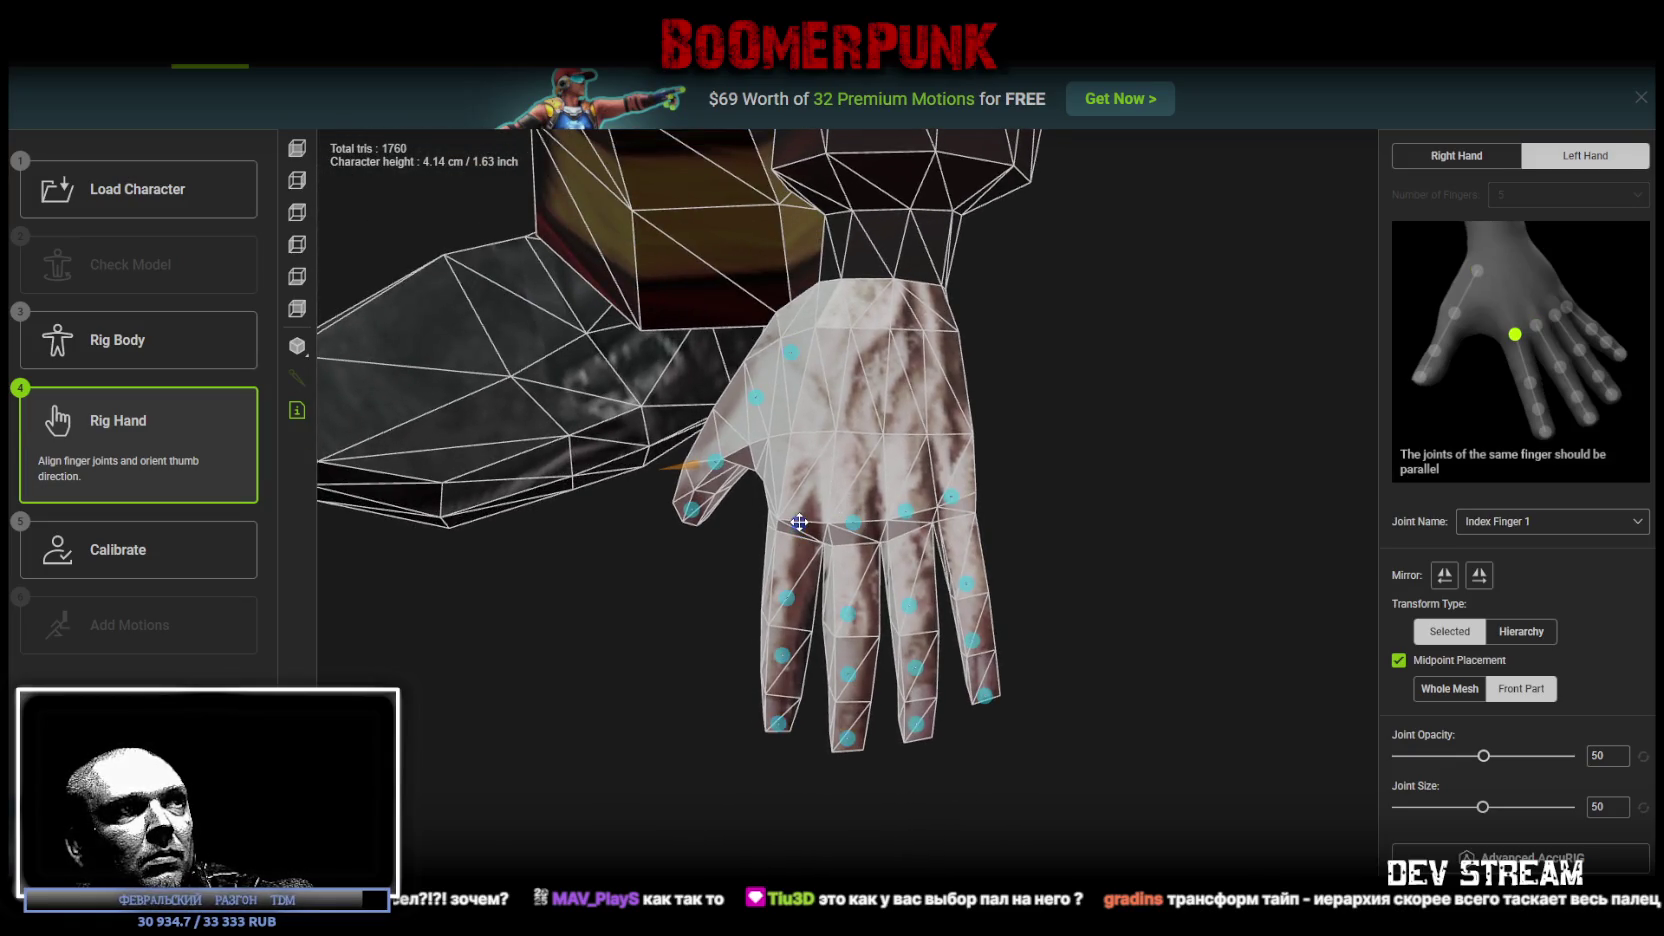
click(952, 496)
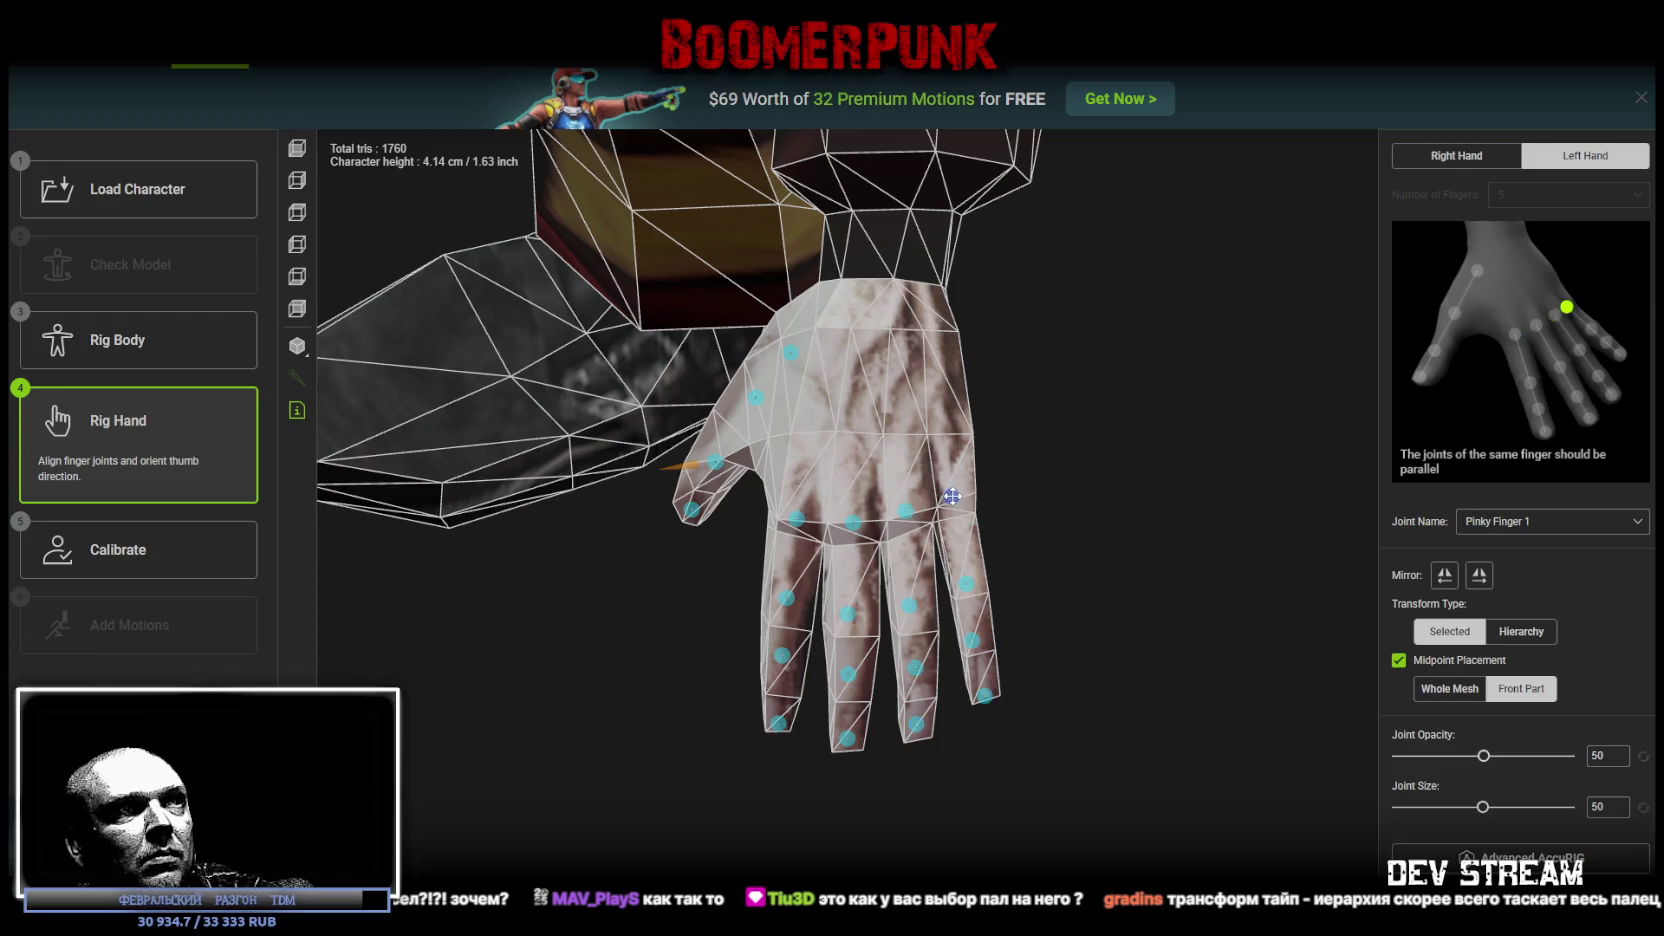
click(1444, 575)
click(1425, 865)
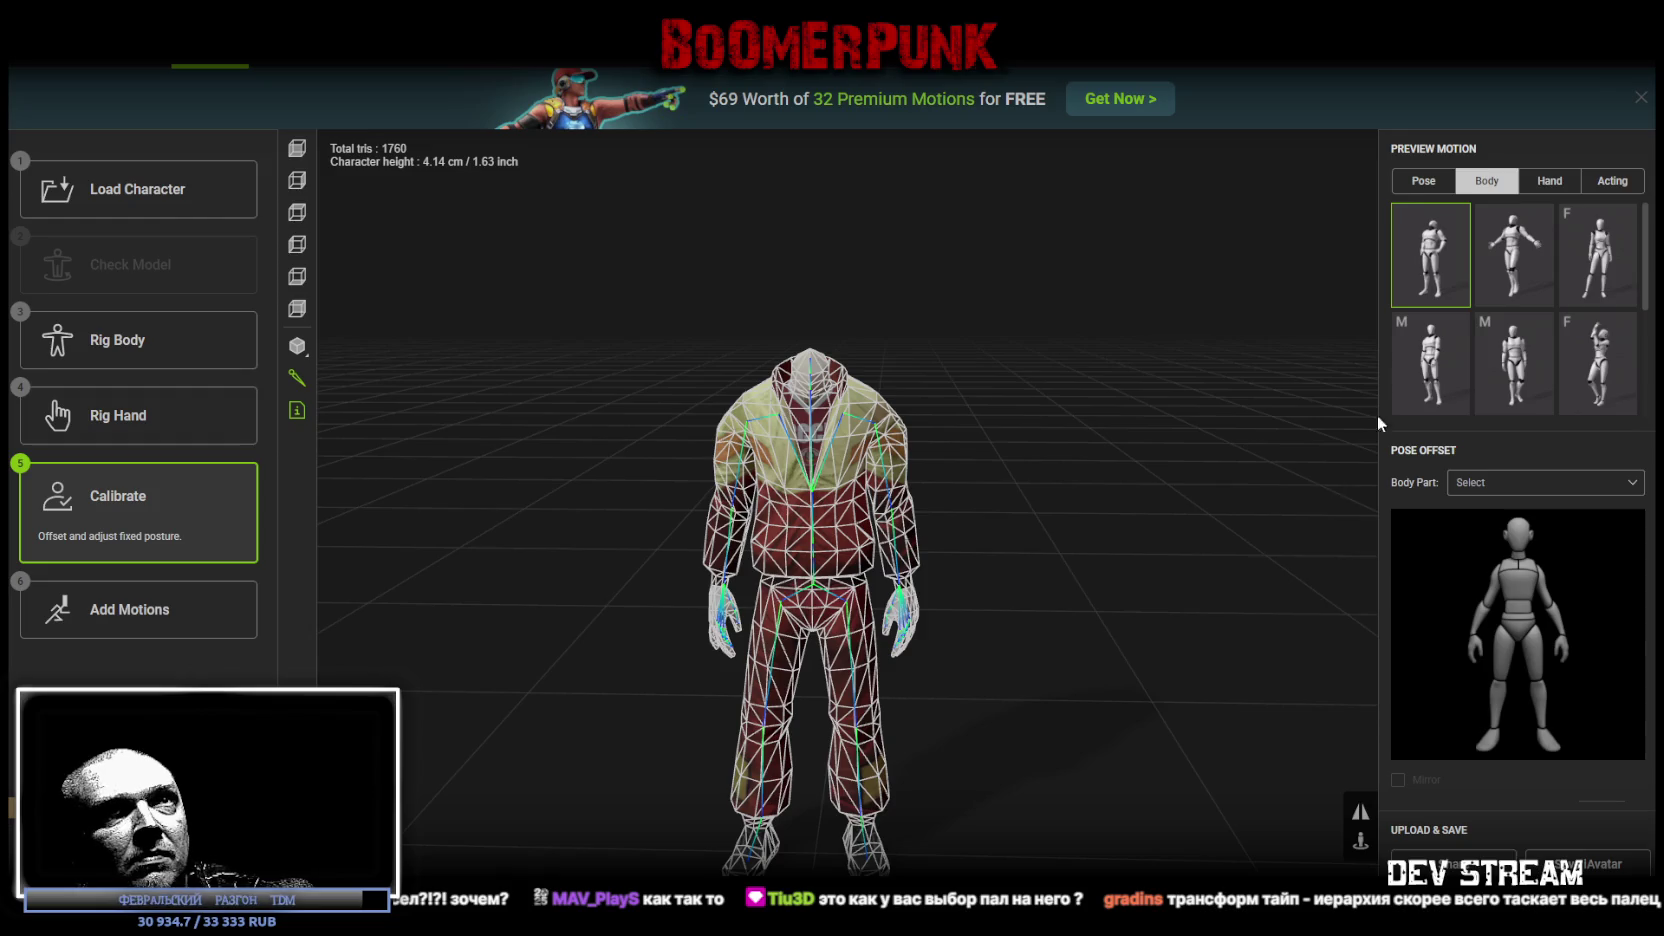
Step: Preview four hand motions from the Hand tab, orbiting to inspect the fingers
click(1549, 180)
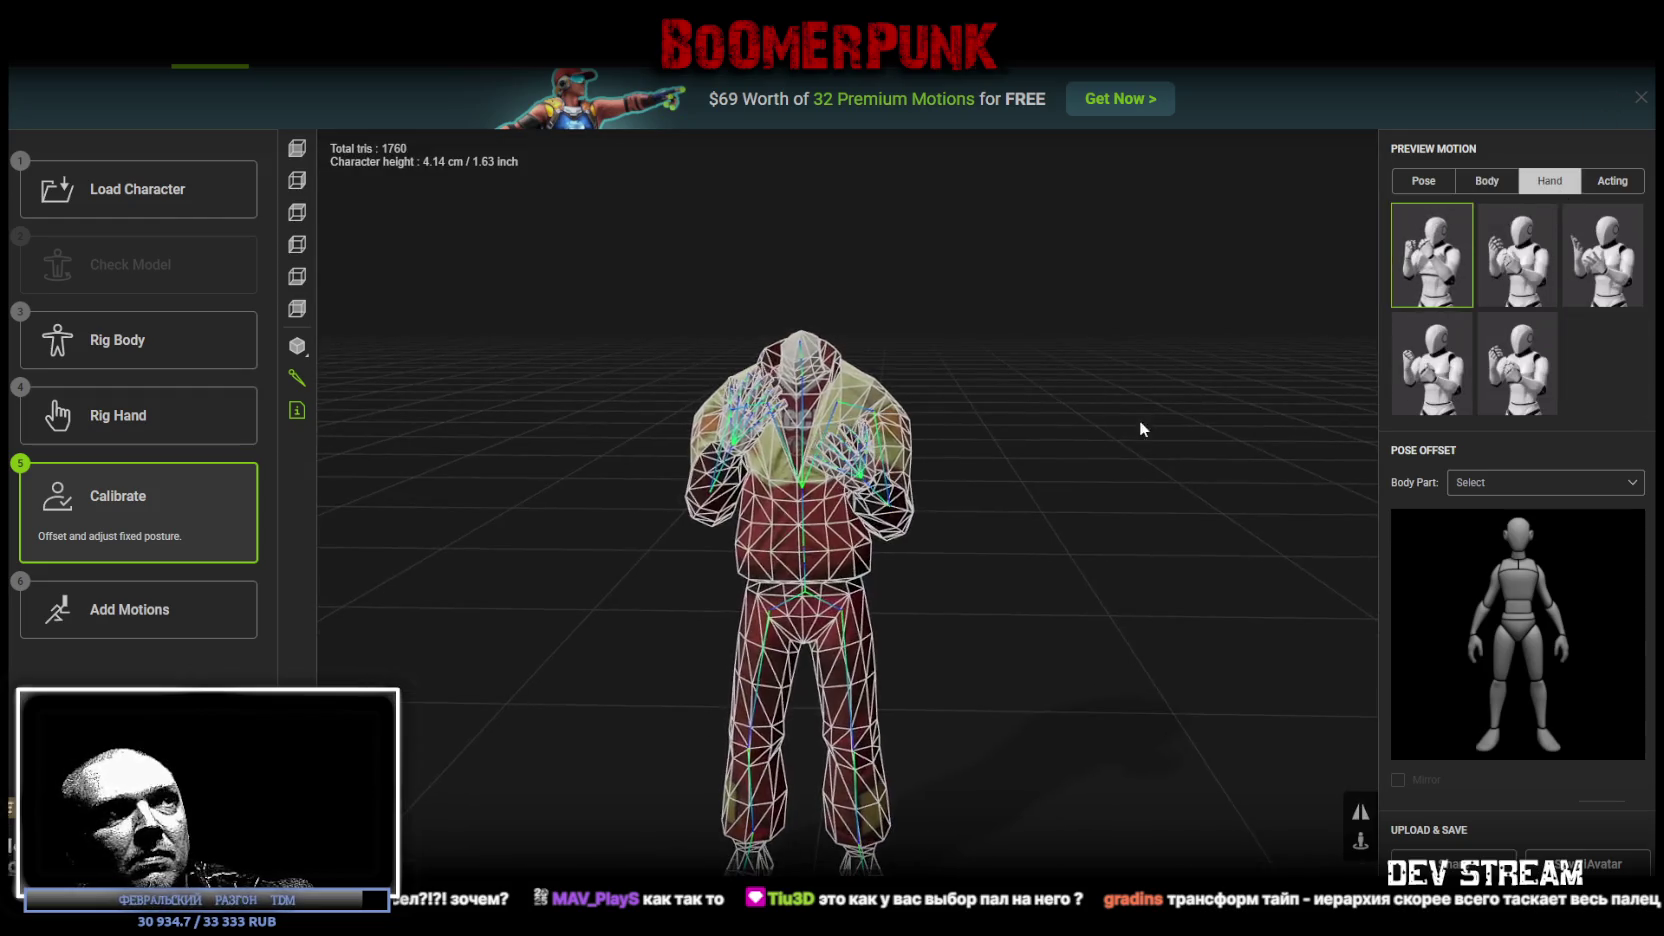
mouse_move(1004, 442)
mouse_down()
mouse_move(1151, 550)
mouse_move(1173, 516)
mouse_up()
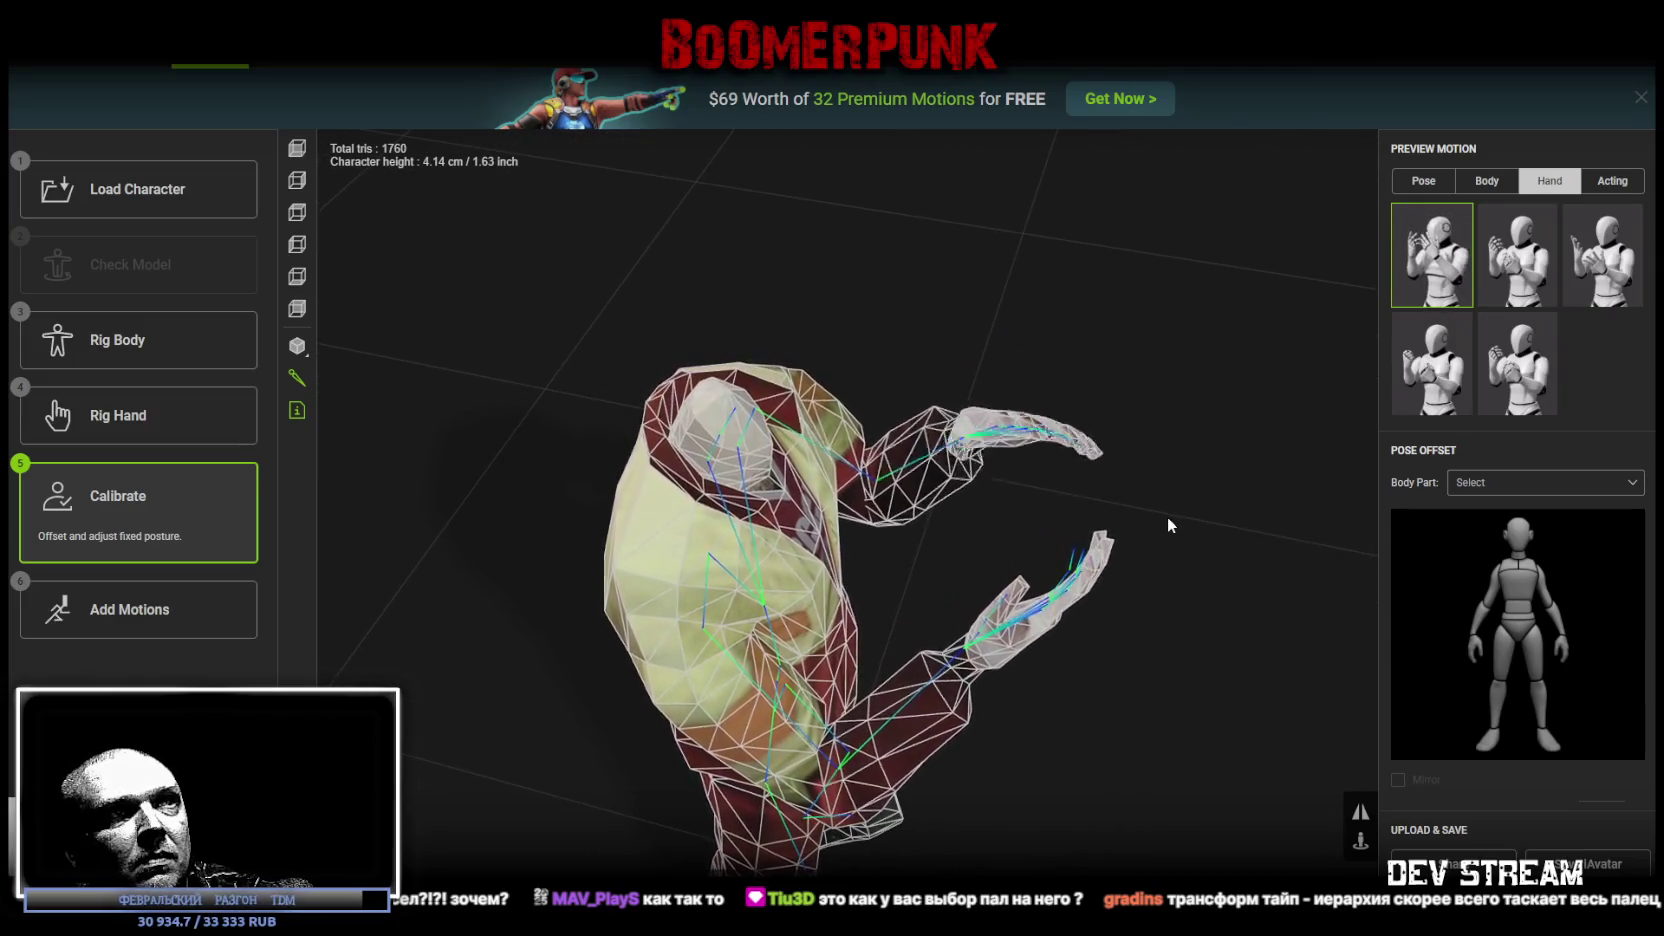
mouse_move(1160, 512)
mouse_down()
mouse_move(1256, 530)
mouse_move(1081, 500)
mouse_move(1047, 461)
mouse_move(1070, 423)
mouse_move(955, 397)
mouse_move(1006, 379)
mouse_move(1088, 449)
mouse_up()
click(1540, 262)
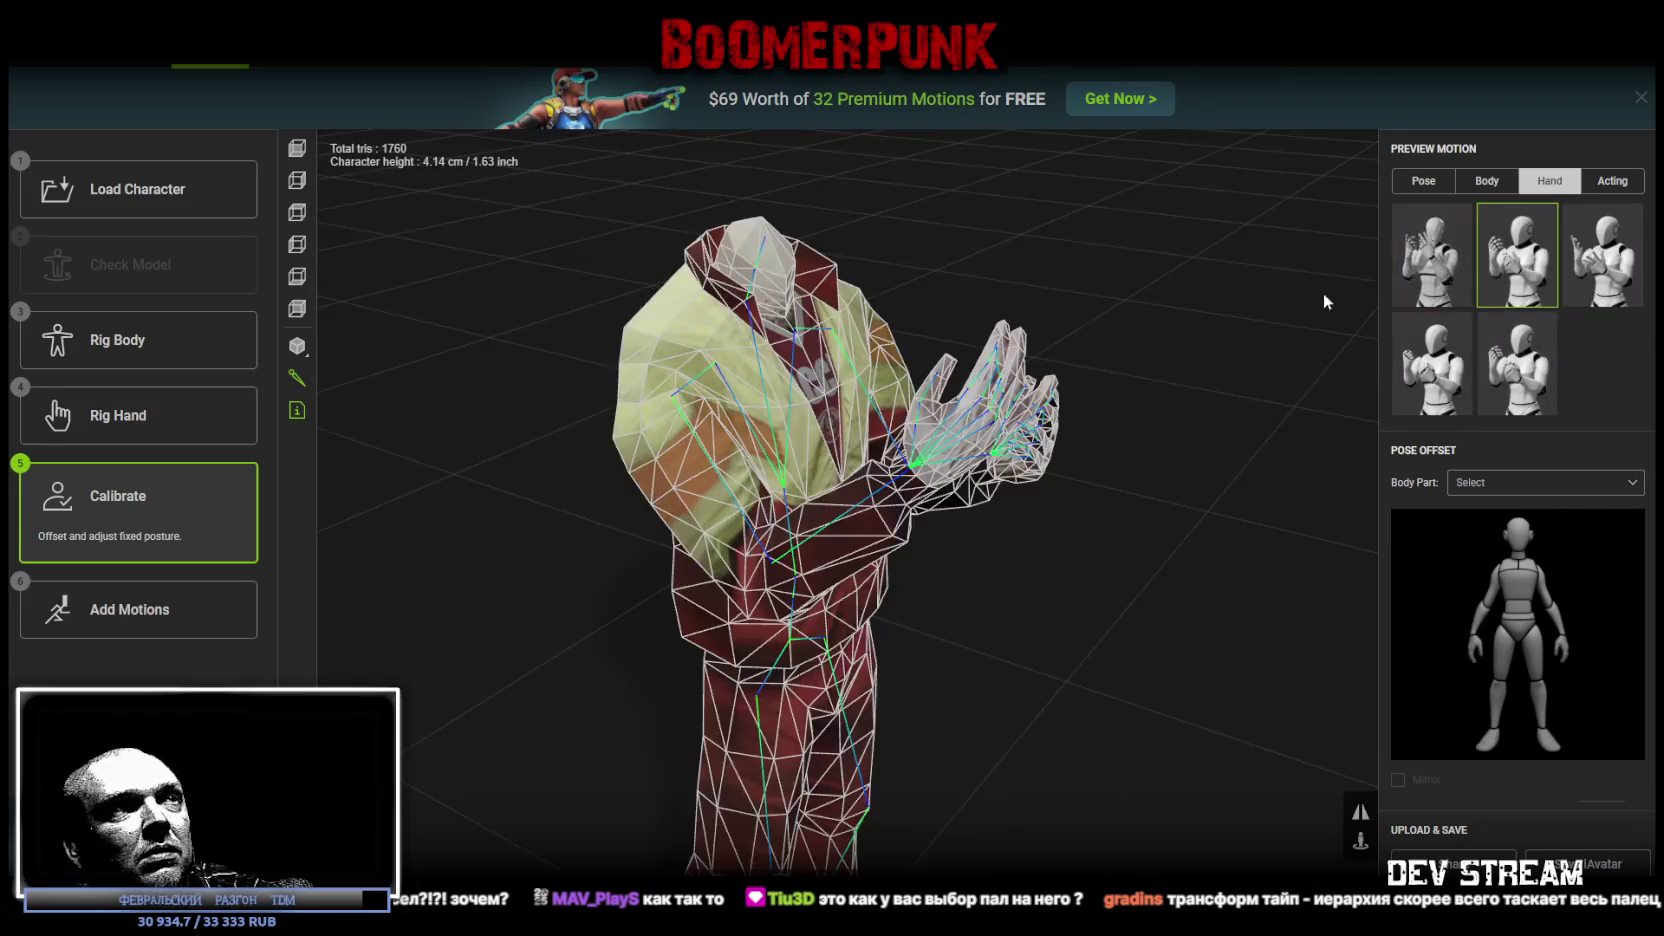
drag(1160, 388, 989, 411)
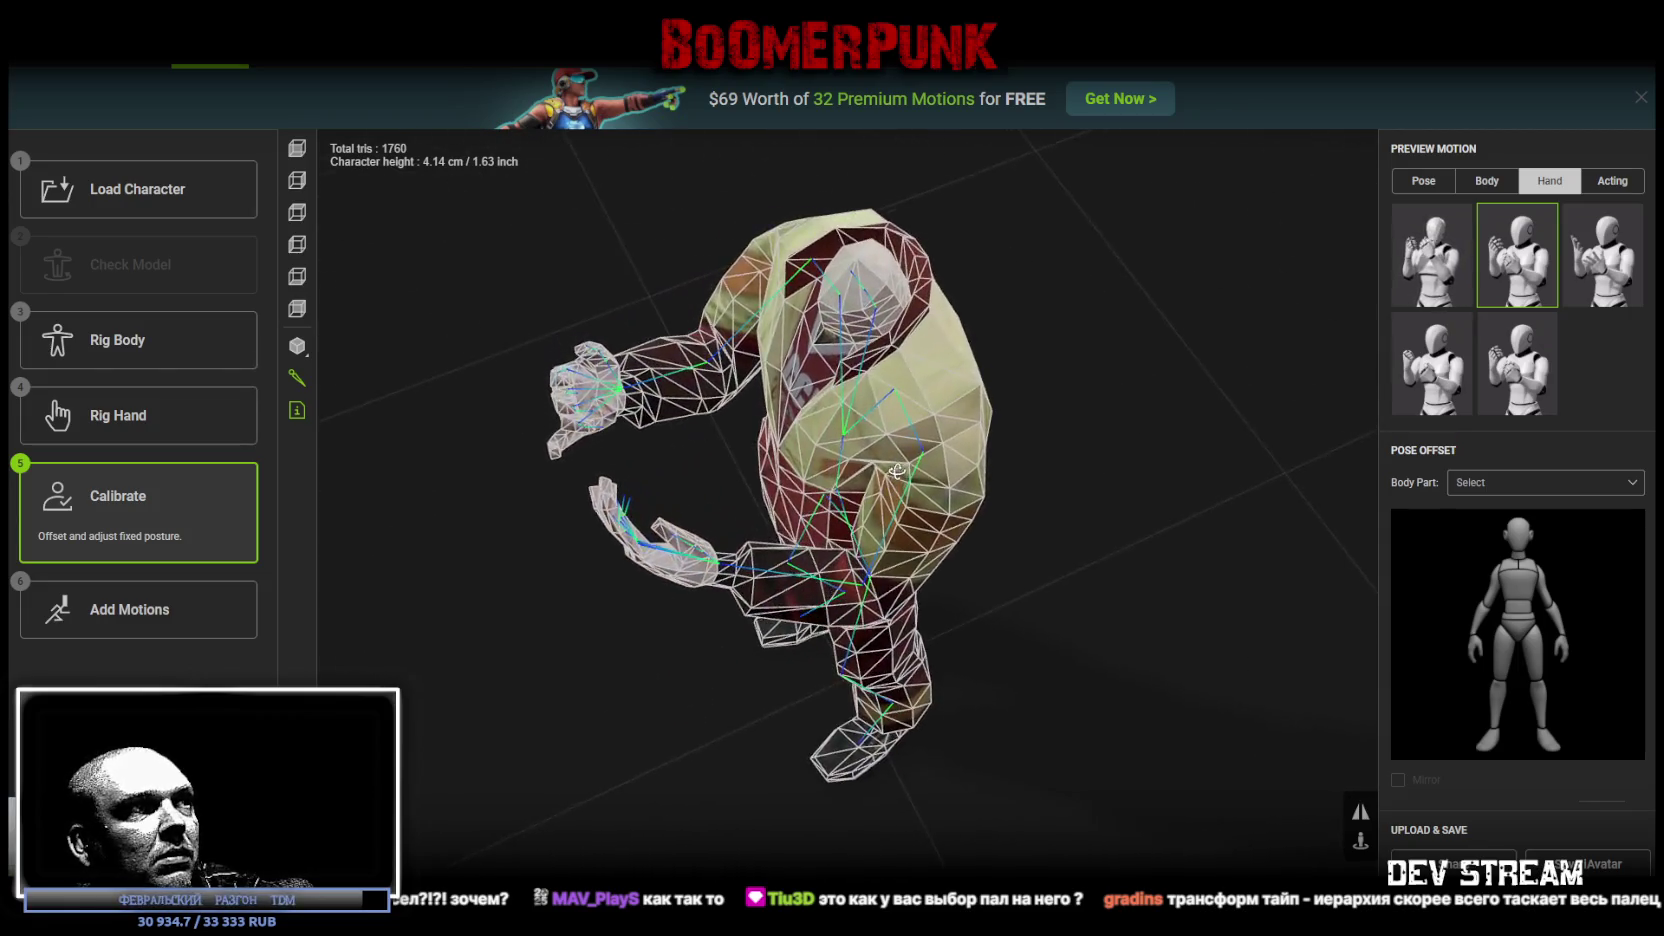
mouse_move(984, 404)
mouse_down()
mouse_move(1047, 379)
mouse_move(1030, 414)
mouse_up()
click(1602, 255)
click(1432, 363)
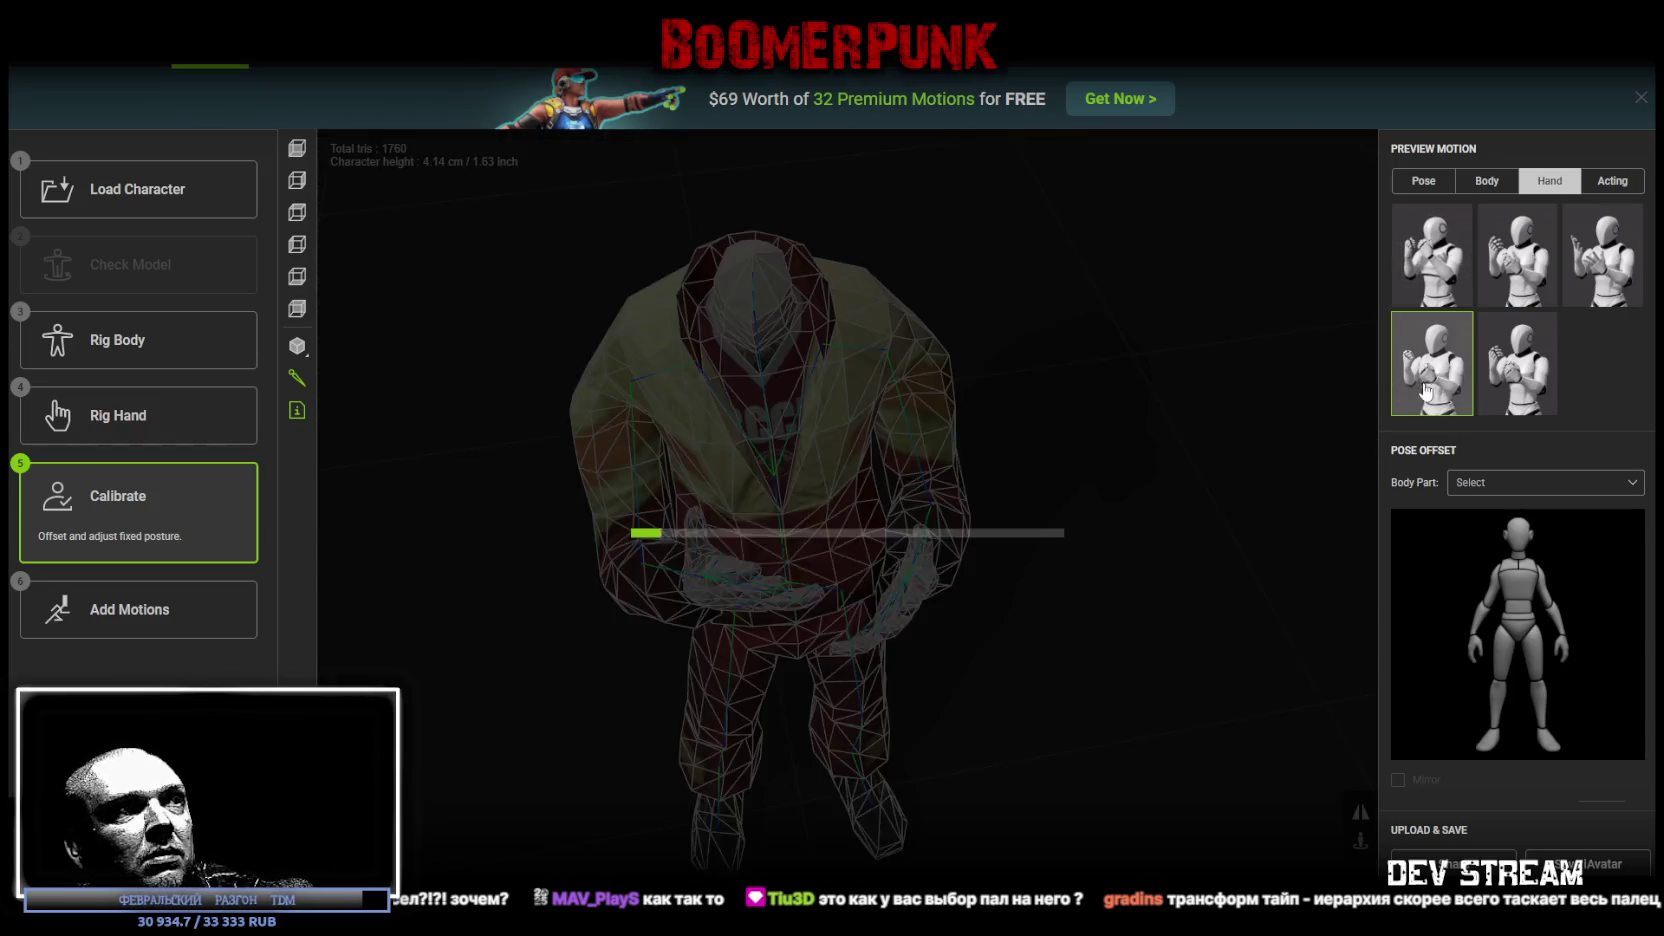
mouse_move(1218, 405)
mouse_down()
mouse_move(1200, 429)
mouse_move(1275, 441)
mouse_move(1192, 416)
mouse_move(1066, 412)
mouse_move(1082, 440)
mouse_move(1190, 420)
mouse_move(1296, 386)
mouse_move(1281, 368)
mouse_up()
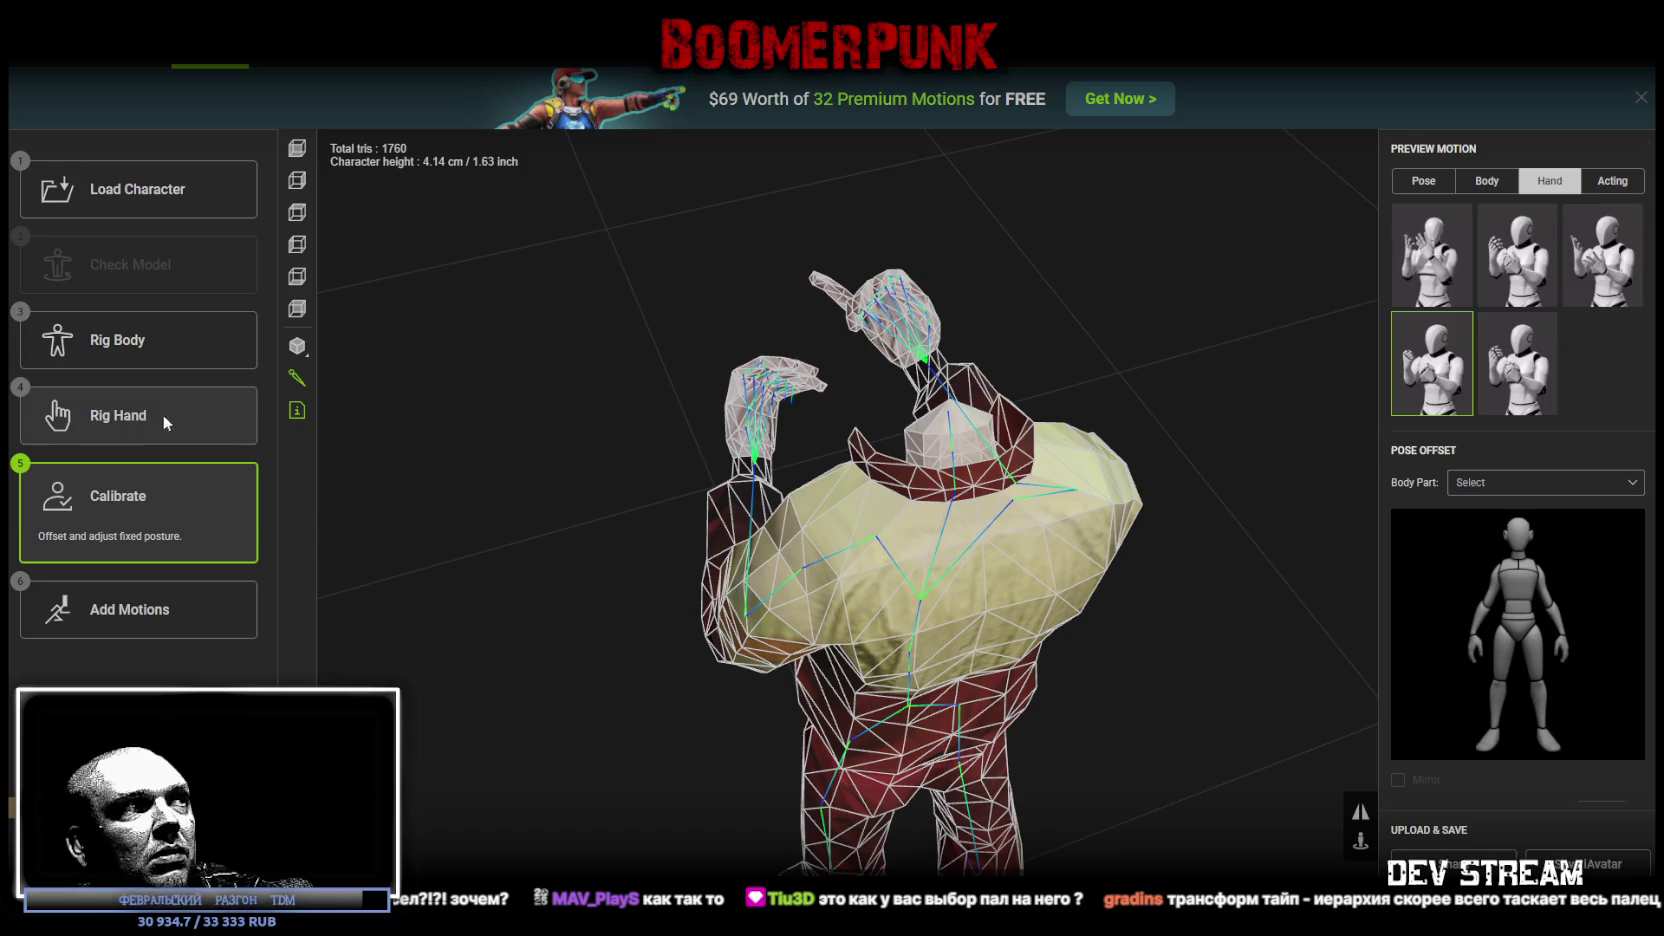
Step: Briefly revisit Rig Hand to view the hand from above, return to Calibrate, and open Help
click(166, 422)
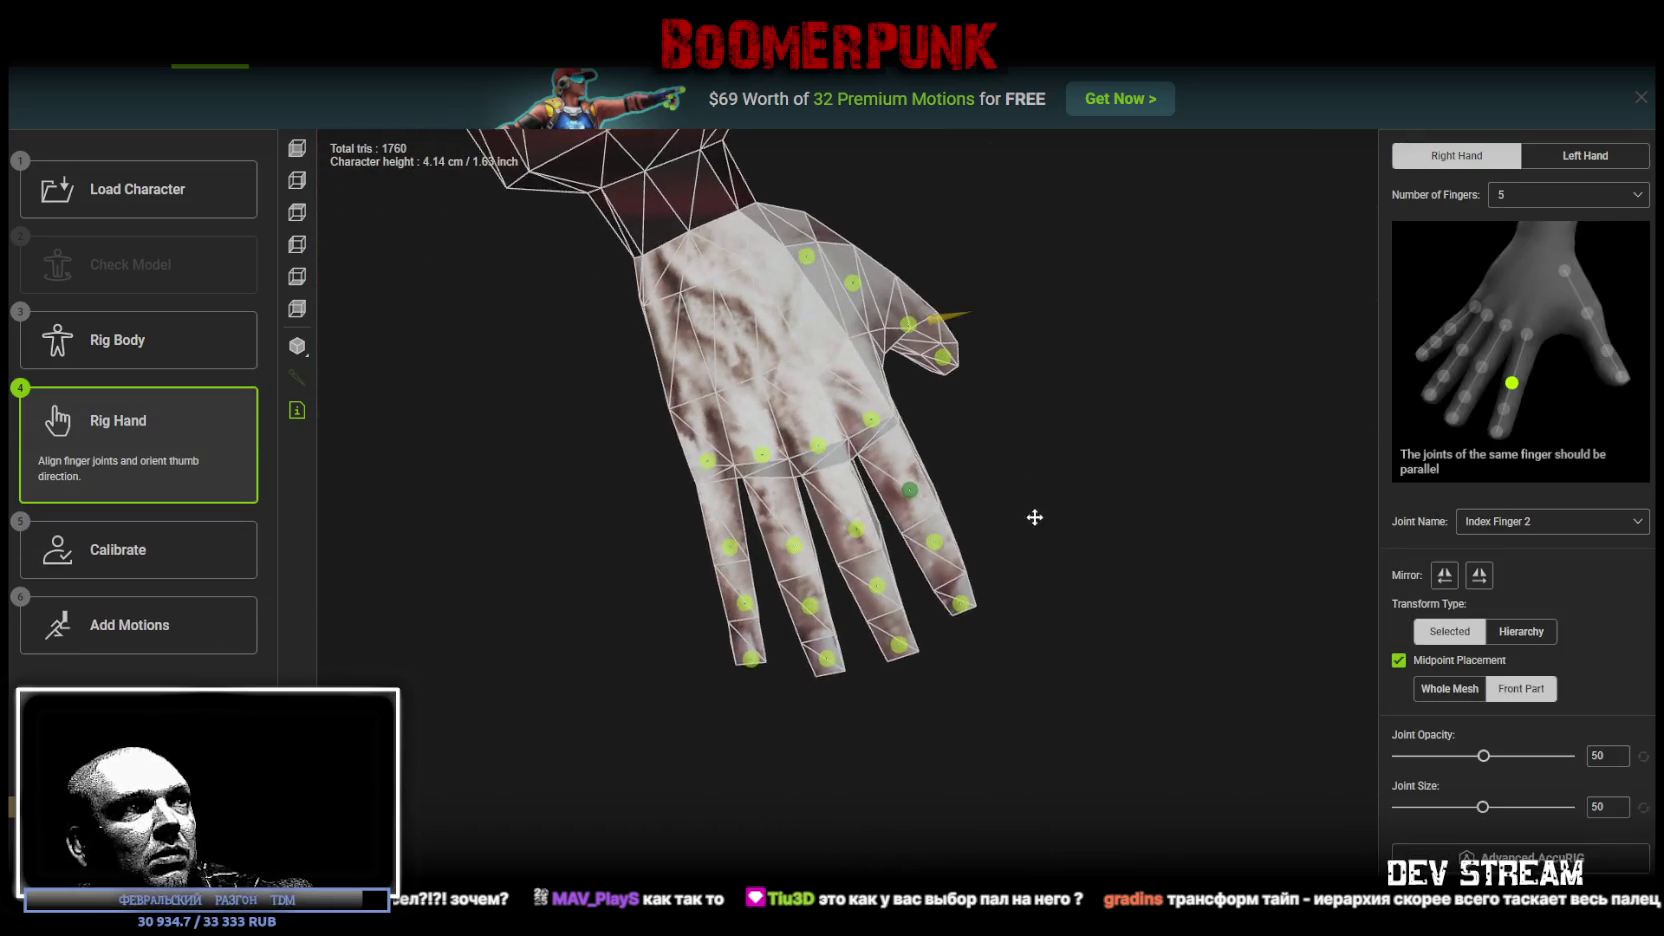
mouse_move(1034, 517)
mouse_down()
mouse_move(850, 385)
mouse_move(780, 371)
mouse_move(728, 271)
mouse_move(646, 238)
mouse_move(652, 328)
mouse_move(995, 465)
mouse_move(810, 640)
mouse_move(664, 551)
mouse_up()
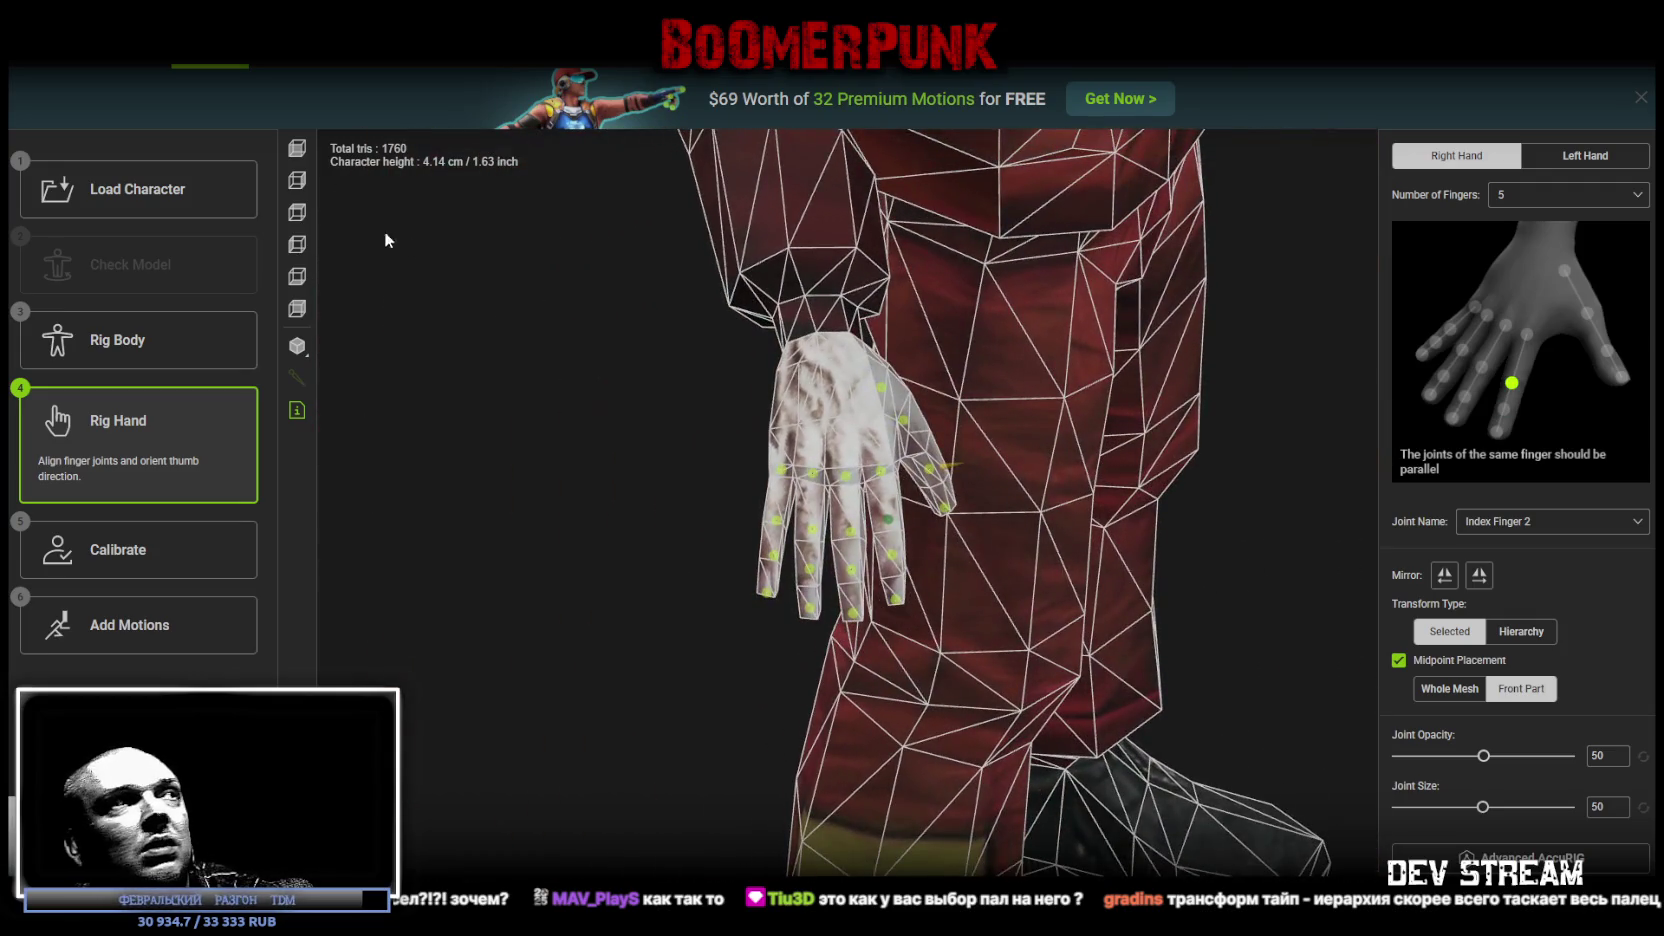
click(120, 550)
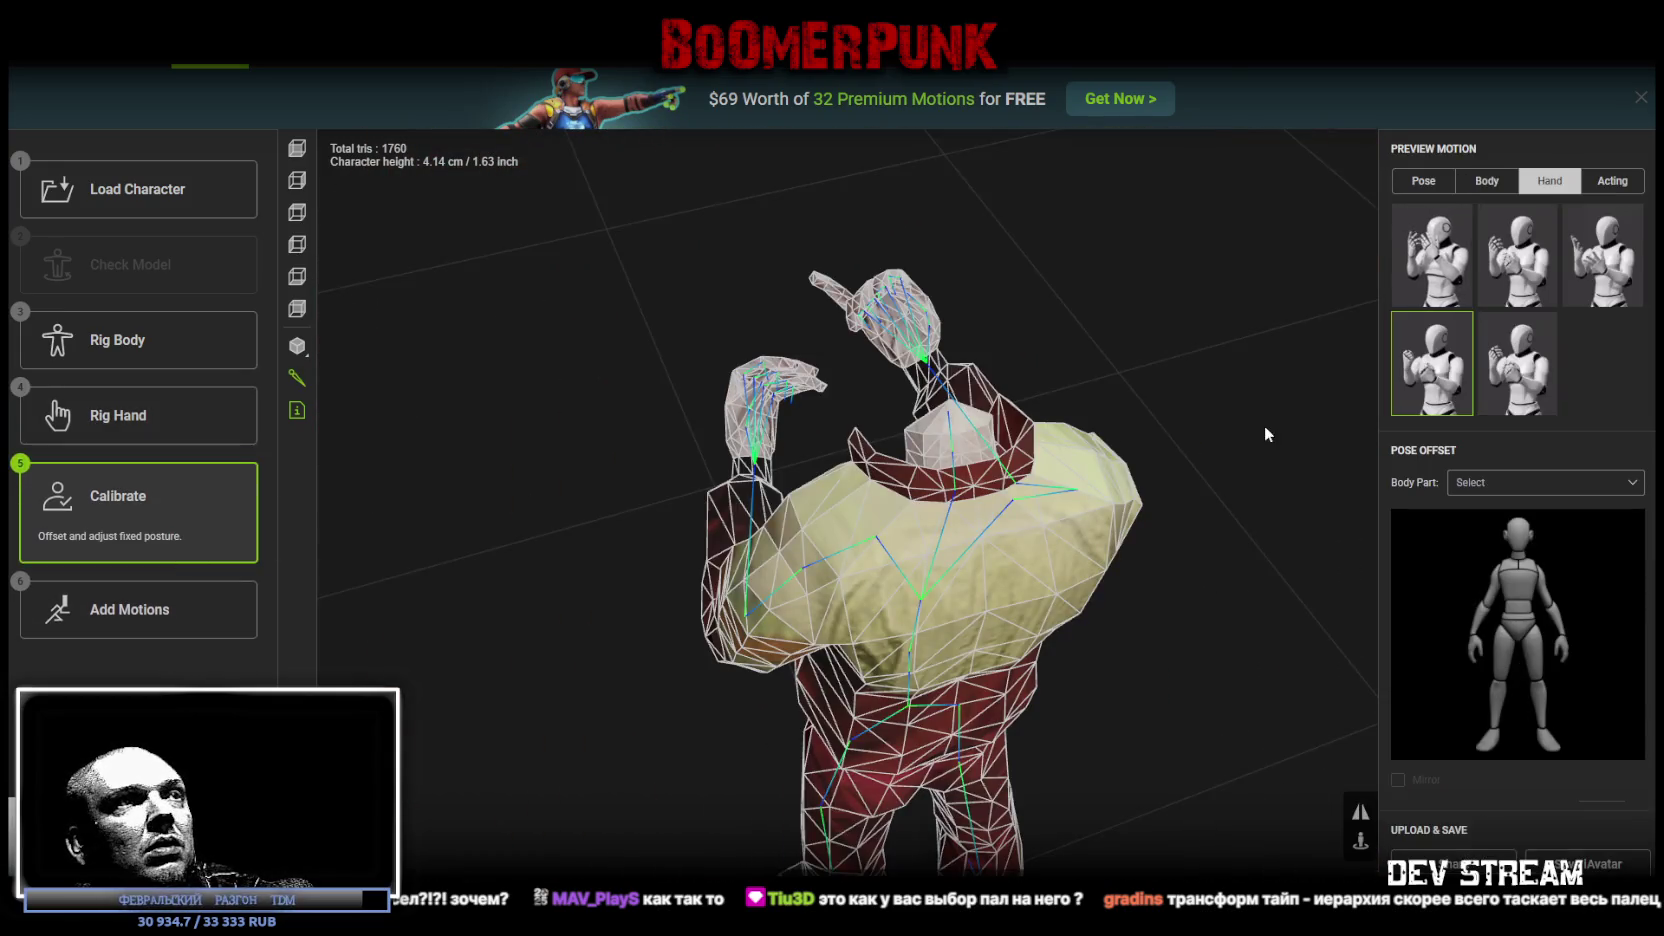
click(1632, 80)
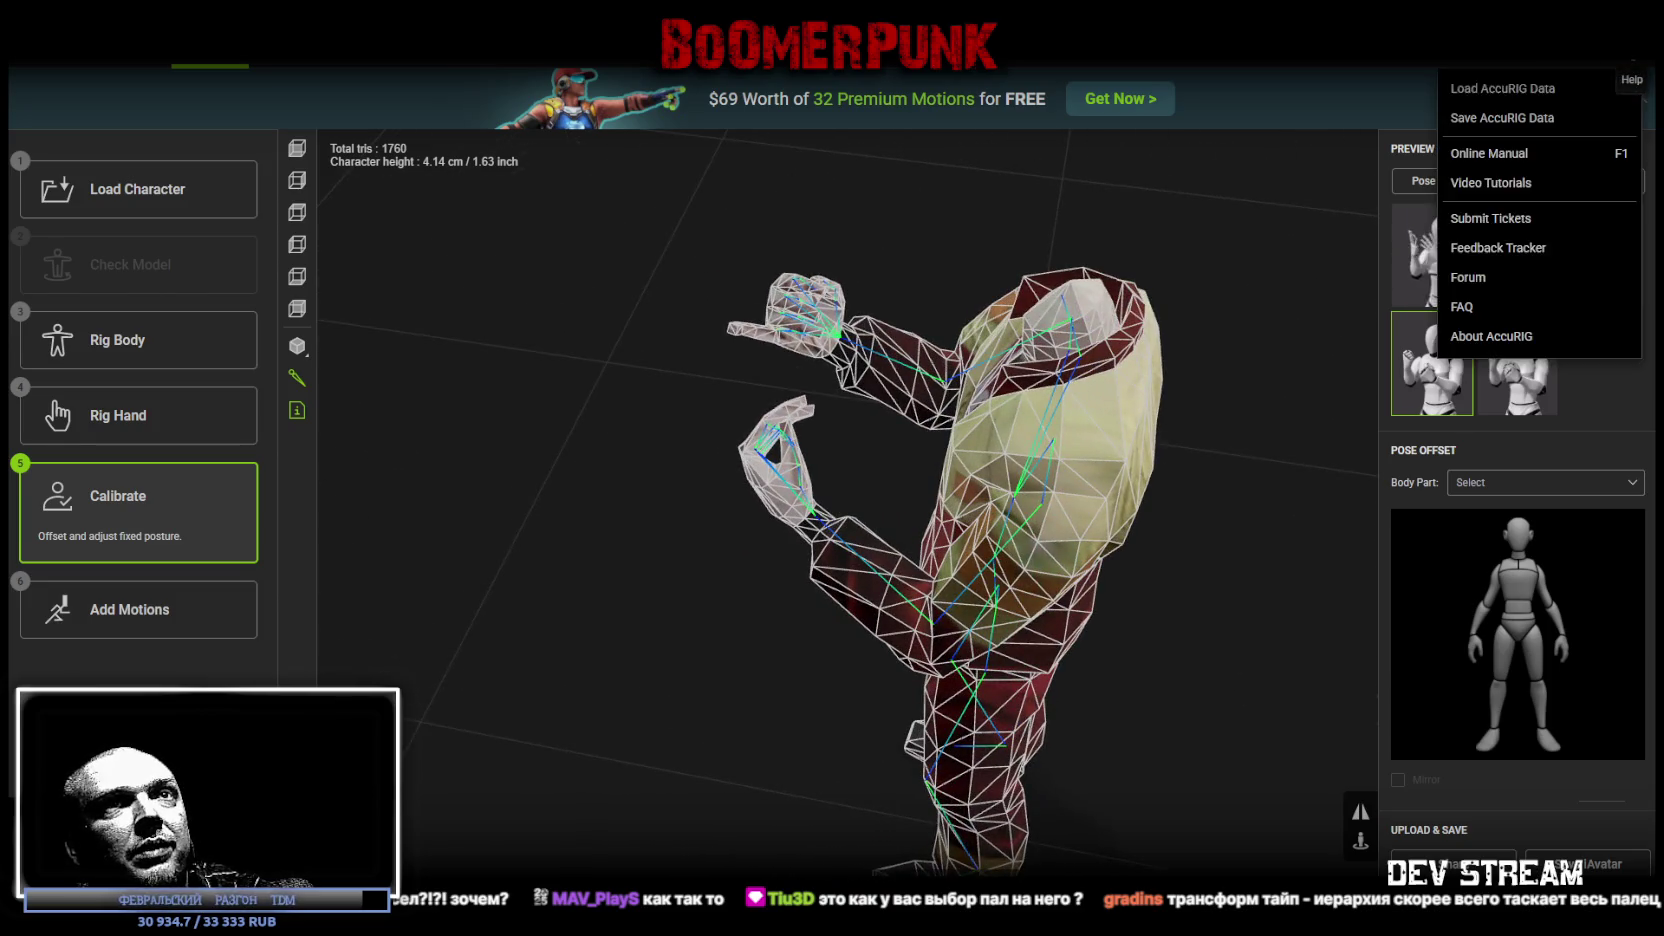
Step: Save the AccuRIG rig data as TDMgop.ini, overwriting the existing file
click(1490, 118)
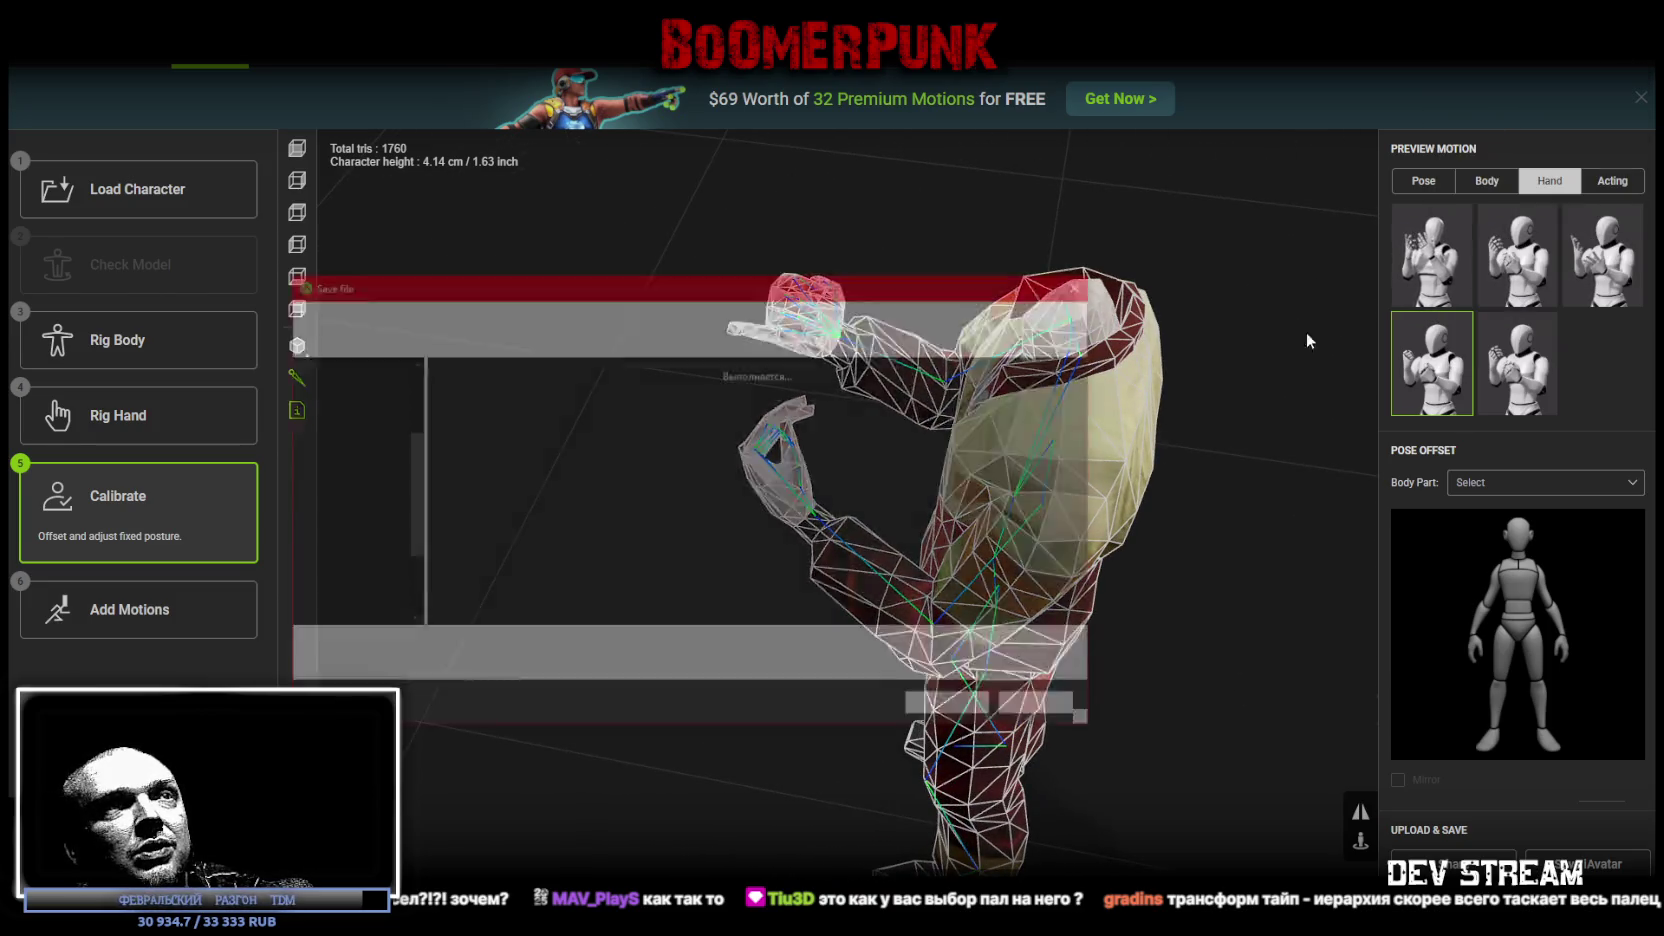
click(941, 711)
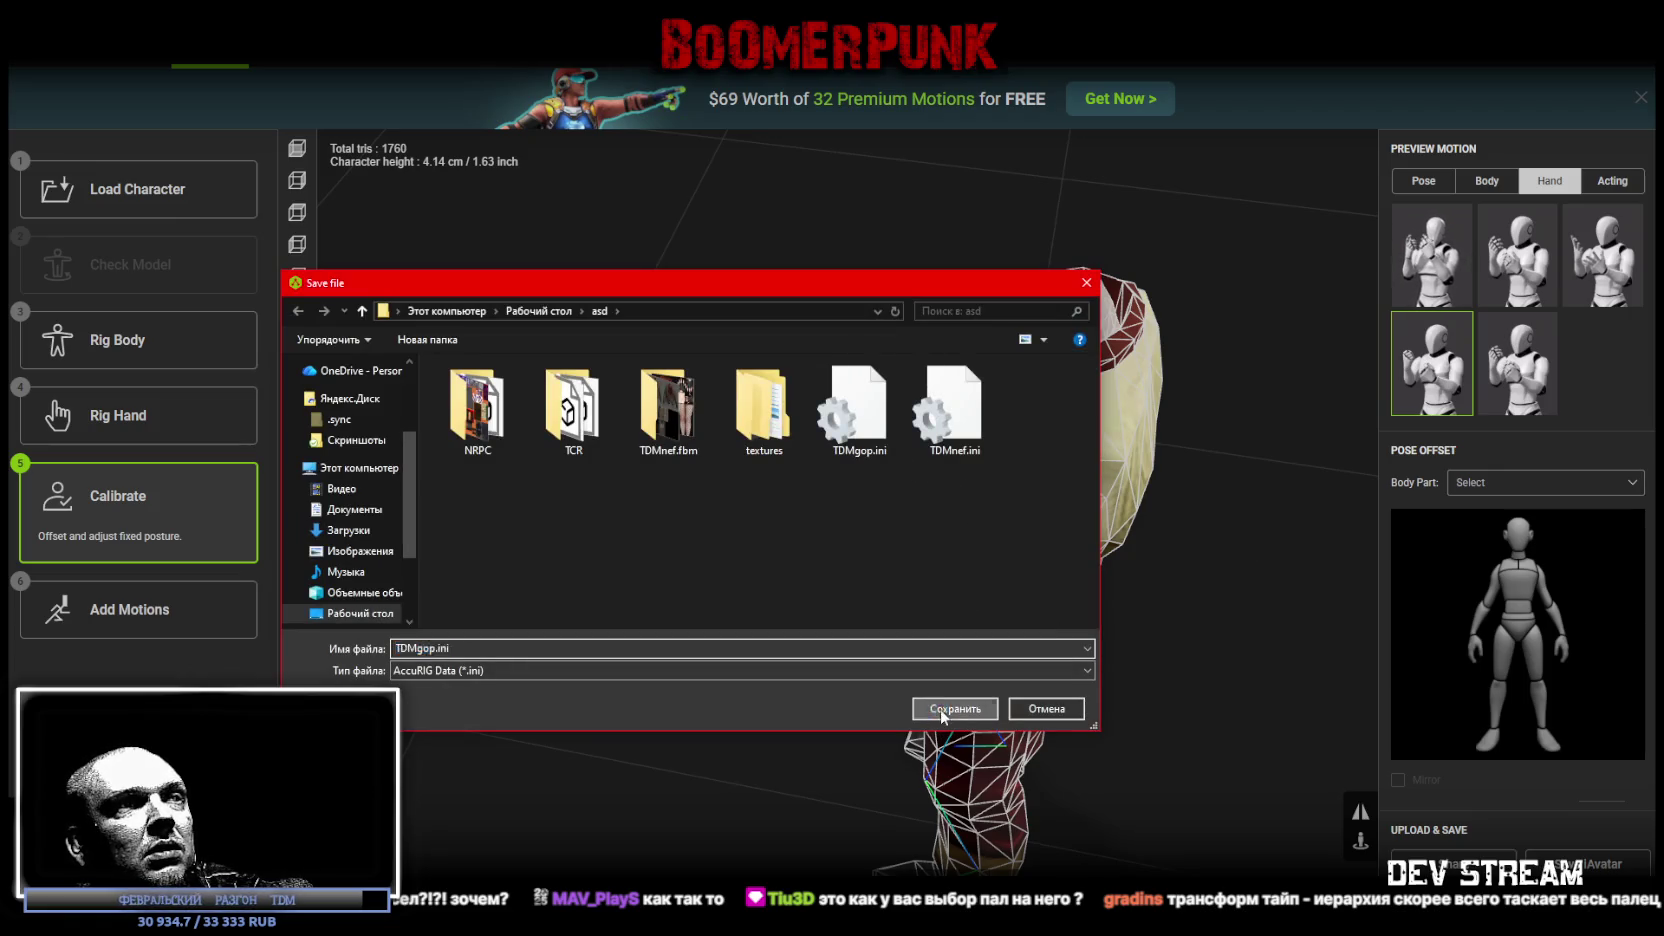
click(860, 479)
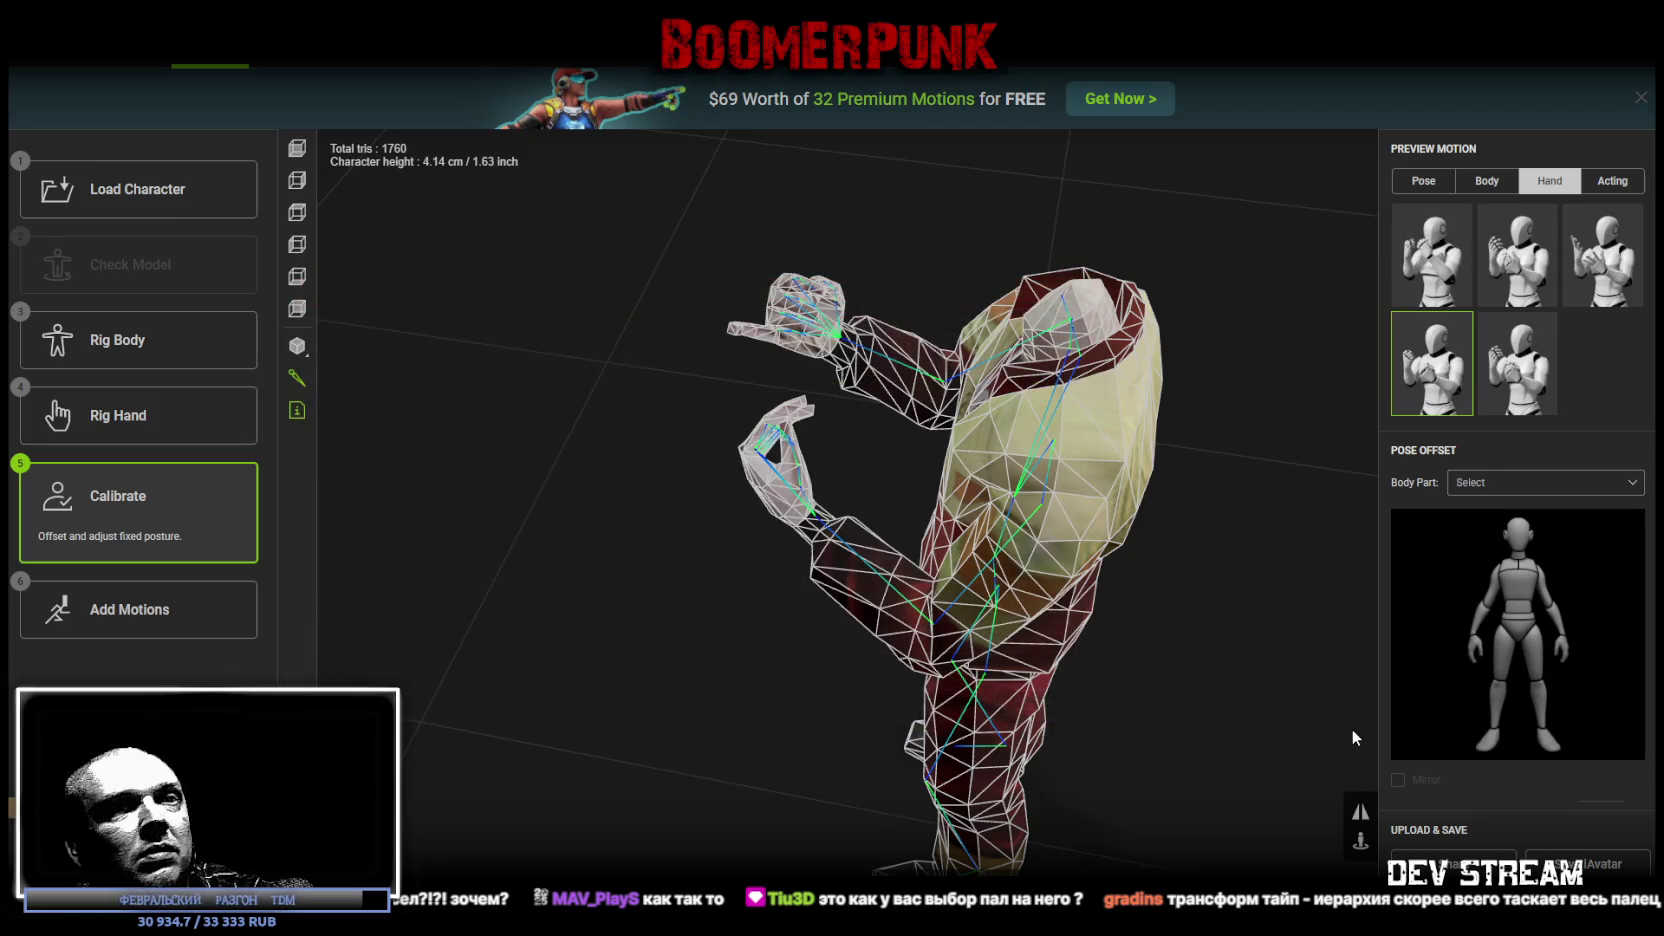
Step: Export the character as TDMgop.iAvatar, replacing the existing file
click(1566, 851)
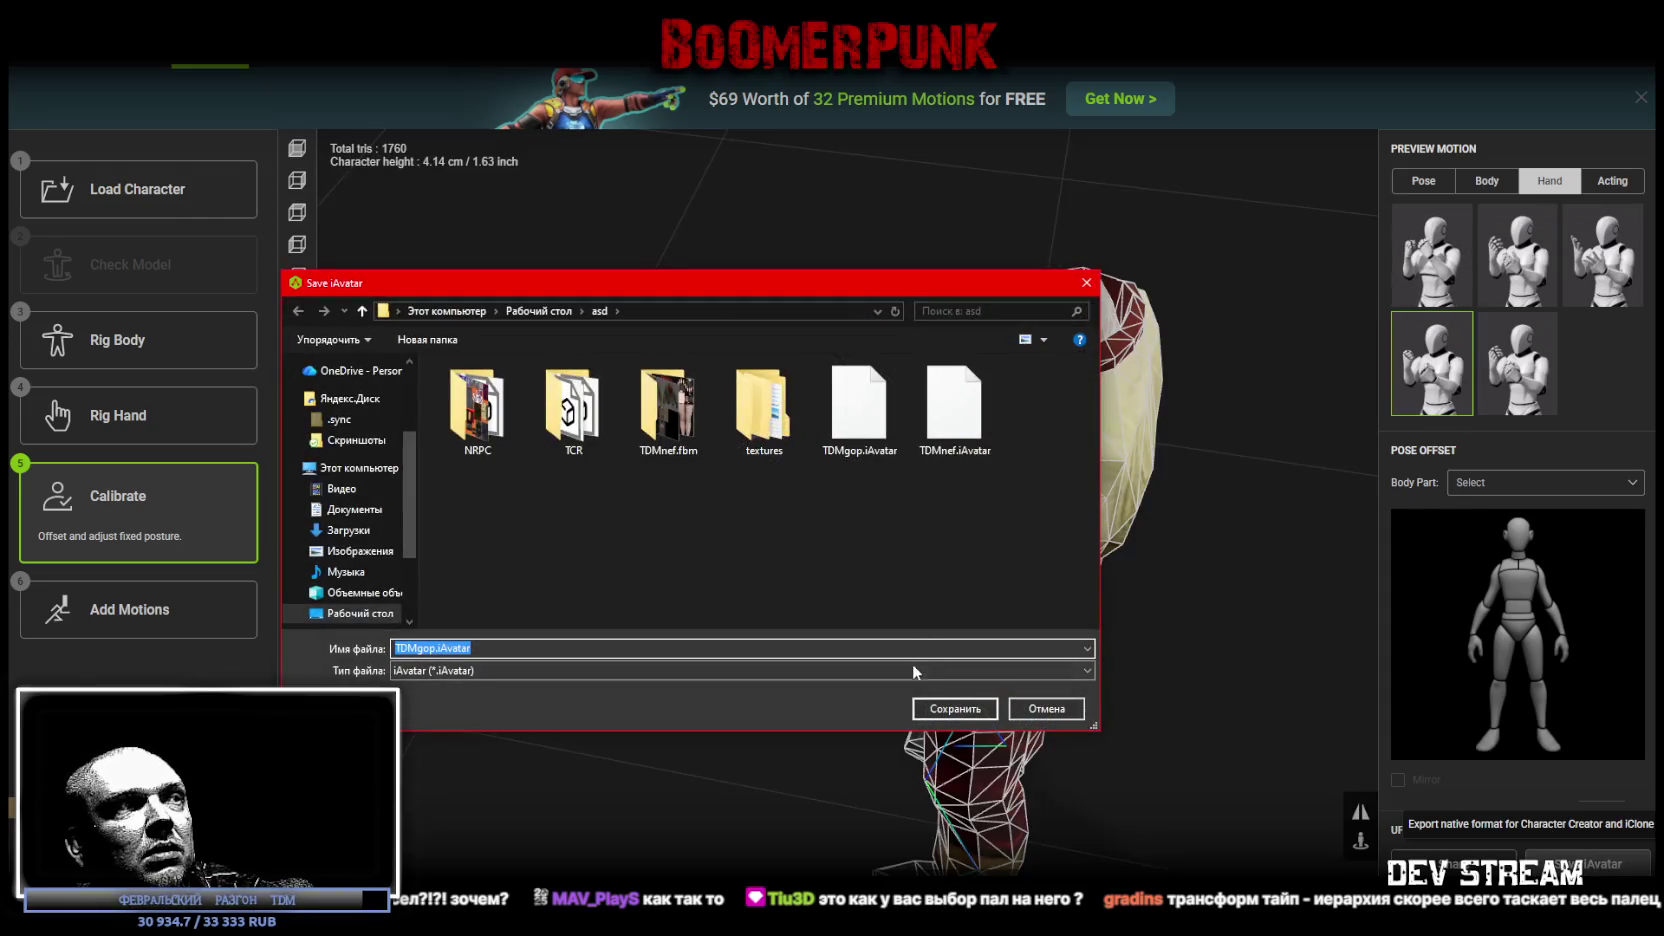
click(955, 708)
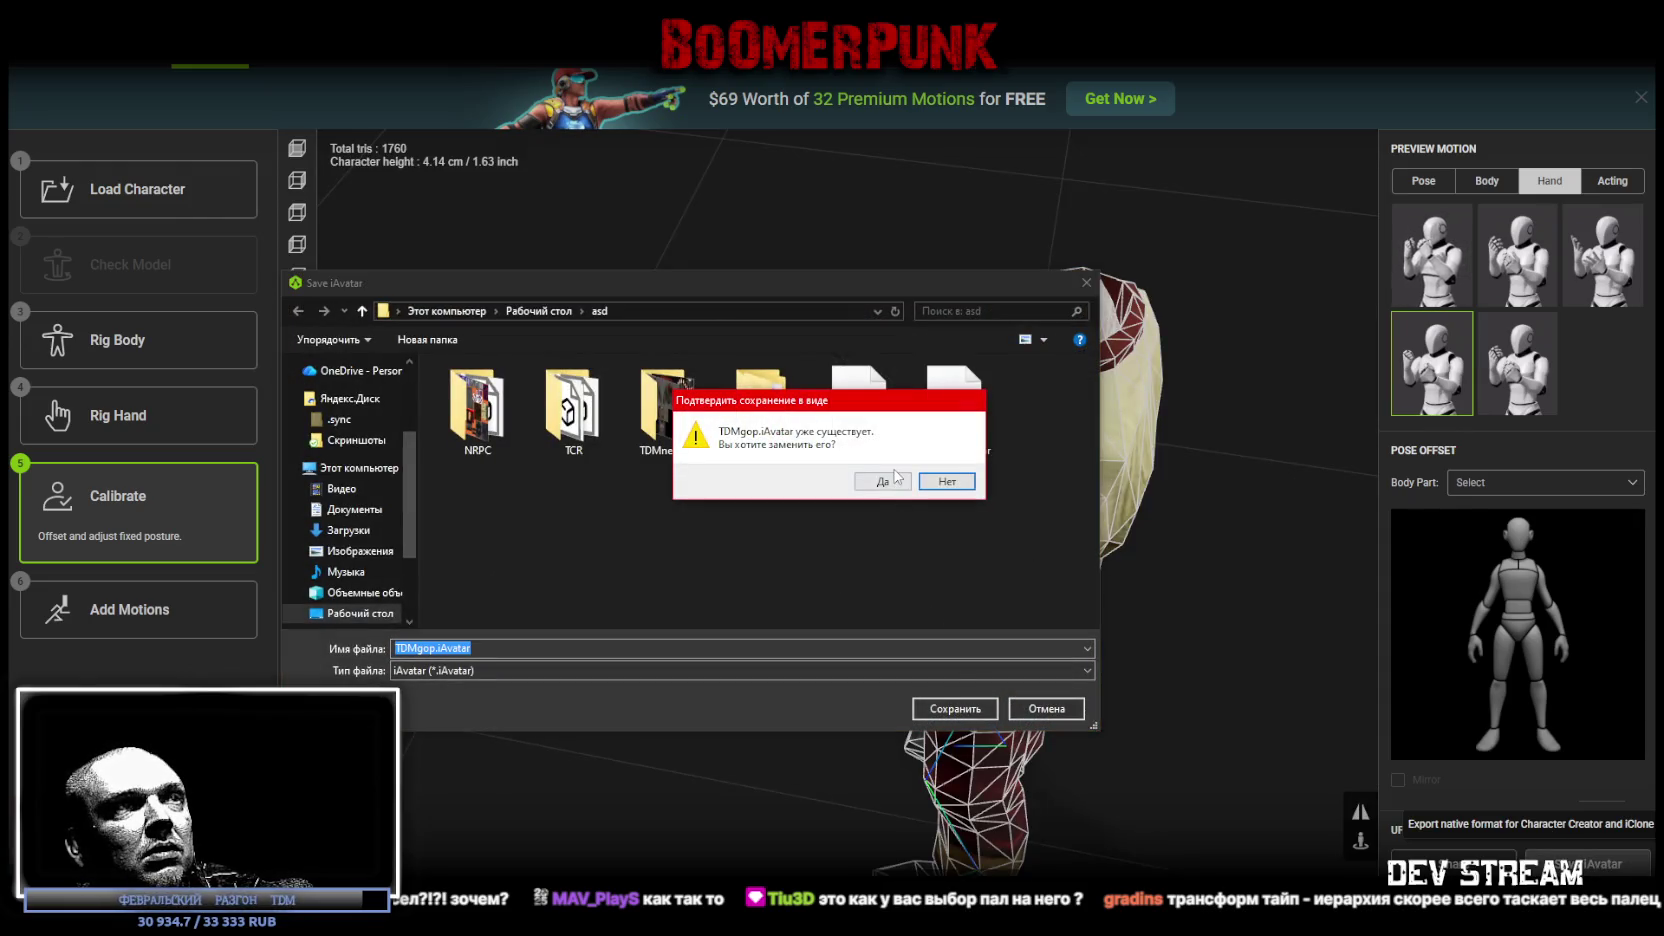
click(897, 478)
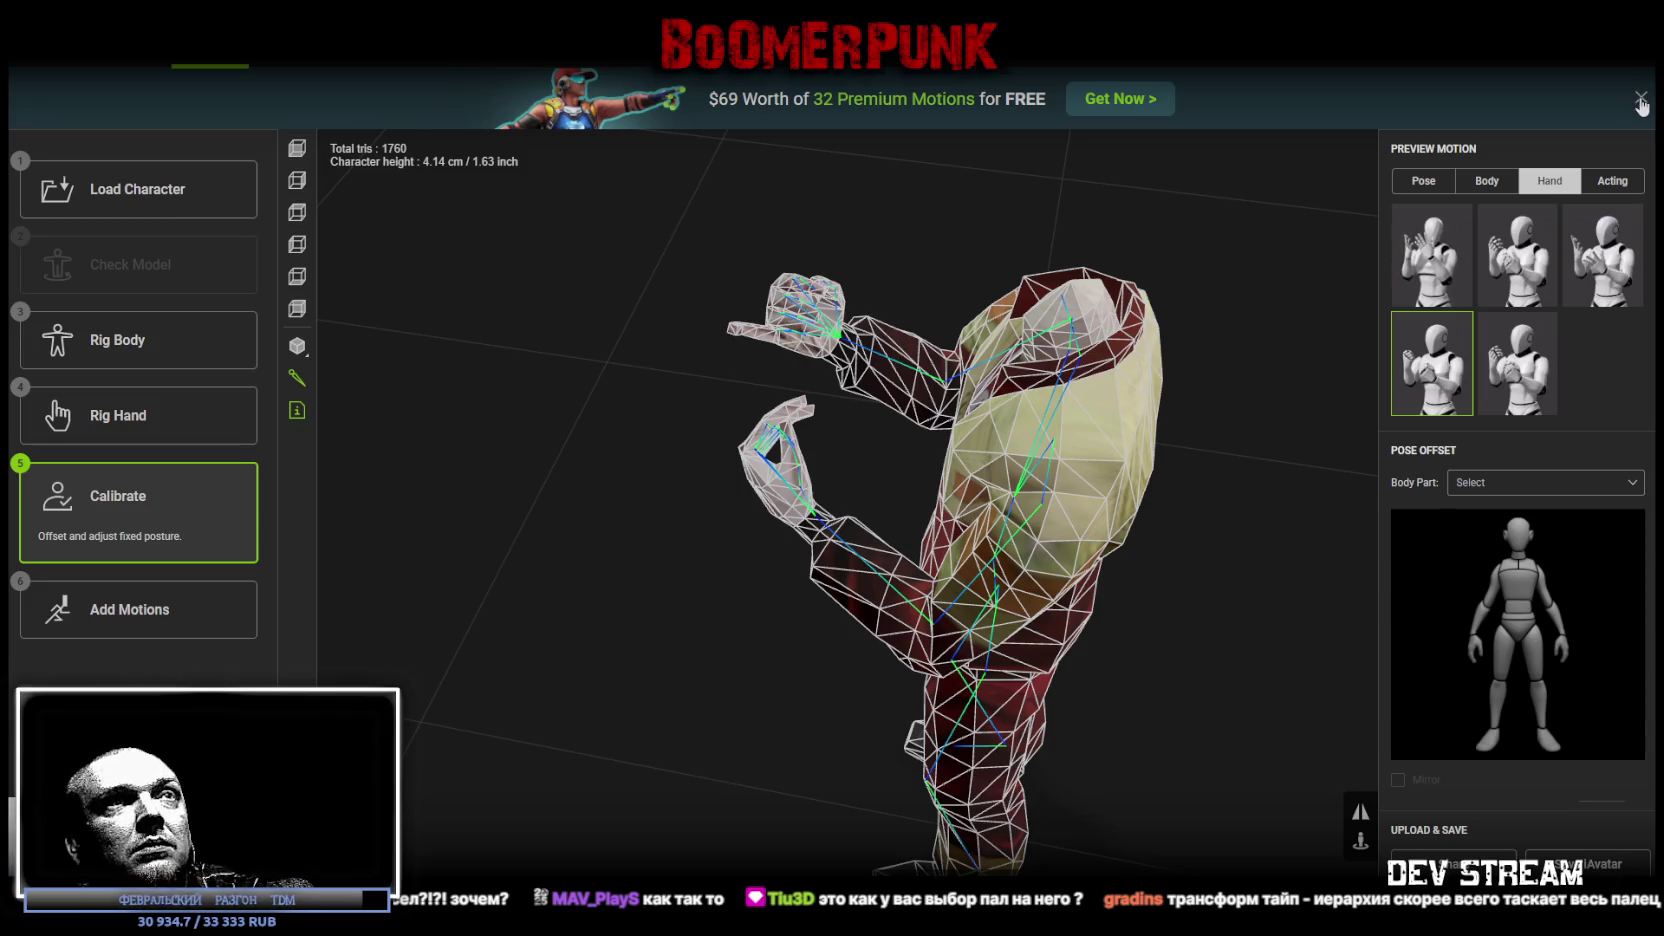
Step: Close AccuRIG without saving rig data, then hide and restore Blockbench with Win+D
key(alt+F4)
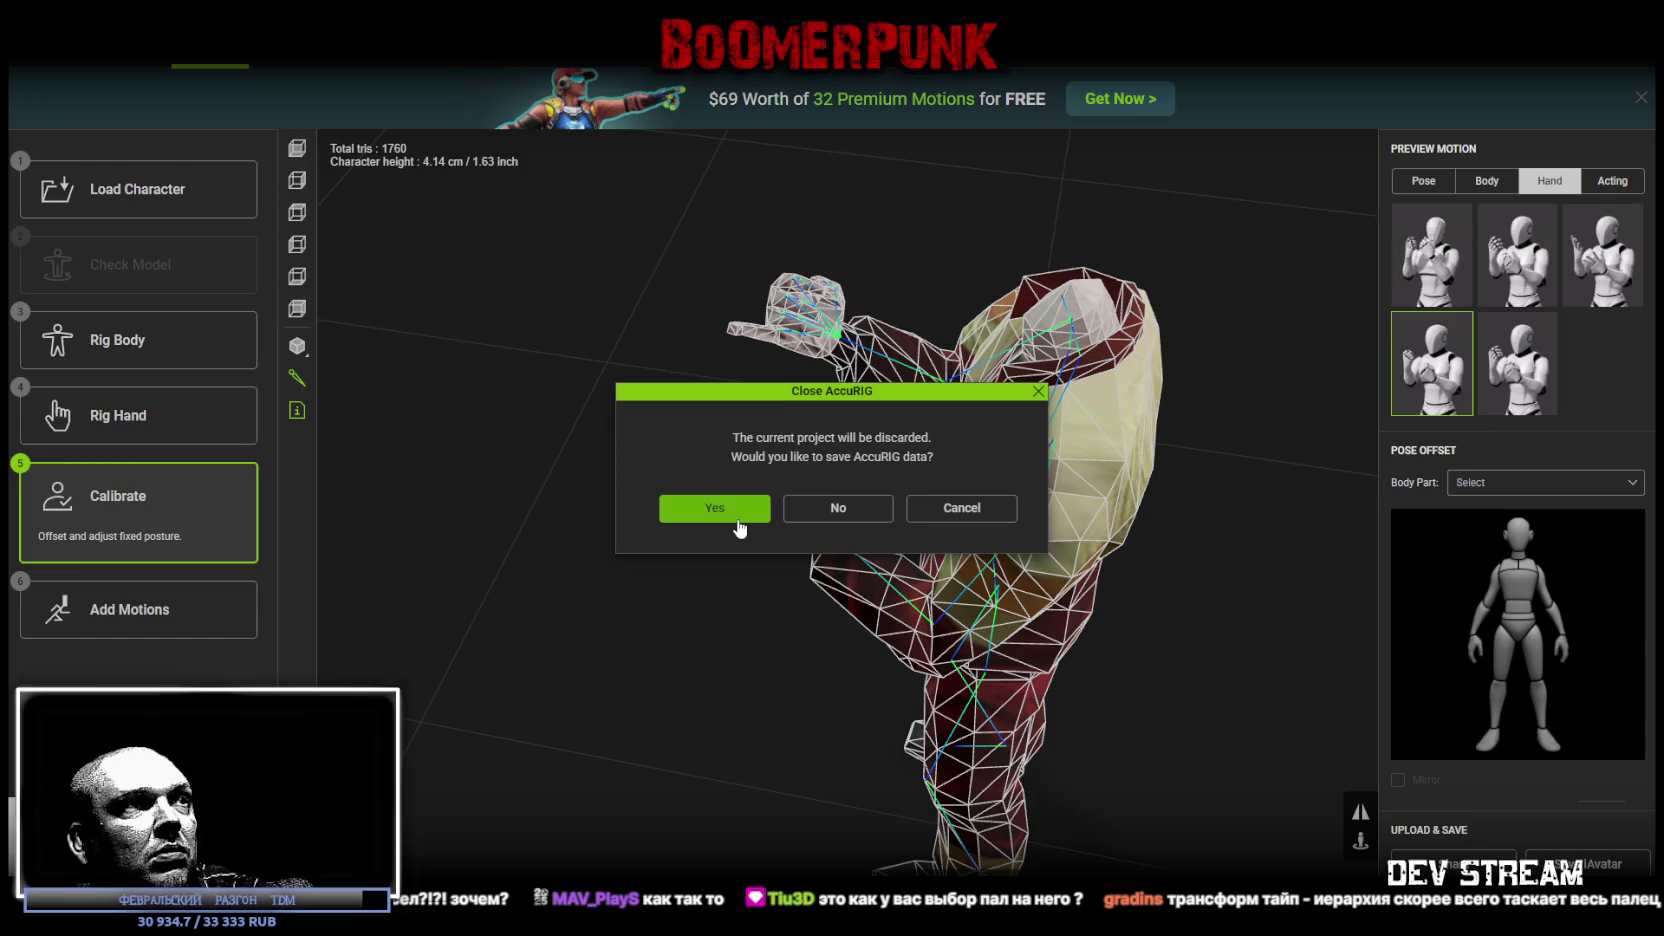
click(838, 510)
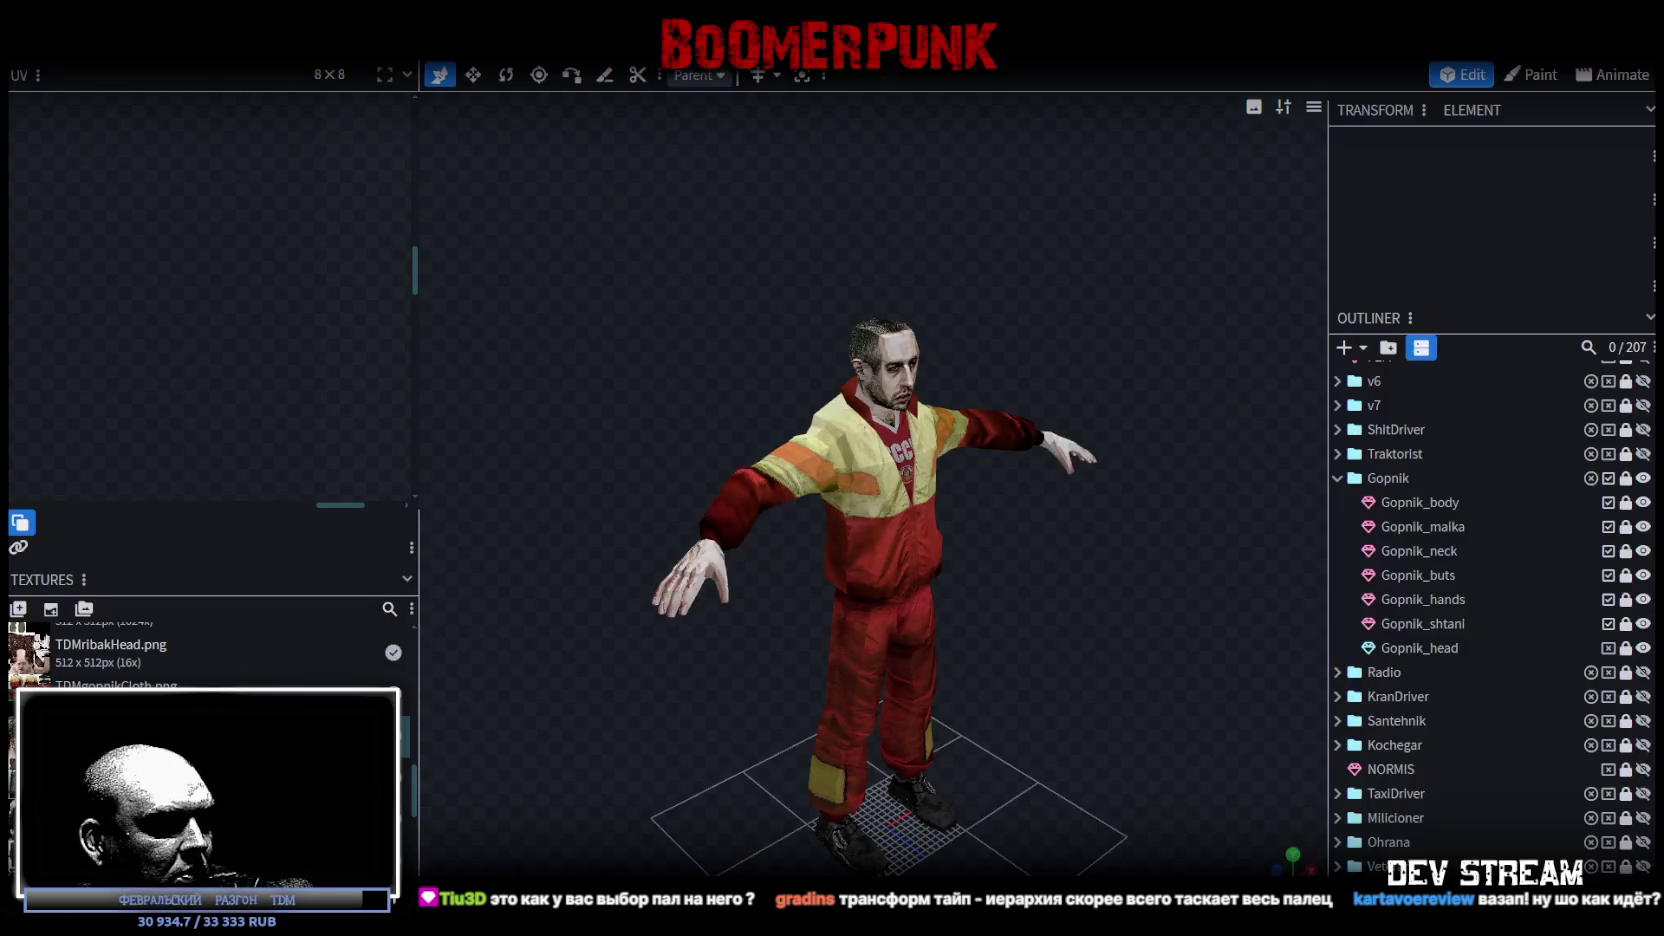
key(super+d)
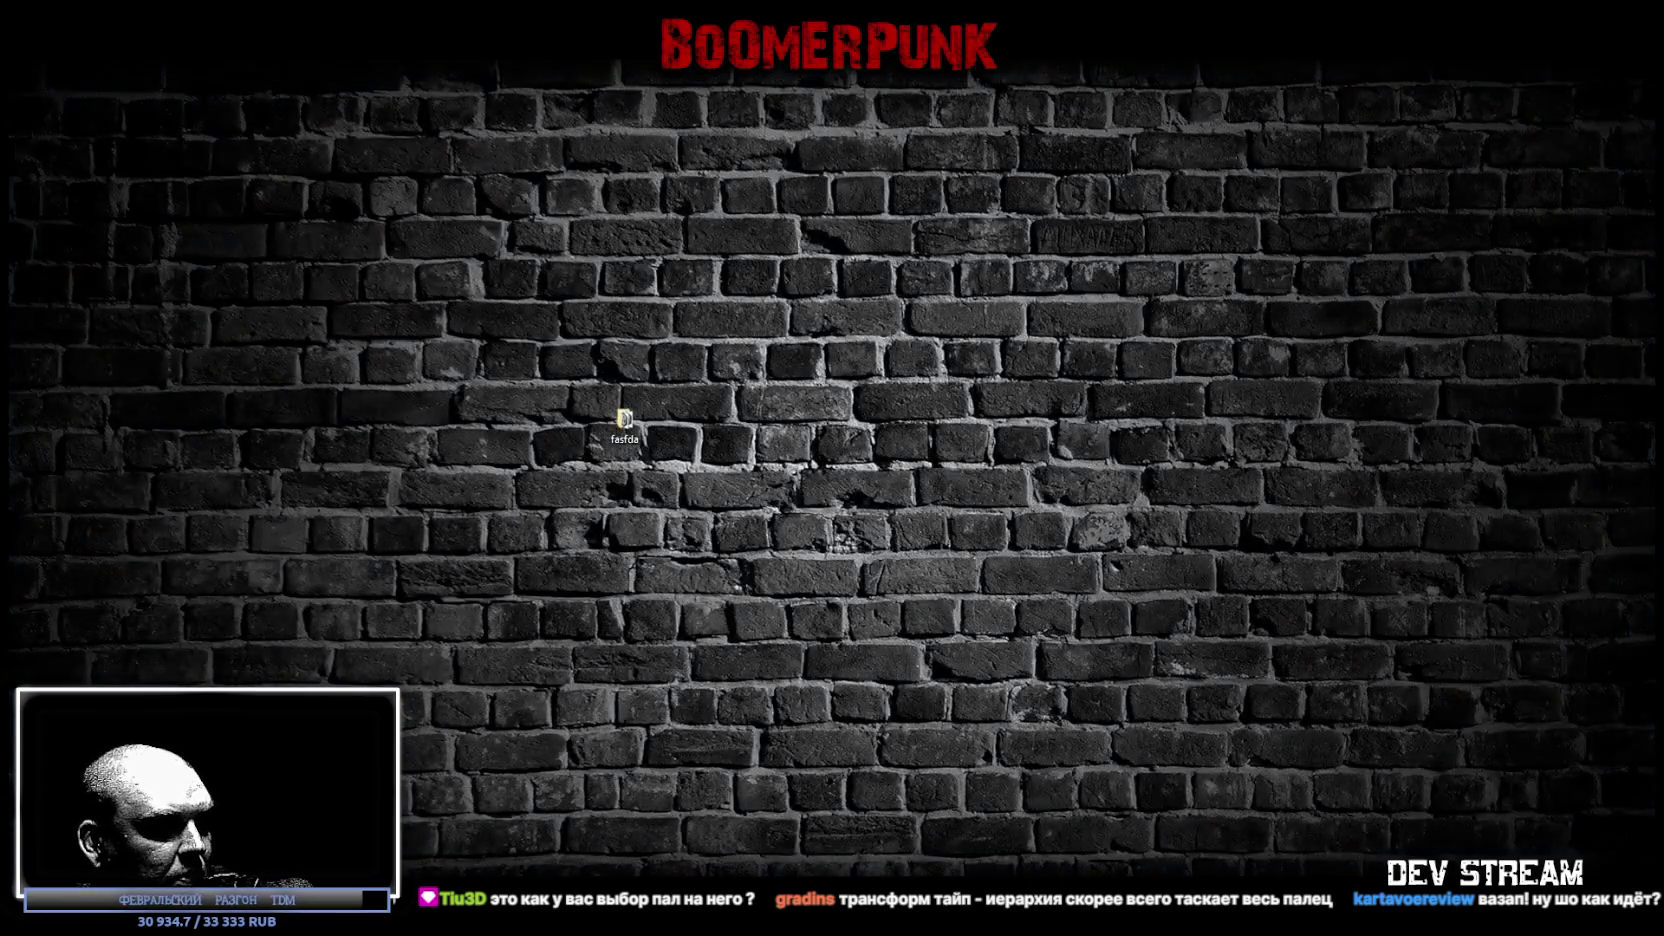
key(super+d)
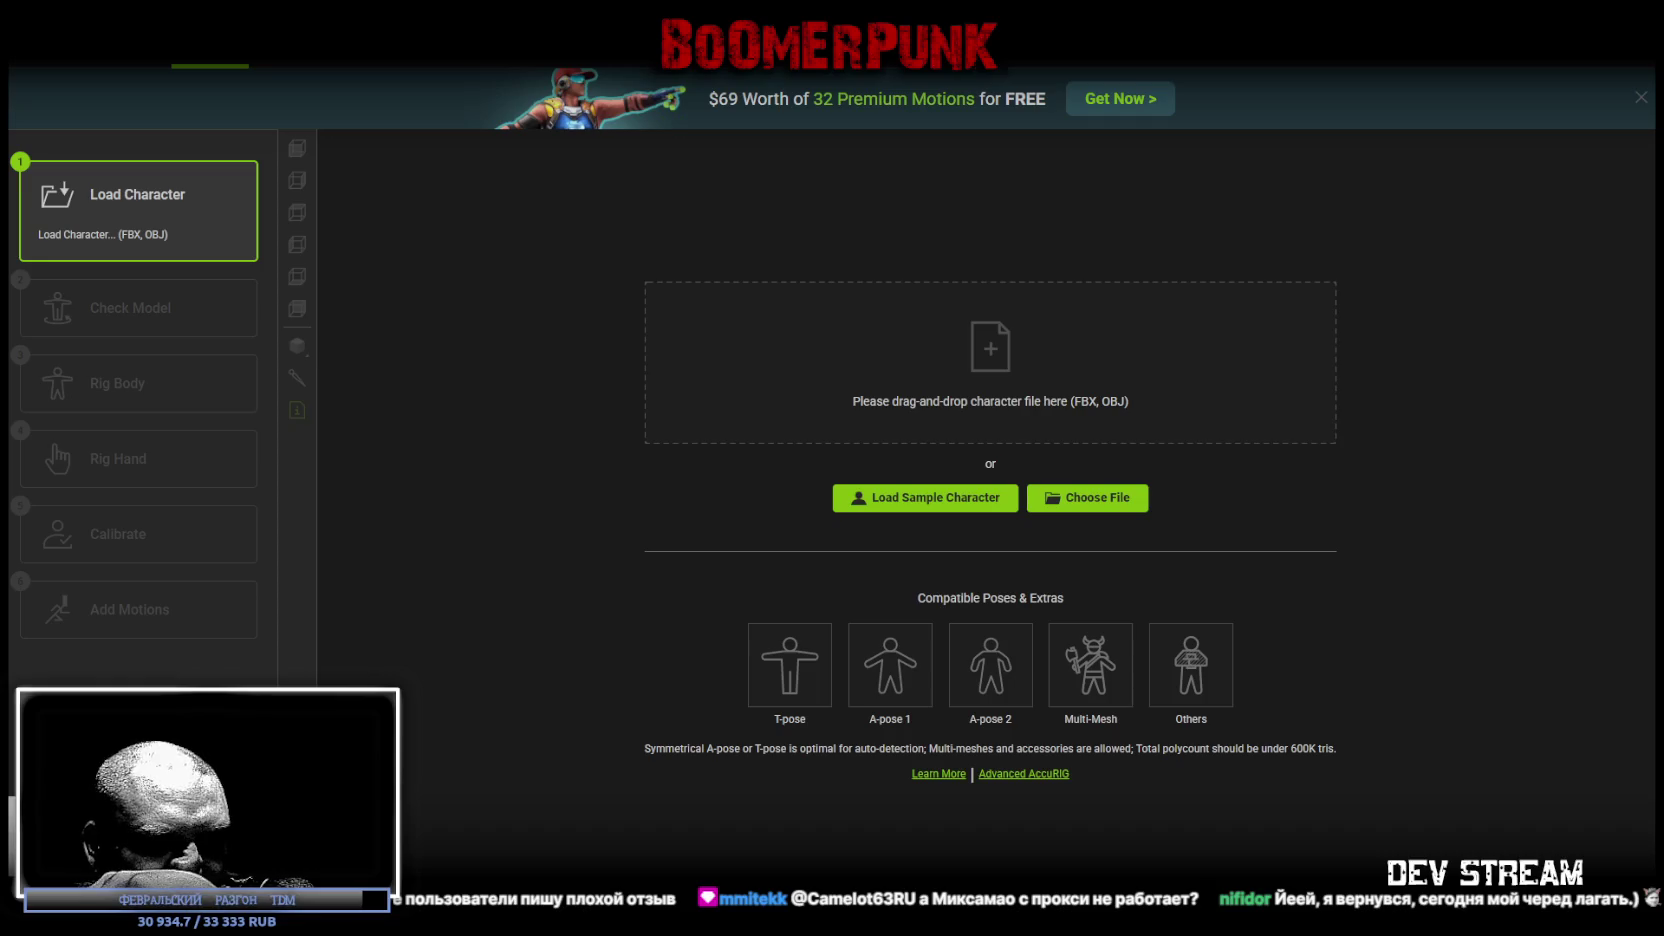
Step: Load the tracksuit character FBX and orbit around it to inspect the auto-placed body joints
drag(1005, 165, 968, 410)
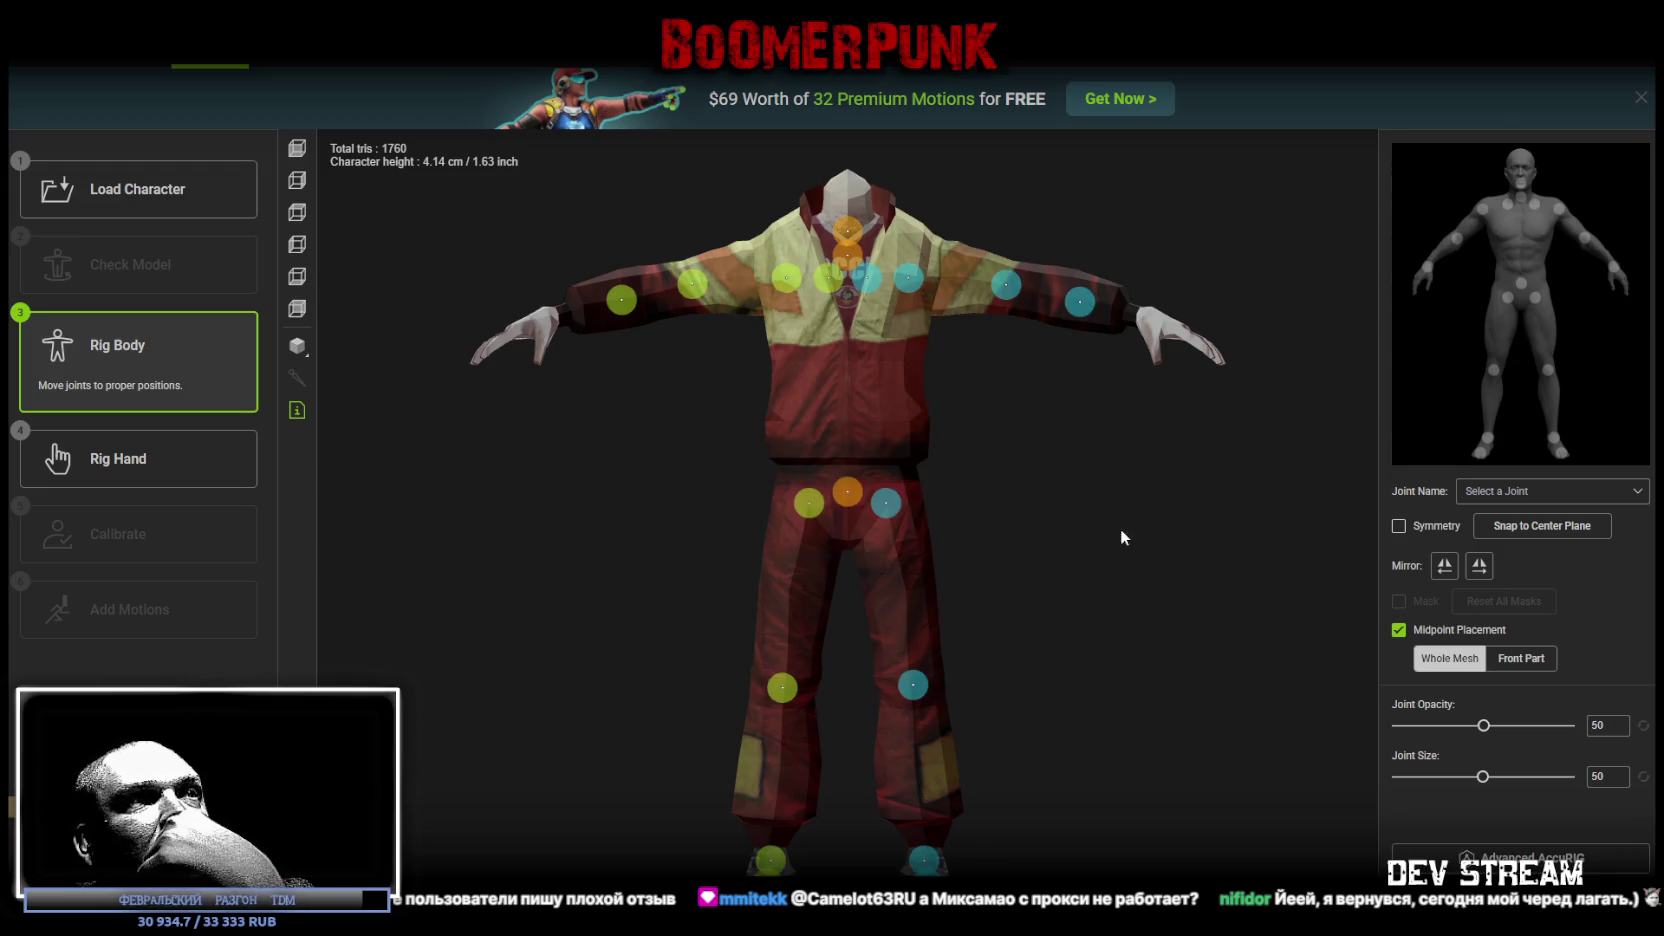
mouse_move(1128, 818)
mouse_down()
mouse_move(1103, 646)
mouse_move(1140, 665)
mouse_move(1218, 654)
mouse_move(1152, 694)
mouse_move(1099, 687)
mouse_move(1240, 491)
mouse_move(877, 487)
mouse_move(896, 466)
mouse_move(982, 587)
mouse_move(743, 617)
mouse_move(962, 591)
mouse_move(1052, 603)
mouse_move(1055, 572)
mouse_move(1030, 576)
mouse_up()
mouse_move(686, 625)
mouse_down()
mouse_move(862, 657)
mouse_move(936, 501)
mouse_up()
mouse_move(1023, 600)
mouse_down()
mouse_move(847, 576)
mouse_move(888, 594)
mouse_move(862, 605)
mouse_move(951, 696)
mouse_move(839, 635)
mouse_move(899, 639)
mouse_move(803, 430)
mouse_up()
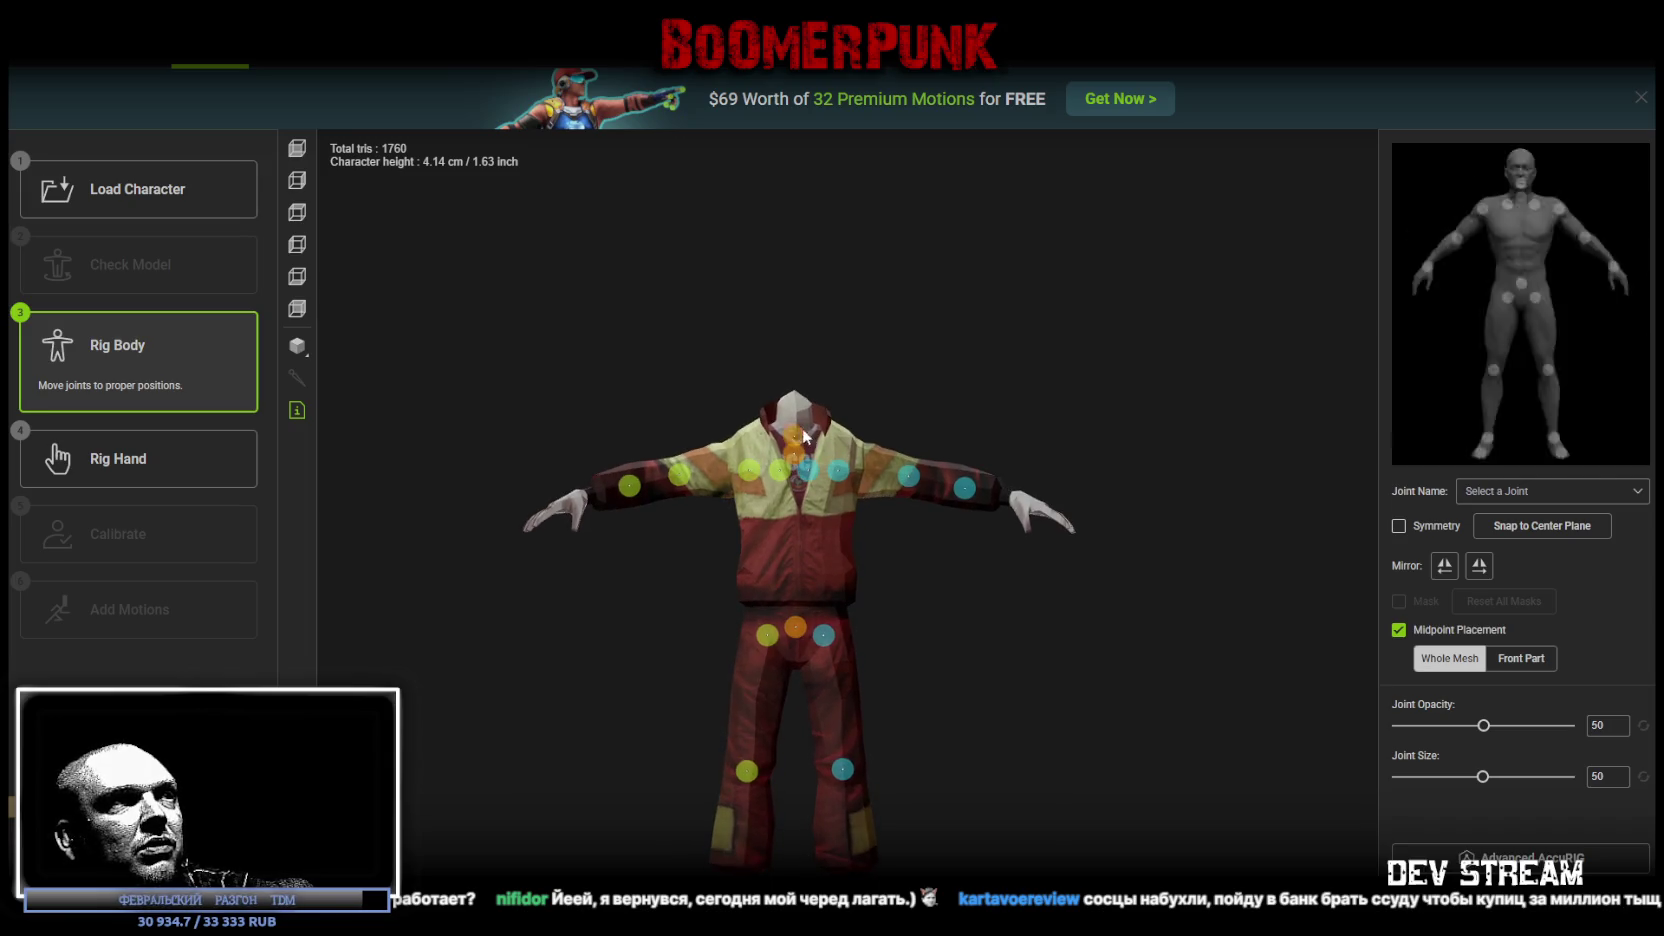
scroll(803, 430, up, 3)
Step: Raise the head, neck, clavicle and shoulder joints symmetrically into position
drag(750, 348, 751, 268)
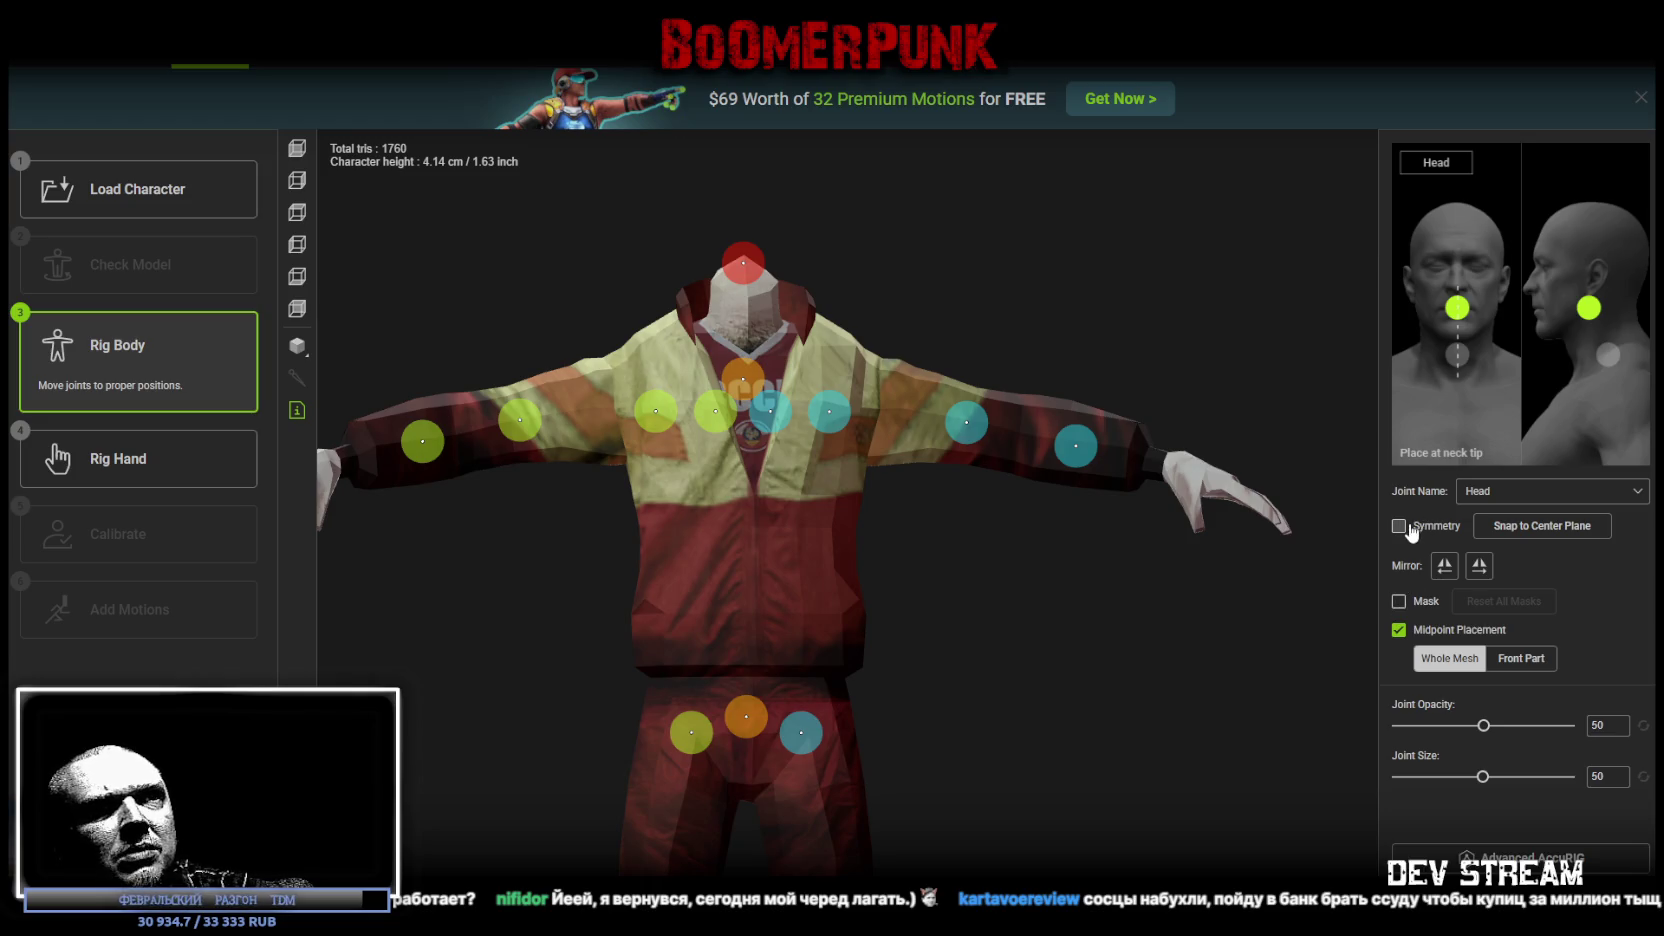
drag(744, 265, 751, 266)
drag(743, 378, 742, 325)
drag(716, 413, 691, 356)
mouse_move(656, 410)
mouse_down()
mouse_move(632, 391)
mouse_move(464, 416)
mouse_move(617, 412)
mouse_move(643, 438)
mouse_move(805, 413)
mouse_move(670, 383)
mouse_up()
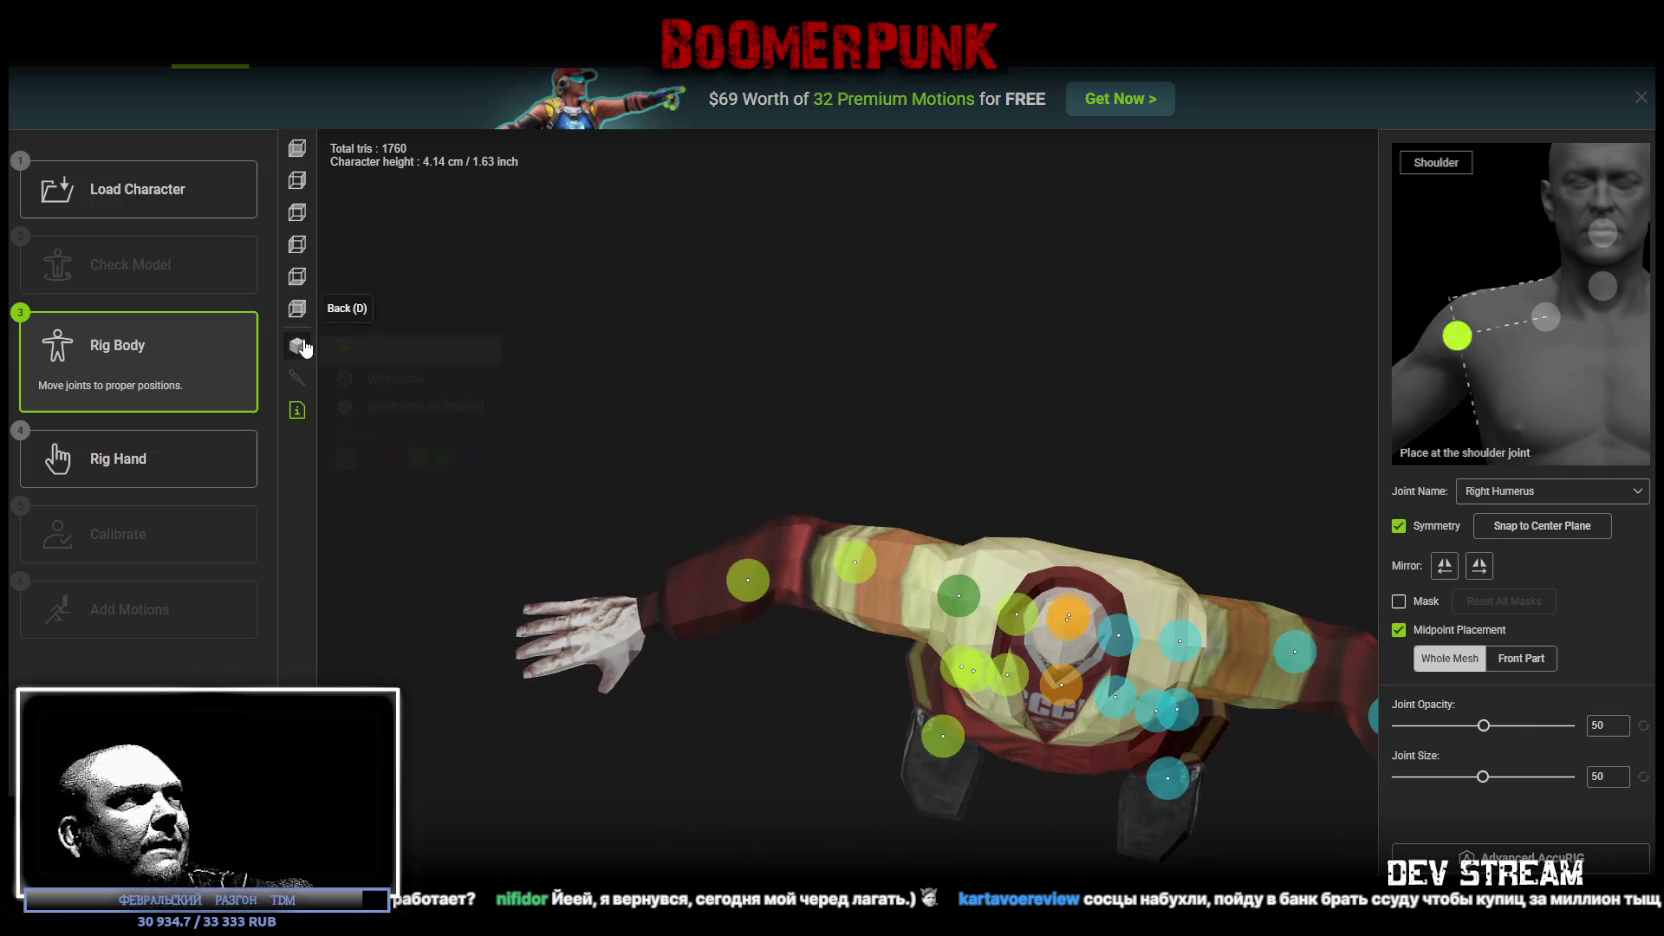
Step: Switch the display to Wireframe on Shaded and reposition the right elbow and wrist joints
click(425, 406)
drag(855, 562, 788, 548)
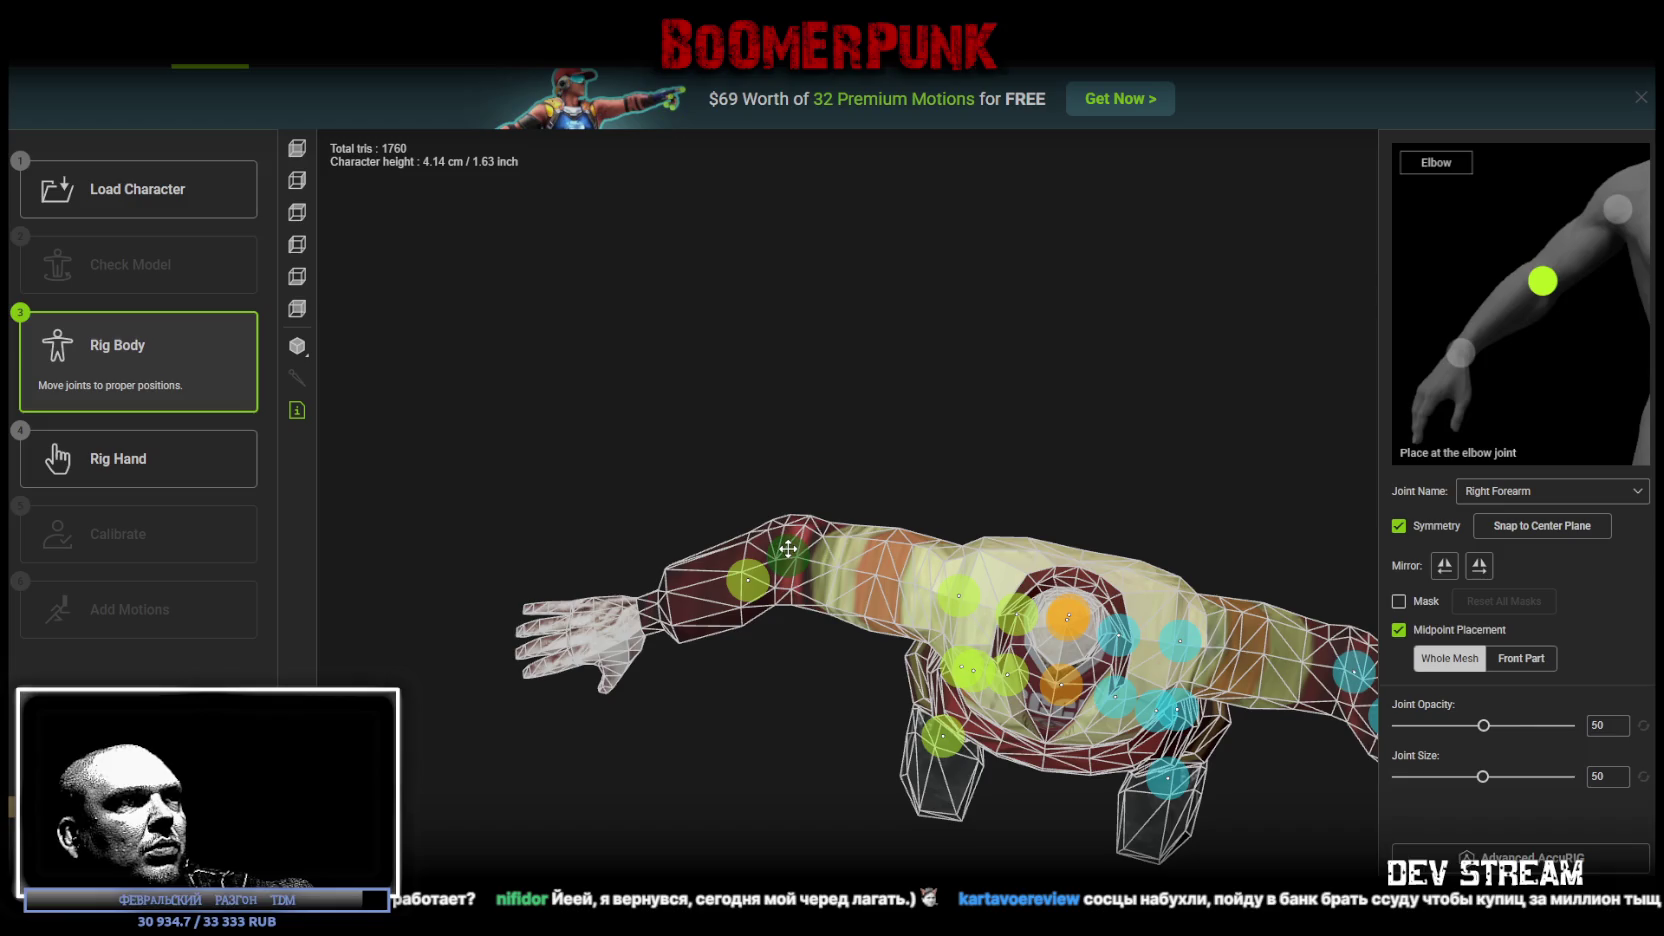
drag(769, 466, 930, 430)
click(824, 570)
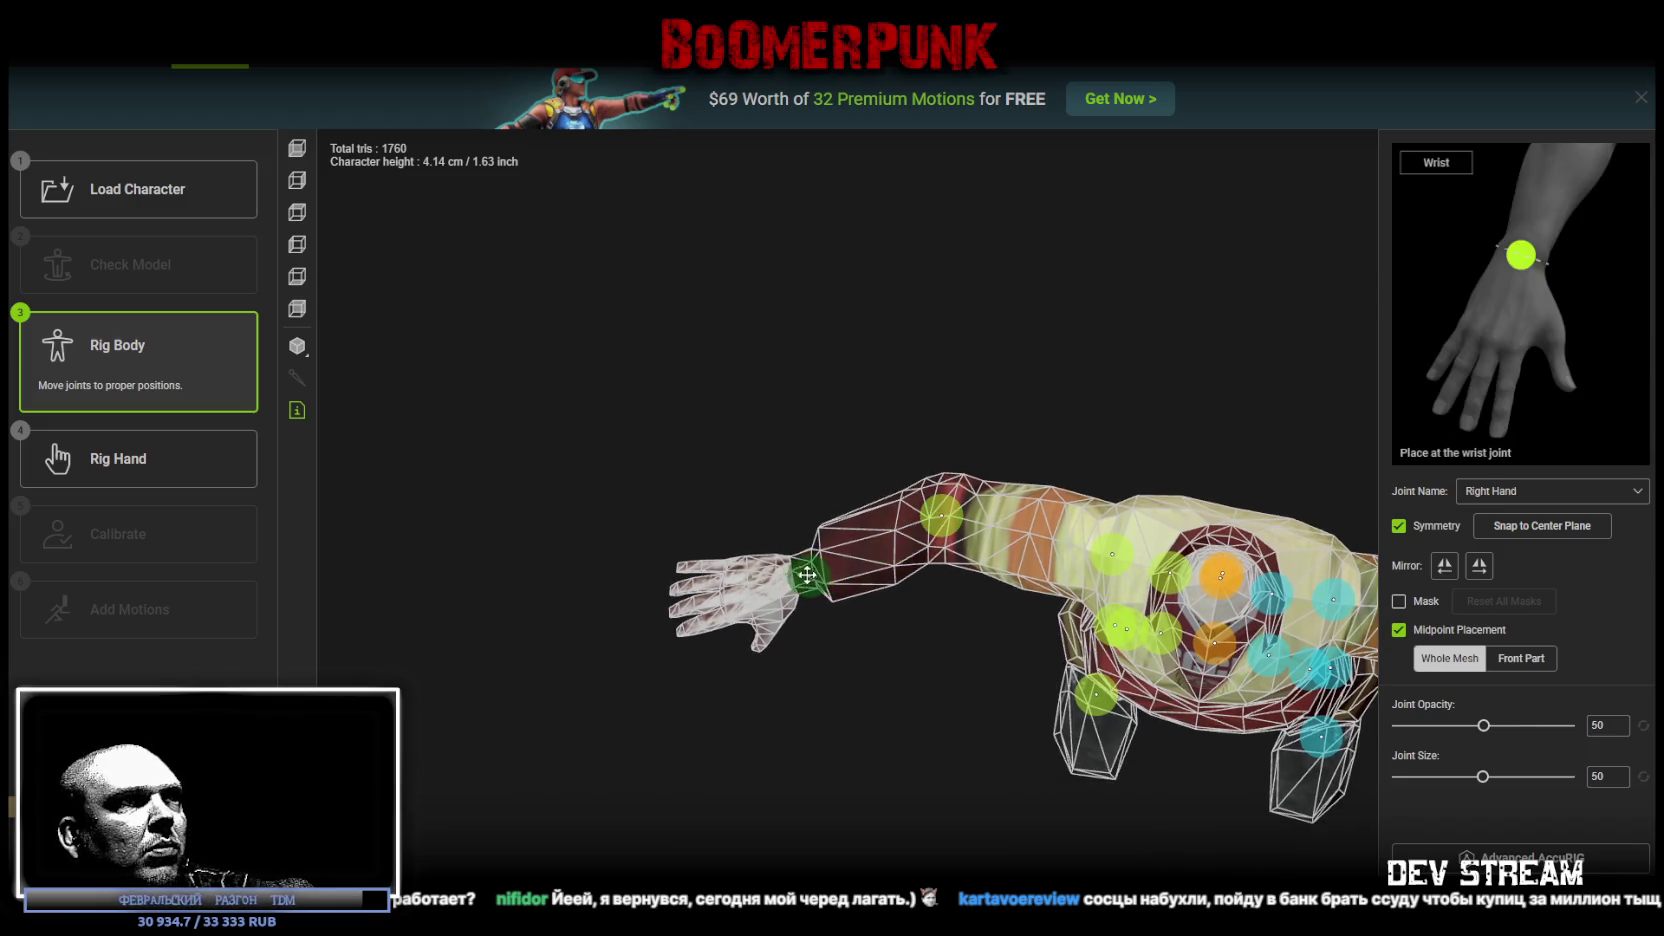
mouse_move(828, 630)
mouse_down()
mouse_move(1068, 712)
mouse_move(1056, 612)
mouse_move(1063, 645)
mouse_move(1089, 605)
mouse_up()
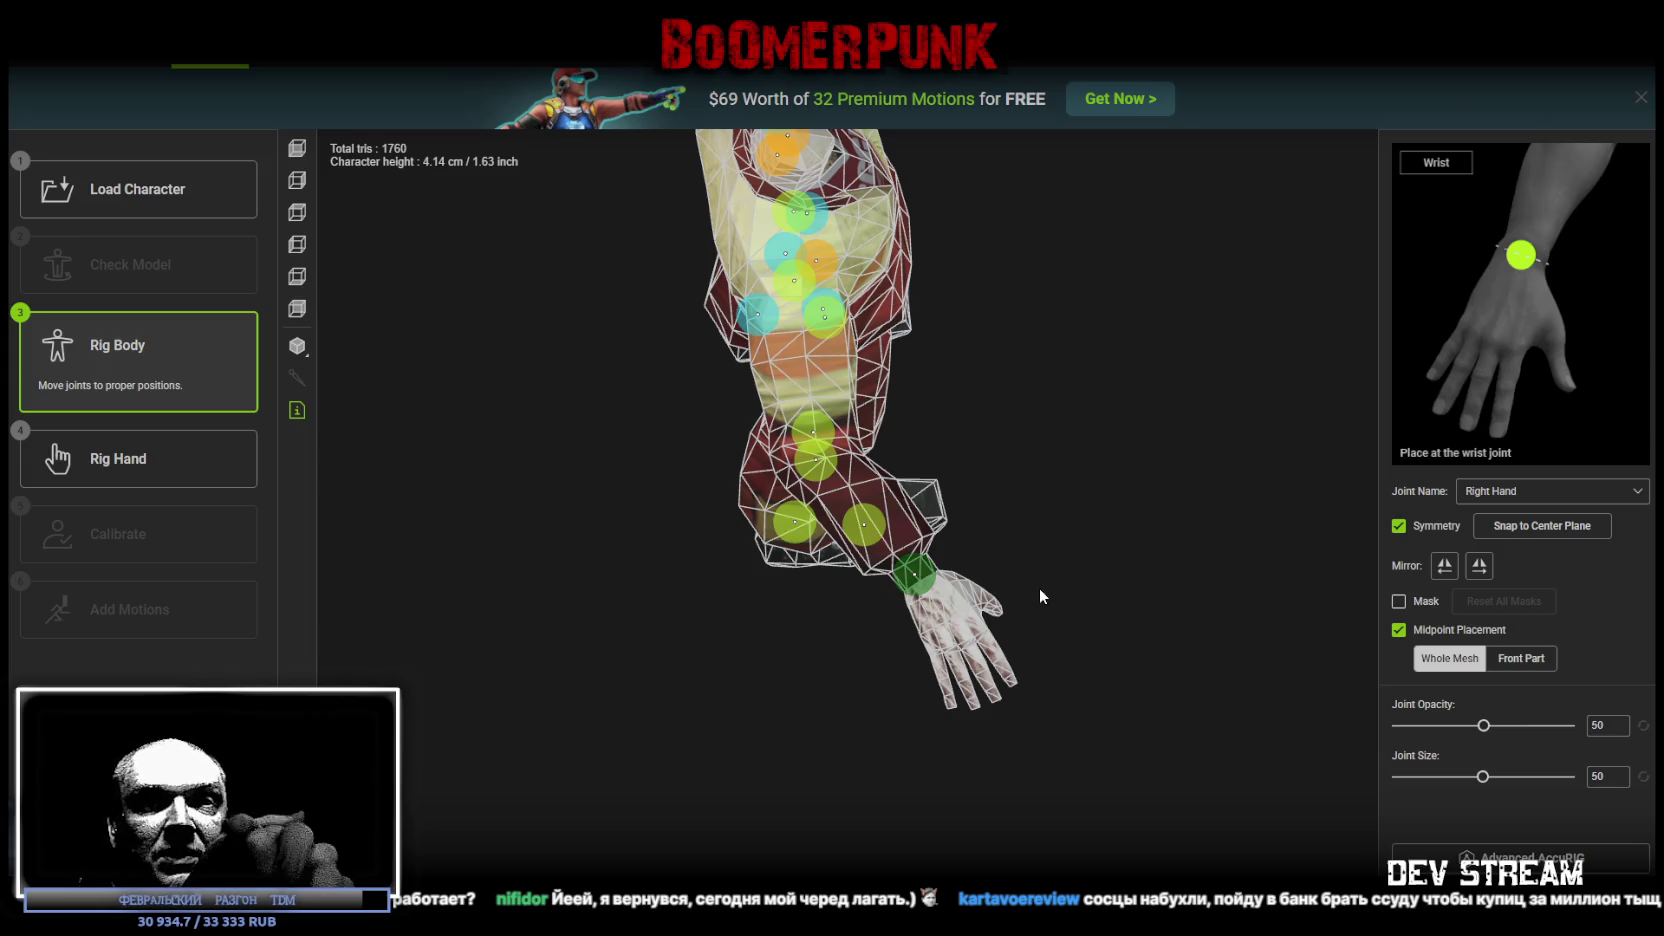
mouse_move(1036, 553)
mouse_down()
mouse_move(1088, 438)
mouse_move(1103, 509)
mouse_move(1104, 494)
mouse_up()
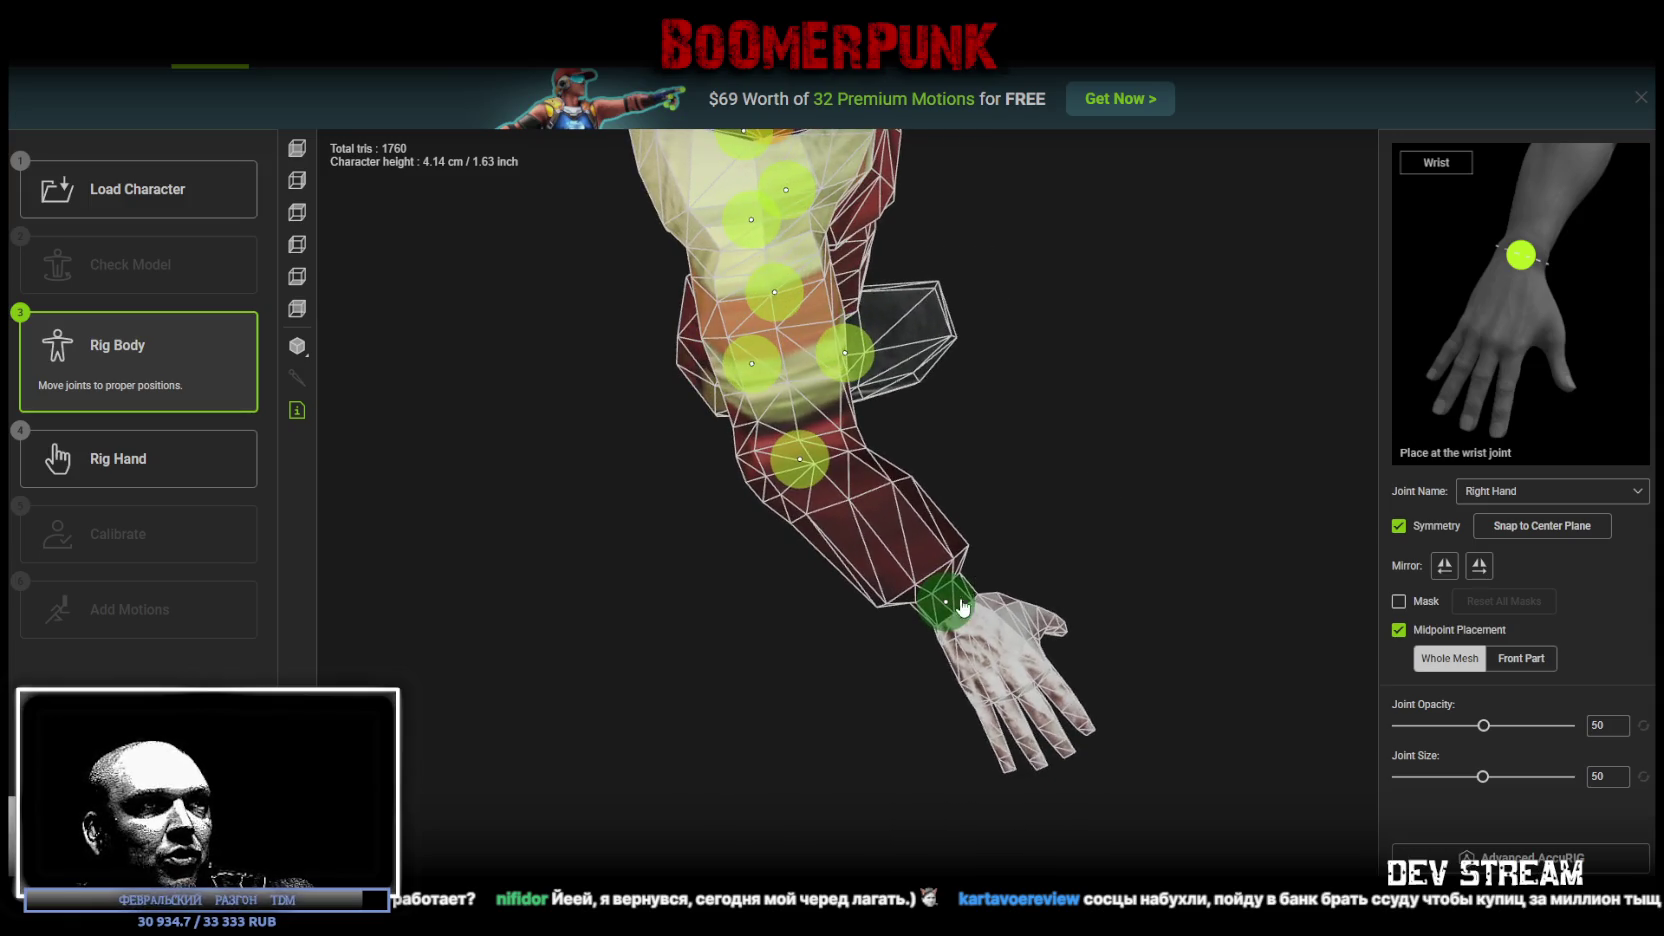
drag(948, 598, 955, 604)
mouse_move(1035, 519)
mouse_down()
mouse_move(1066, 646)
mouse_move(1150, 610)
mouse_move(1099, 581)
mouse_move(1088, 690)
mouse_up()
click(935, 568)
drag(935, 568, 930, 600)
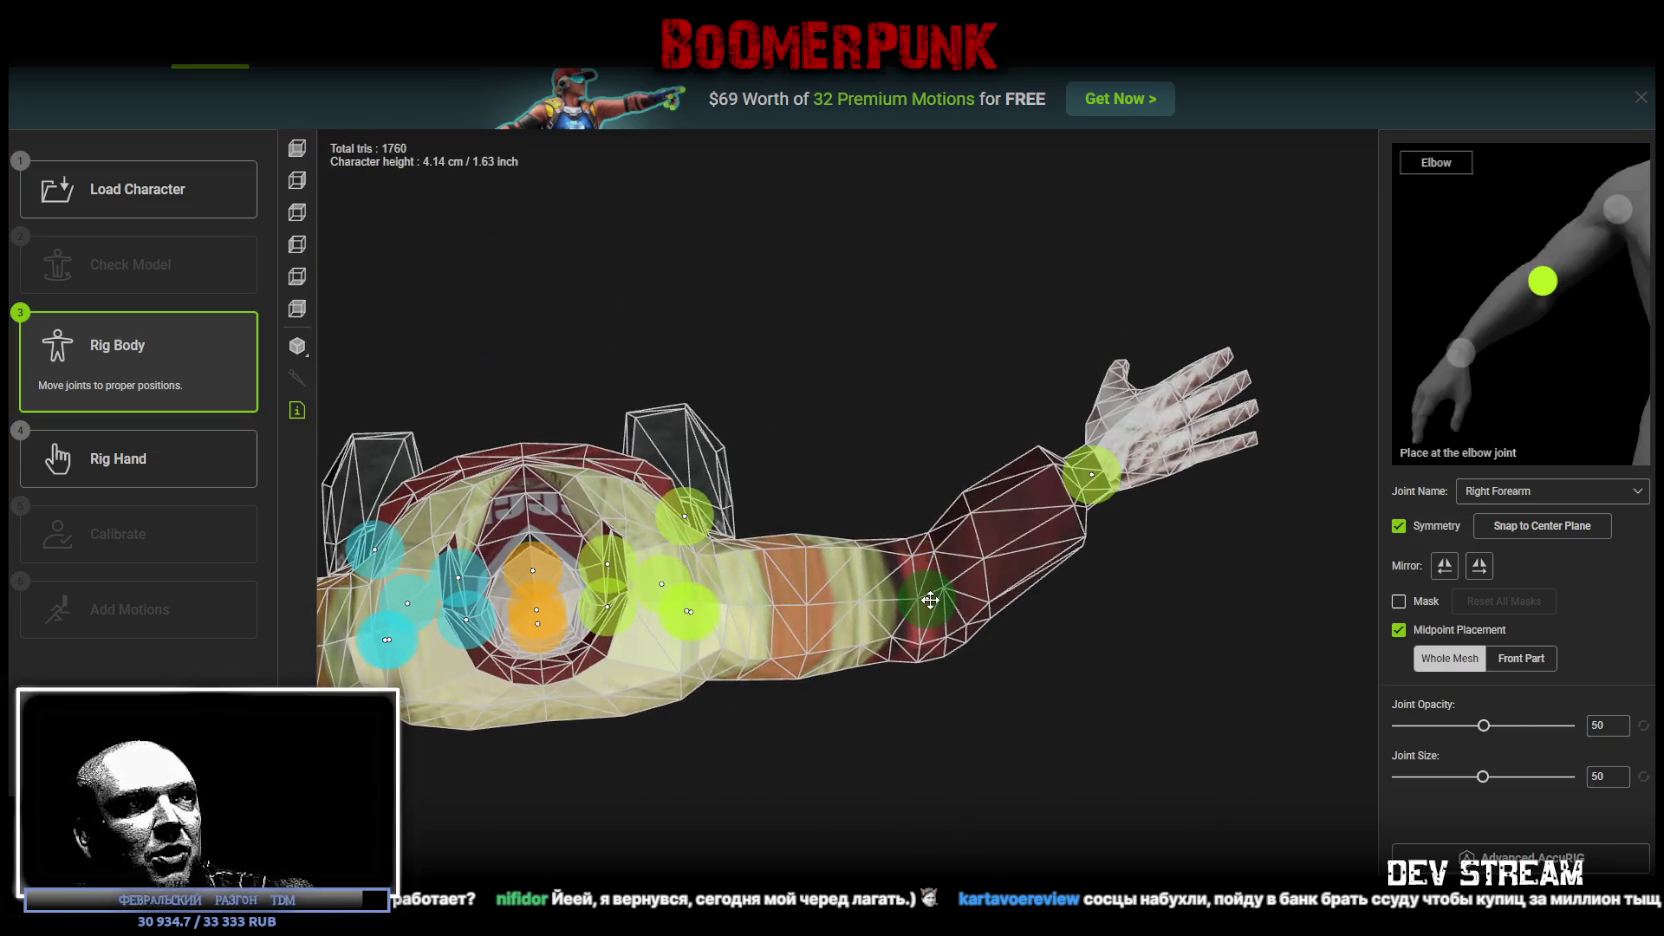
mouse_move(915, 470)
mouse_down()
mouse_move(901, 407)
mouse_move(565, 338)
mouse_move(812, 623)
mouse_move(910, 650)
mouse_up()
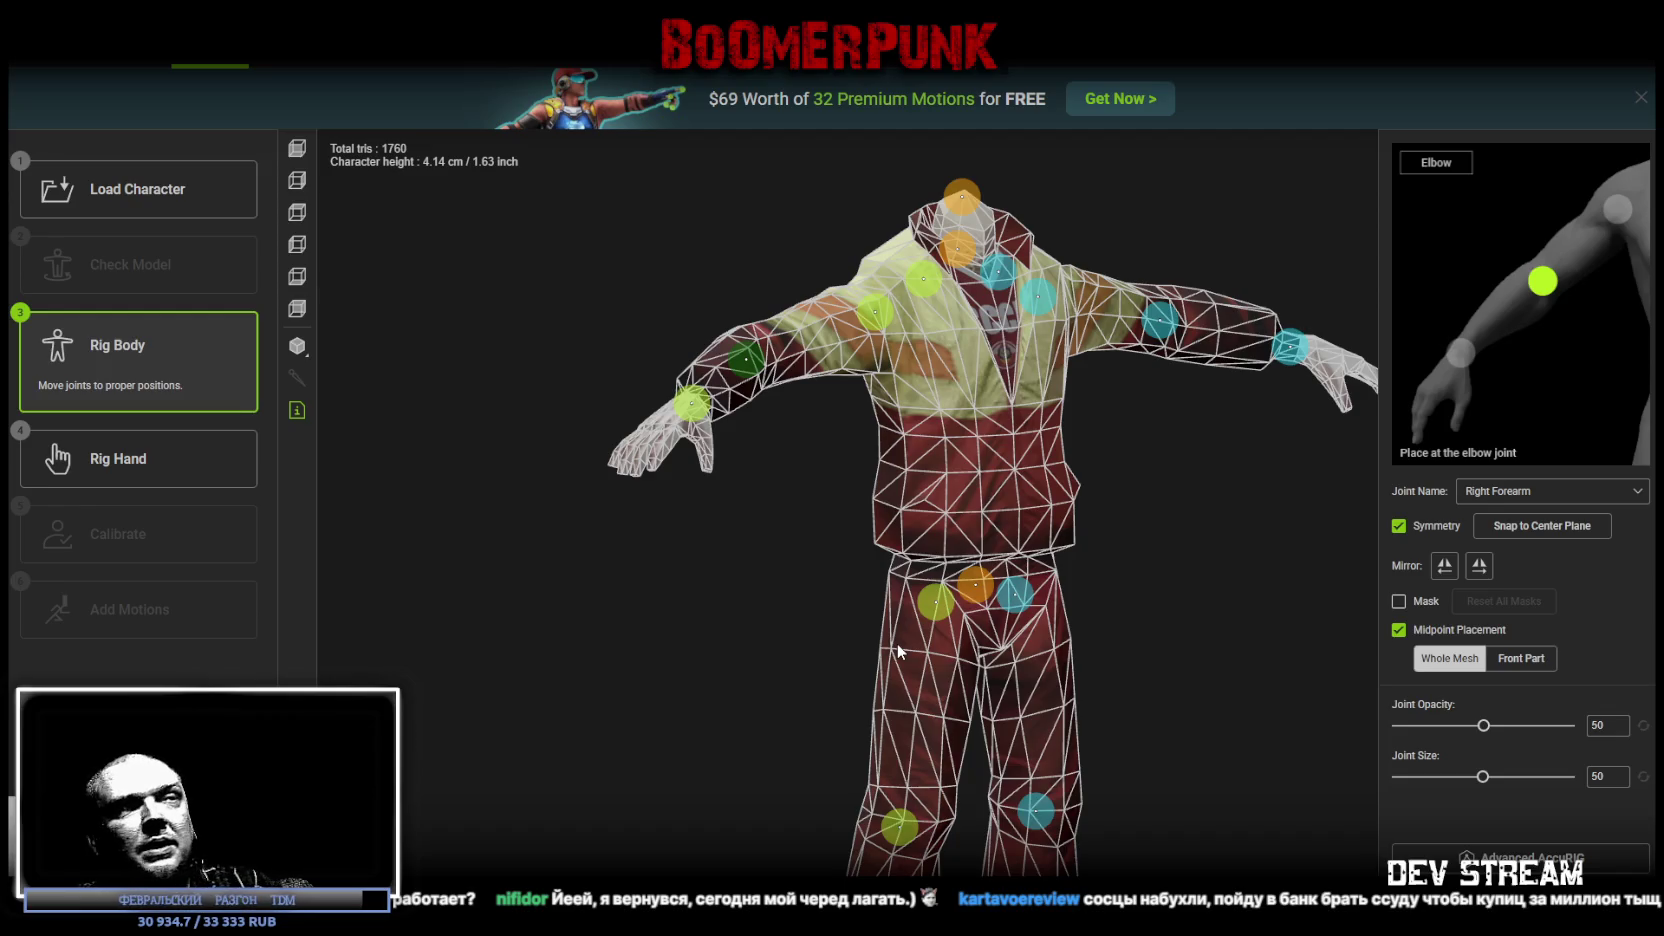
mouse_move(1150, 505)
mouse_down()
mouse_move(1207, 487)
mouse_move(1189, 474)
mouse_move(1163, 494)
mouse_move(1199, 607)
mouse_move(1128, 599)
mouse_move(1148, 639)
mouse_move(1244, 605)
mouse_move(1189, 461)
mouse_move(1113, 537)
mouse_move(1177, 546)
mouse_move(1229, 513)
mouse_move(1084, 621)
mouse_move(1130, 642)
mouse_move(1137, 698)
mouse_move(1136, 655)
mouse_move(1057, 672)
mouse_up()
Step: Adjust the Right Foot, Right Toe Base and knee joints, then advance to five-finger hand rigging
click(898, 708)
drag(898, 708, 965, 700)
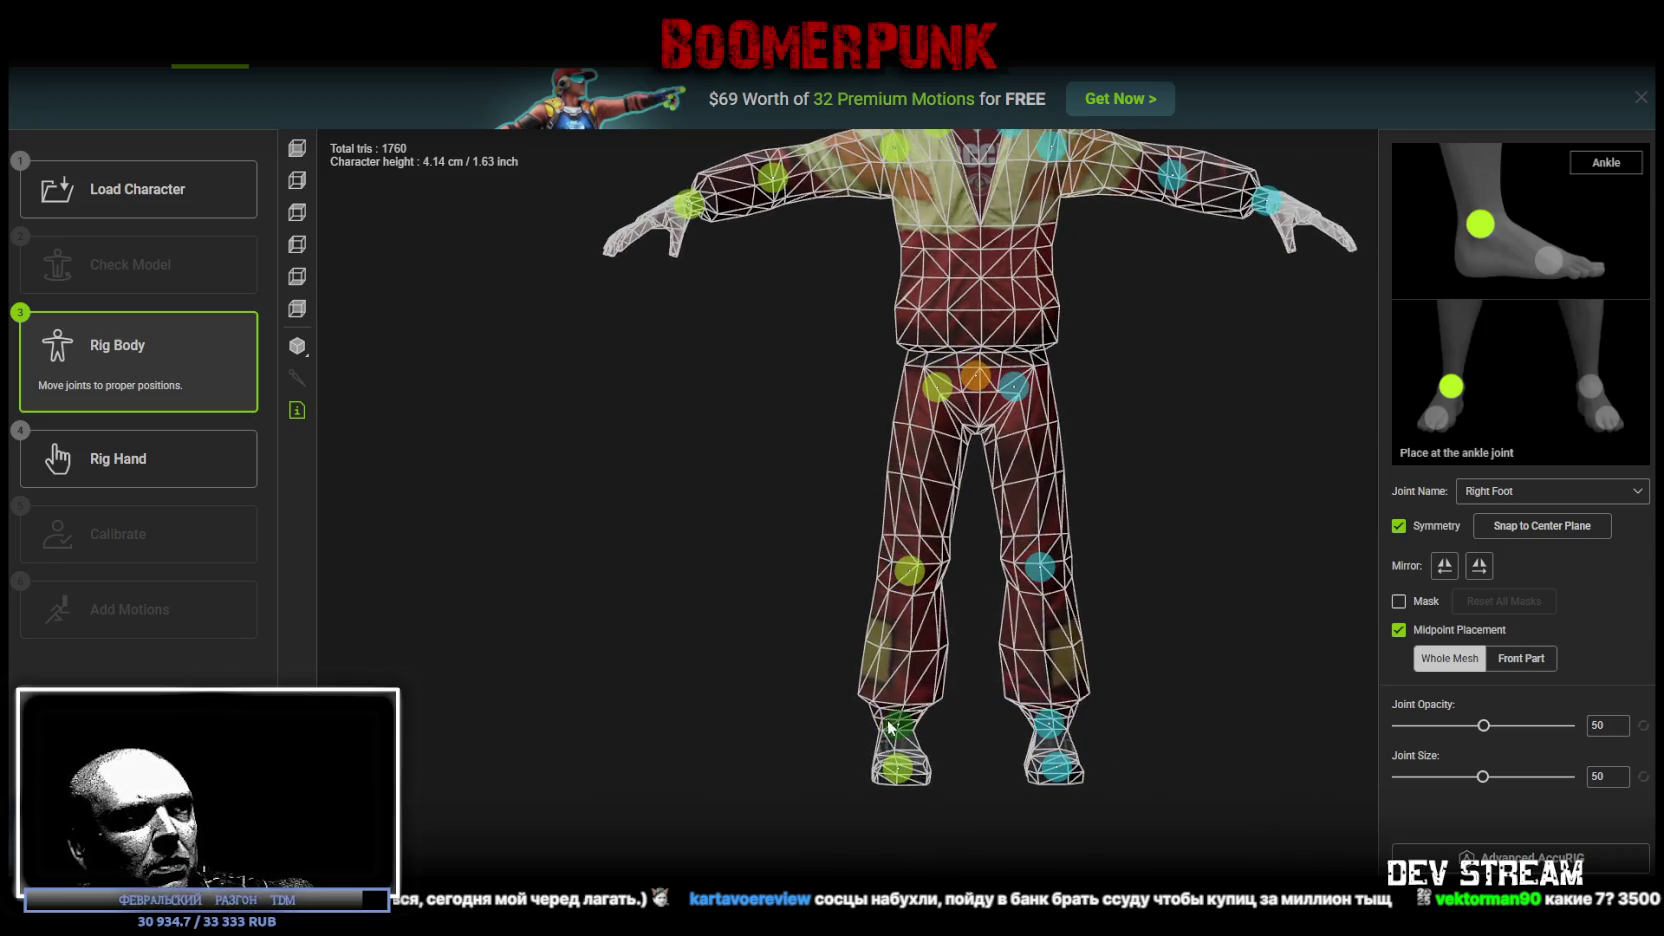
click(895, 759)
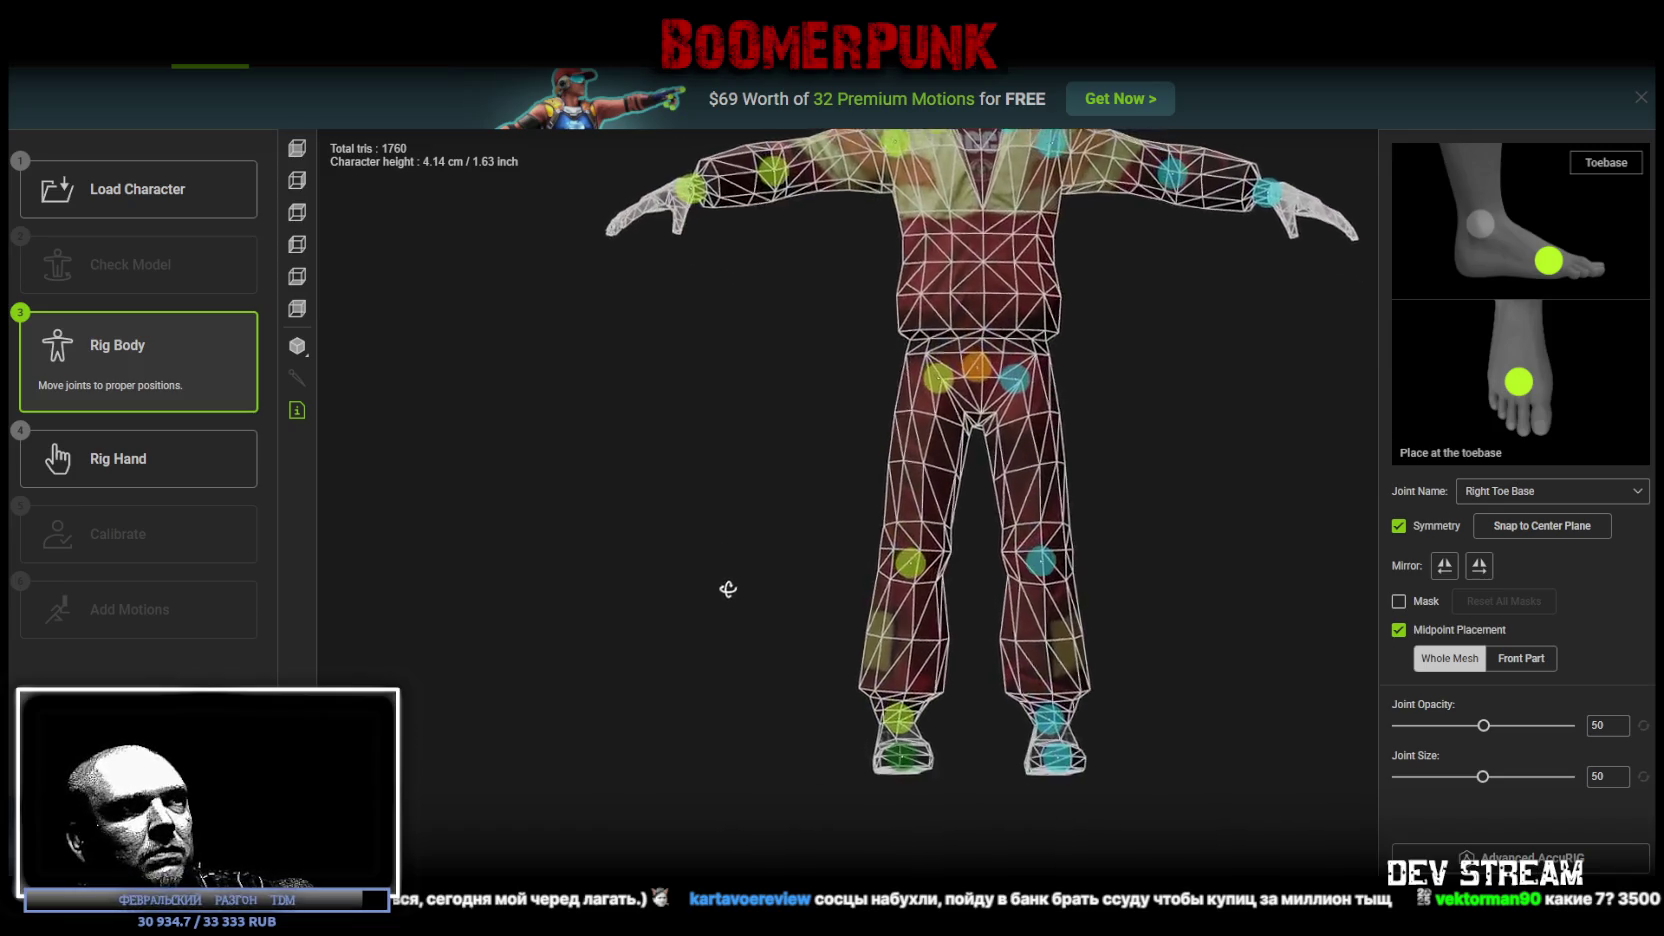
click(944, 547)
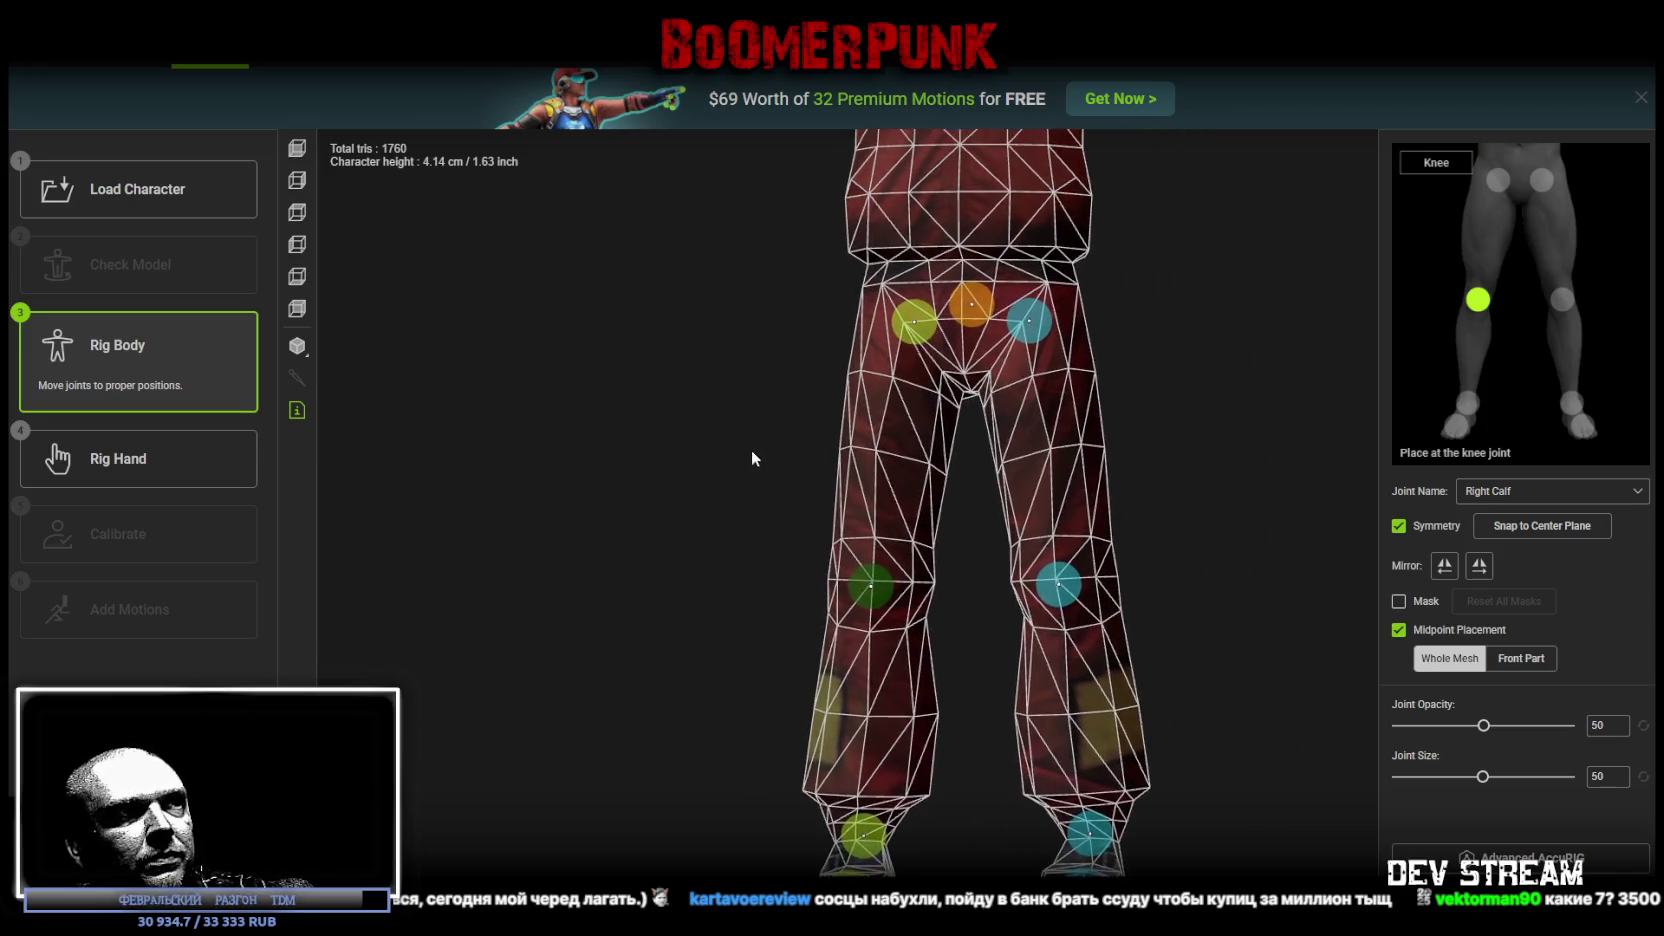
mouse_move(691, 506)
mouse_down()
mouse_move(709, 603)
mouse_move(356, 549)
mouse_move(433, 480)
mouse_move(769, 491)
mouse_move(1019, 663)
mouse_up()
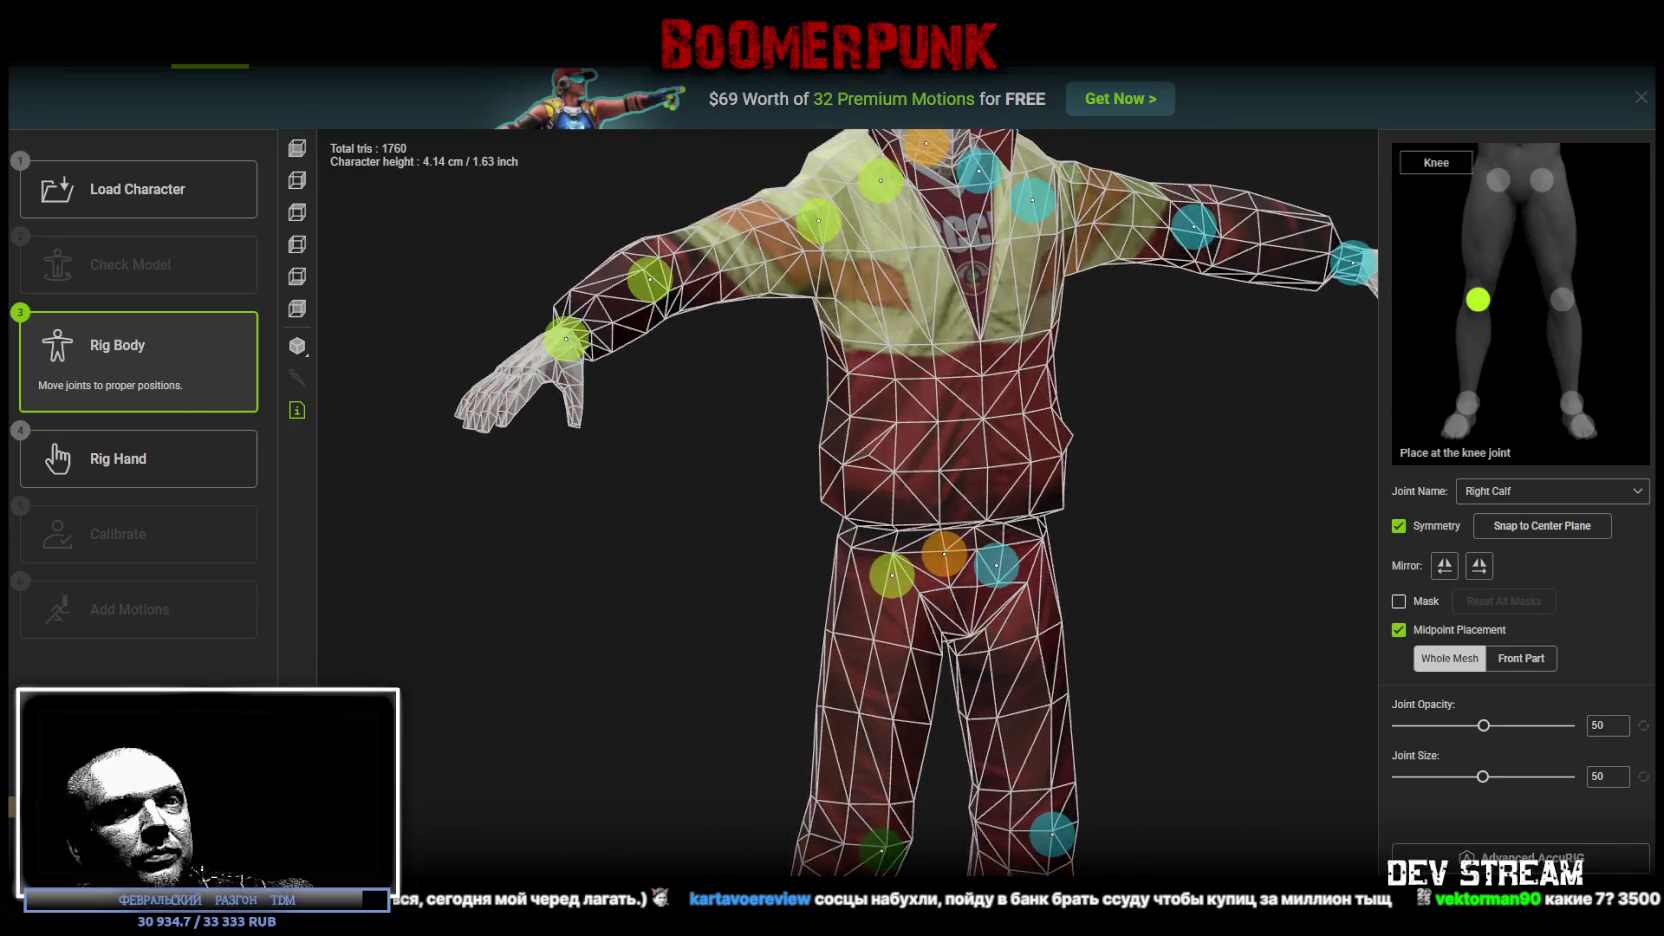
click(776, 580)
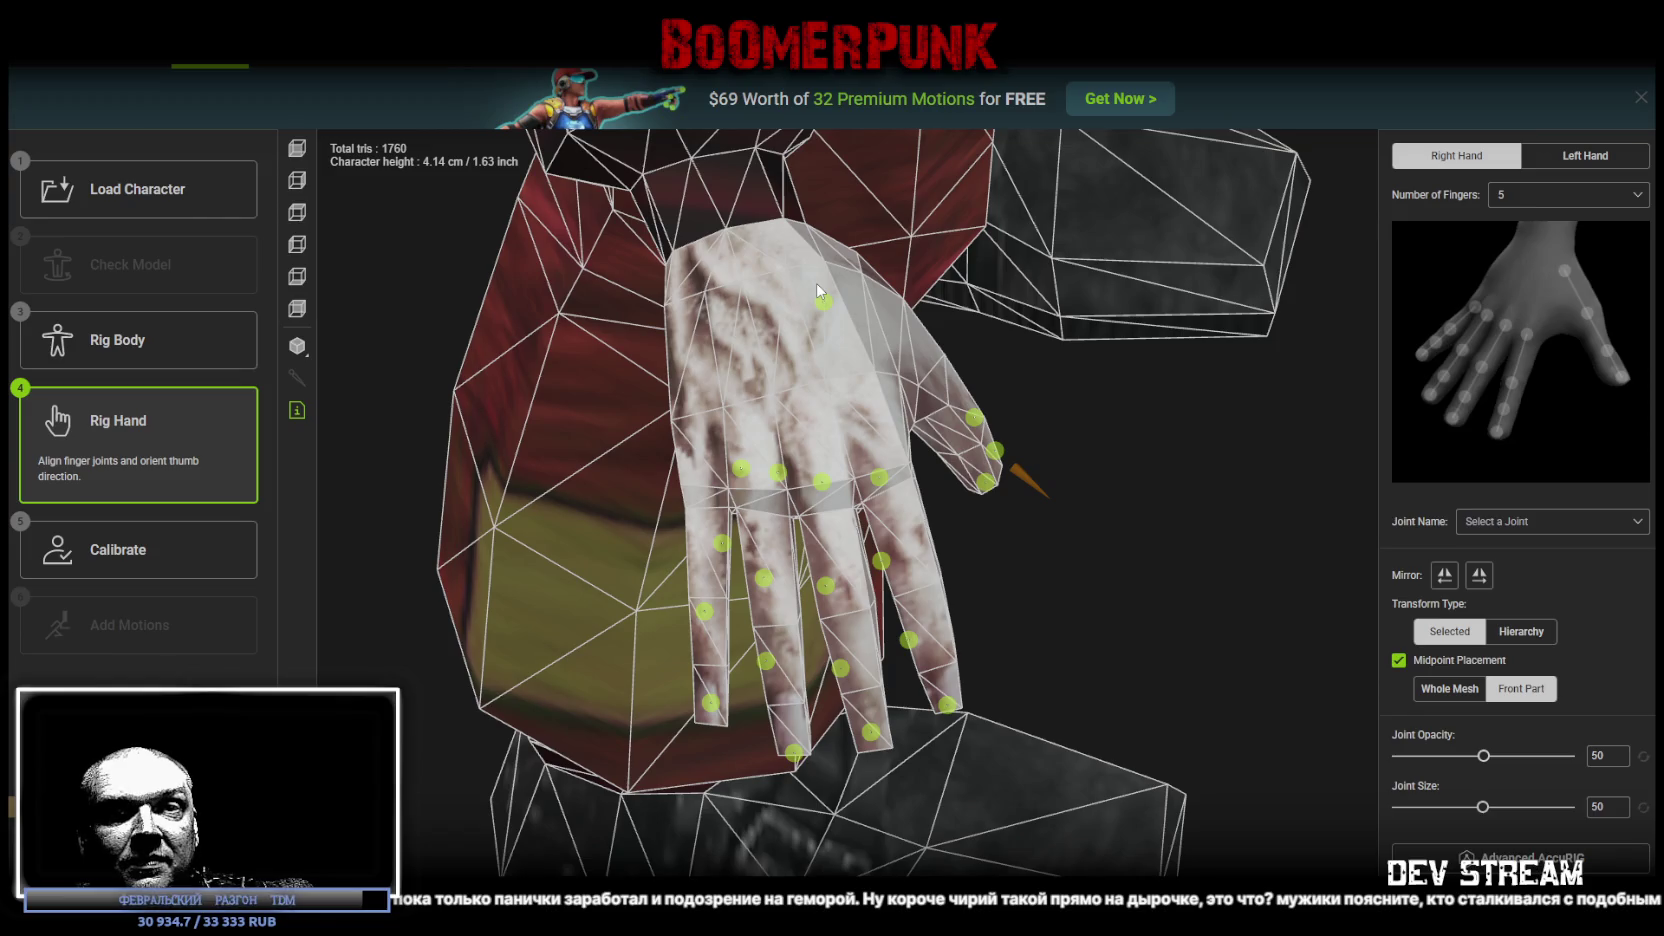
Step: Realign the right thumb's joints from base to tip and rotate its orientation cone
mouse_move(811, 290)
mouse_down()
mouse_move(830, 370)
mouse_move(1032, 603)
mouse_move(1033, 521)
mouse_up()
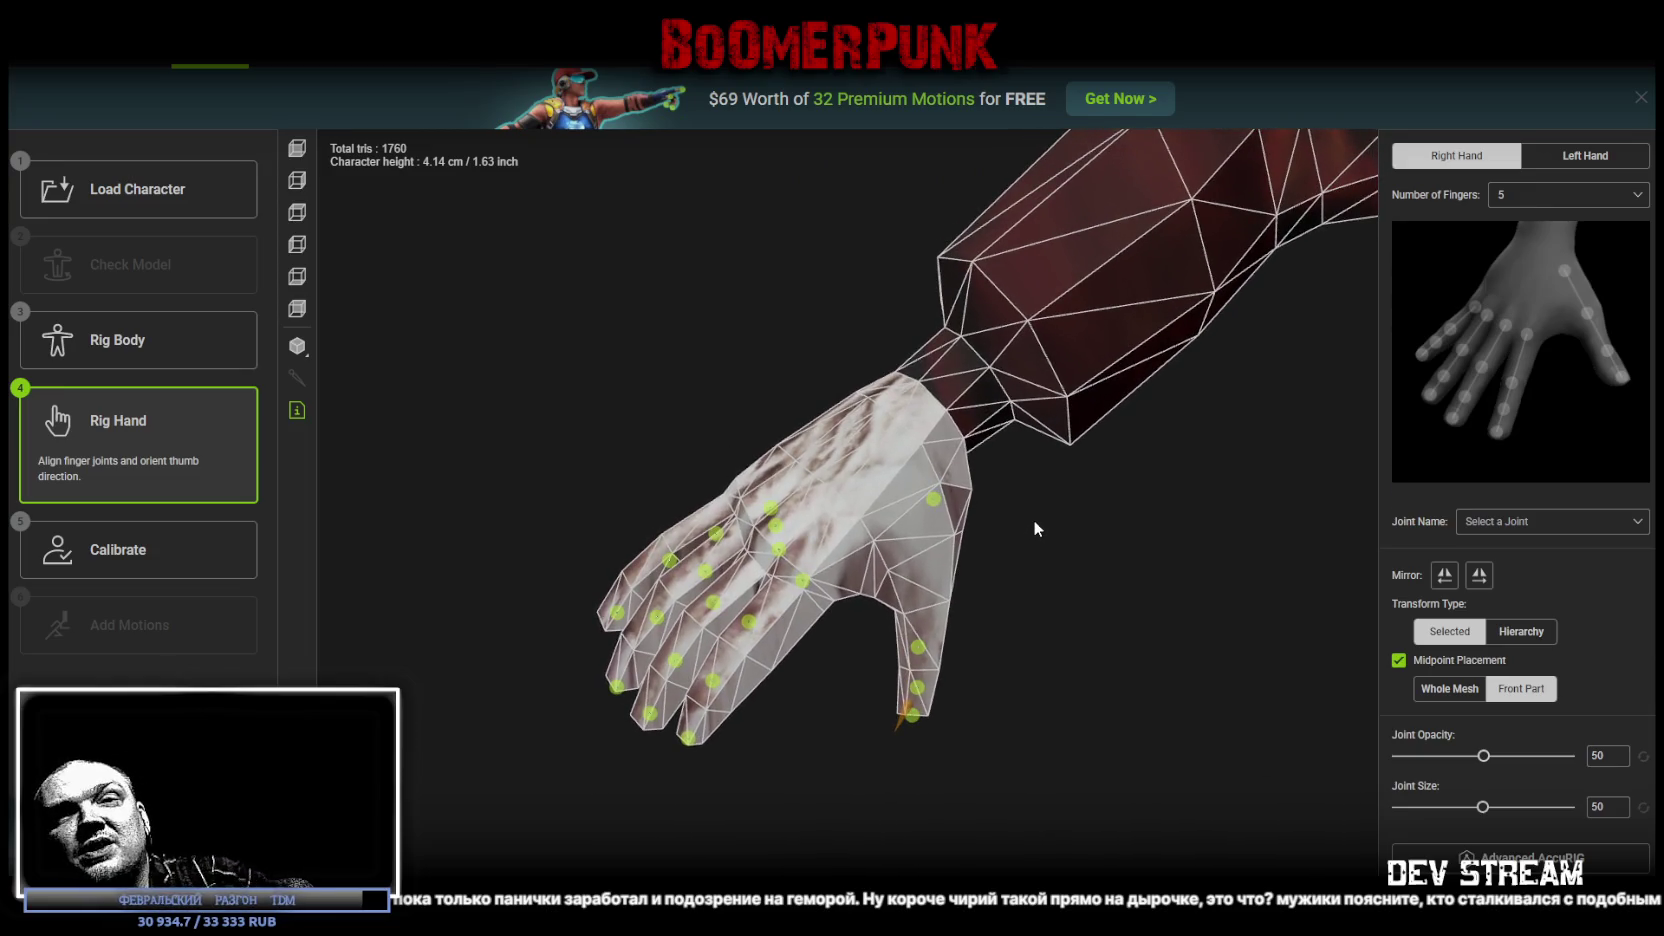
scroll(1032, 520, up, 2)
click(972, 503)
drag(940, 688, 960, 618)
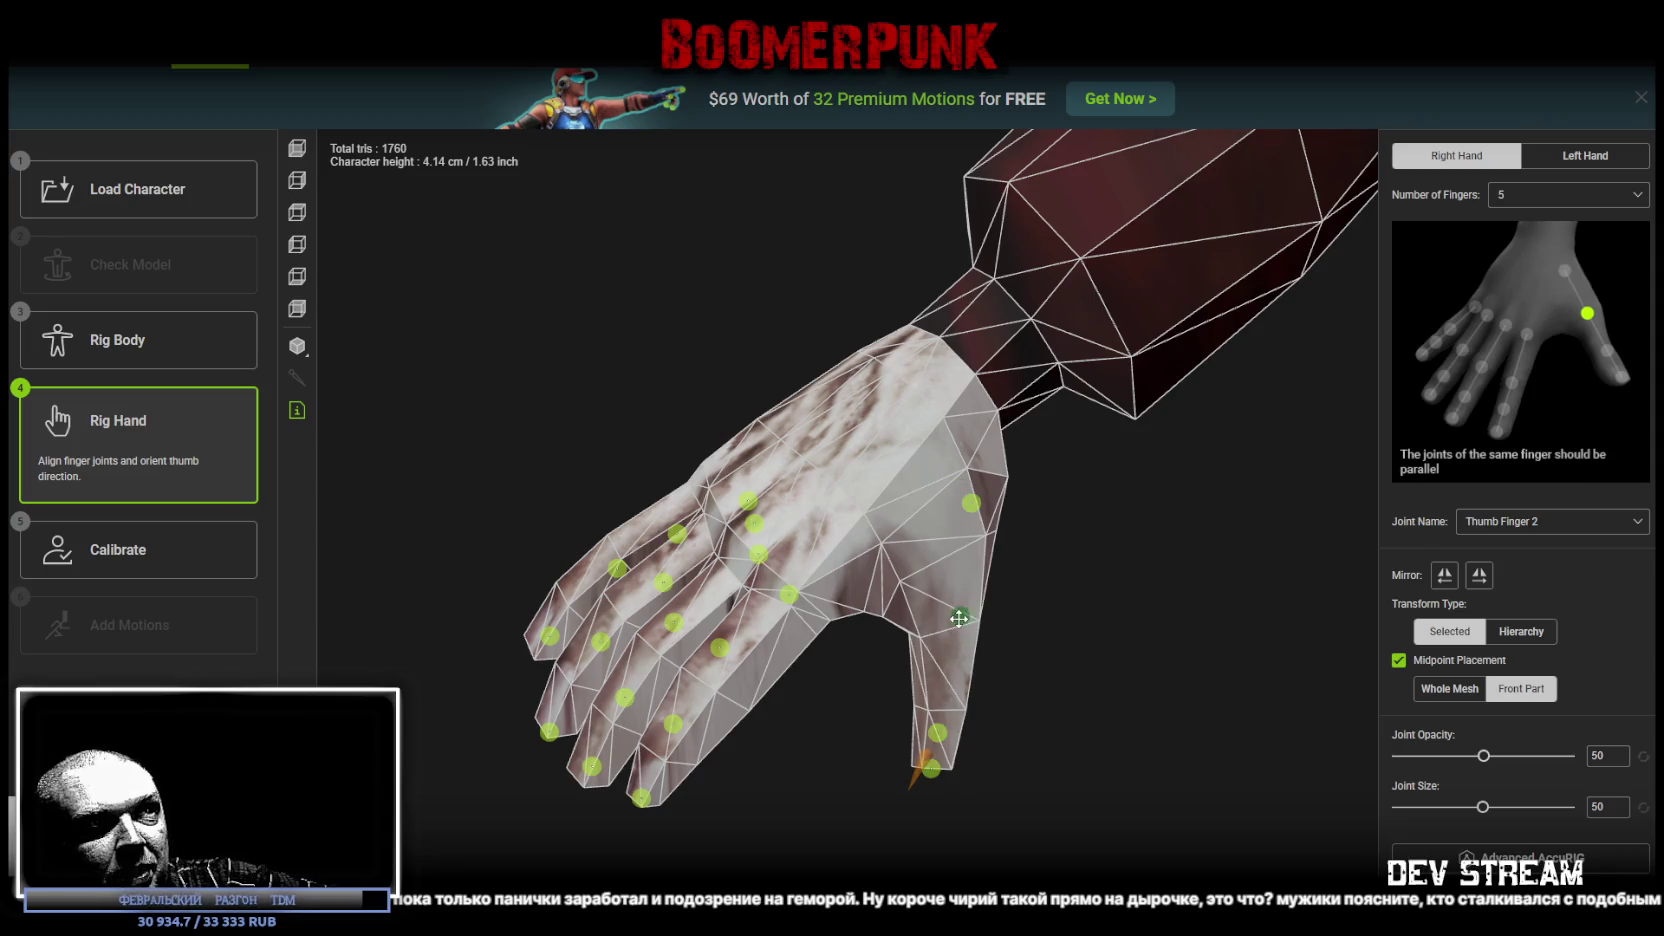
click(938, 730)
drag(995, 680, 1008, 613)
click(938, 594)
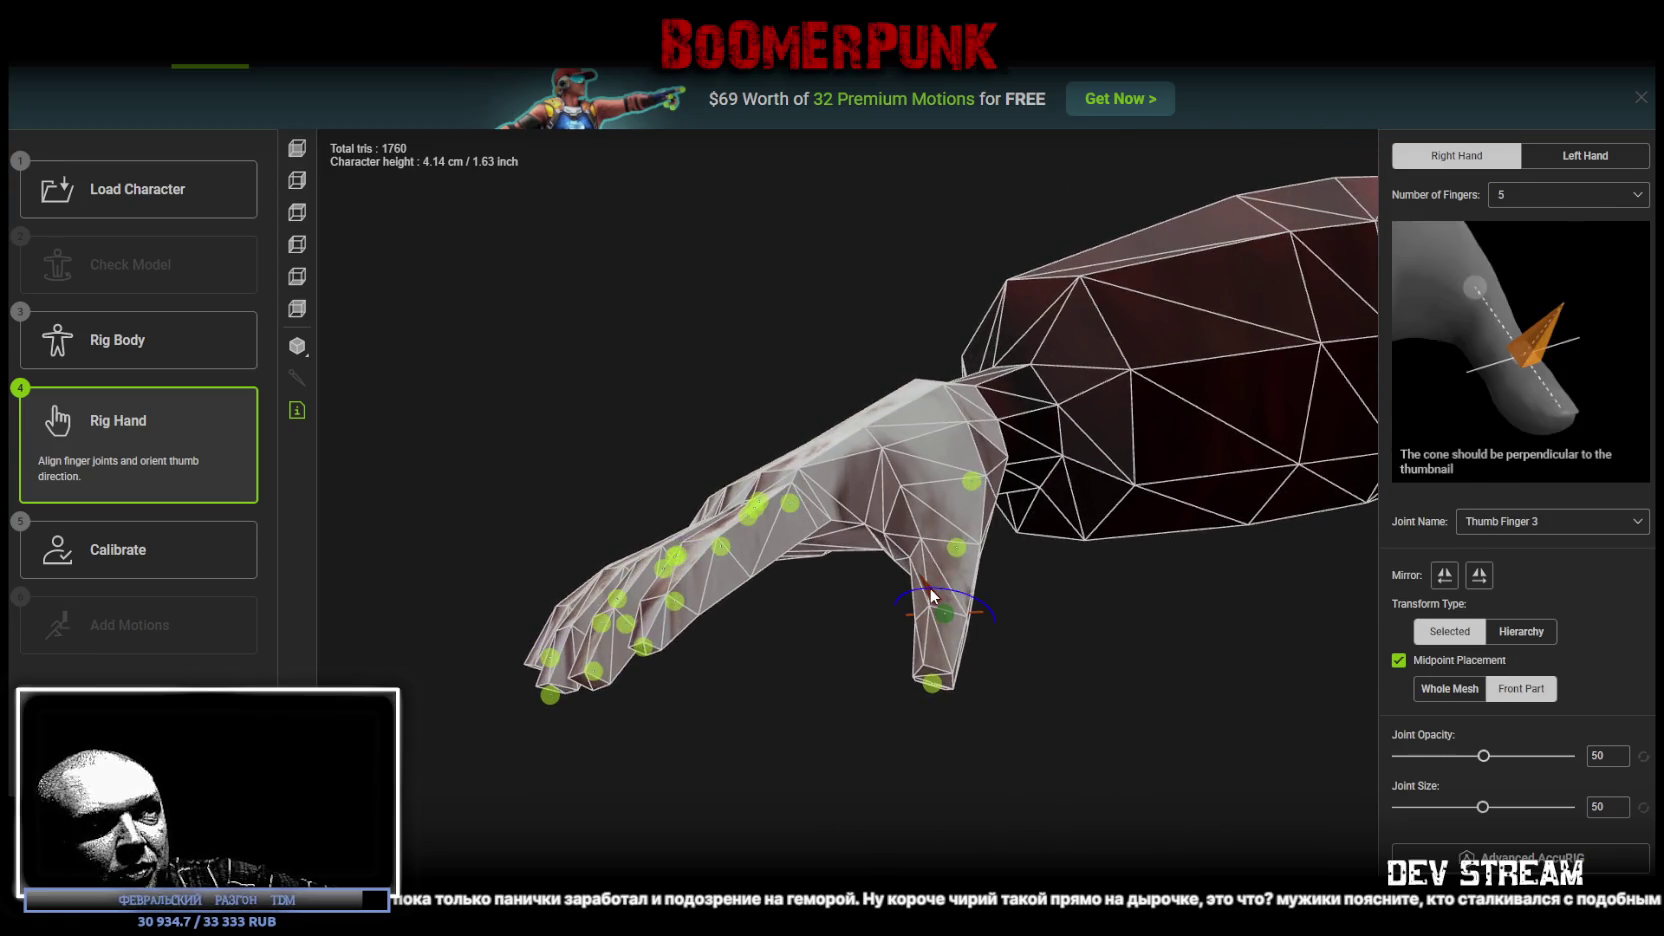
mouse_move(1122, 684)
mouse_down()
mouse_move(1098, 640)
mouse_move(1088, 691)
mouse_up()
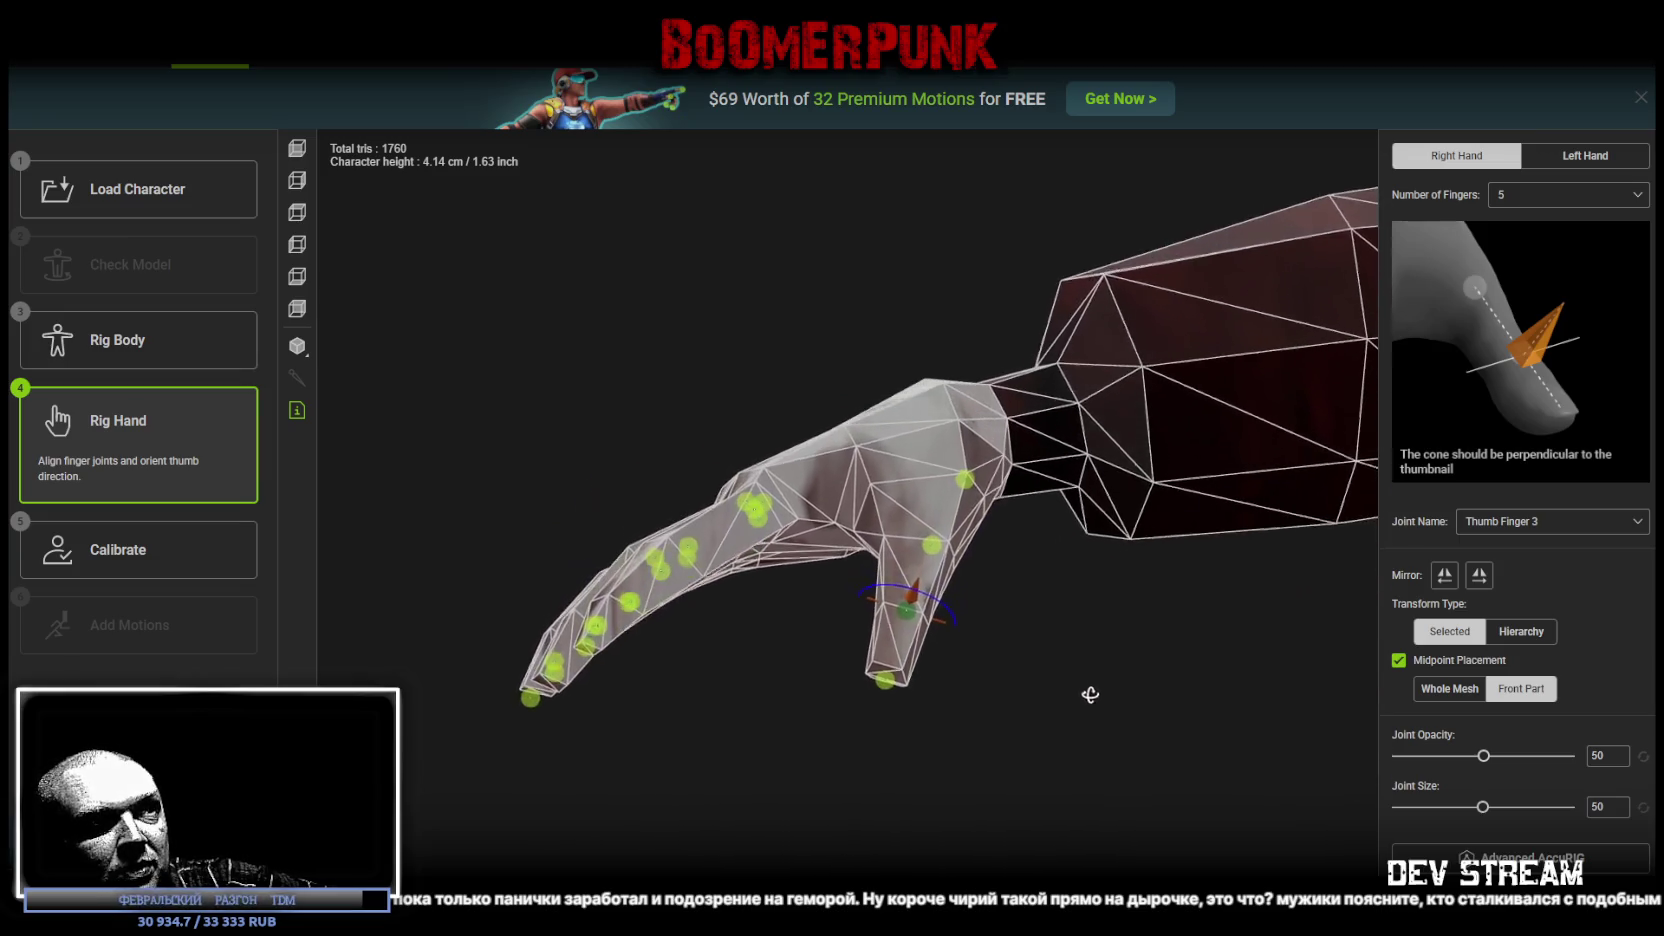
click(882, 679)
mouse_move(882, 679)
mouse_down()
mouse_move(825, 732)
mouse_move(983, 823)
mouse_up()
mouse_move(1062, 763)
mouse_down()
mouse_move(1081, 732)
mouse_move(1081, 836)
mouse_move(1107, 743)
mouse_move(1138, 771)
mouse_move(975, 630)
mouse_move(883, 470)
mouse_move(816, 578)
mouse_move(1220, 655)
mouse_move(1140, 640)
mouse_move(1058, 539)
mouse_move(947, 606)
mouse_move(969, 587)
mouse_up()
Step: Slide the index finger joints, including the tip, along the finger
click(972, 617)
drag(1022, 660, 1040, 639)
click(1088, 684)
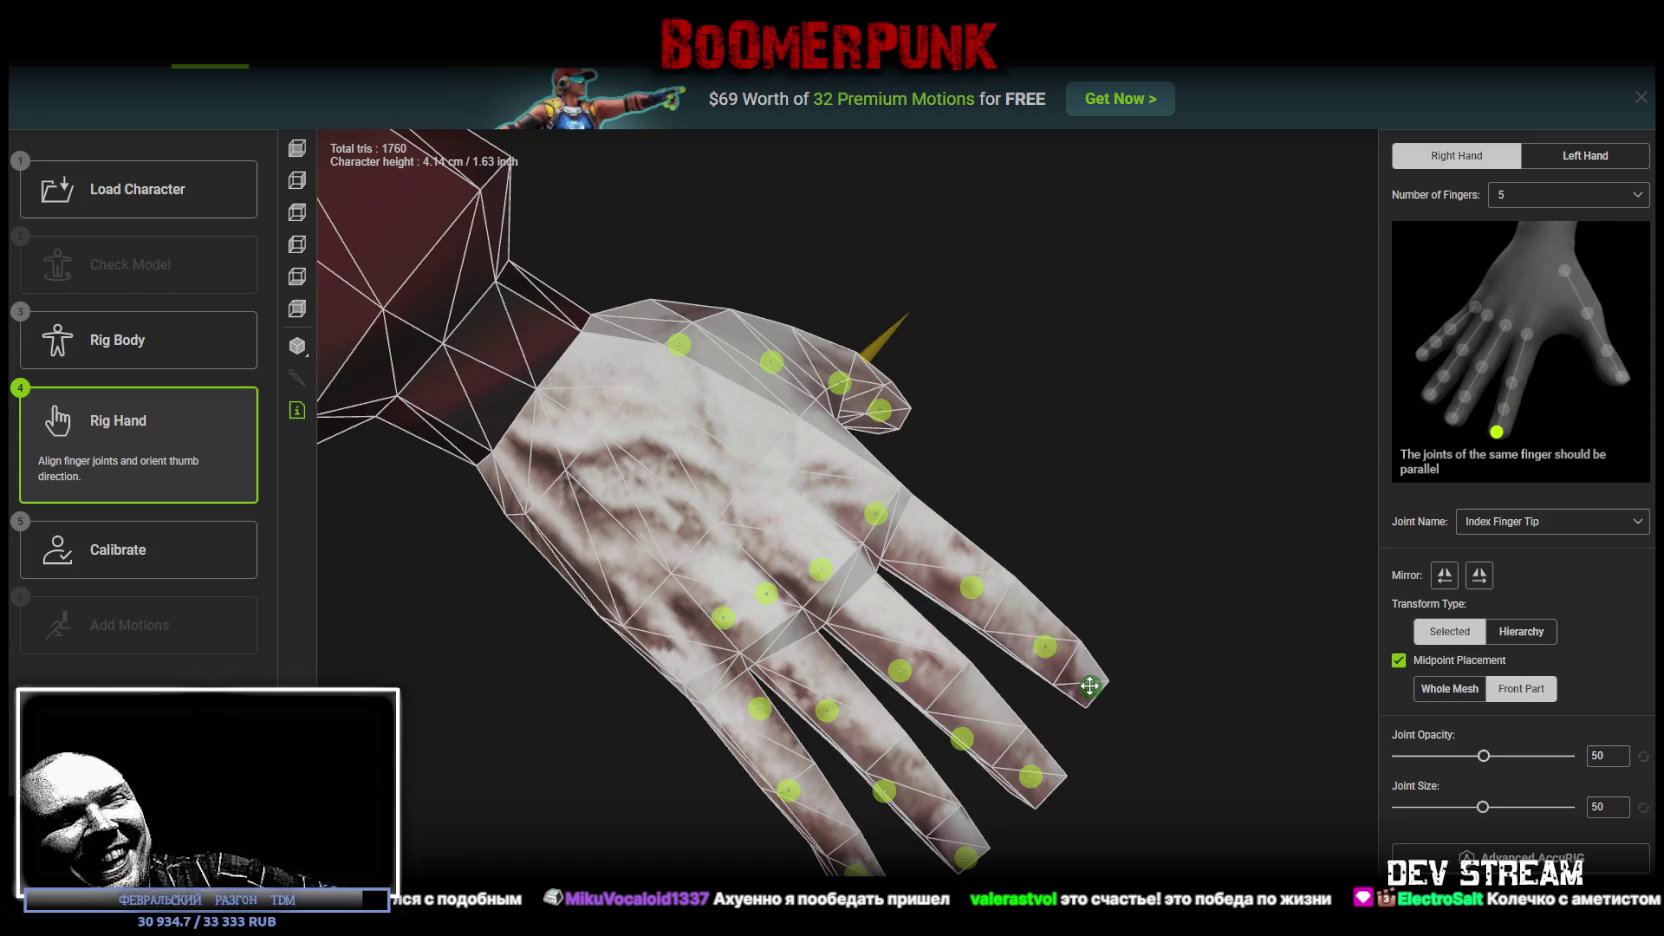
mouse_move(1163, 758)
mouse_down()
mouse_move(1188, 646)
mouse_move(1159, 509)
mouse_move(1029, 553)
mouse_move(1036, 706)
mouse_move(1058, 761)
mouse_move(1107, 760)
mouse_up()
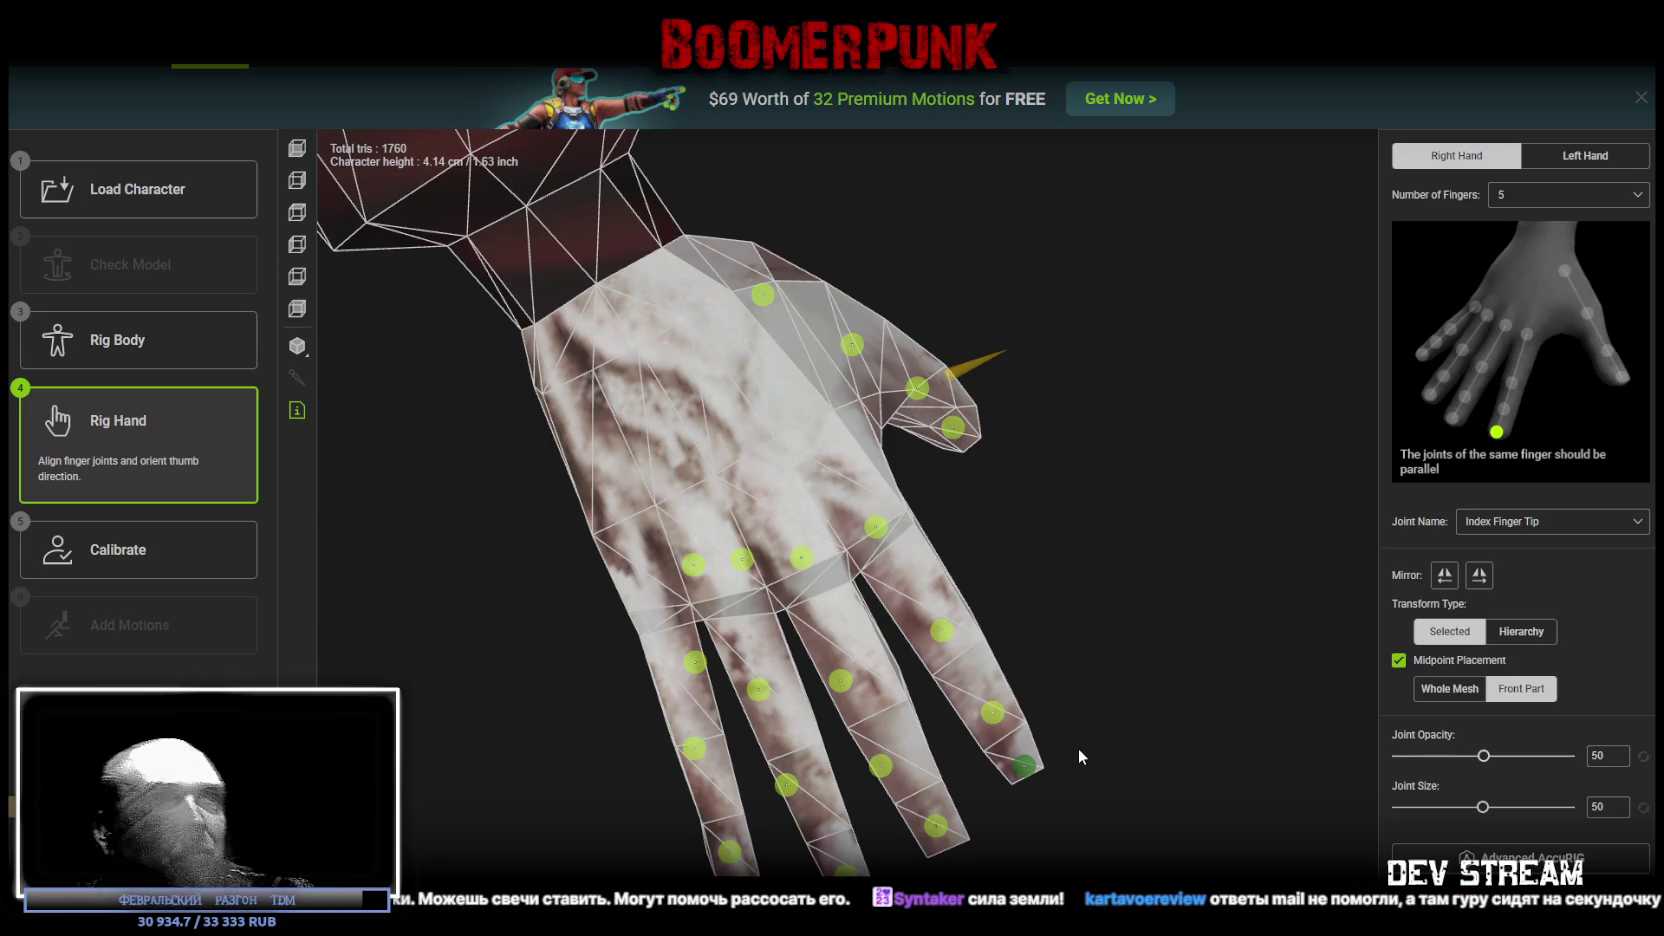
Step: Move the middle finger's base, second, third and tip joints down along the finger
click(881, 535)
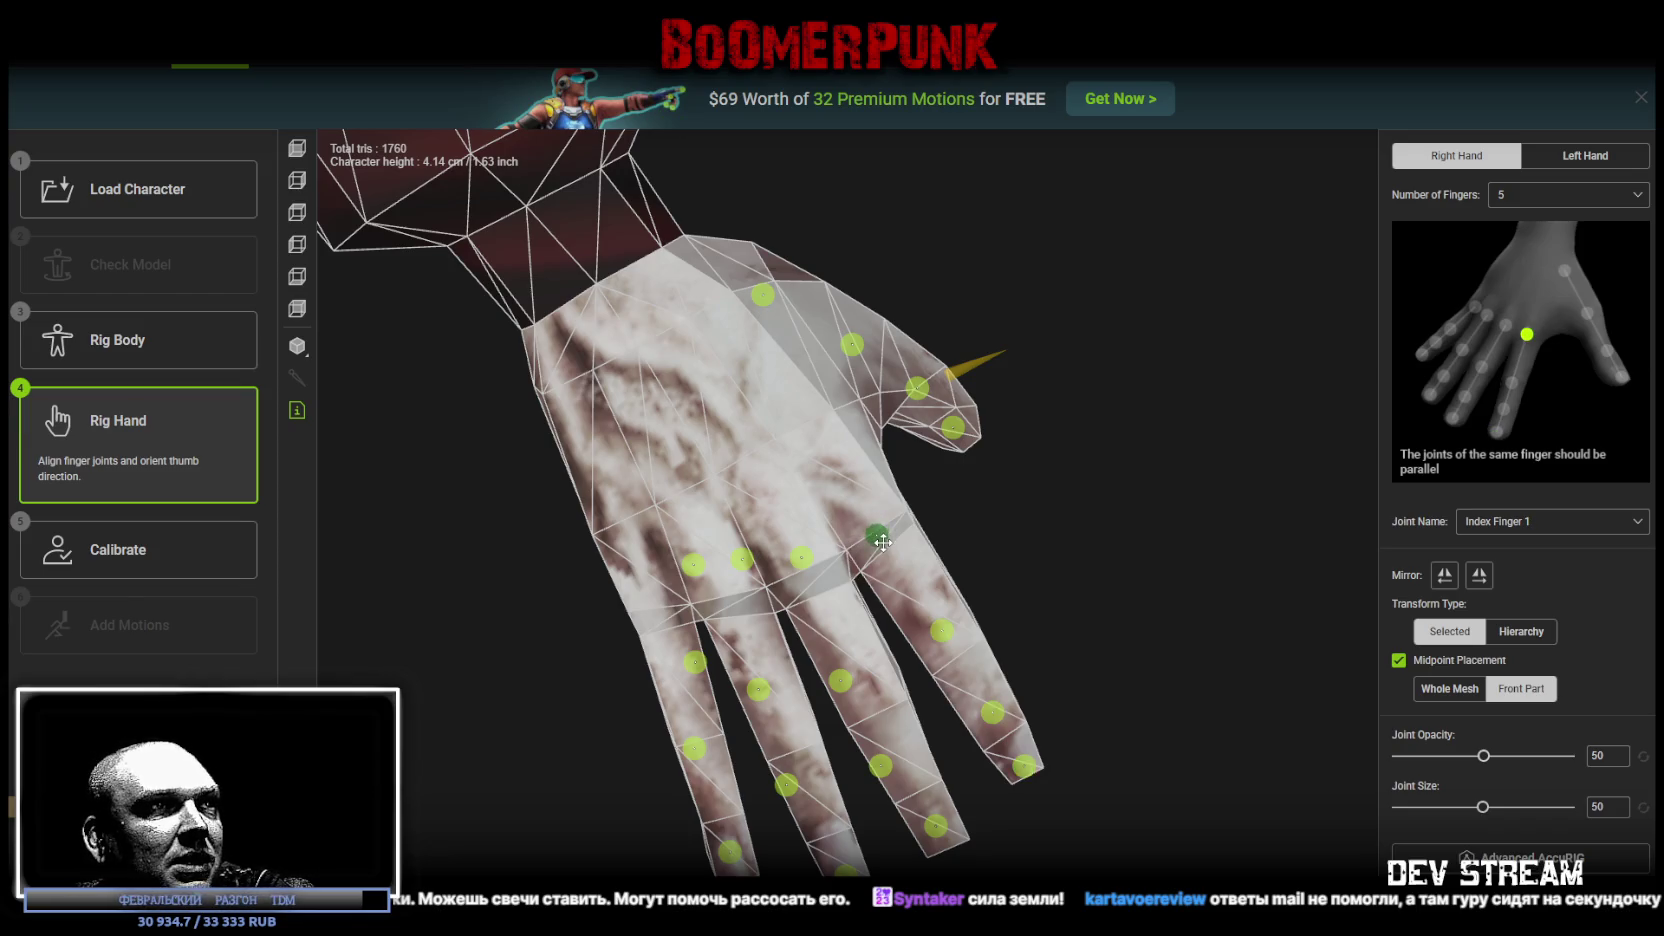
drag(801, 557, 815, 581)
drag(937, 827, 945, 843)
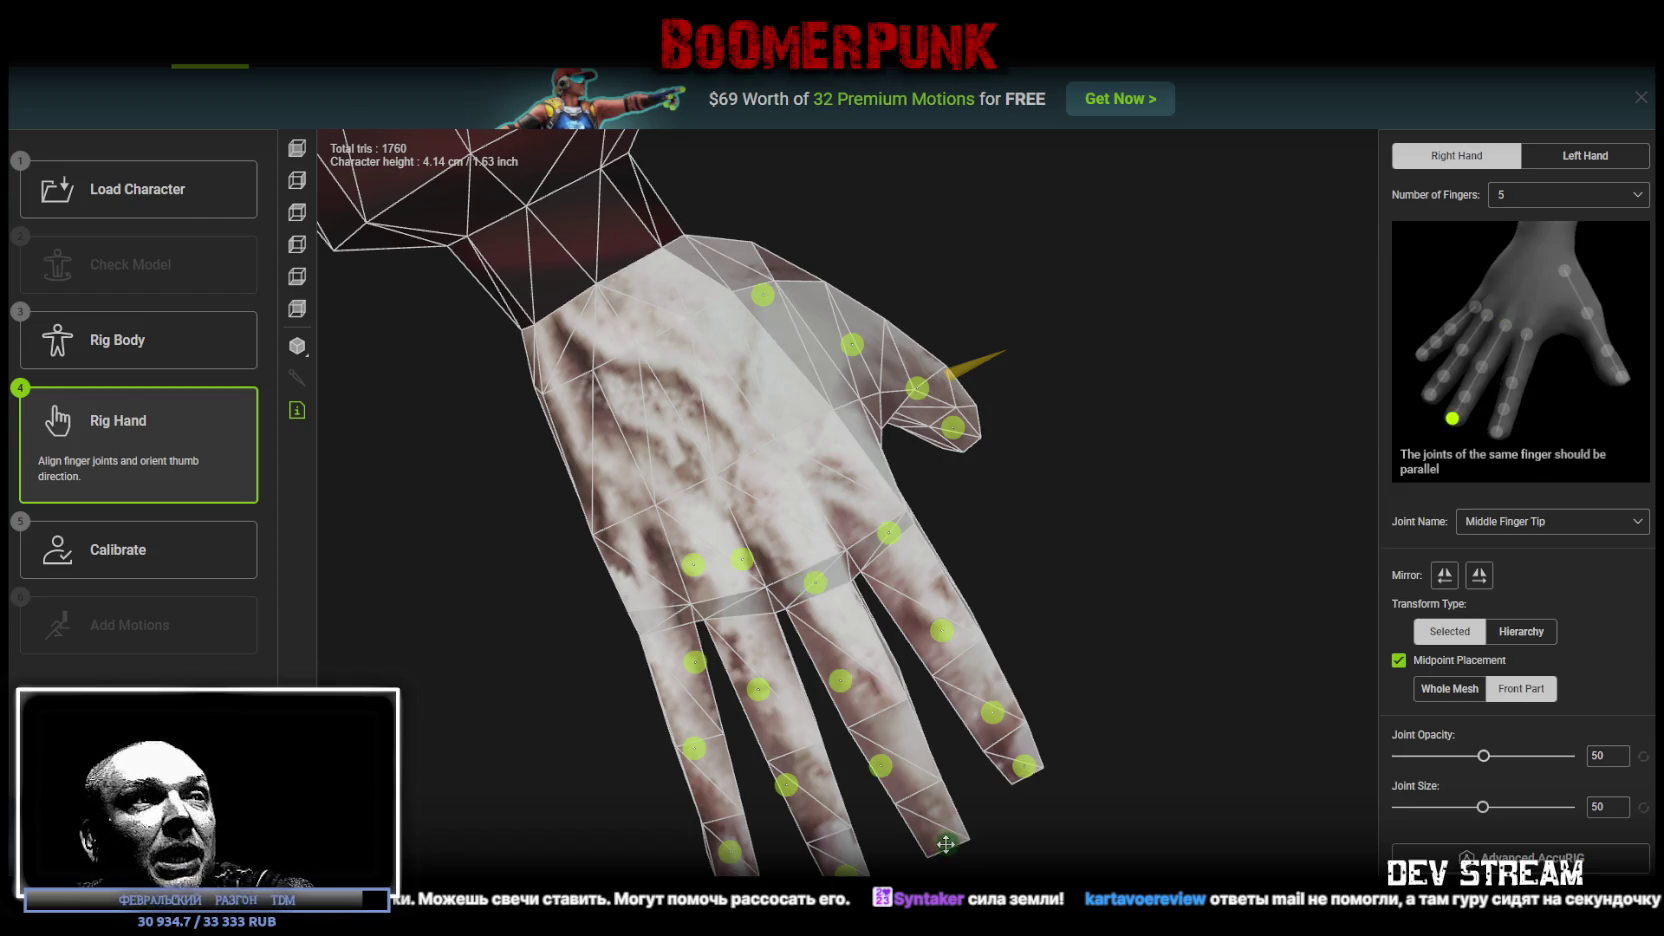
click(882, 768)
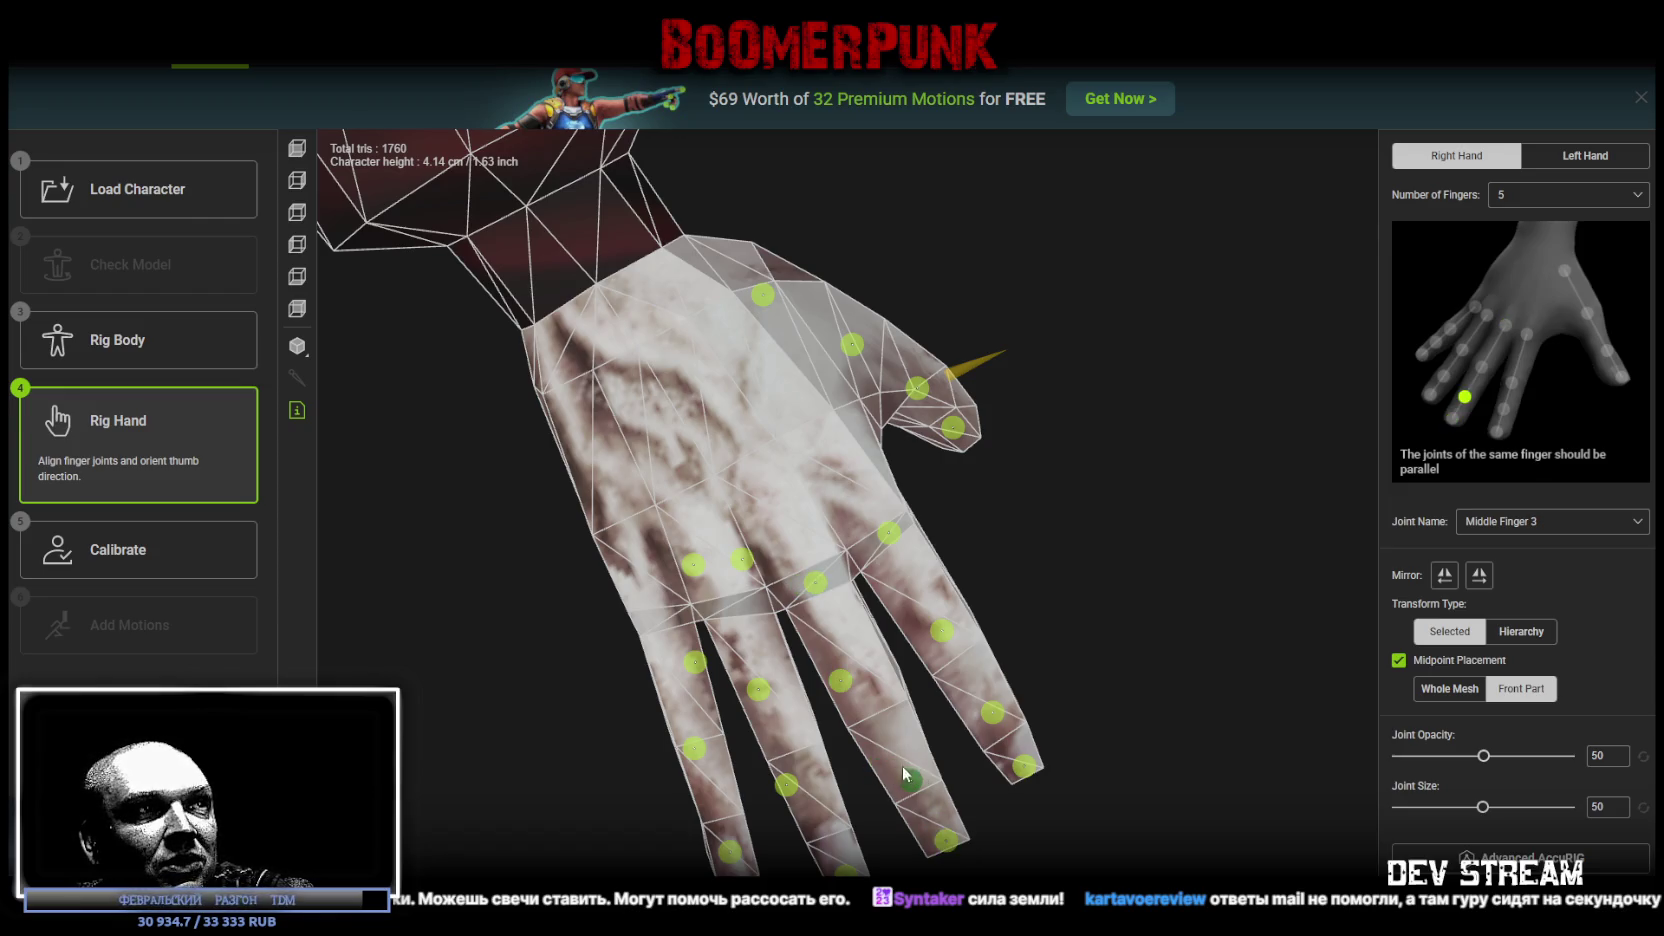
drag(840, 680, 872, 701)
Step: Place the ring finger joints on its knuckle and tip, and the pinky's first joint on its knuckle
click(741, 560)
drag(730, 583, 729, 606)
drag(759, 689, 781, 731)
drag(793, 790, 826, 830)
mouse_move(694, 565)
mouse_down()
mouse_move(661, 613)
mouse_move(733, 866)
mouse_up()
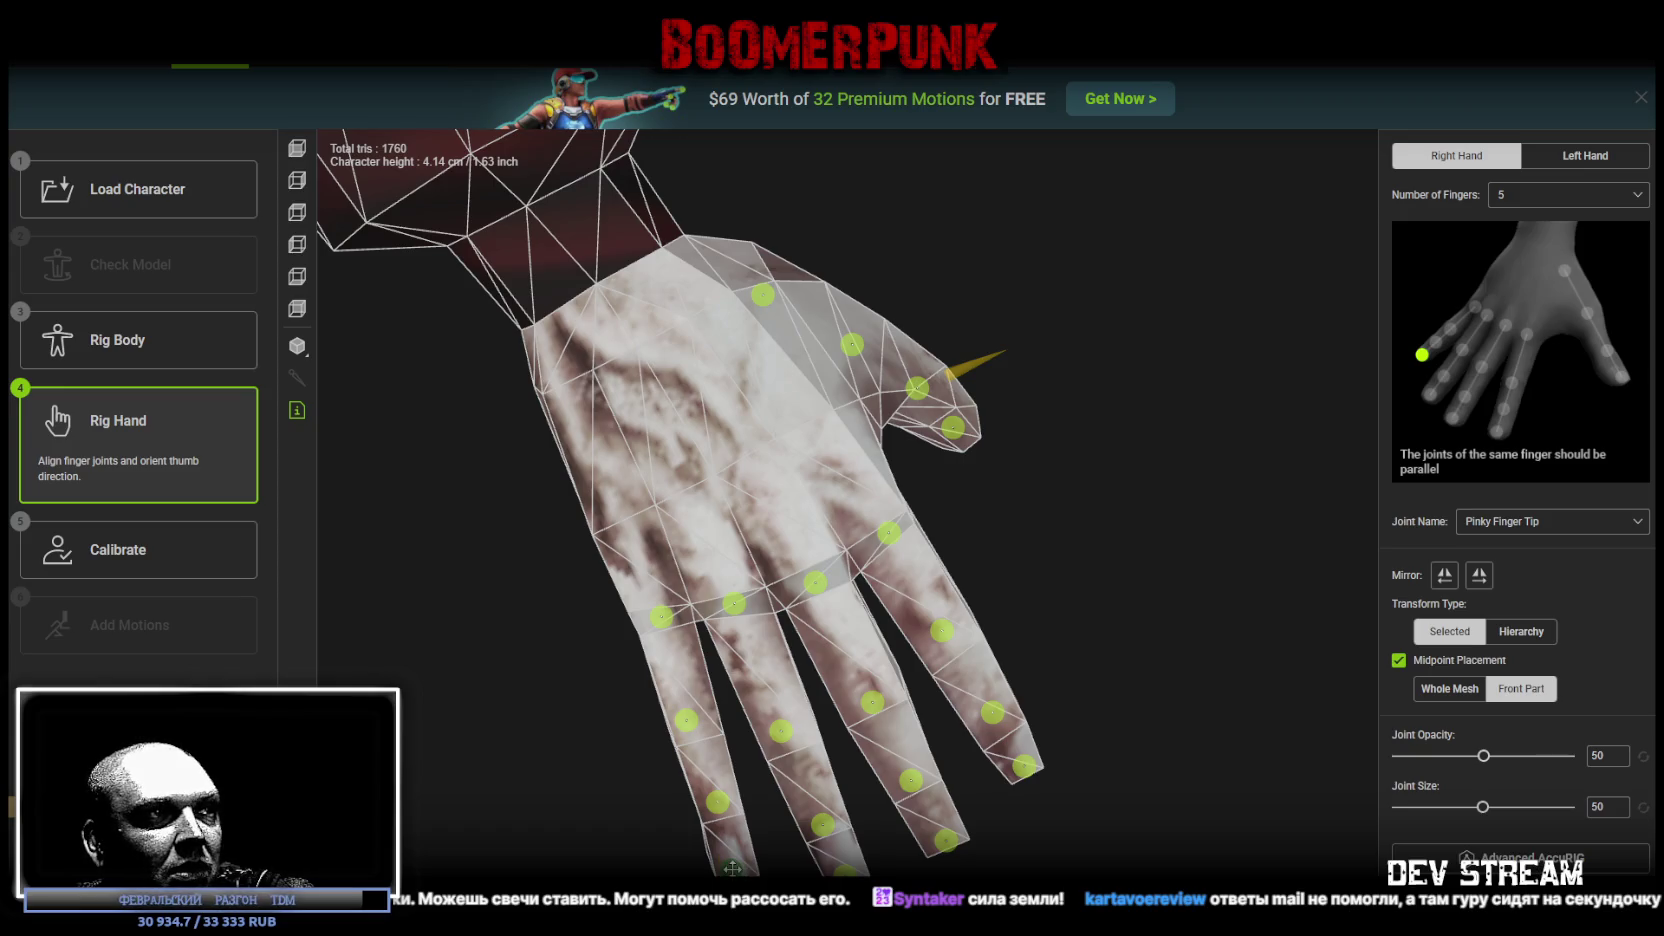
mouse_move(1100, 795)
mouse_down()
mouse_move(860, 580)
mouse_move(977, 661)
mouse_move(1053, 782)
mouse_move(1123, 707)
mouse_move(969, 555)
mouse_move(956, 493)
mouse_up()
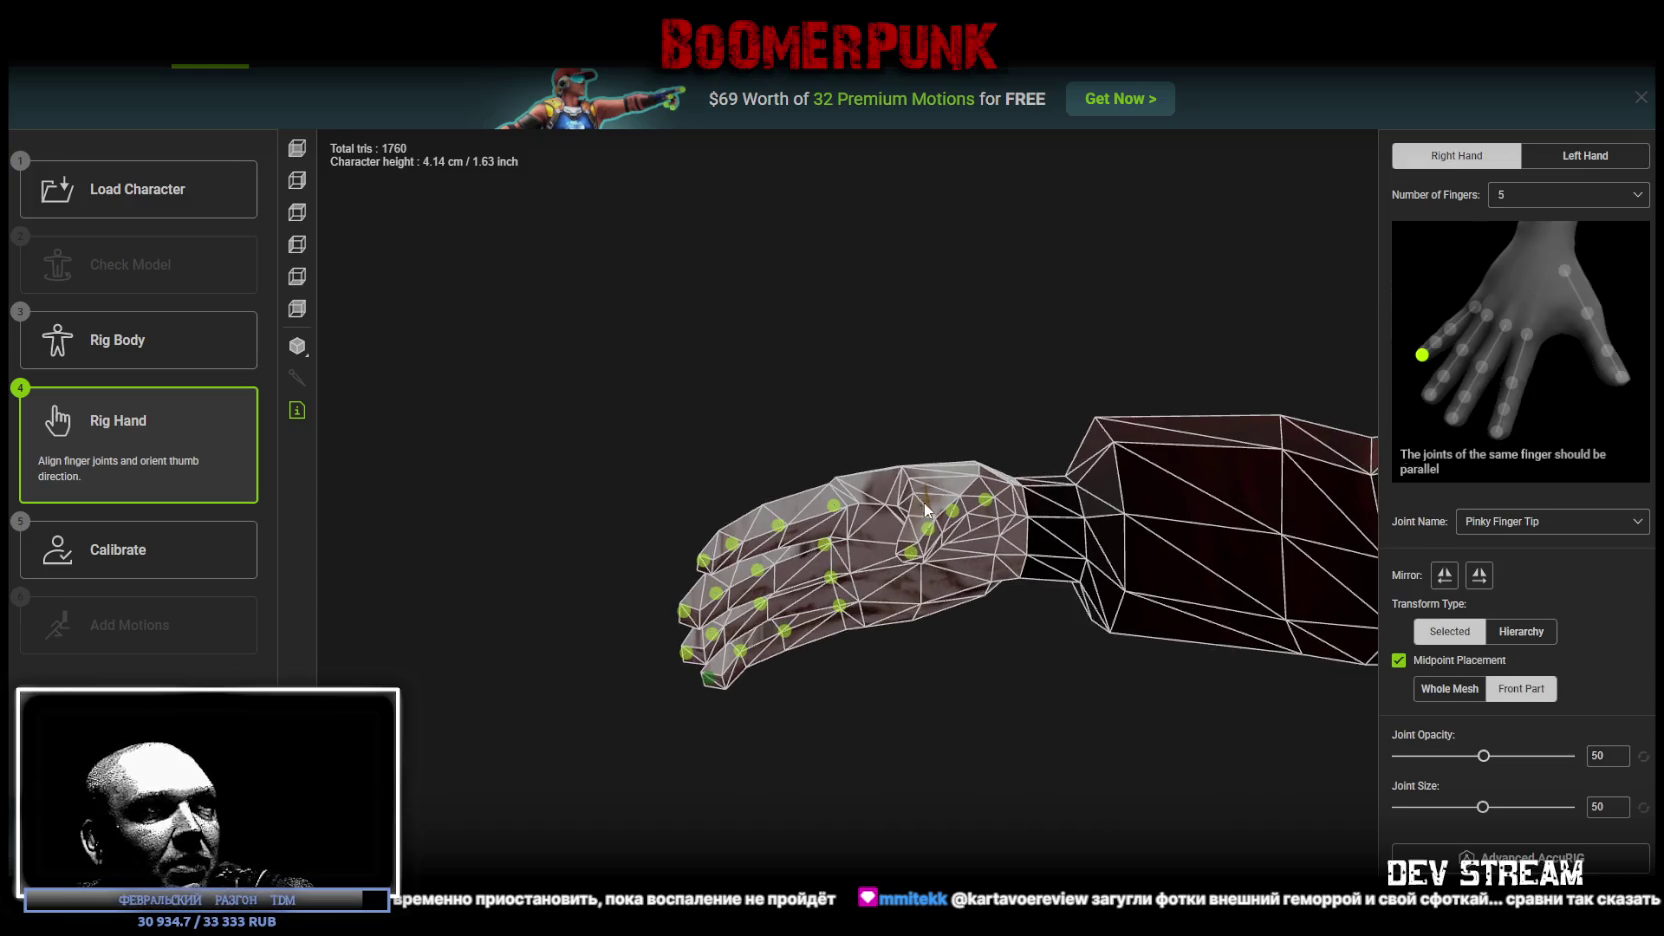
Step: Review the right thumb, index and middle finger joint placement from several angles
click(925, 510)
mouse_move(990, 703)
mouse_down()
mouse_move(1006, 706)
mouse_move(993, 700)
mouse_move(1010, 825)
mouse_move(955, 675)
mouse_move(995, 648)
mouse_move(1144, 639)
mouse_move(1103, 784)
mouse_move(953, 669)
mouse_move(821, 695)
mouse_move(1010, 780)
mouse_move(1029, 735)
mouse_move(831, 620)
mouse_move(784, 472)
mouse_move(604, 451)
mouse_move(740, 495)
mouse_up()
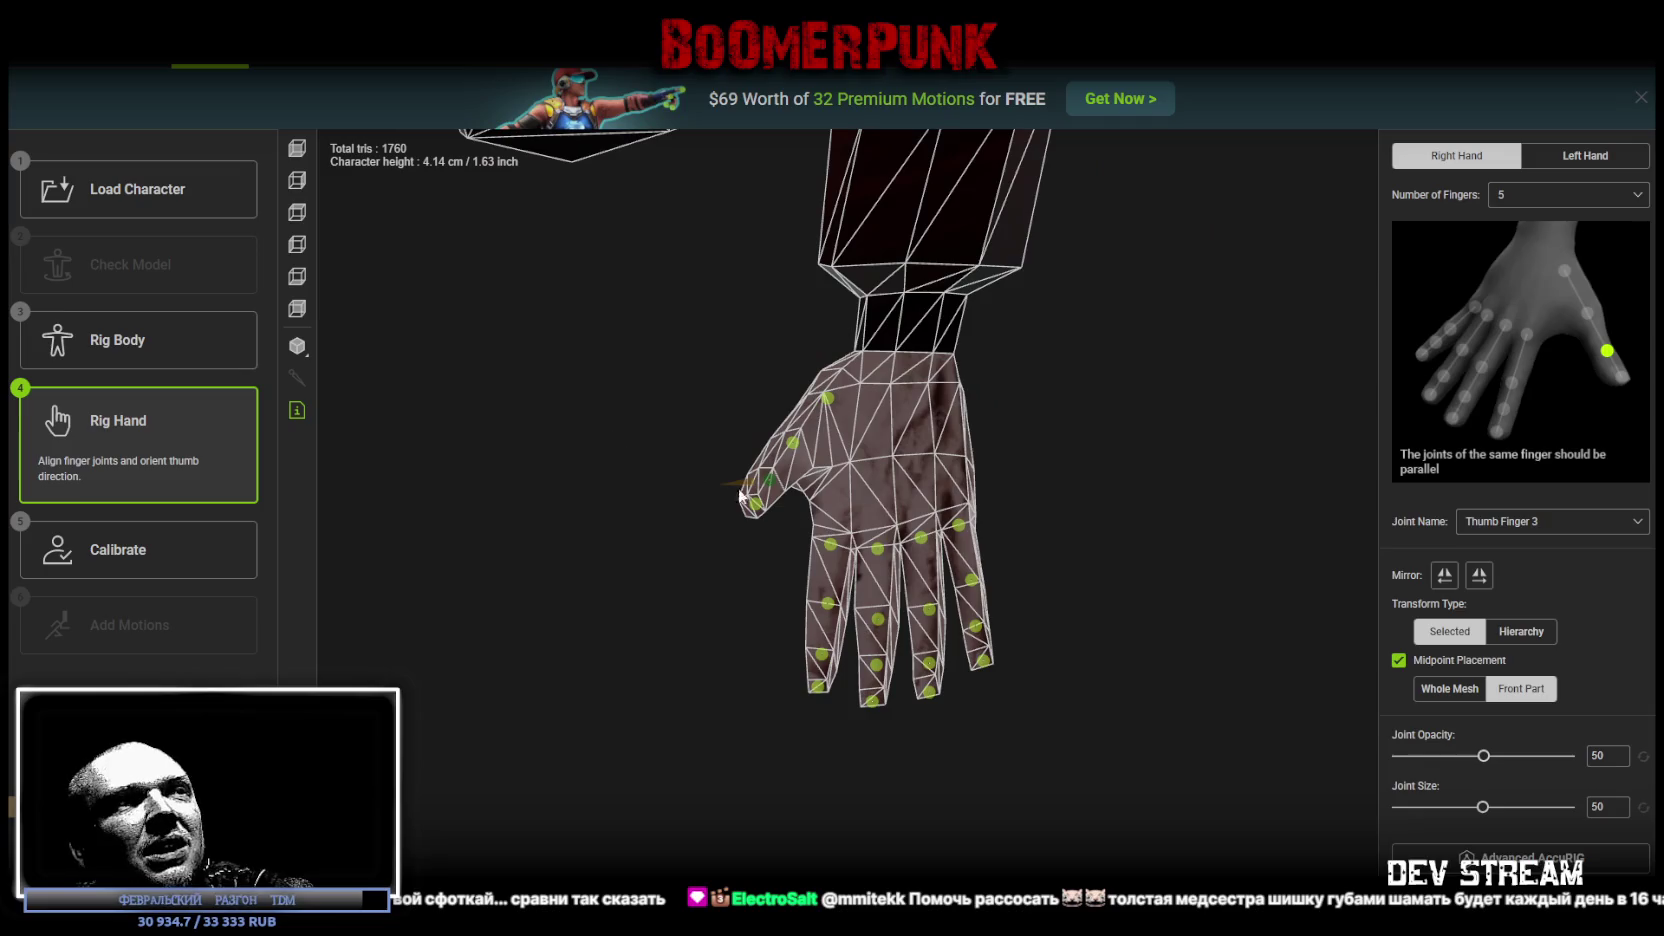
click(828, 539)
mouse_move(734, 578)
mouse_down()
mouse_move(717, 617)
mouse_move(665, 639)
mouse_move(686, 628)
mouse_up()
click(903, 601)
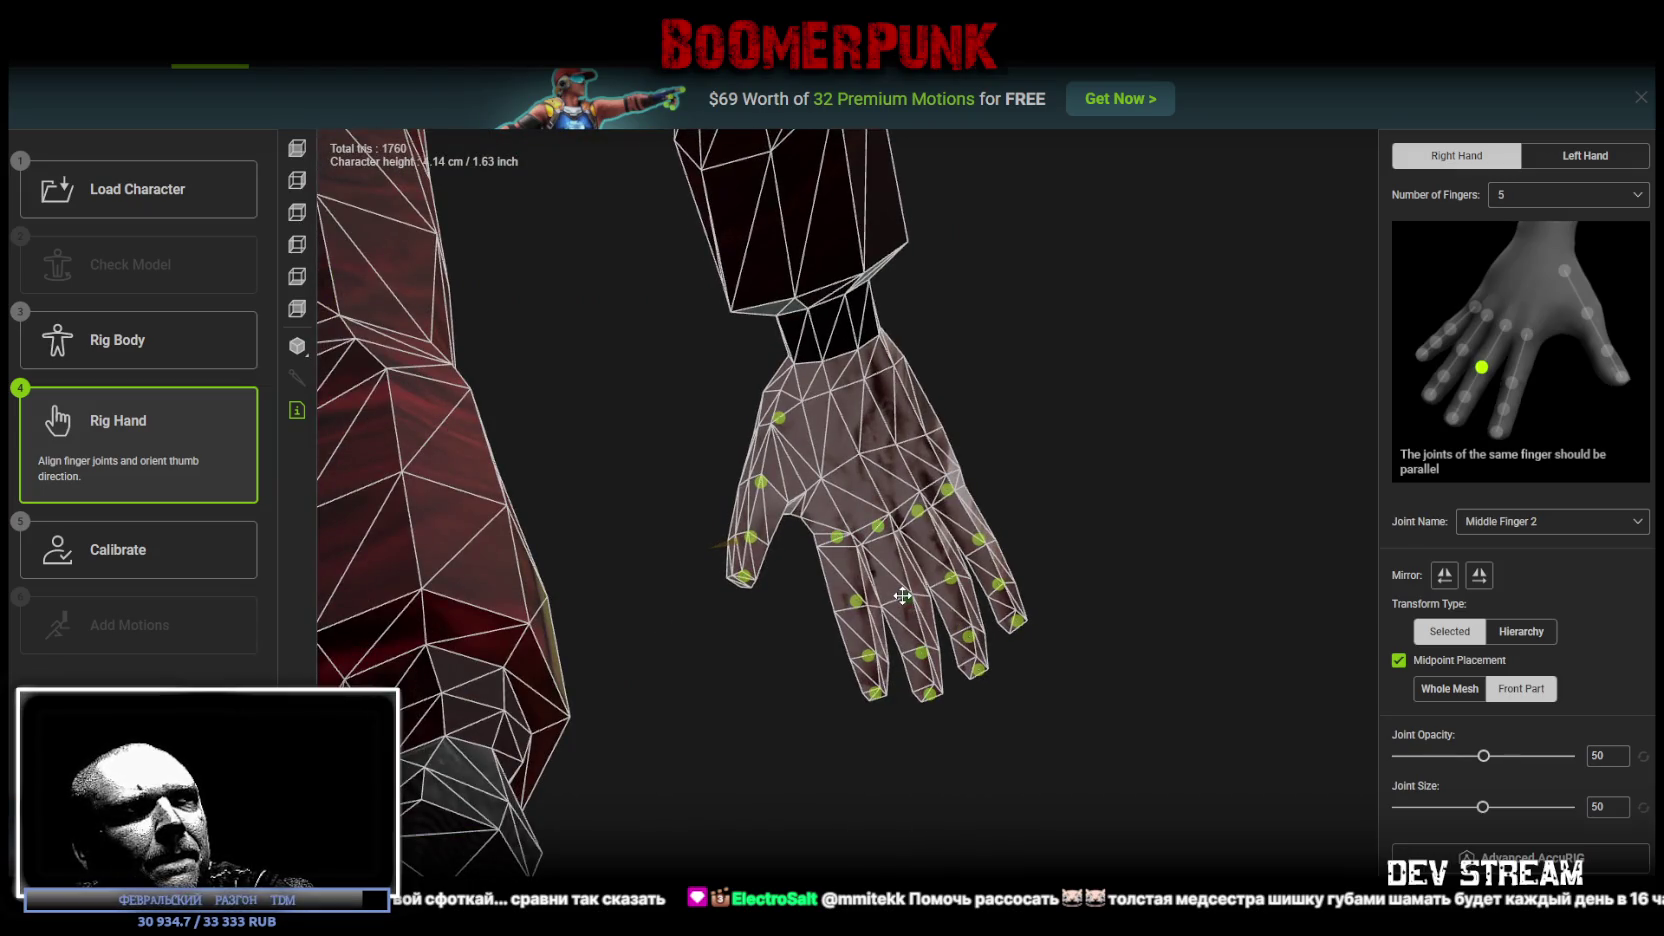
drag(1120, 497, 713, 698)
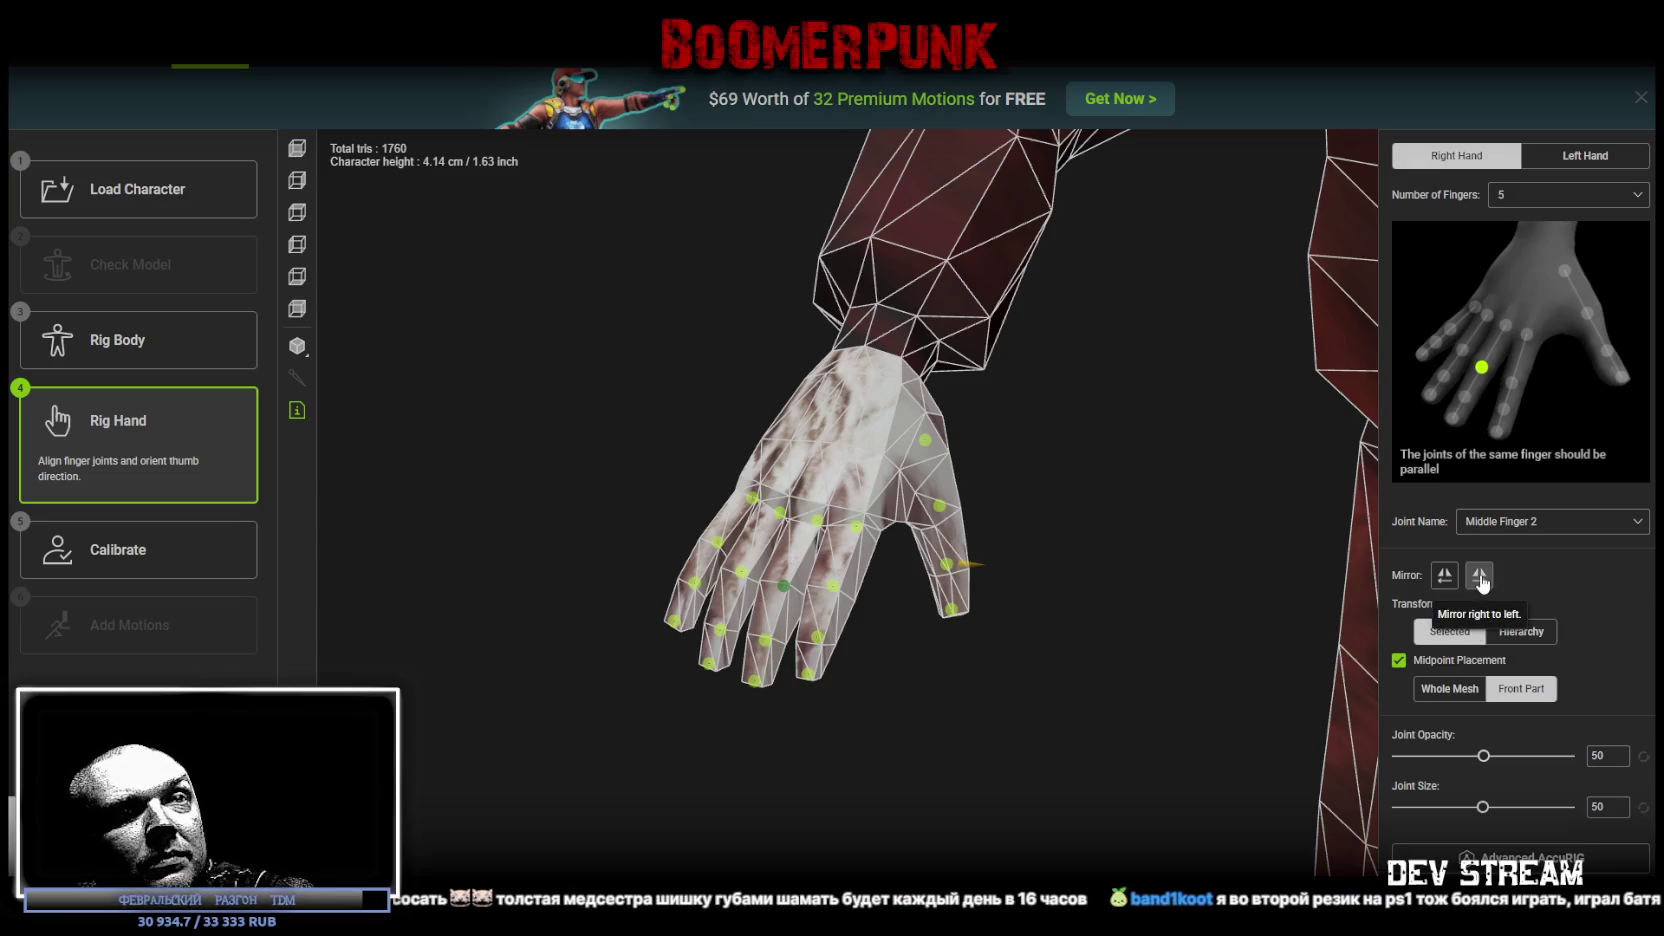
Step: Mirror the right hand's joint layout to the left hand and check the Left Hand tab
click(1480, 577)
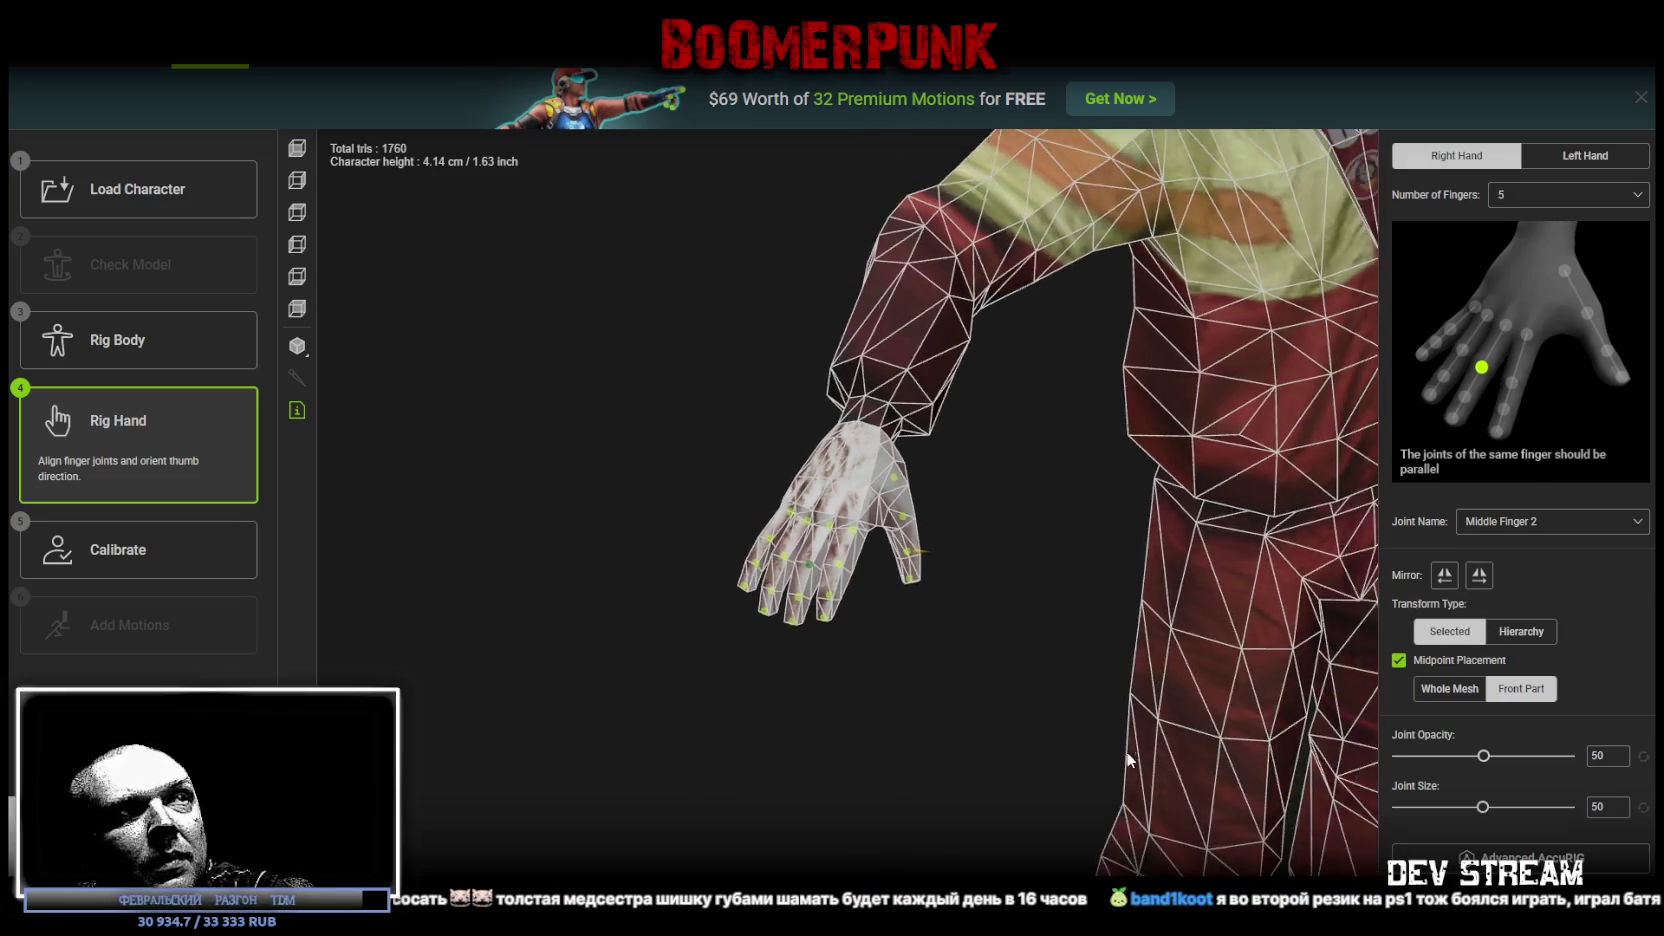
mouse_move(887, 731)
mouse_down()
mouse_move(832, 691)
mouse_move(828, 713)
mouse_move(815, 706)
mouse_up()
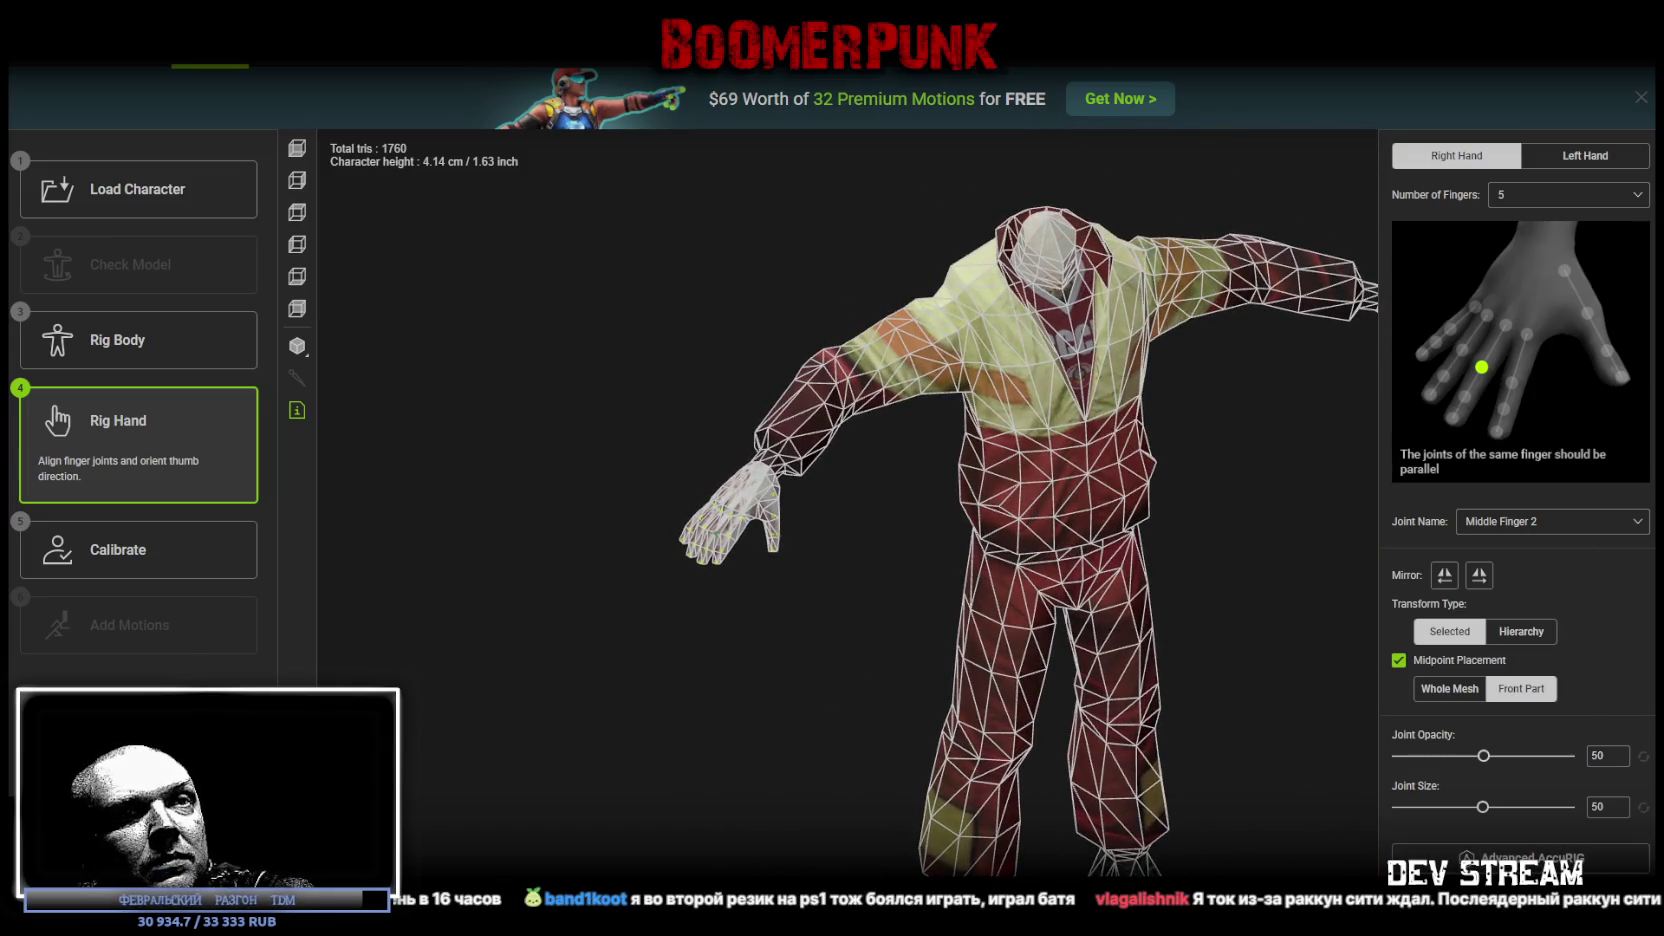
click(1585, 155)
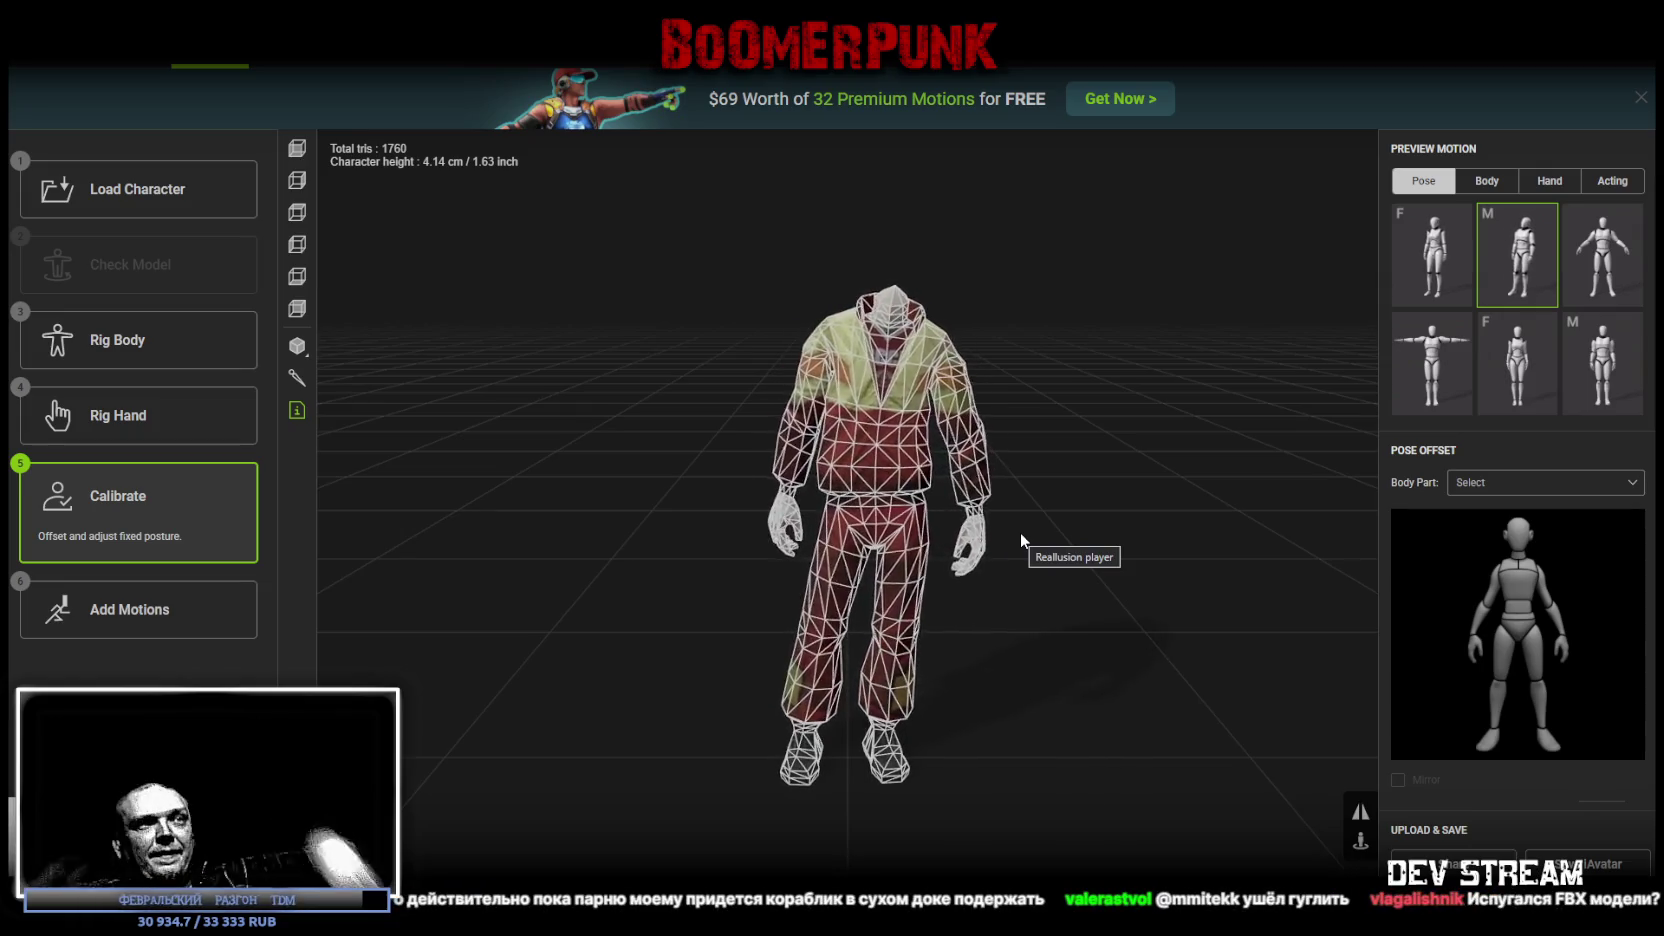
Step: Preview the fifth and first hand poses and show the skeleton bones on the character
click(1569, 177)
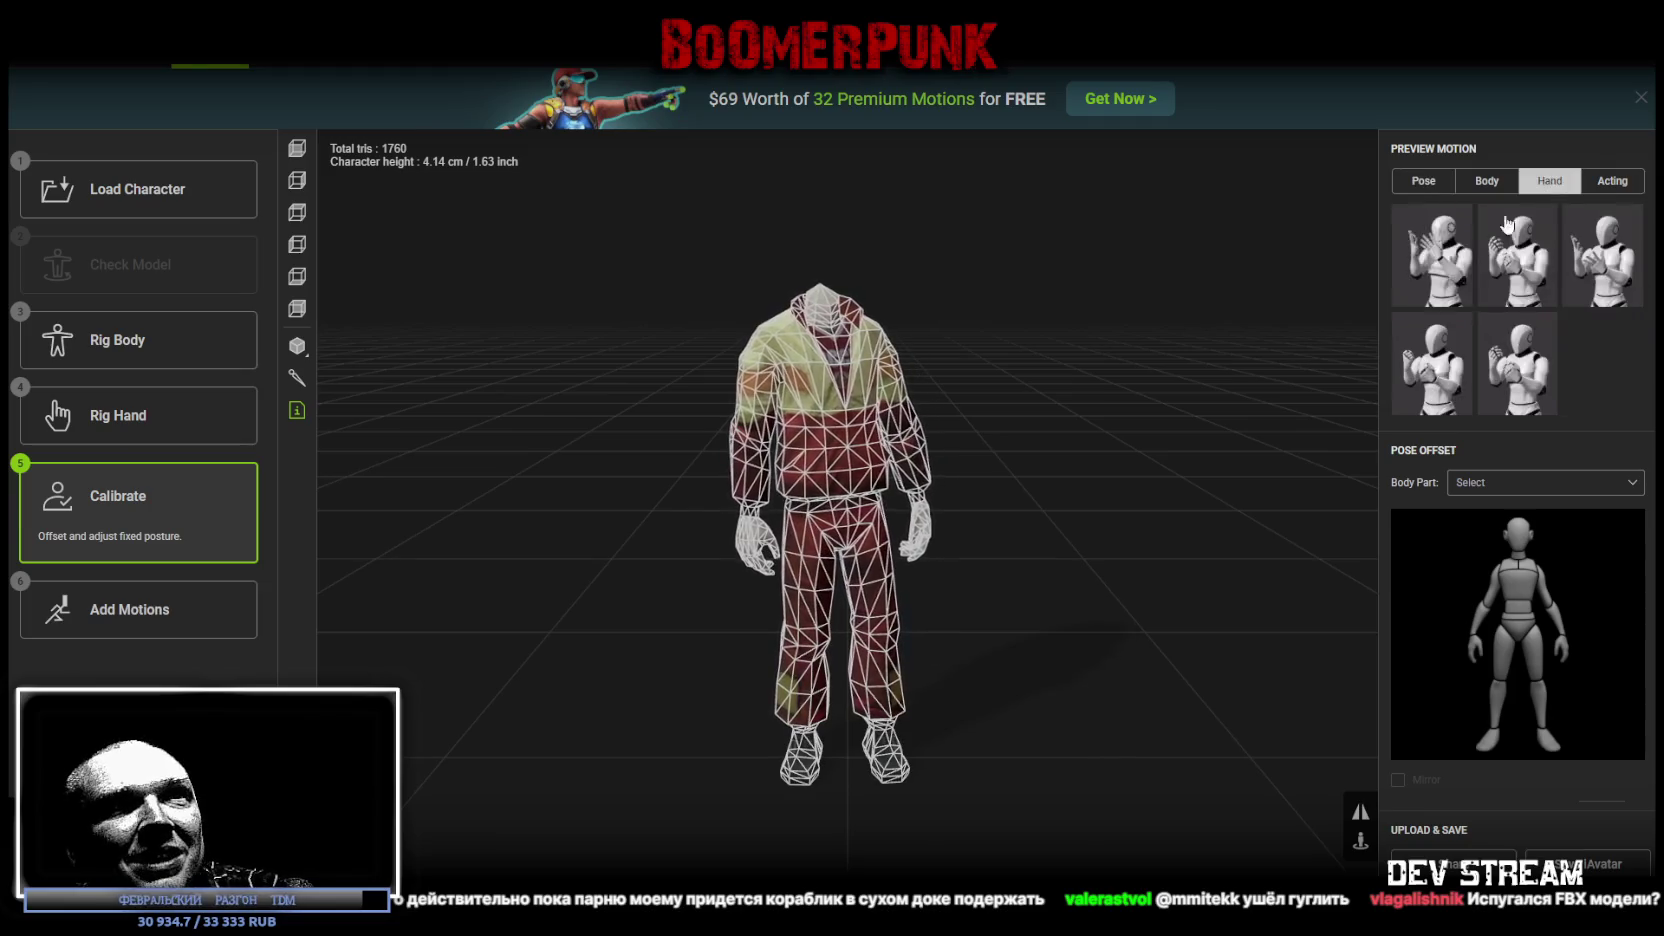
click(1517, 363)
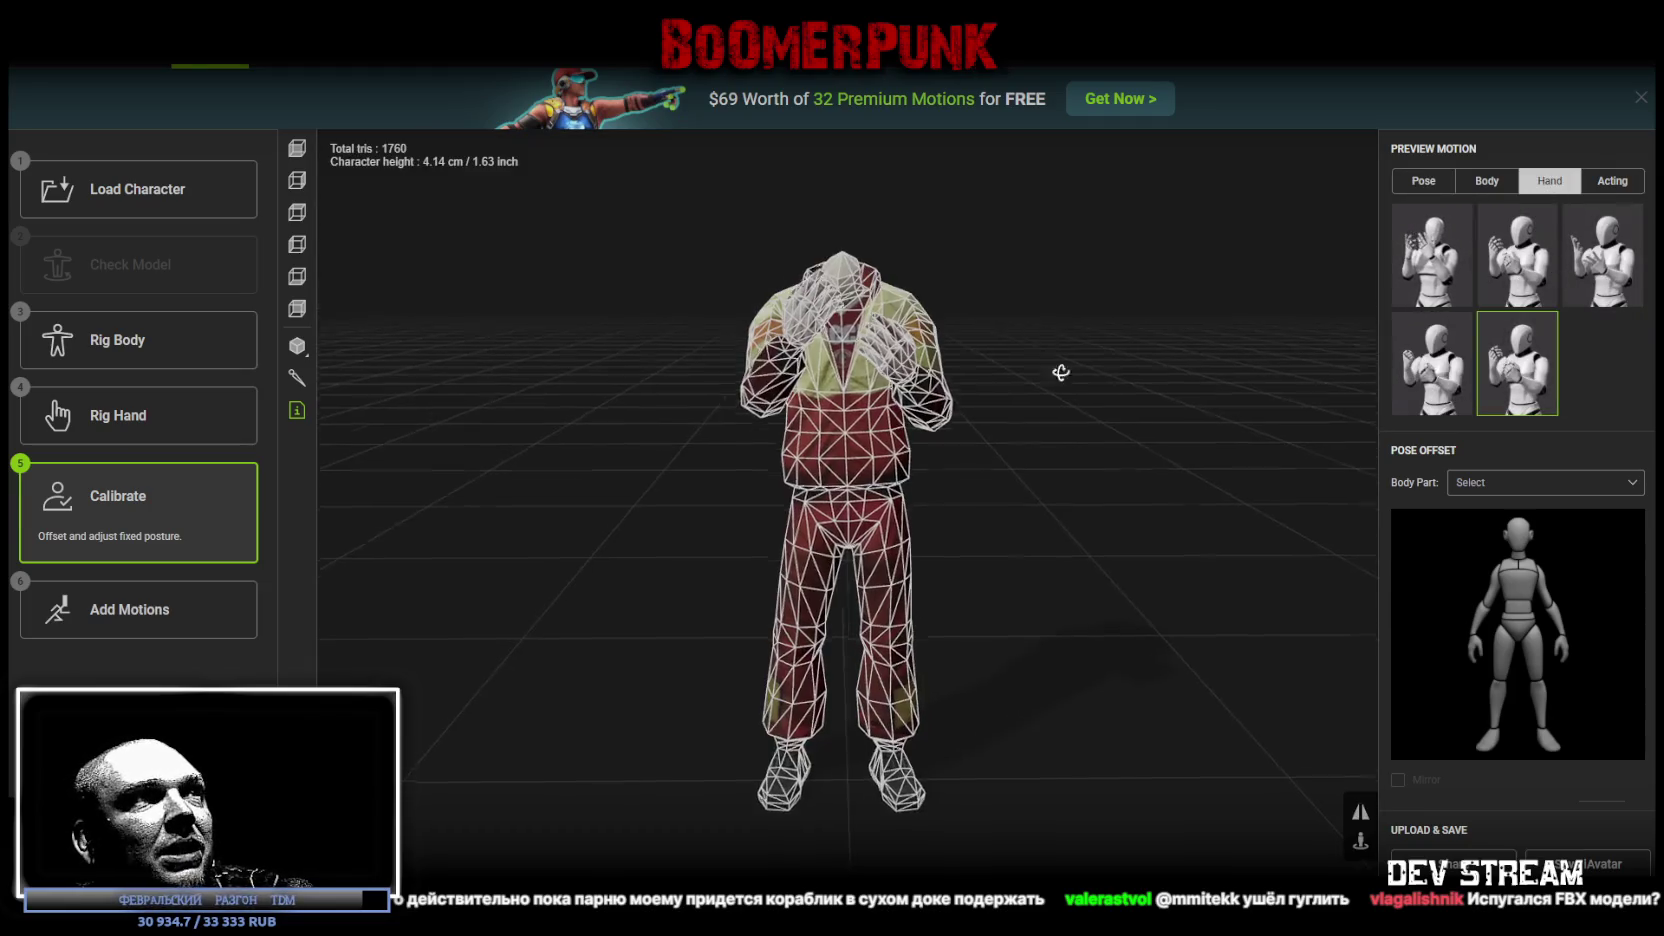
mouse_move(1059, 371)
mouse_down()
mouse_move(1224, 427)
mouse_move(1181, 483)
mouse_move(1040, 498)
mouse_move(962, 483)
mouse_move(1313, 421)
mouse_up()
click(1432, 255)
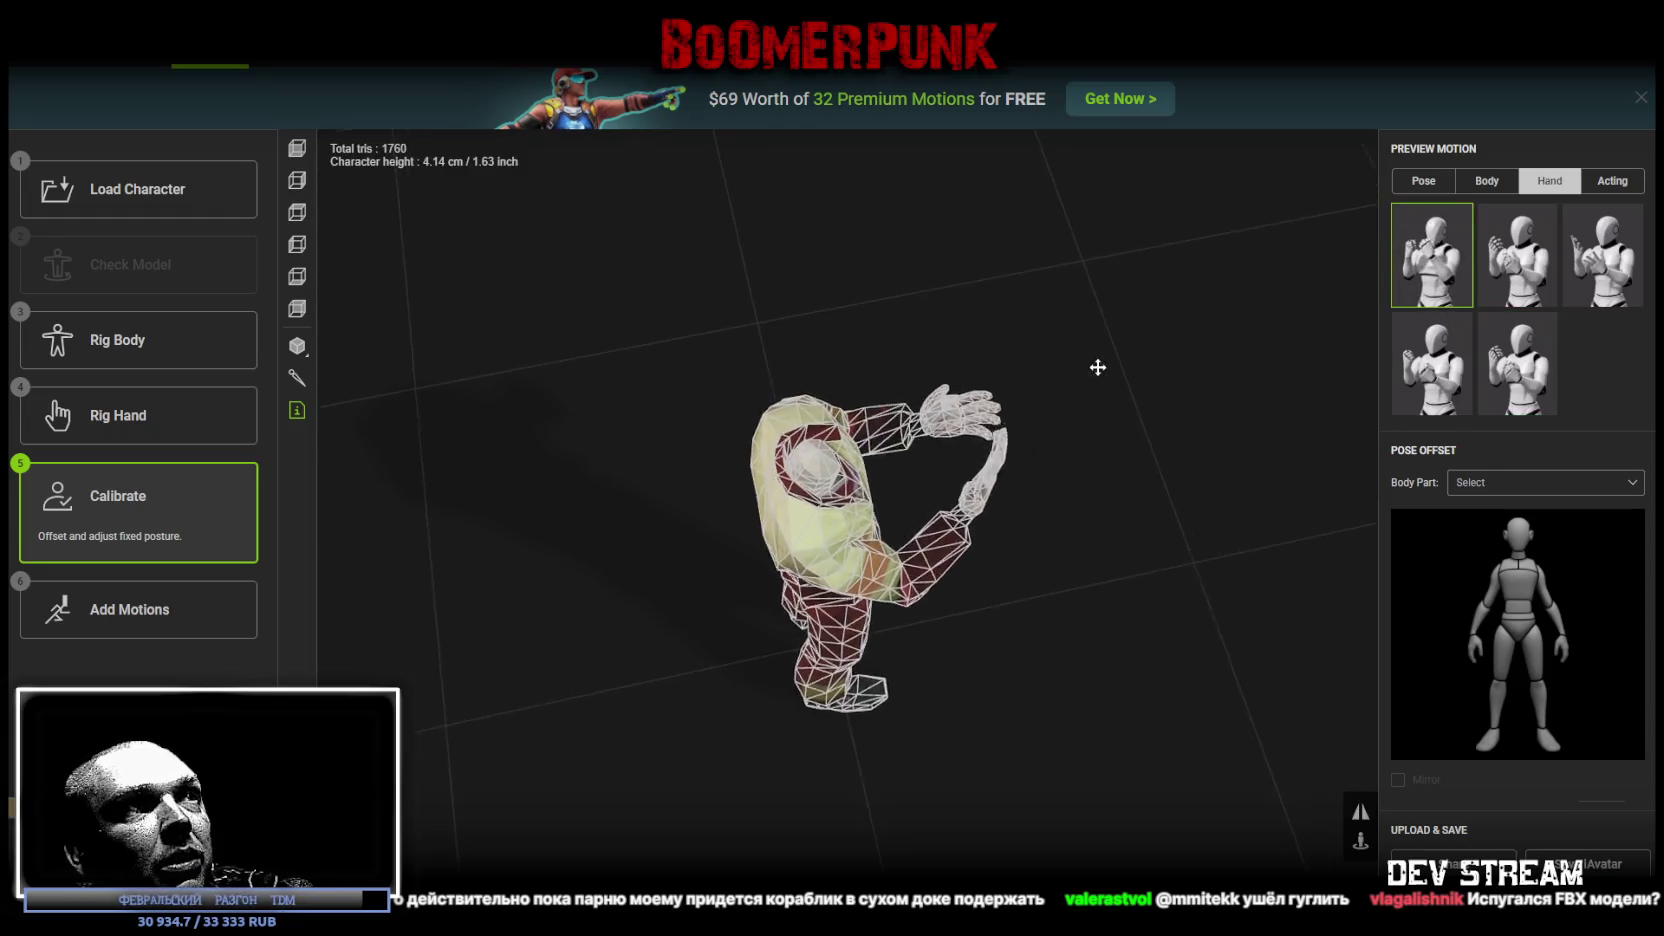
click(297, 378)
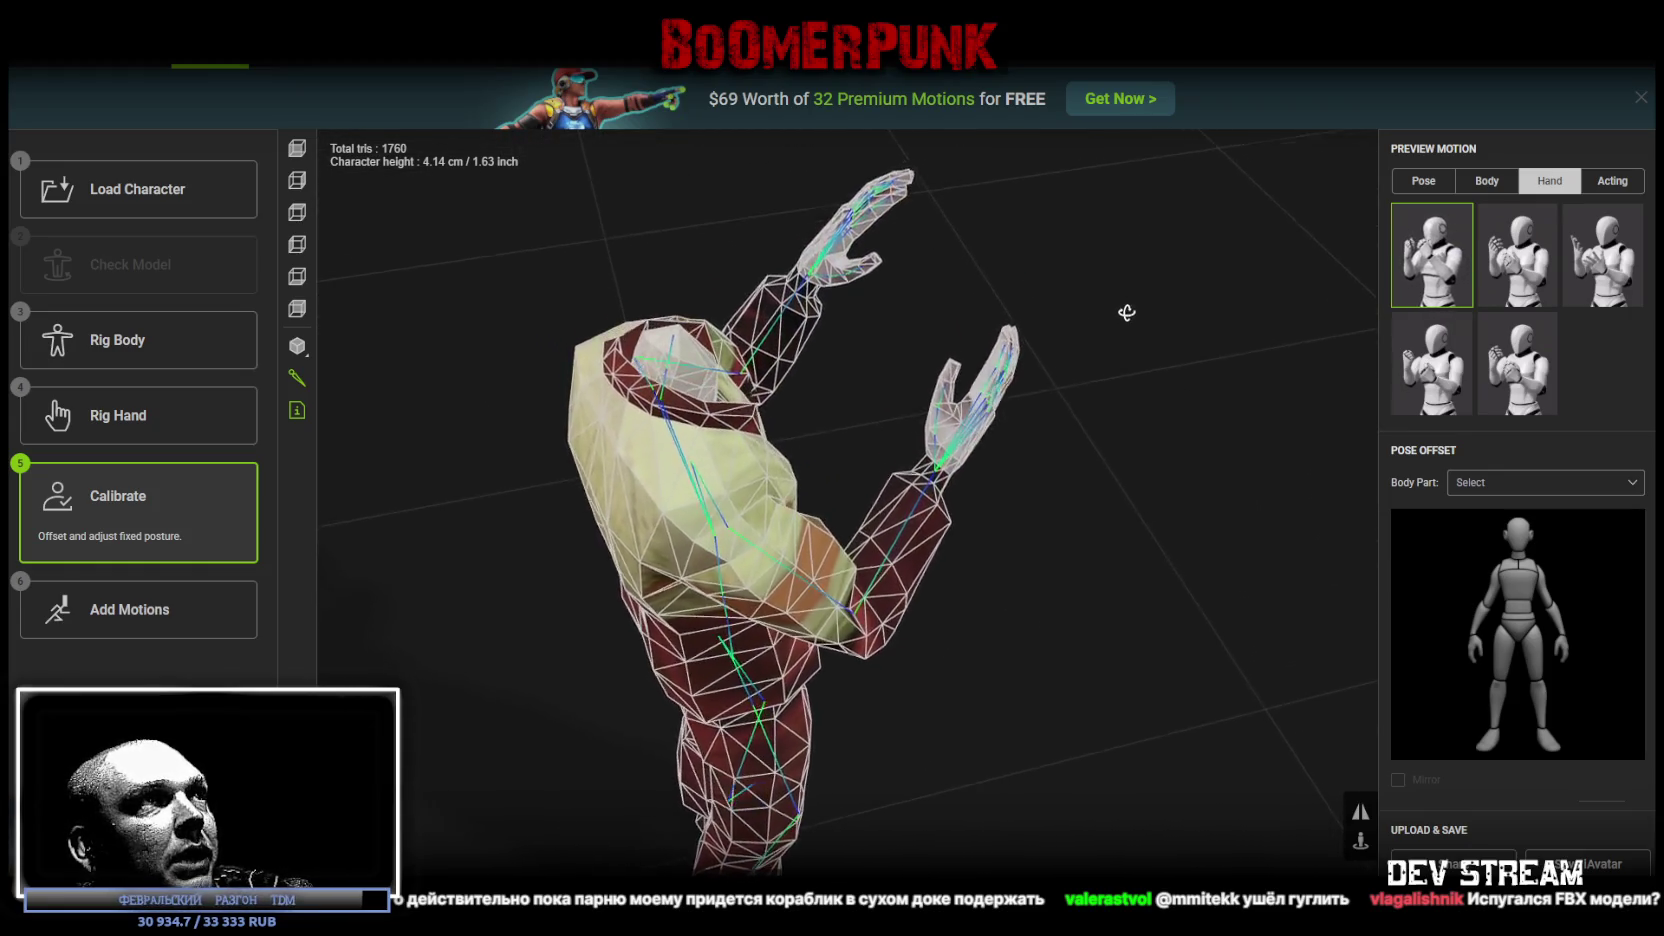
mouse_move(1144, 461)
mouse_down()
mouse_move(1040, 397)
mouse_move(1091, 423)
mouse_up()
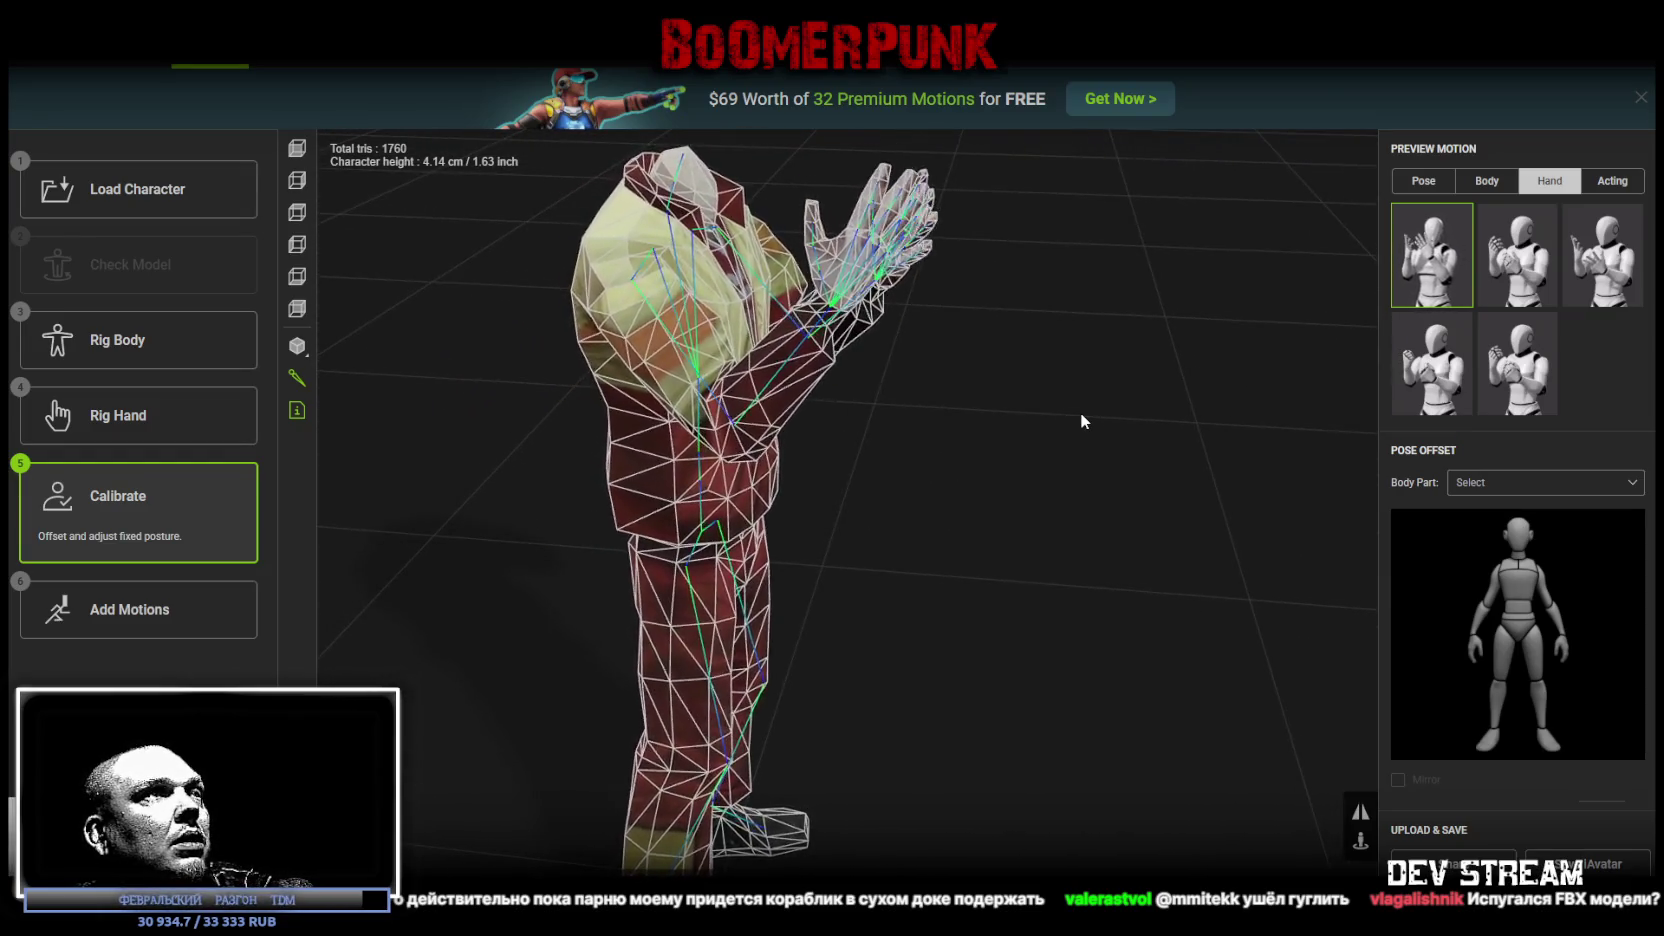
mouse_move(1057, 415)
mouse_down()
mouse_move(943, 560)
mouse_move(988, 464)
mouse_move(938, 467)
mouse_up()
Step: Play the first body motion preview on the rigged character
click(1487, 181)
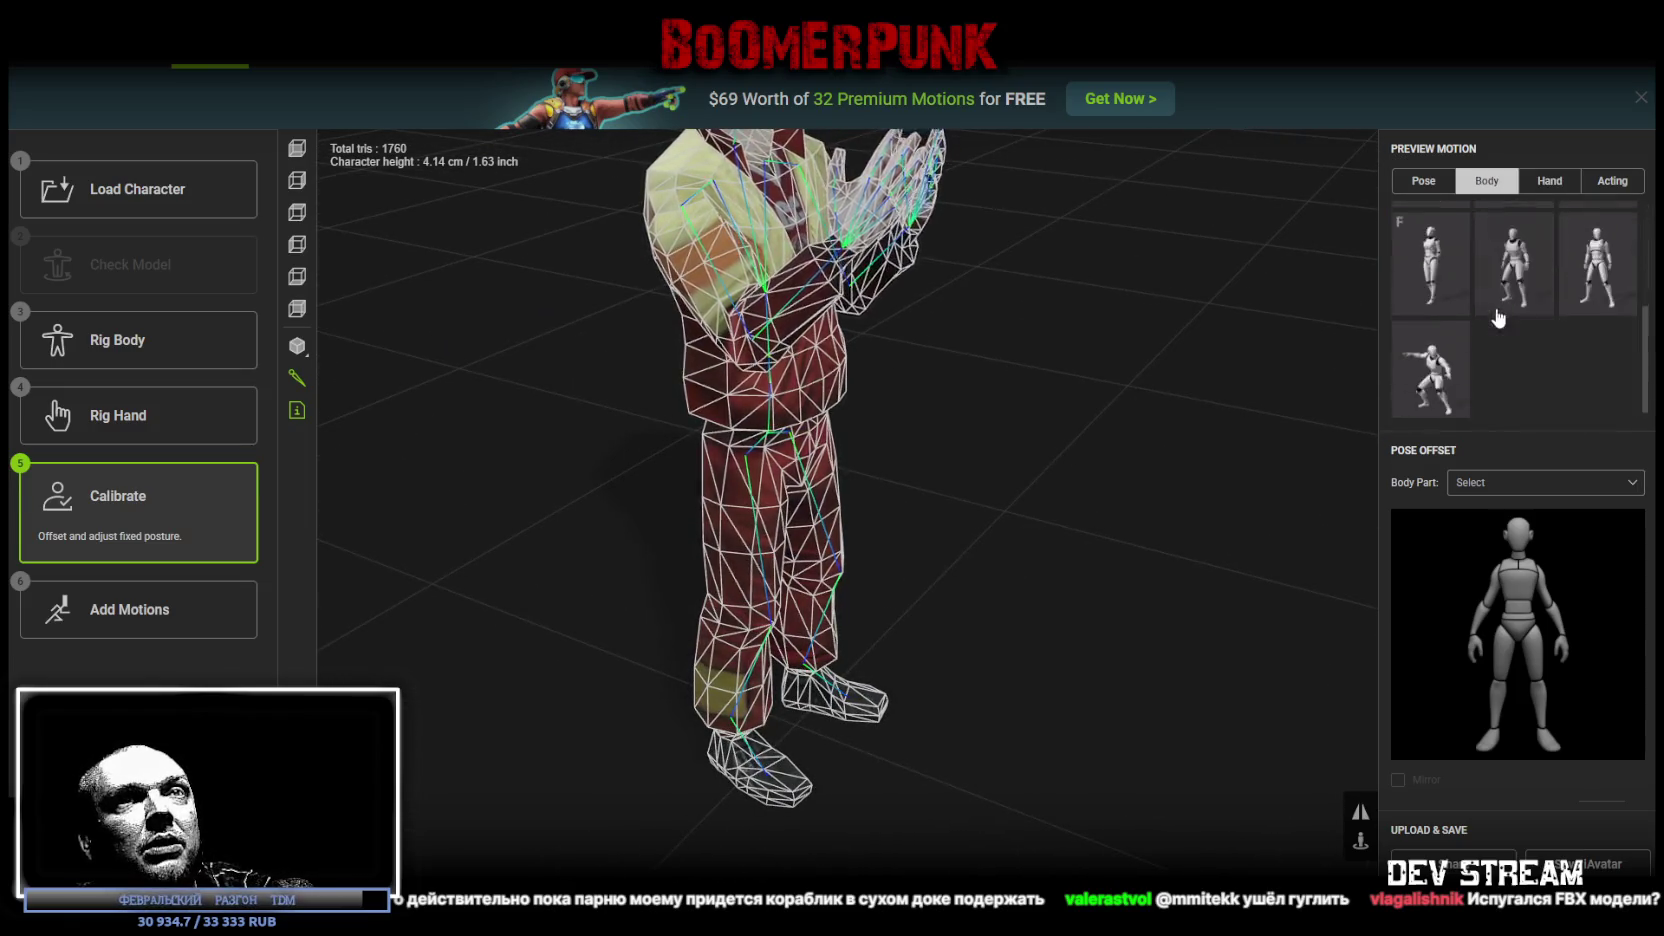
click(1432, 255)
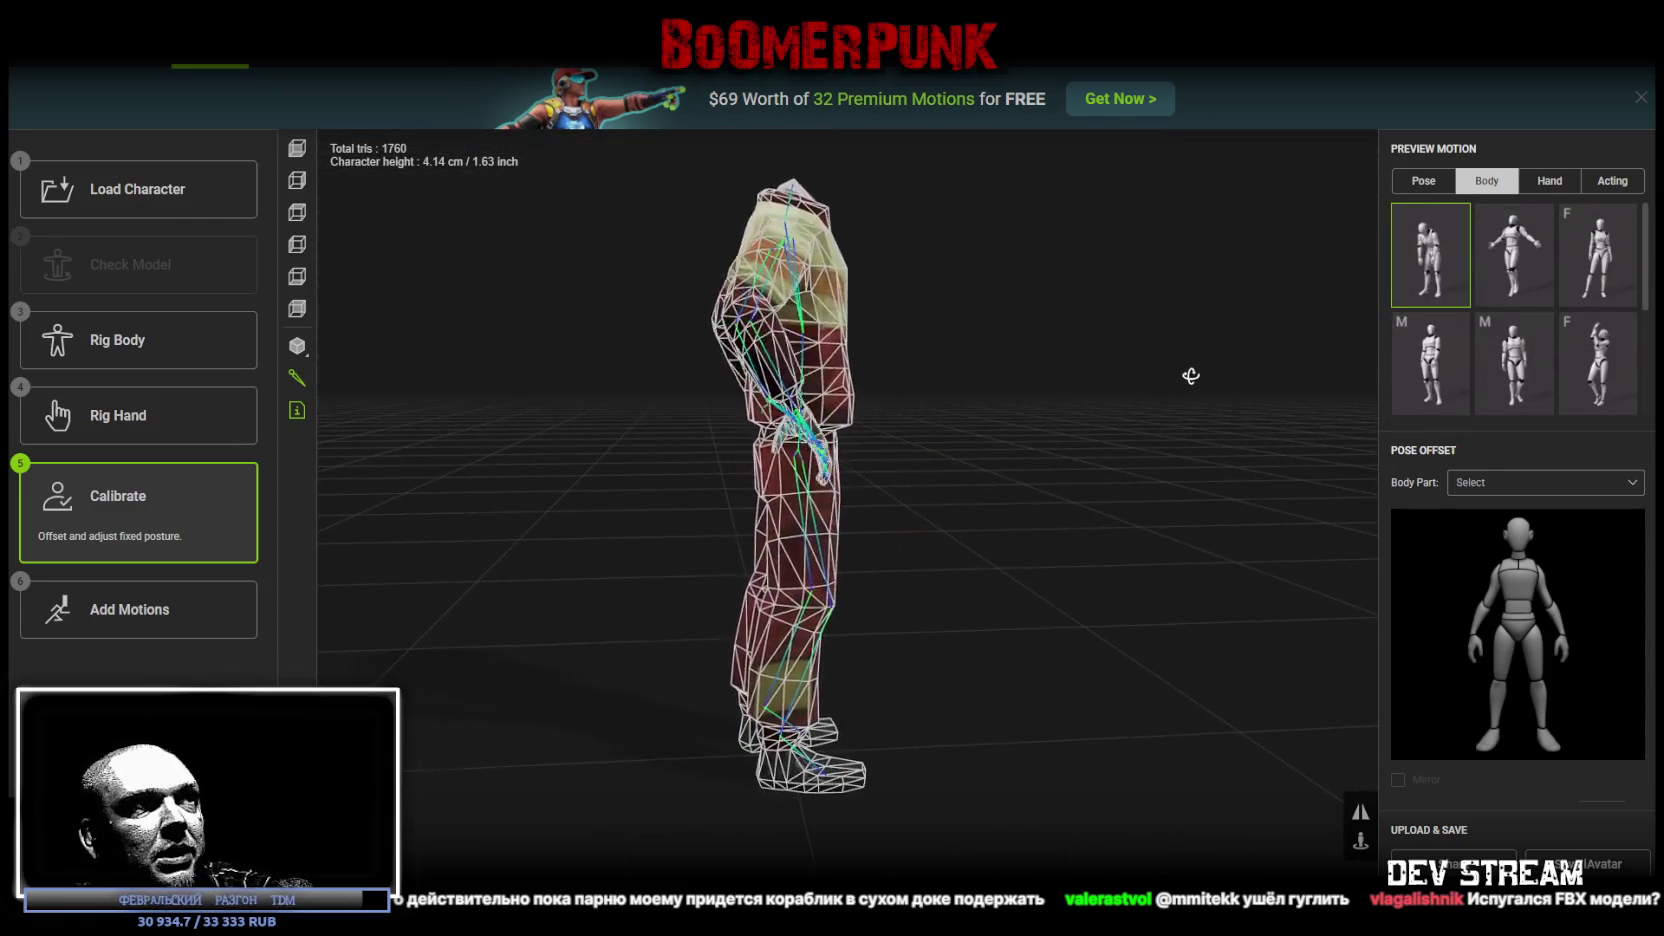
drag(1260, 440, 1114, 433)
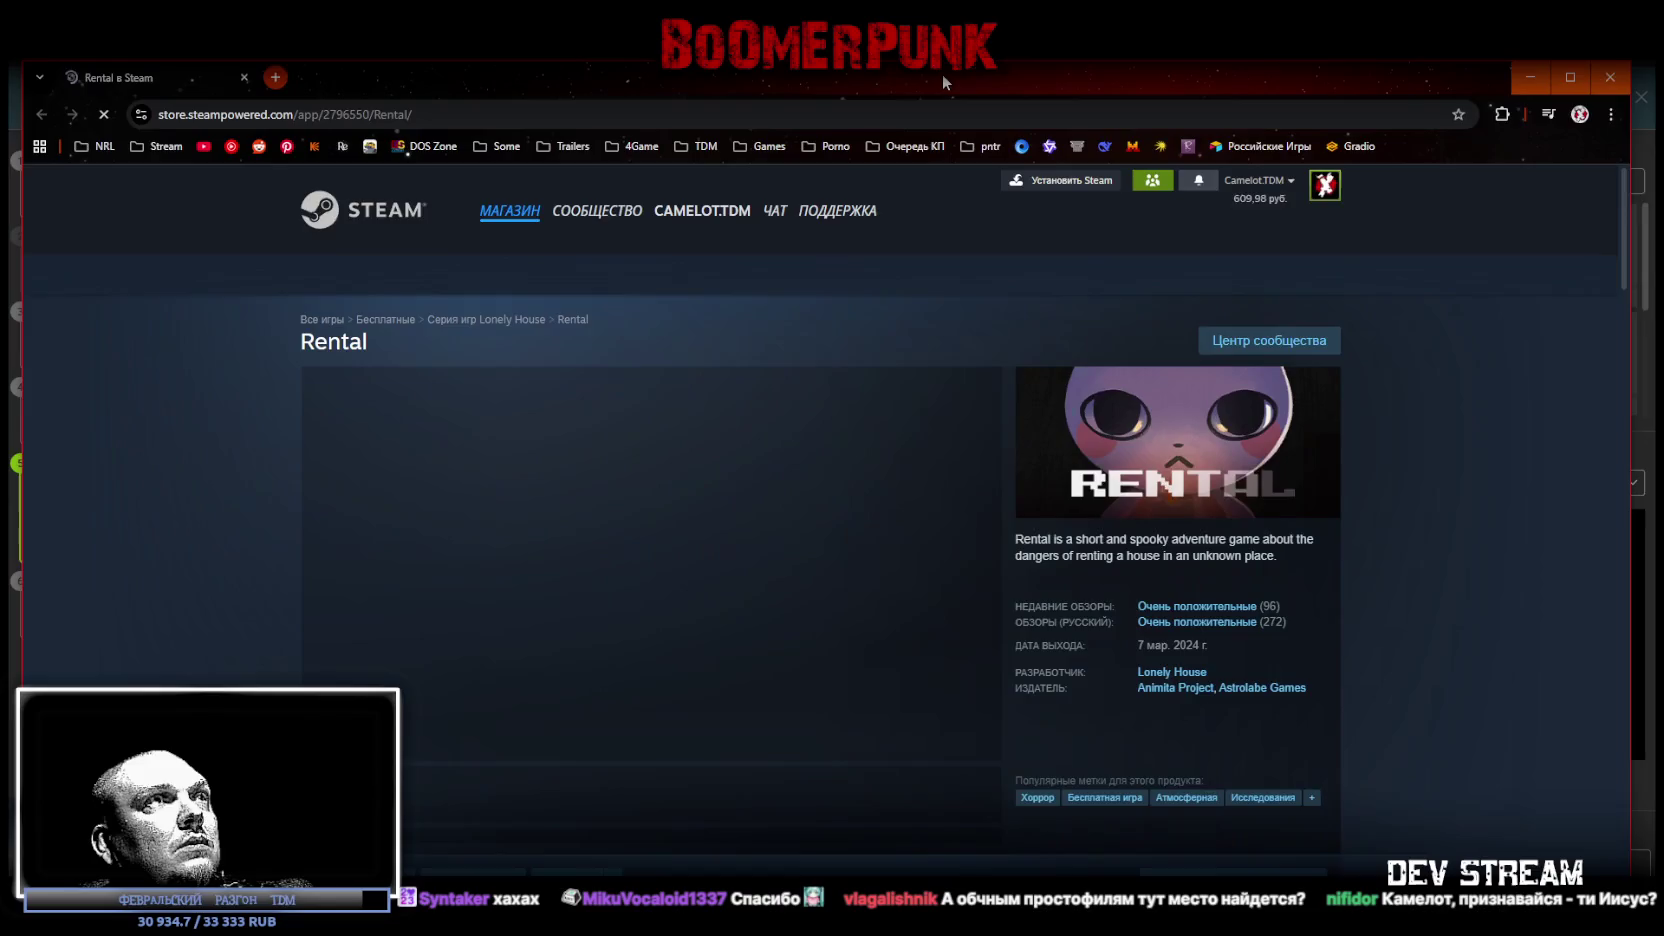
Step: Maximize the browser on the Rental store page and watch the trailer
double_click(942, 74)
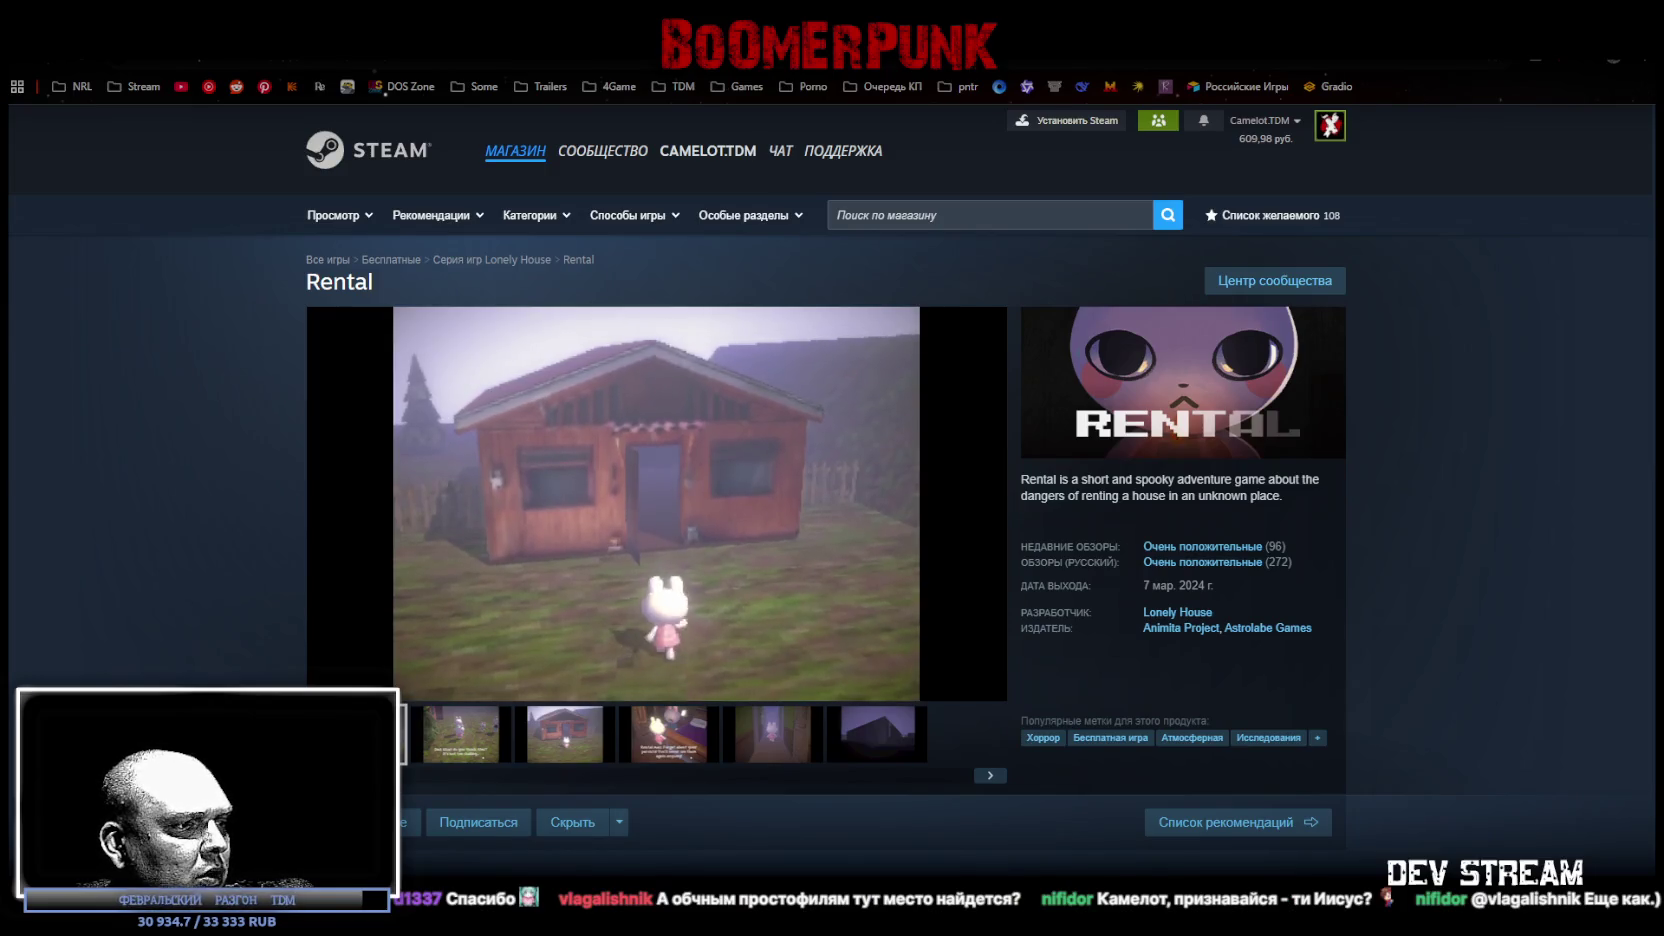
key(super+d)
key(super+d)
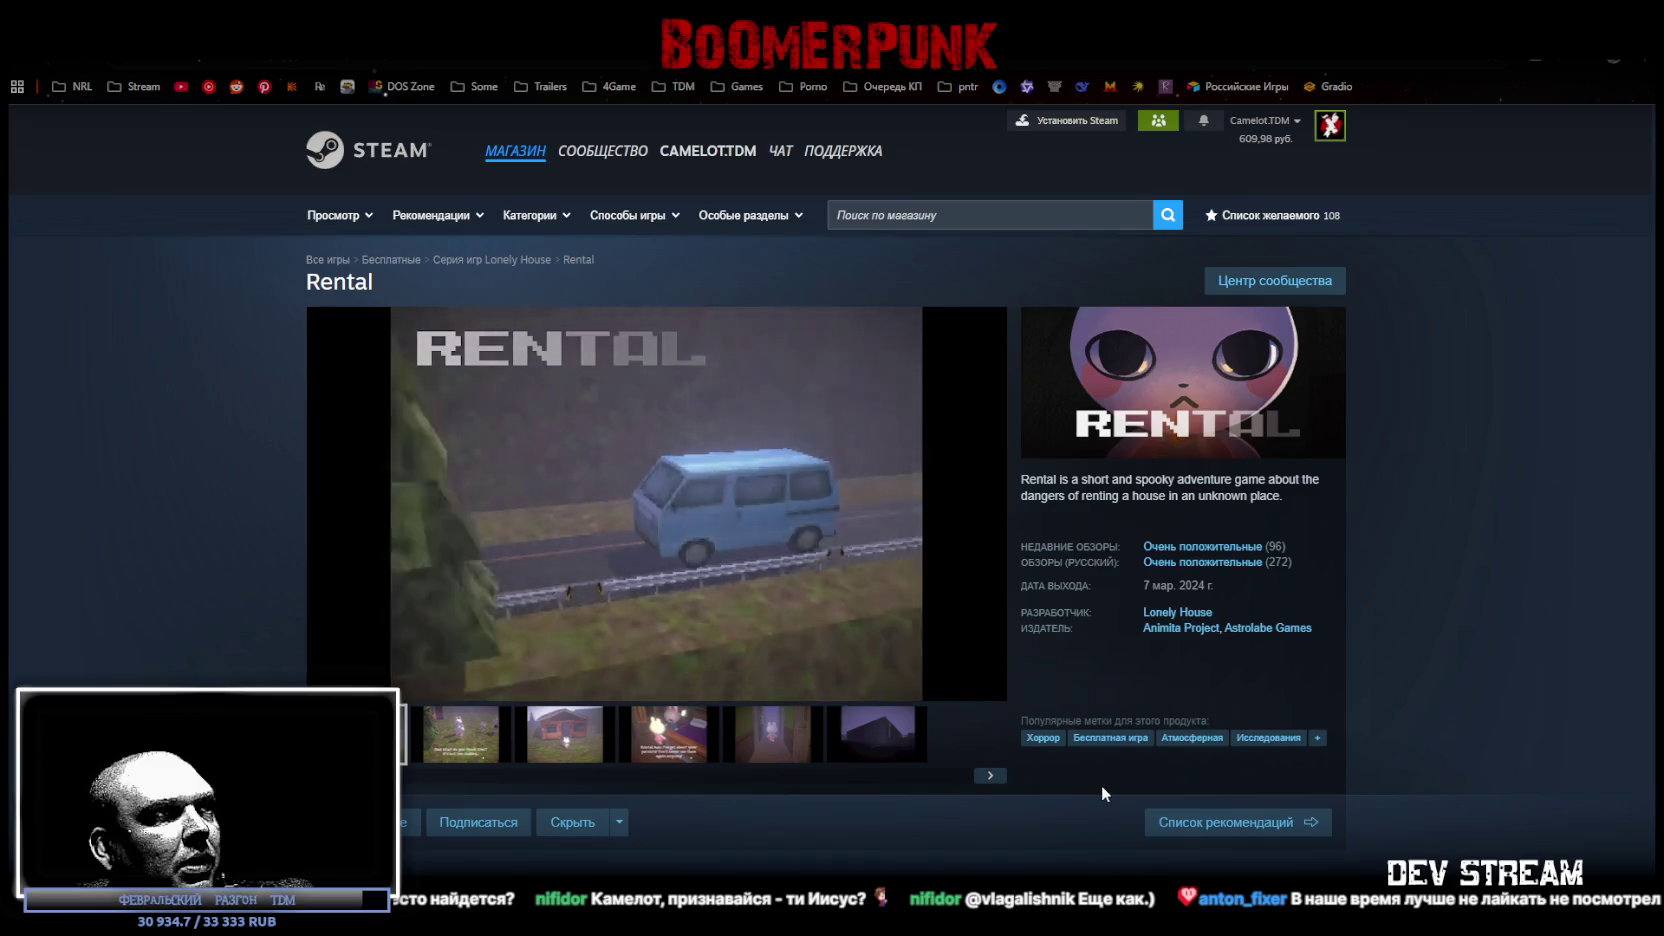
mouse_move(835, 554)
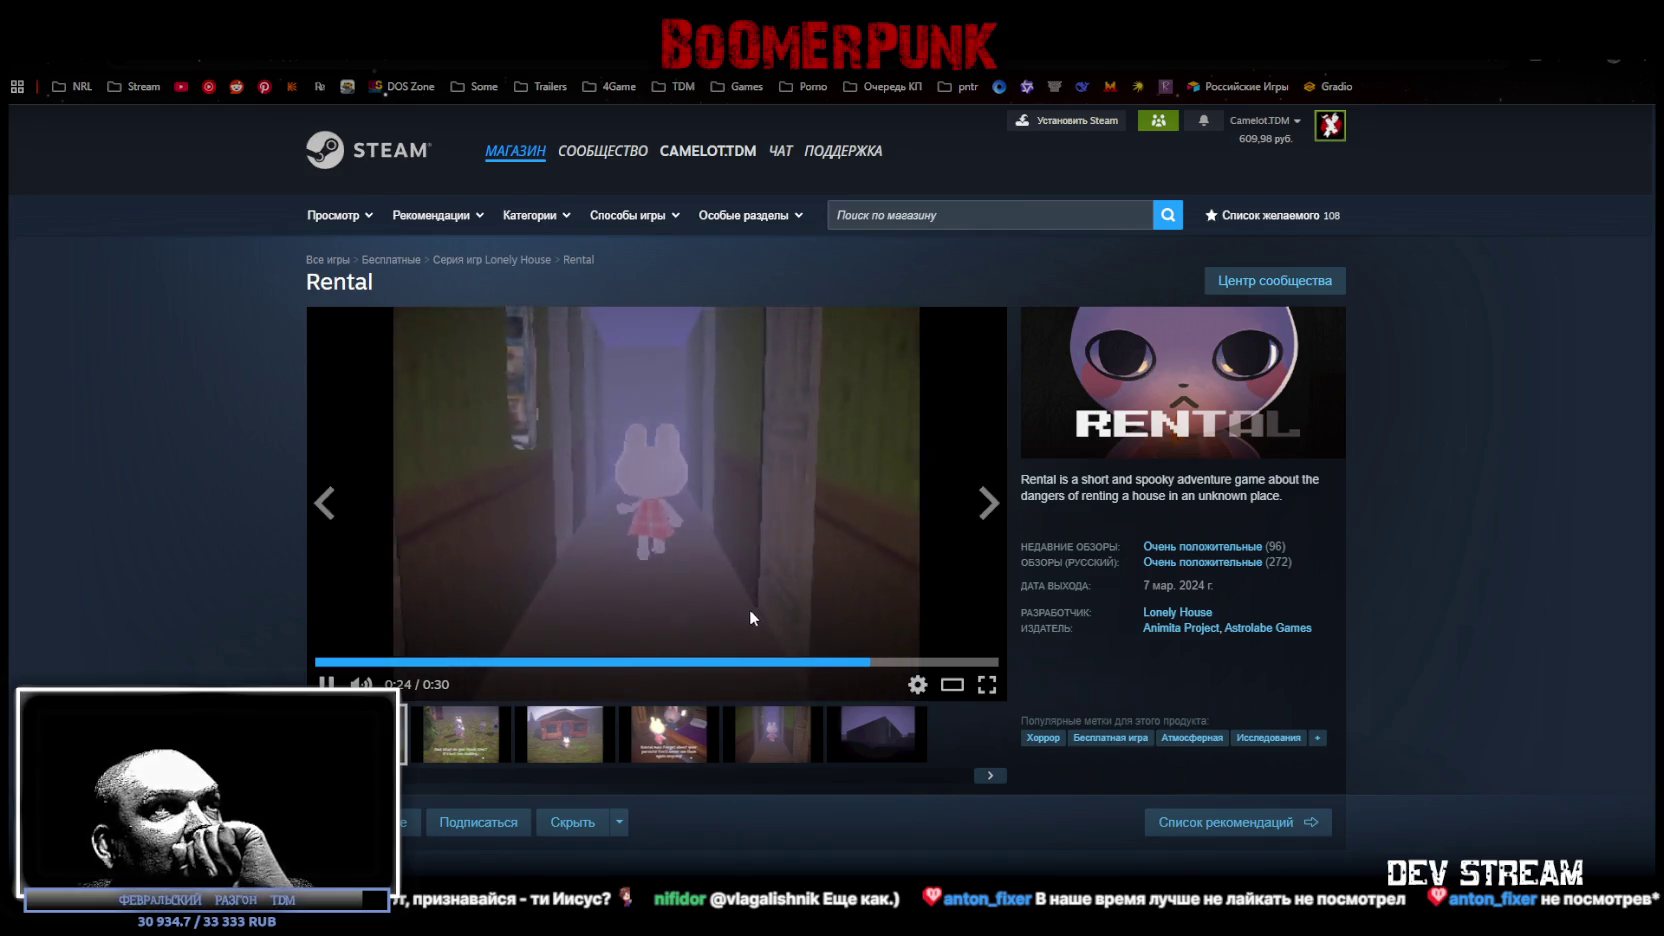
scroll(945, 712, down, 3)
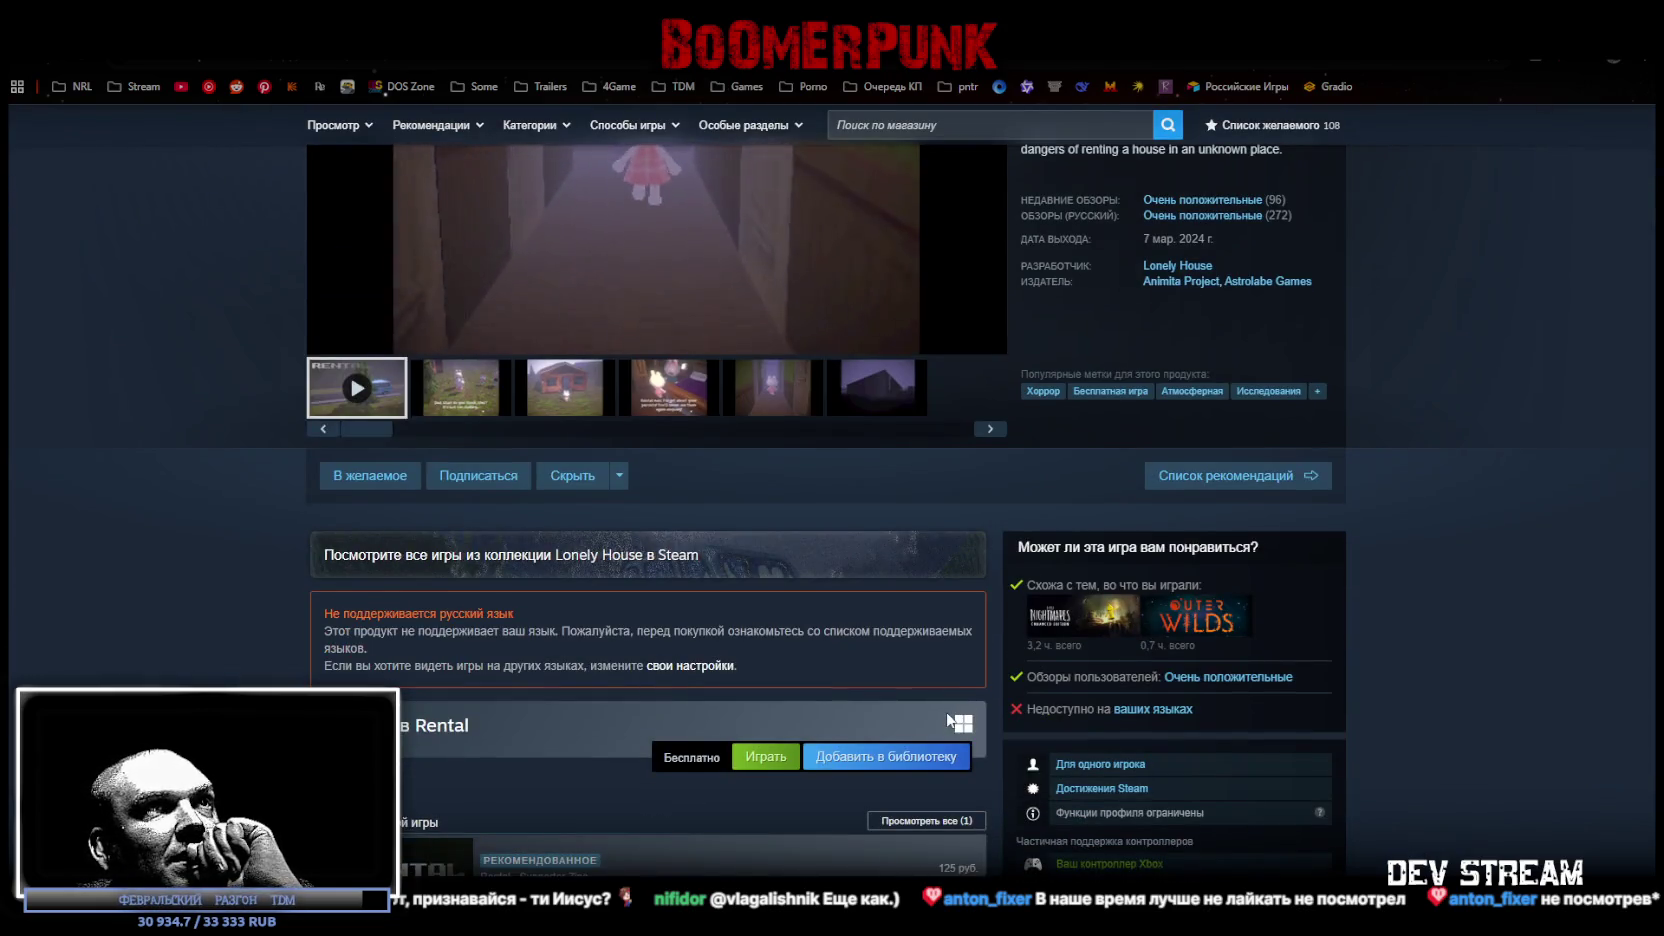
scroll(1097, 312, up, 3)
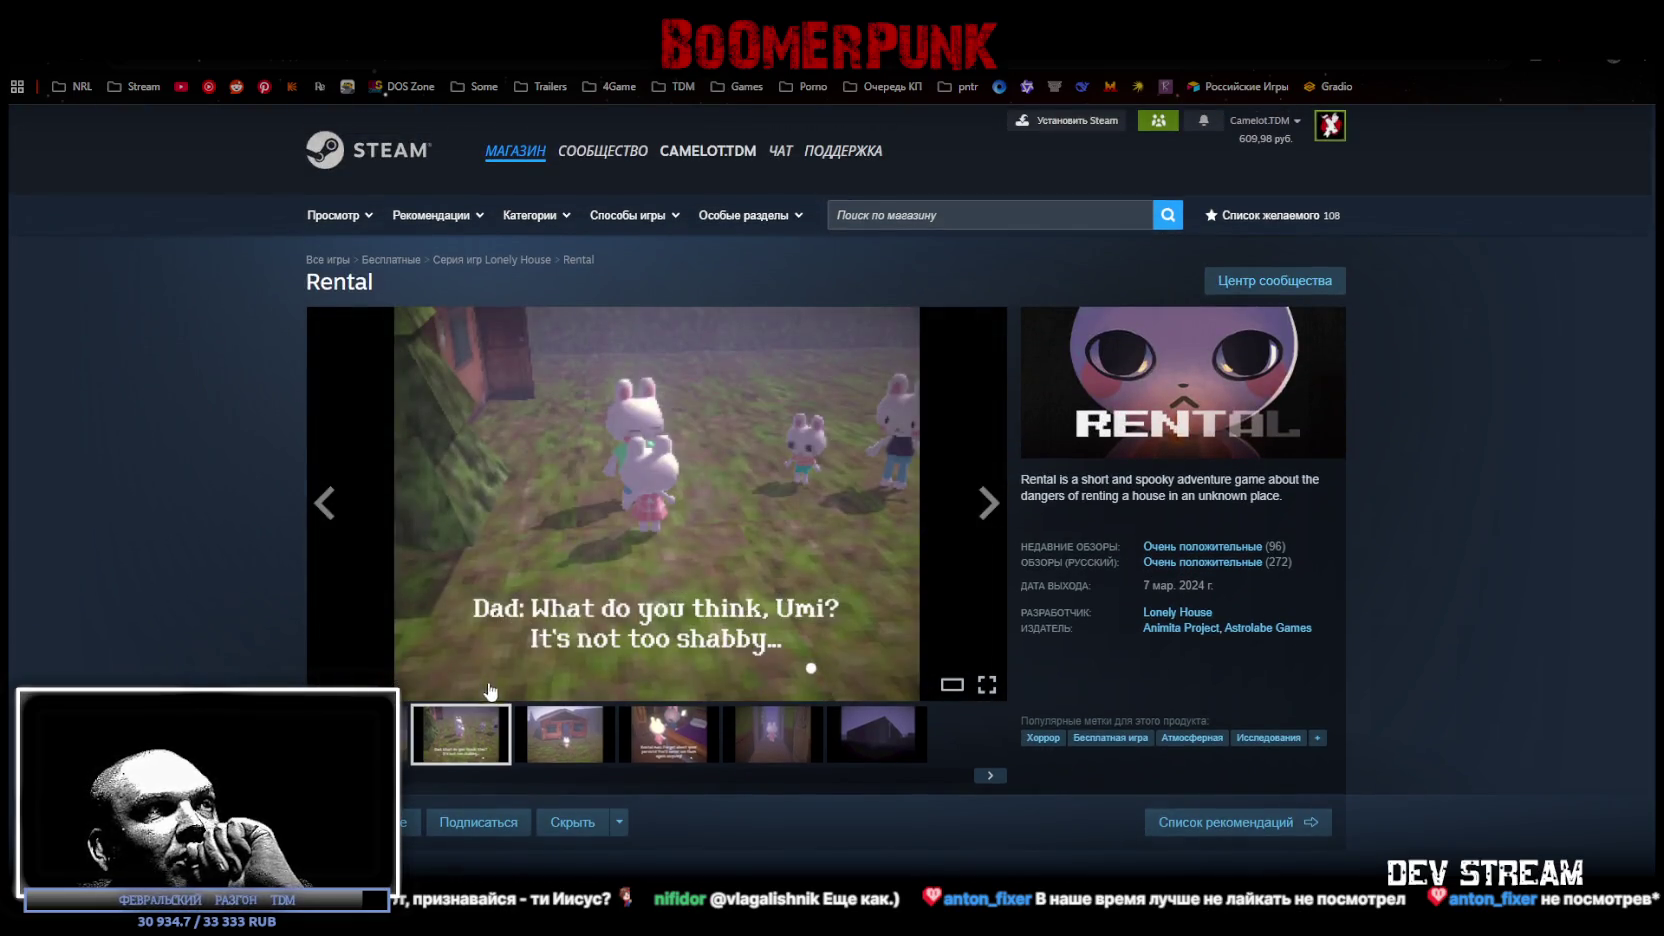
Step: Browse Rental's screenshots, then scroll through the description and system requirements
click(560, 737)
click(668, 735)
scroll(1256, 681, down, 6)
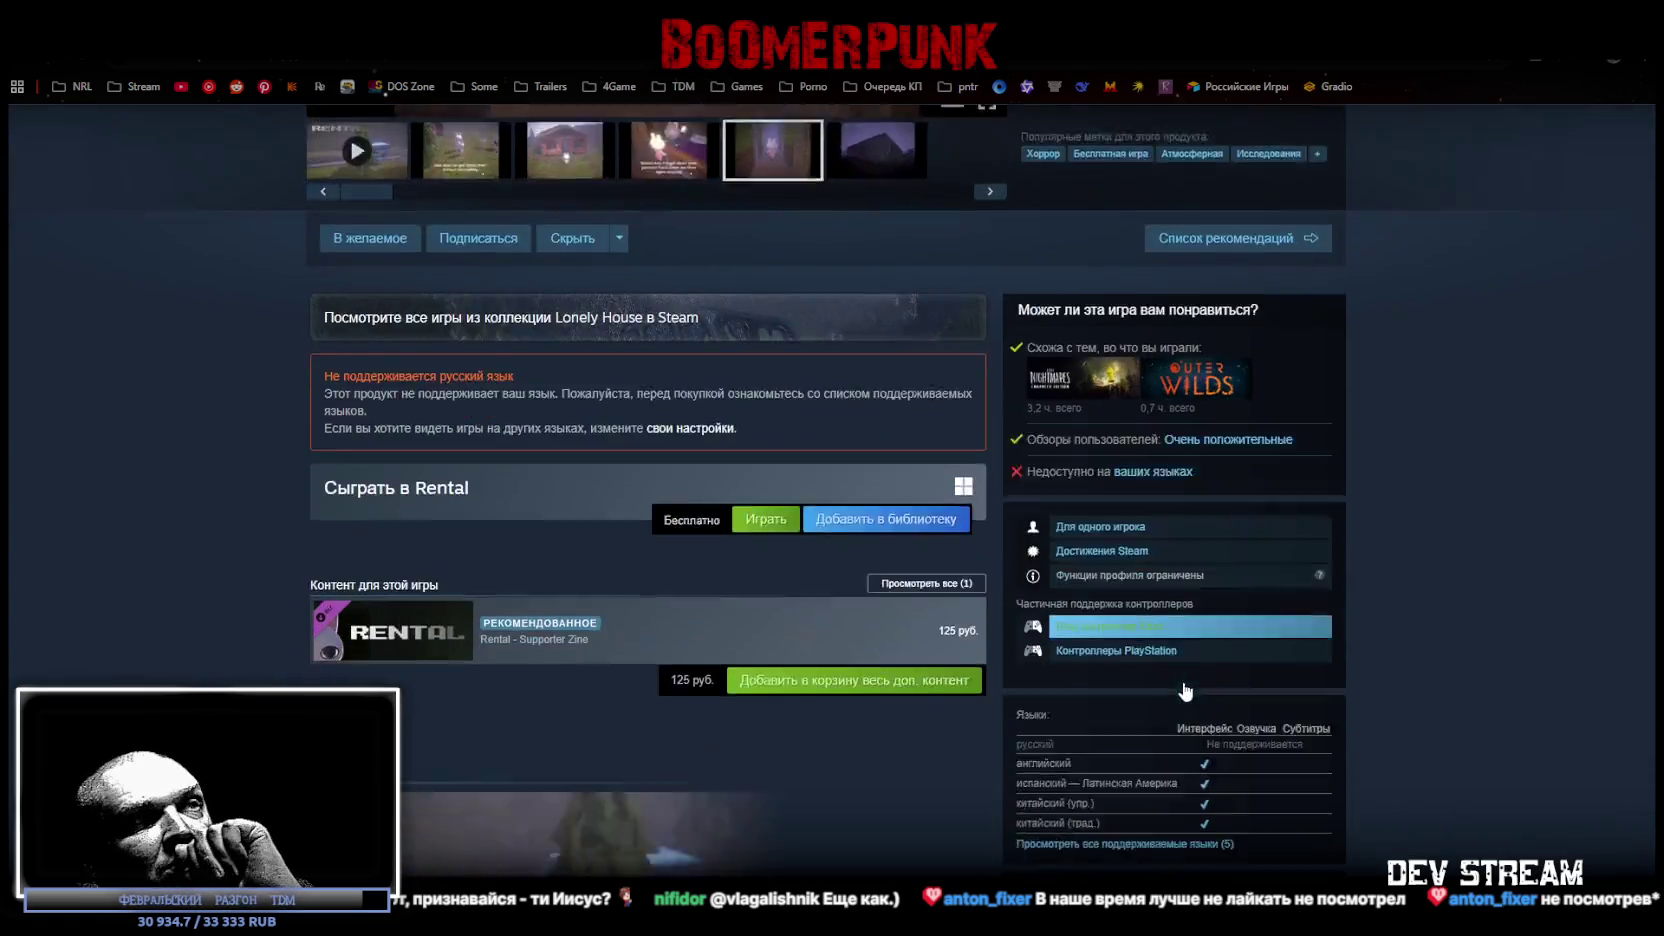
scroll(1270, 625, down, 2)
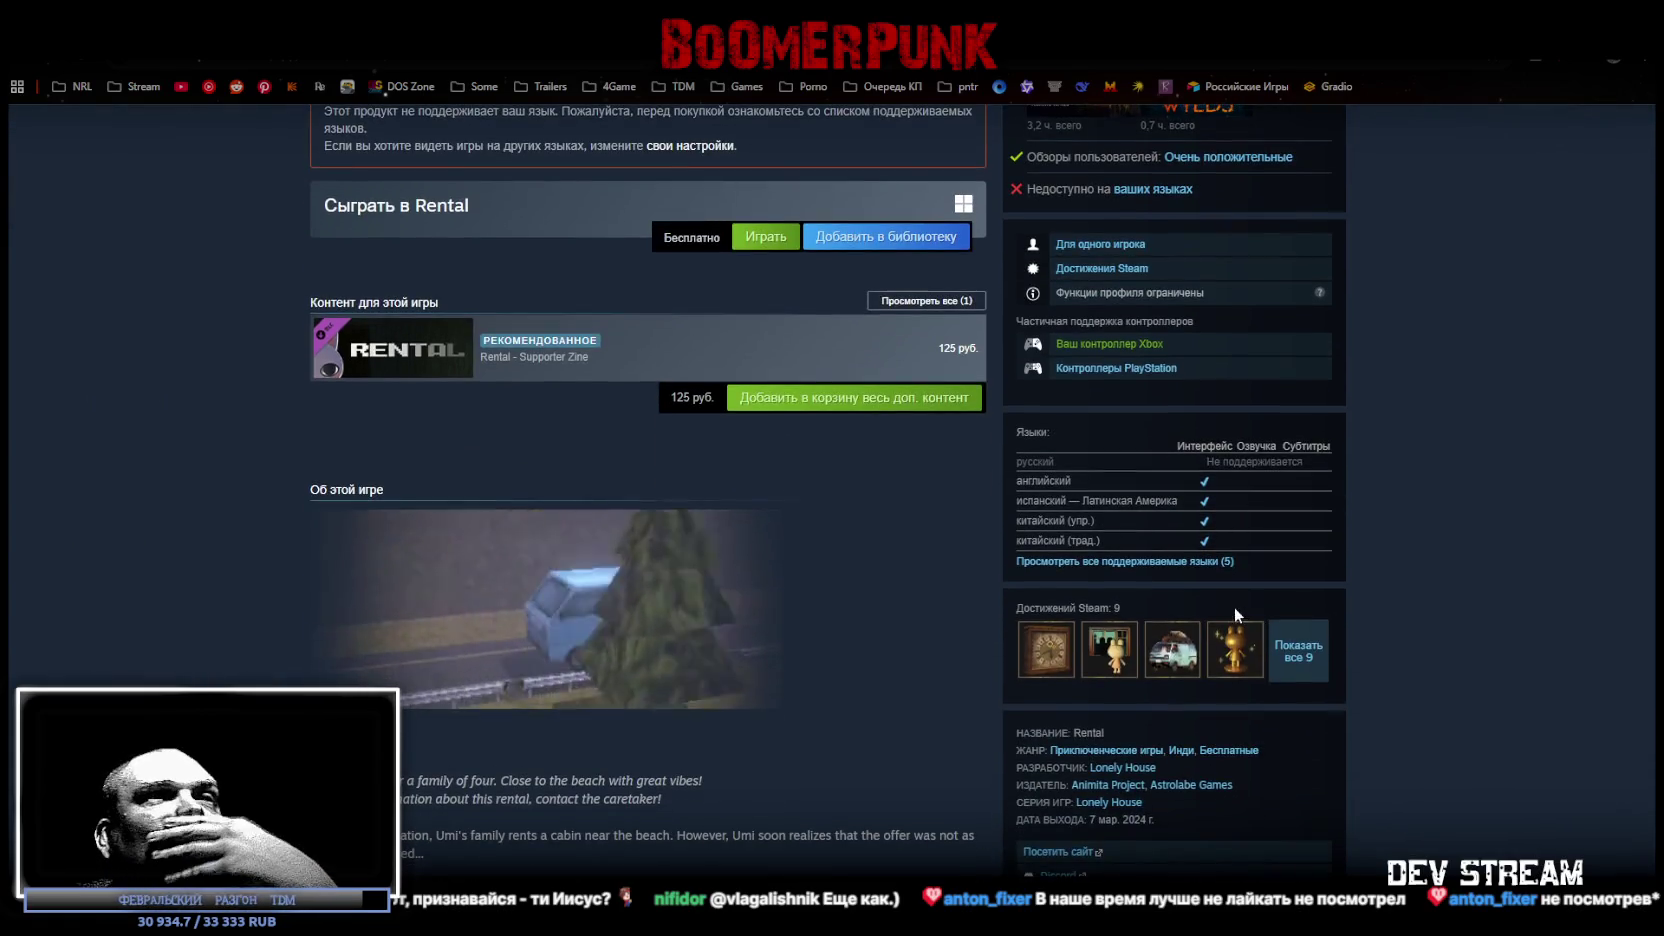
scroll(1225, 578, down, 1)
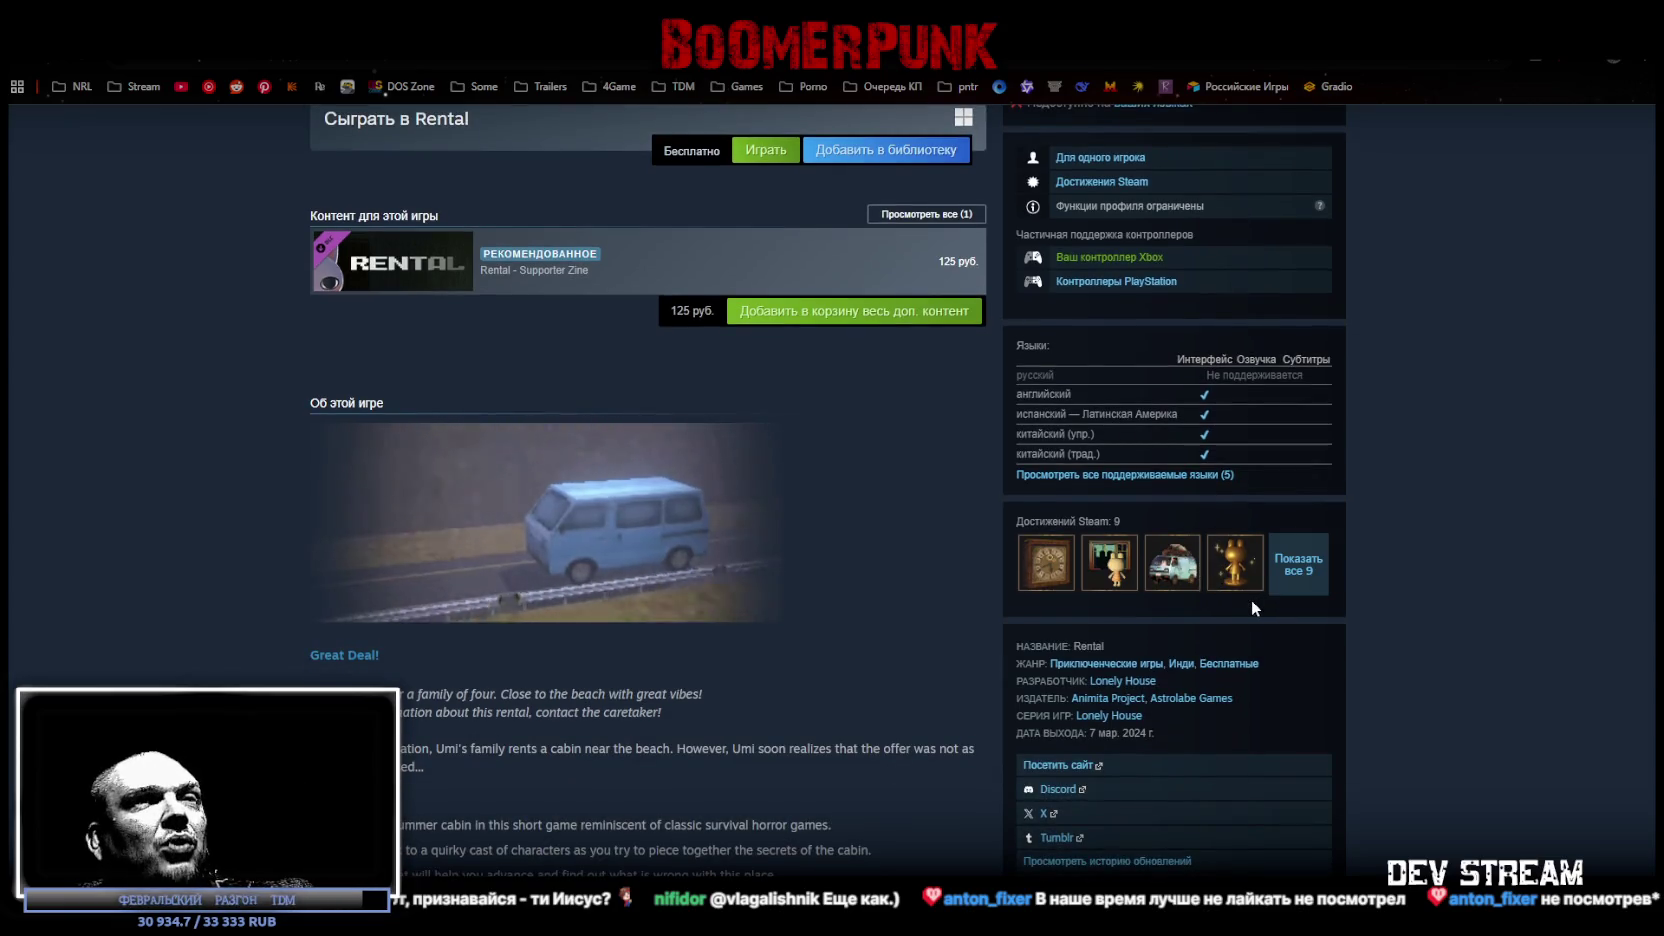
scroll(954, 684, down, 6)
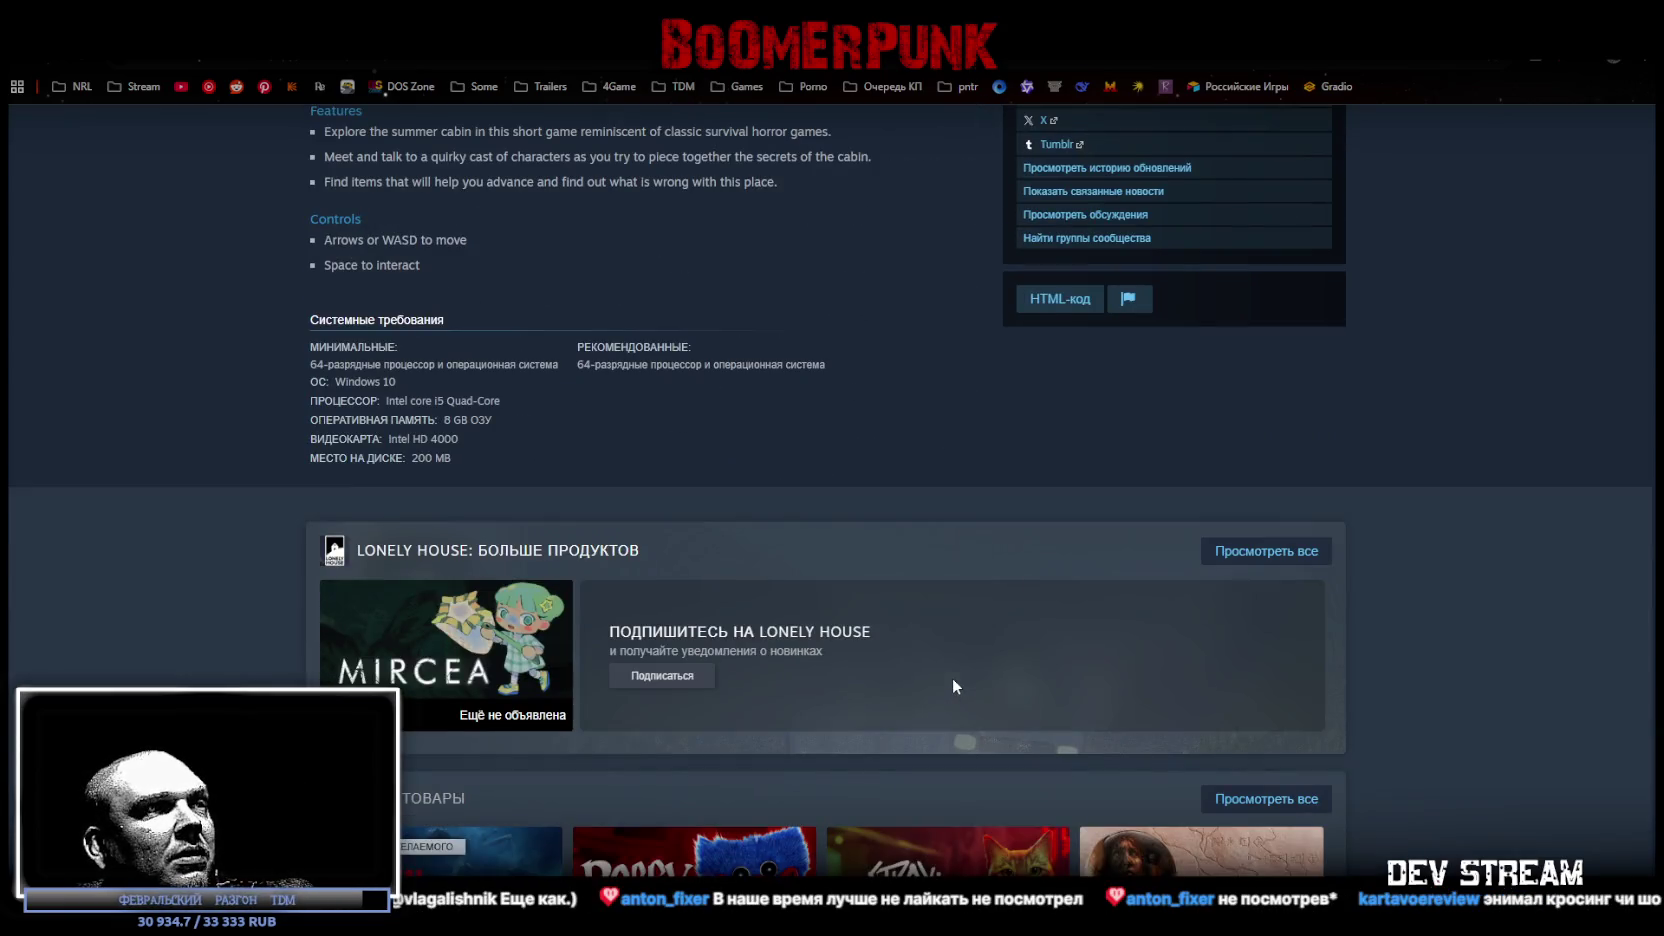
scroll(951, 684, down, 3)
scroll(928, 661, up, 11)
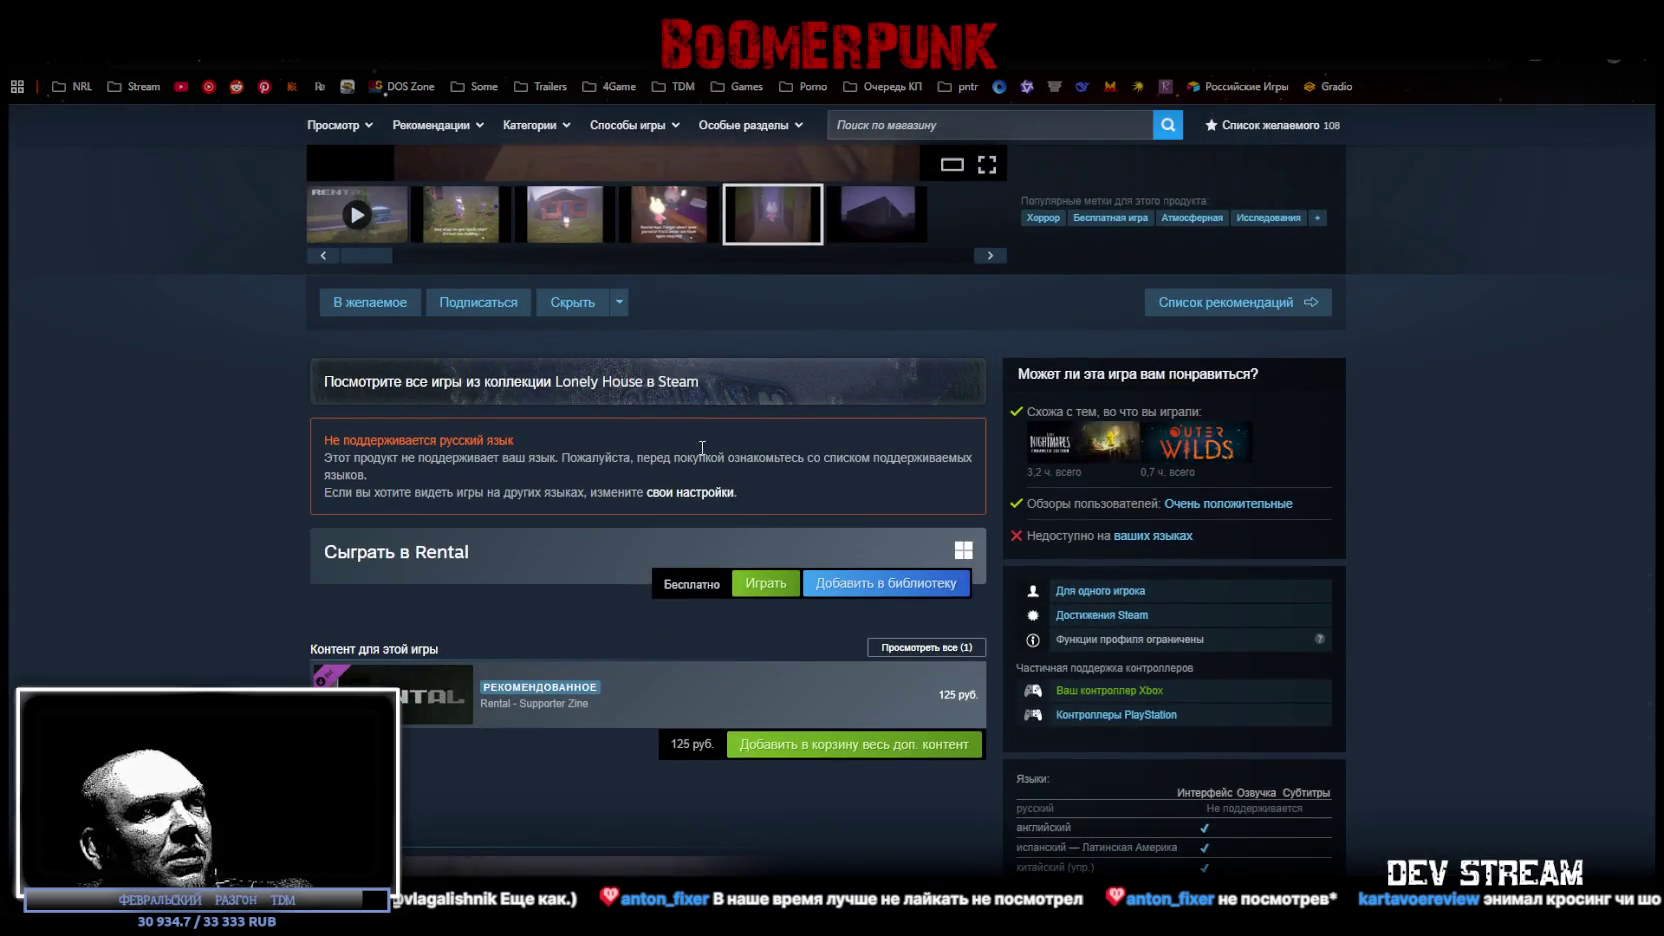
Step: Add Rental to the library via Добавить в библиотеку, confirm with OK, and return to the top
click(880, 588)
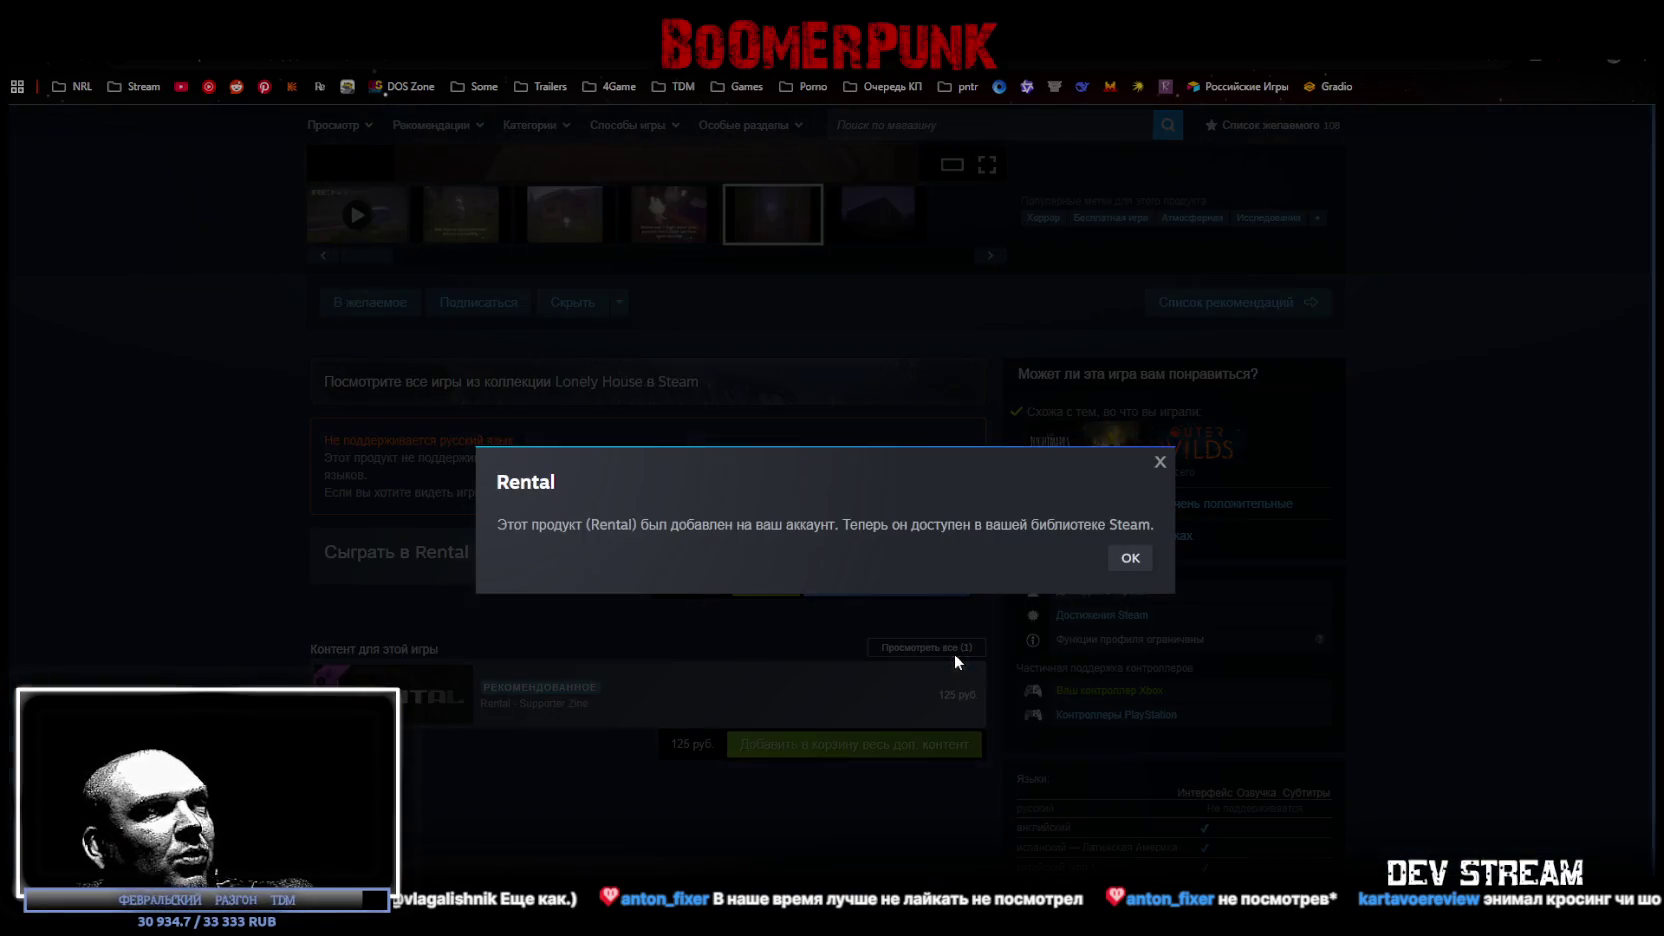
click(1120, 565)
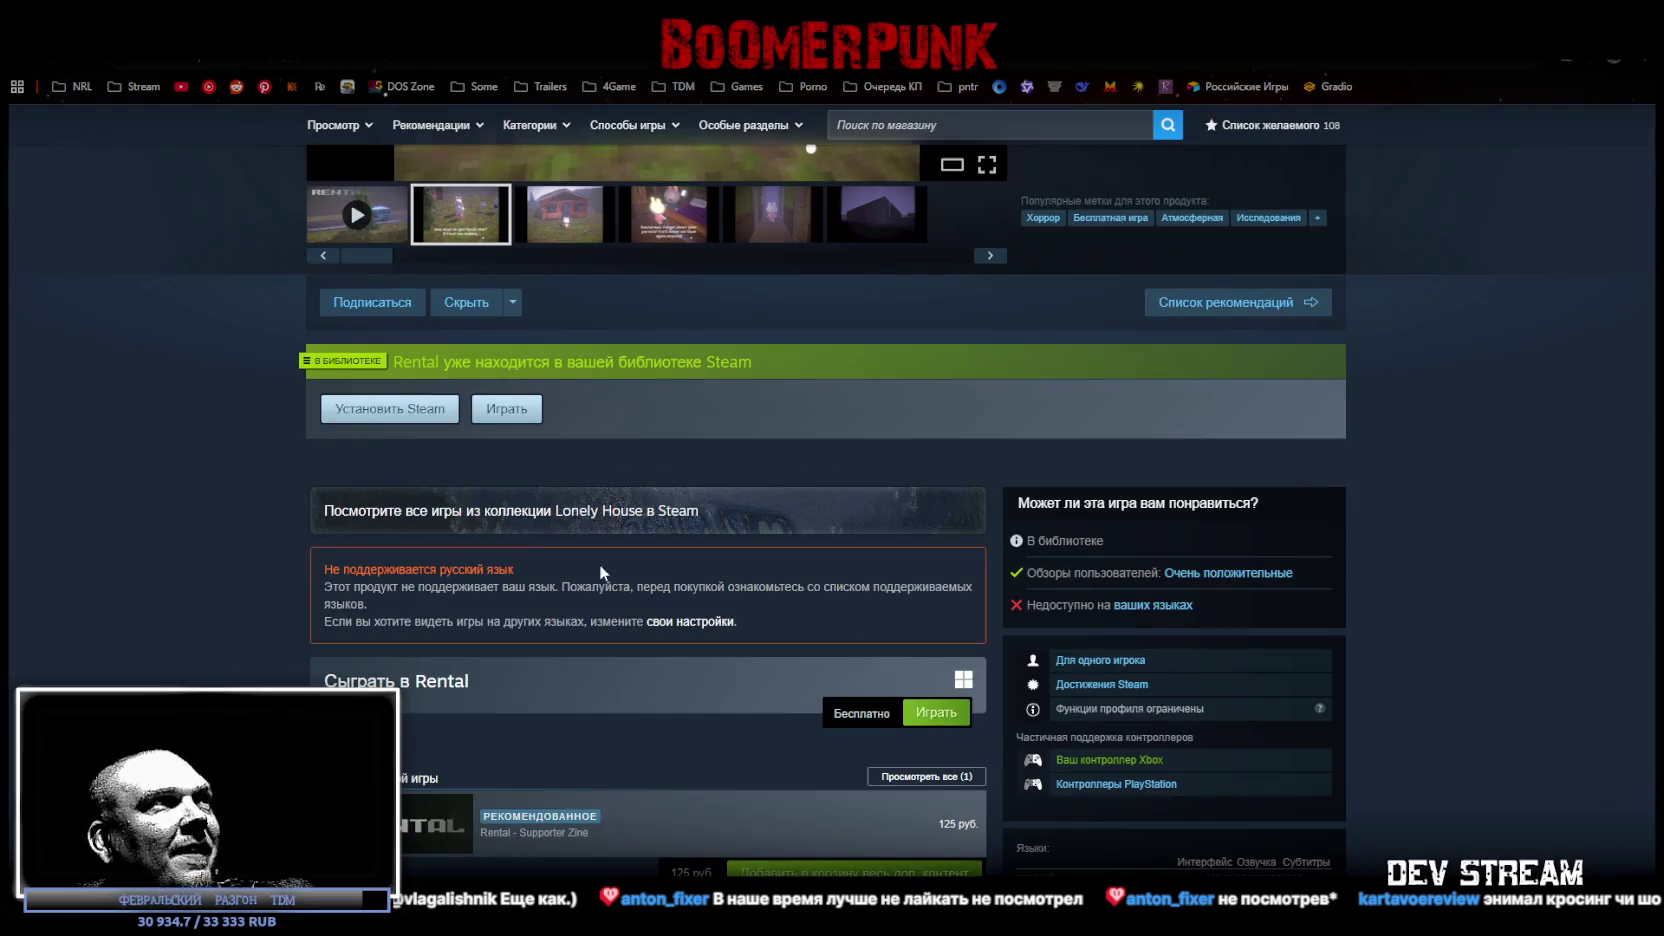
key(ctrl+l)
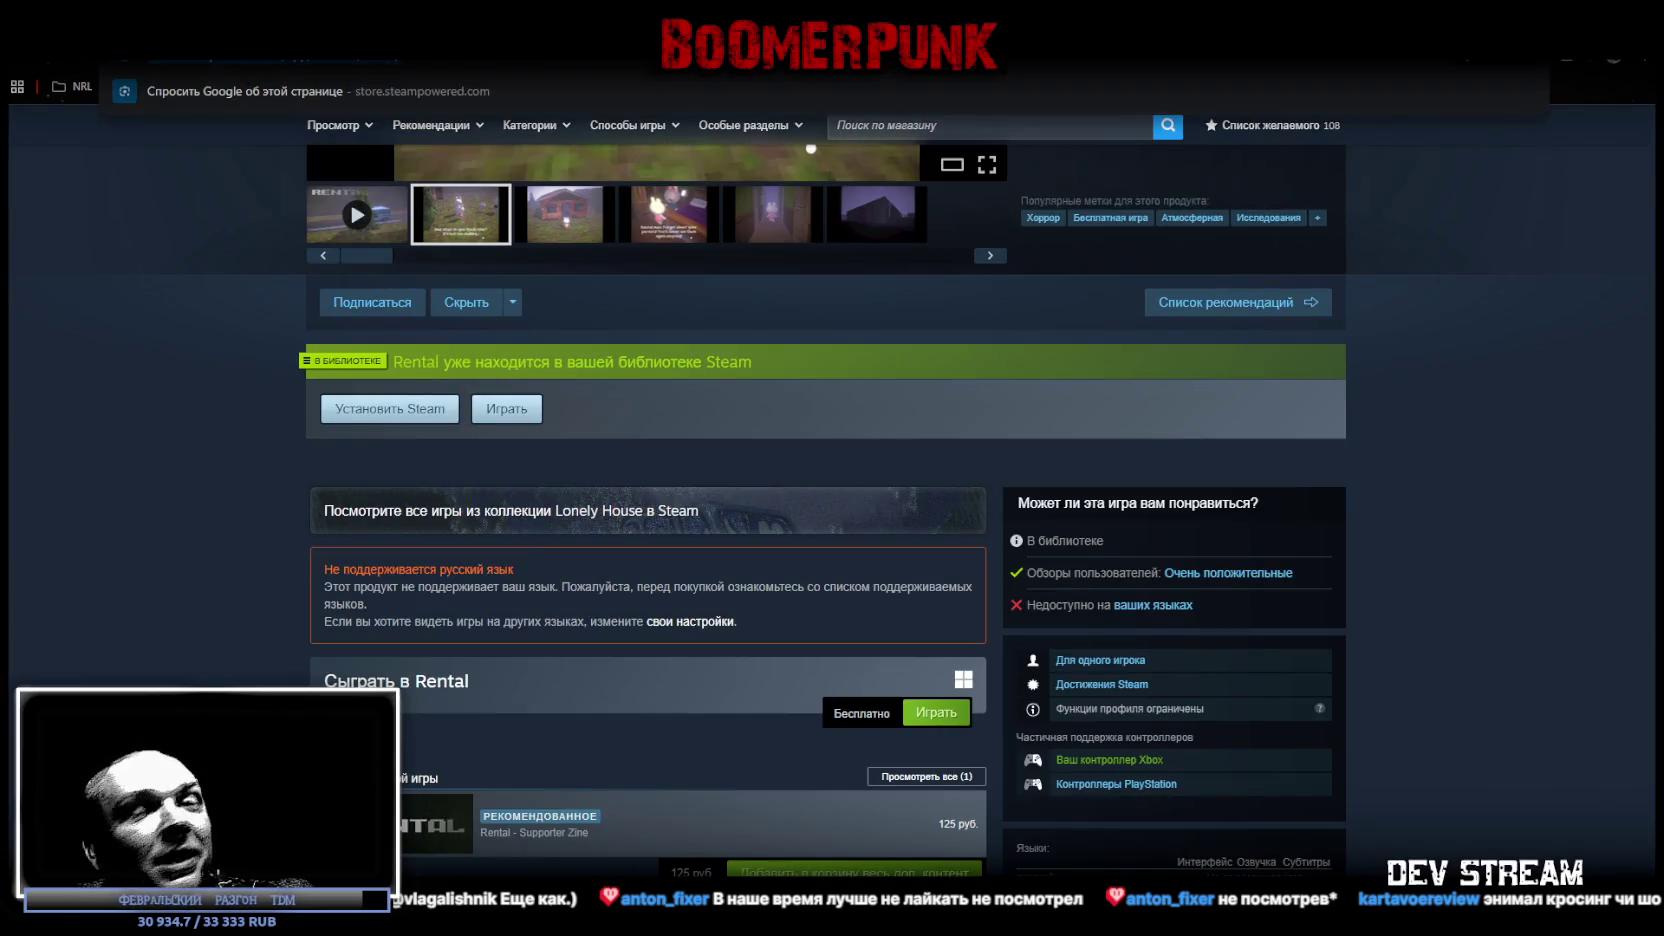
key(Escape)
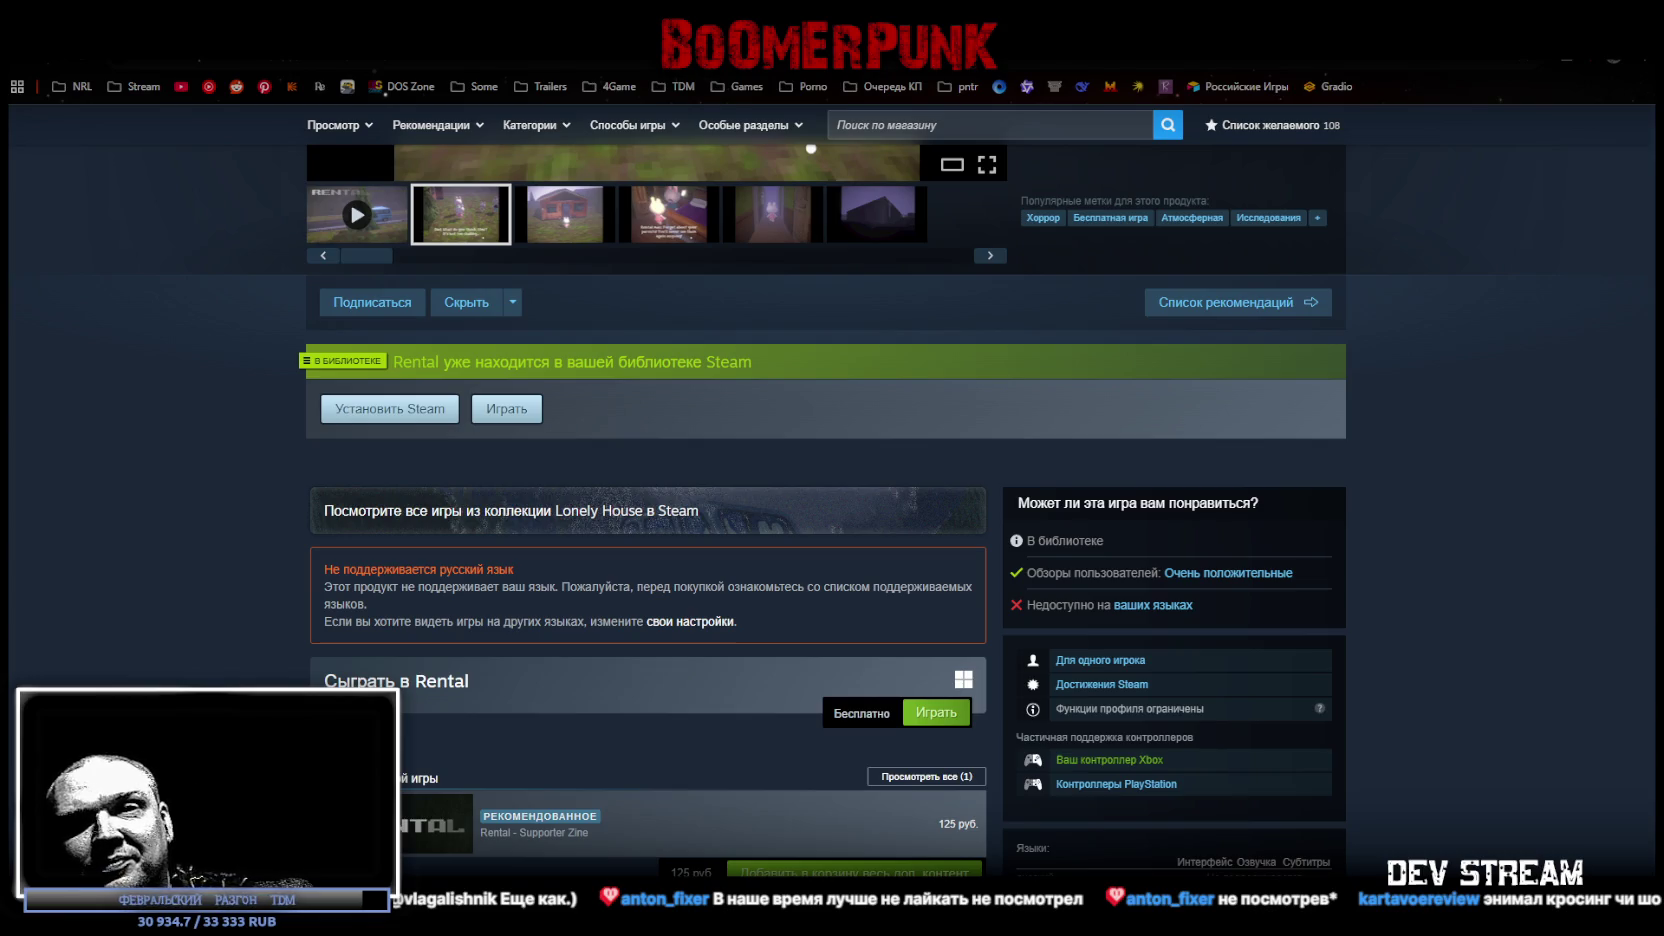
scroll(1060, 667, up, 5)
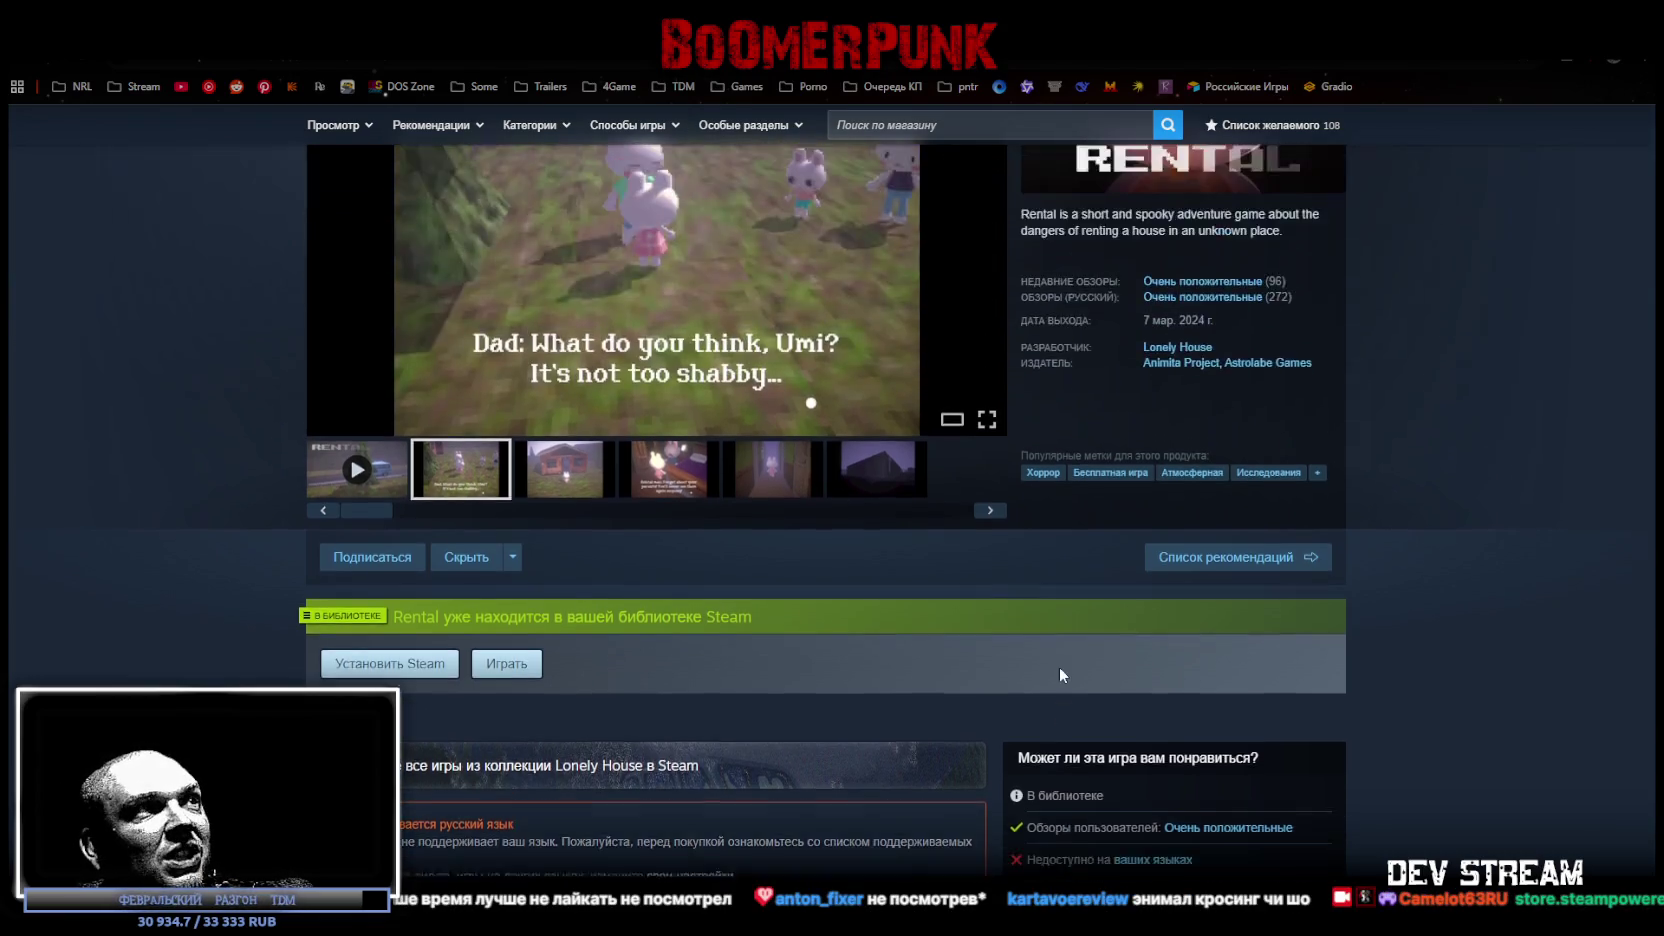
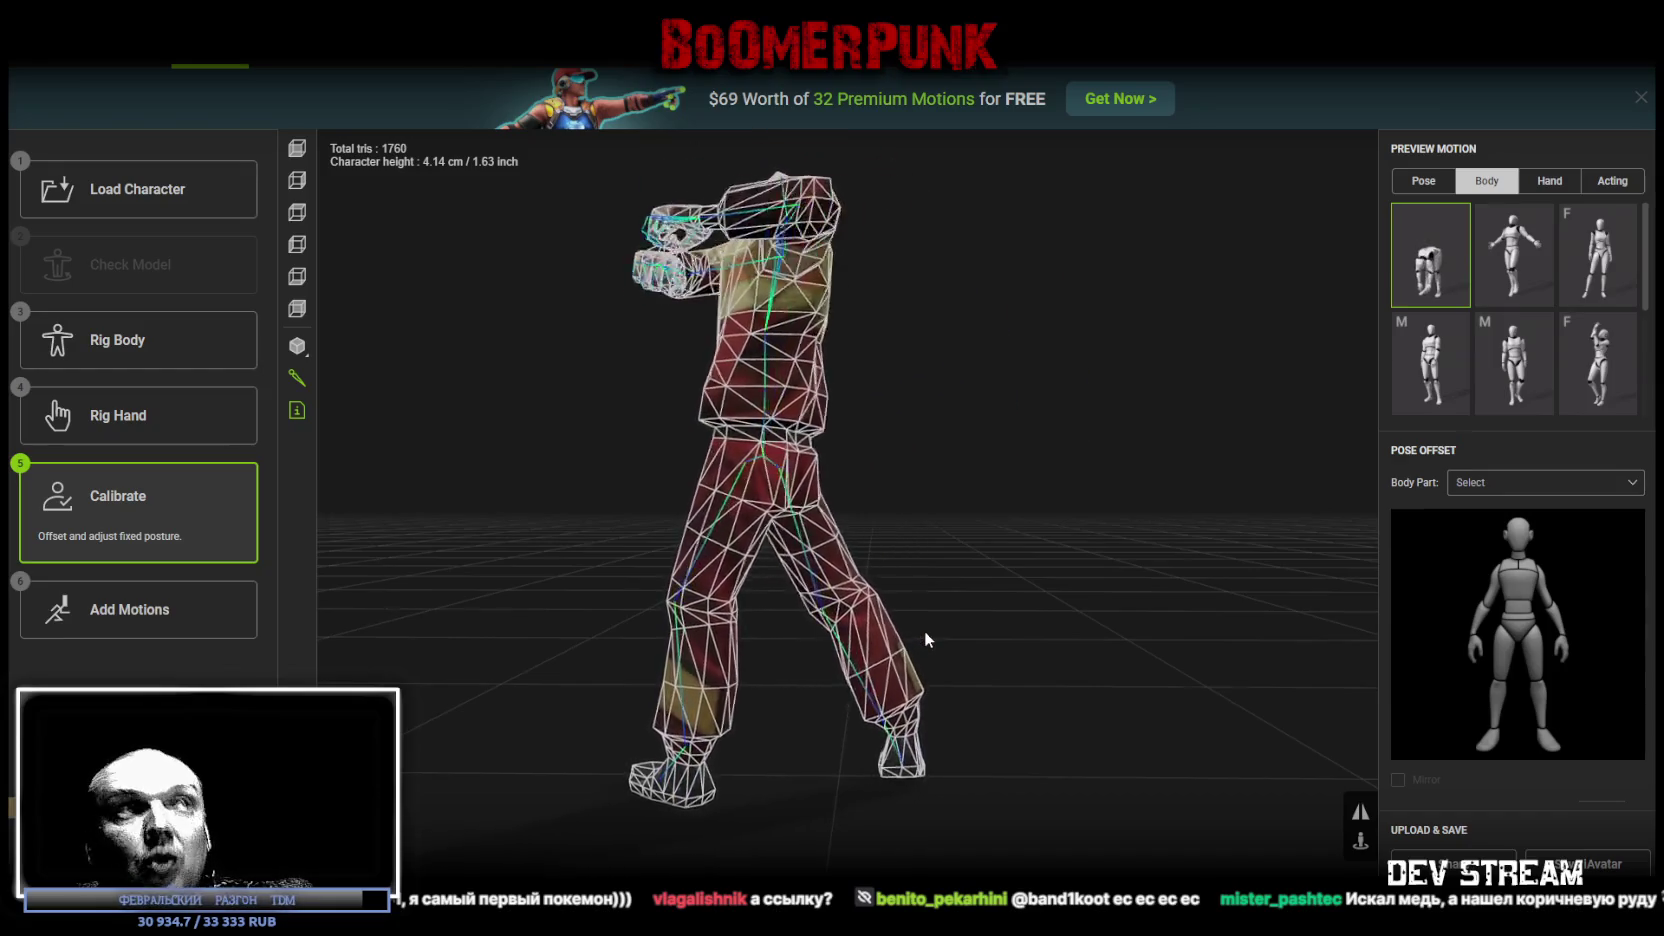
Step: Play three more body motions on the rigged character, viewing each from several angles
mouse_move(1076, 652)
mouse_down()
mouse_move(917, 639)
mouse_move(865, 661)
mouse_move(839, 631)
mouse_move(1243, 482)
mouse_up()
scroll(1515, 320, down, 1)
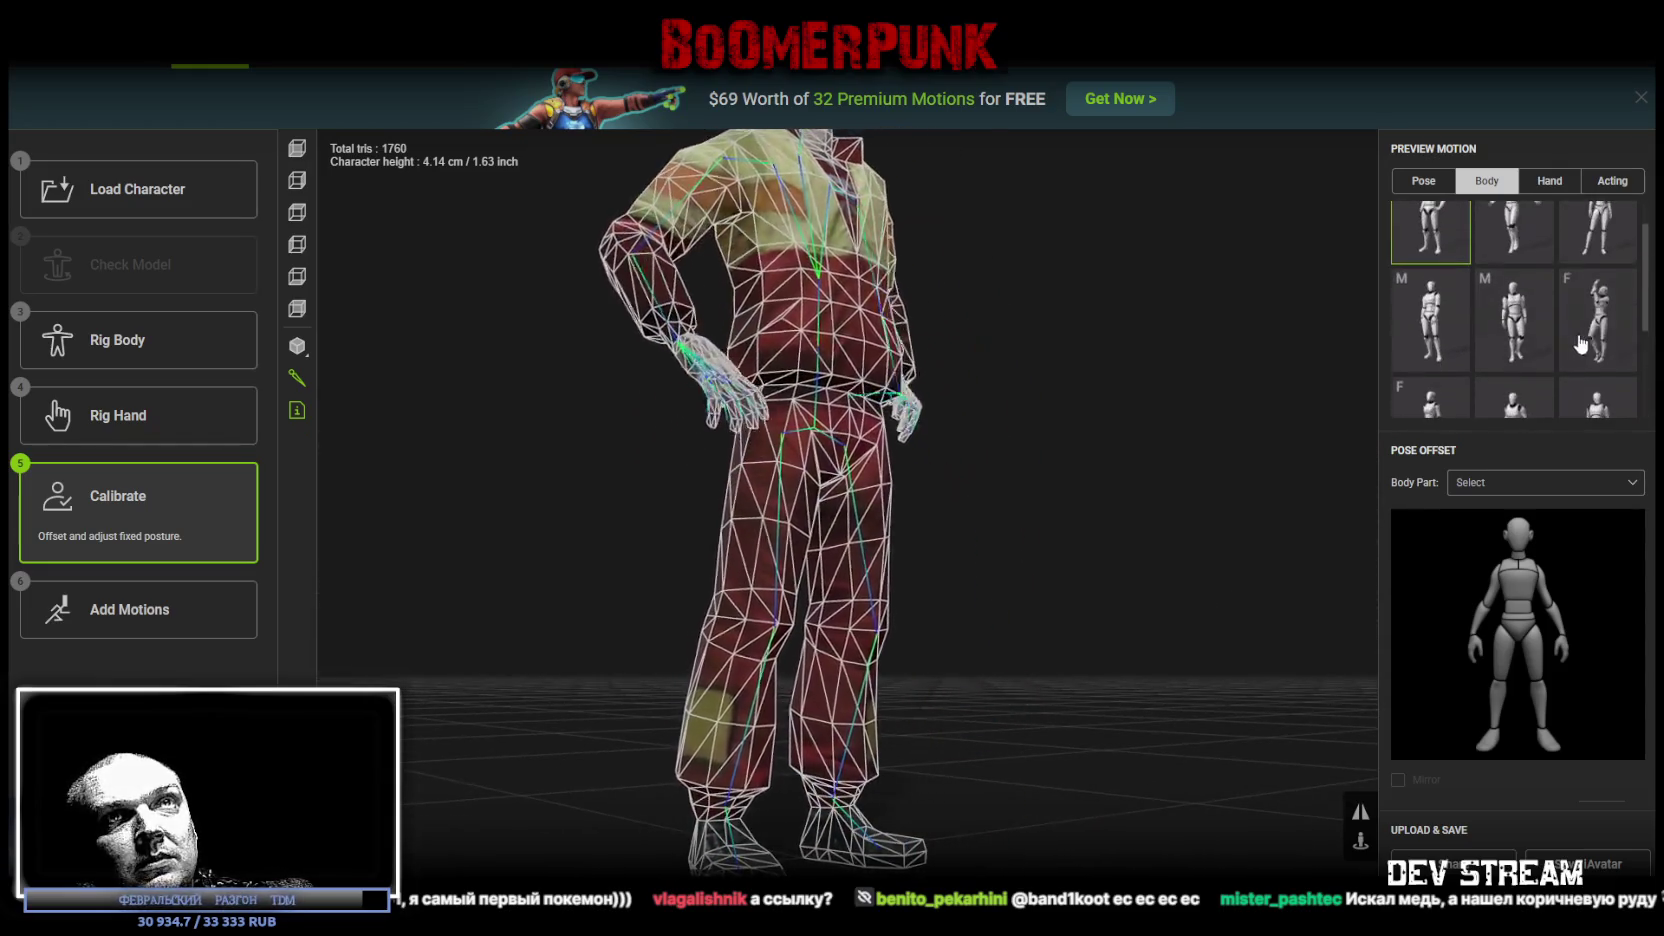
click(1598, 320)
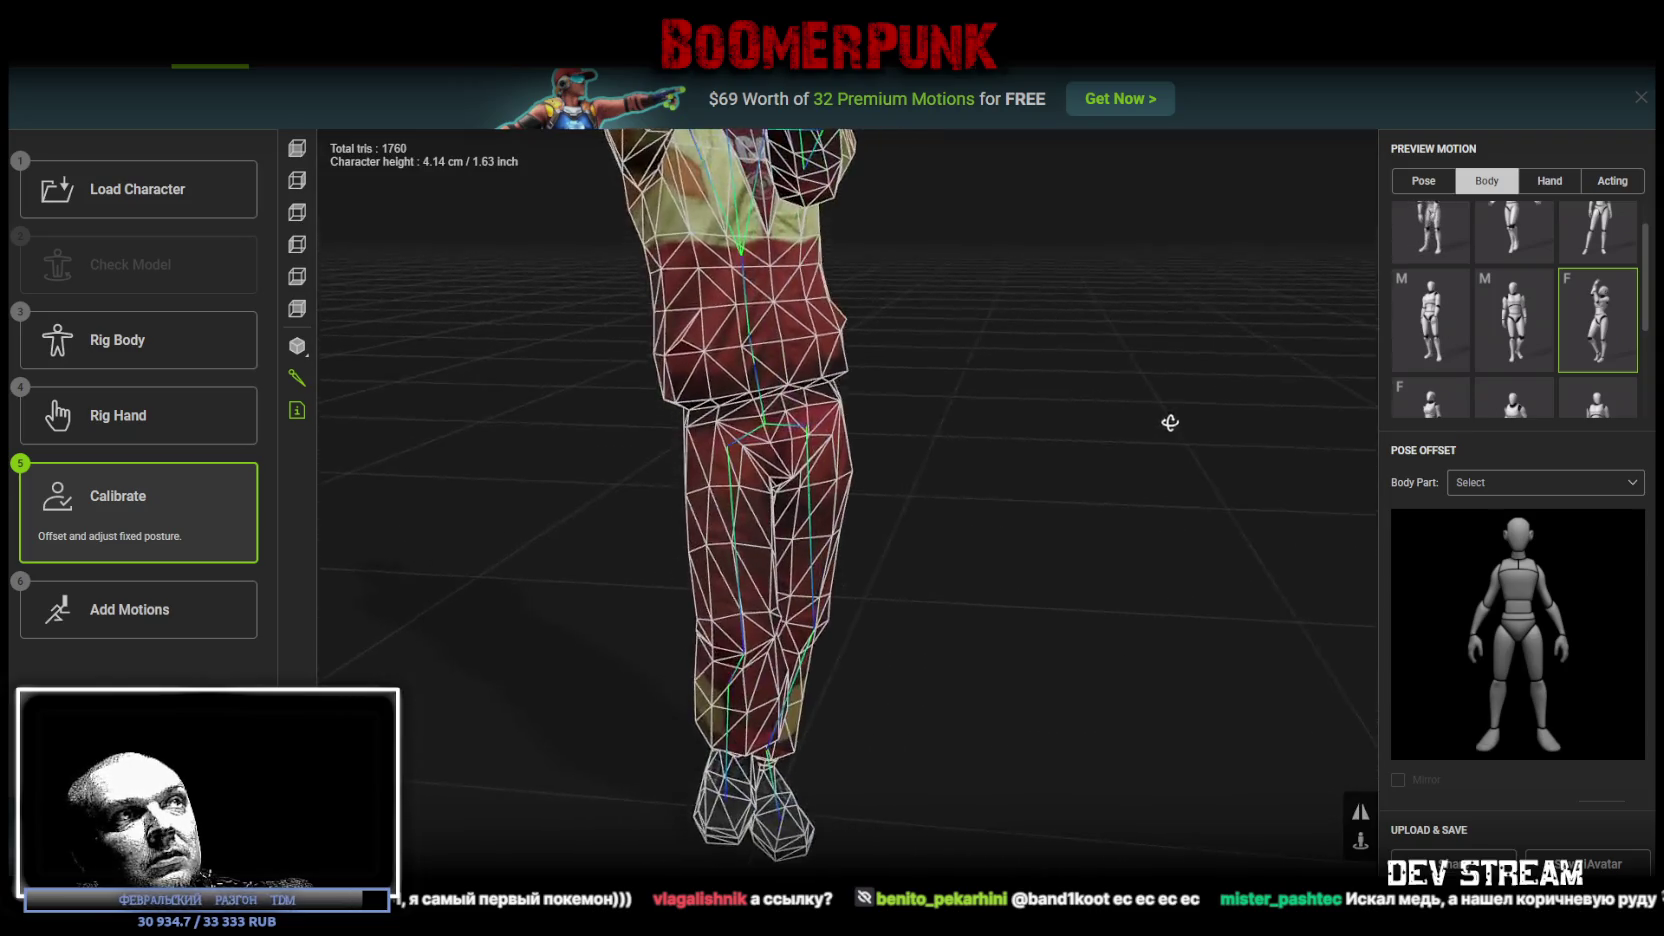
mouse_move(1226, 427)
mouse_down()
mouse_move(1040, 383)
mouse_move(899, 383)
mouse_up()
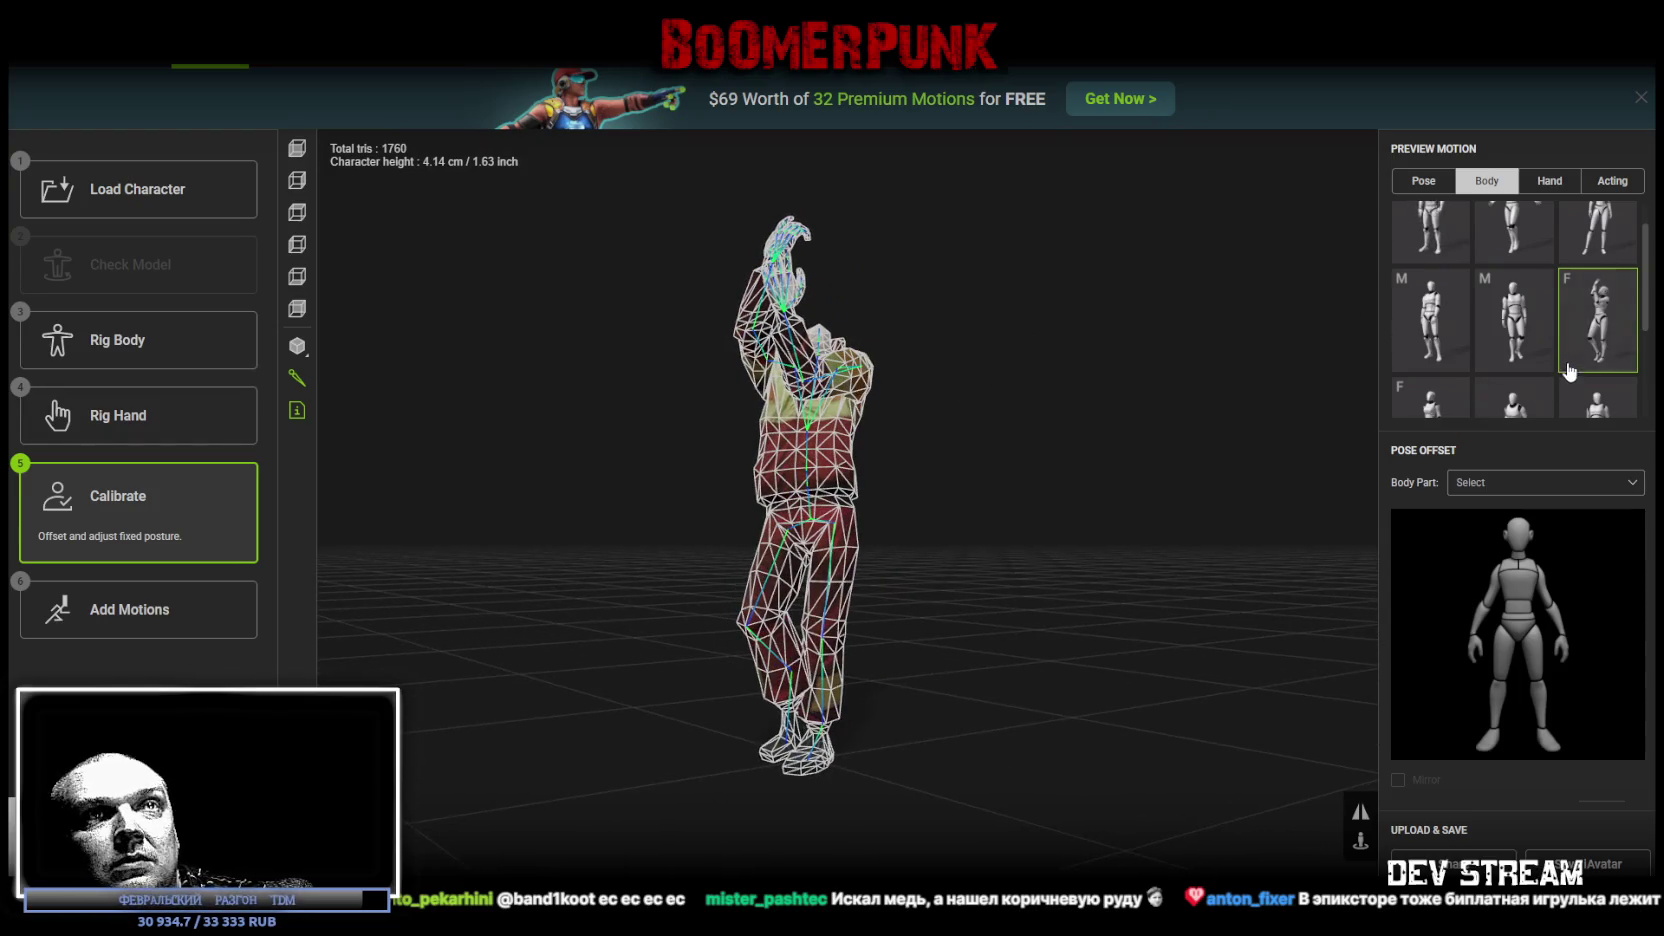
scroll(1572, 360, down, 3)
click(1515, 290)
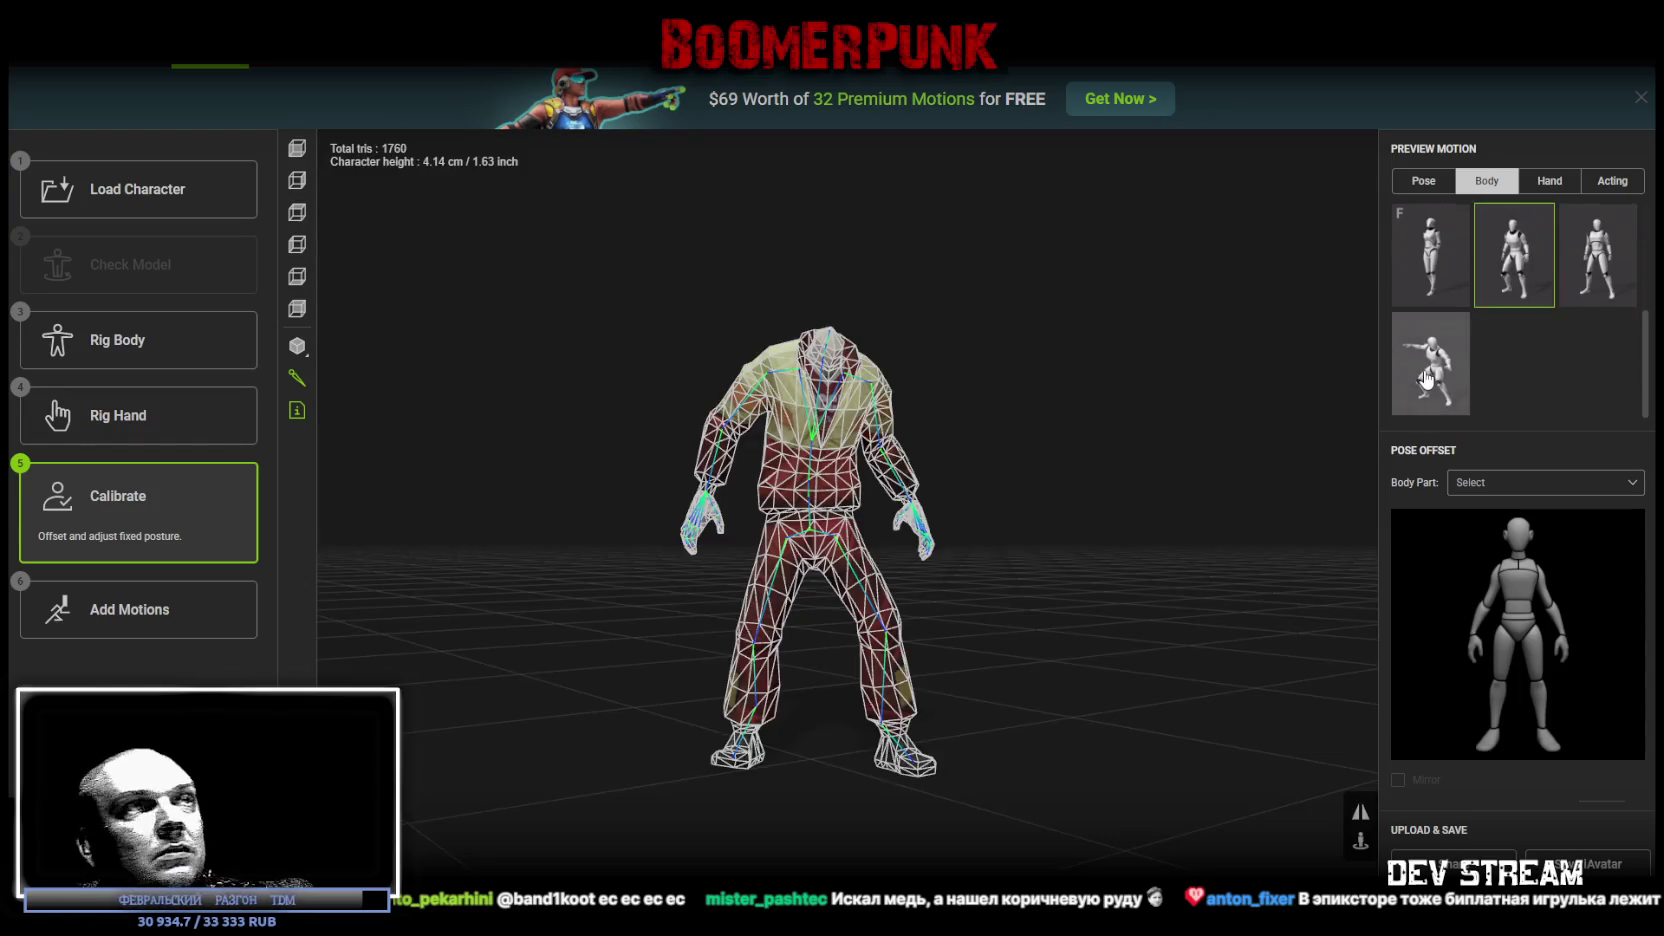
mouse_move(950, 392)
mouse_down()
mouse_move(1058, 394)
mouse_move(1096, 342)
mouse_move(979, 377)
mouse_move(936, 357)
mouse_move(992, 405)
mouse_up()
click(1430, 362)
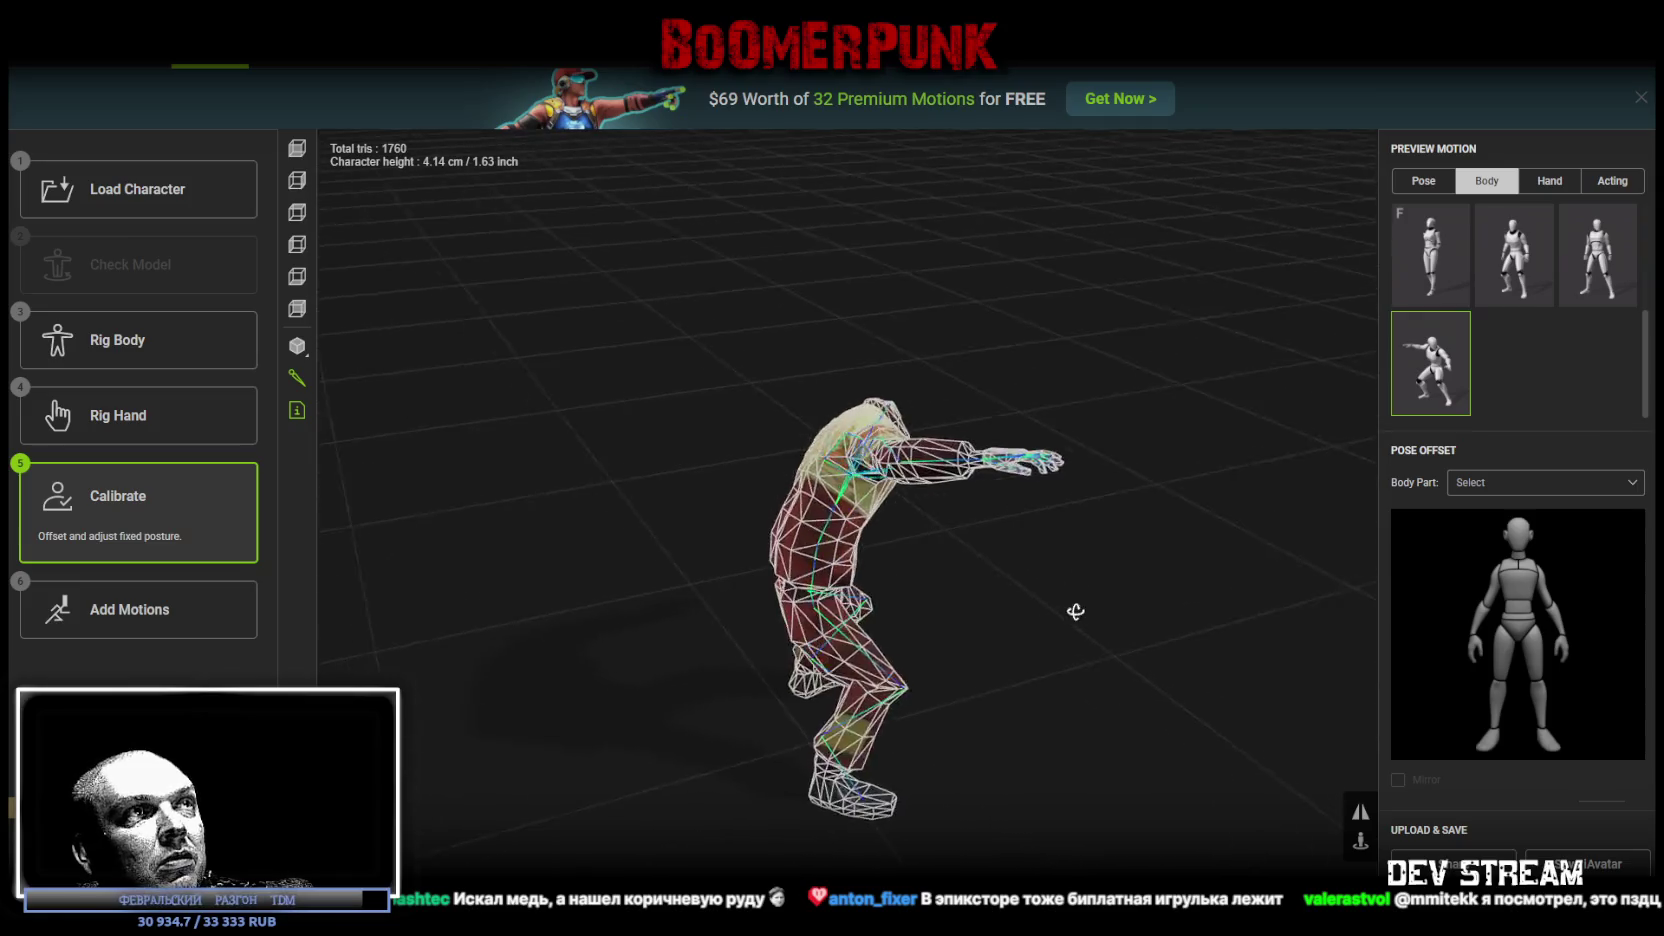
mouse_move(1021, 568)
mouse_down()
mouse_move(995, 565)
mouse_move(1021, 566)
mouse_up()
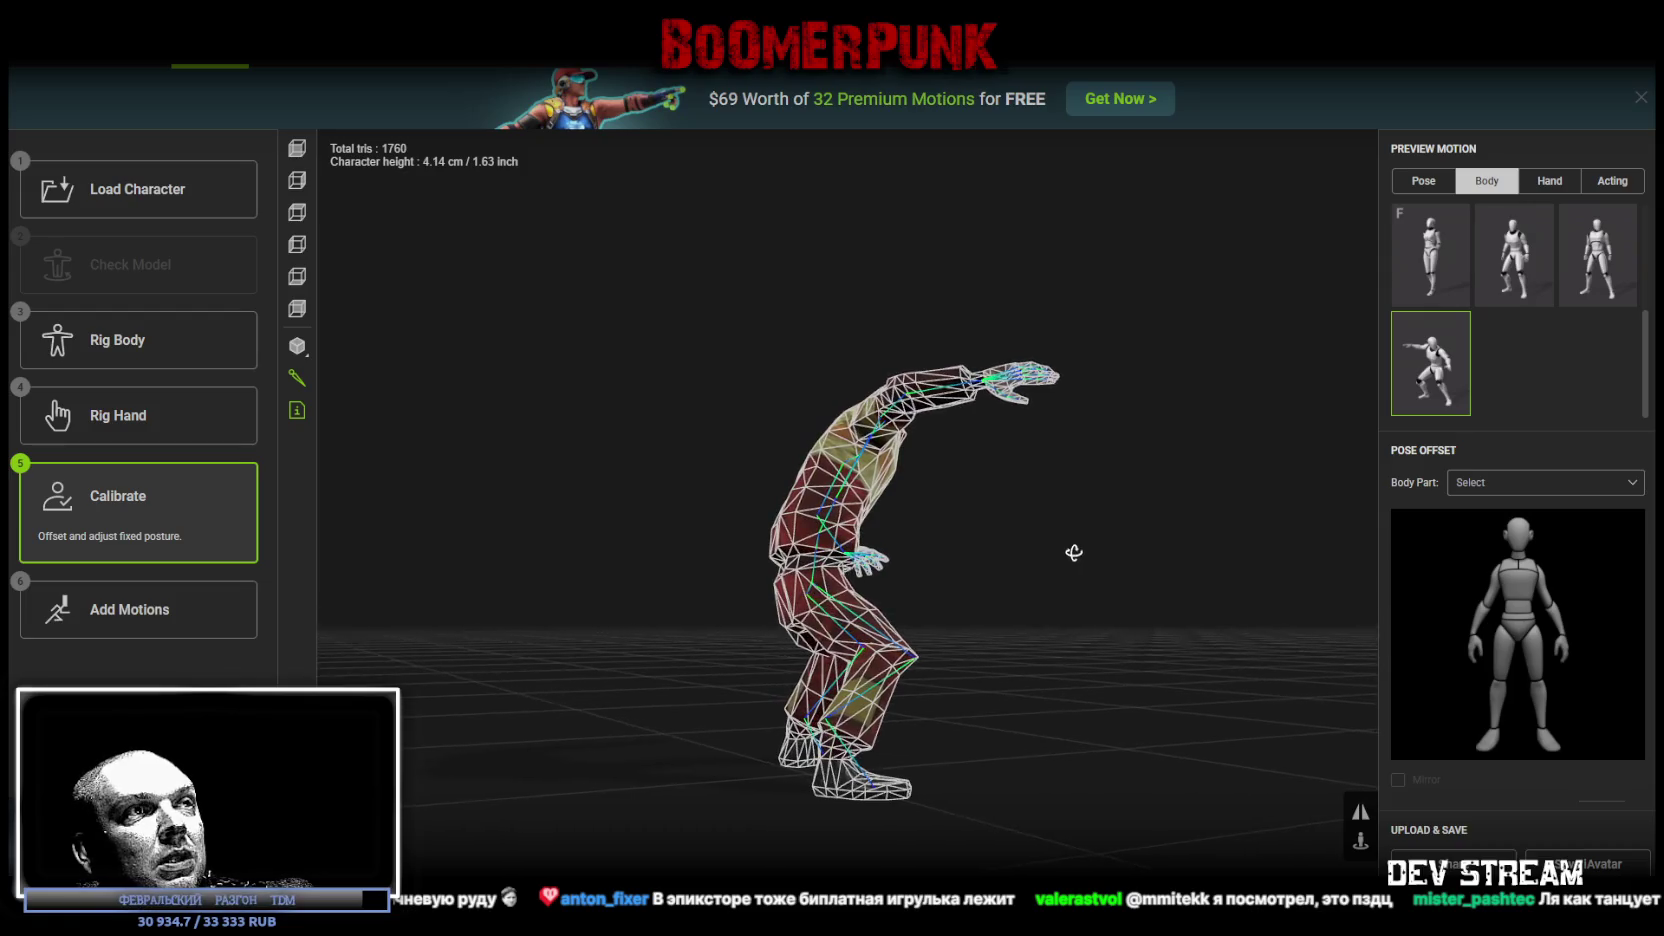
scroll(1008, 655, up, 5)
mouse_move(1008, 657)
mouse_down()
mouse_move(1029, 546)
mouse_move(1044, 553)
mouse_move(990, 549)
mouse_up()
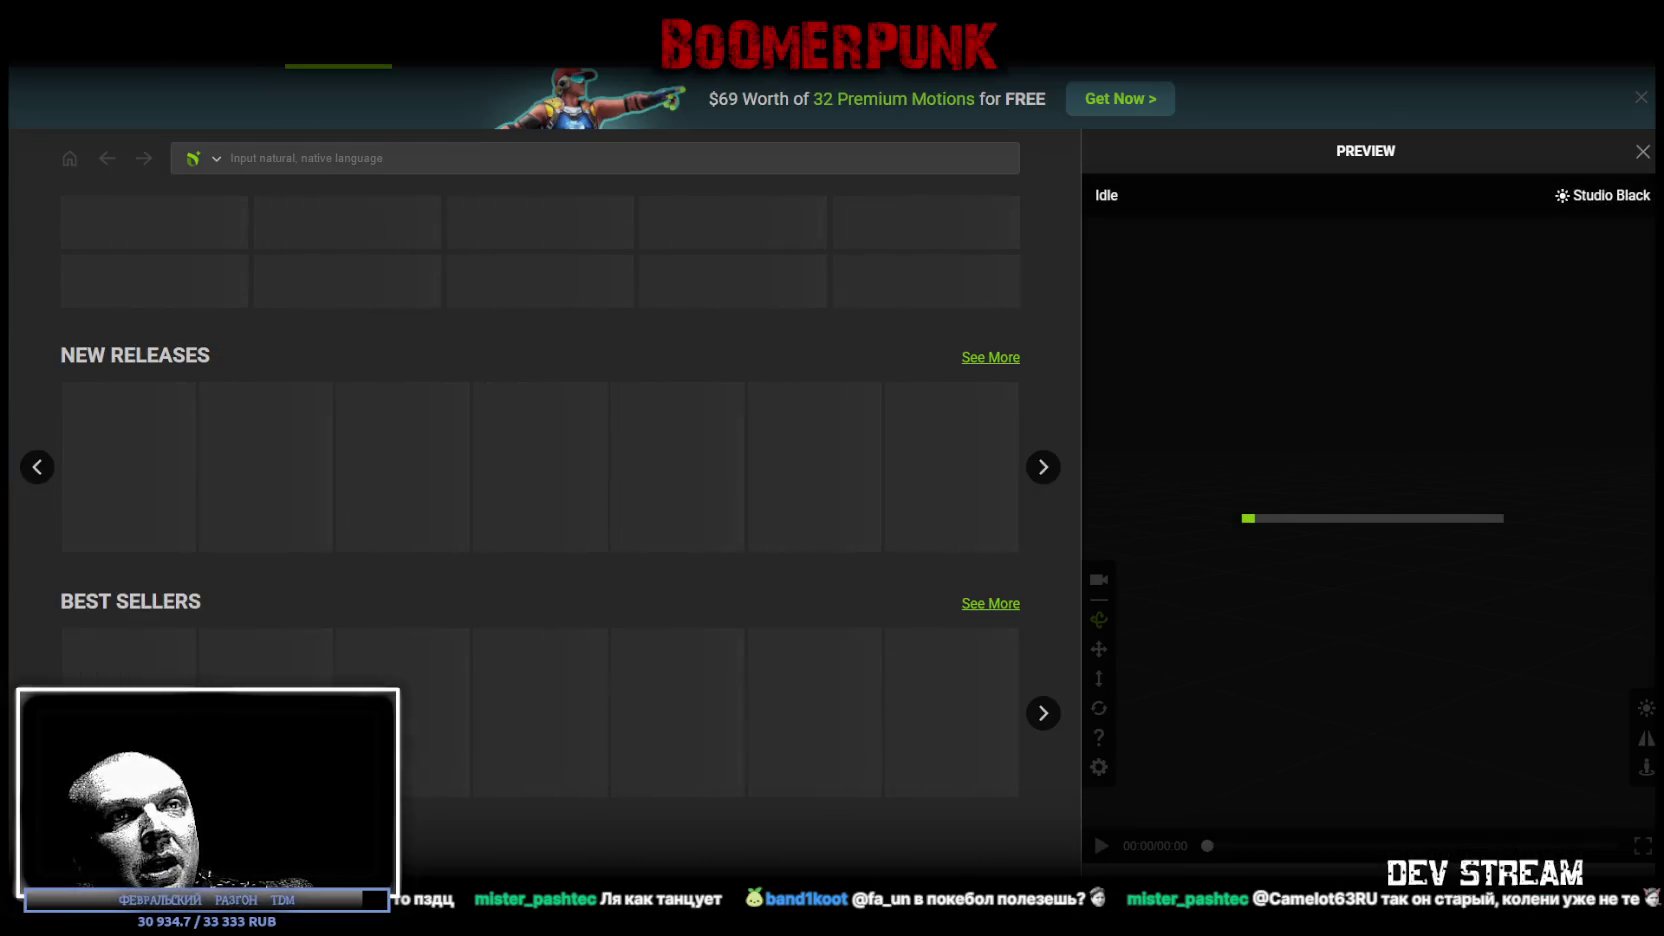
Step: Configure the FBX export for Unity with Include set to Character only, then start the export
click(850, 458)
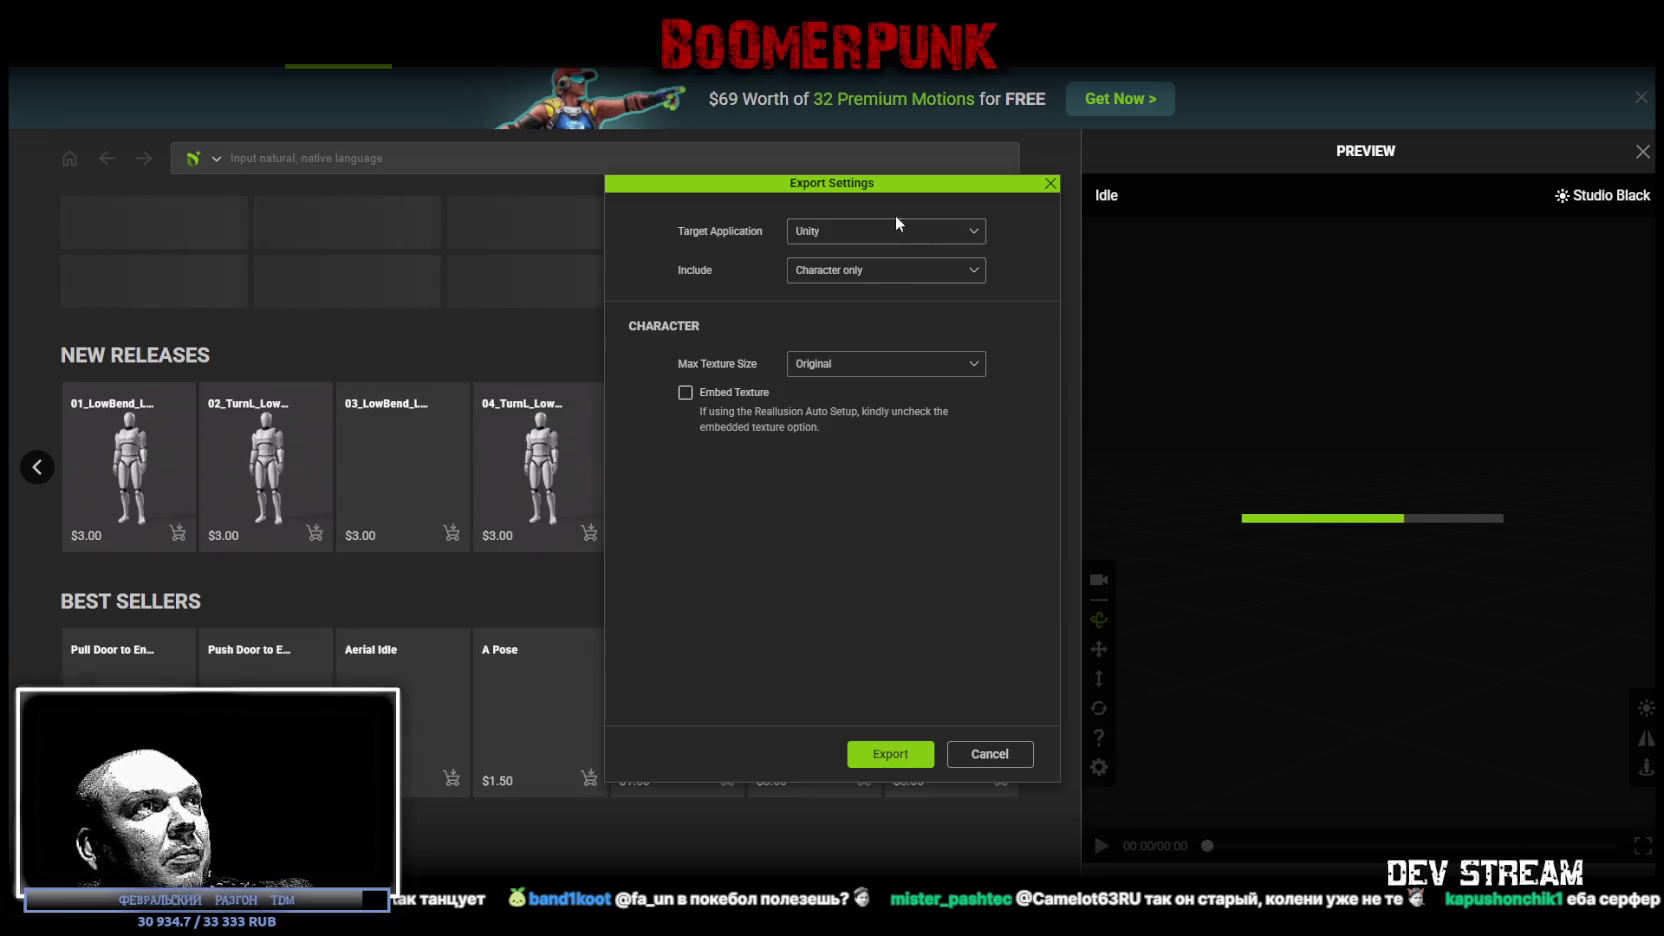
click(874, 285)
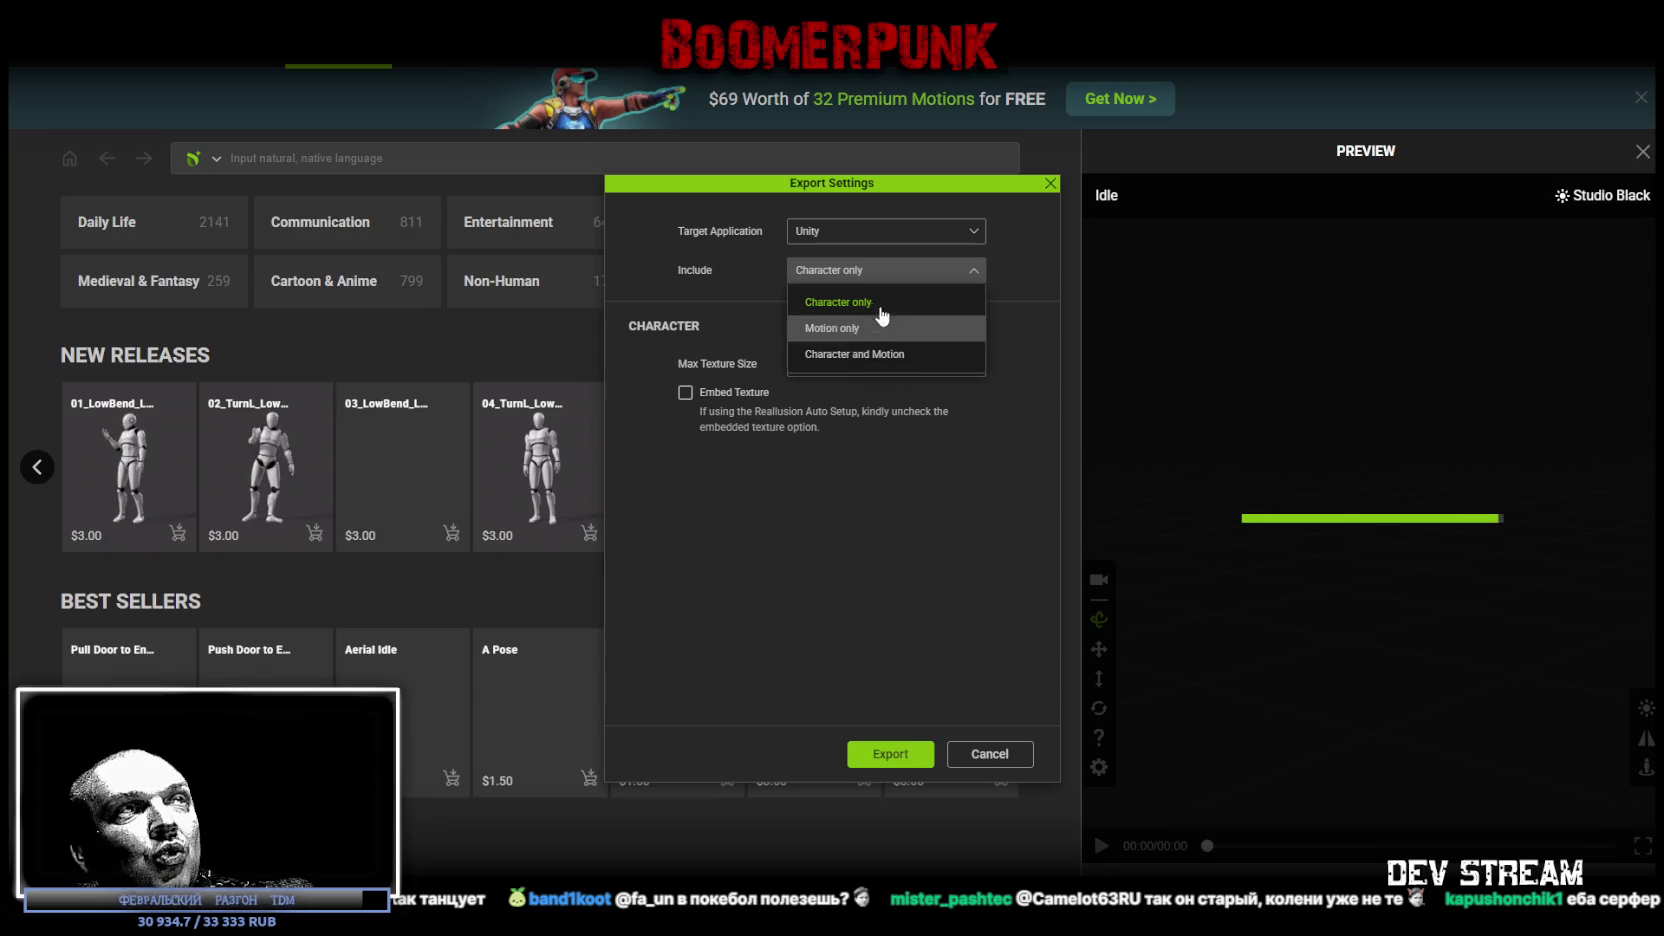
click(845, 299)
click(900, 237)
click(845, 315)
click(845, 232)
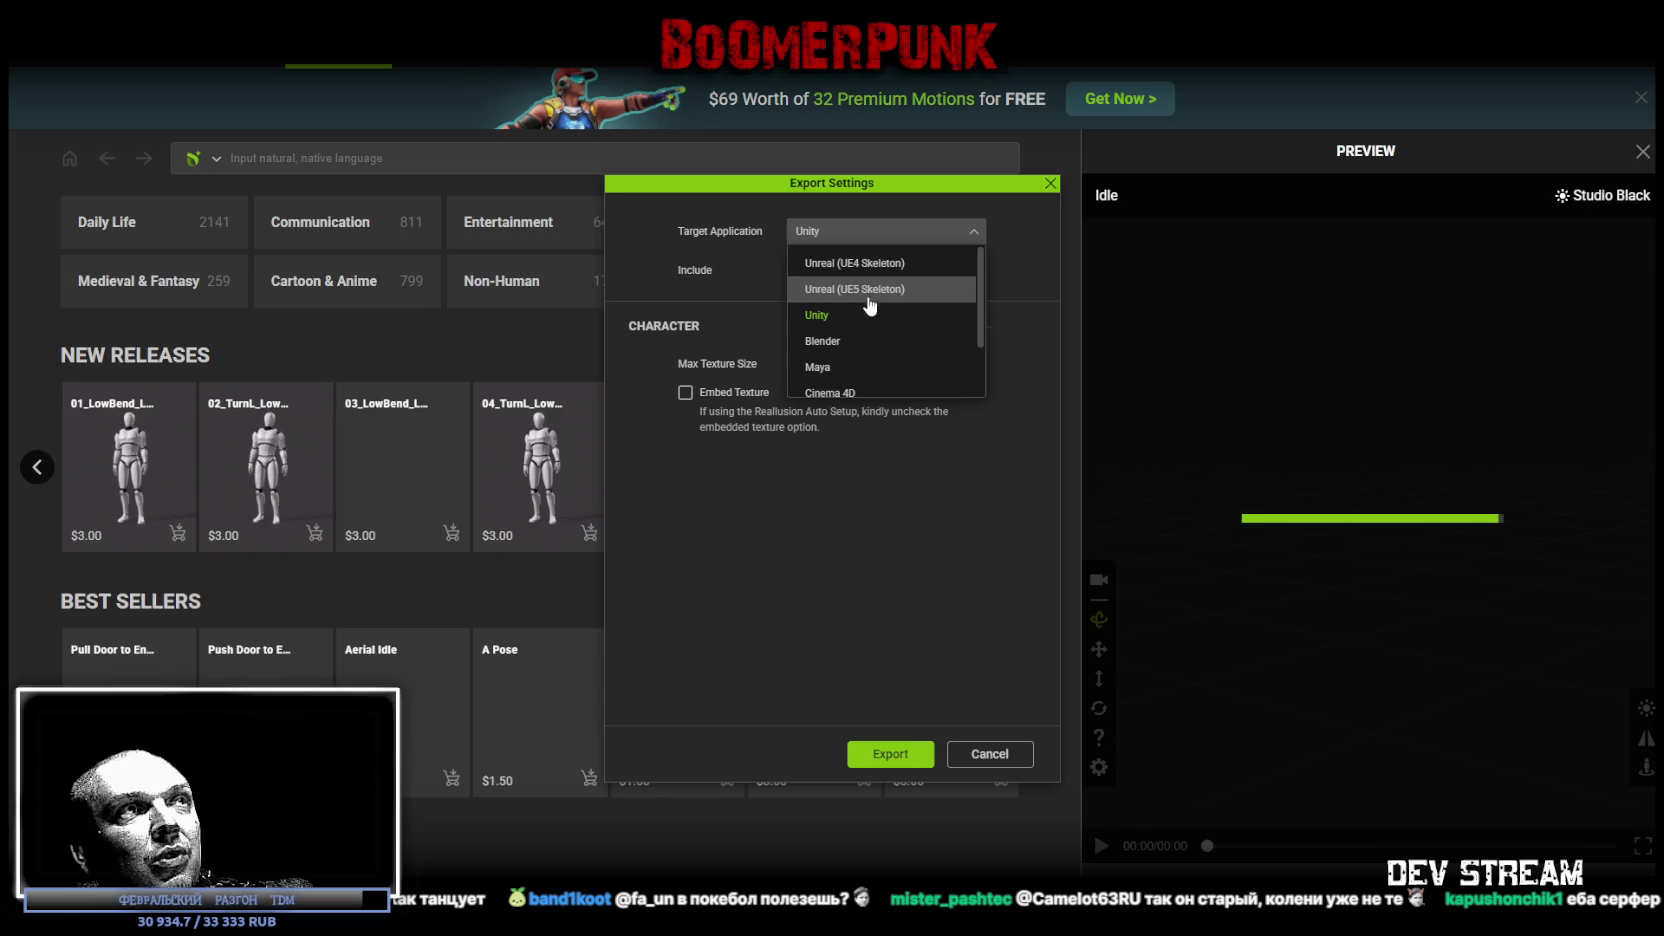
click(838, 315)
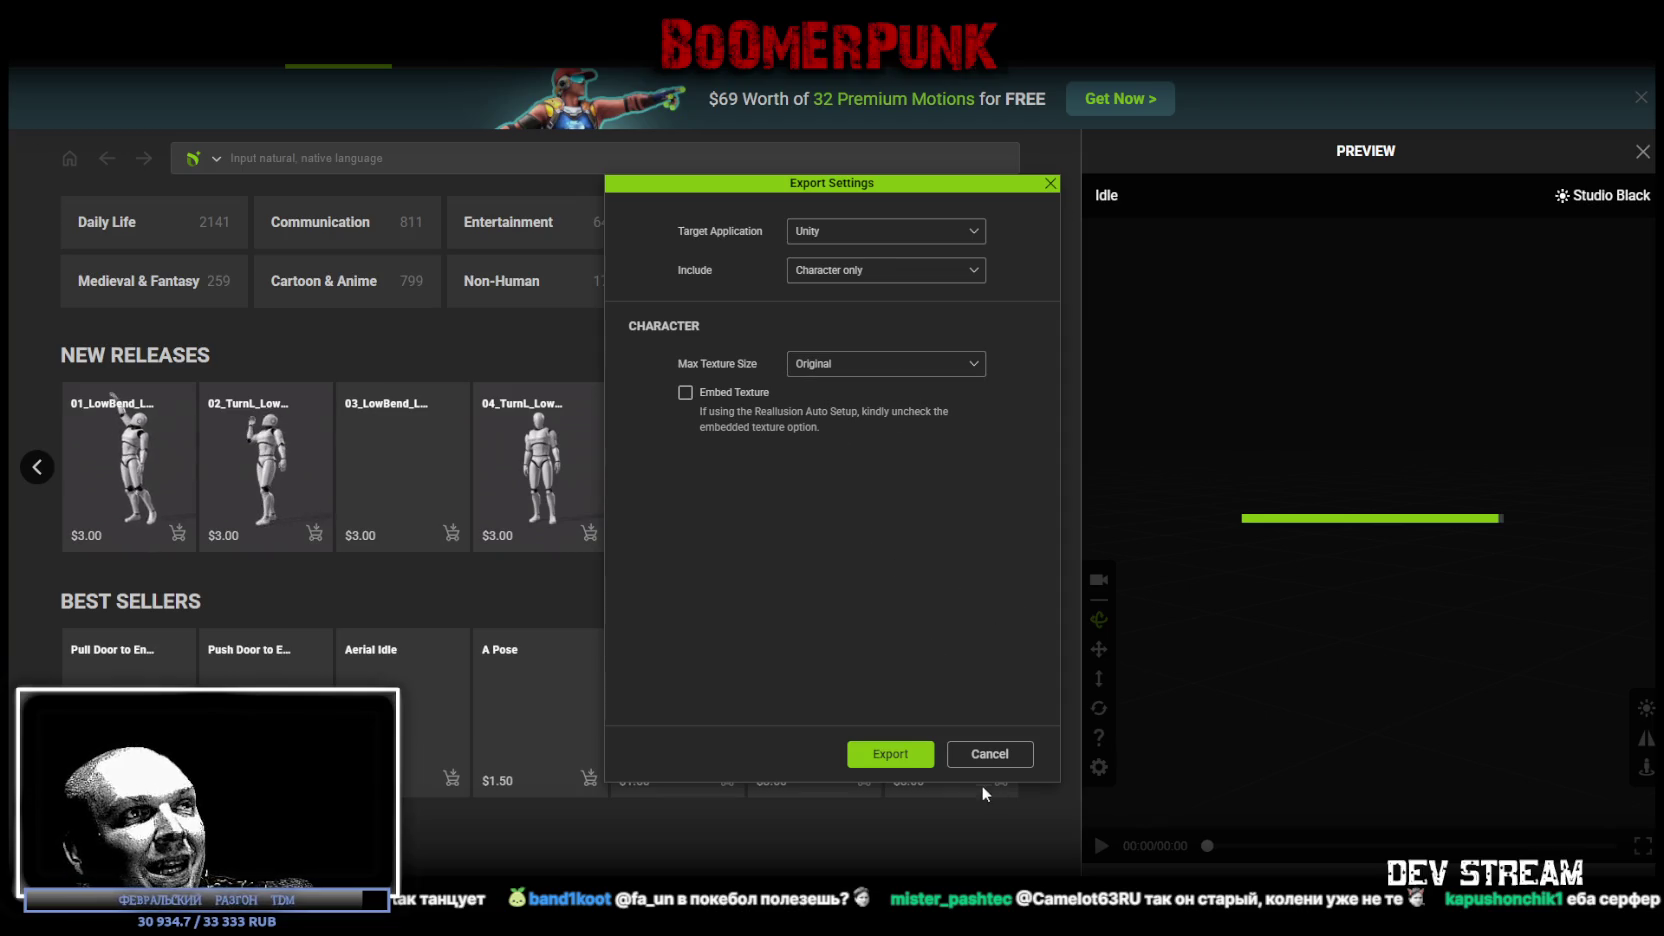
click(891, 758)
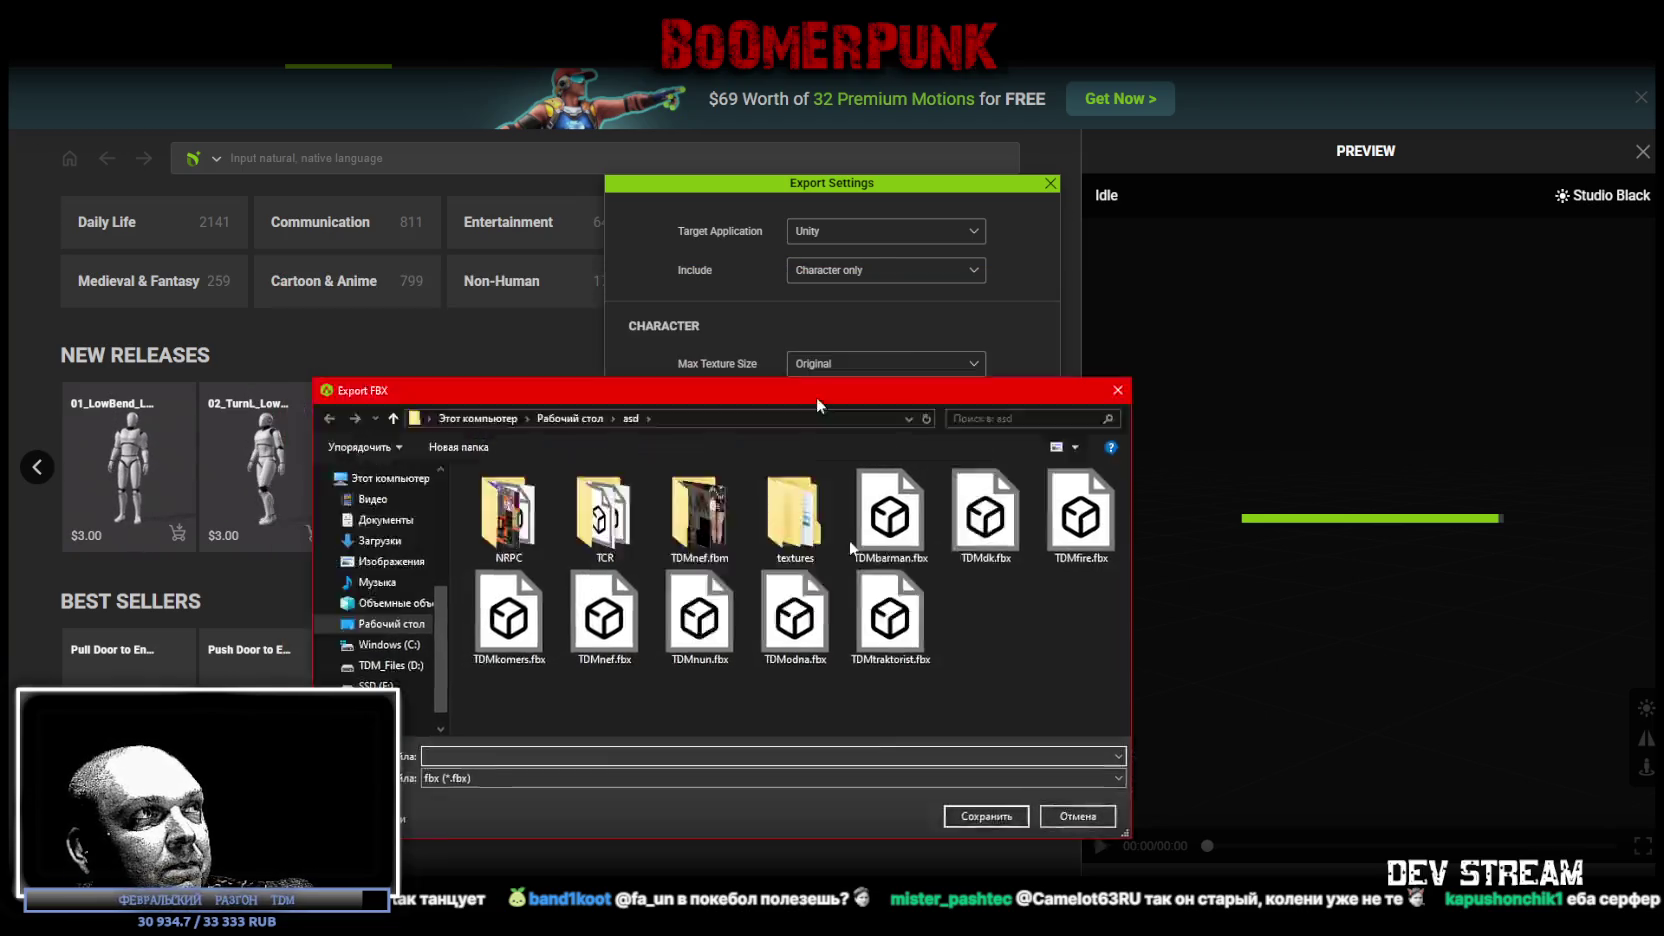
Step: Close the Export FBX save dialog at the Desktop\asd folder
key(Escape)
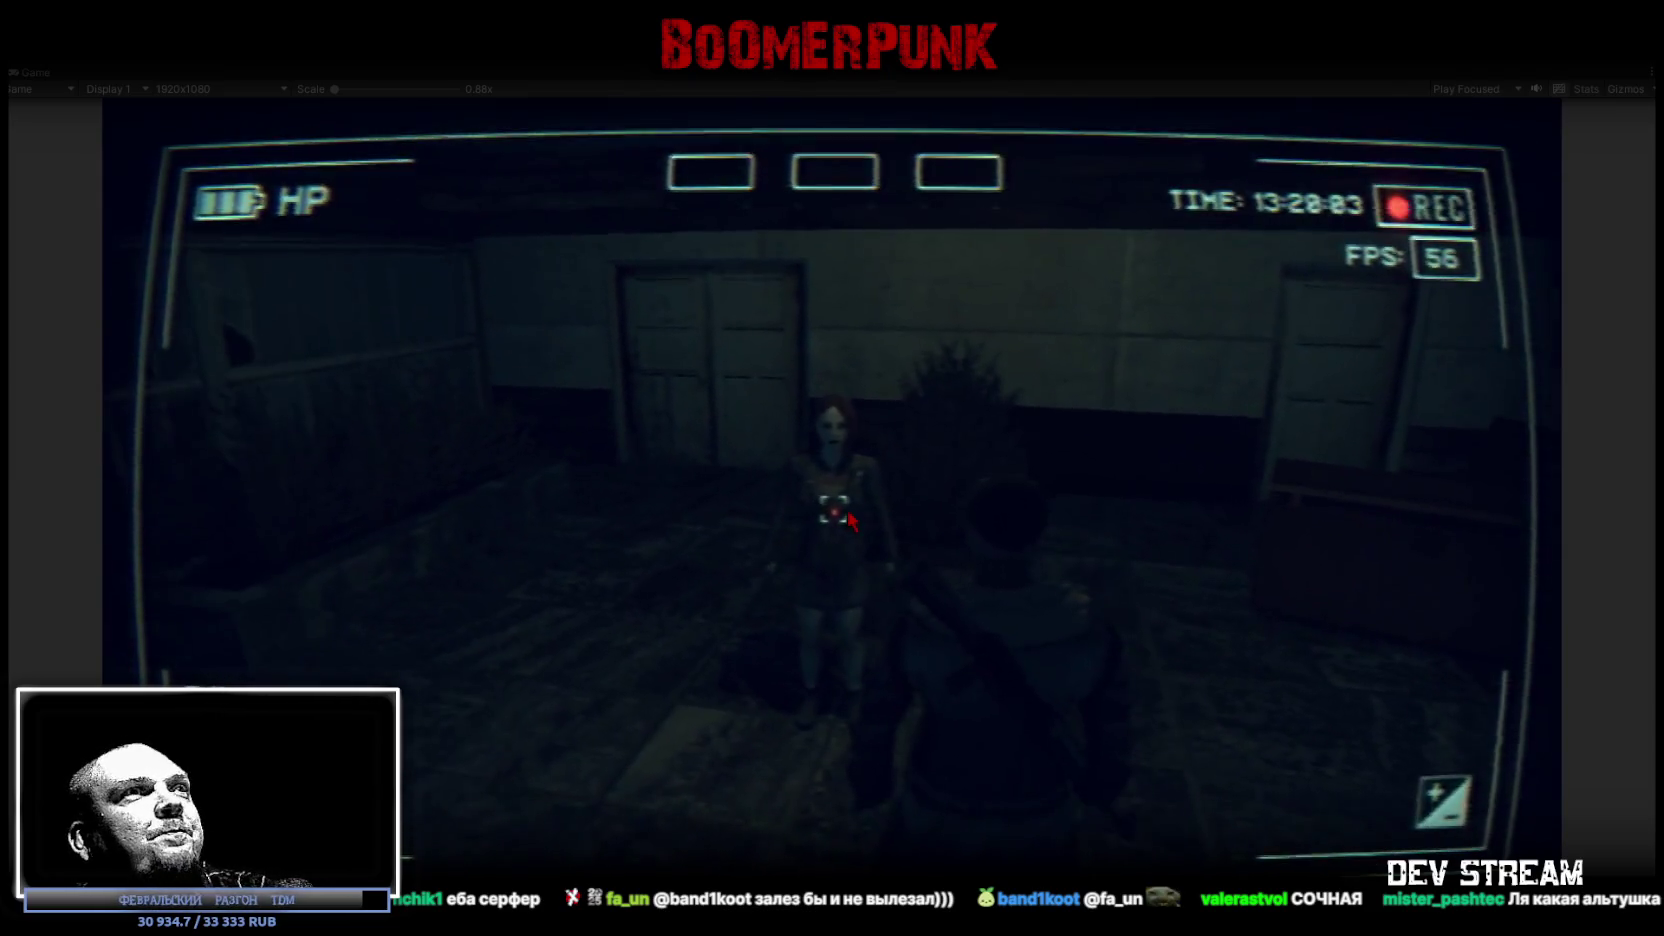
Step: Exit Play mode and return to the Unity editor
key(Escape)
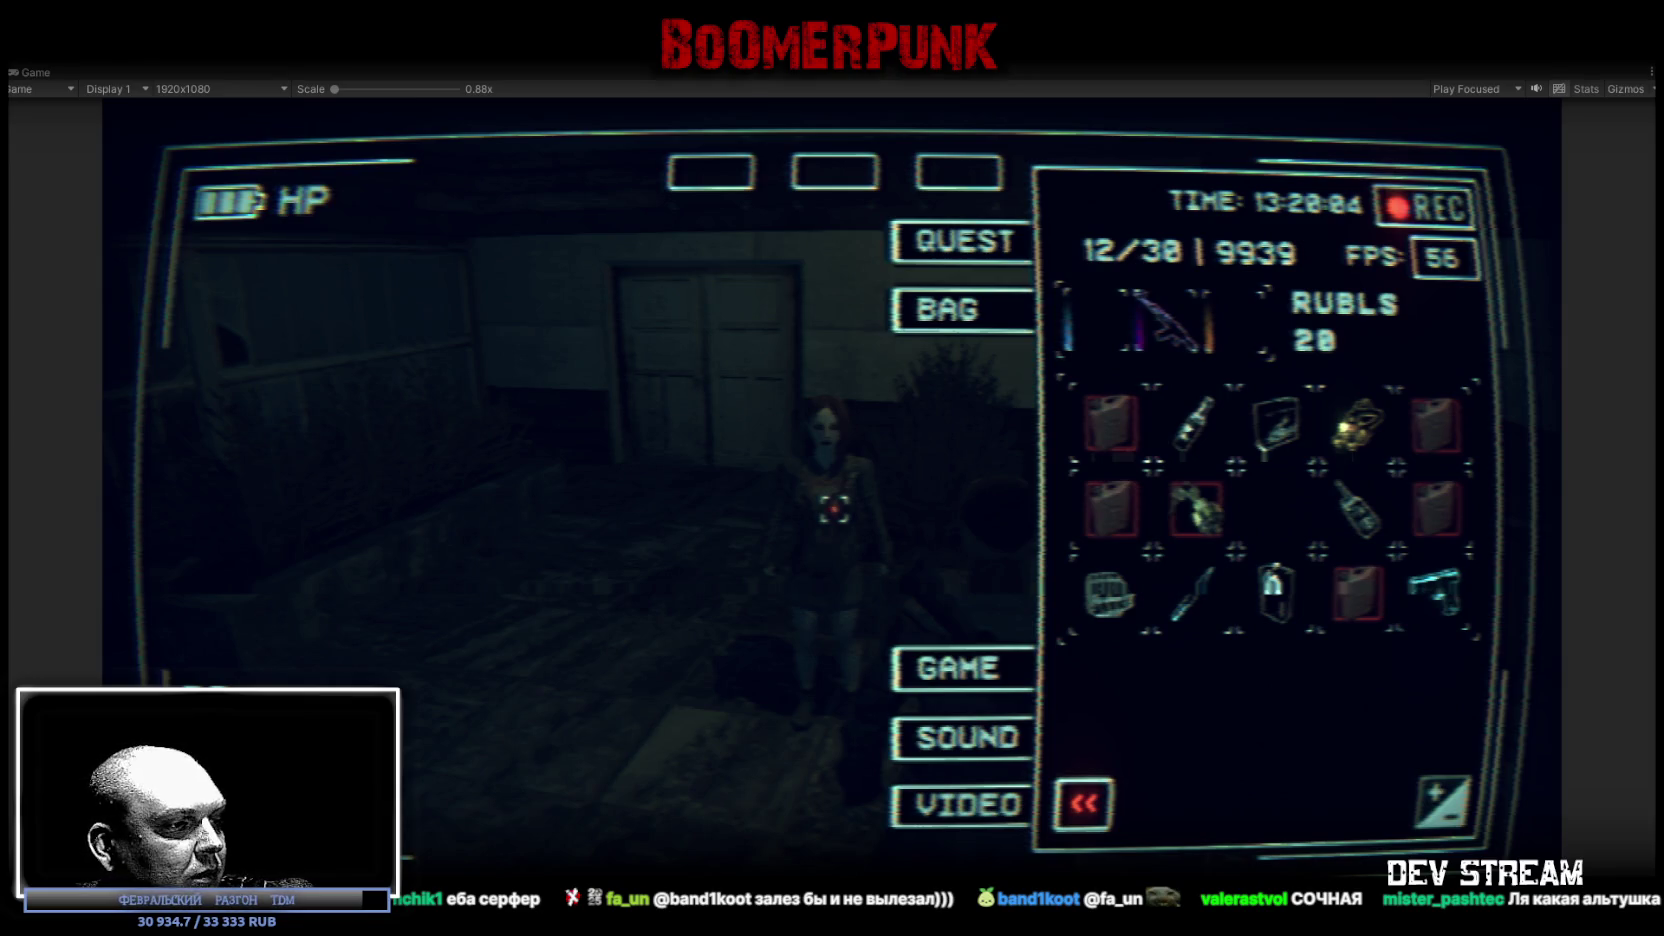
key(ctrl+p)
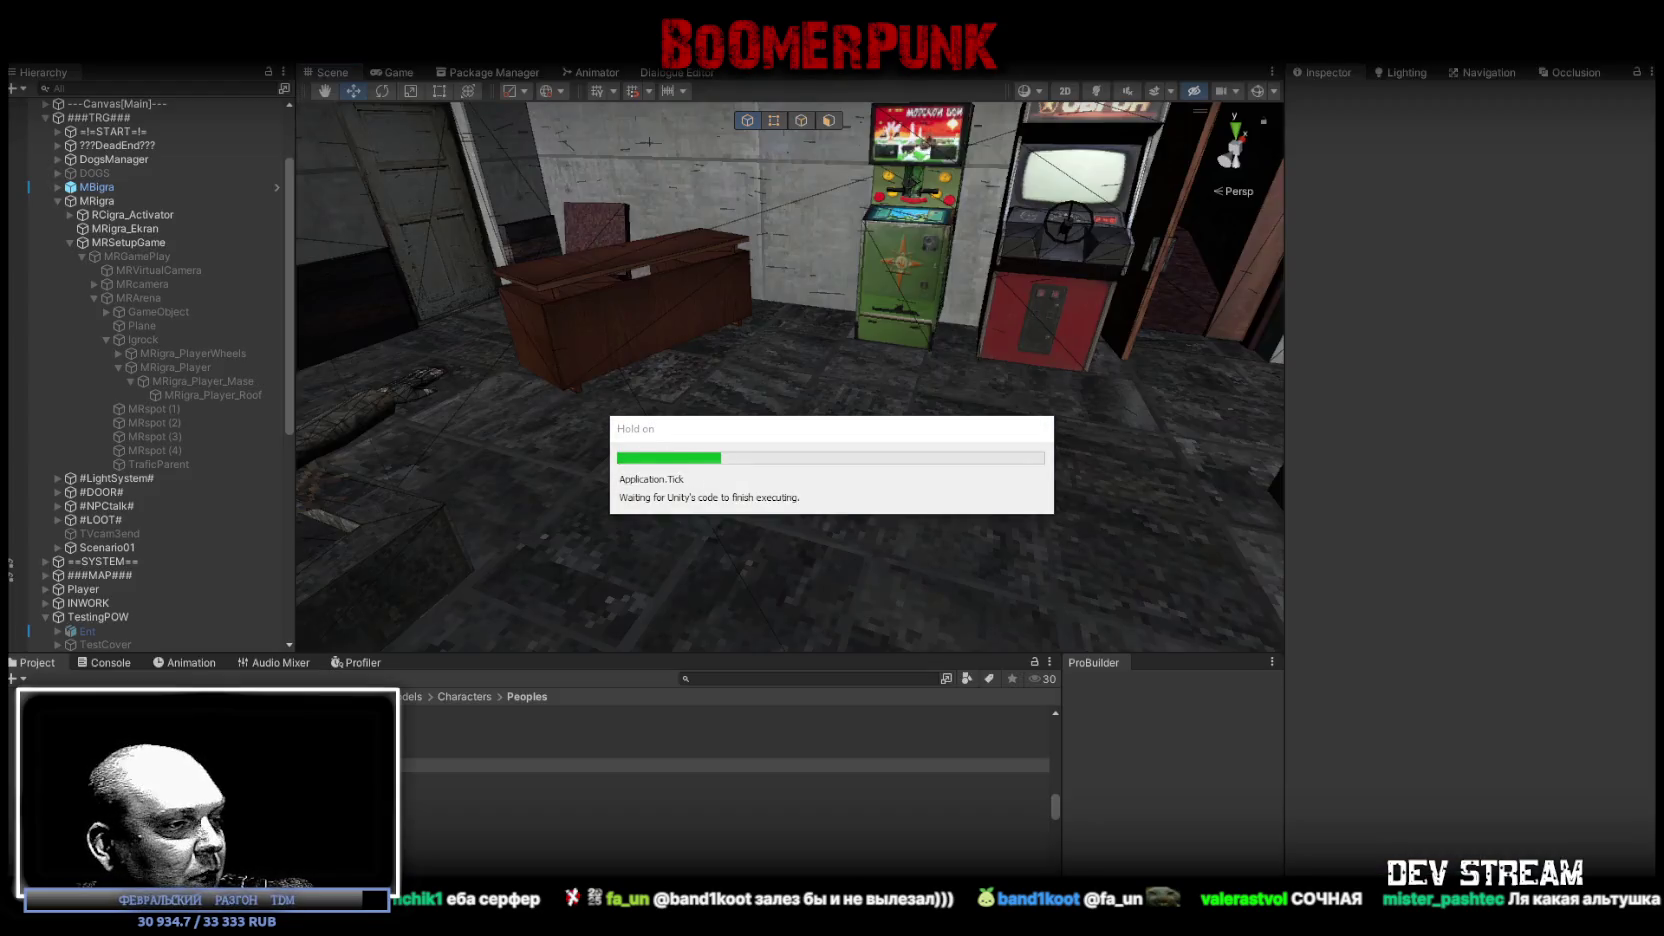
key(super+d)
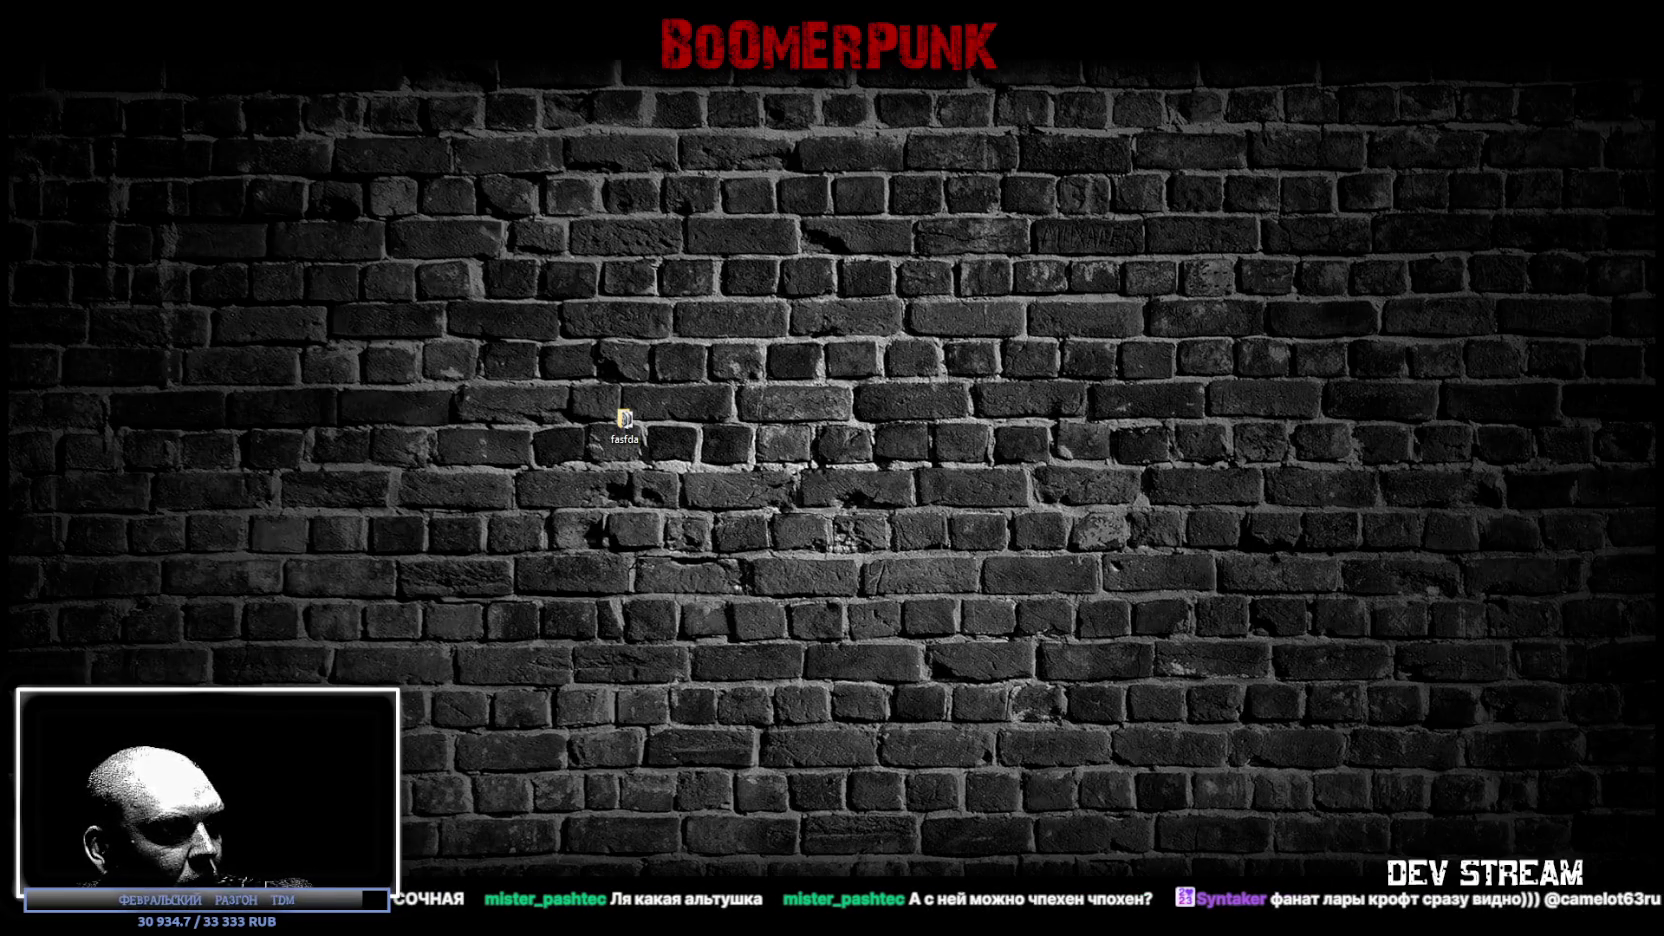
key(super+d)
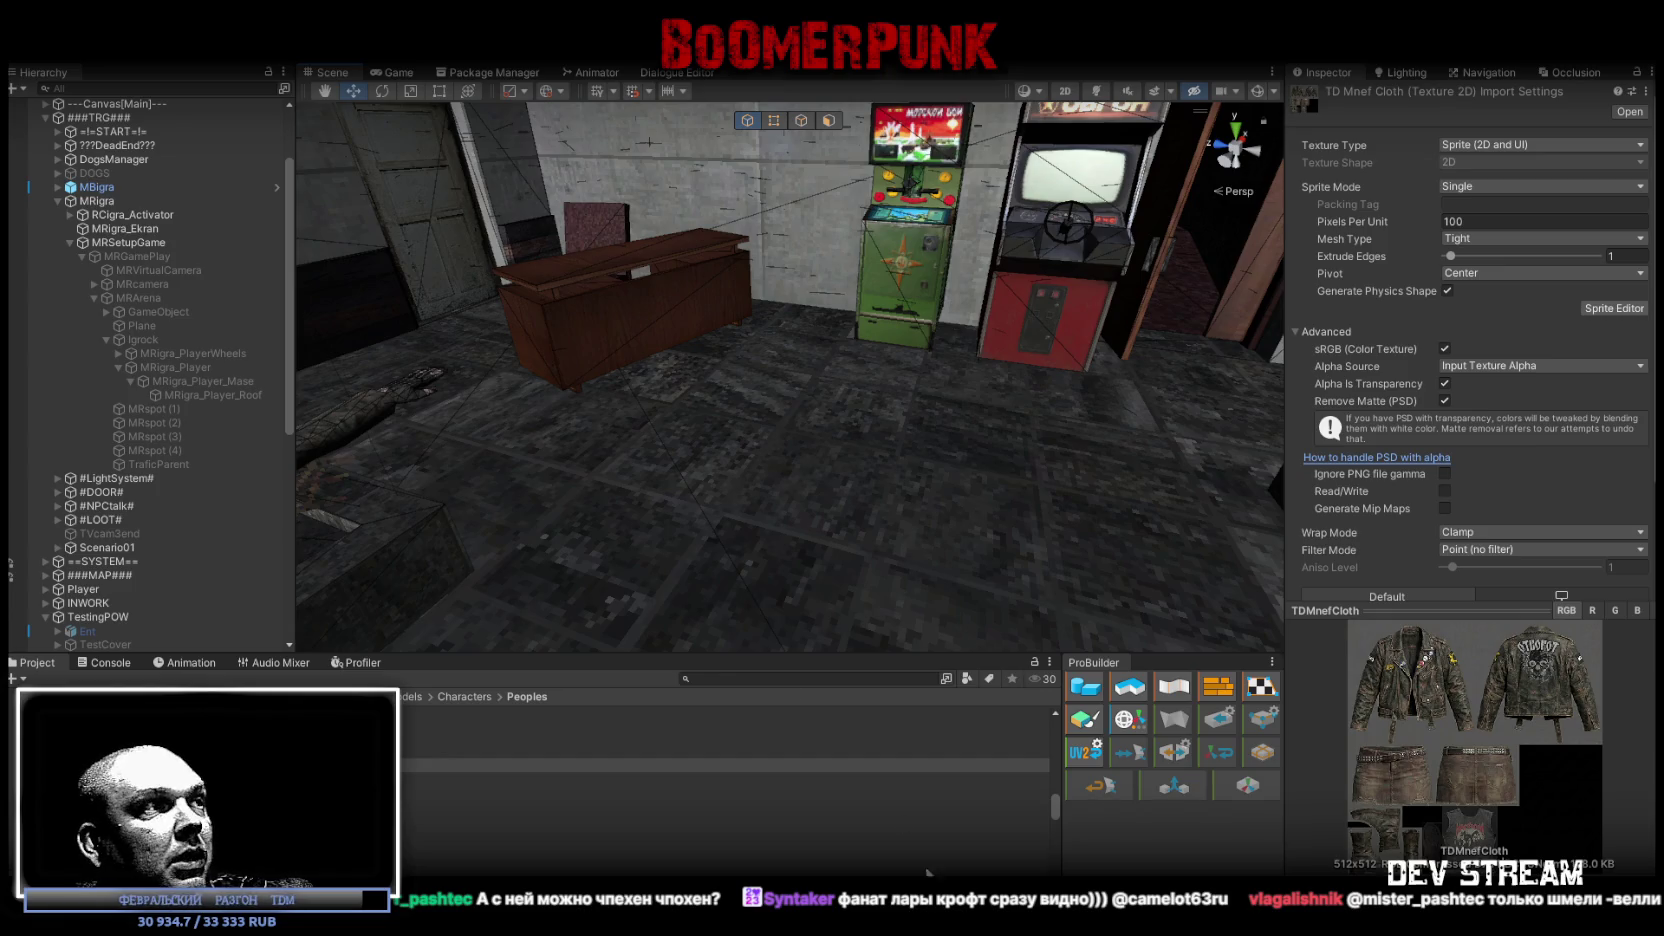
Step: Select the TDMnefMDL model in Characters/Peoples to show its Model import settings
click(500, 834)
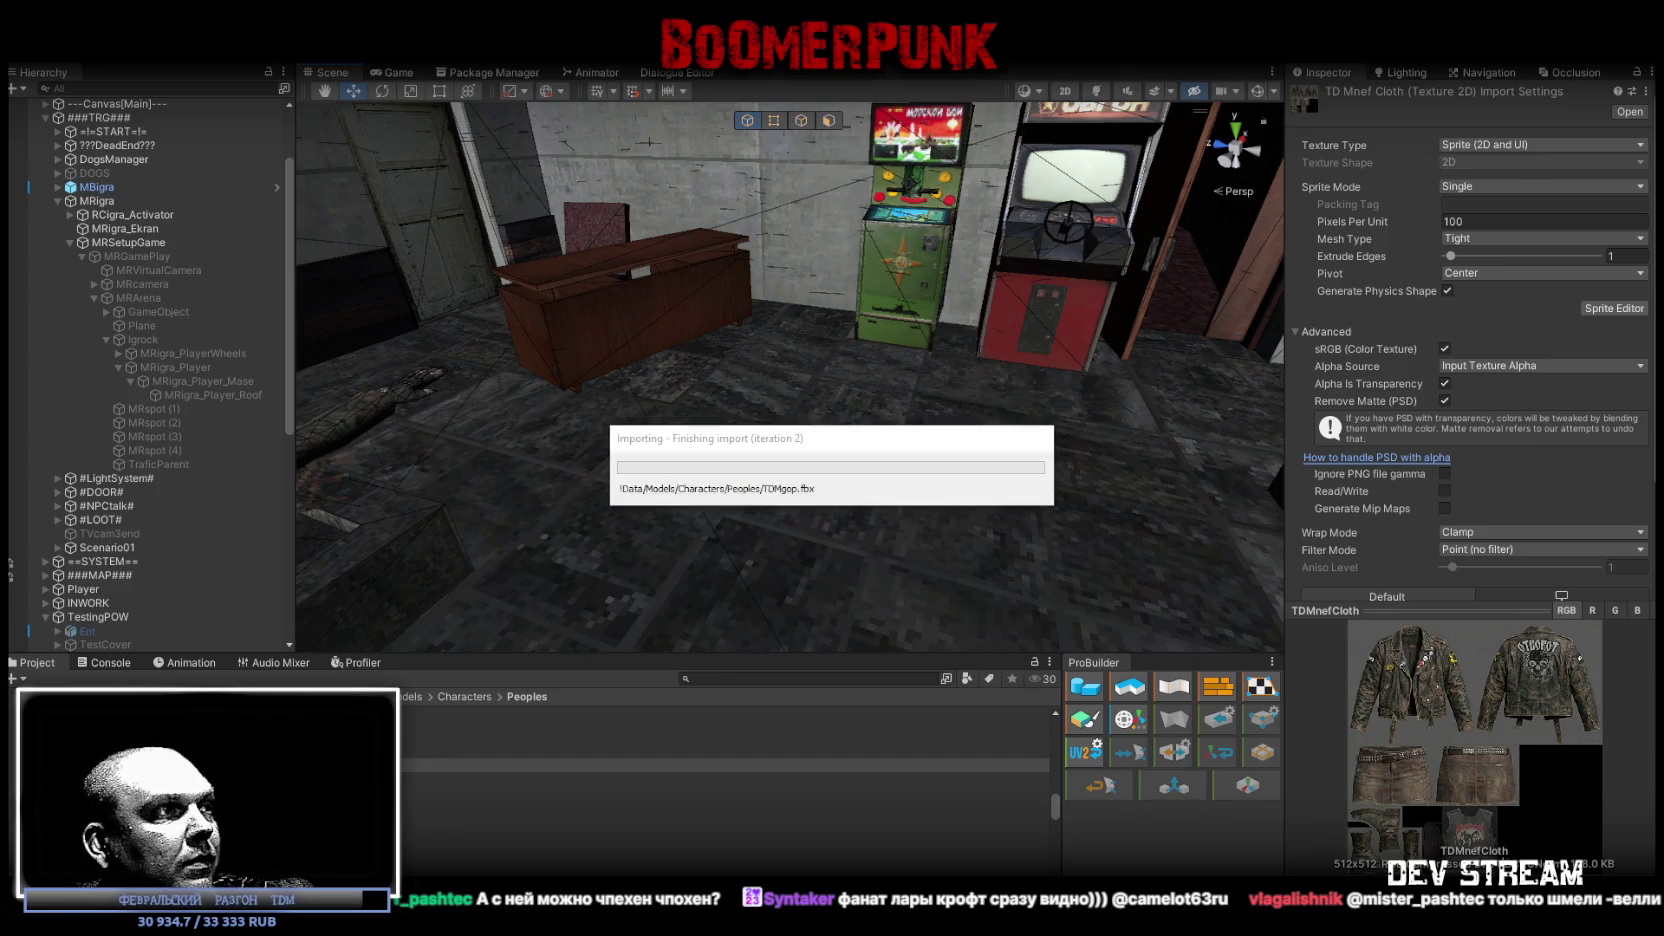
scroll(725, 780, up, 3)
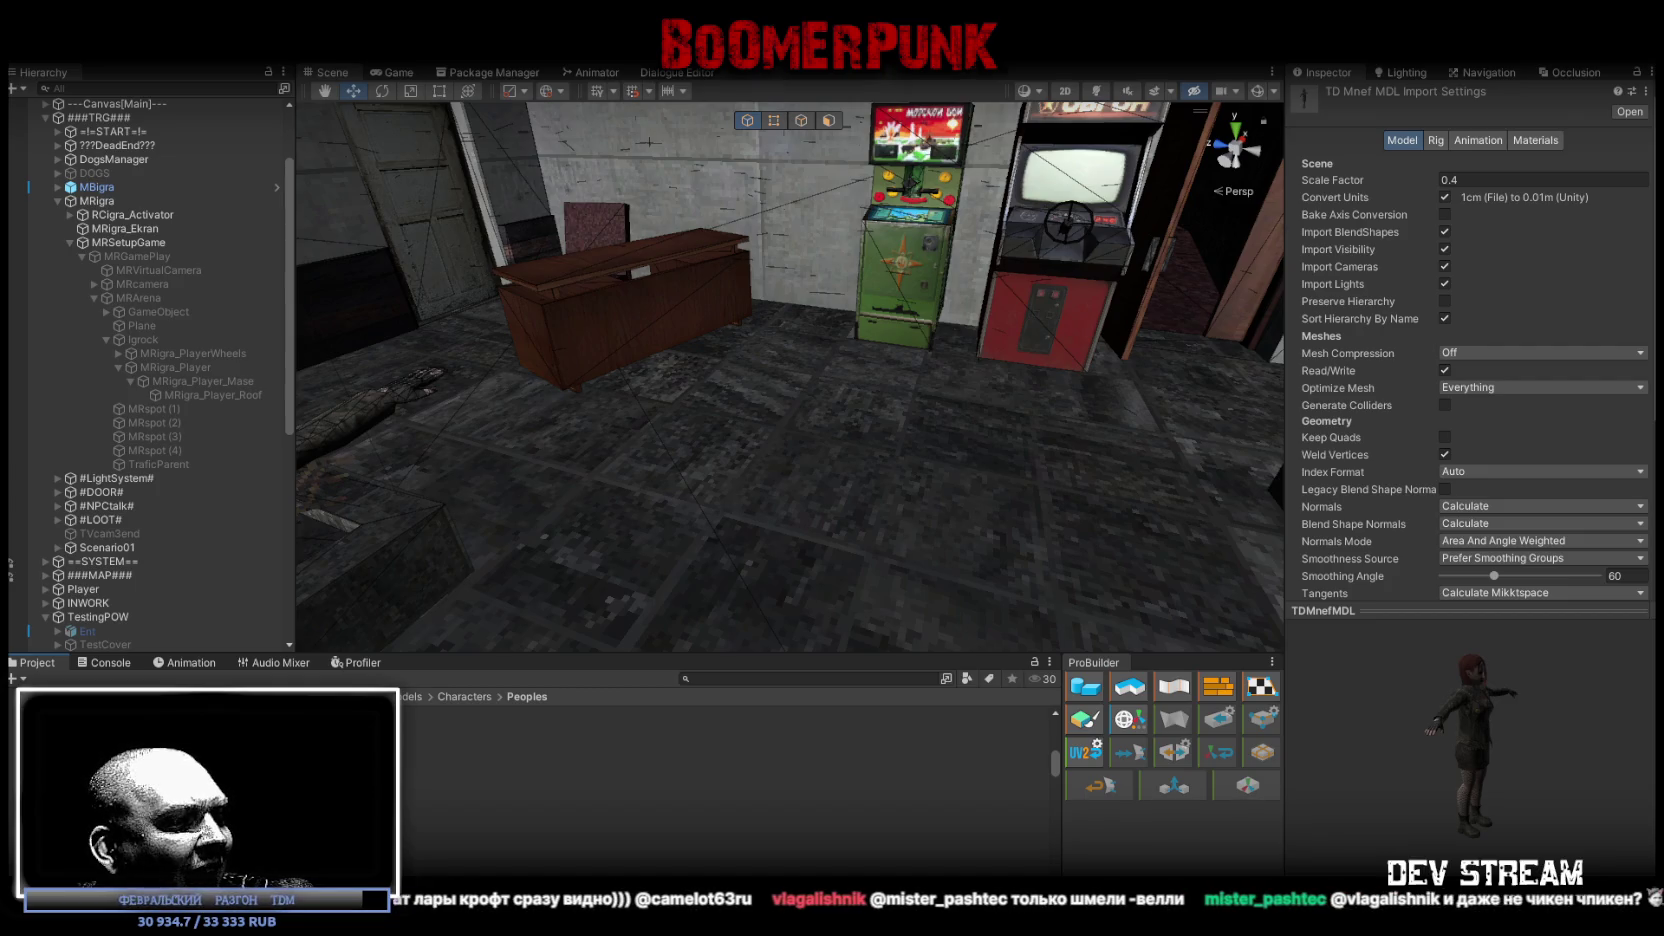
key(alt+Tab)
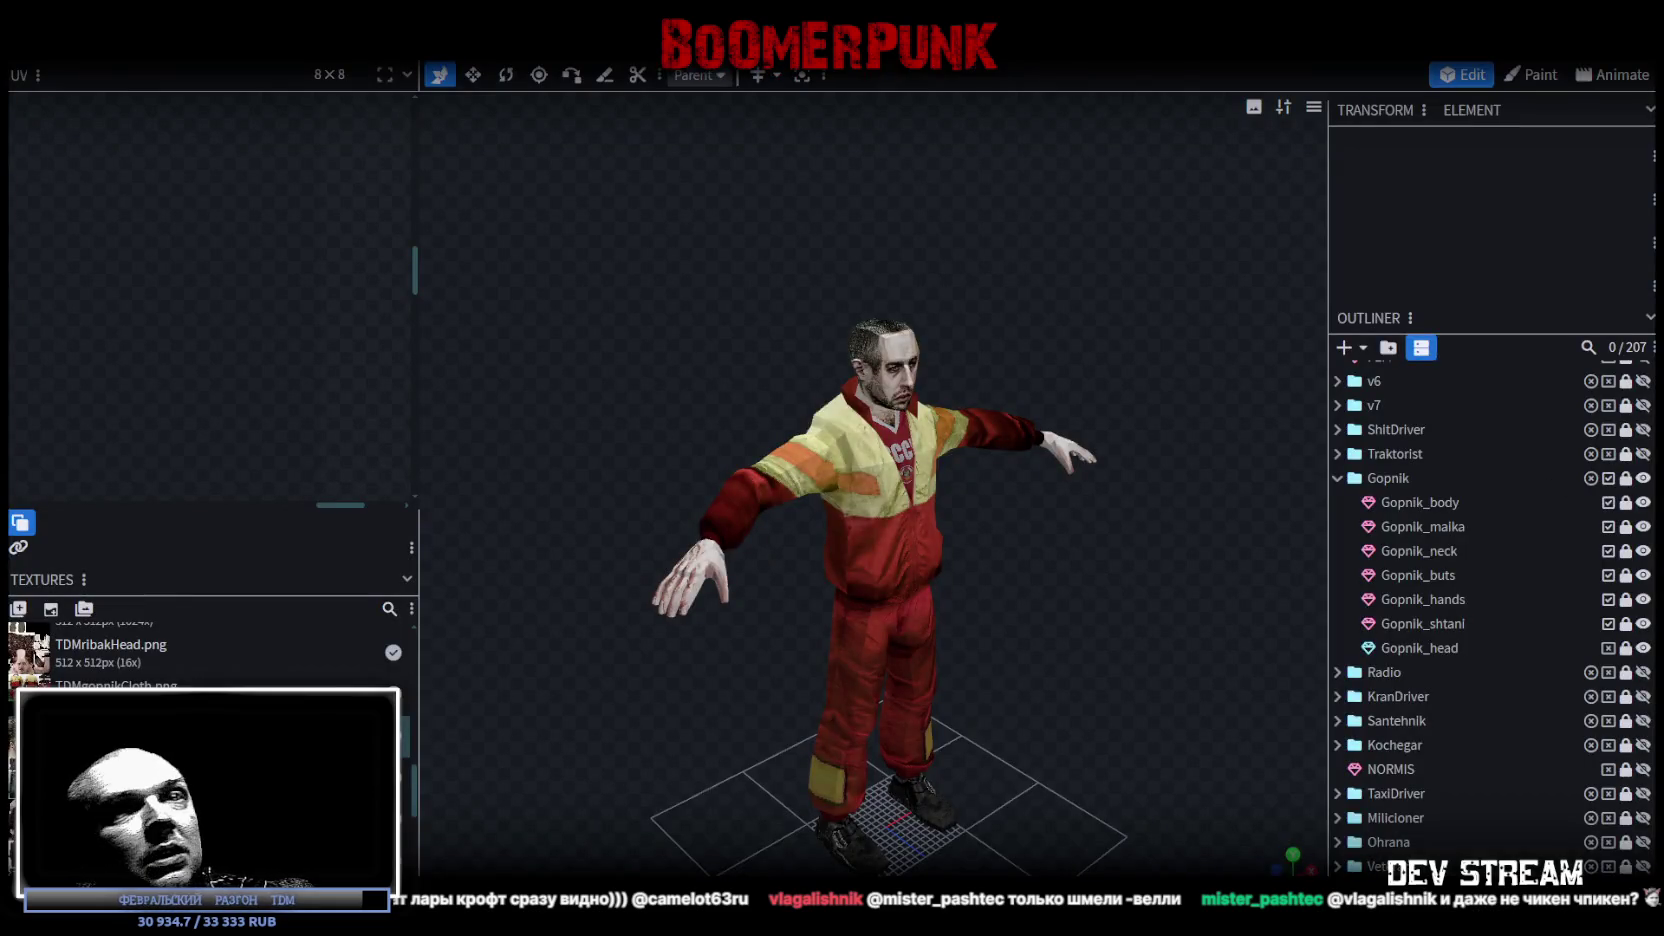
Step: Export the models, including Gopnik_head, as TDMchars.fbx at scale 16, and save the TDMchars project
click(1608, 648)
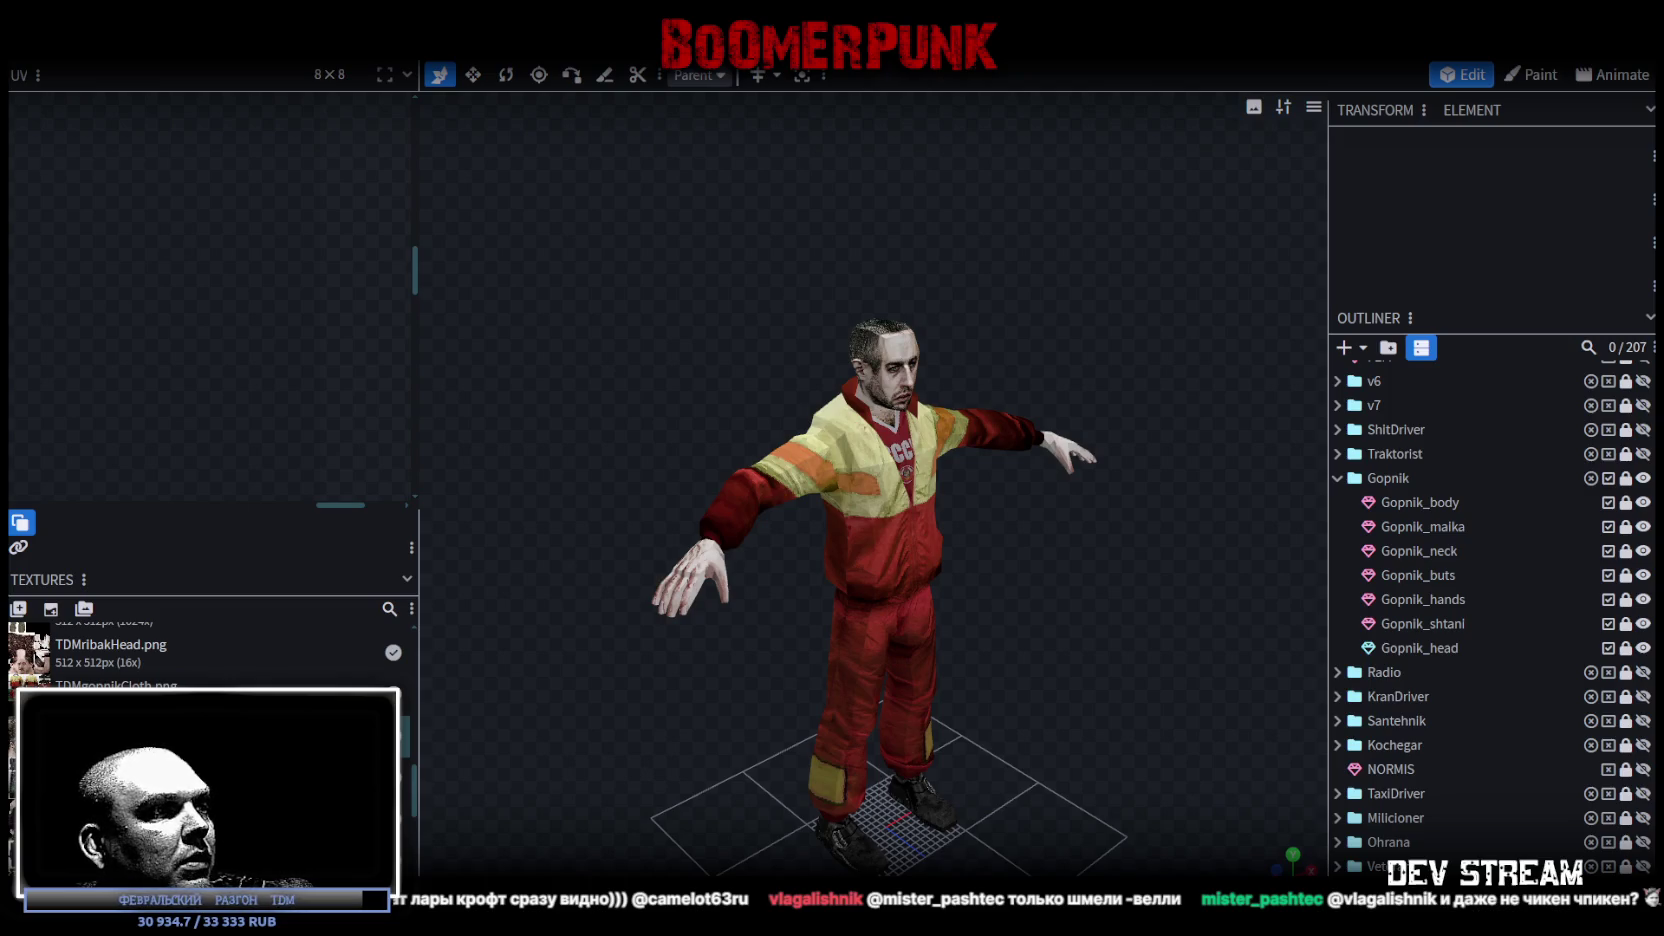
click(150, 45)
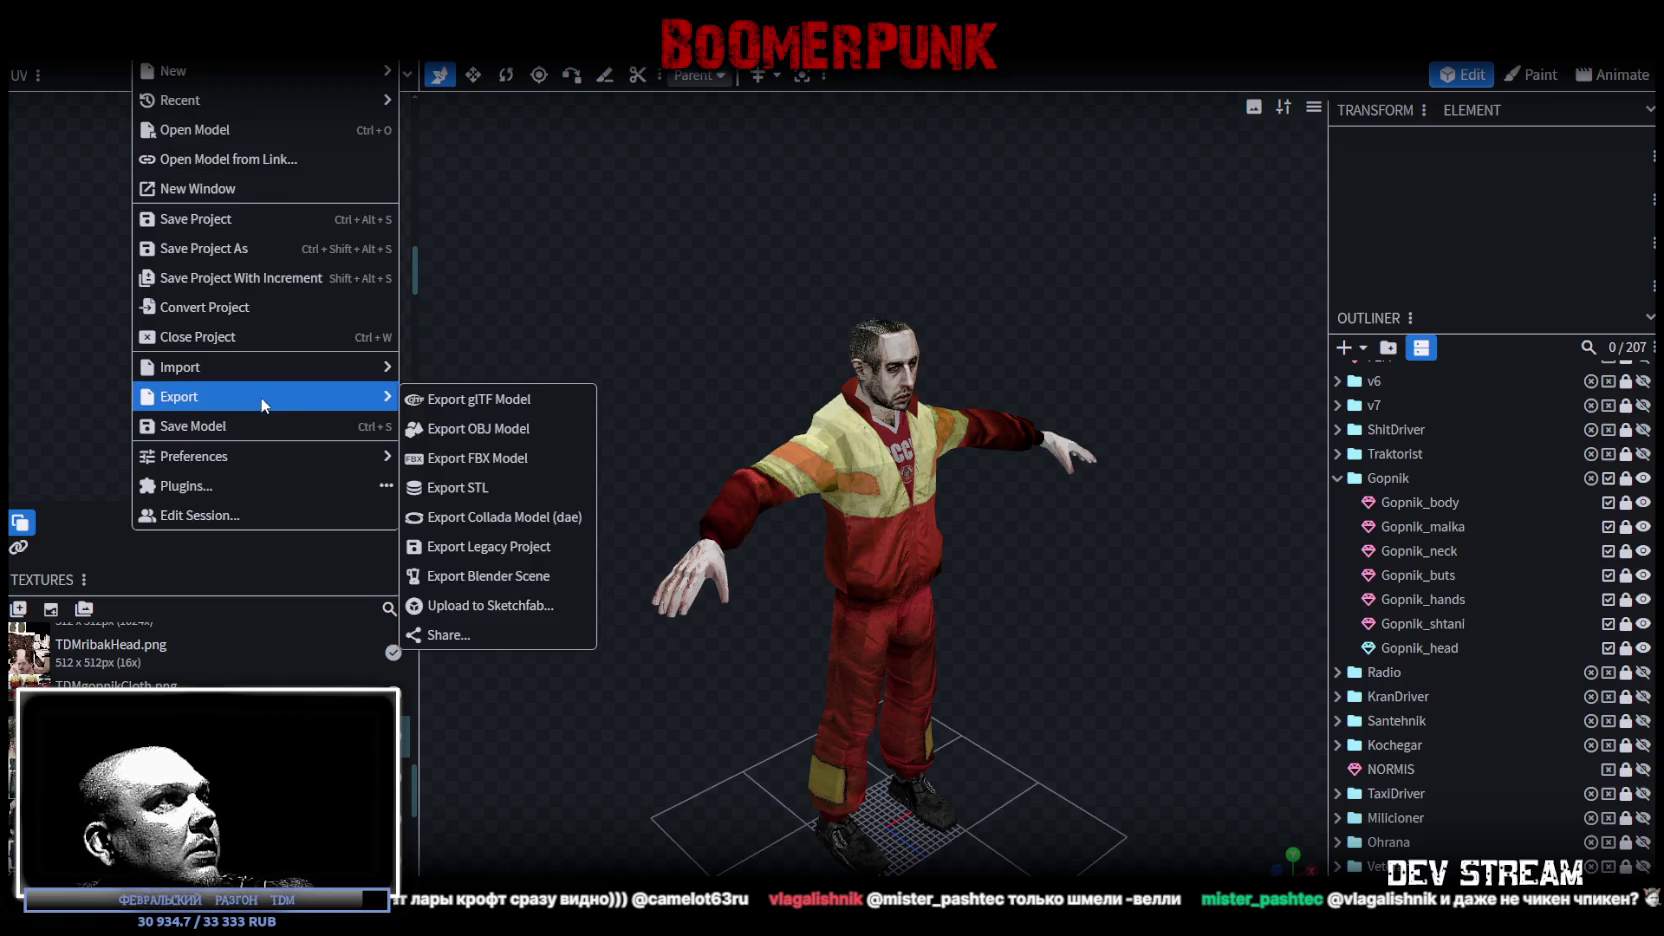
click(470, 457)
click(884, 280)
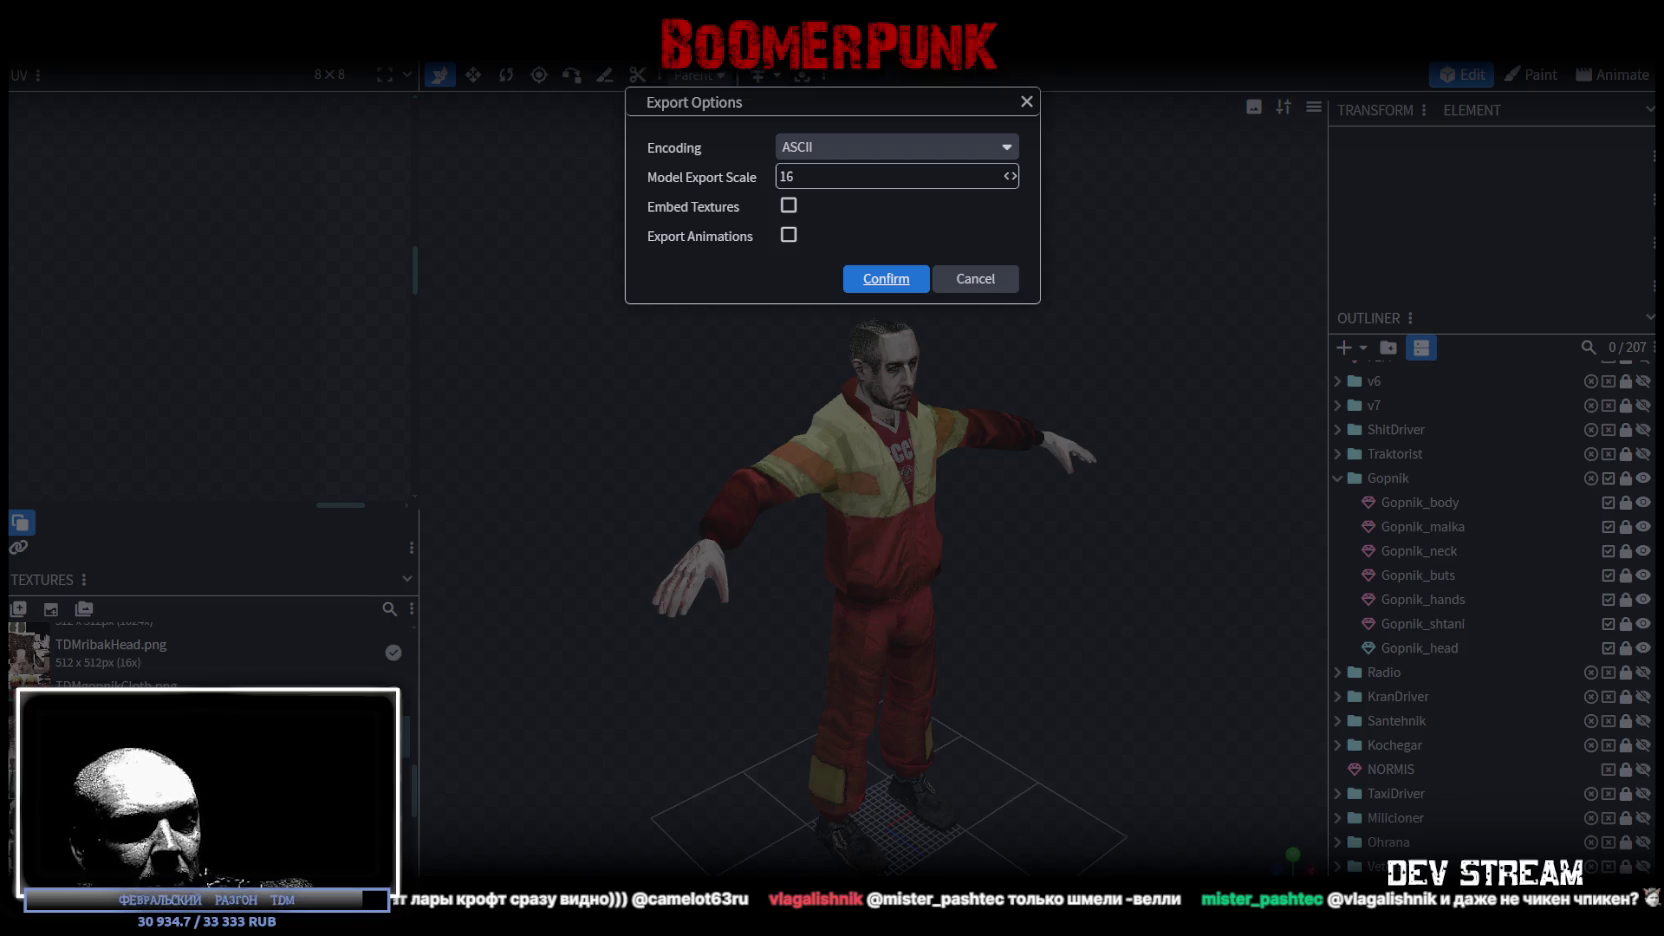
key(Return)
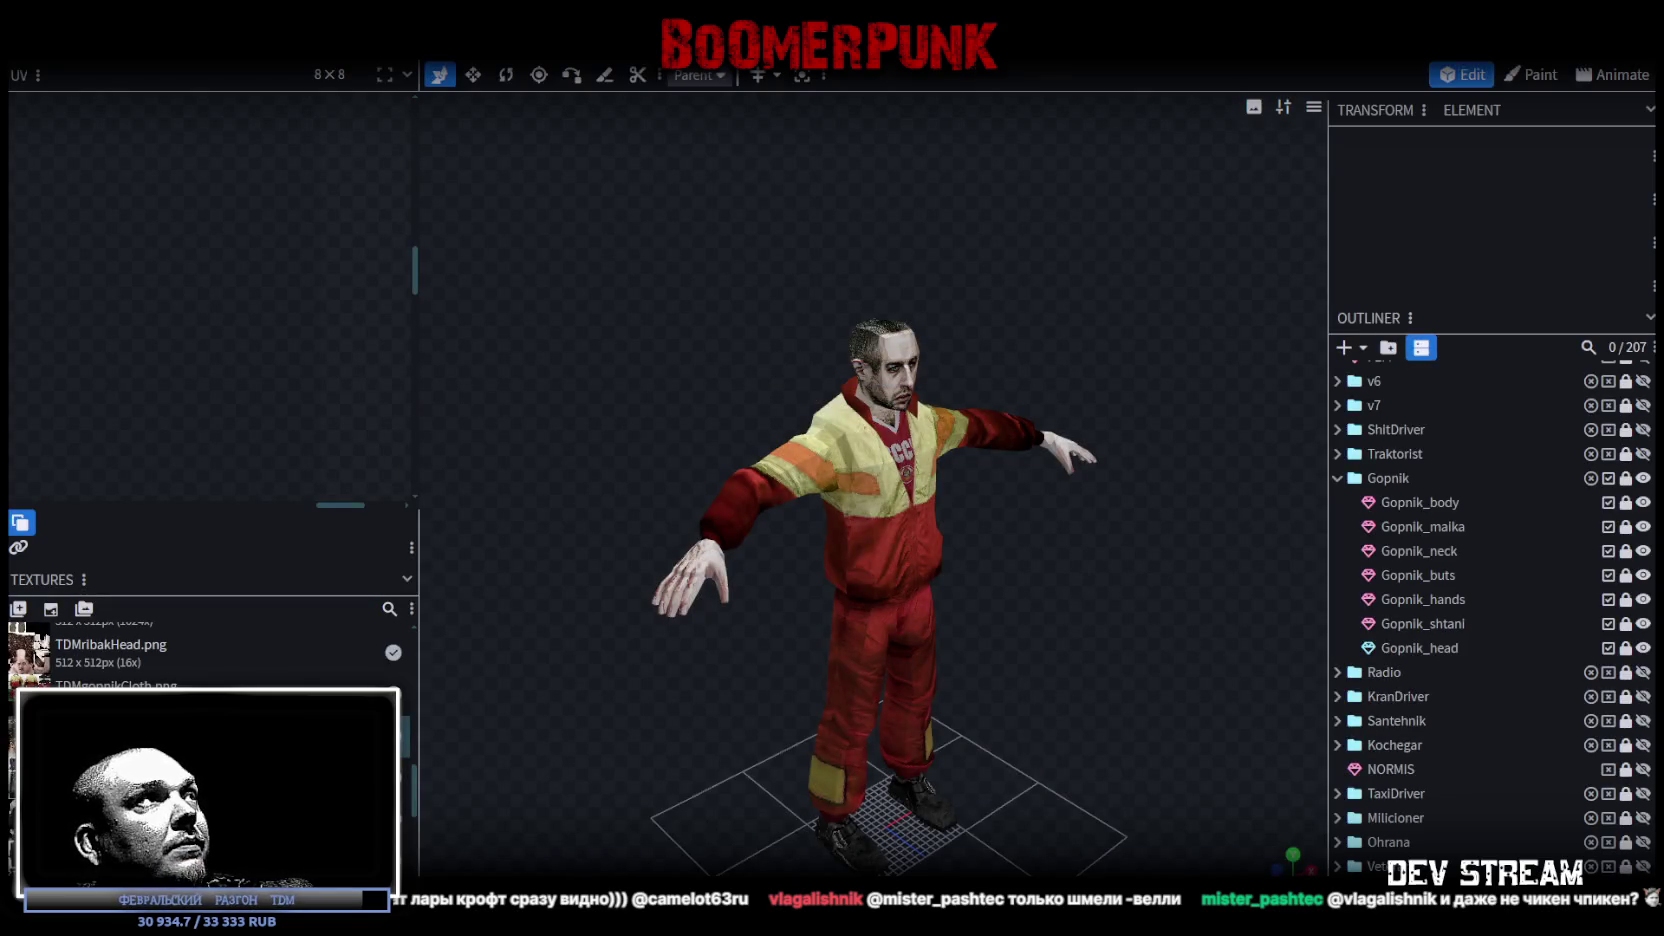
key(ctrl+s)
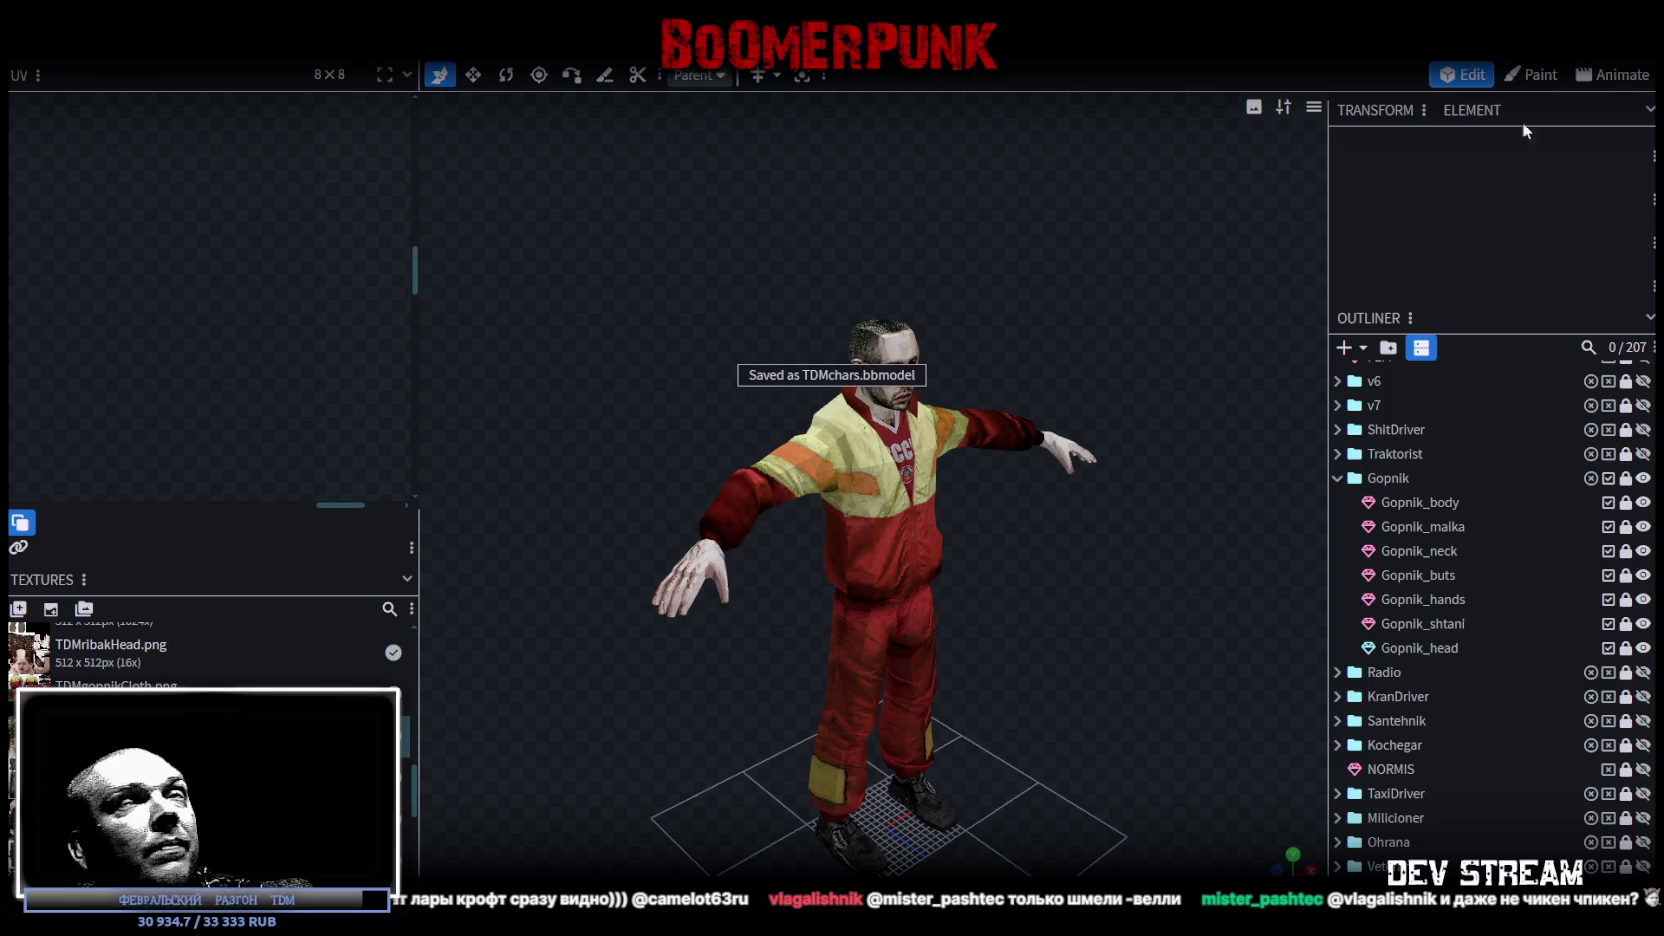
key(alt+Tab)
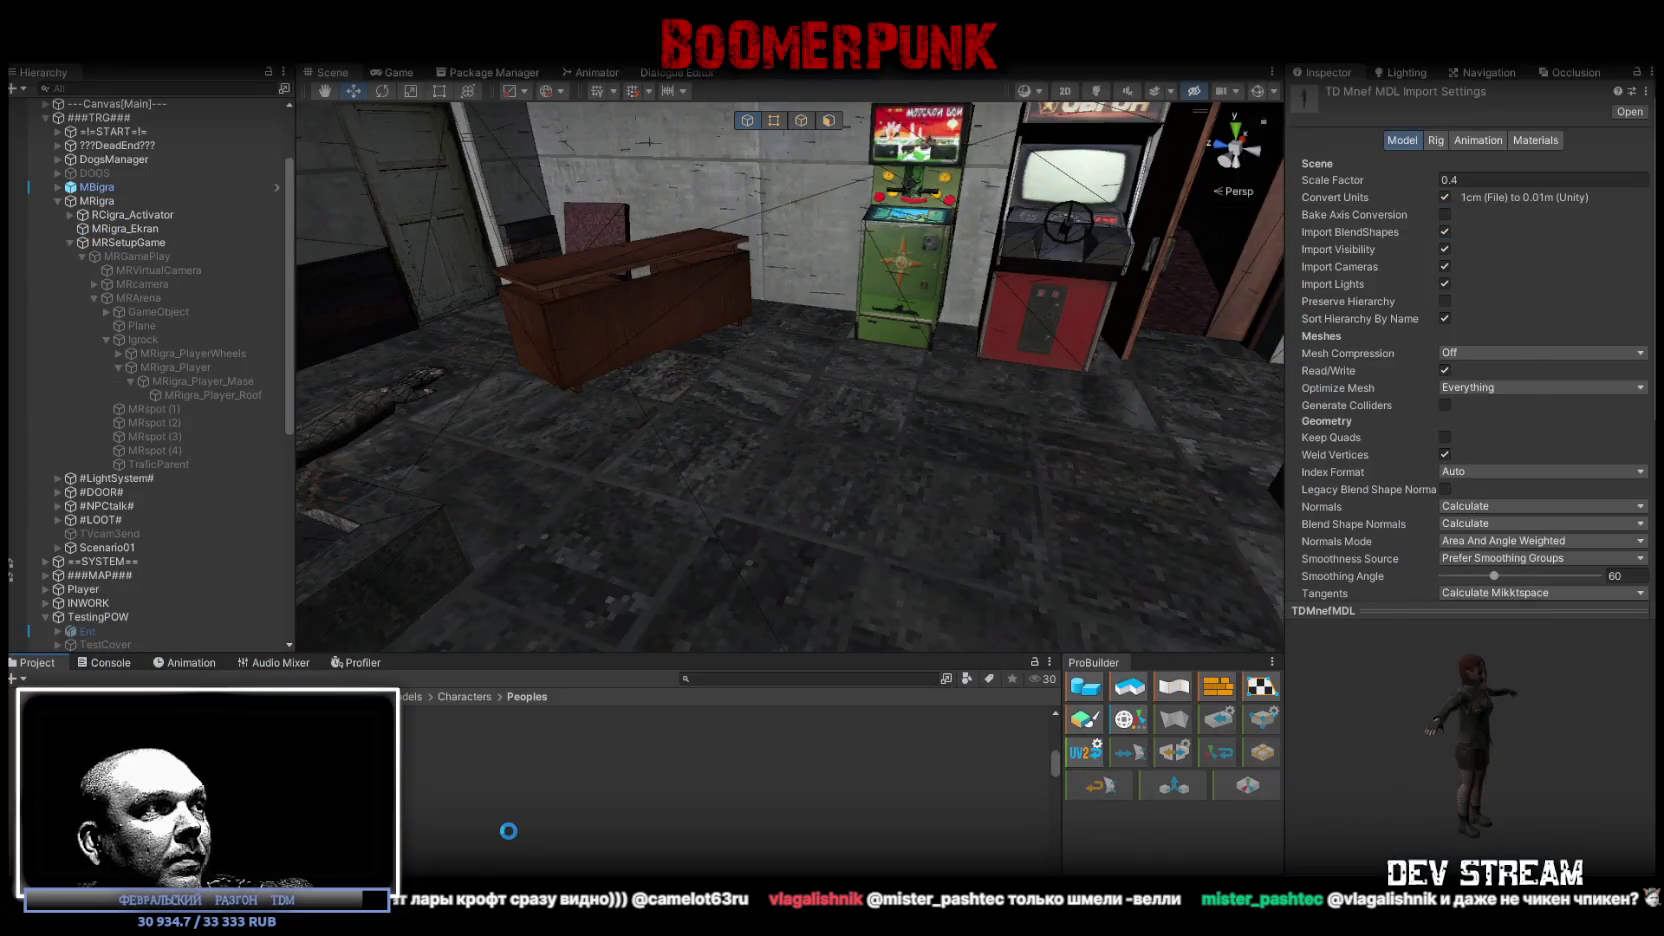
Step: Open the context menu of the TDMfire model asset, whose scale factor is 0.44
right_click(508, 830)
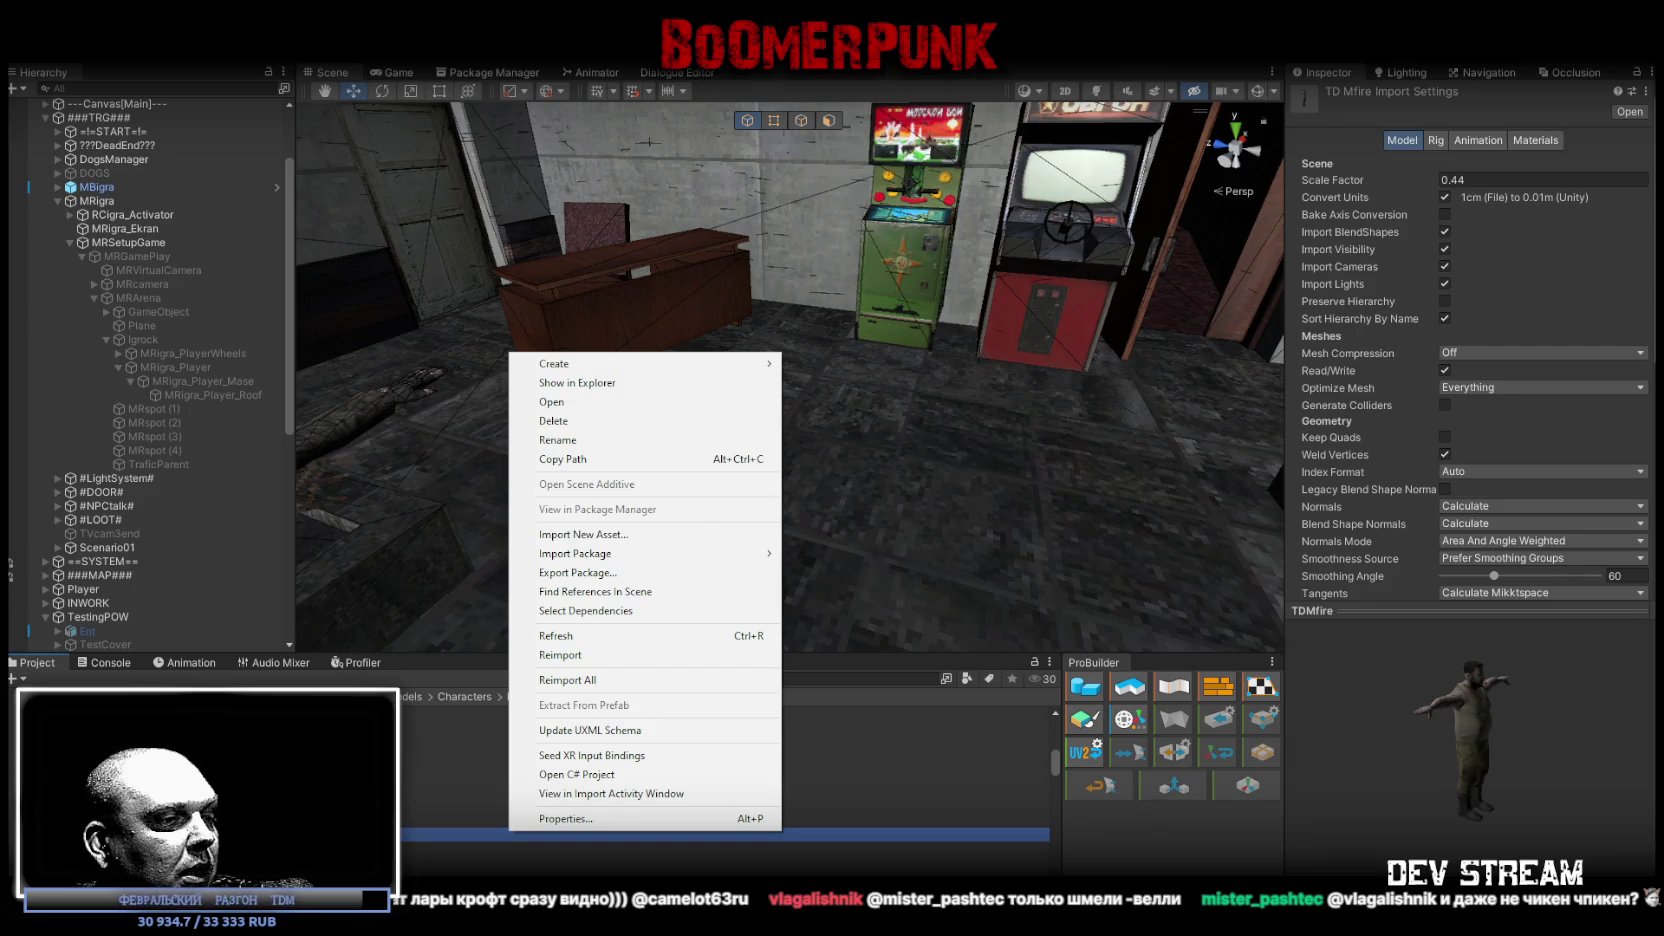
key(alt+Tab)
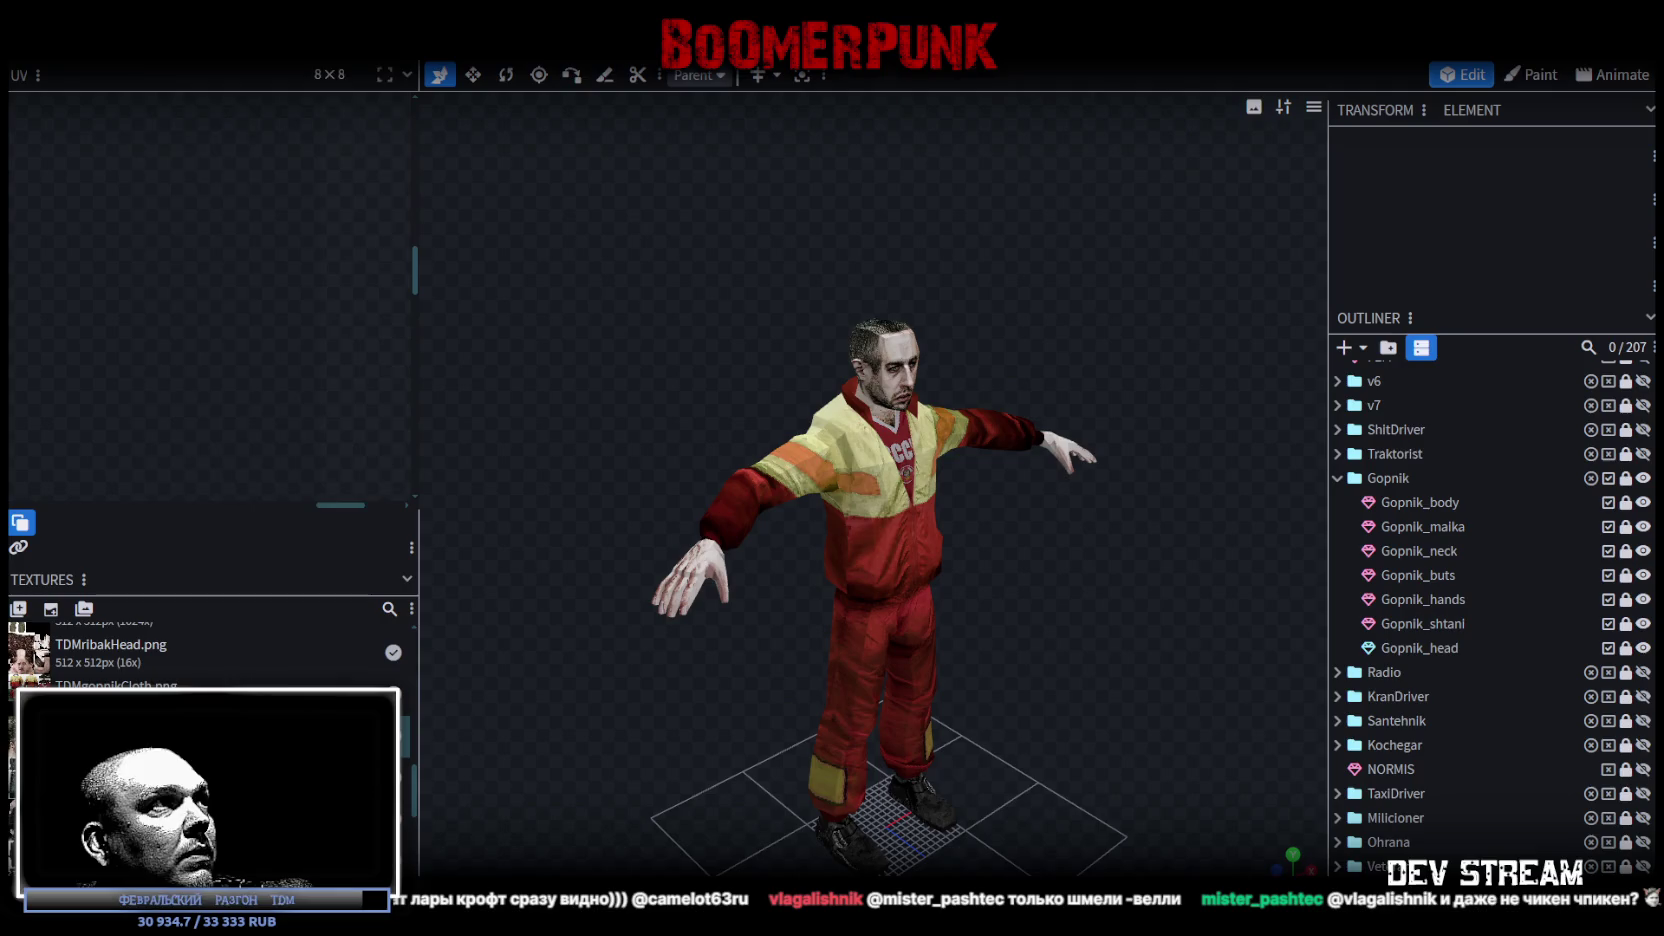
Step: Start exporting the Gopnik model through File > Export > Export FBX Model
click(150, 45)
mouse_move(380, 396)
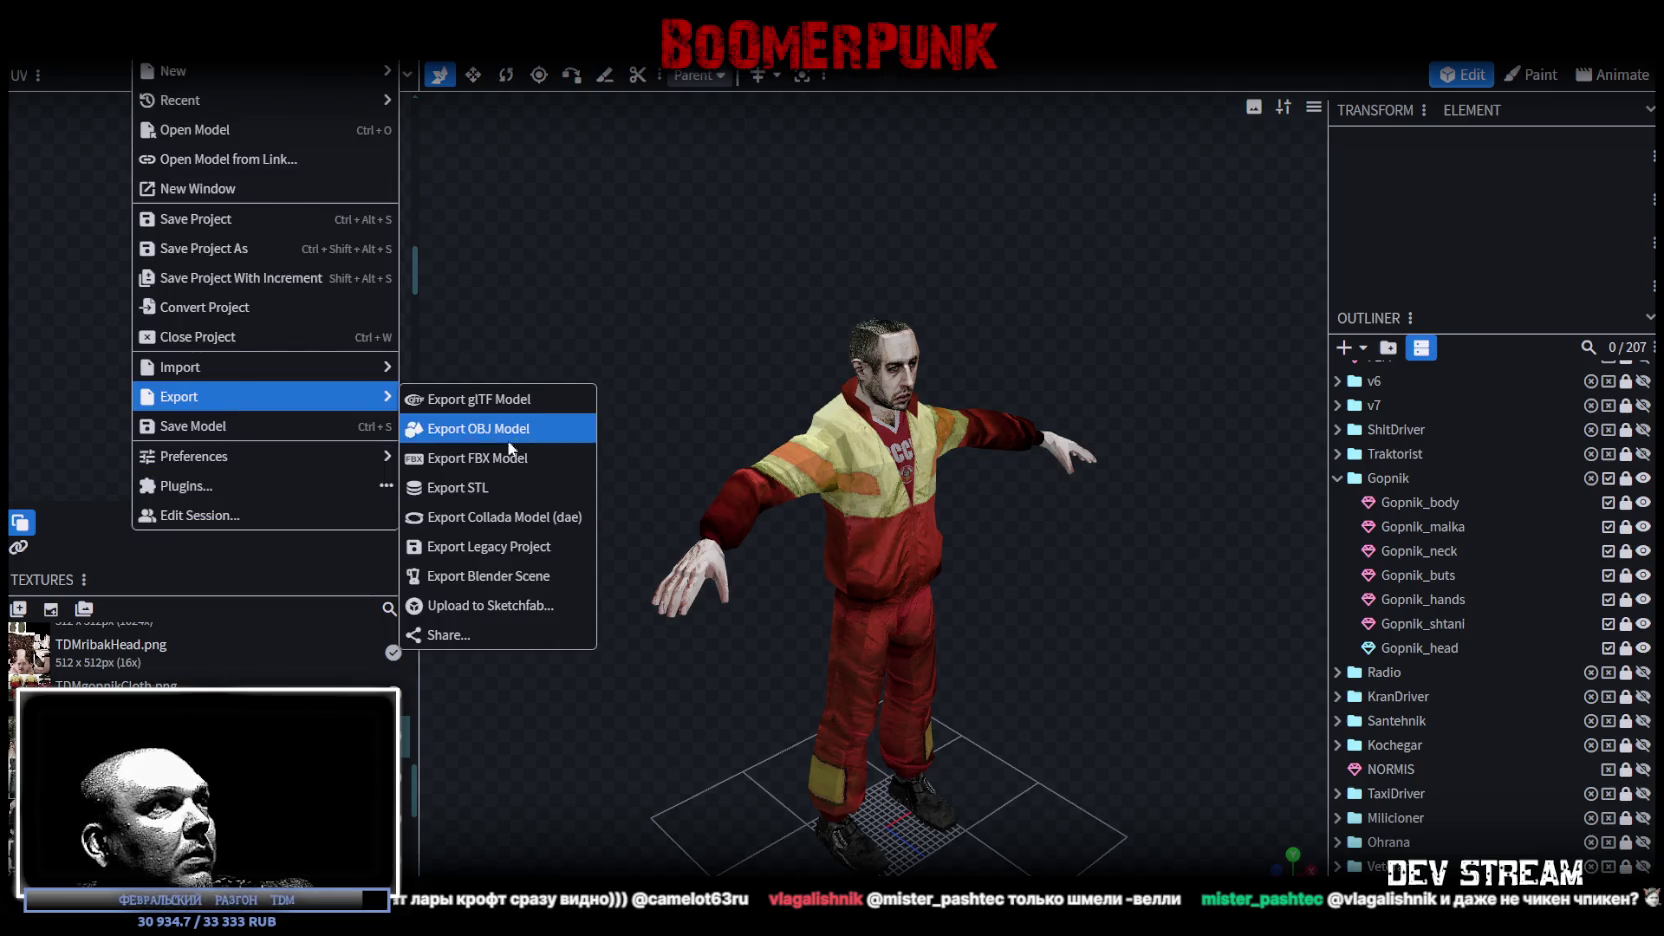
click(505, 430)
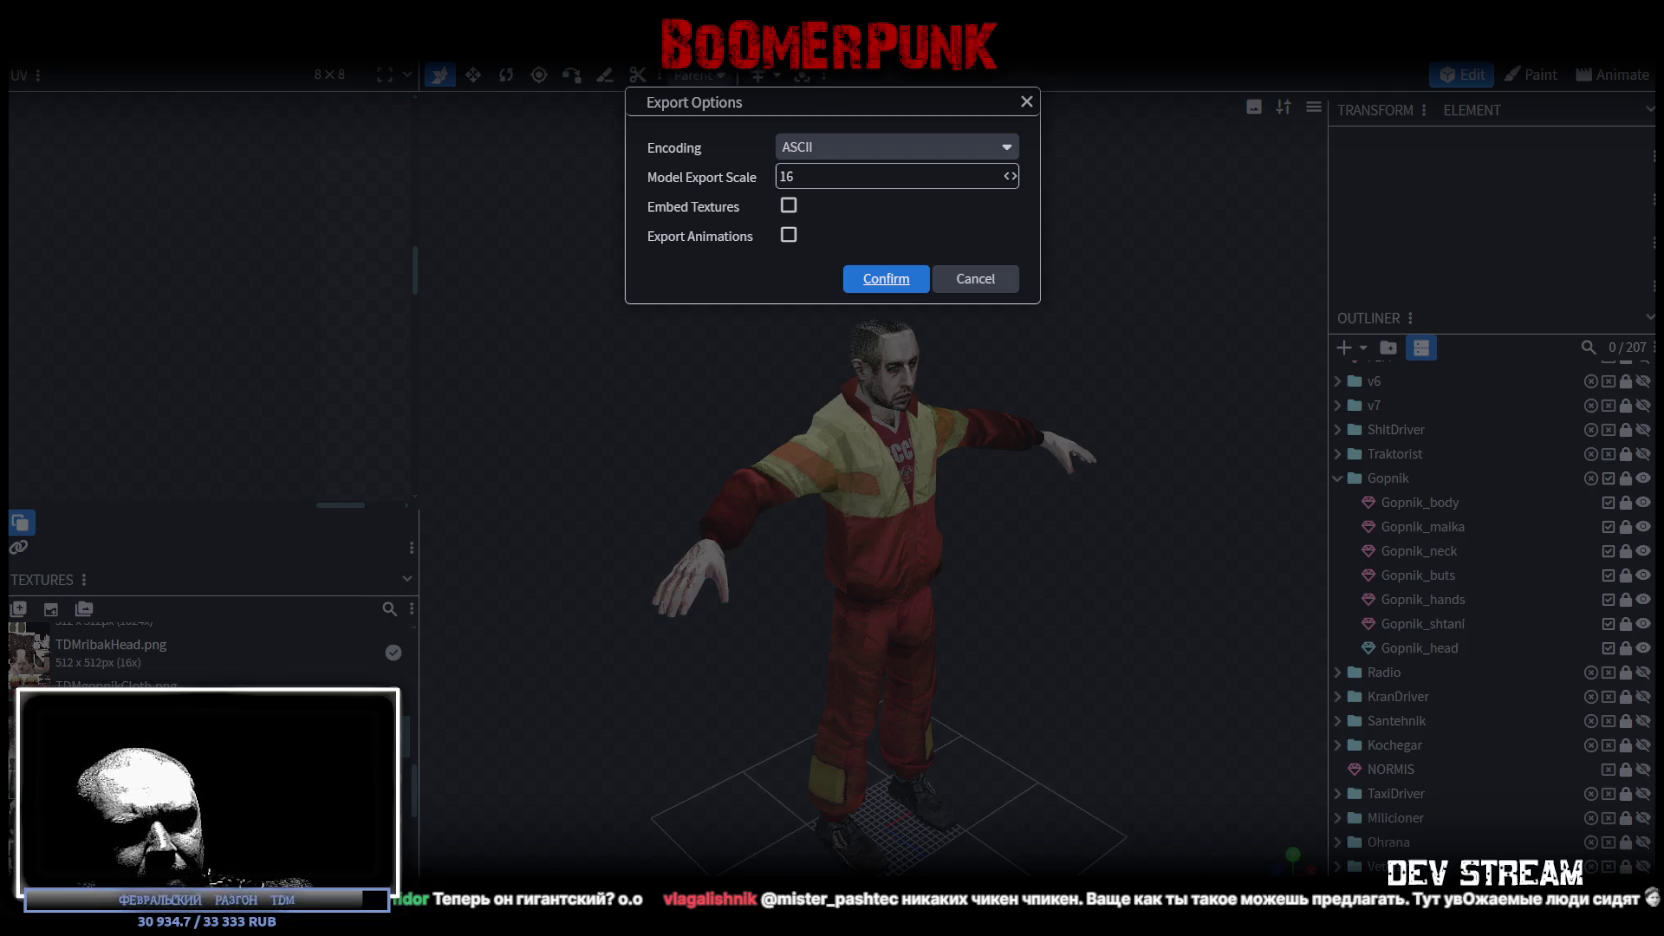
Step: Confirm the export options and save the Gopnik model as TDMgopMDL.fbx
key(Return)
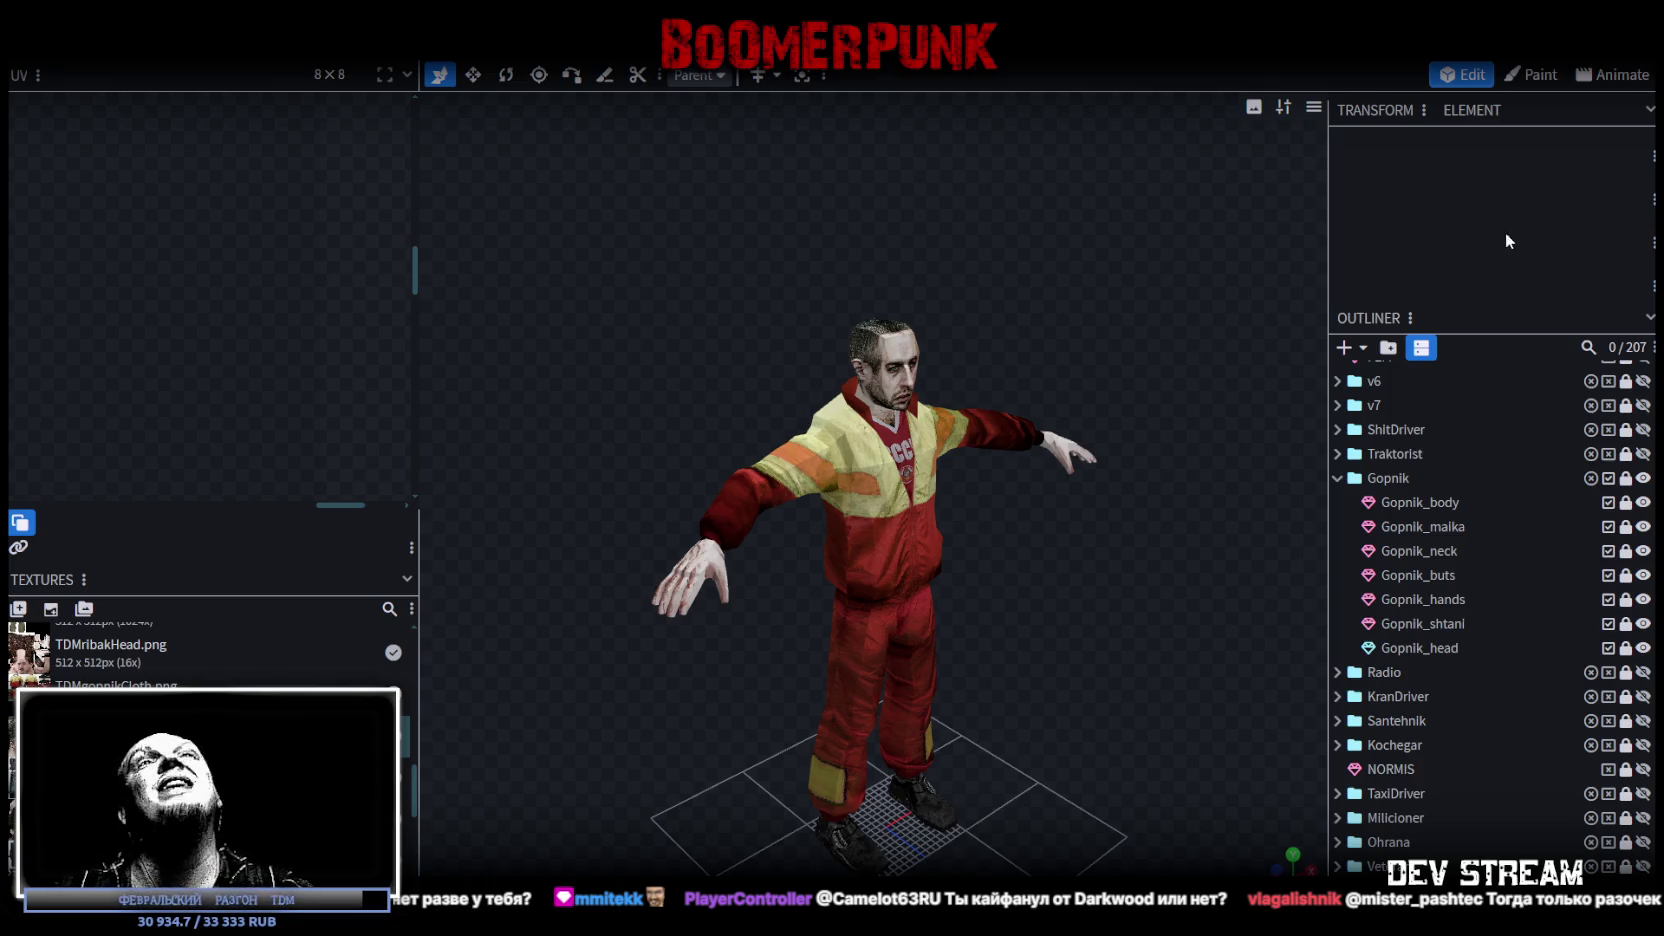
key(alt+Tab)
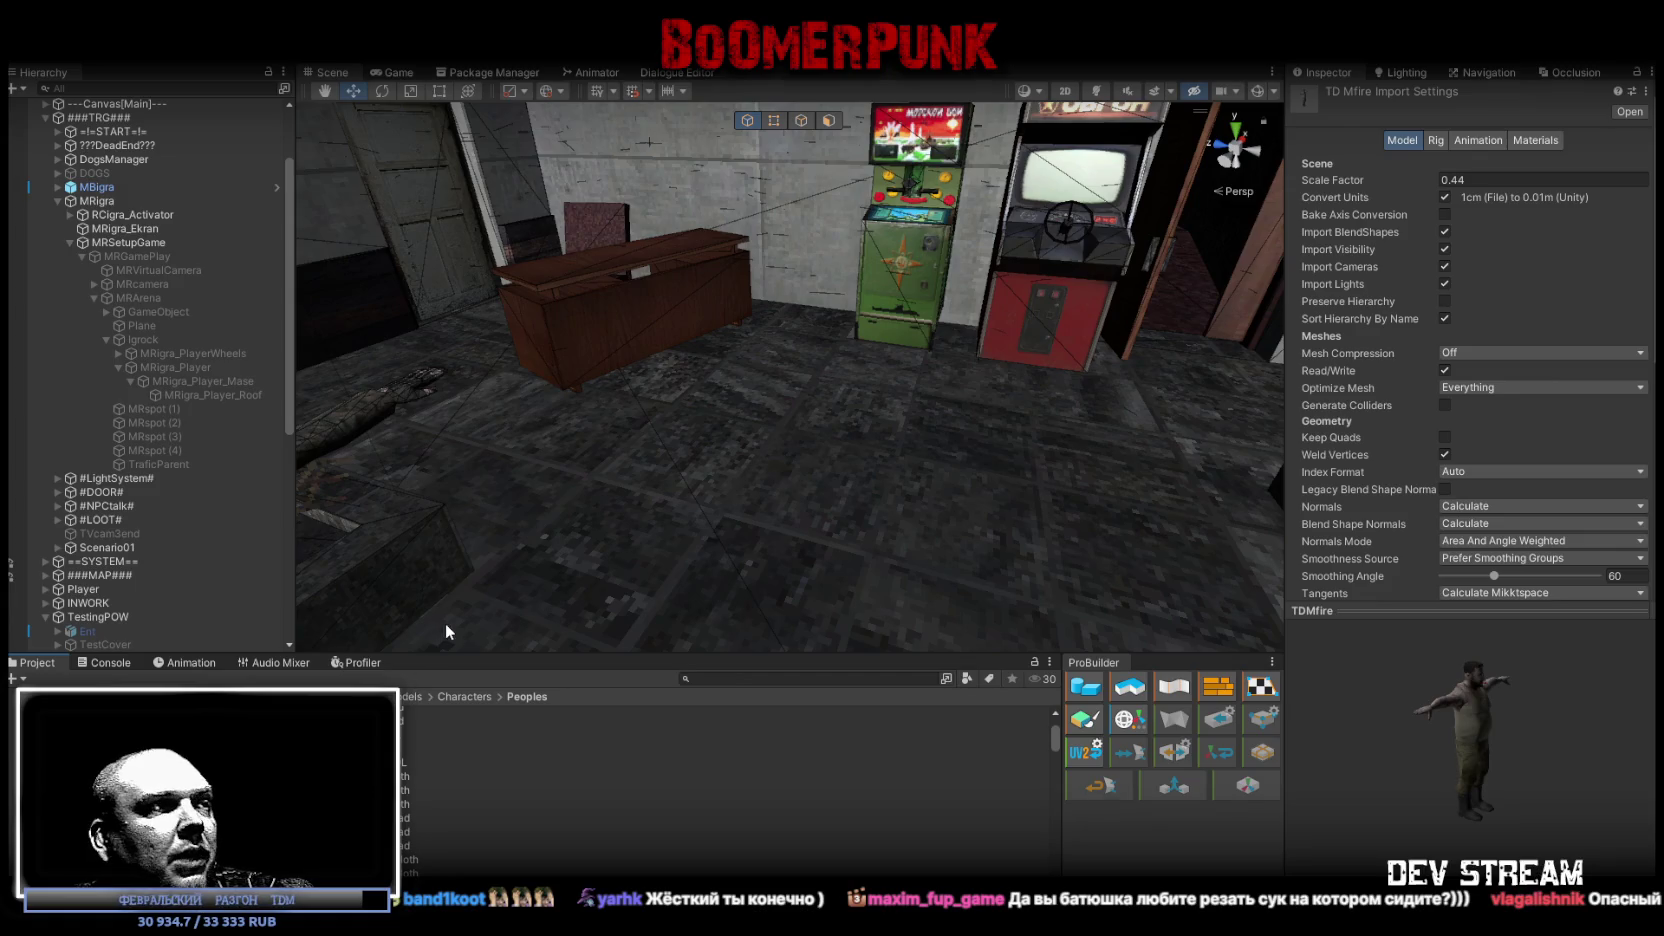
Step: Remap TDMgopMDL's materials to the TDMgopnikCloth and TDMgopnikHead textures
scroll(700, 780, down, 3)
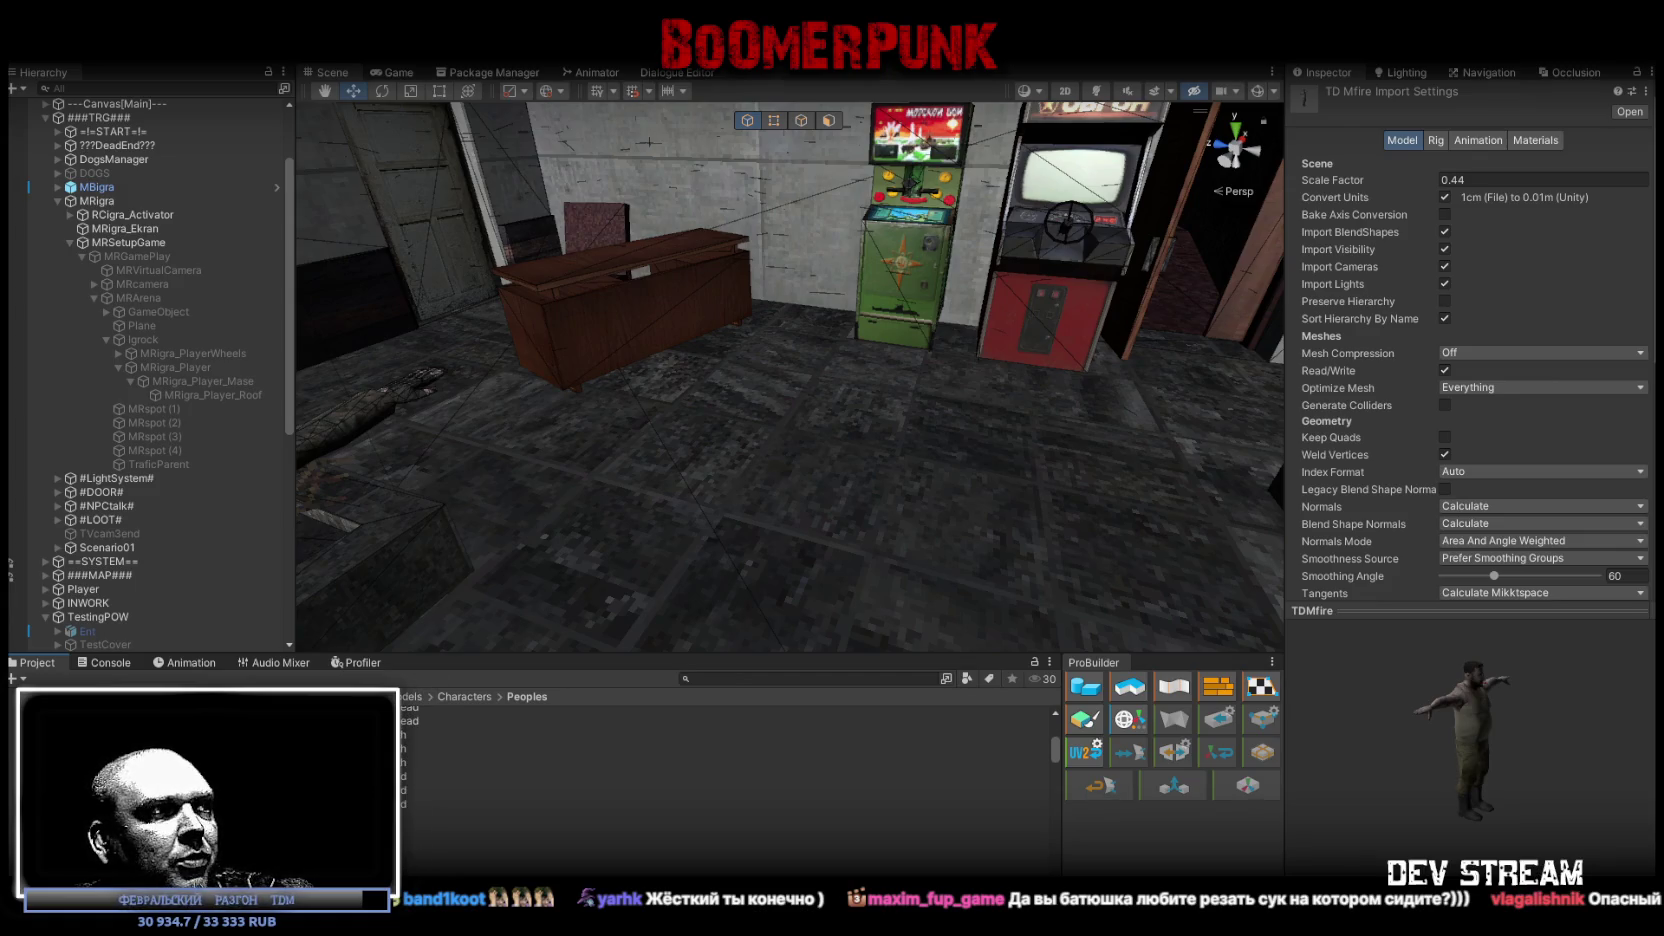
scroll(300, 760, down, 2)
click(300, 782)
scroll(700, 780, down, 3)
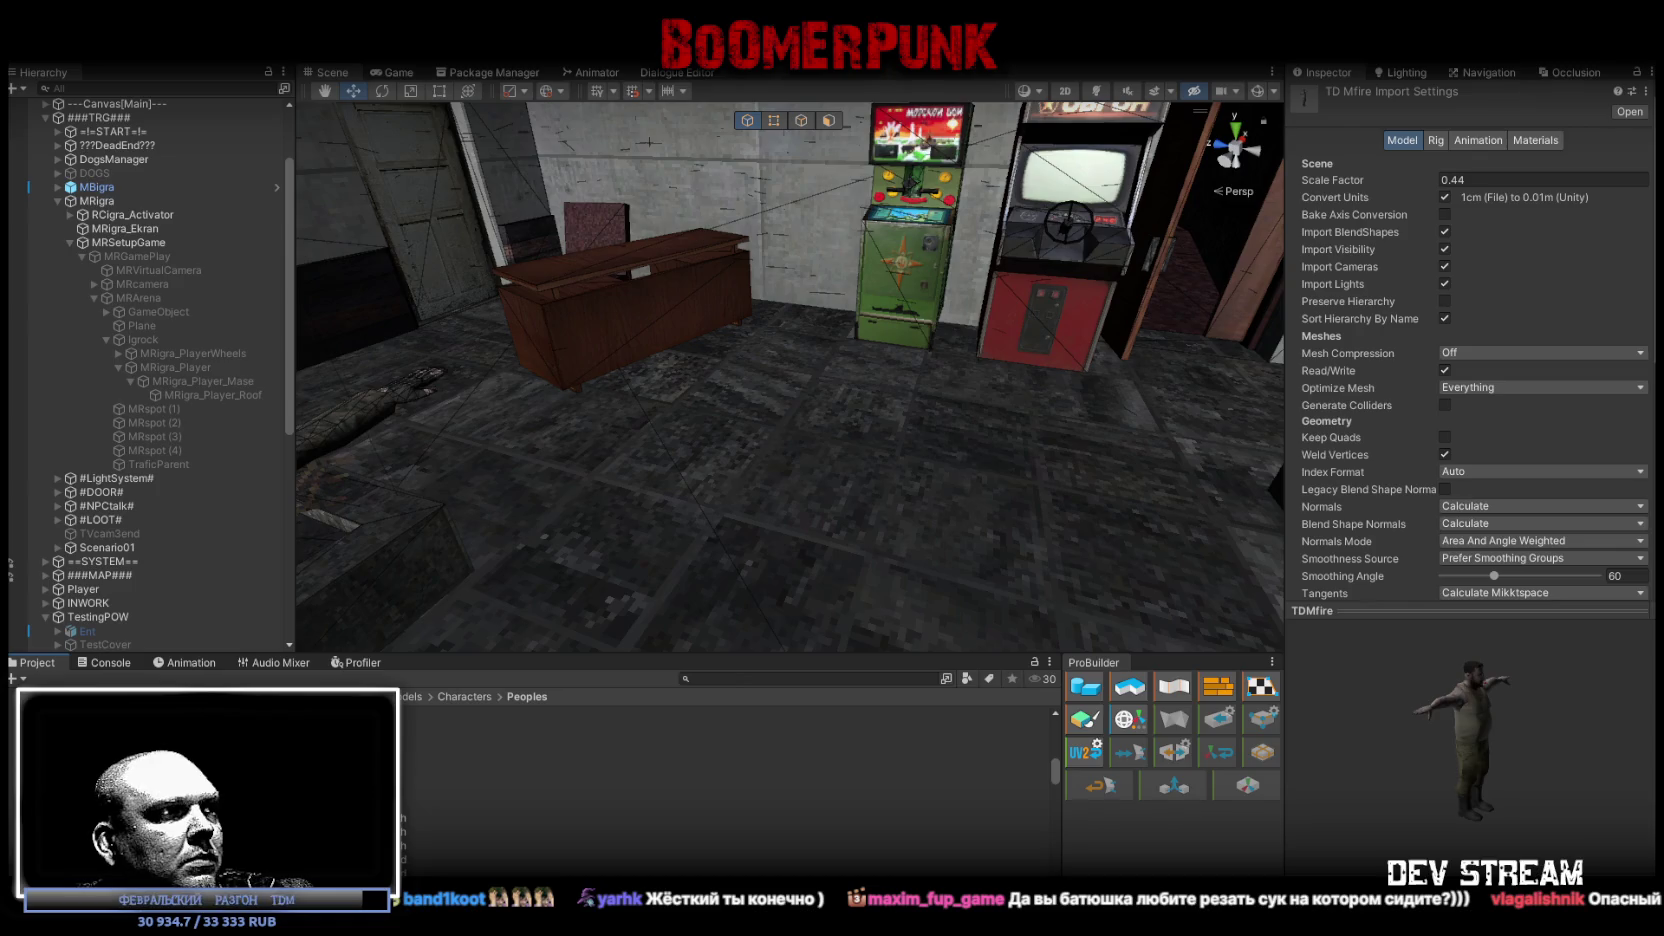
click(700, 790)
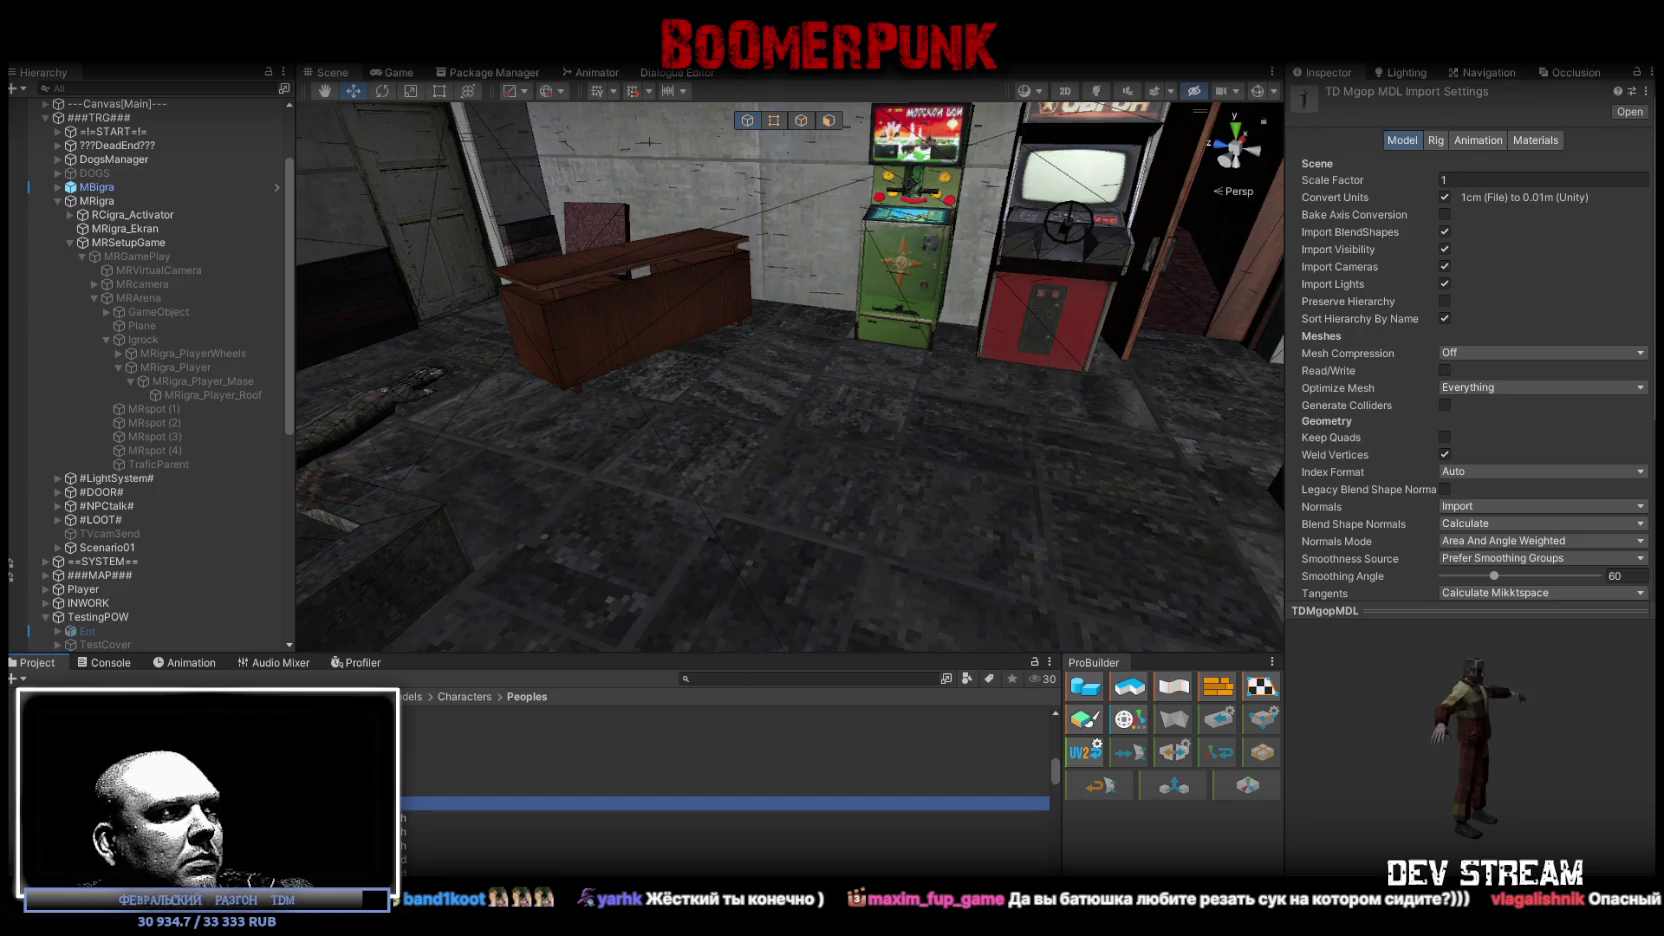
click(700, 803)
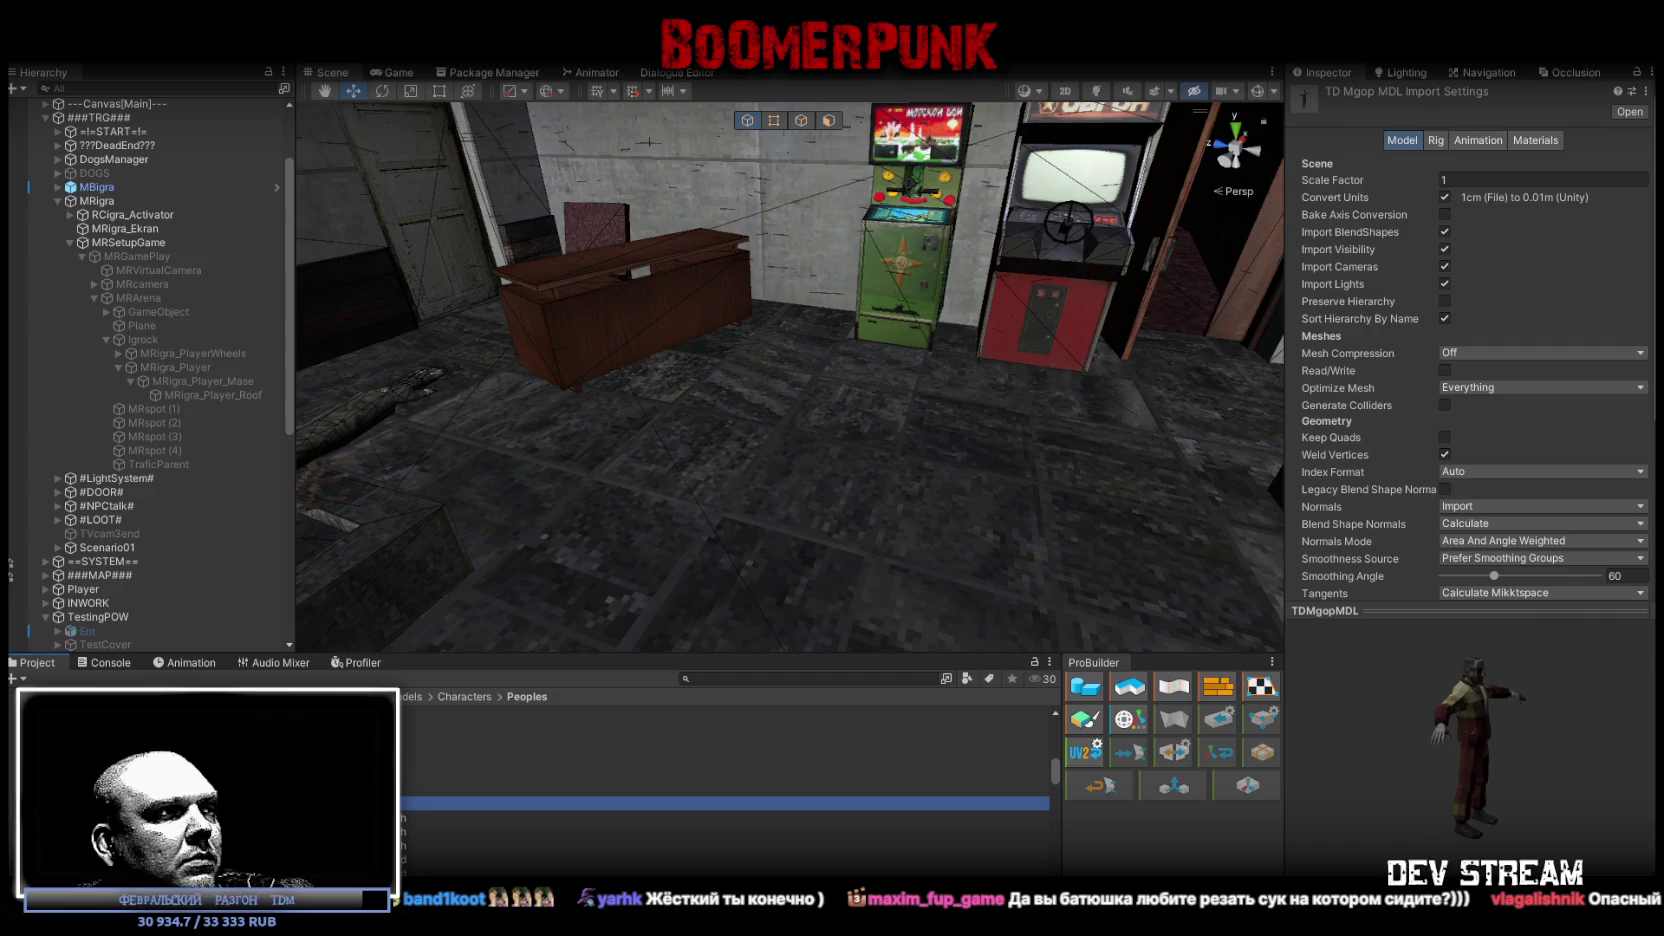
click(1534, 140)
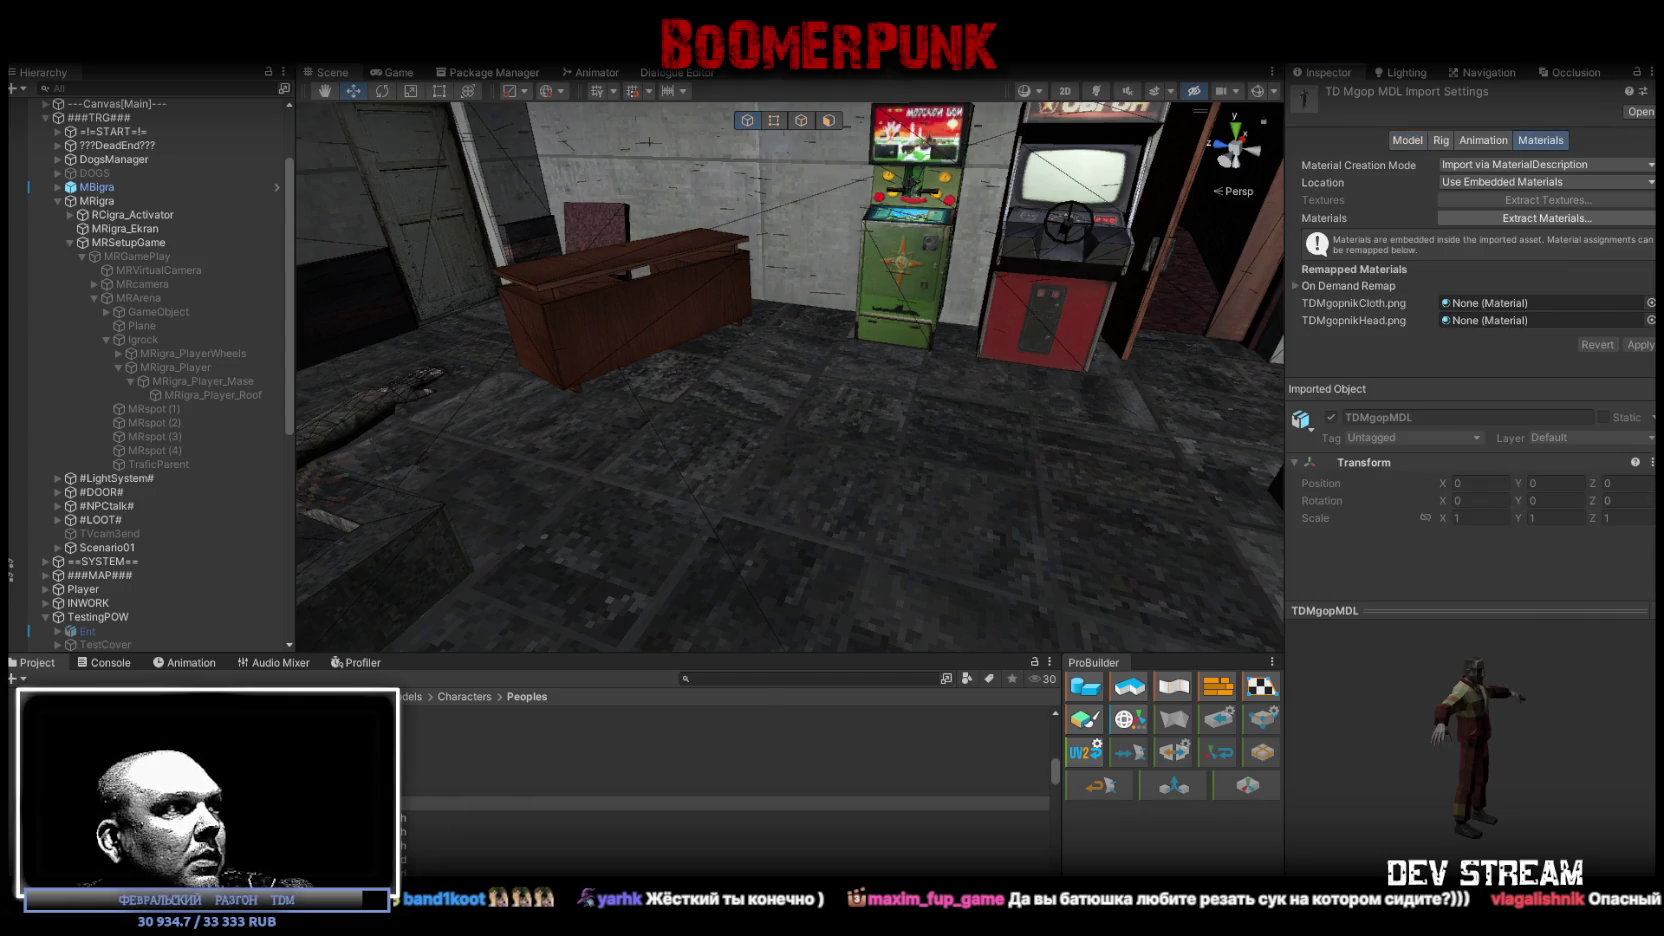
mouse_move(700, 797)
mouse_down()
mouse_move(760, 795)
mouse_move(1484, 348)
mouse_move(1494, 310)
mouse_up()
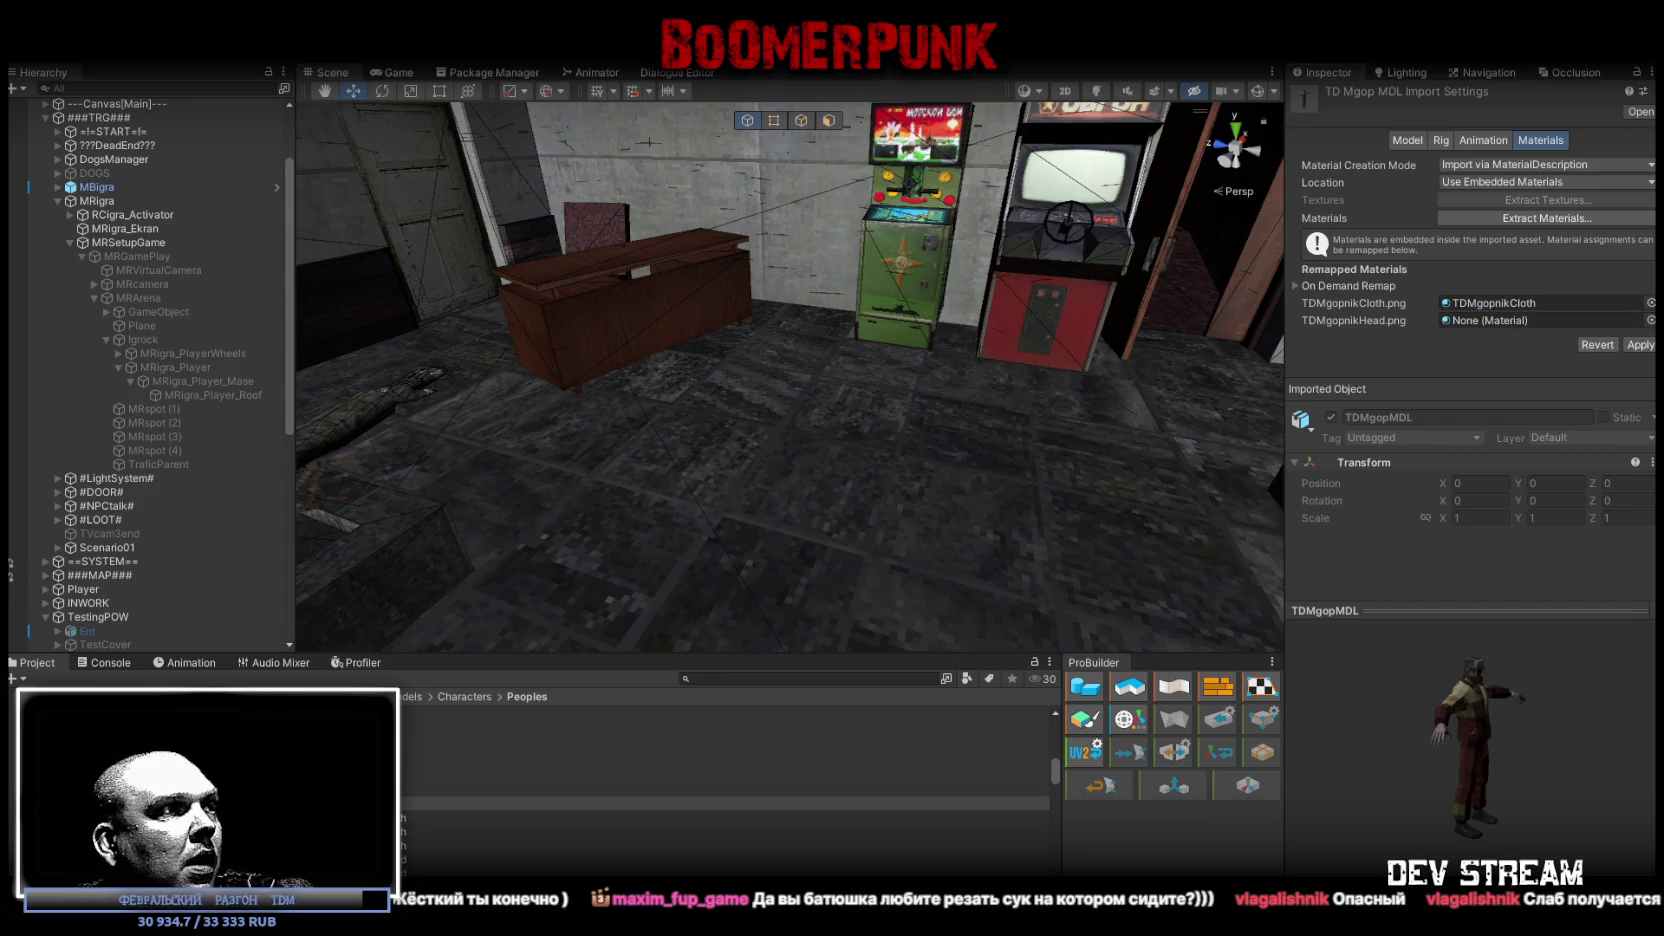
drag(760, 795, 1487, 321)
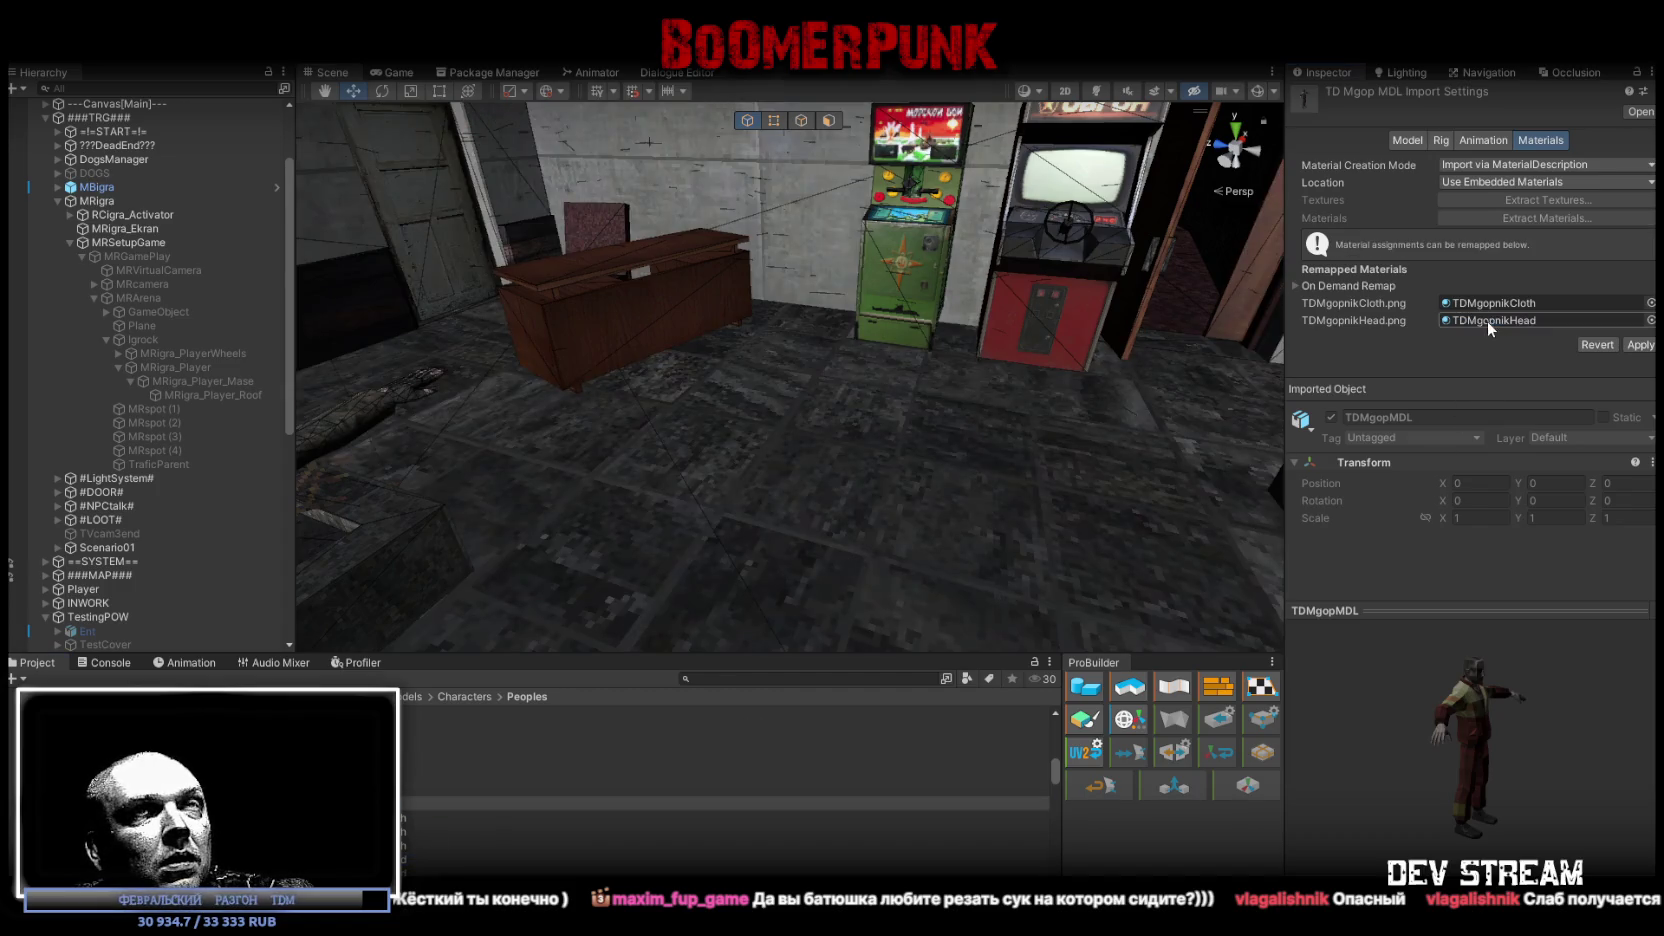
Step: Import TDMgopMDL at scale factor 0.42 with Read/Write enabled and calculated normals, and apply
click(1437, 142)
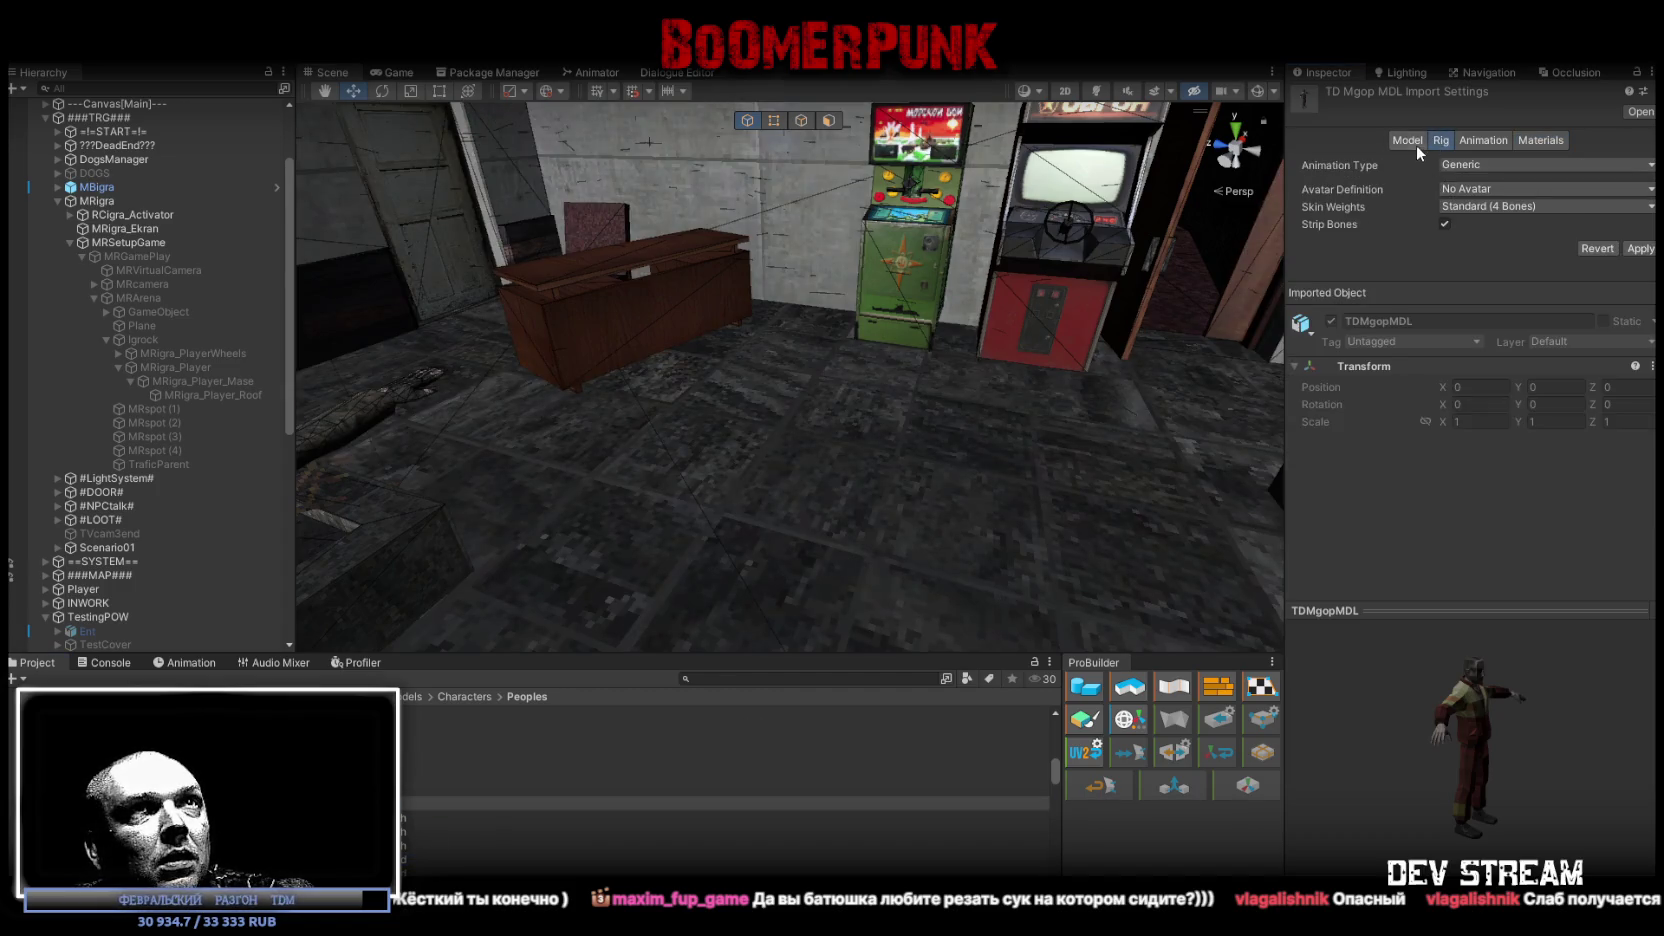
click(1415, 143)
click(1462, 180)
text(.42)
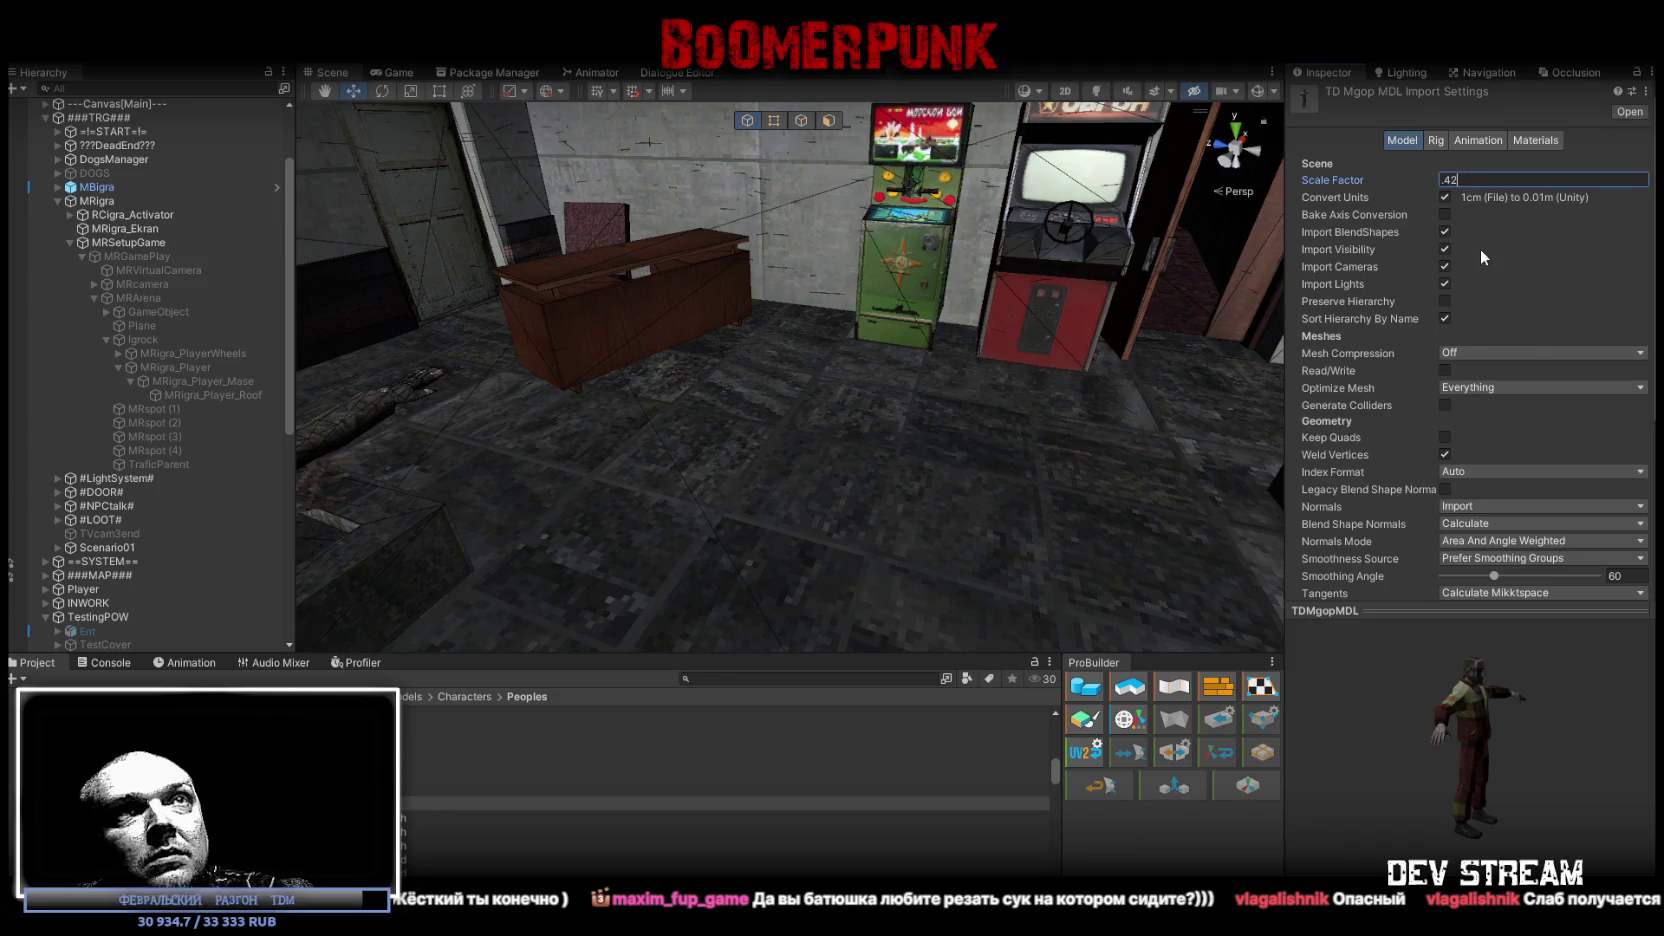
click(1444, 370)
click(1480, 506)
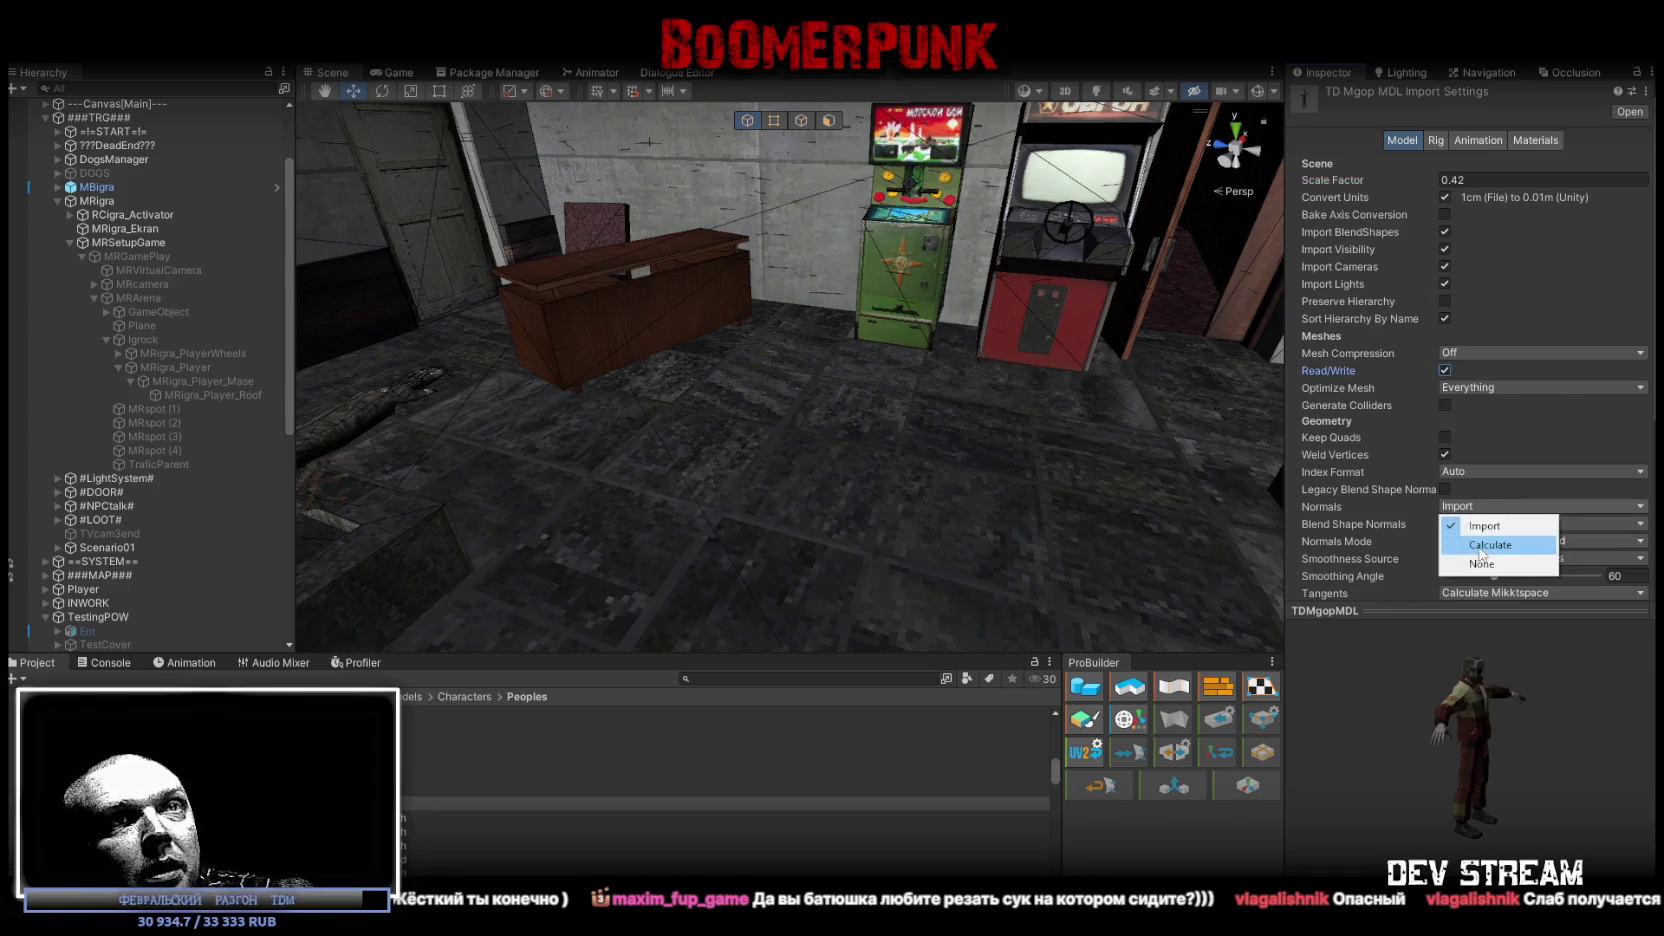
click(1470, 541)
scroll(1586, 521, down, 3)
click(1627, 484)
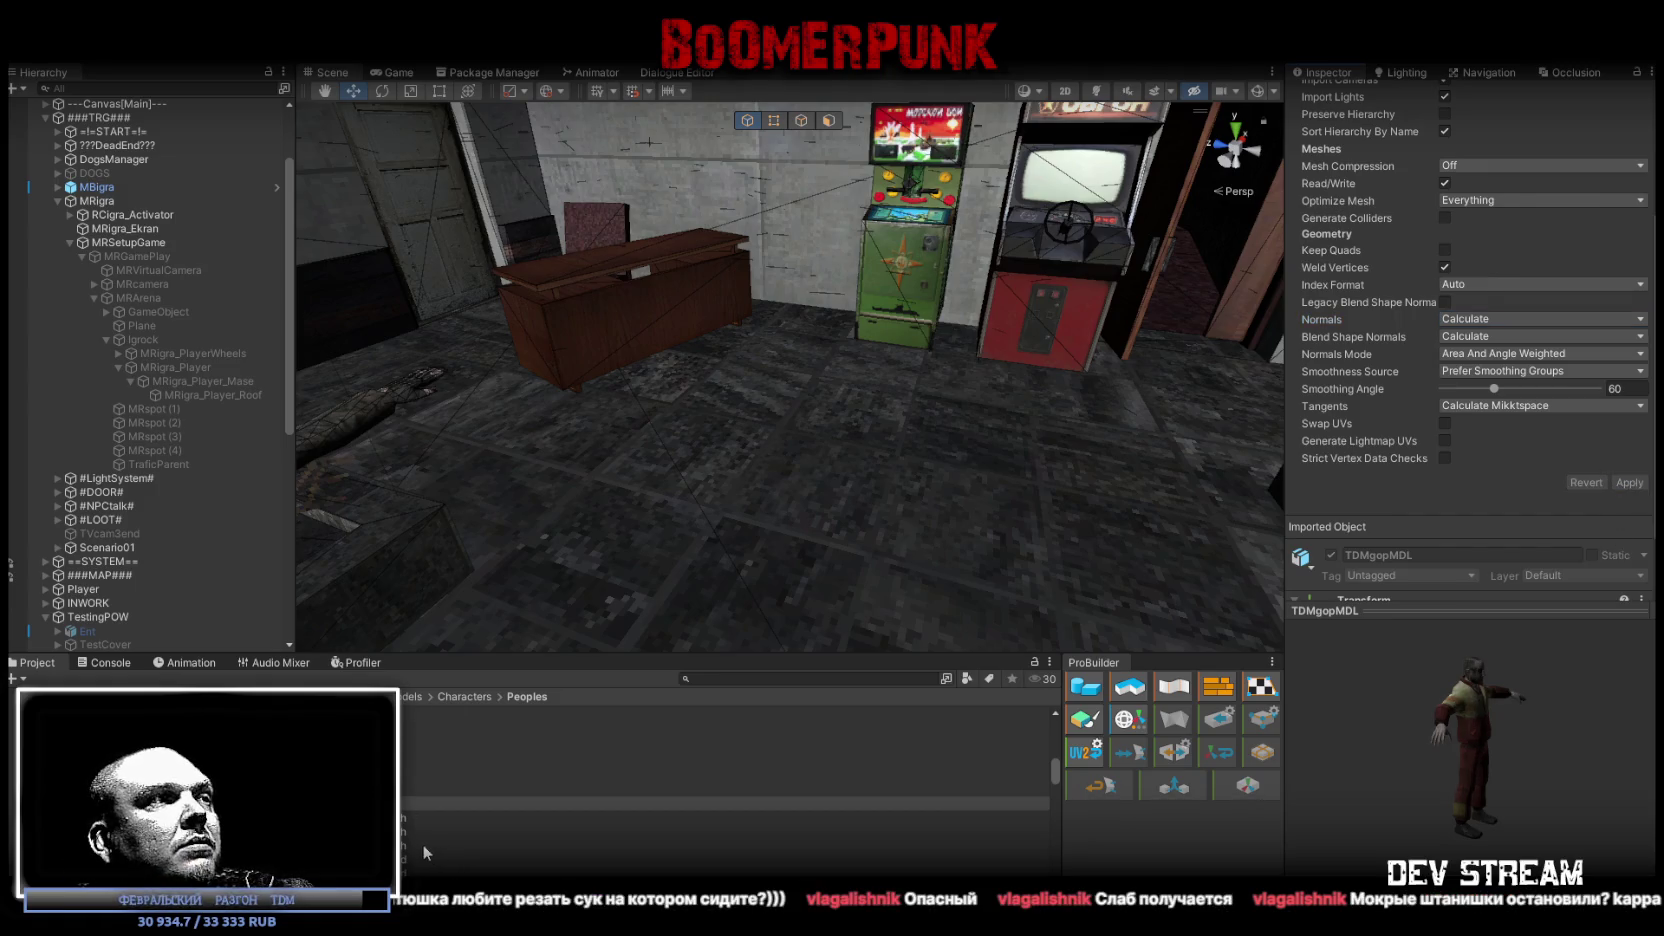
Step: Set the TDMgop model's scale factor to 42
click(450, 789)
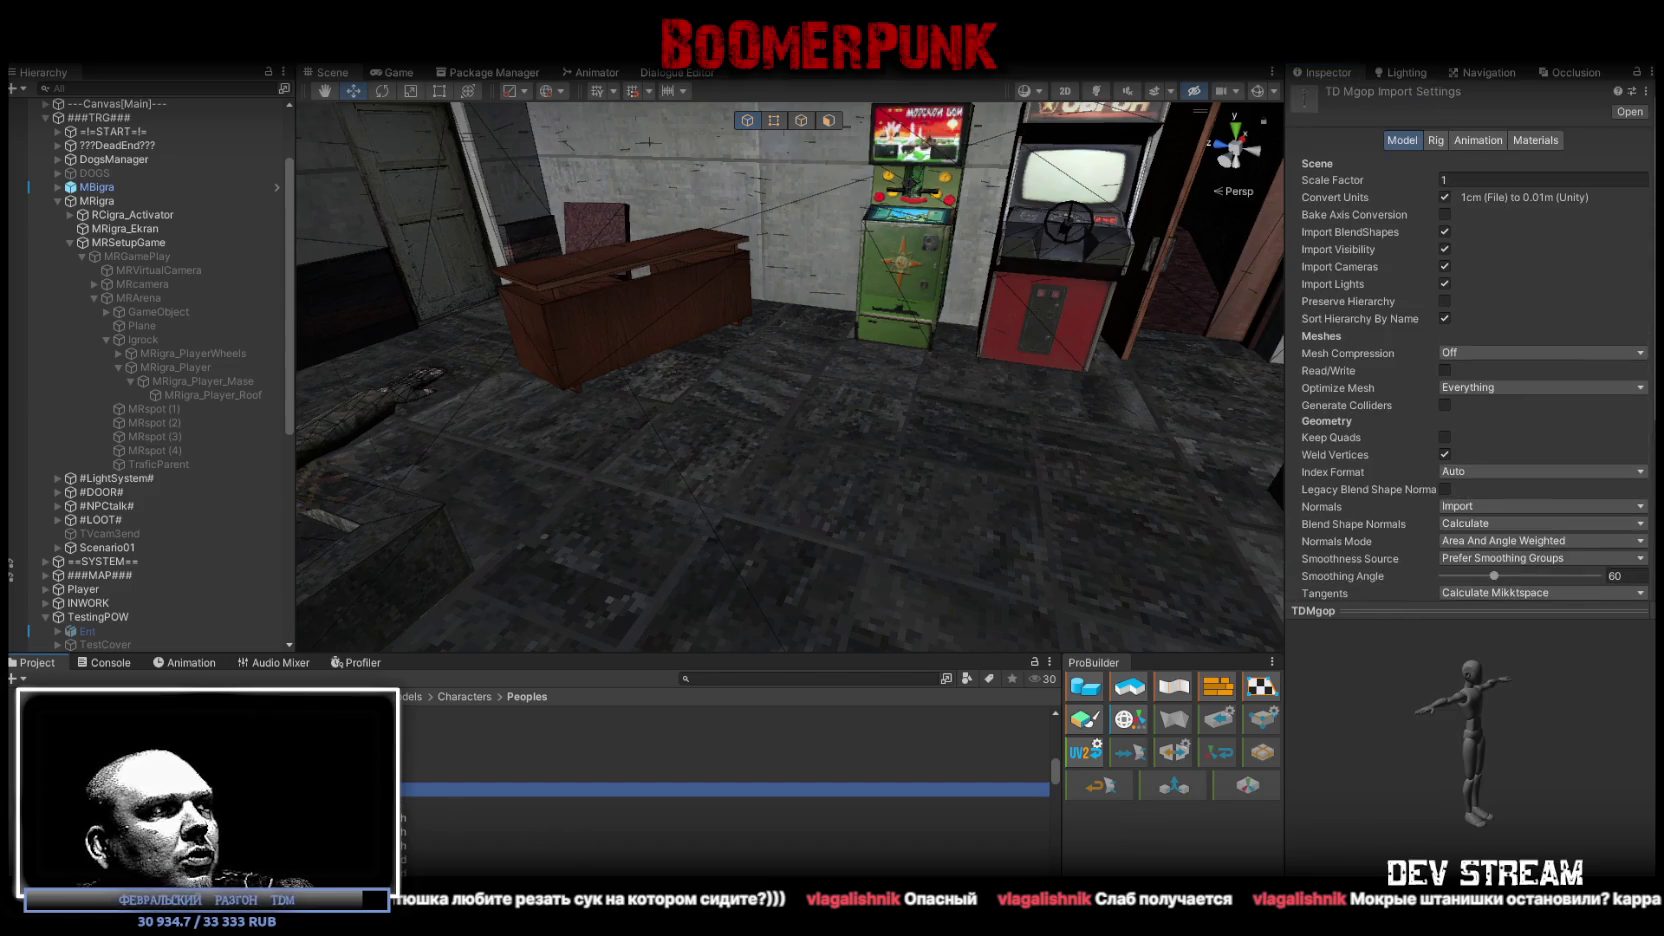
key(Down)
key(Up)
click(1441, 182)
text(42)
mouse_move(1525, 716)
mouse_down()
mouse_move(1262, 721)
mouse_move(1147, 703)
mouse_move(1559, 711)
mouse_move(1122, 727)
mouse_move(1440, 745)
mouse_up()
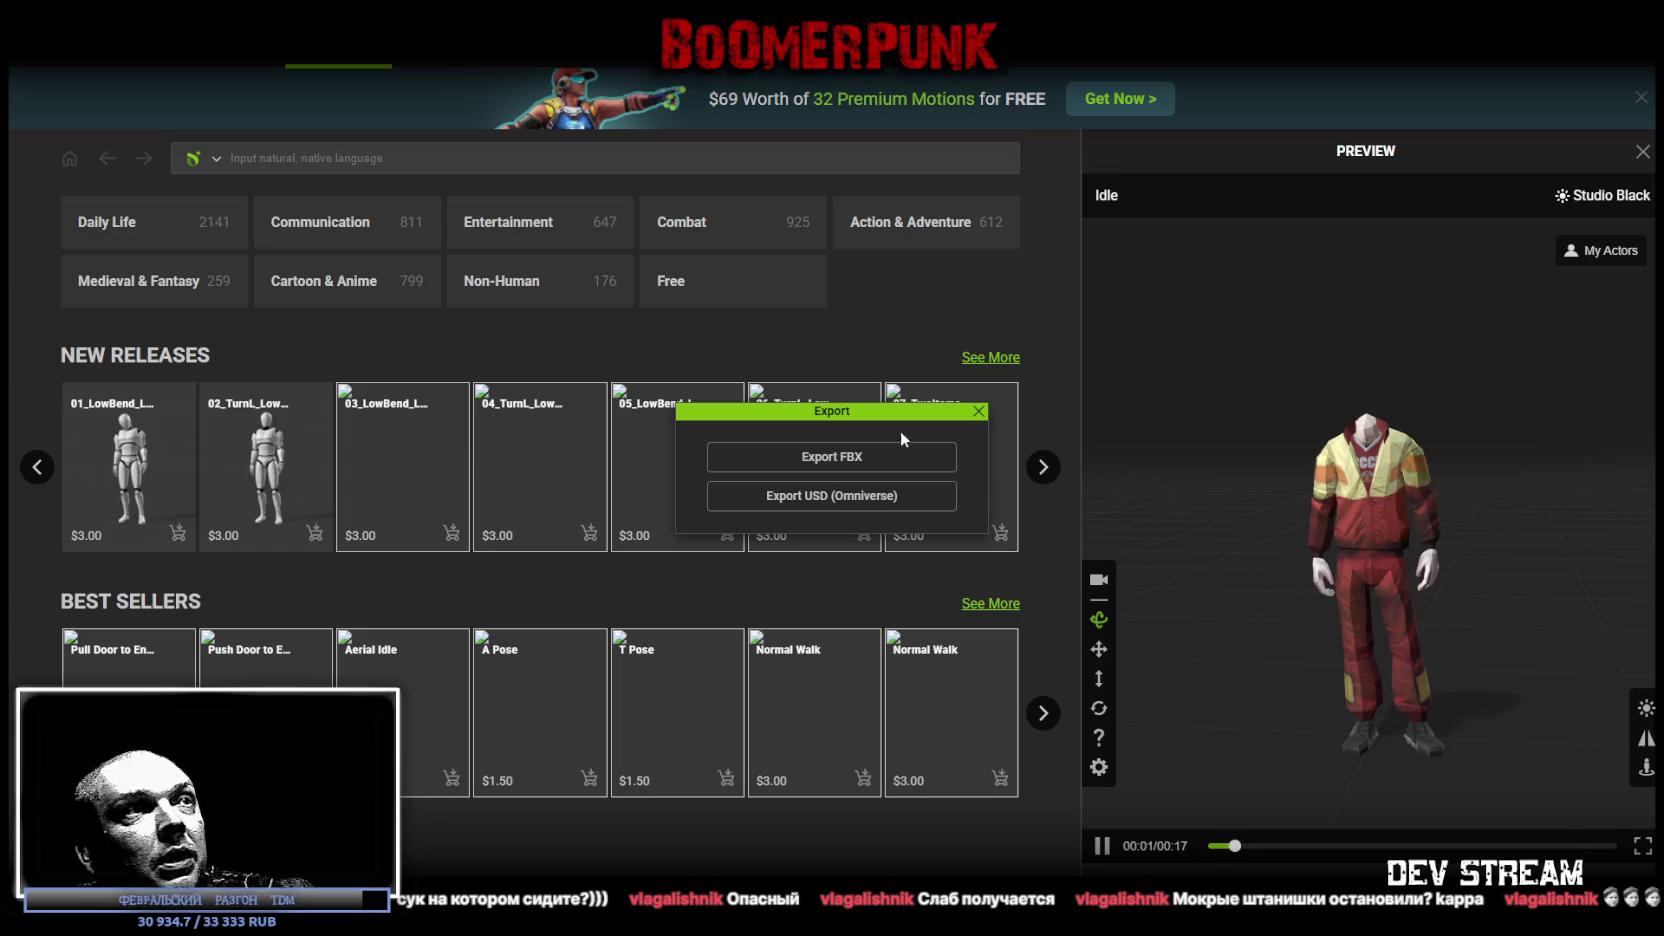
Step: Export the rigged character as a Unity FBX, character only, at original texture size
click(800, 457)
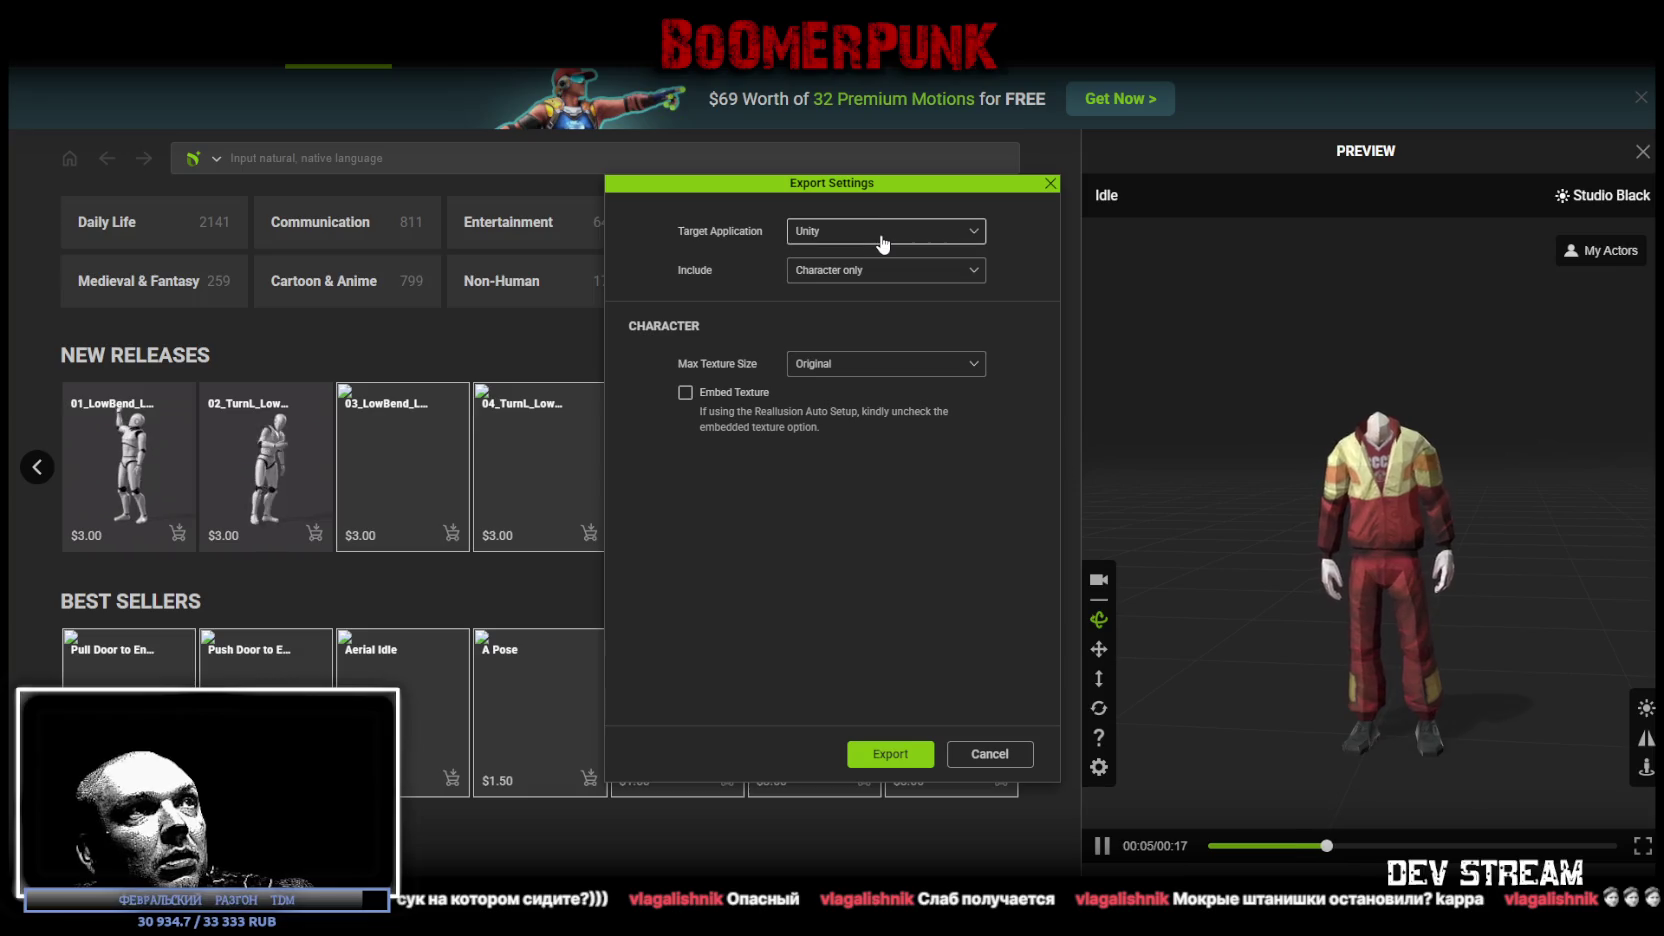
click(845, 372)
click(848, 382)
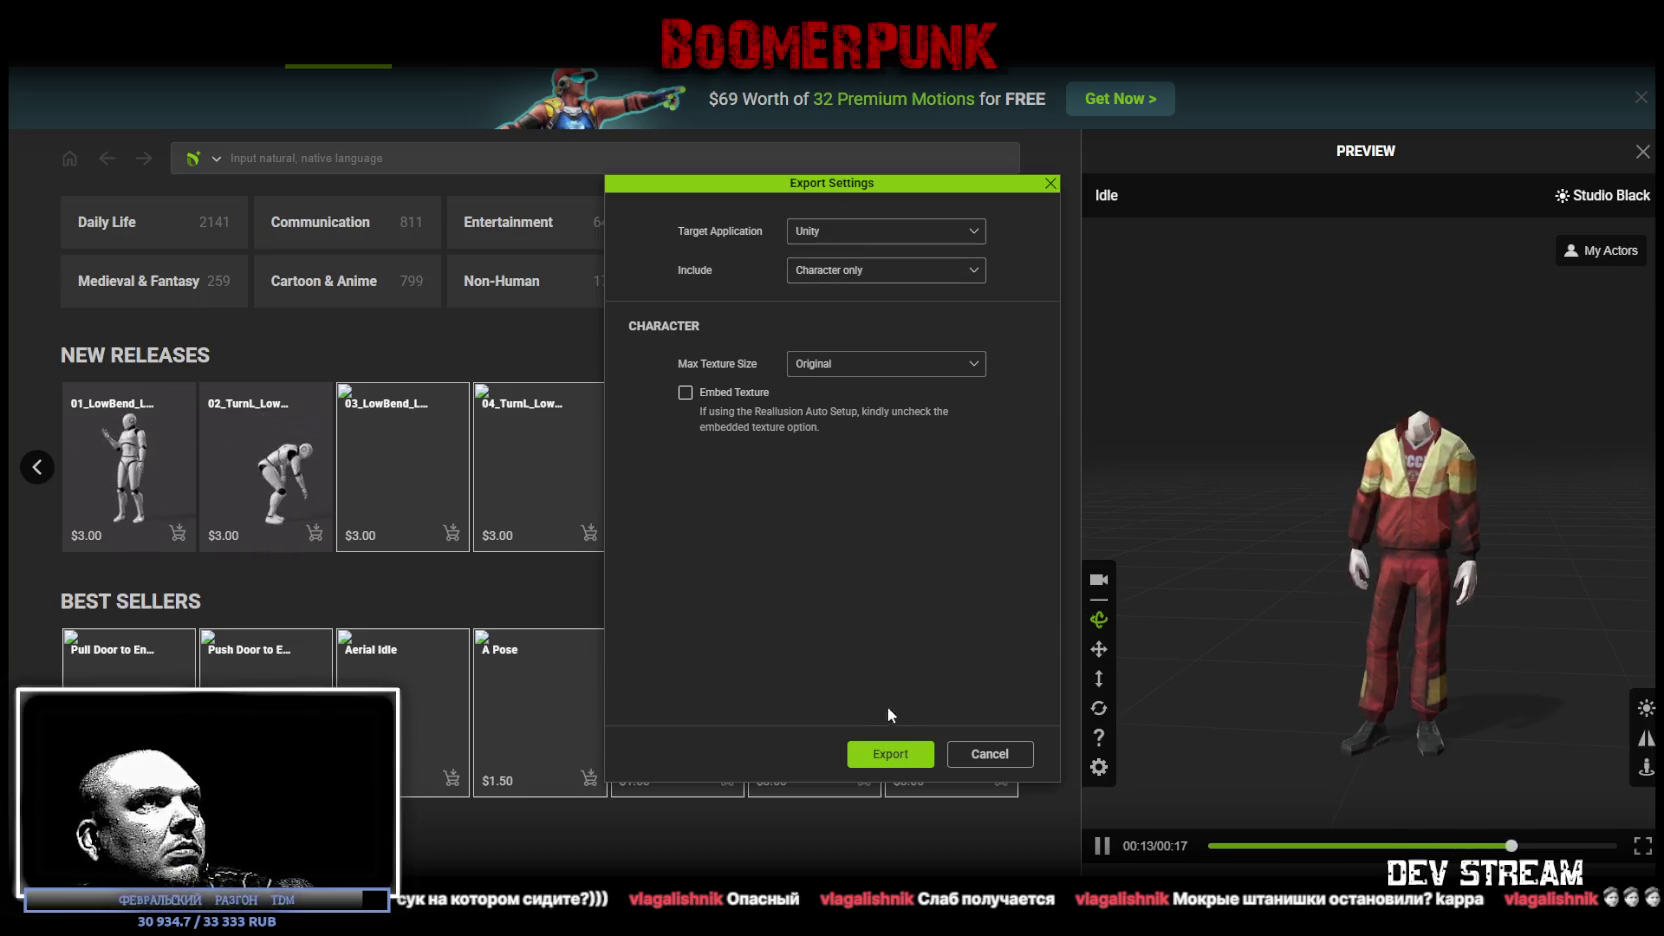
click(878, 271)
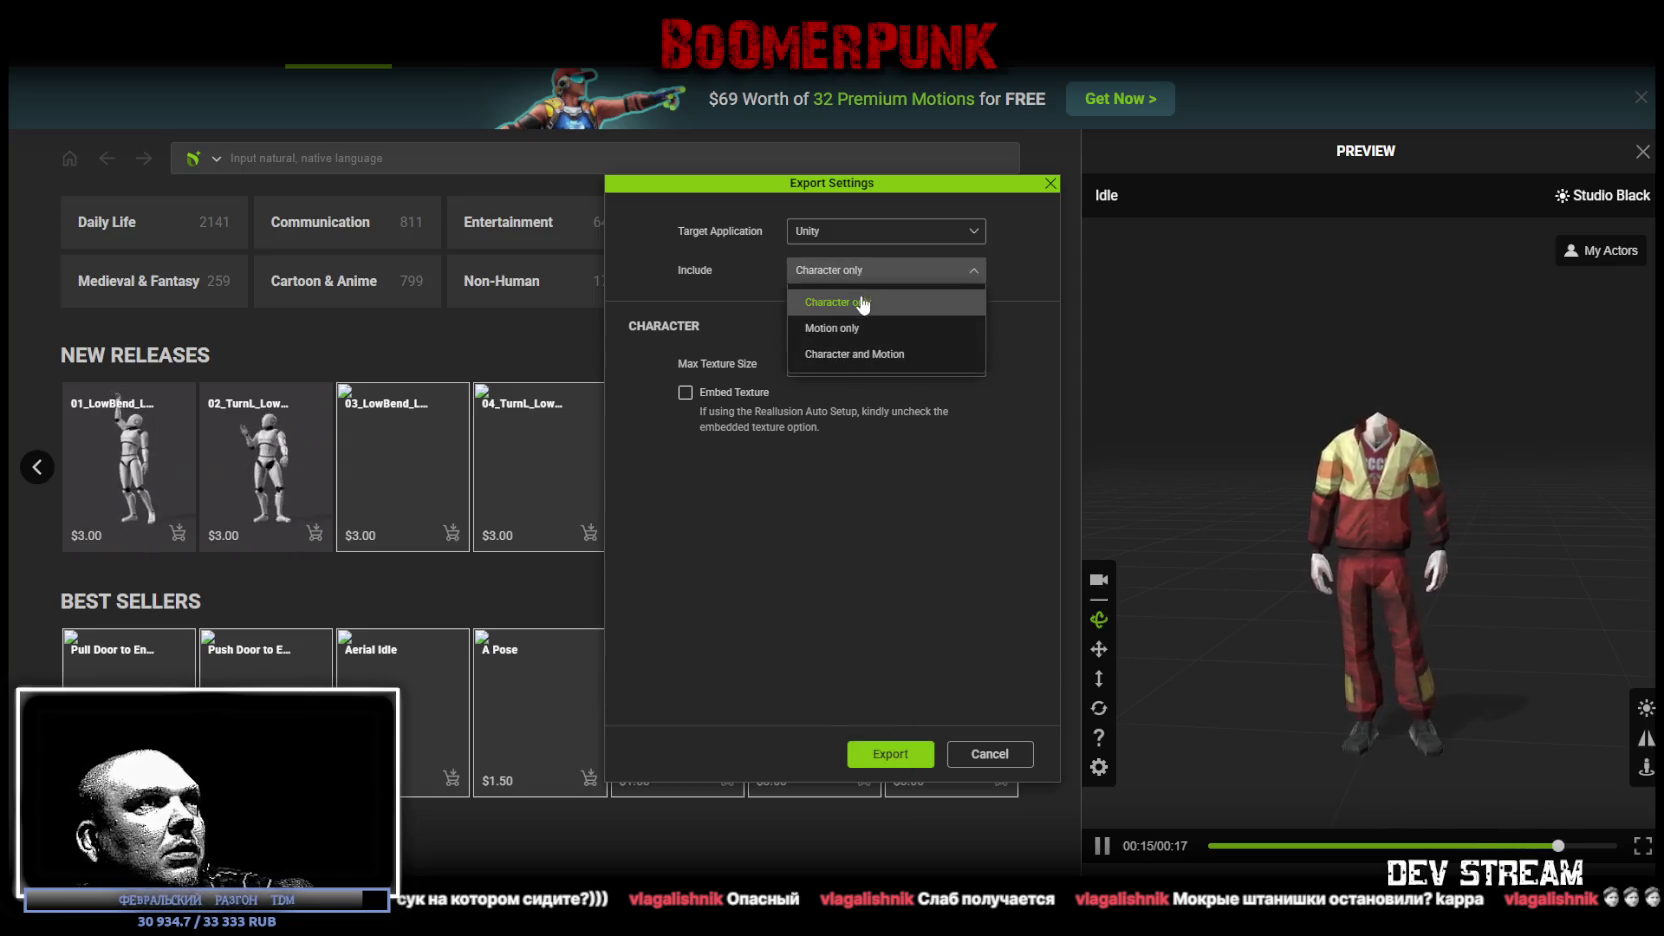
click(862, 303)
click(862, 232)
click(835, 320)
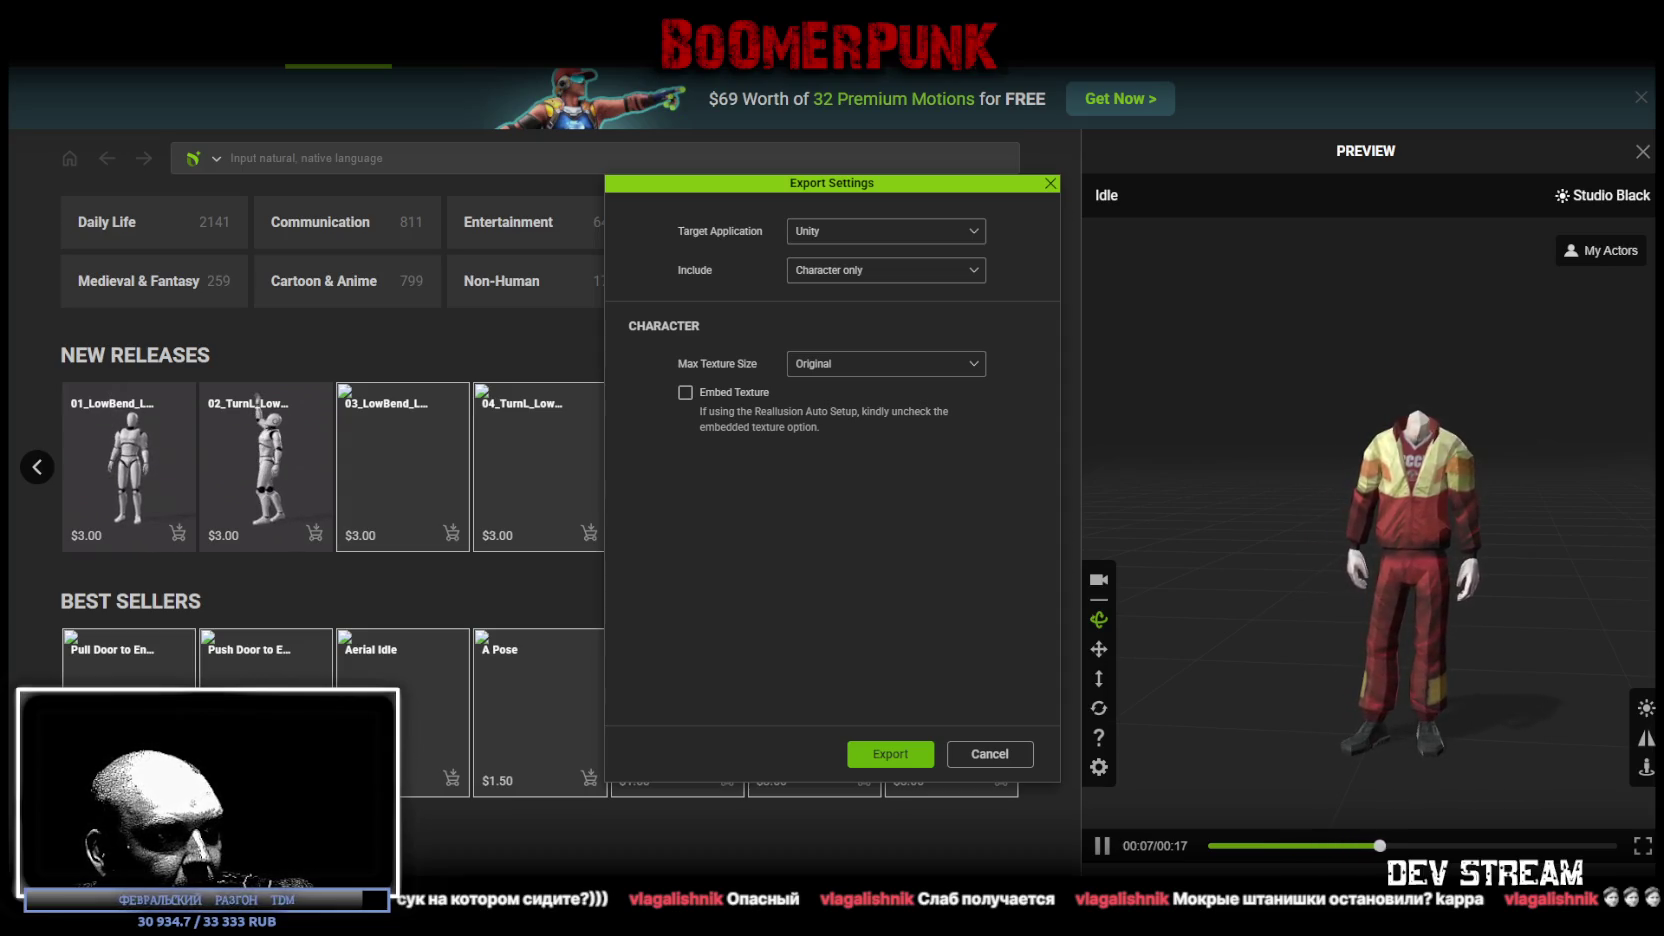
click(890, 754)
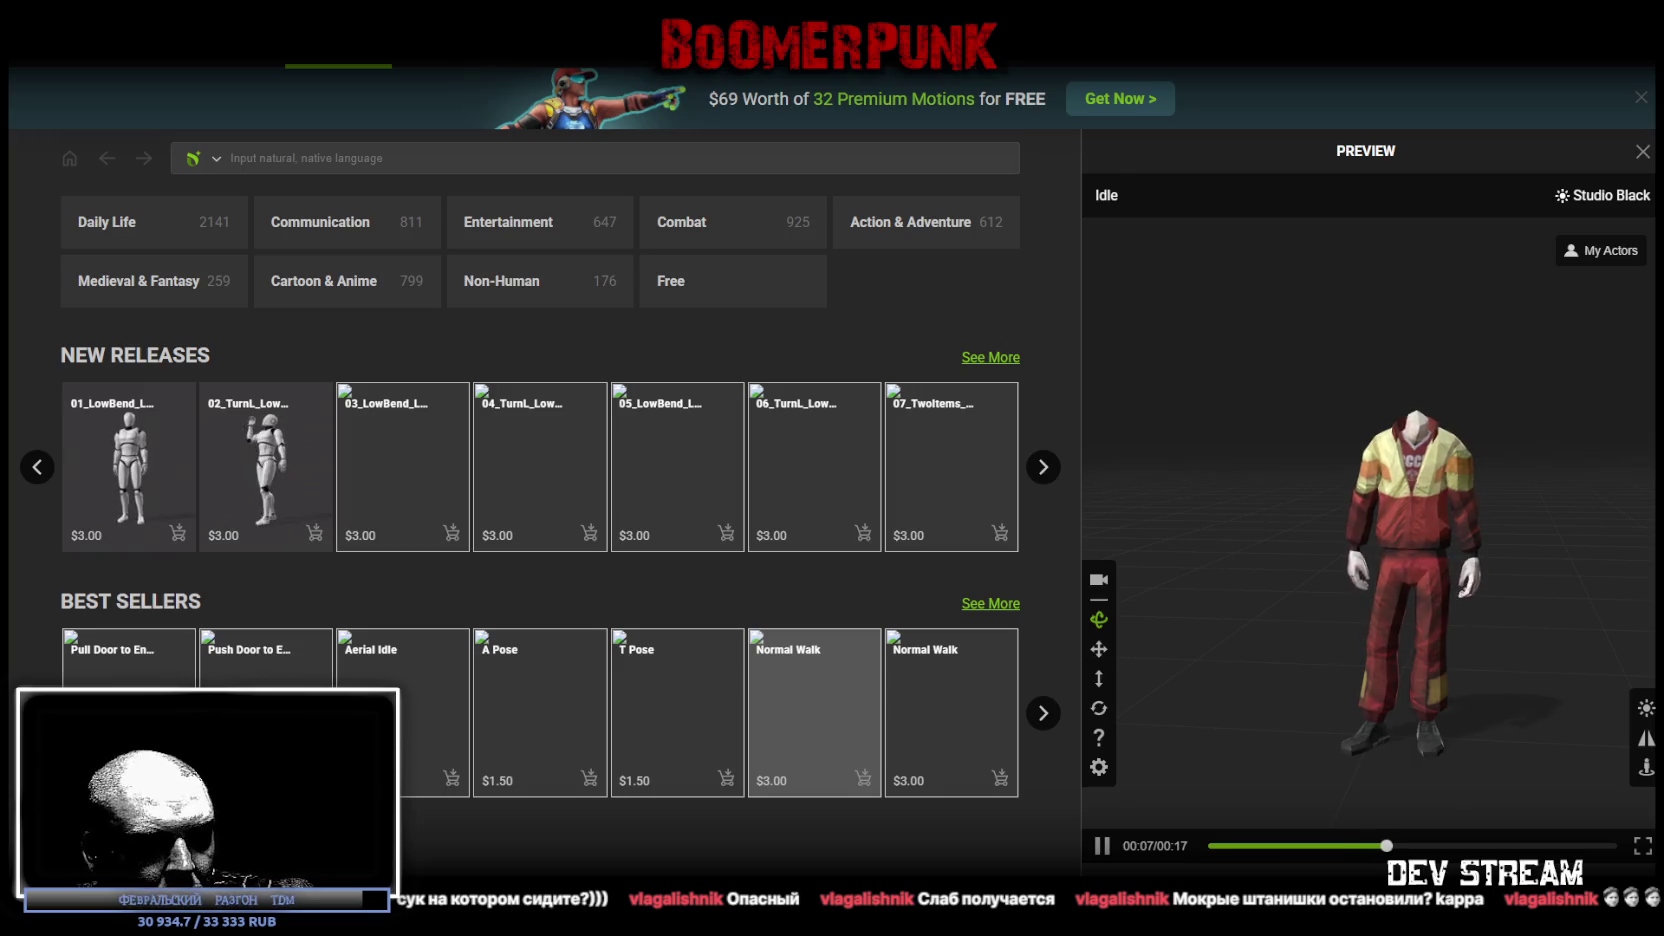
key(alt+Tab)
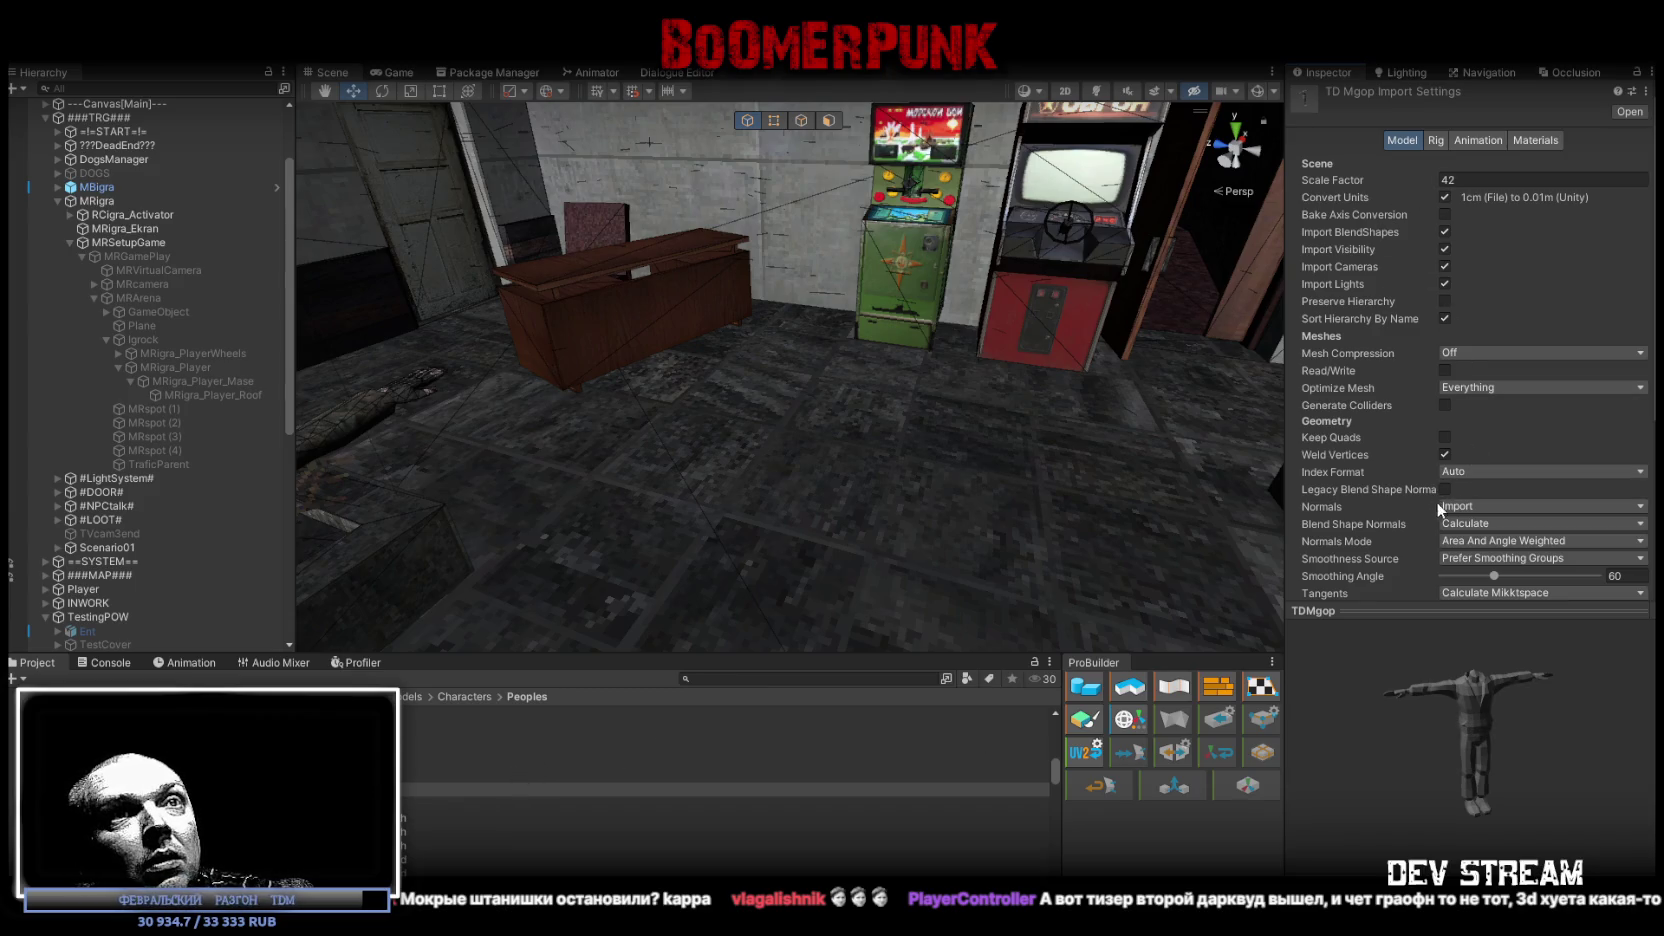
Step: Reimport TDMgop with Normals set to Calculate and Read/Write enabled
click(1469, 508)
click(1462, 542)
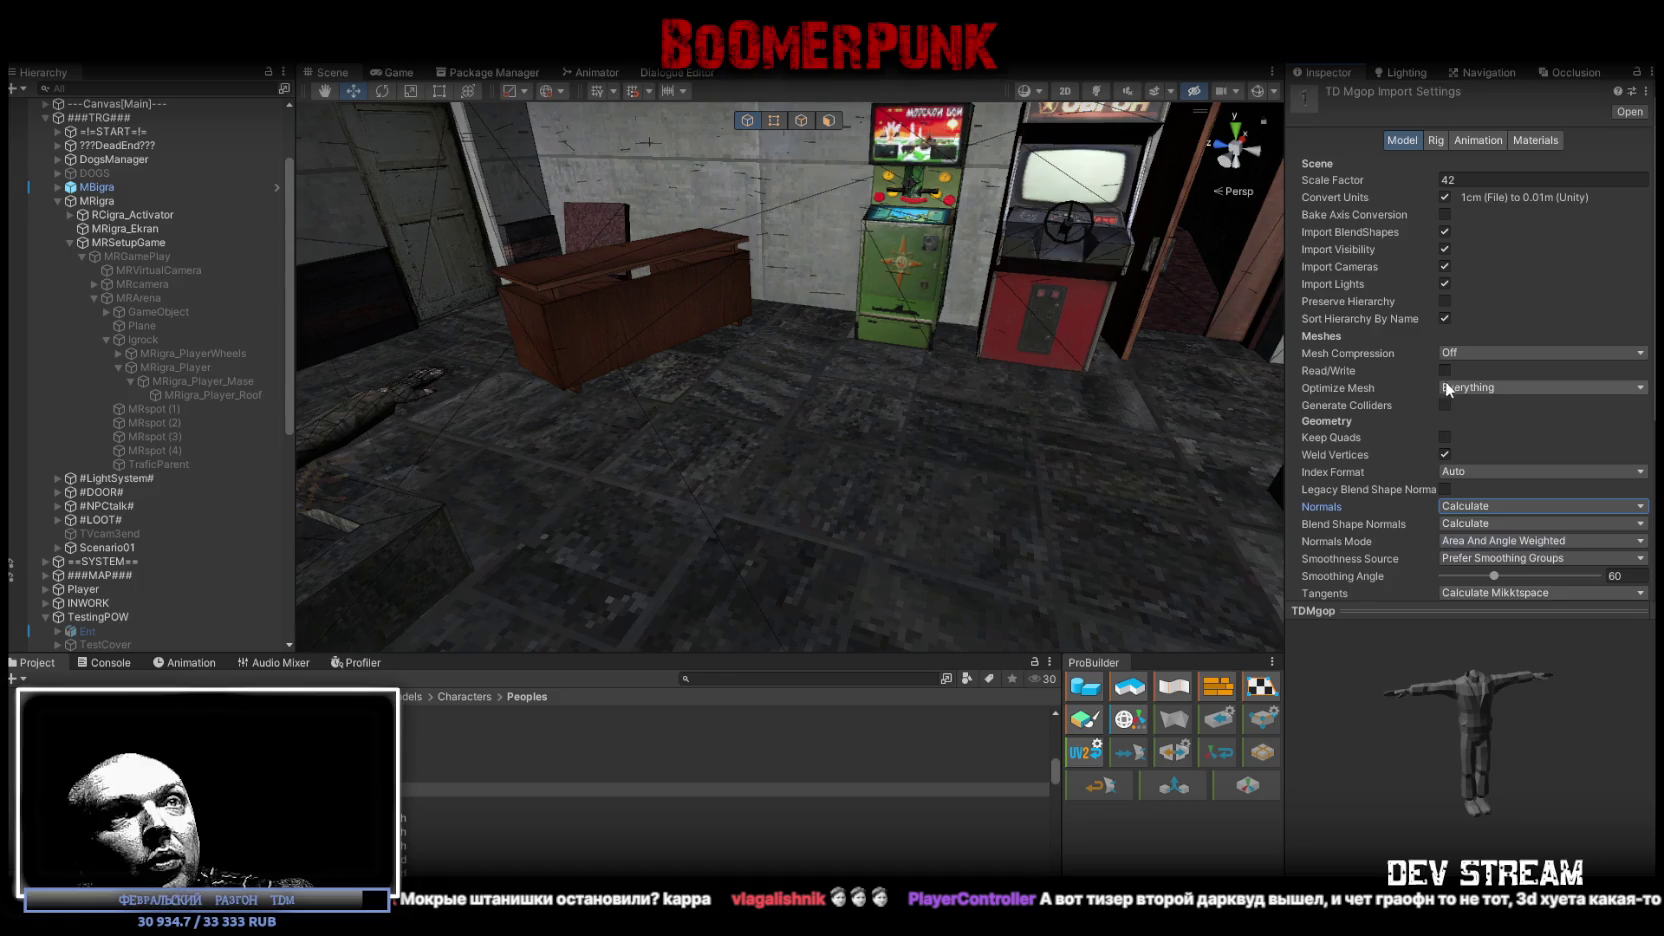
click(1444, 371)
scroll(1508, 458, down, 5)
click(1640, 416)
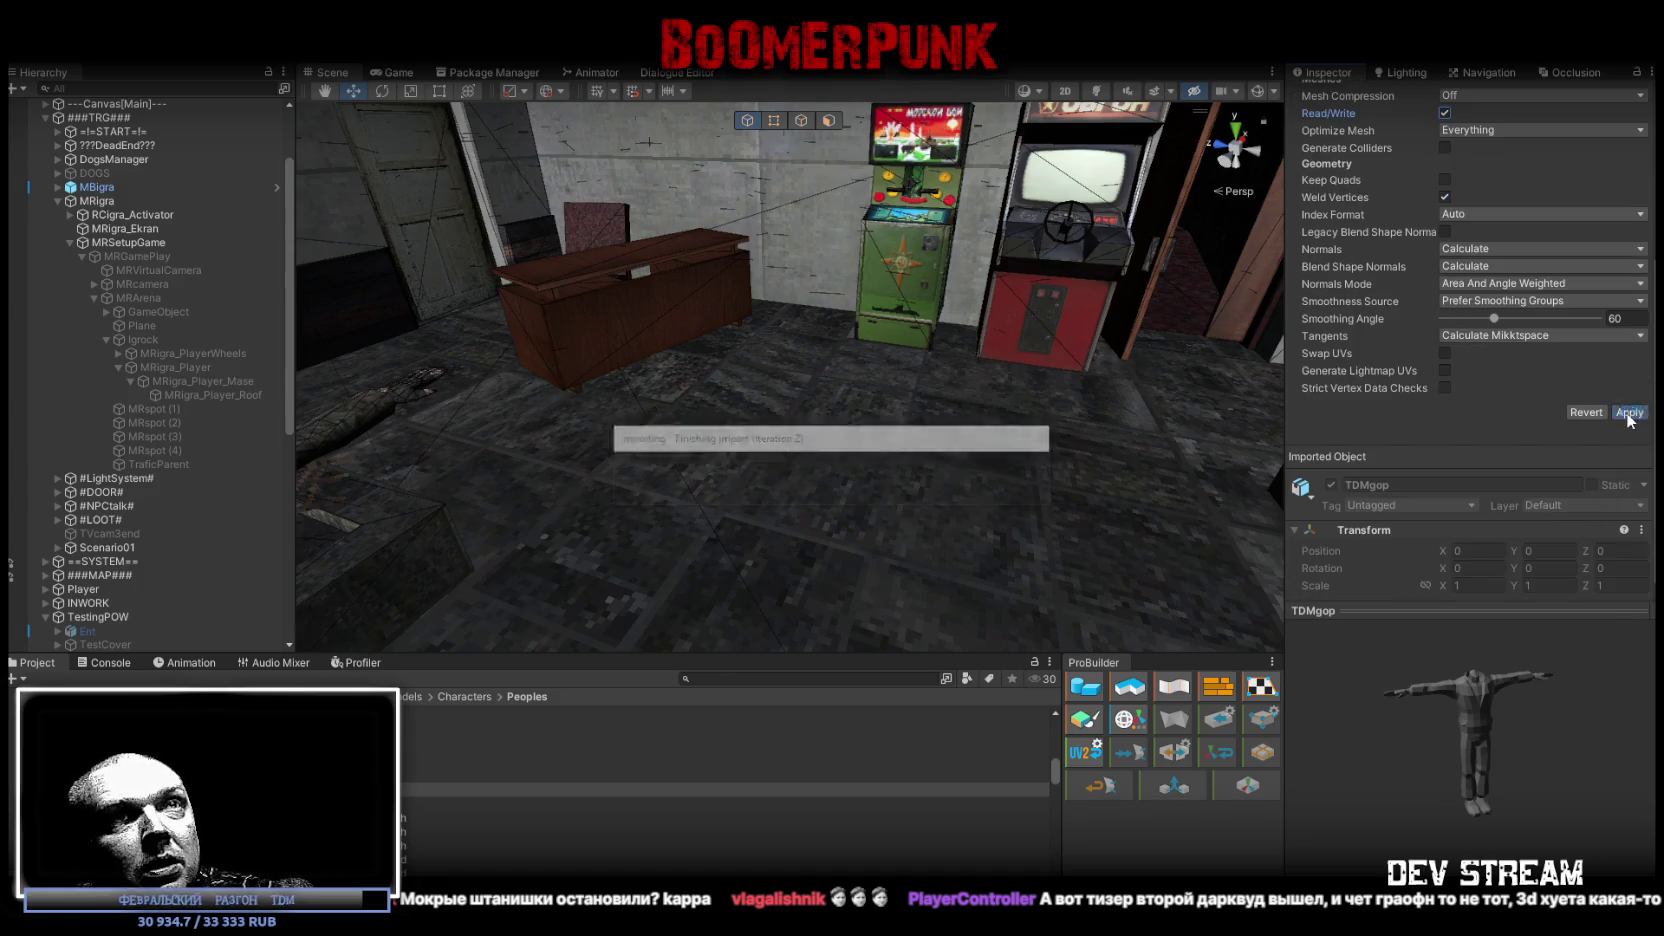
click(1541, 141)
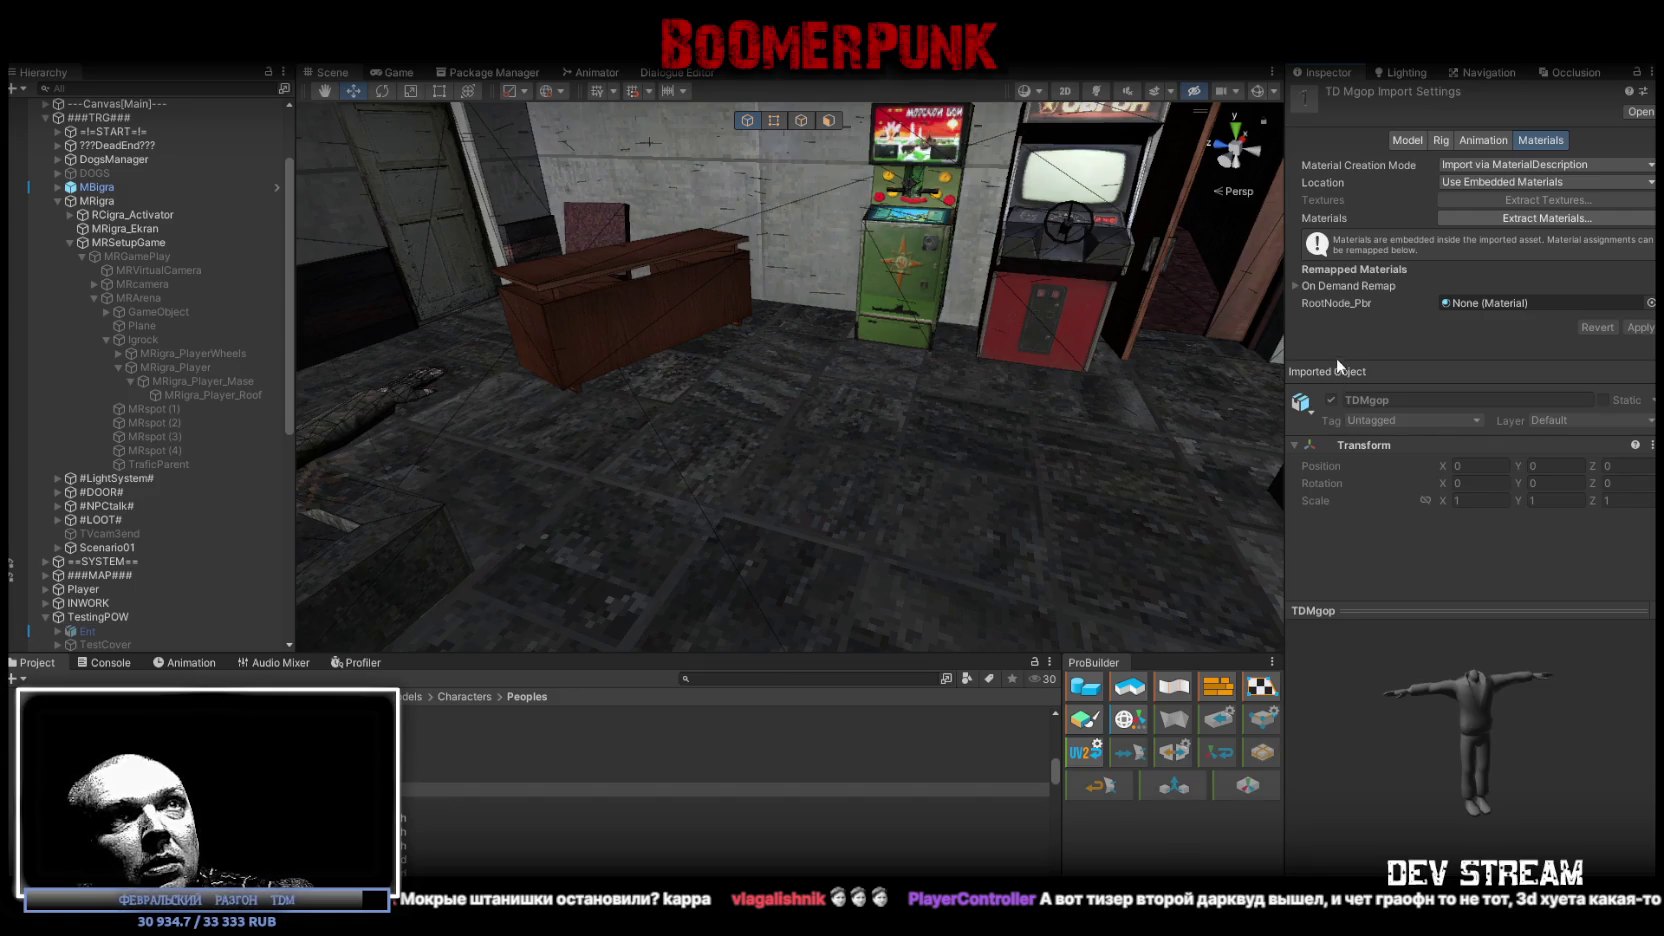
Step: Remap TDMgop's two material slots to TDMgopnikCloth and TDMgopnikHead
click(1296, 286)
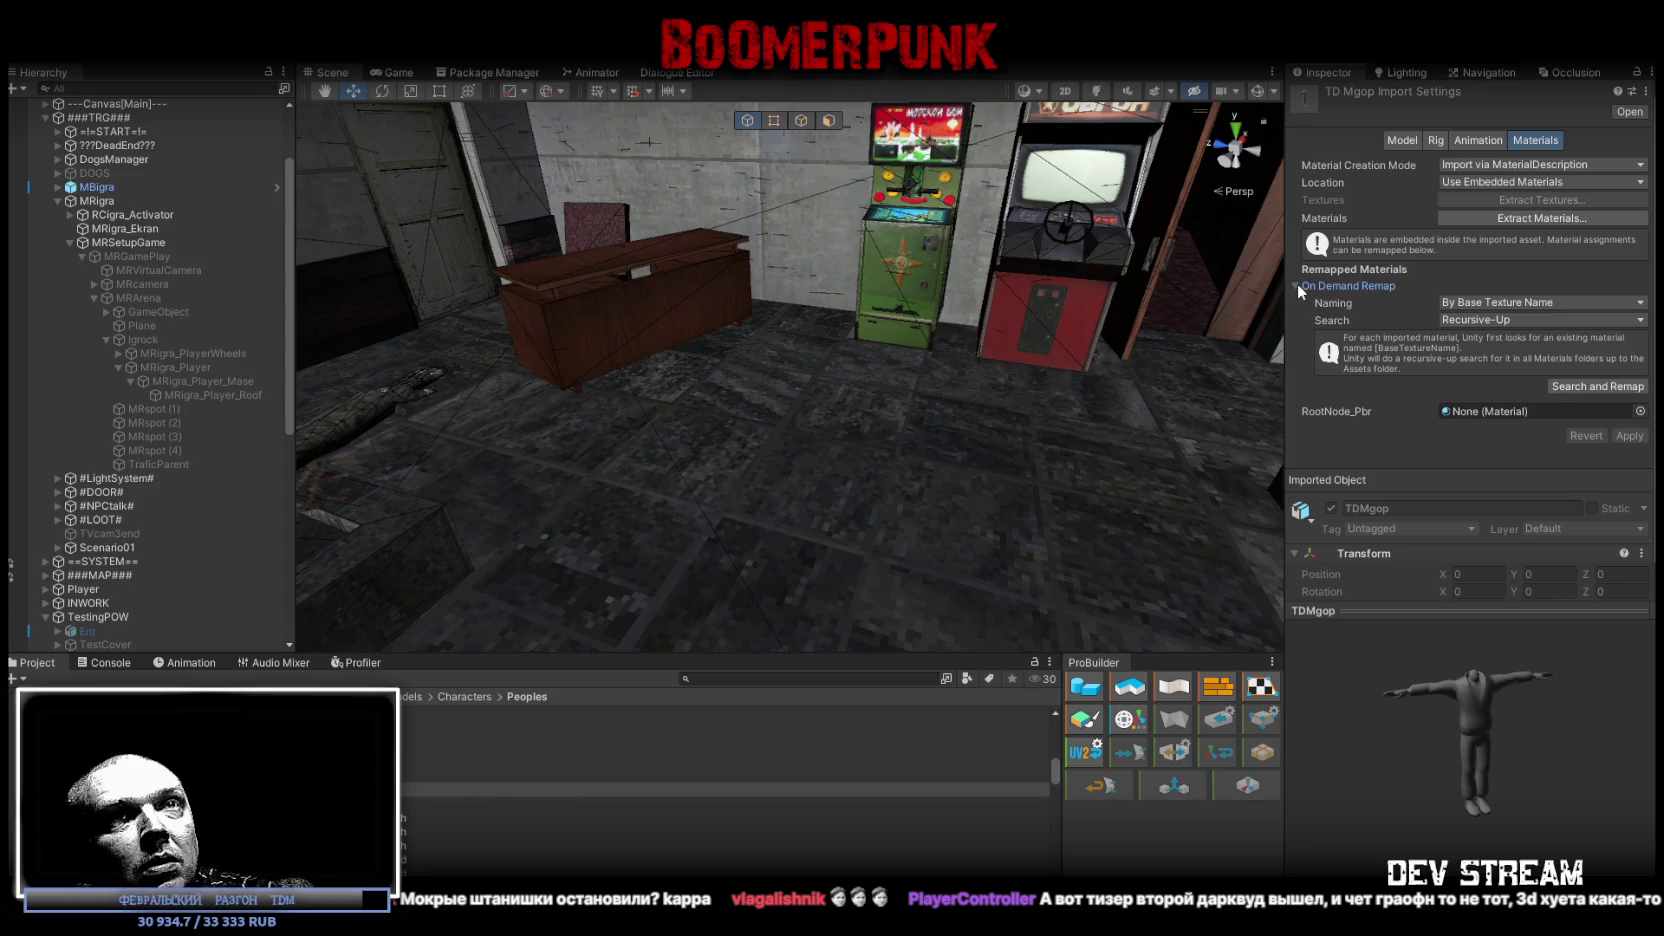
click(1297, 283)
mouse_move(1485, 667)
mouse_down()
mouse_move(1331, 708)
mouse_move(1183, 698)
mouse_move(1508, 719)
mouse_move(1500, 699)
mouse_up()
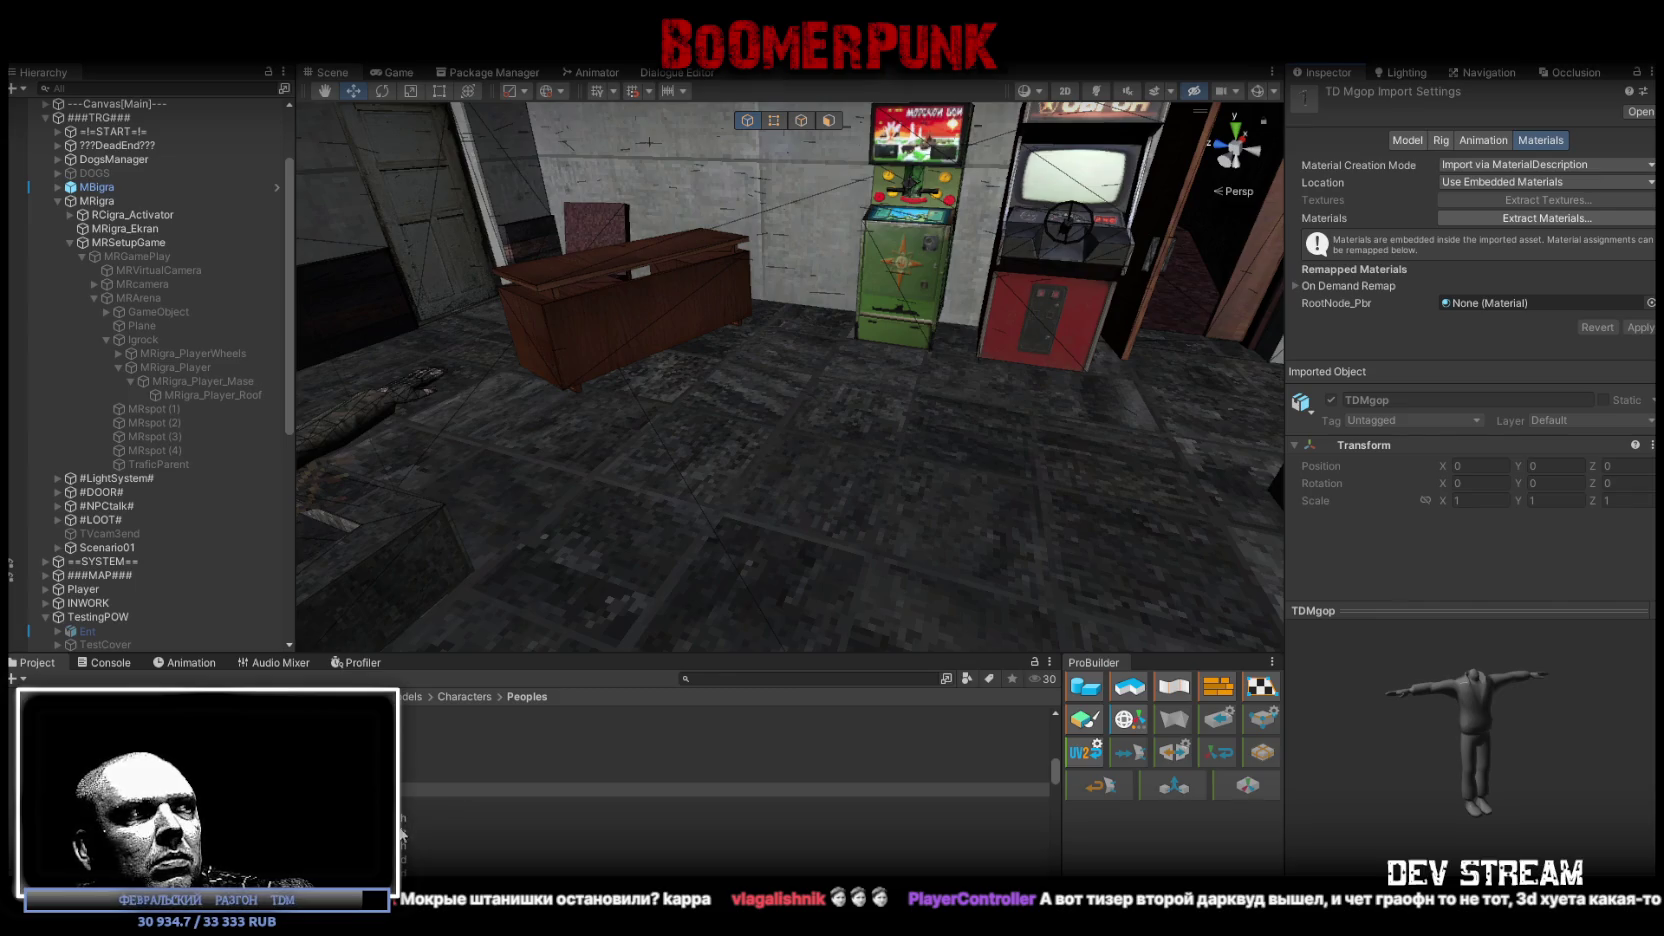
mouse_move(700, 816)
mouse_down()
mouse_move(1250, 480)
mouse_move(1492, 303)
mouse_up()
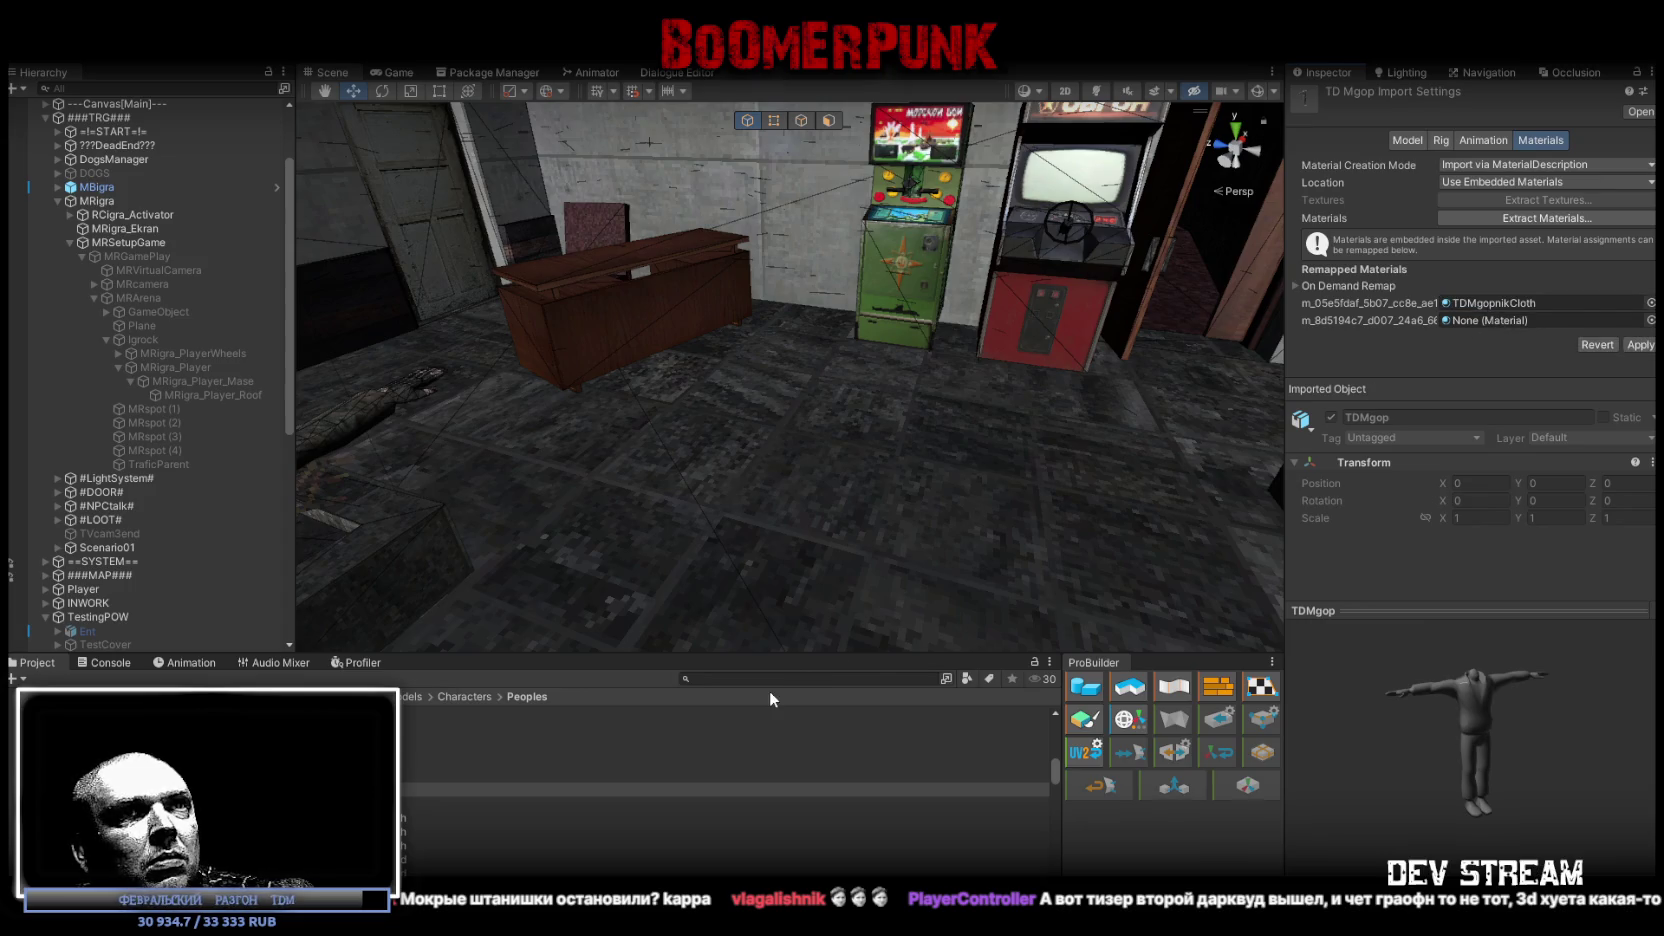
click(1645, 344)
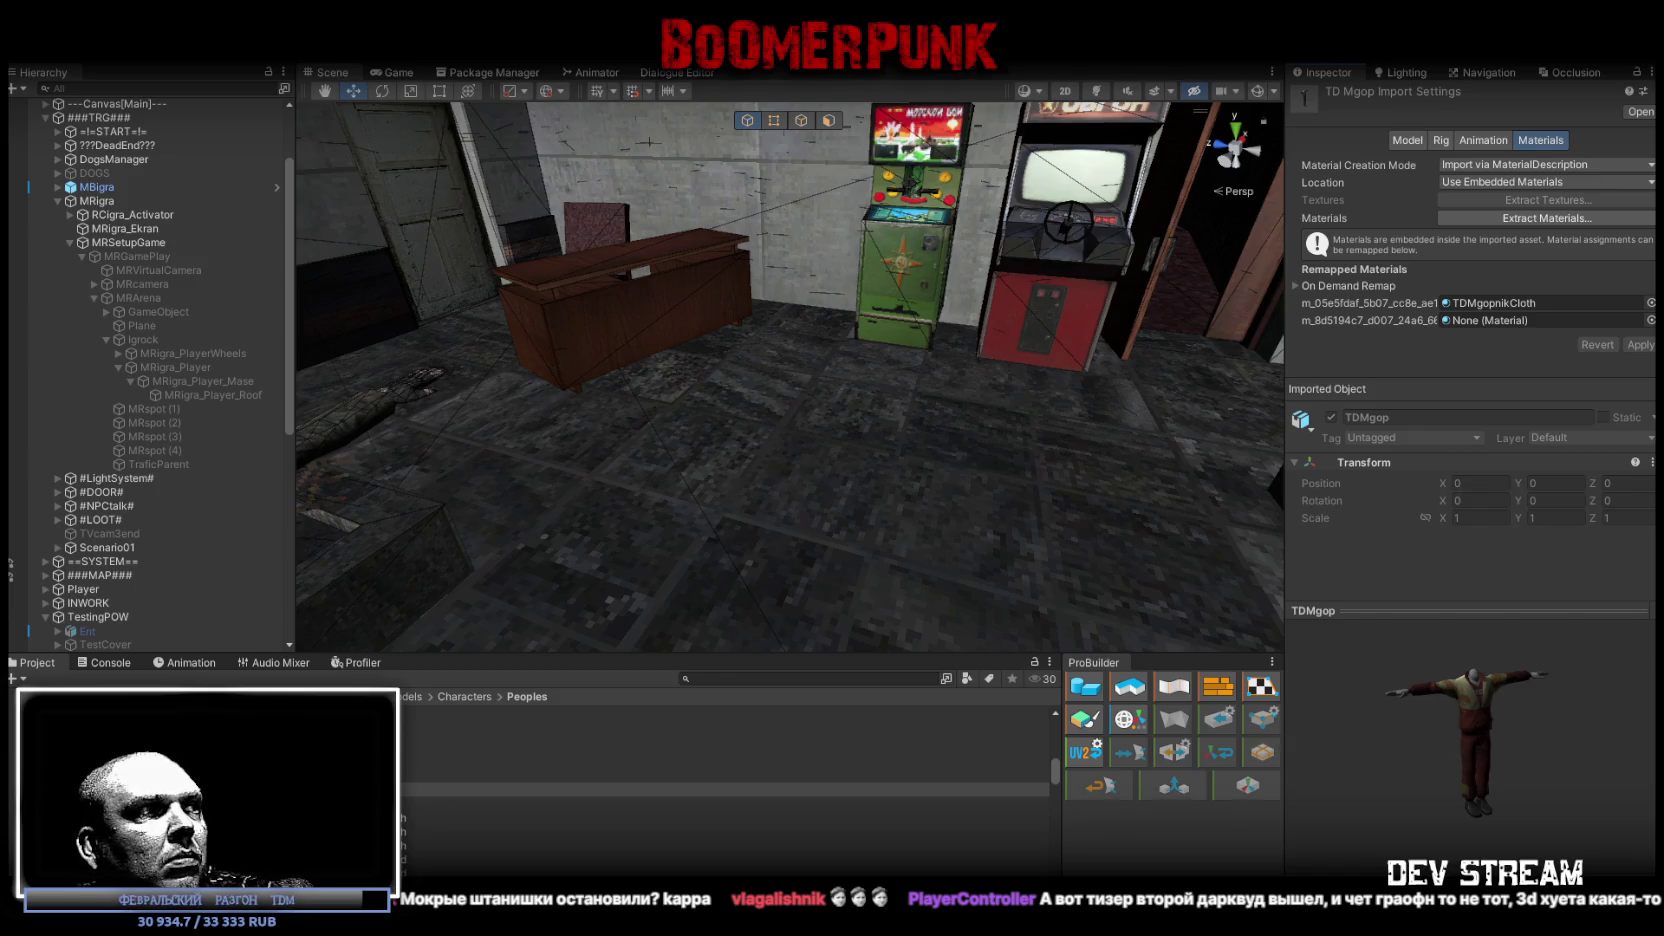
drag(700, 790, 1534, 318)
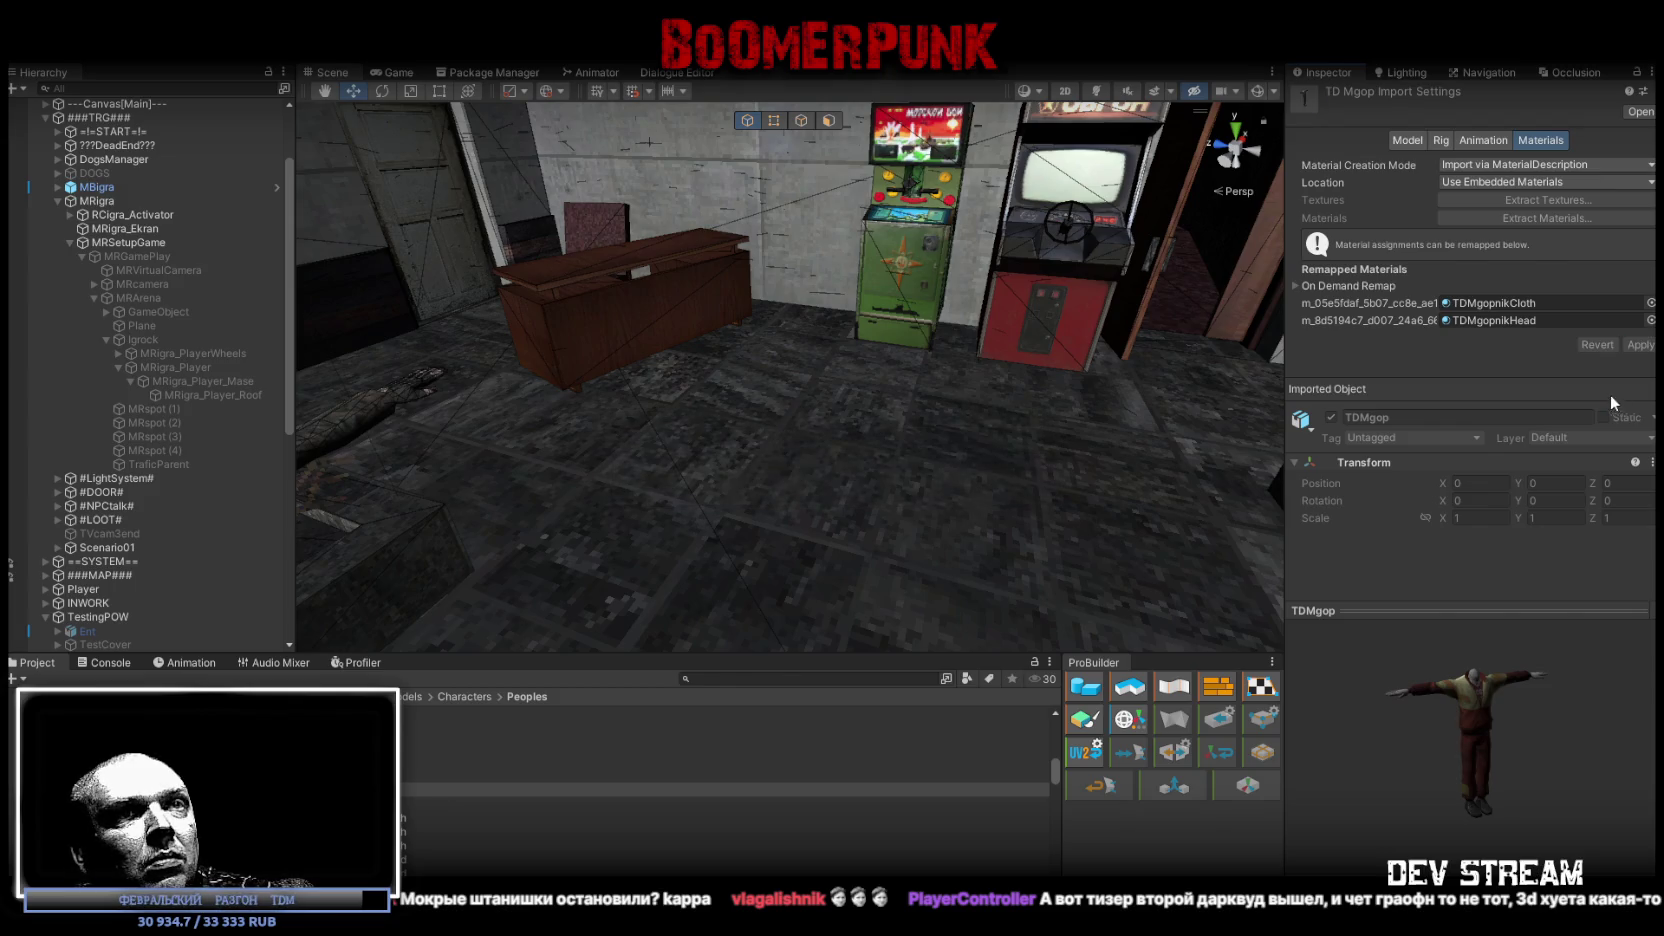
Step: Set TDMgop's rig to Humanoid, apply it, and drag the model into the scene
click(1444, 138)
click(1413, 140)
click(1440, 138)
click(1493, 241)
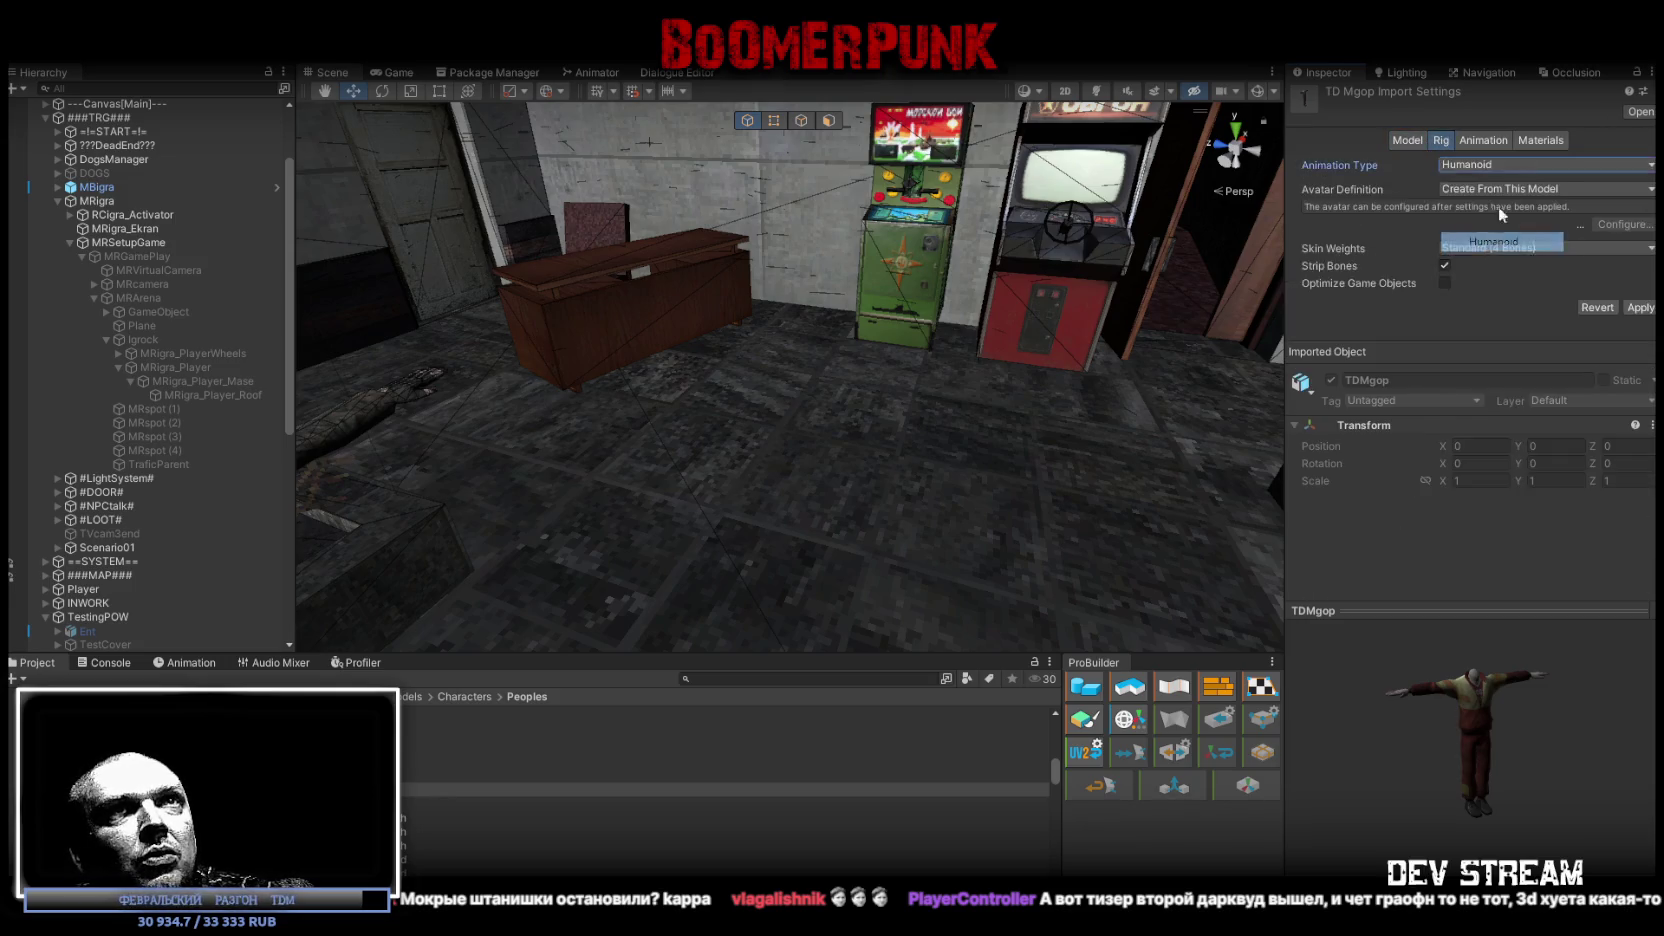
click(1634, 308)
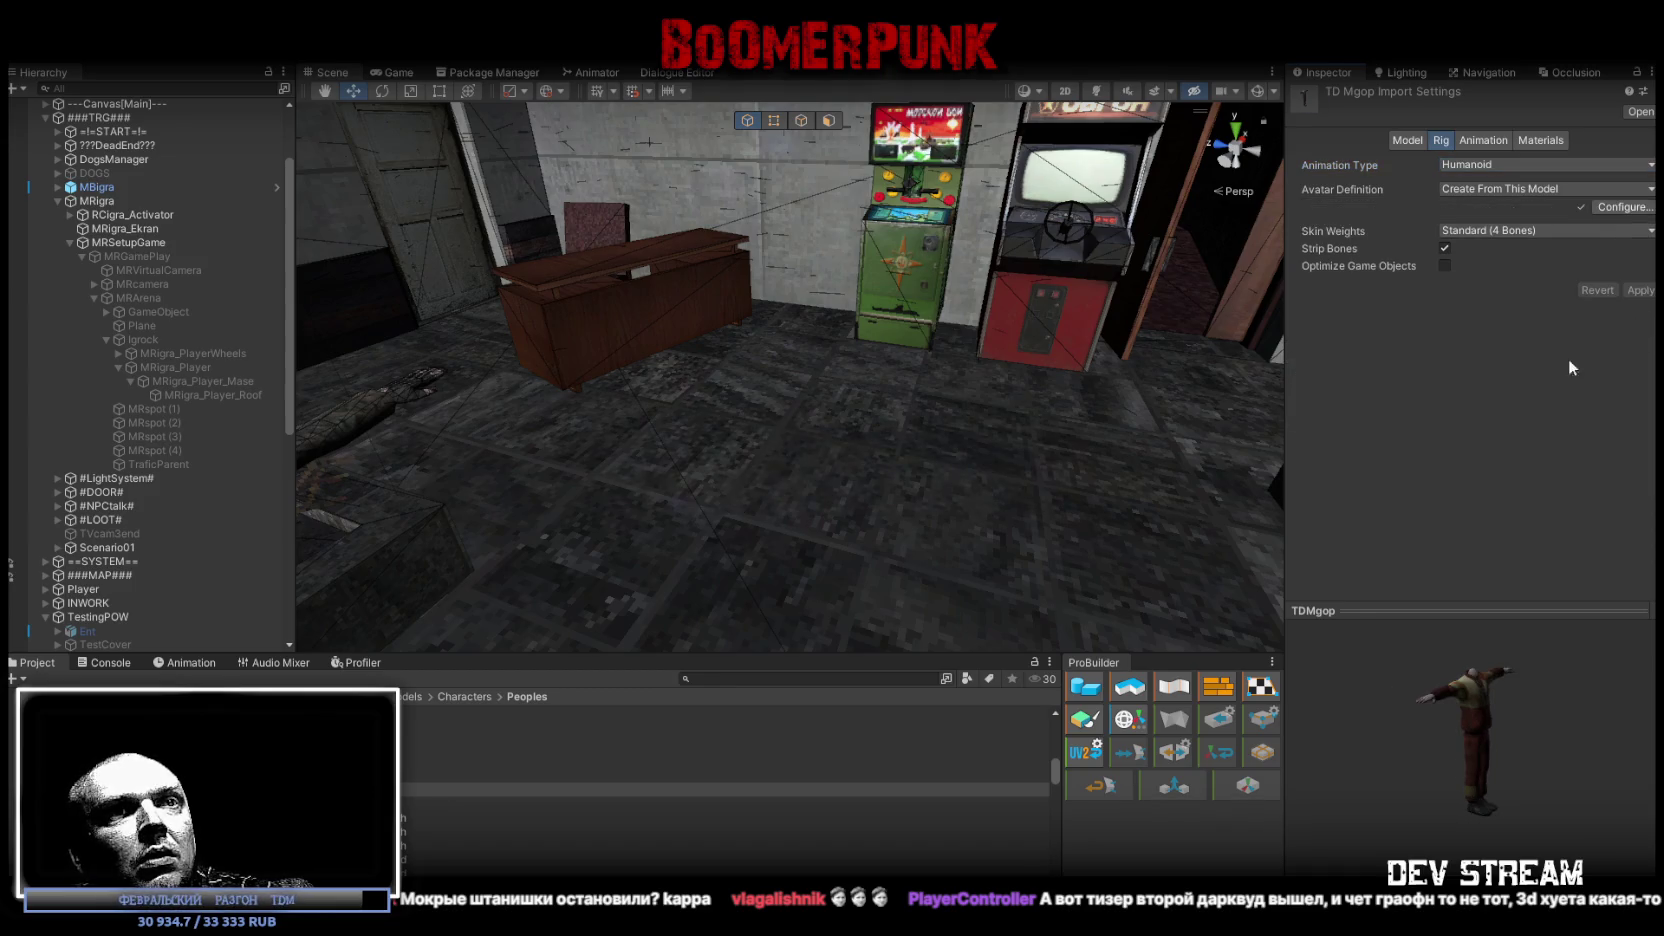
drag(1492, 718, 1430, 732)
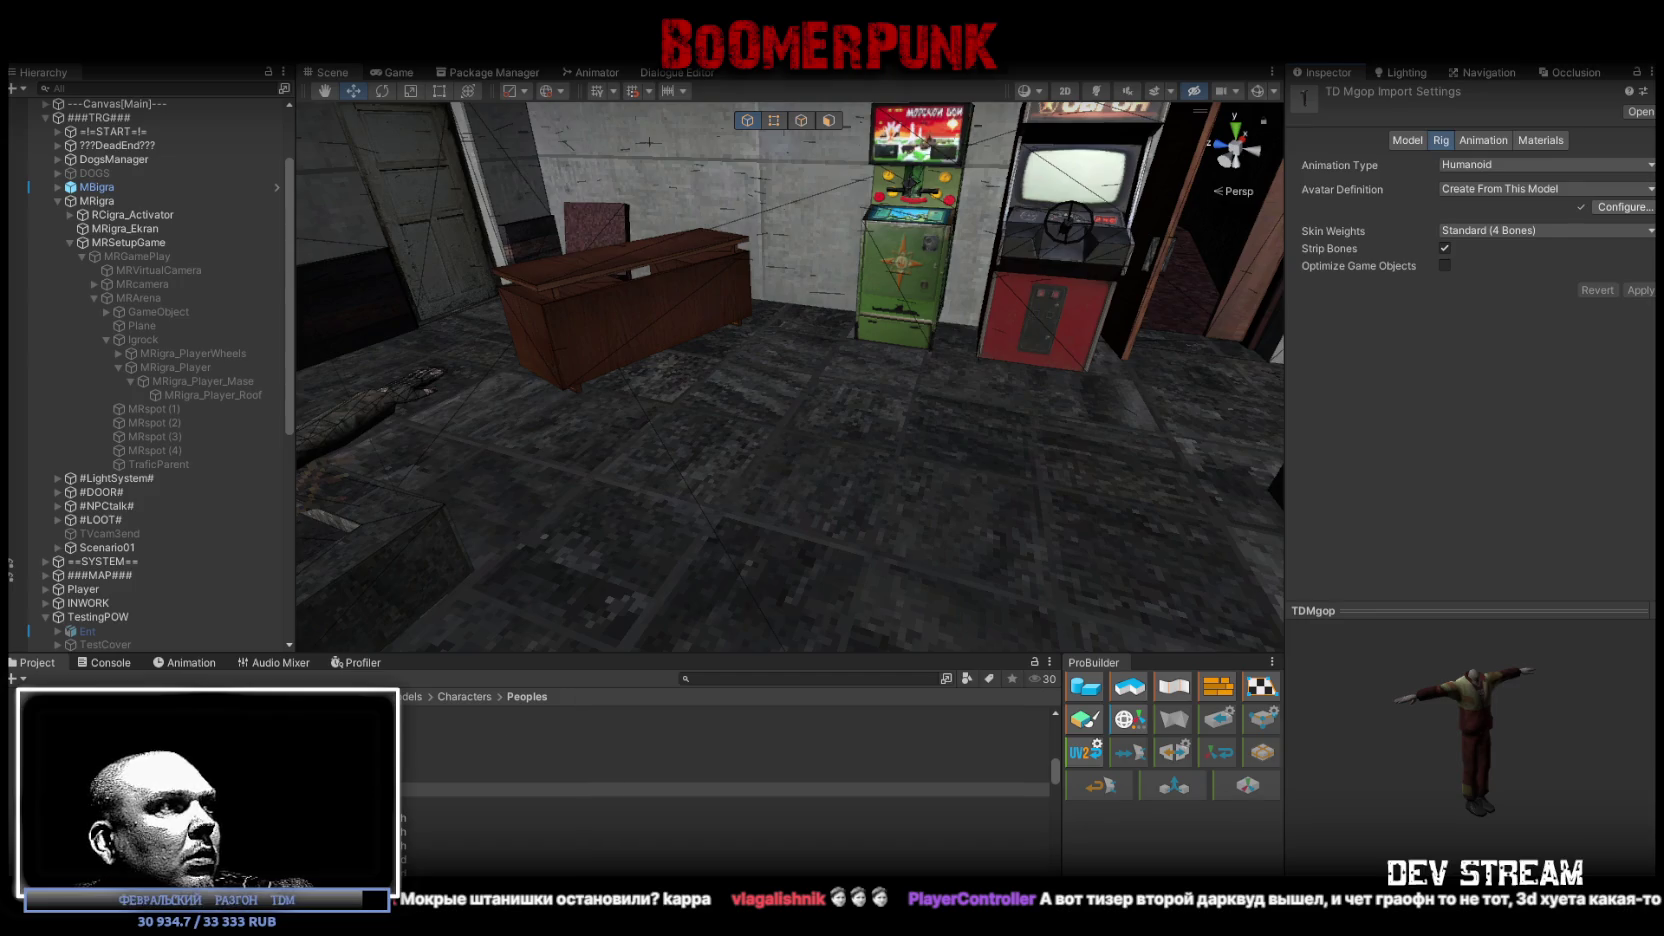
mouse_move(415, 750)
mouse_down()
mouse_move(687, 548)
mouse_move(576, 576)
mouse_move(760, 610)
mouse_move(880, 582)
mouse_move(912, 480)
mouse_move(958, 482)
mouse_move(945, 485)
mouse_up()
Step: Parent TDMgopMDL under TDMgop and duplicate its Gopnik_head under the skeleton root
drag(869, 532, 760, 540)
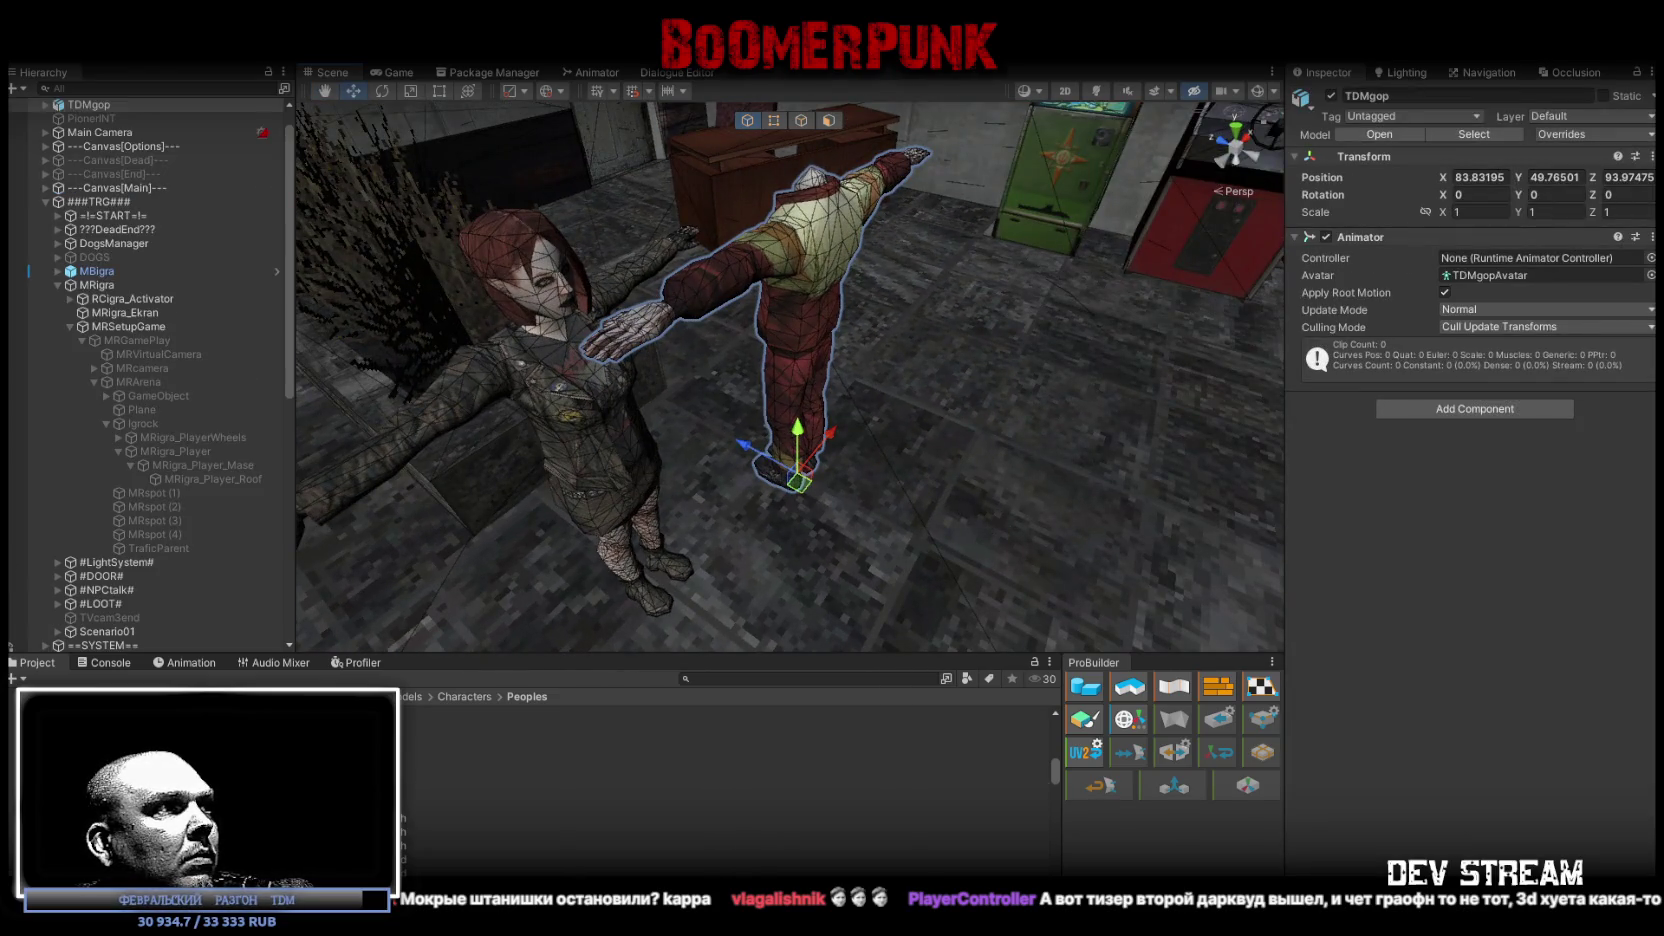
scroll(101, 107, up, 1)
drag(103, 112, 101, 134)
click(57, 174)
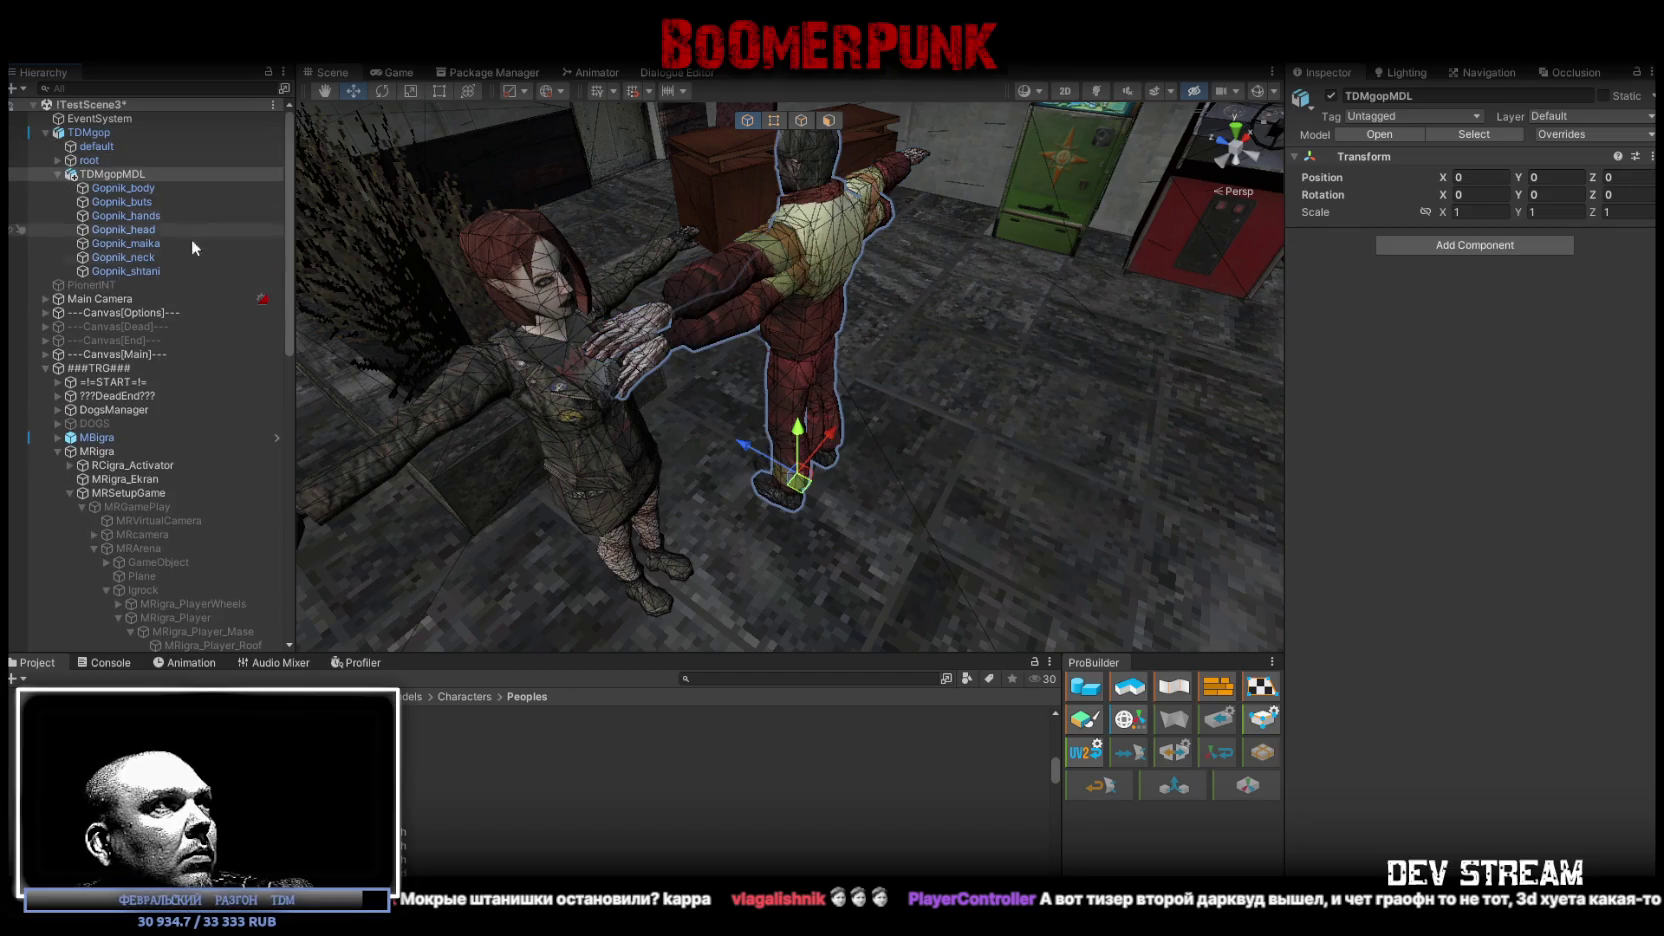
click(140, 229)
key(ctrl+d)
drag(133, 284, 103, 159)
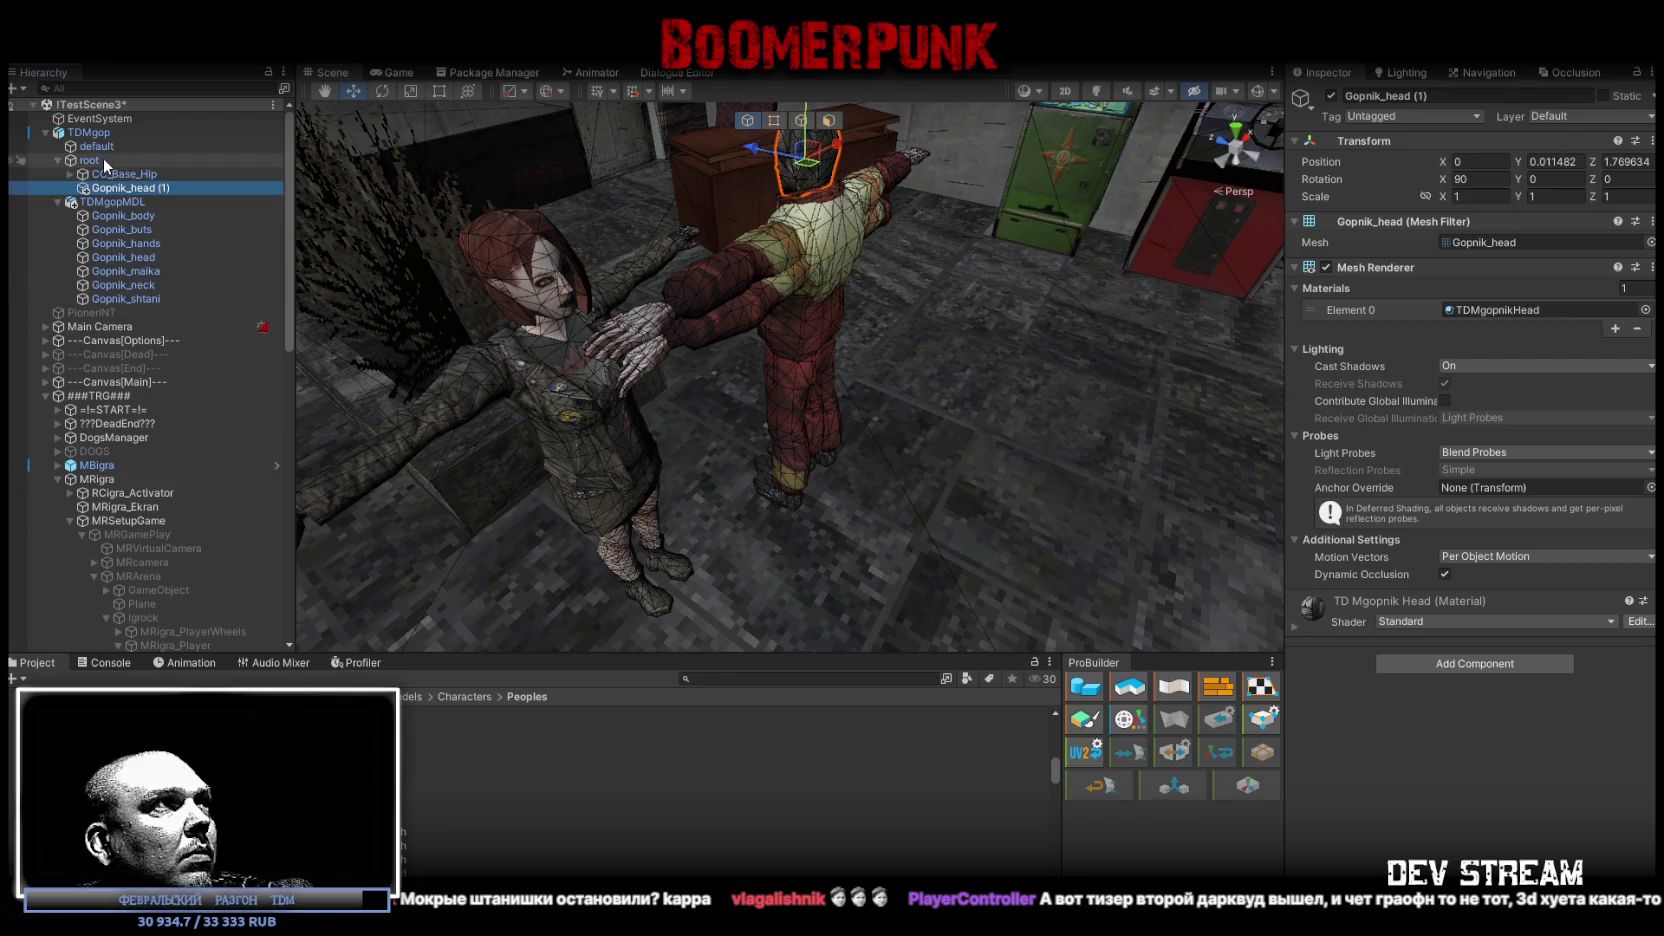
Step: Parent the Gopnik_head copy to the CC_Base_Head bone through the Hip-Spine-Neck branches
click(70, 174)
click(83, 202)
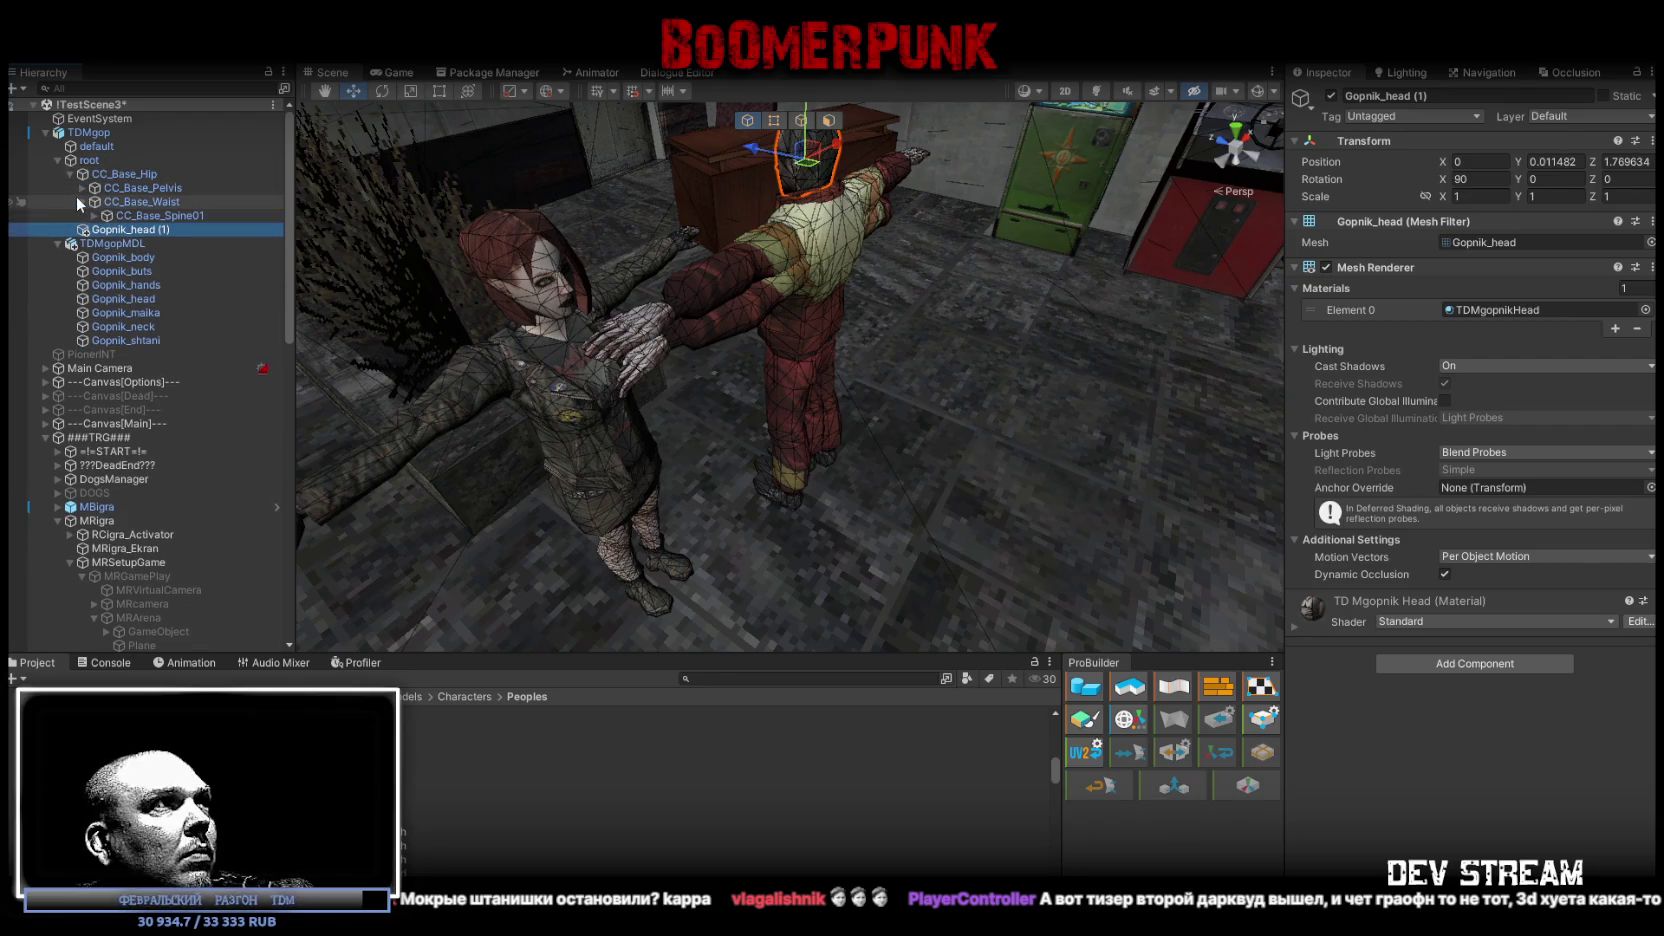
click(95, 216)
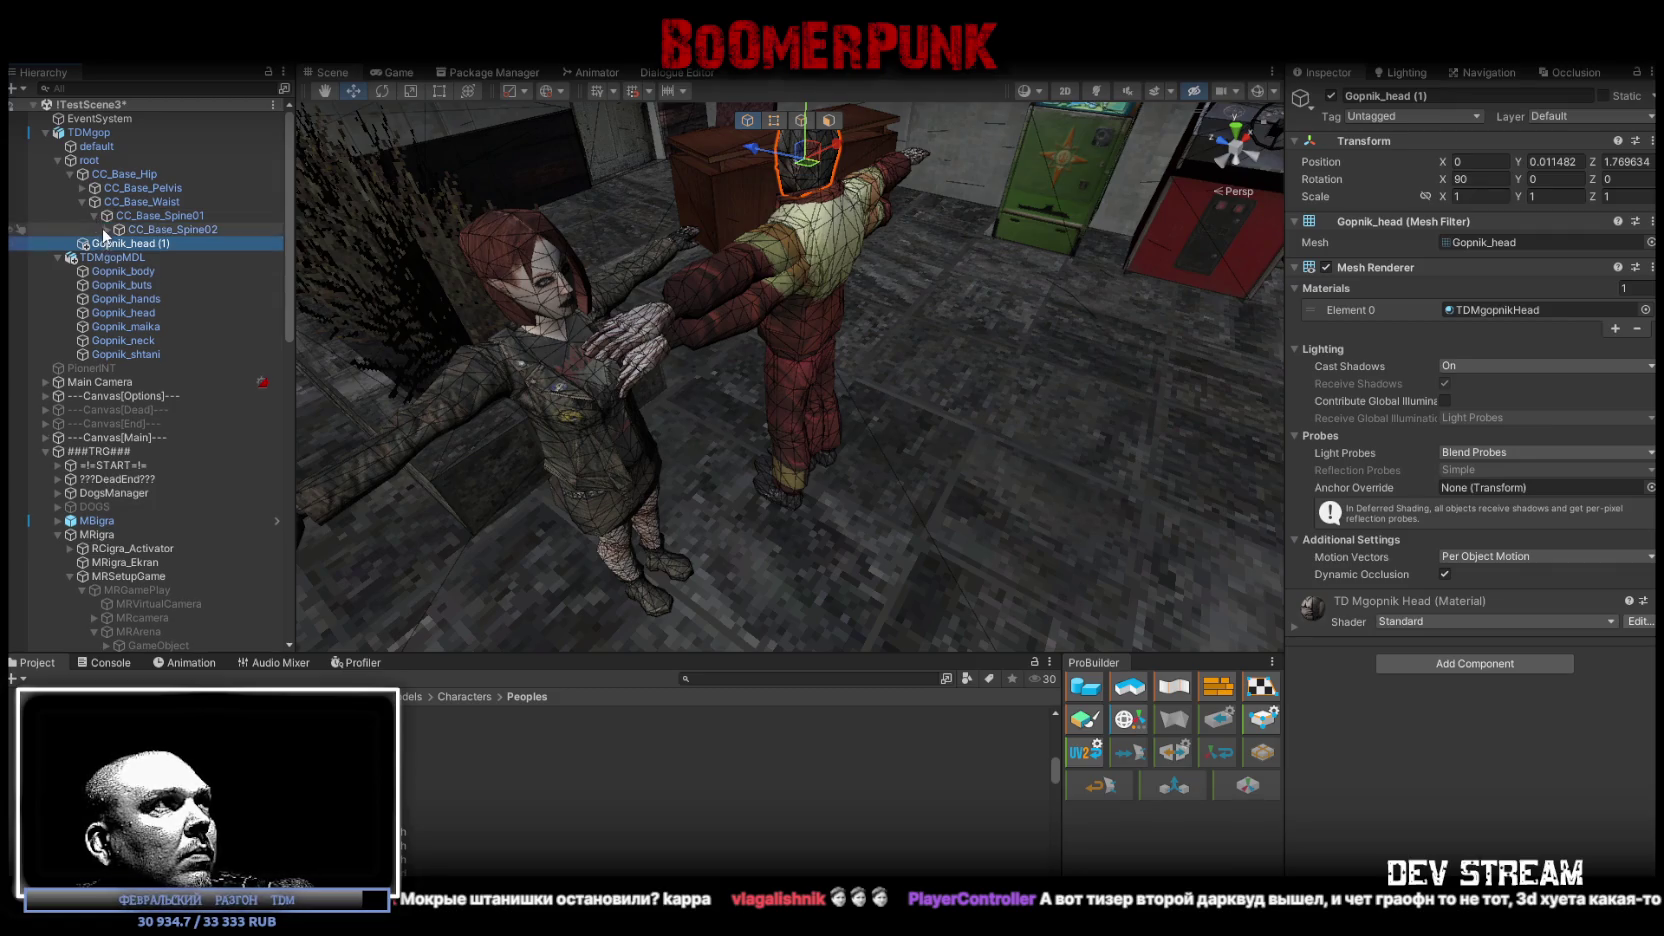
click(106, 229)
click(118, 271)
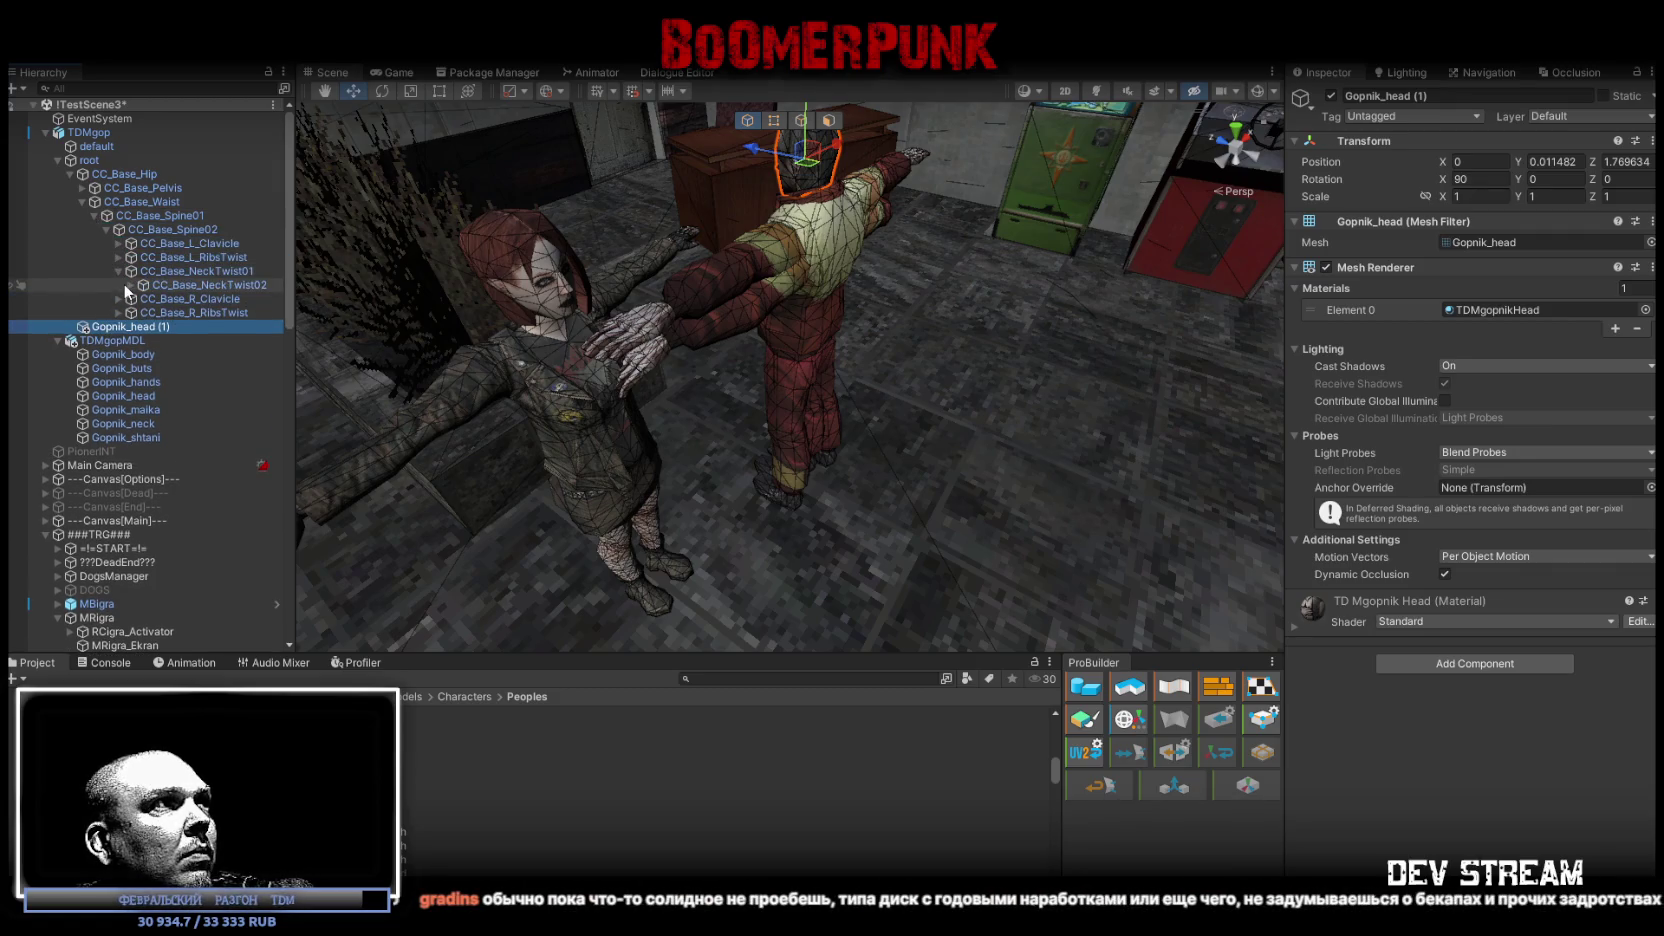
click(124, 284)
click(130, 285)
drag(155, 341, 221, 303)
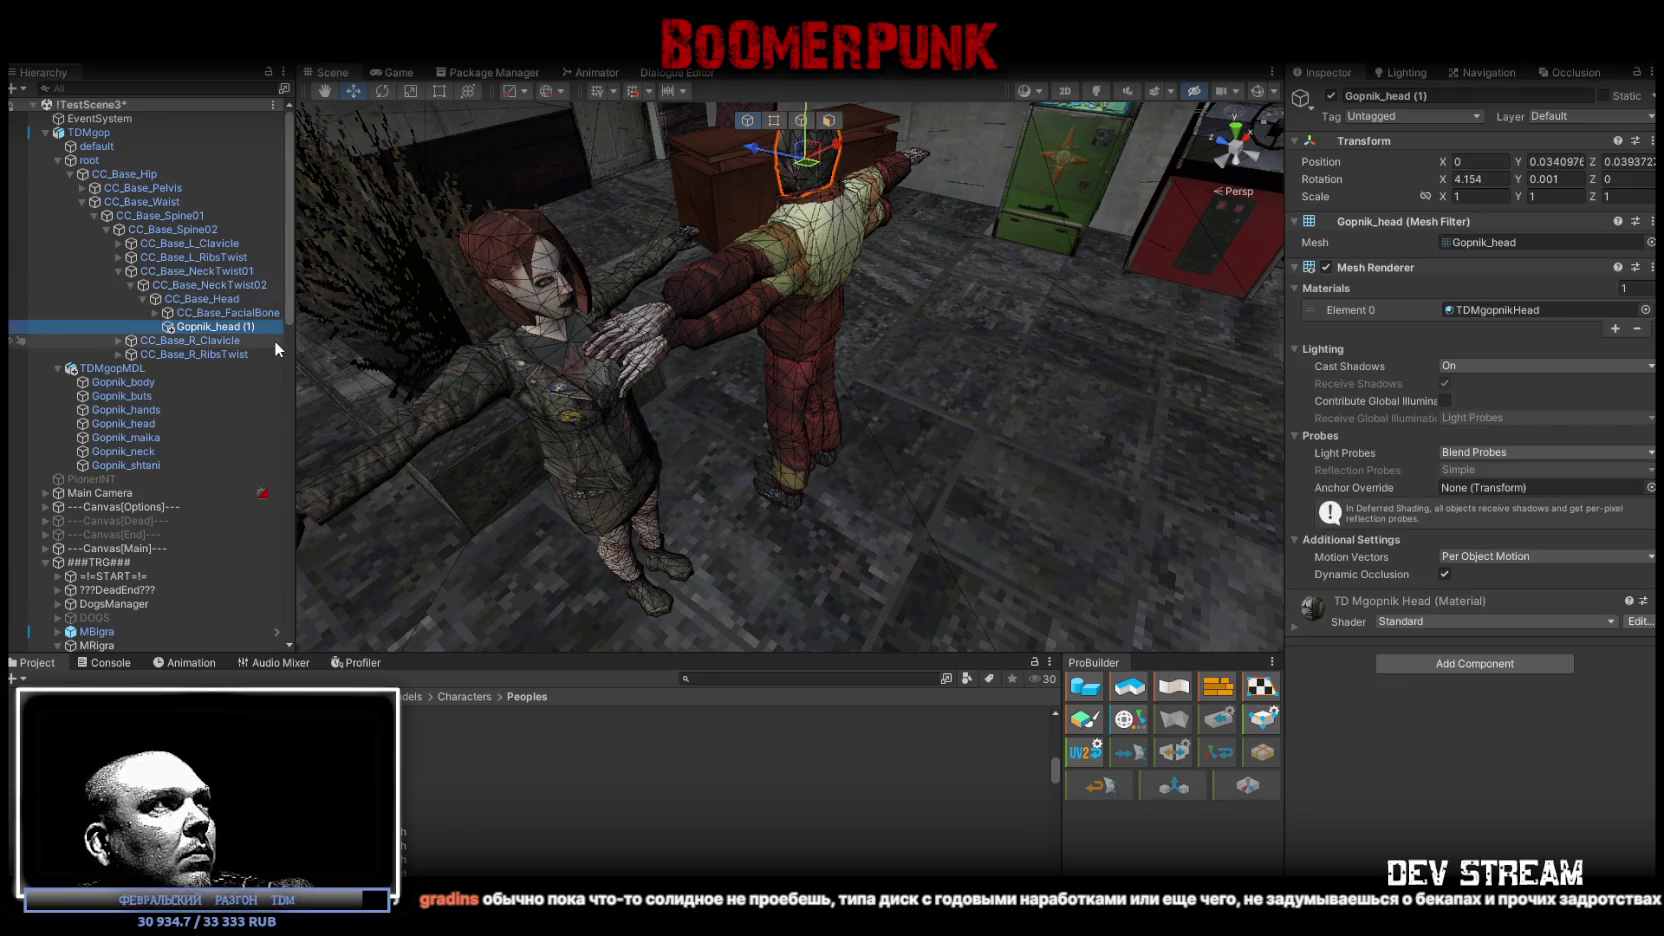
Step: Delete the redundant TDMgopMDL model
click(100, 368)
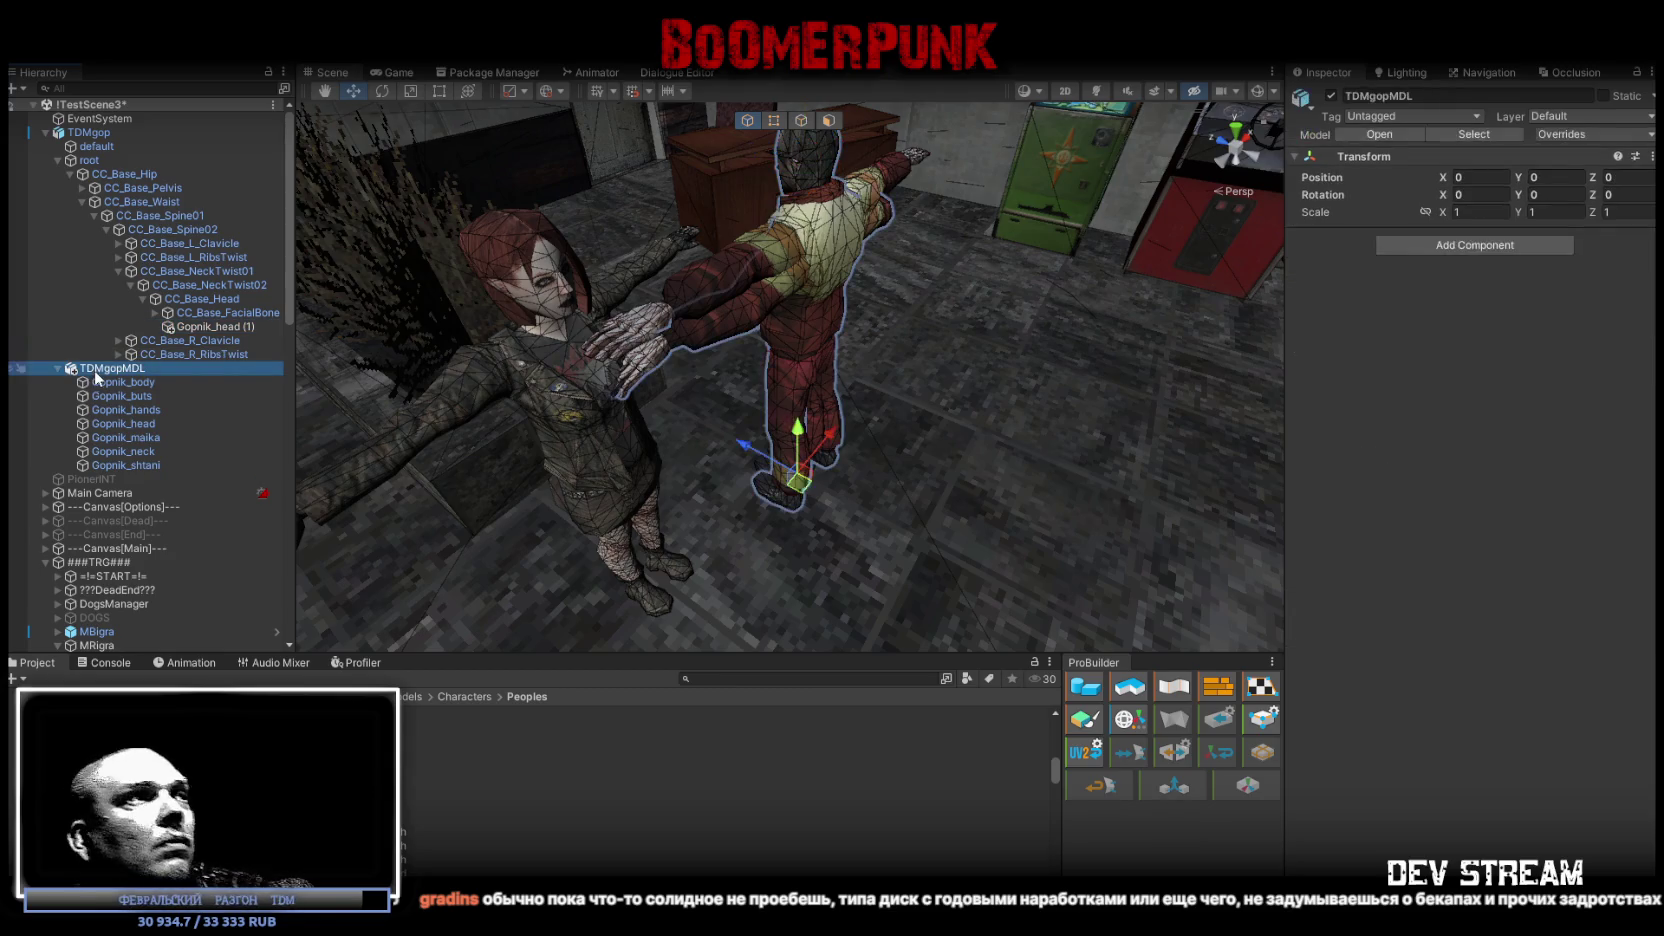
mouse_move(488, 328)
mouse_down()
mouse_move(929, 240)
mouse_move(445, 303)
mouse_up()
click(113, 380)
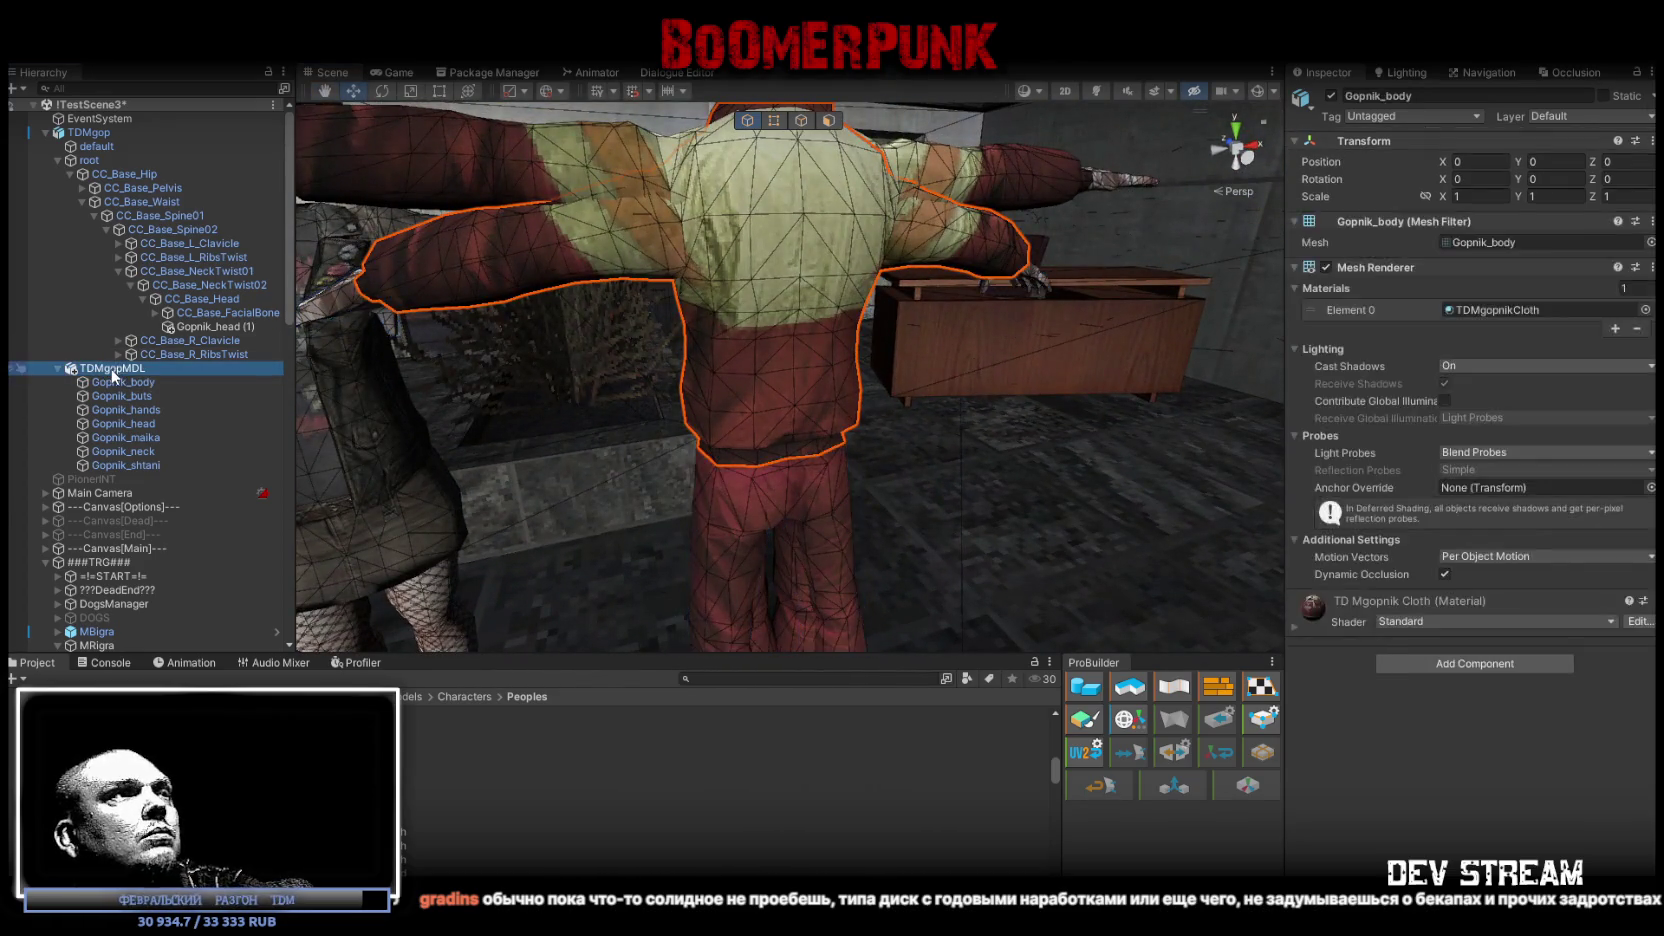
key(Delete)
Step: Select Gopnik_head (1) with the Move tool to seat it on the neck
mouse_move(629, 363)
mouse_down()
mouse_move(639, 379)
mouse_move(1025, 438)
mouse_move(691, 409)
mouse_move(743, 391)
mouse_move(670, 177)
mouse_move(712, 280)
mouse_move(690, 252)
mouse_move(560, 195)
mouse_move(672, 218)
mouse_move(666, 276)
mouse_move(811, 377)
mouse_move(740, 358)
mouse_move(340, 345)
mouse_move(707, 472)
mouse_up()
click(670, 177)
key(w)
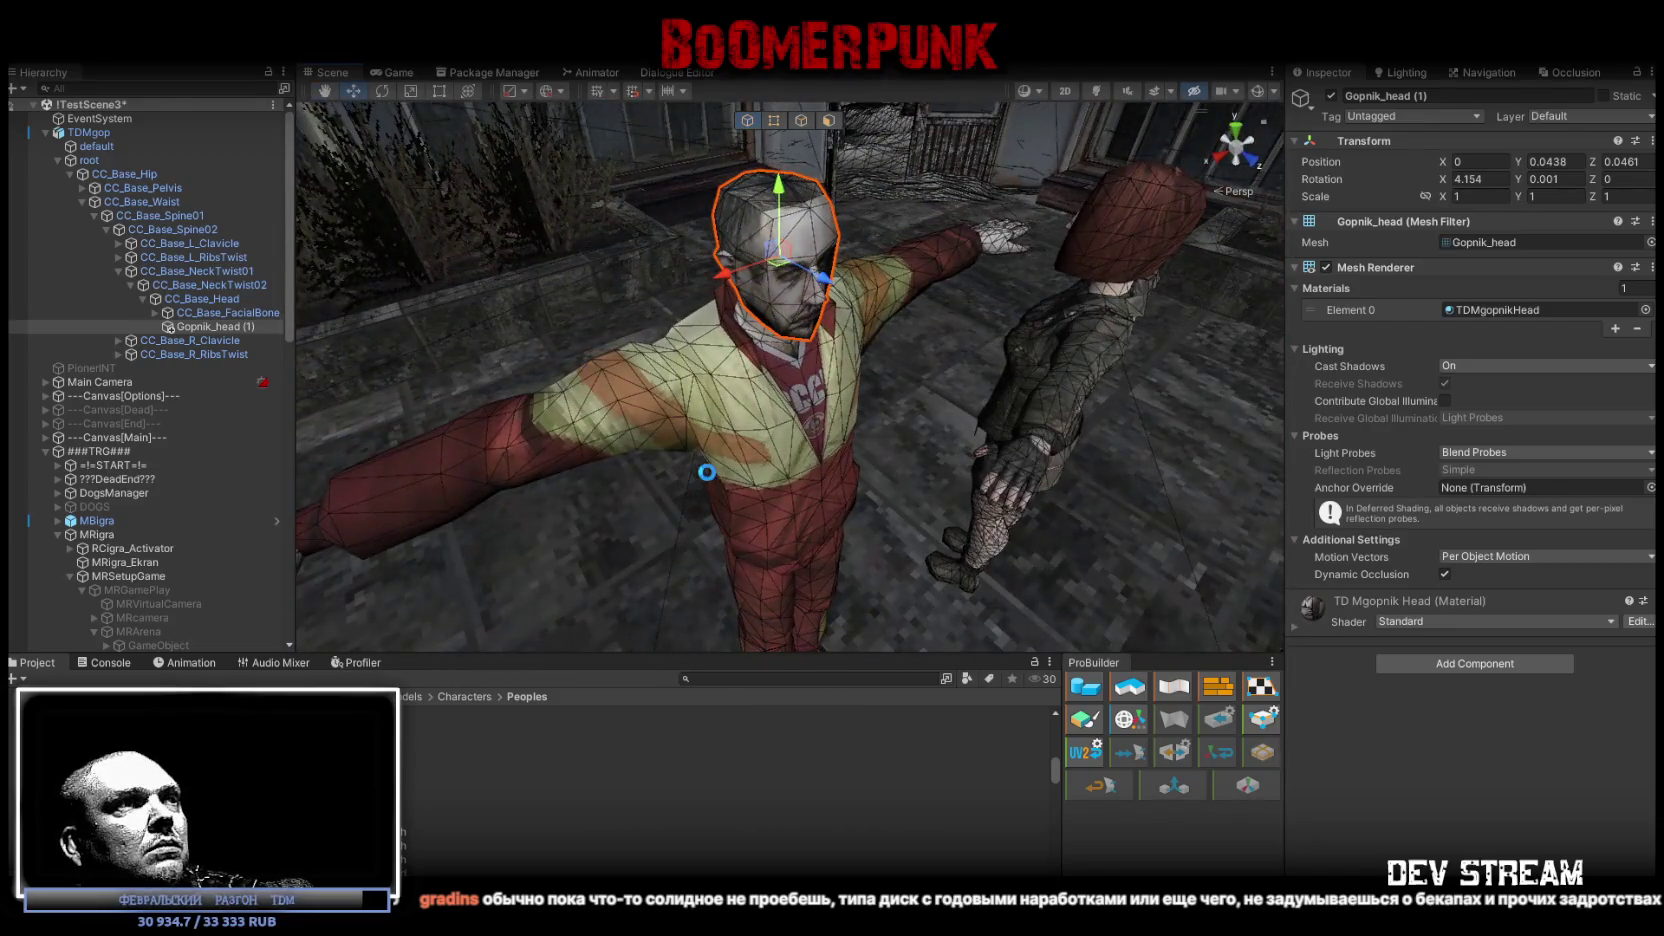
Step: Assign the NPCanimator controller to the TDMgop character
click(46, 132)
click(66, 133)
click(1649, 257)
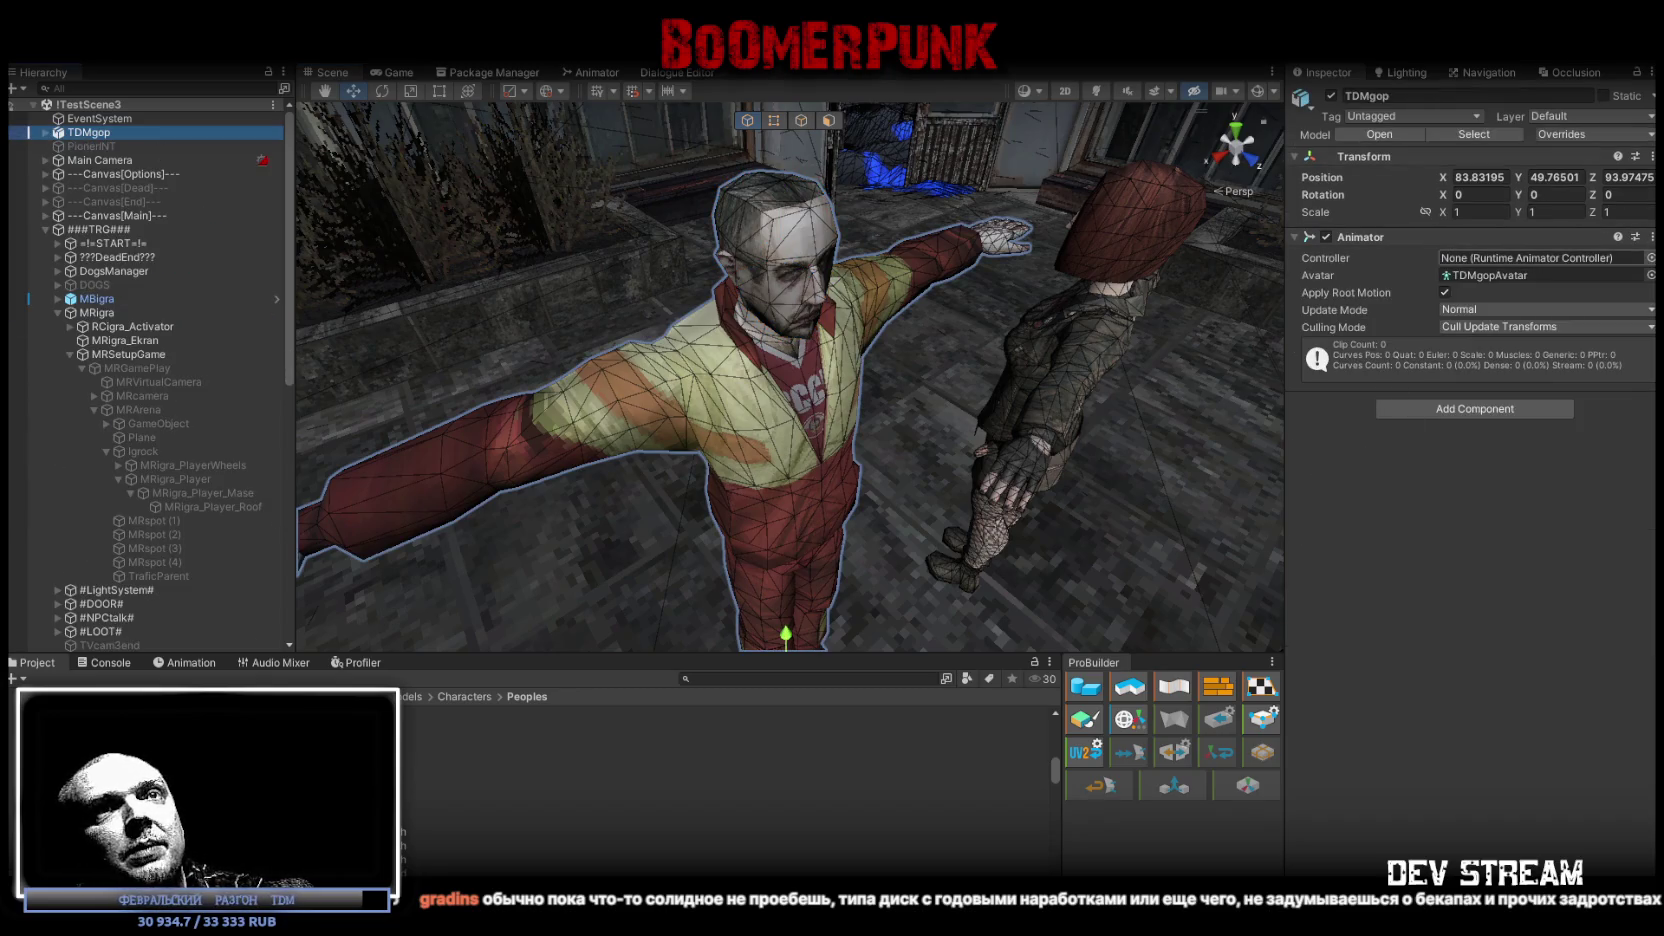
text(npca)
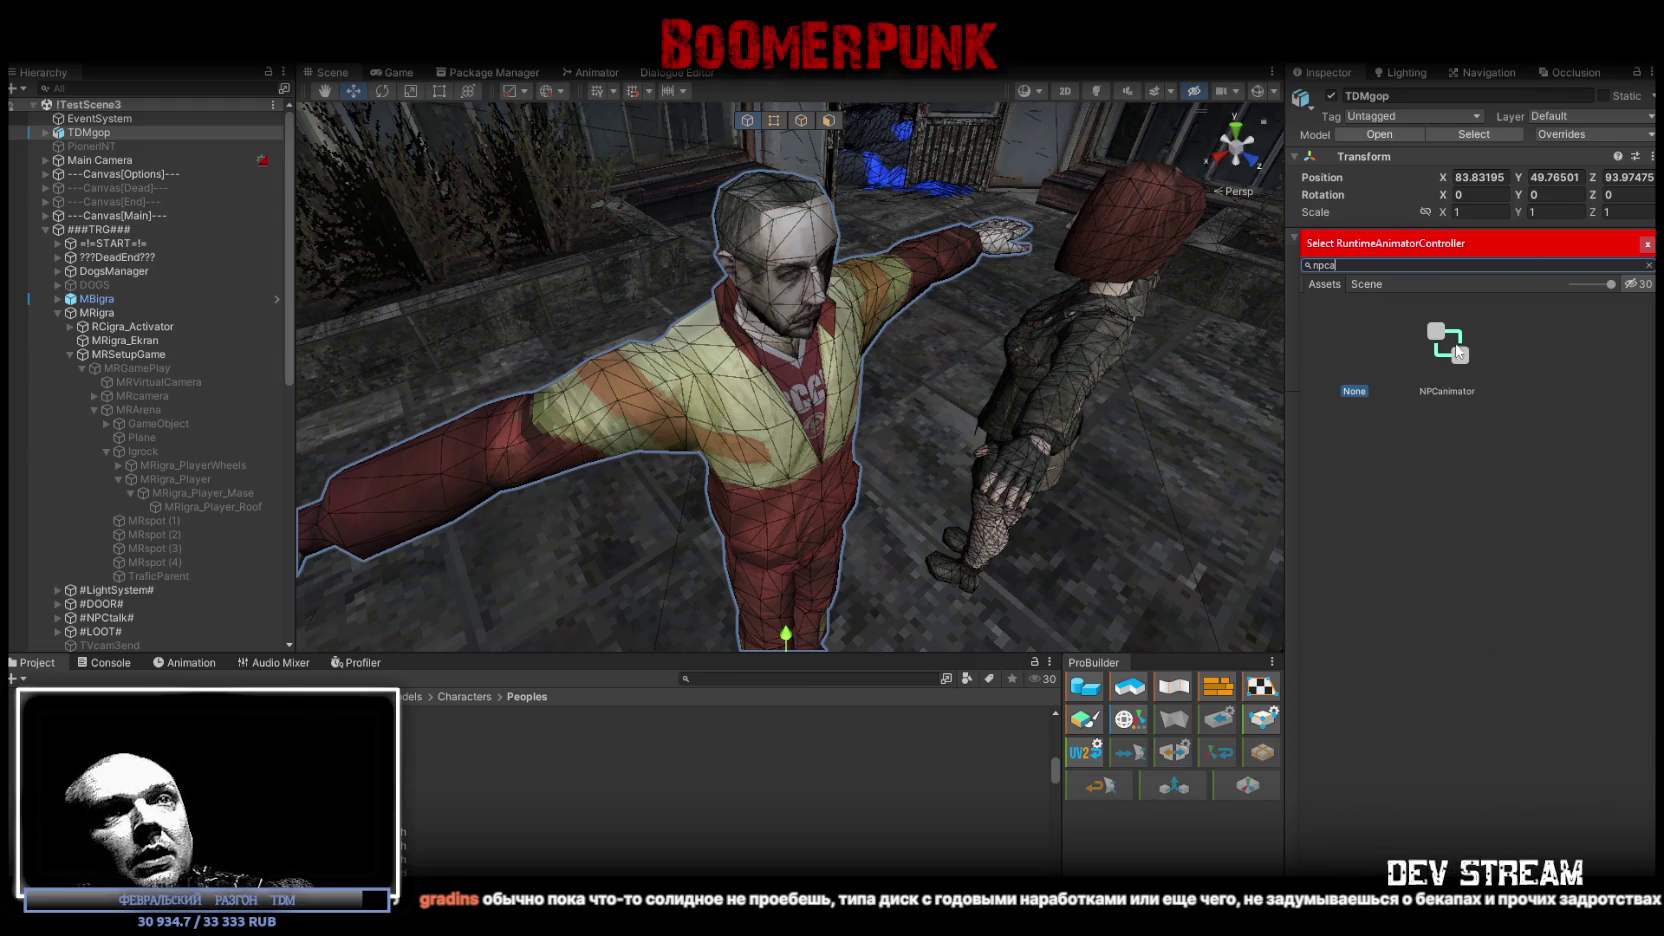
double_click(1446, 355)
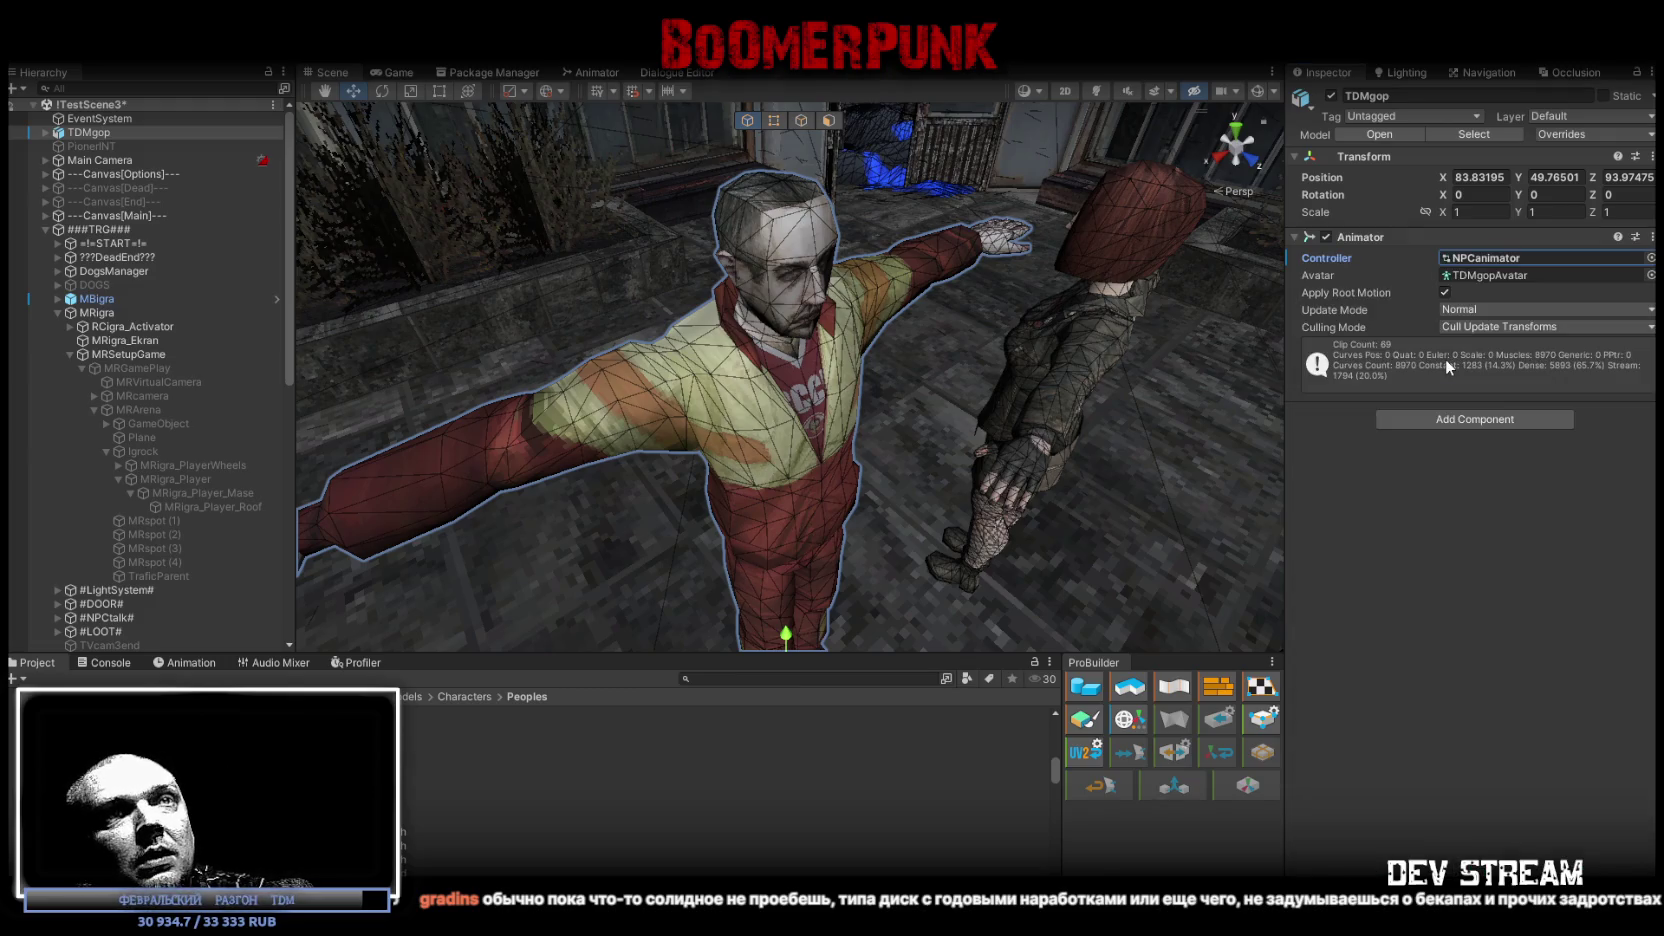
Step: Rotate the character to Y -90 and move it to a new spot
mouse_move(1063, 221)
mouse_down()
mouse_move(840, 490)
mouse_move(770, 310)
mouse_move(705, 305)
mouse_move(945, 322)
mouse_move(920, 336)
mouse_up()
key(e)
key(w)
mouse_move(728, 315)
mouse_down()
mouse_move(698, 325)
mouse_move(816, 254)
mouse_move(786, 315)
mouse_up()
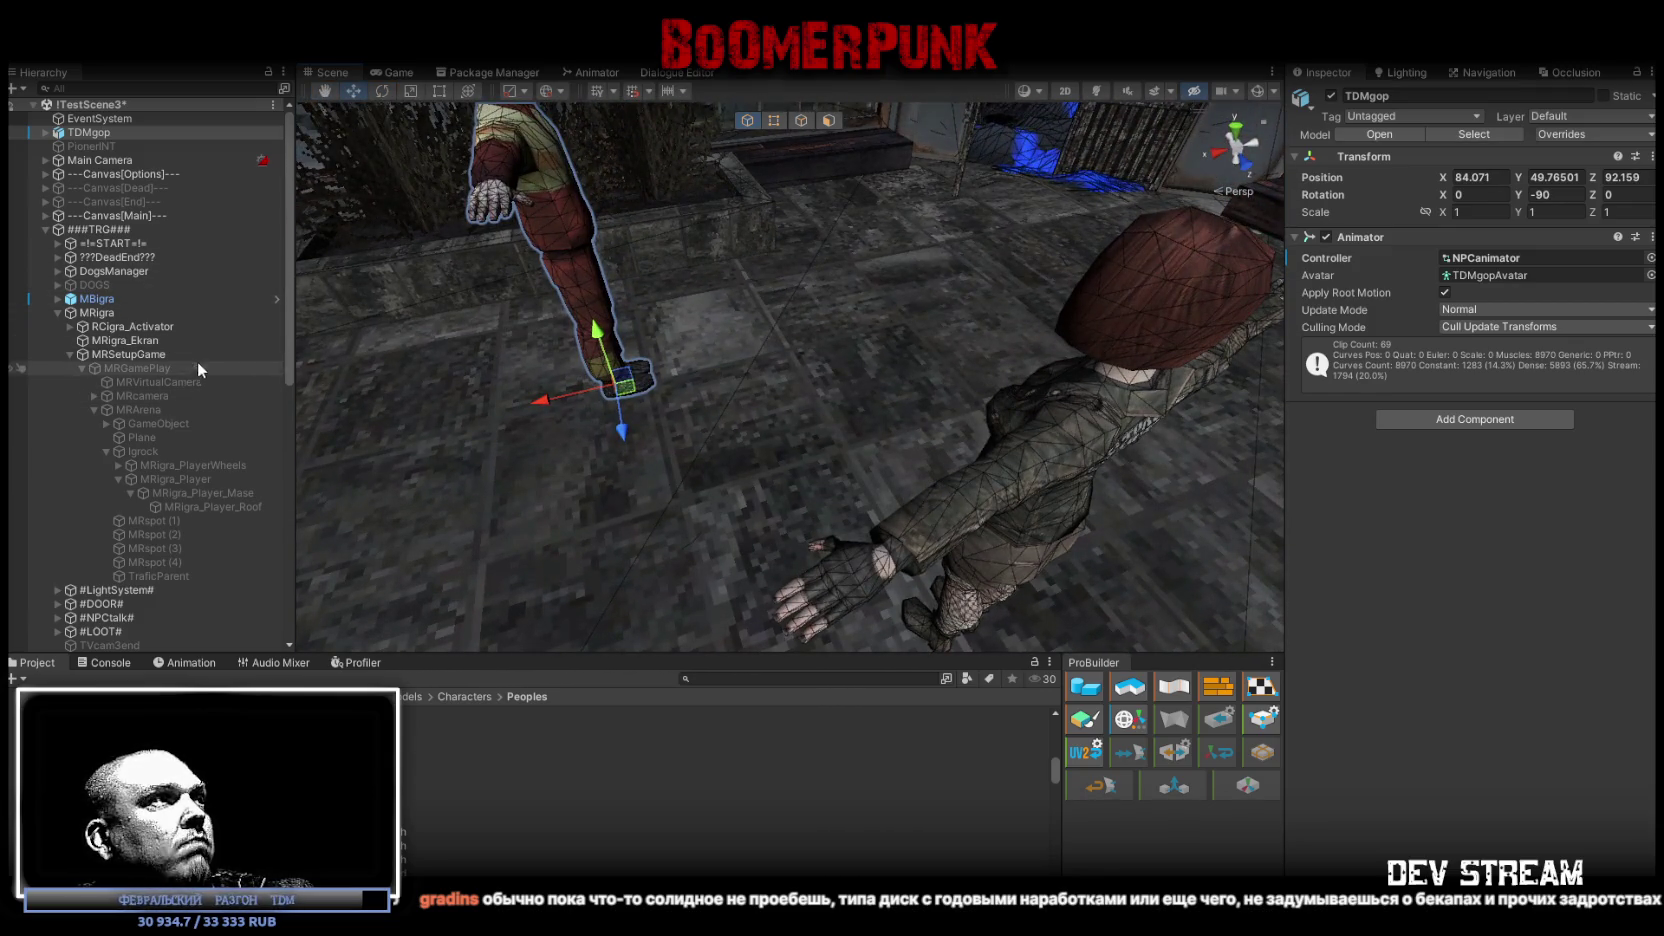
Step: Move TDMgop next to TDMnef in the Hierarchy
click(70, 312)
click(45, 229)
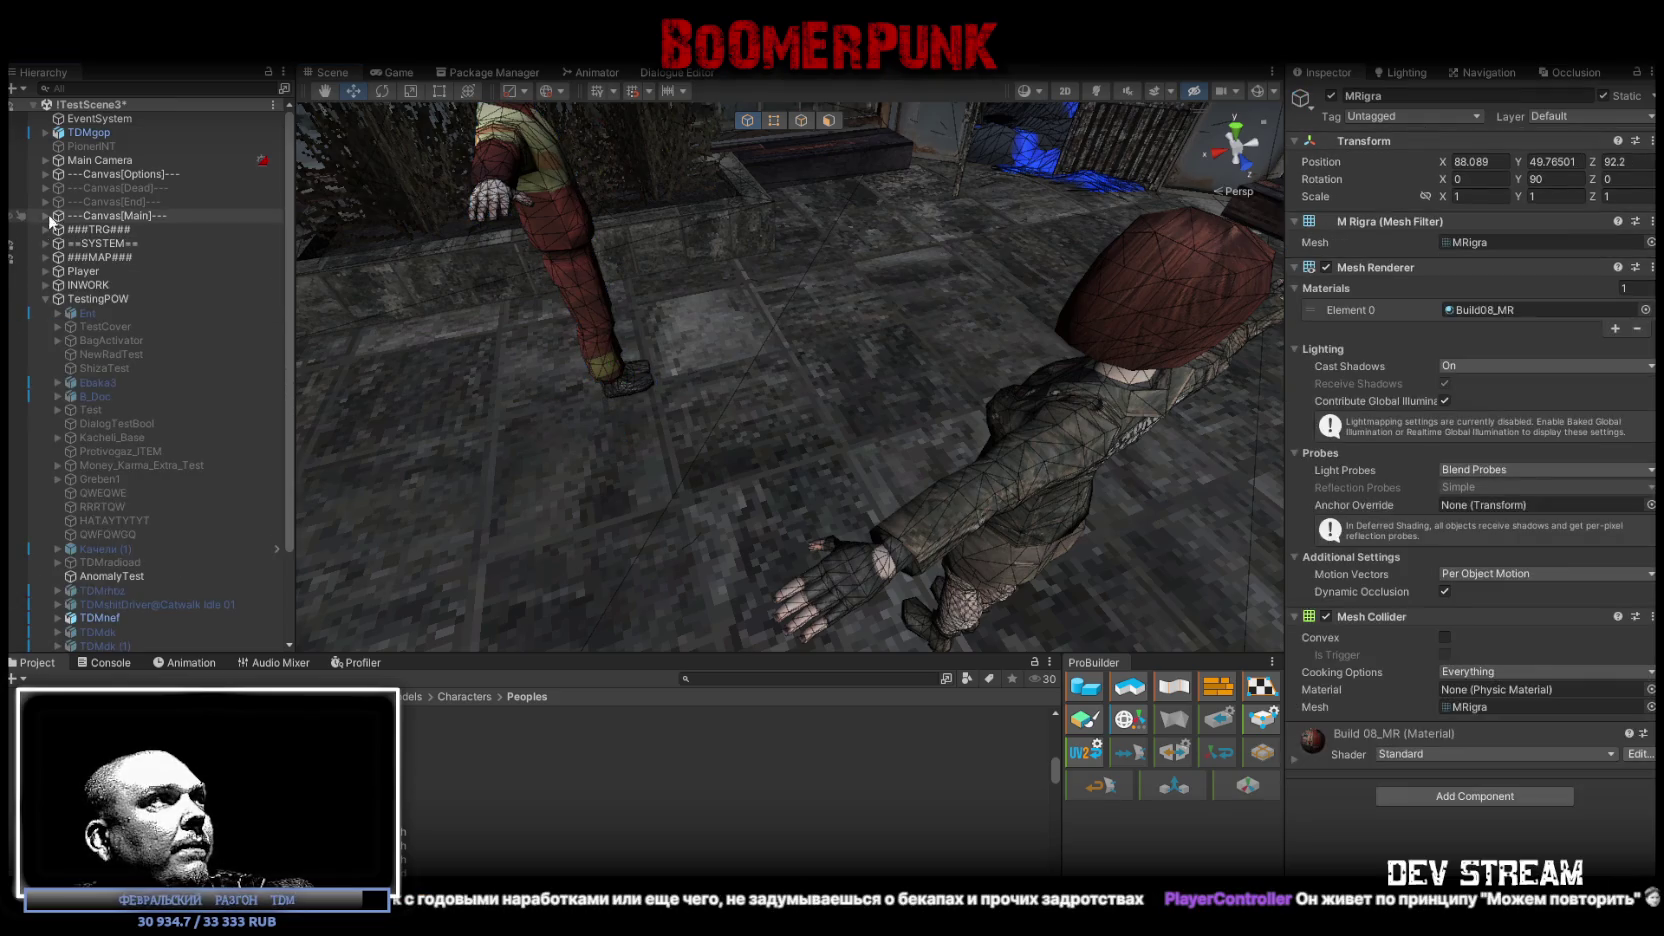
mouse_move(77, 136)
mouse_down()
mouse_move(120, 620)
mouse_move(120, 599)
mouse_up()
Step: Set TDMnef's capsule collider Height to 1.8 and Center Y to 0.9
click(110, 618)
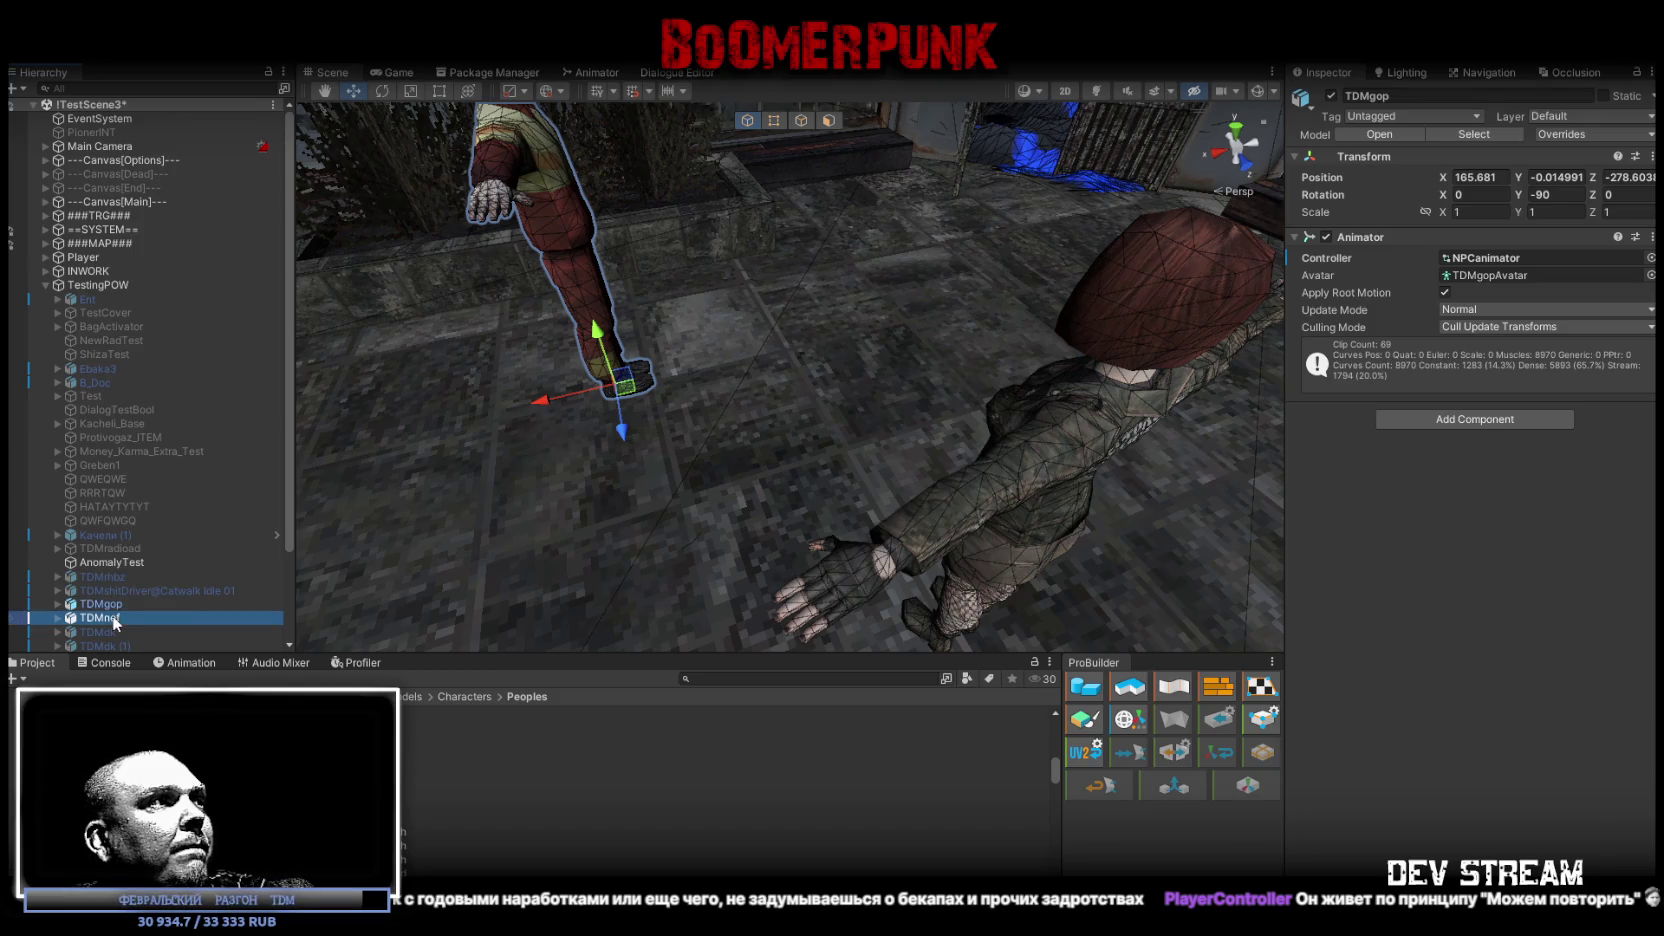
scroll(1460, 593, down, 3)
scroll(1560, 330, up, 2)
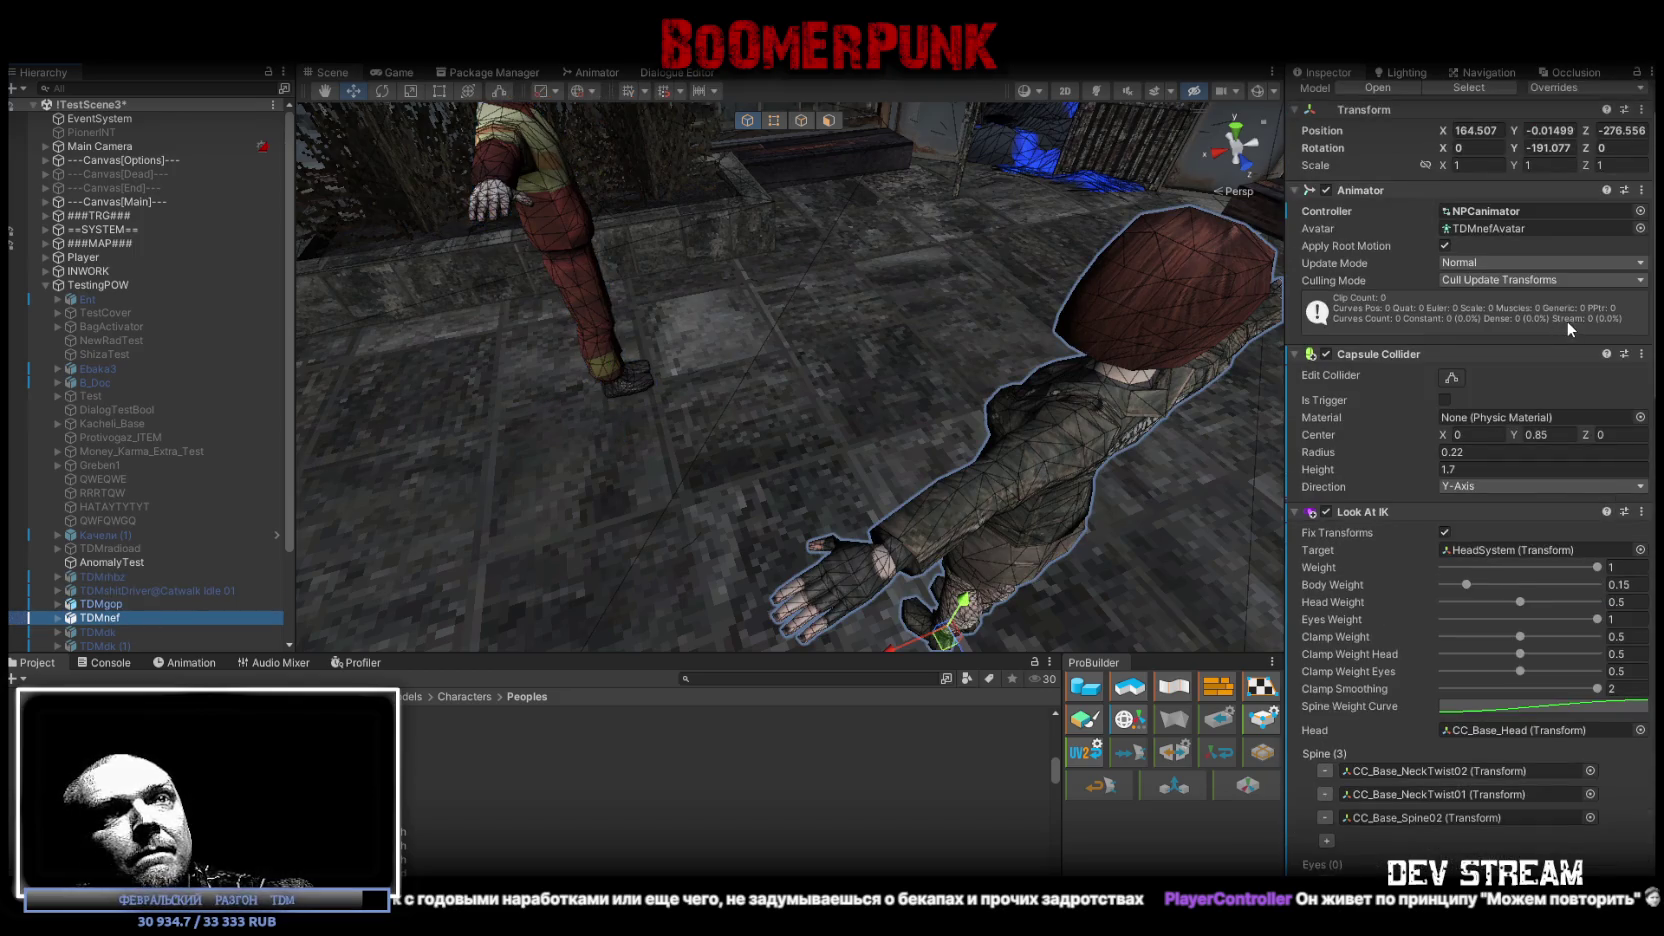
click(1451, 377)
mouse_move(1230, 240)
mouse_down()
mouse_move(1162, 190)
mouse_move(1110, 180)
mouse_up()
click(1460, 469)
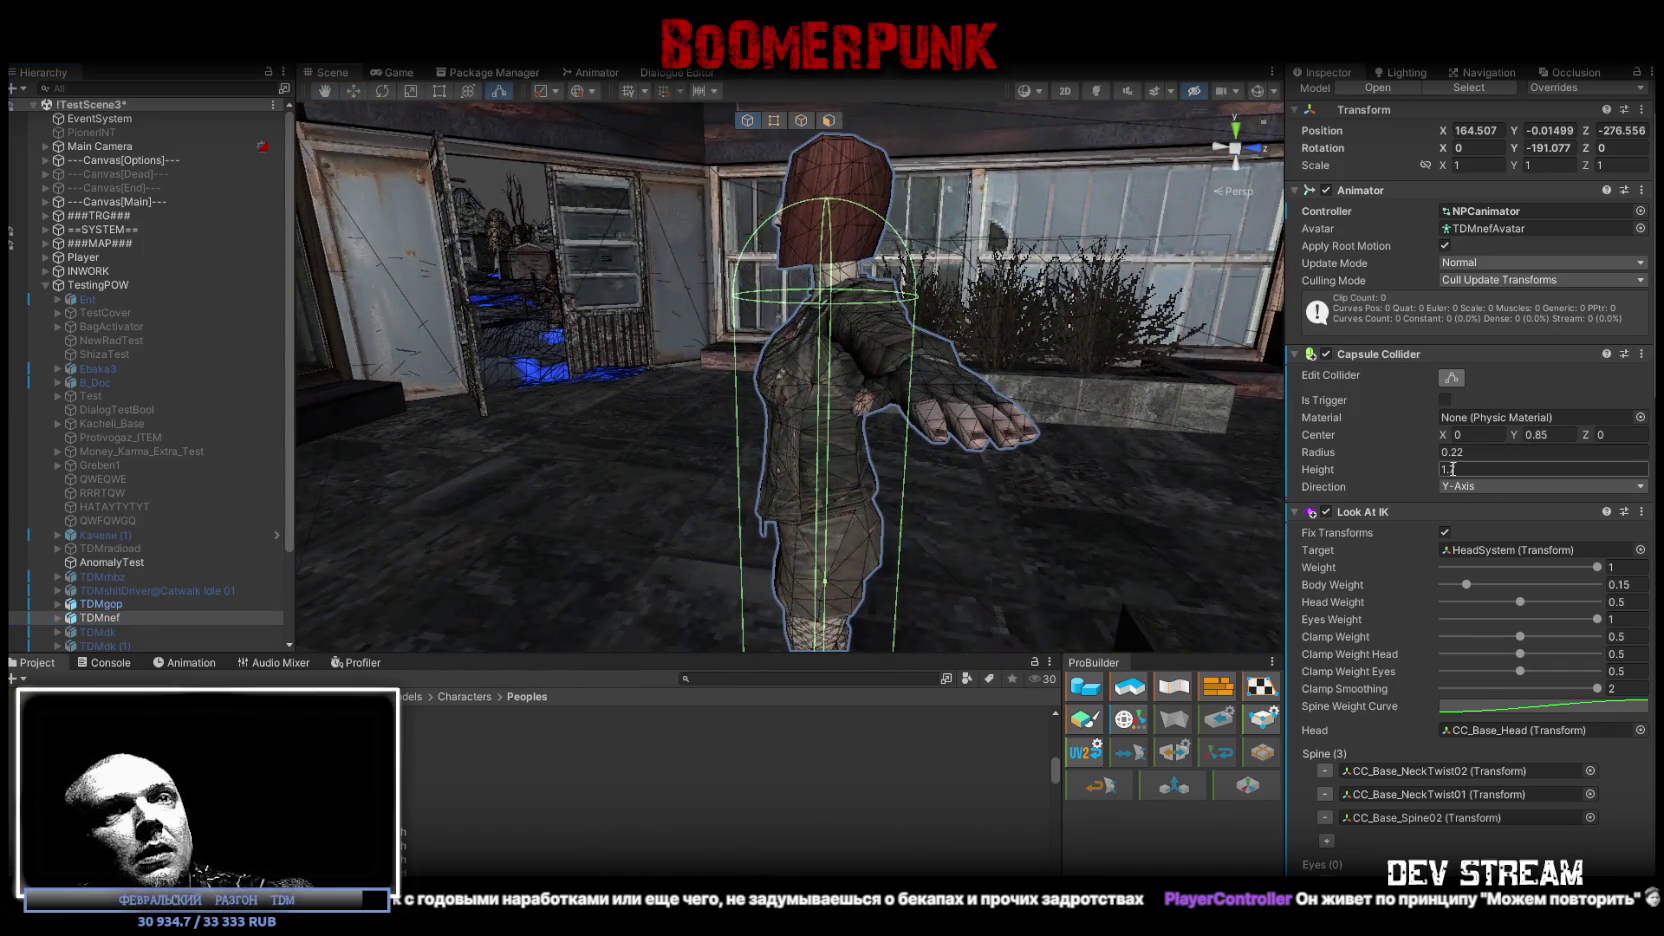
text(1.8)
click(1538, 436)
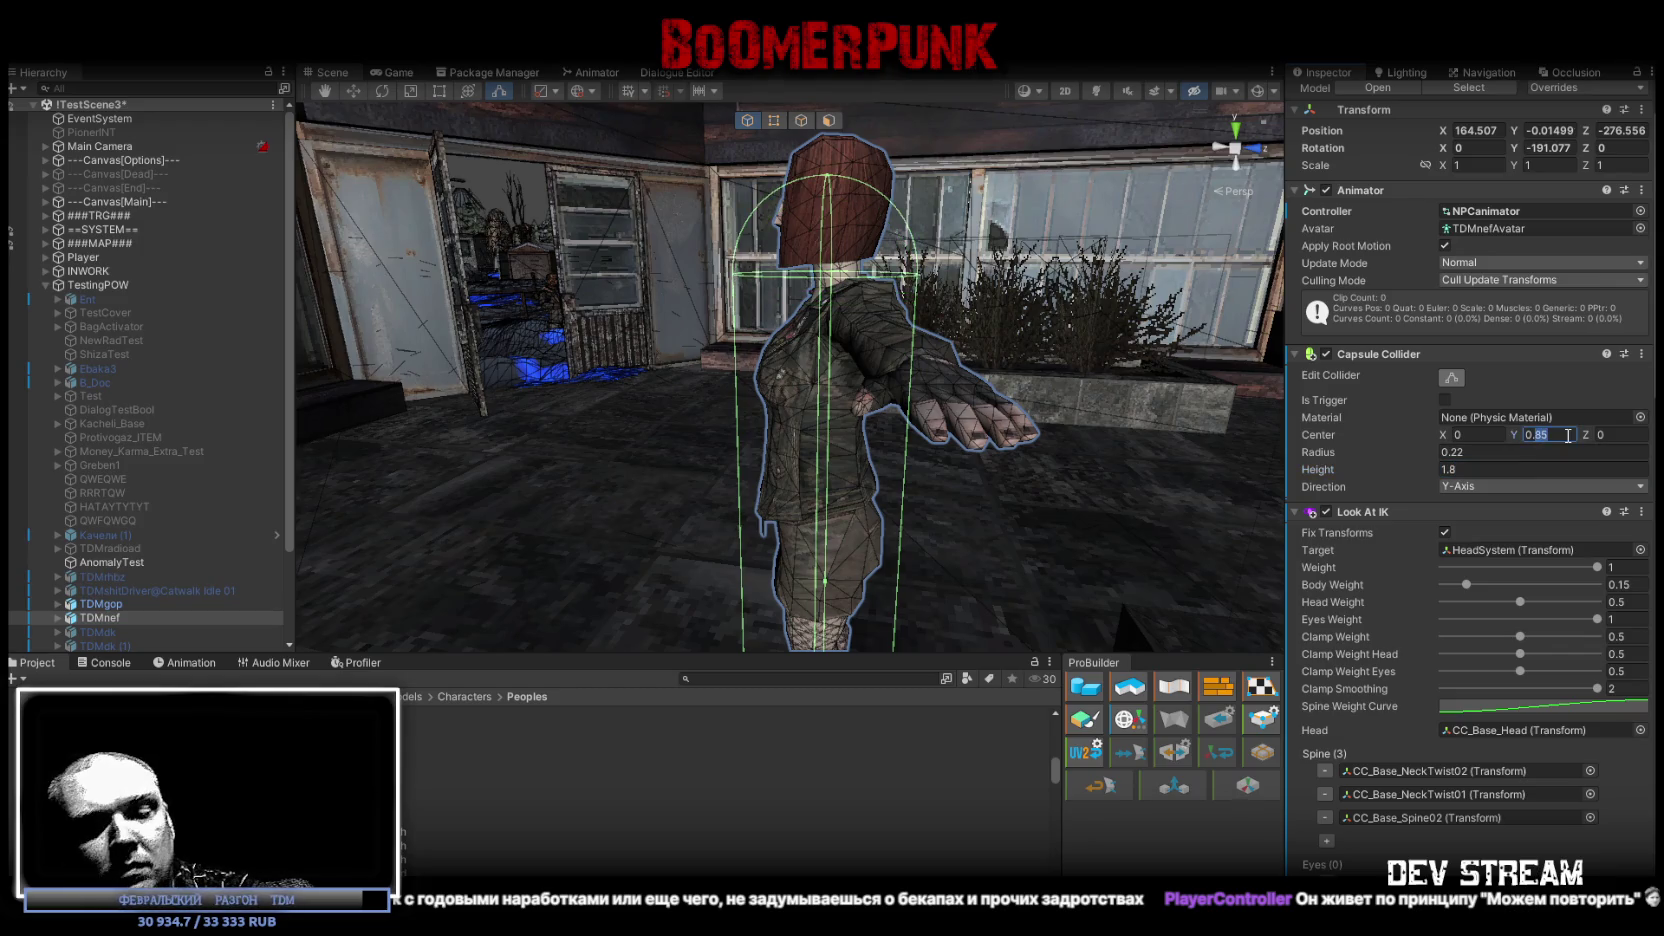
text(0.9)
drag(1010, 330, 878, 336)
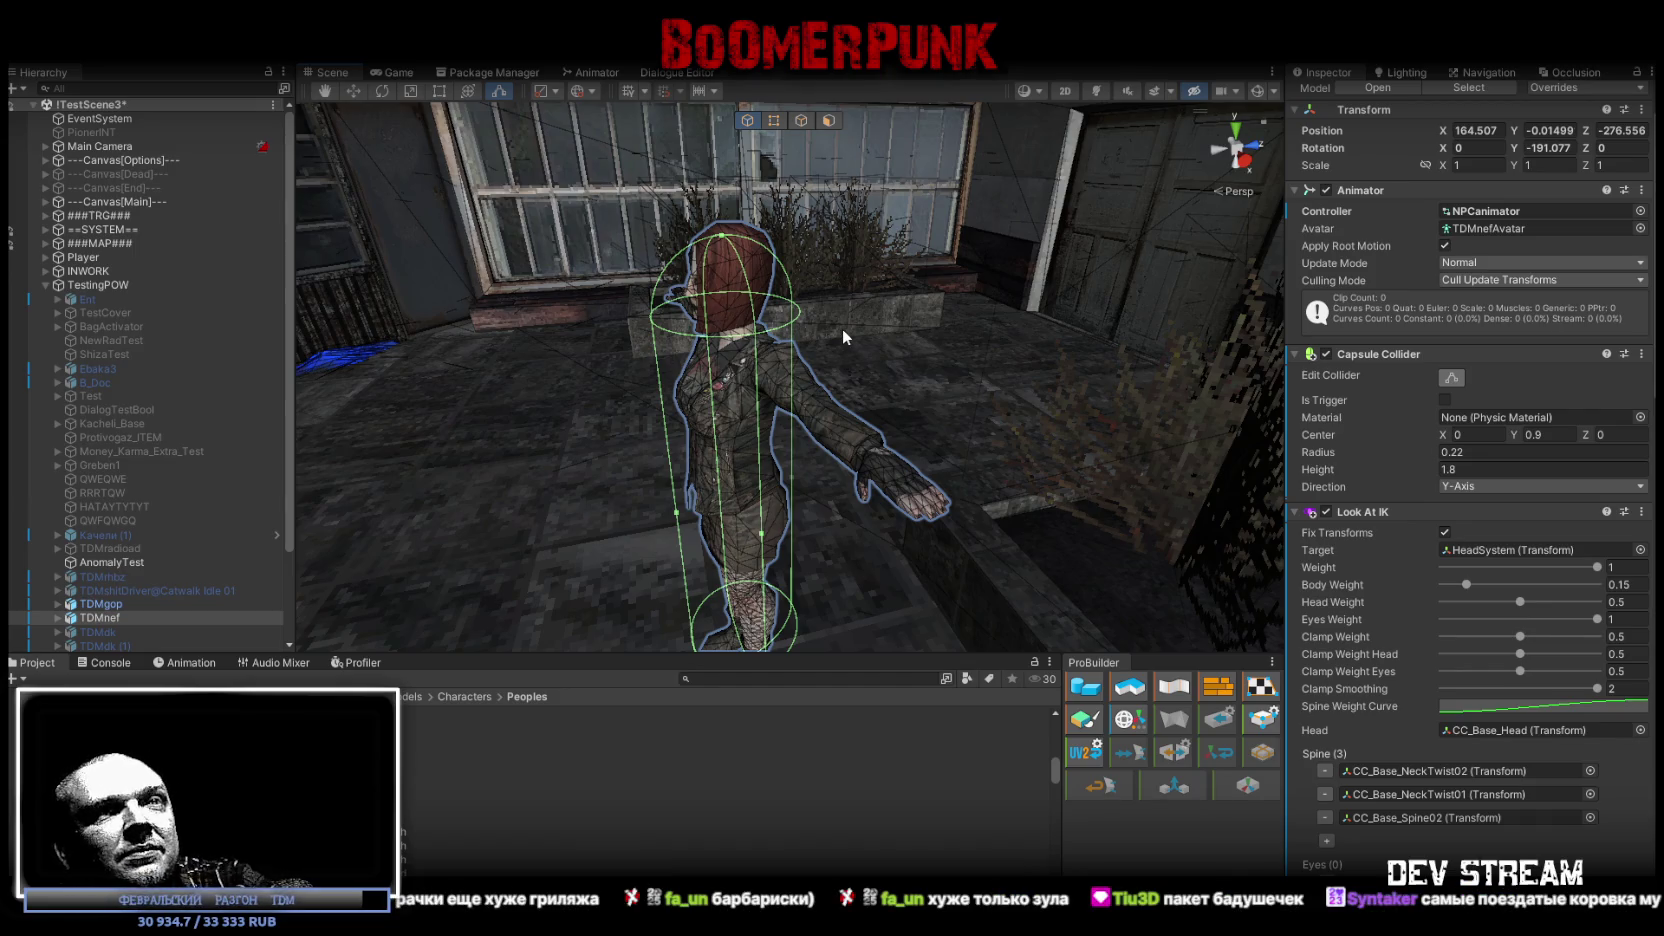
Step: Copy TDMnef's Look At IK component and open TDMgop's Capsule Collider options
drag(855, 276, 1197, 408)
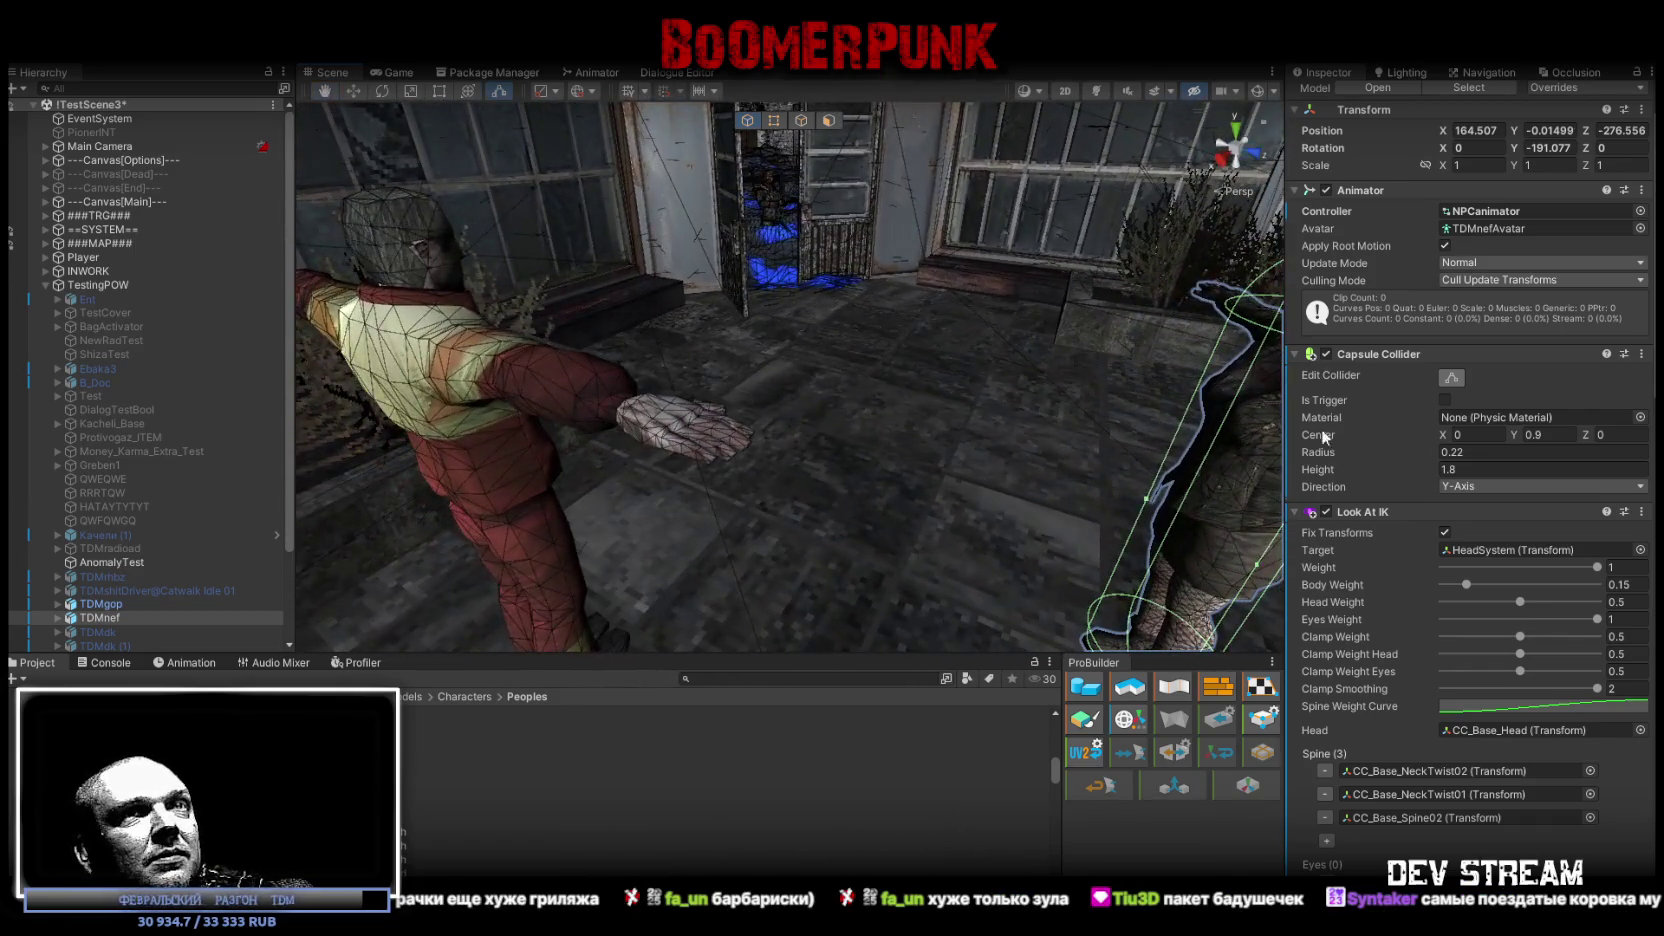
click(1641, 354)
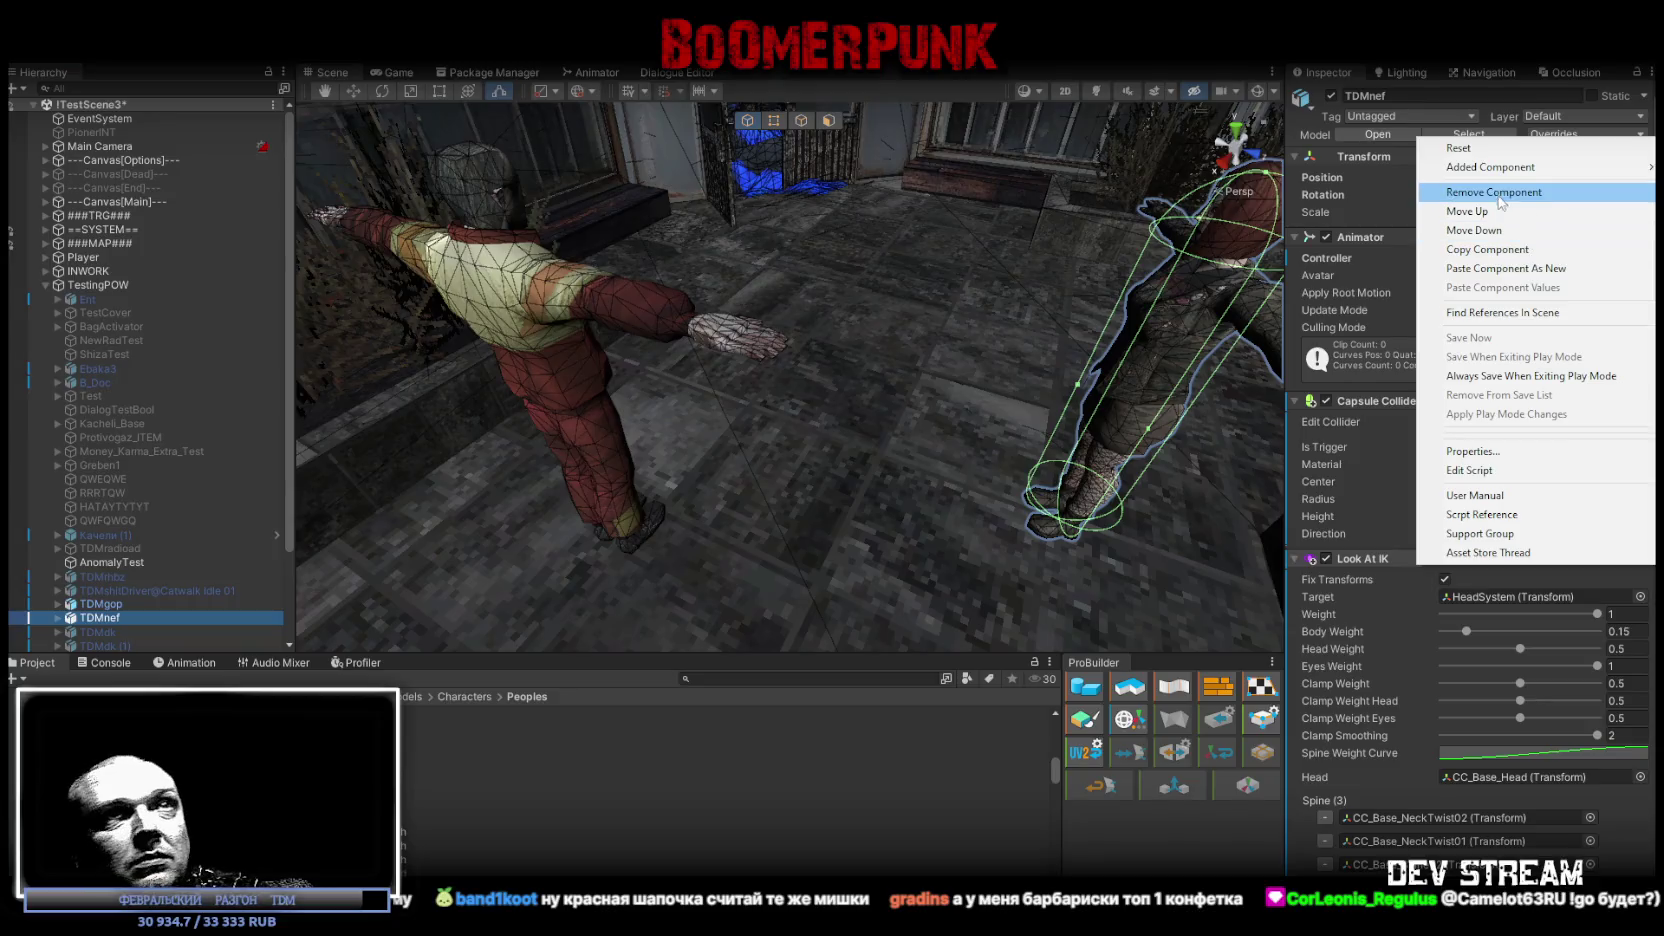
click(1497, 258)
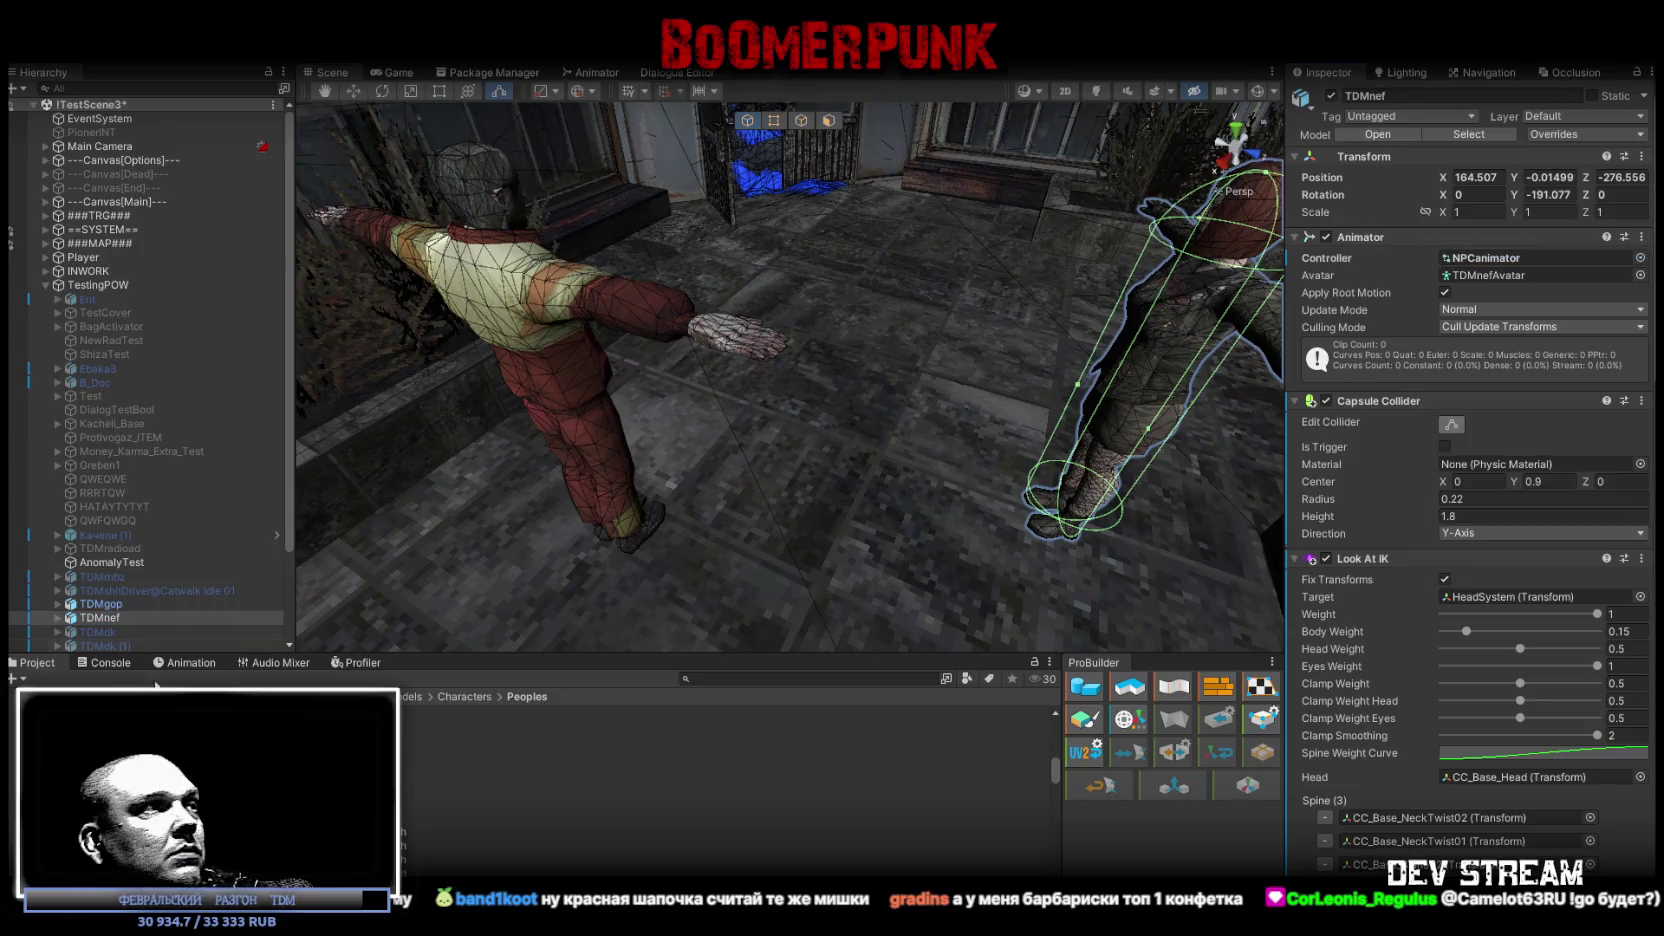
click(116, 603)
right_click(1370, 410)
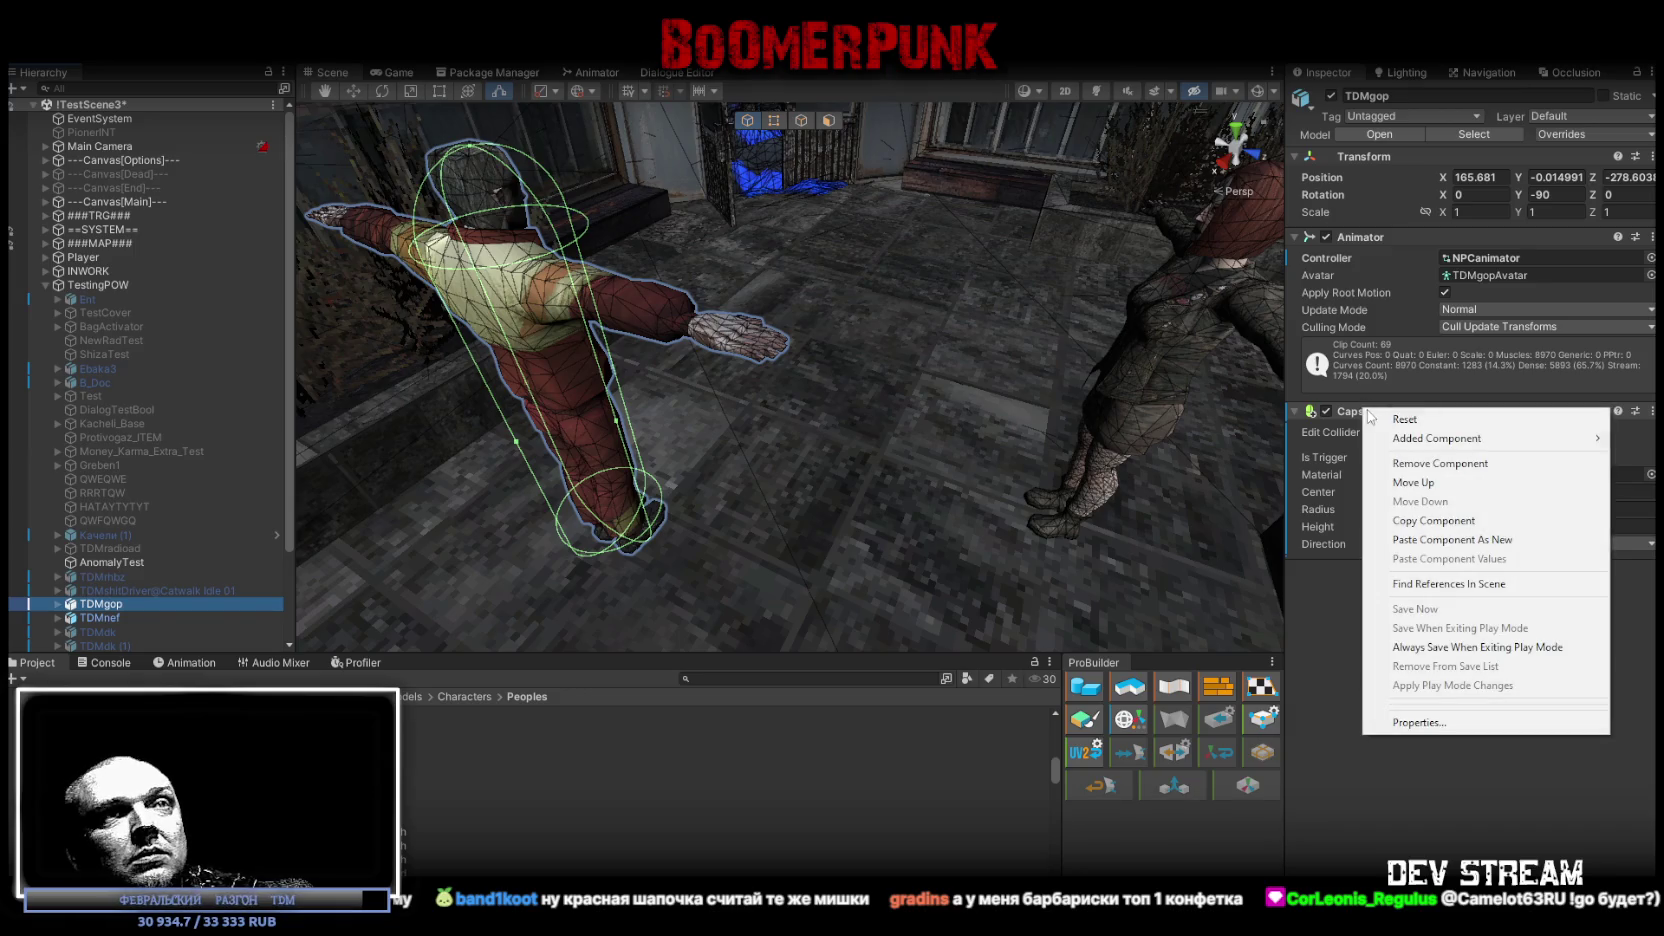
Step: Paste Look At IK onto TDMgop and set its Head field to Gopnik_head (1)
click(1504, 541)
key(f)
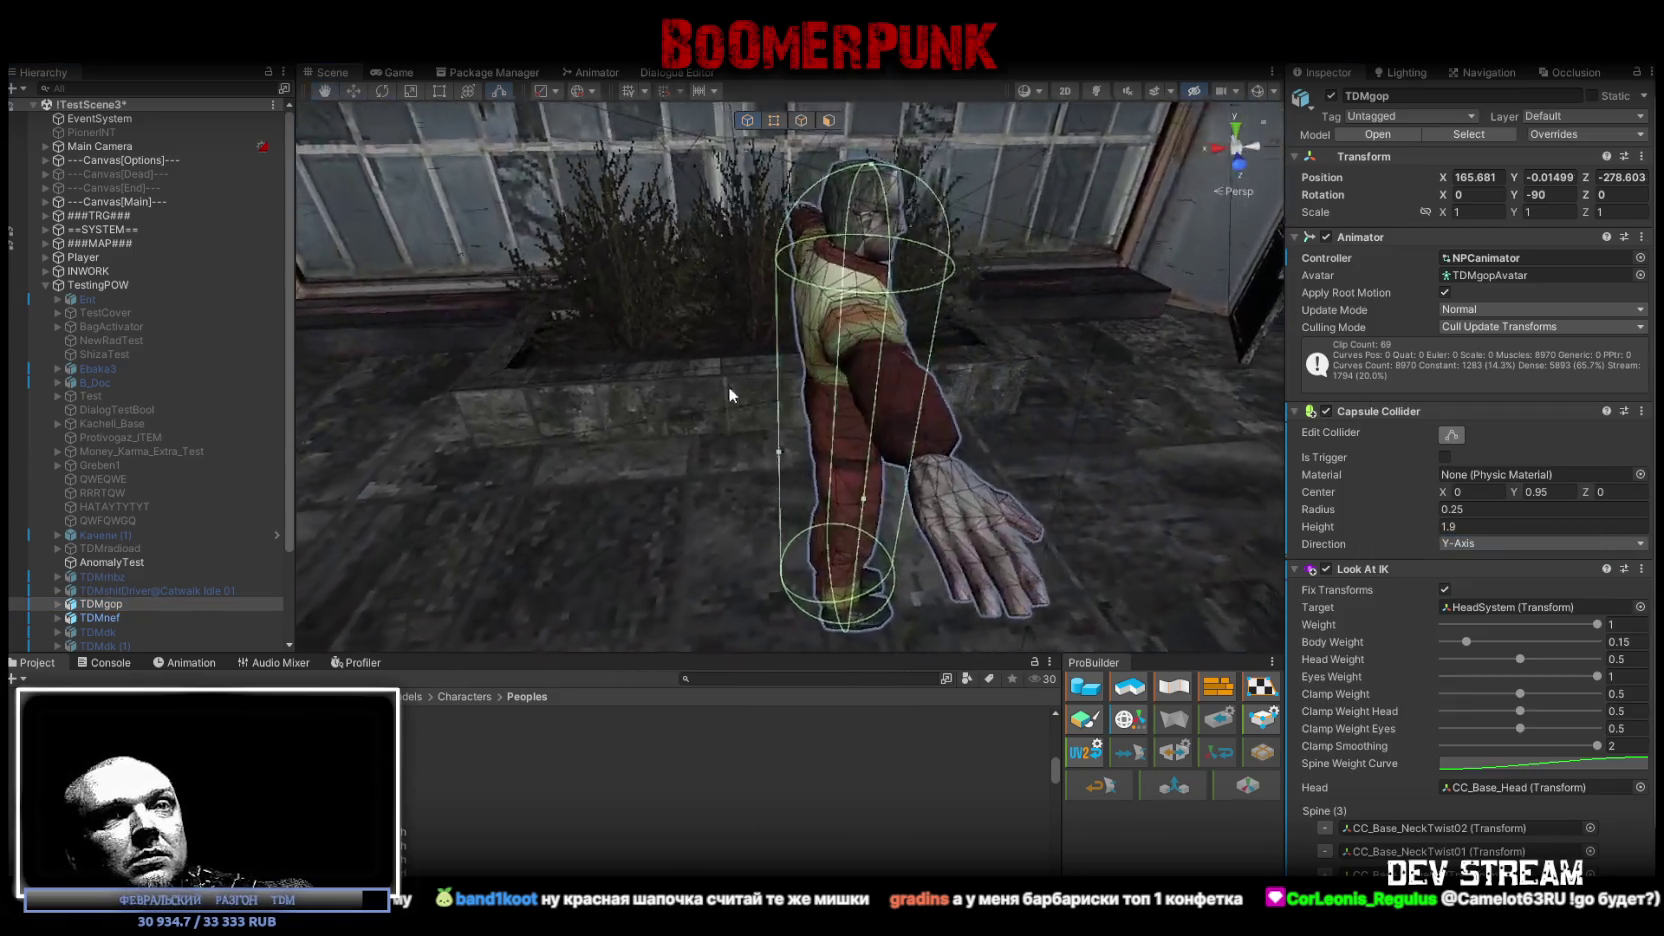
click(843, 205)
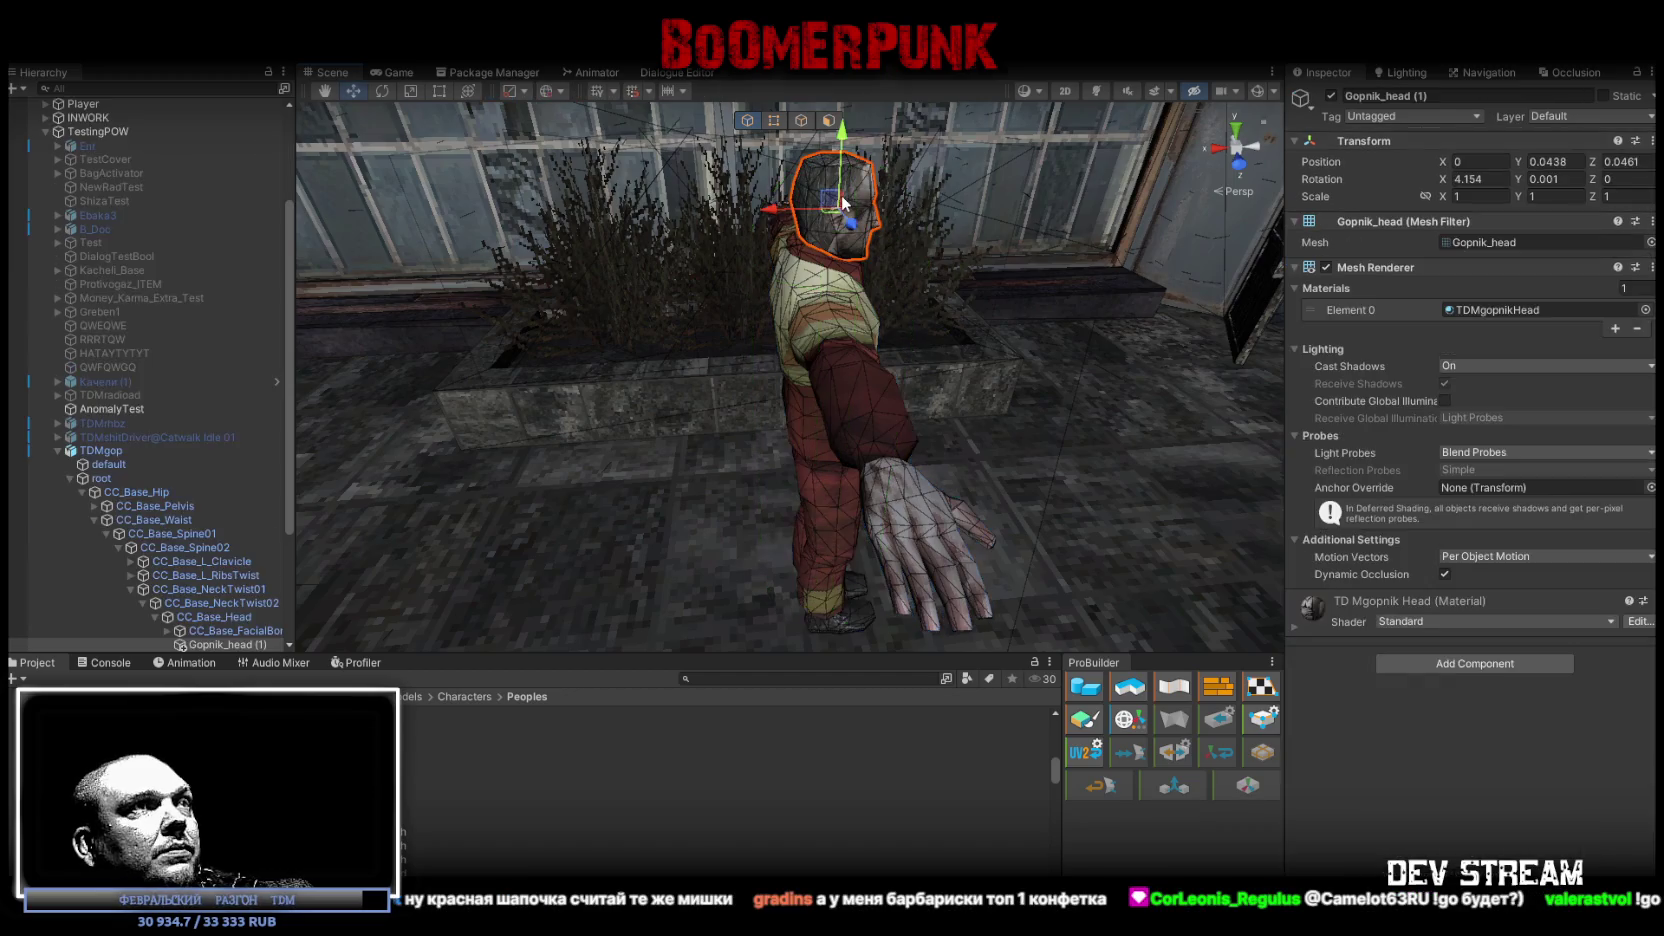
click(127, 453)
scroll(1382, 584, down, 2)
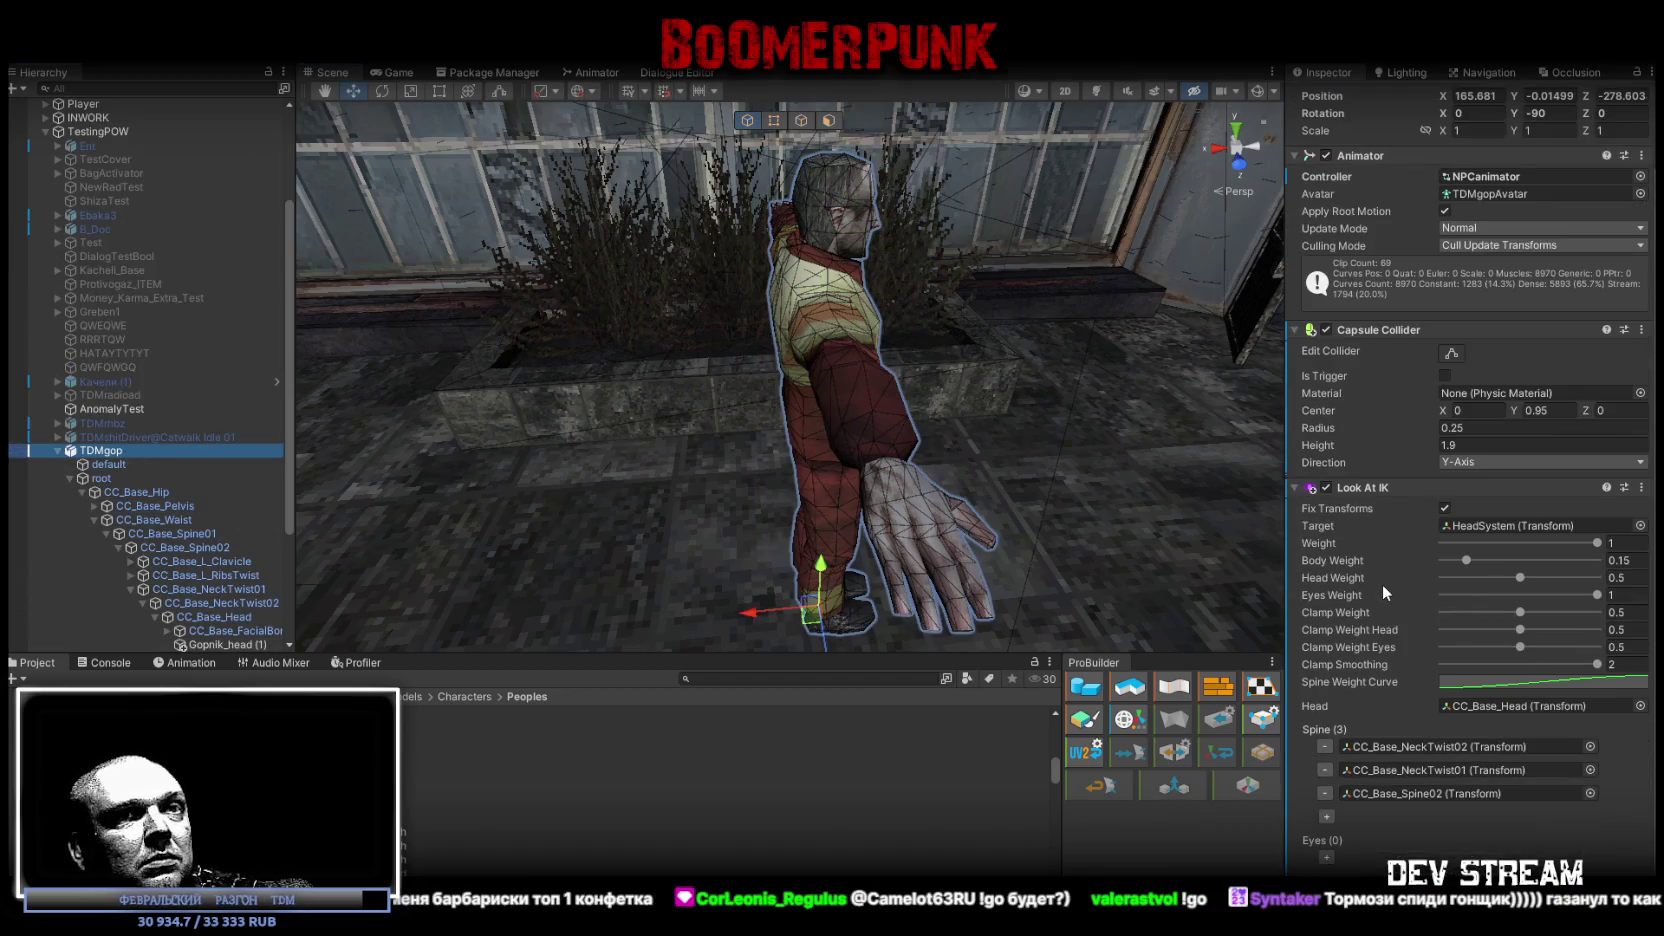
scroll(150, 480, down, 3)
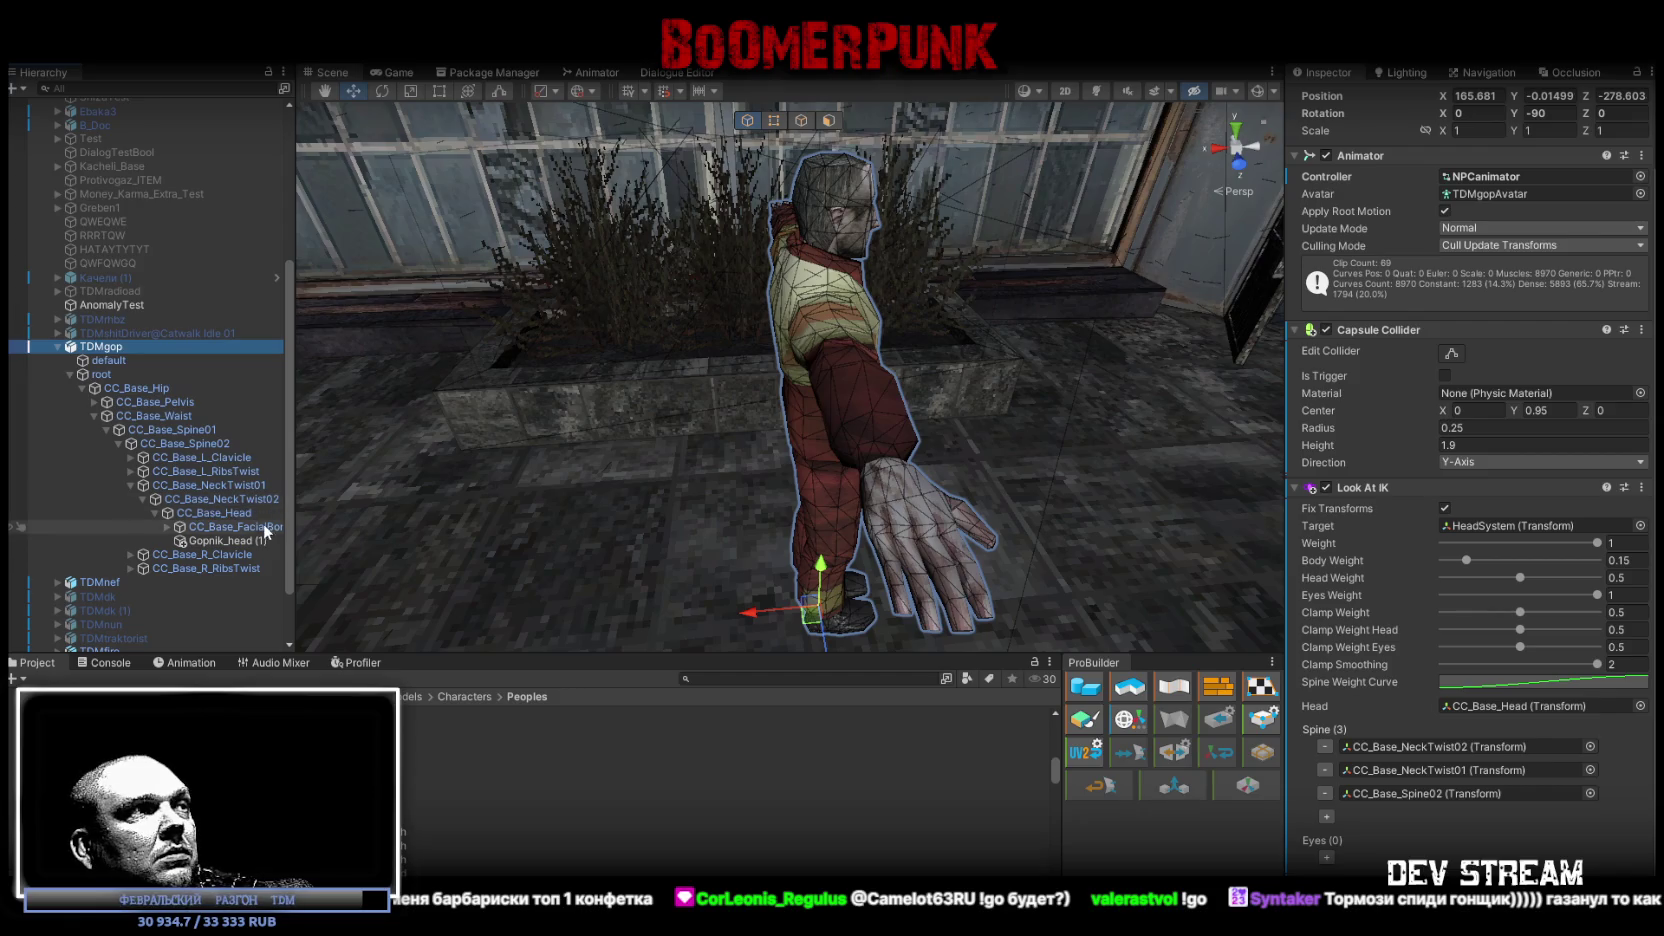
drag(232, 541, 1529, 708)
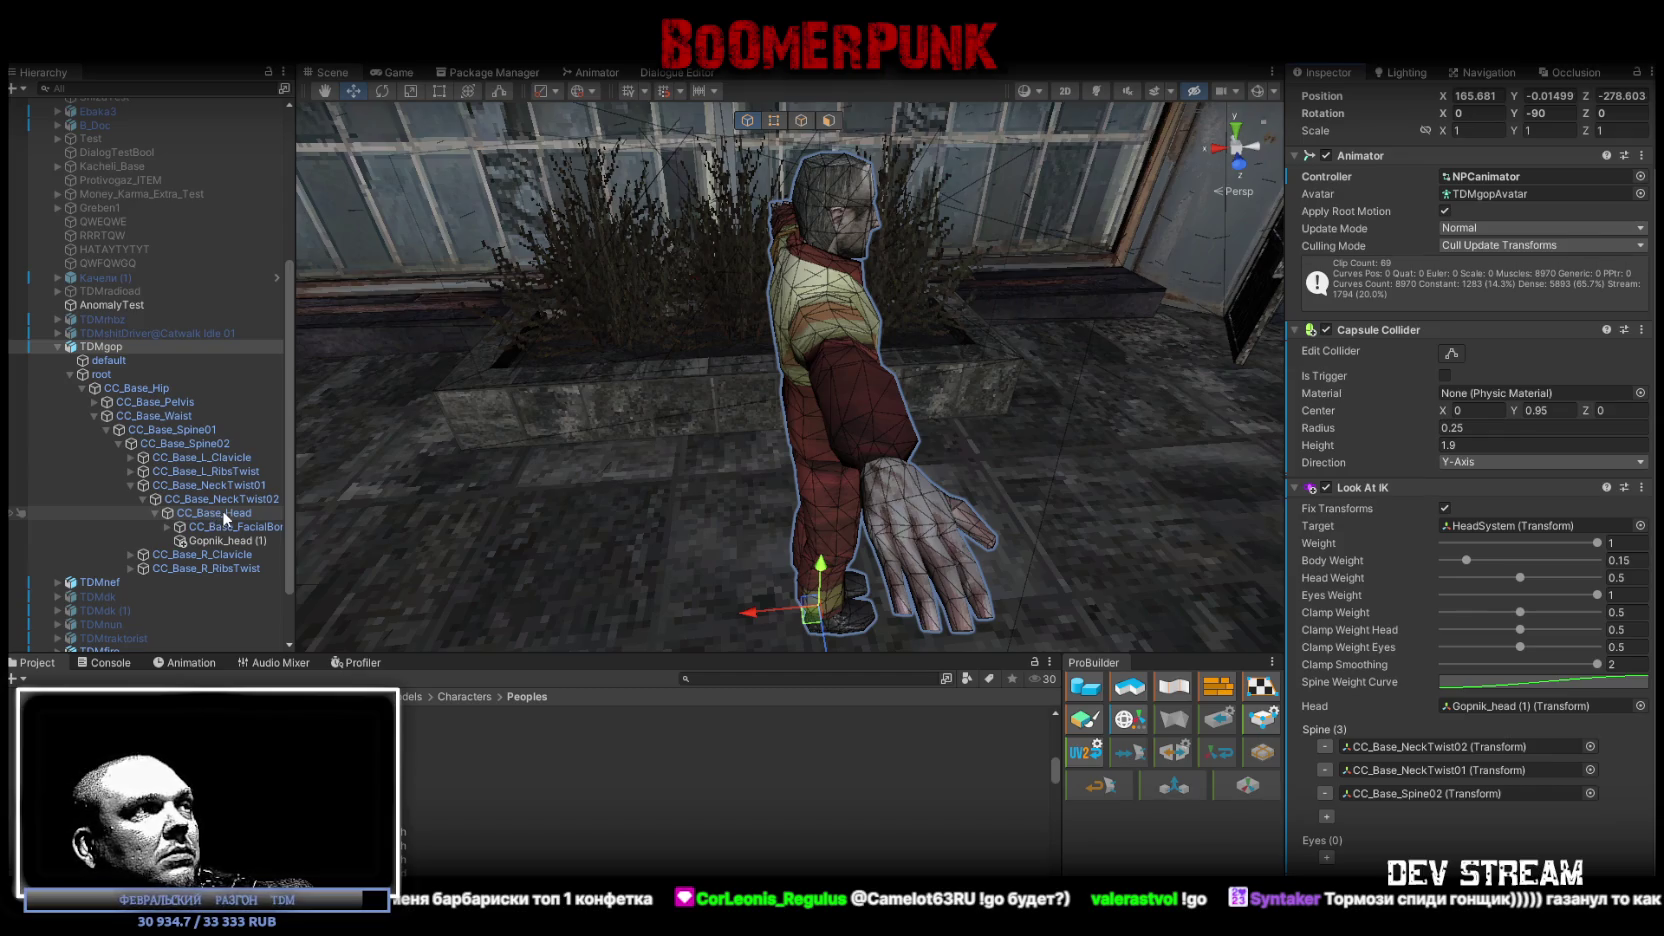
mouse_move(222, 491)
mouse_down()
mouse_move(242, 510)
mouse_move(1414, 770)
mouse_up()
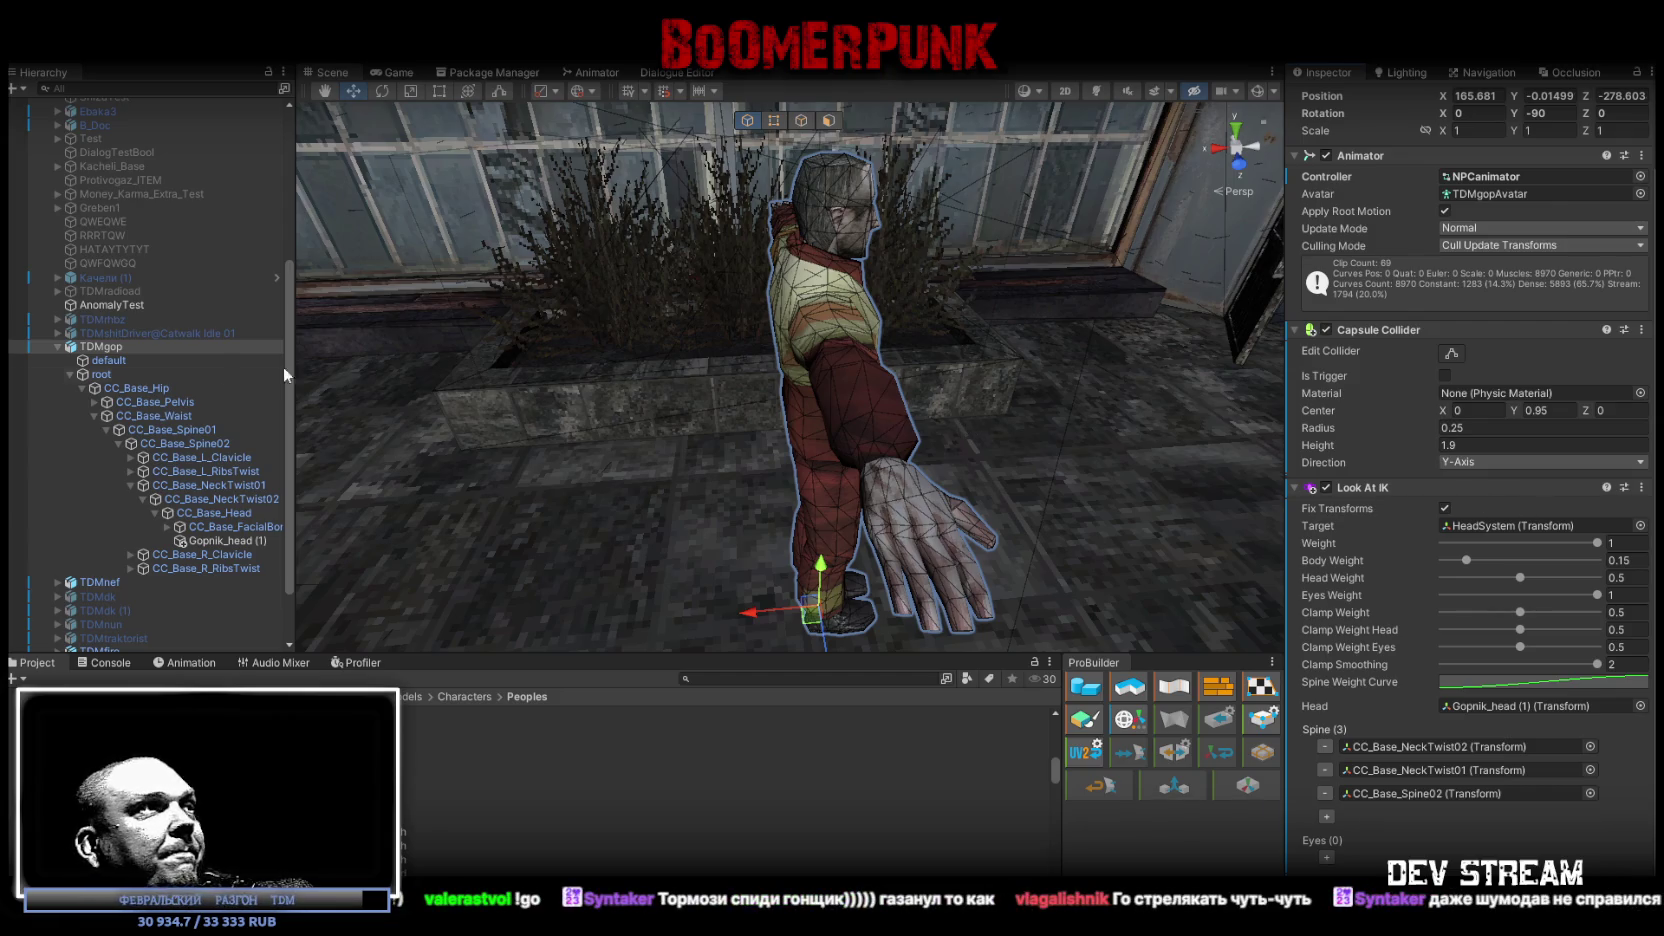
click(104, 588)
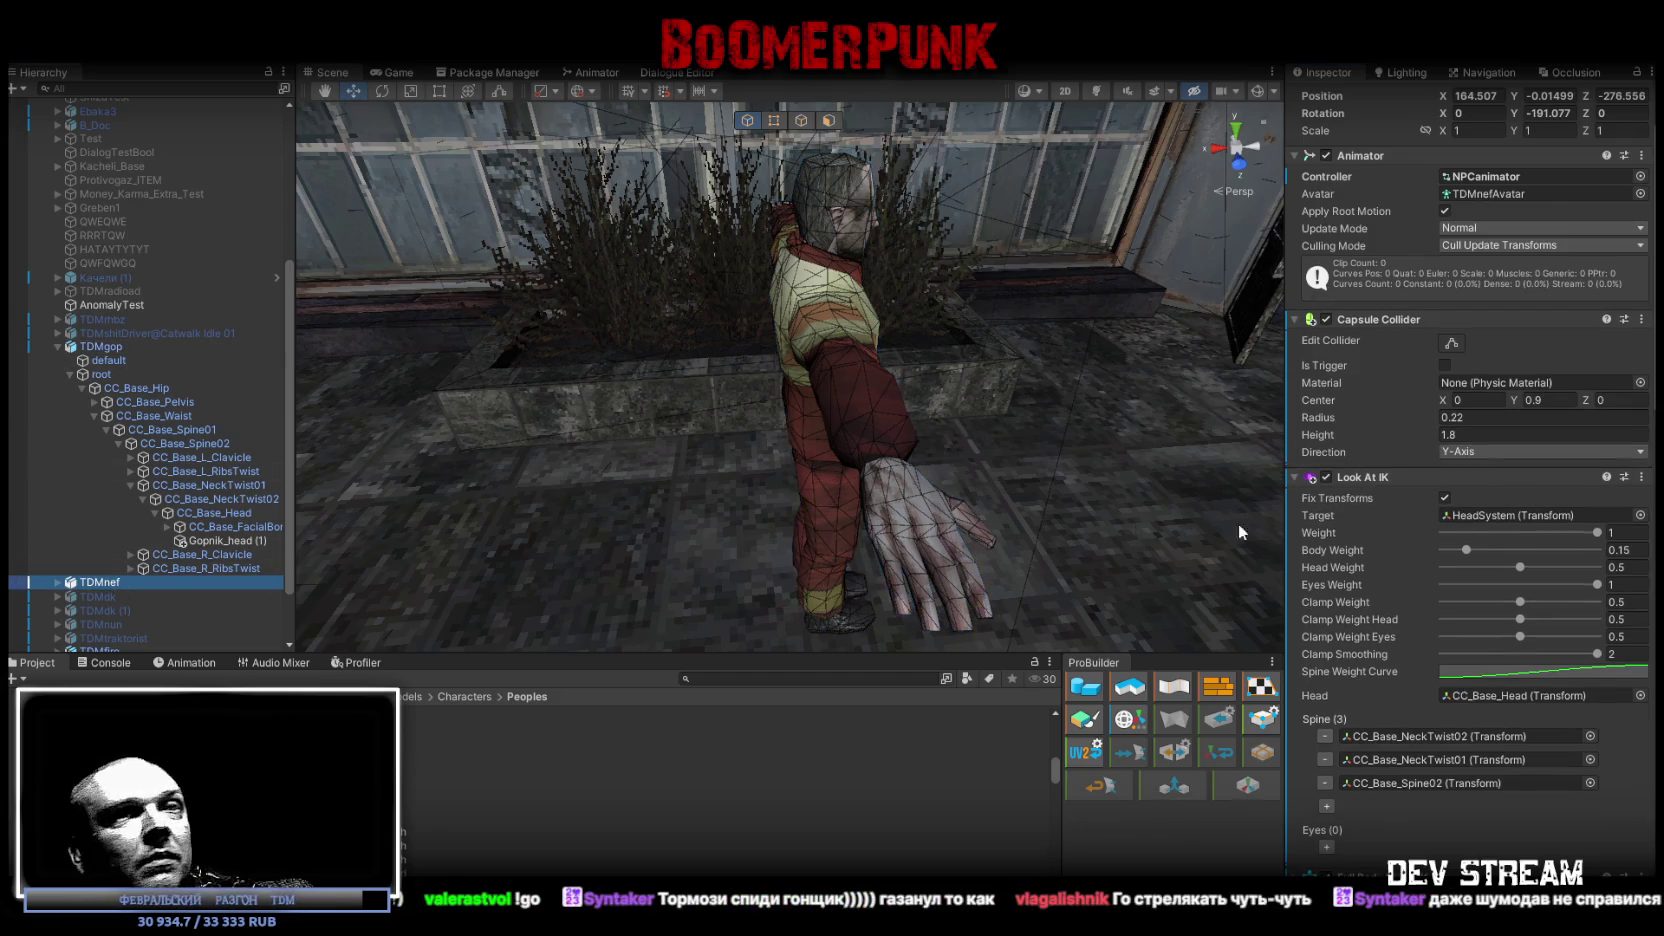
Step: Add a Full Body Biped IK component to TDMgop through the 'ik' component search
scroll(1414, 571, down, 4)
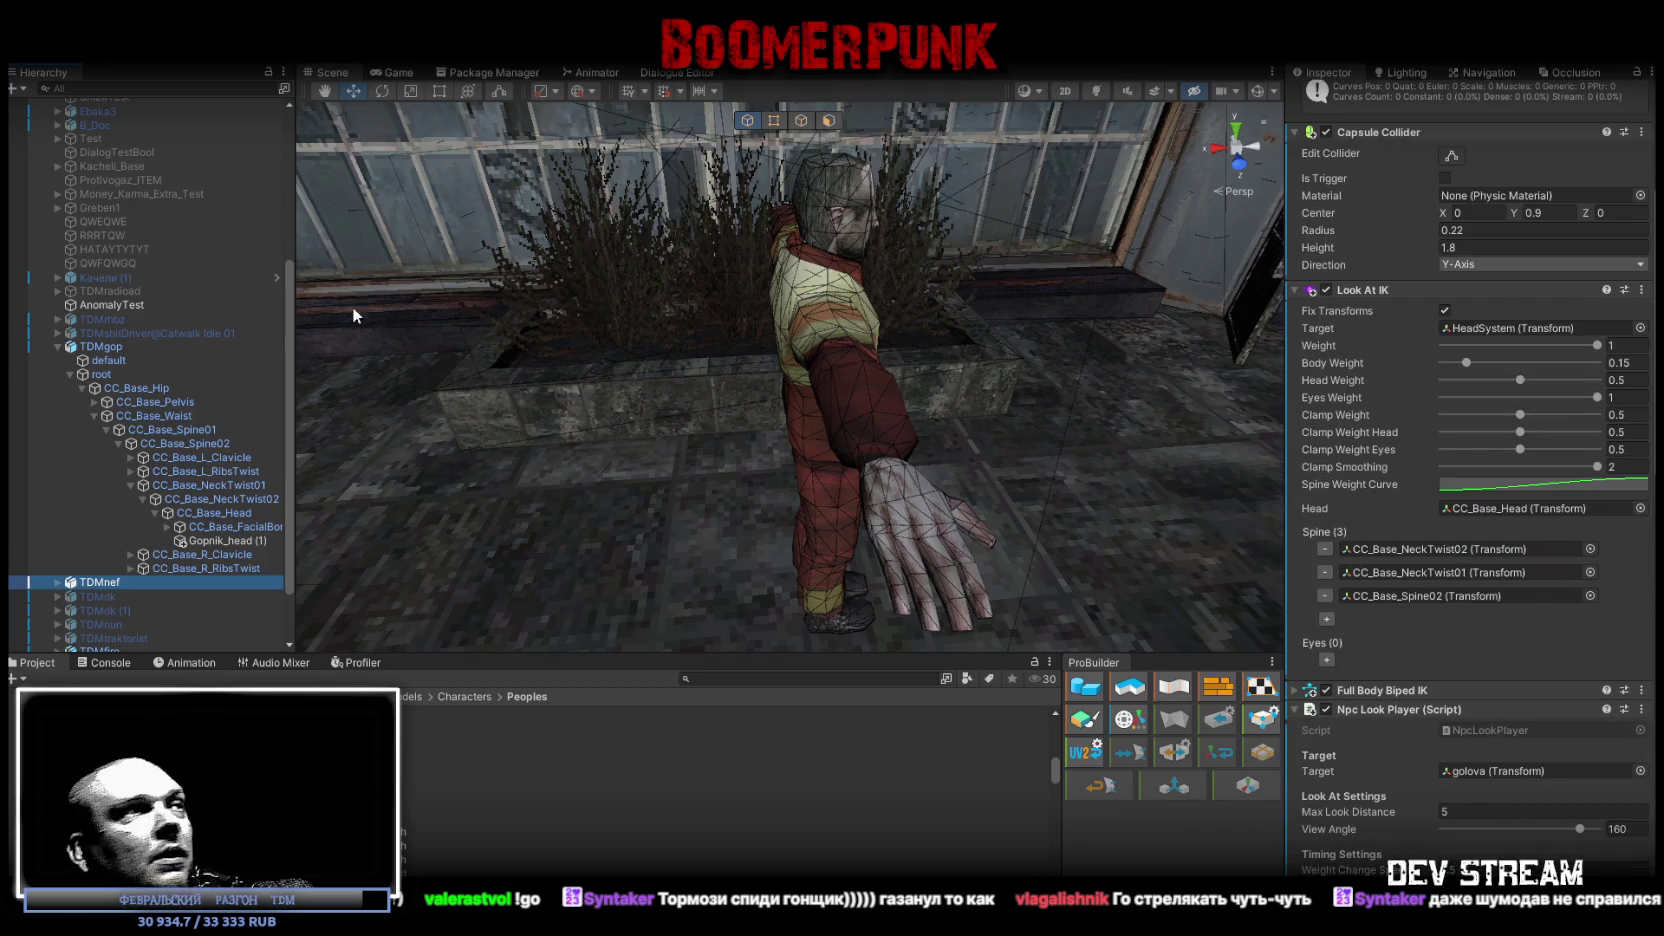
click(101, 346)
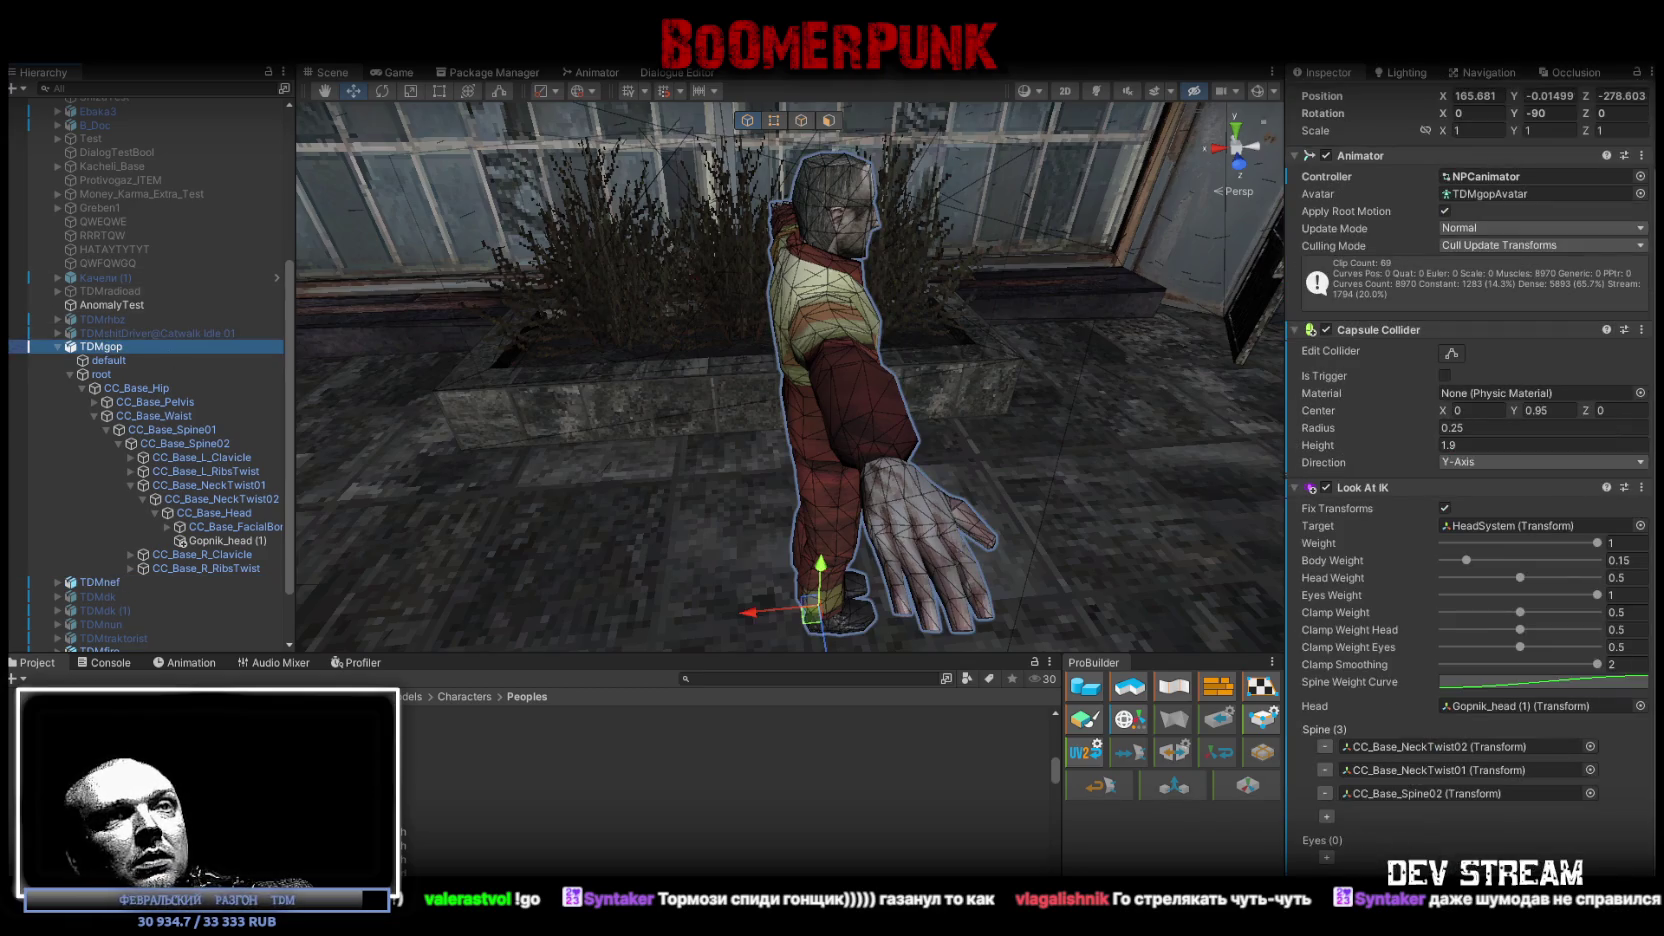
key(ctrl+shift+a)
text(ik)
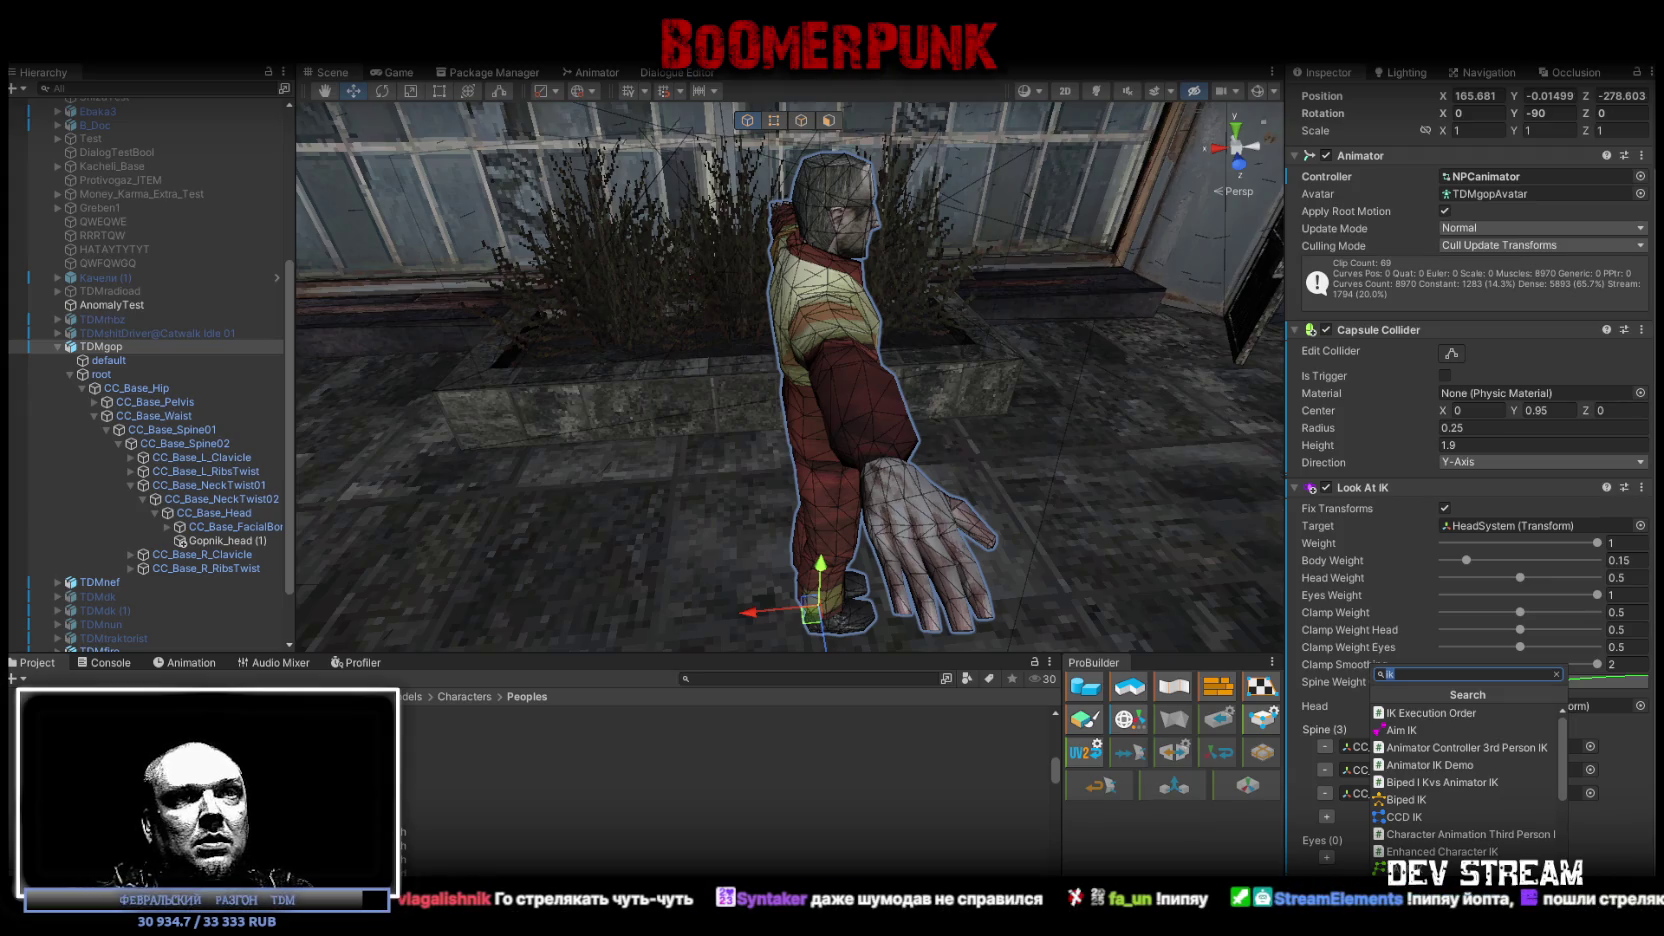
scroll(1465, 780, down, 2)
key(Escape)
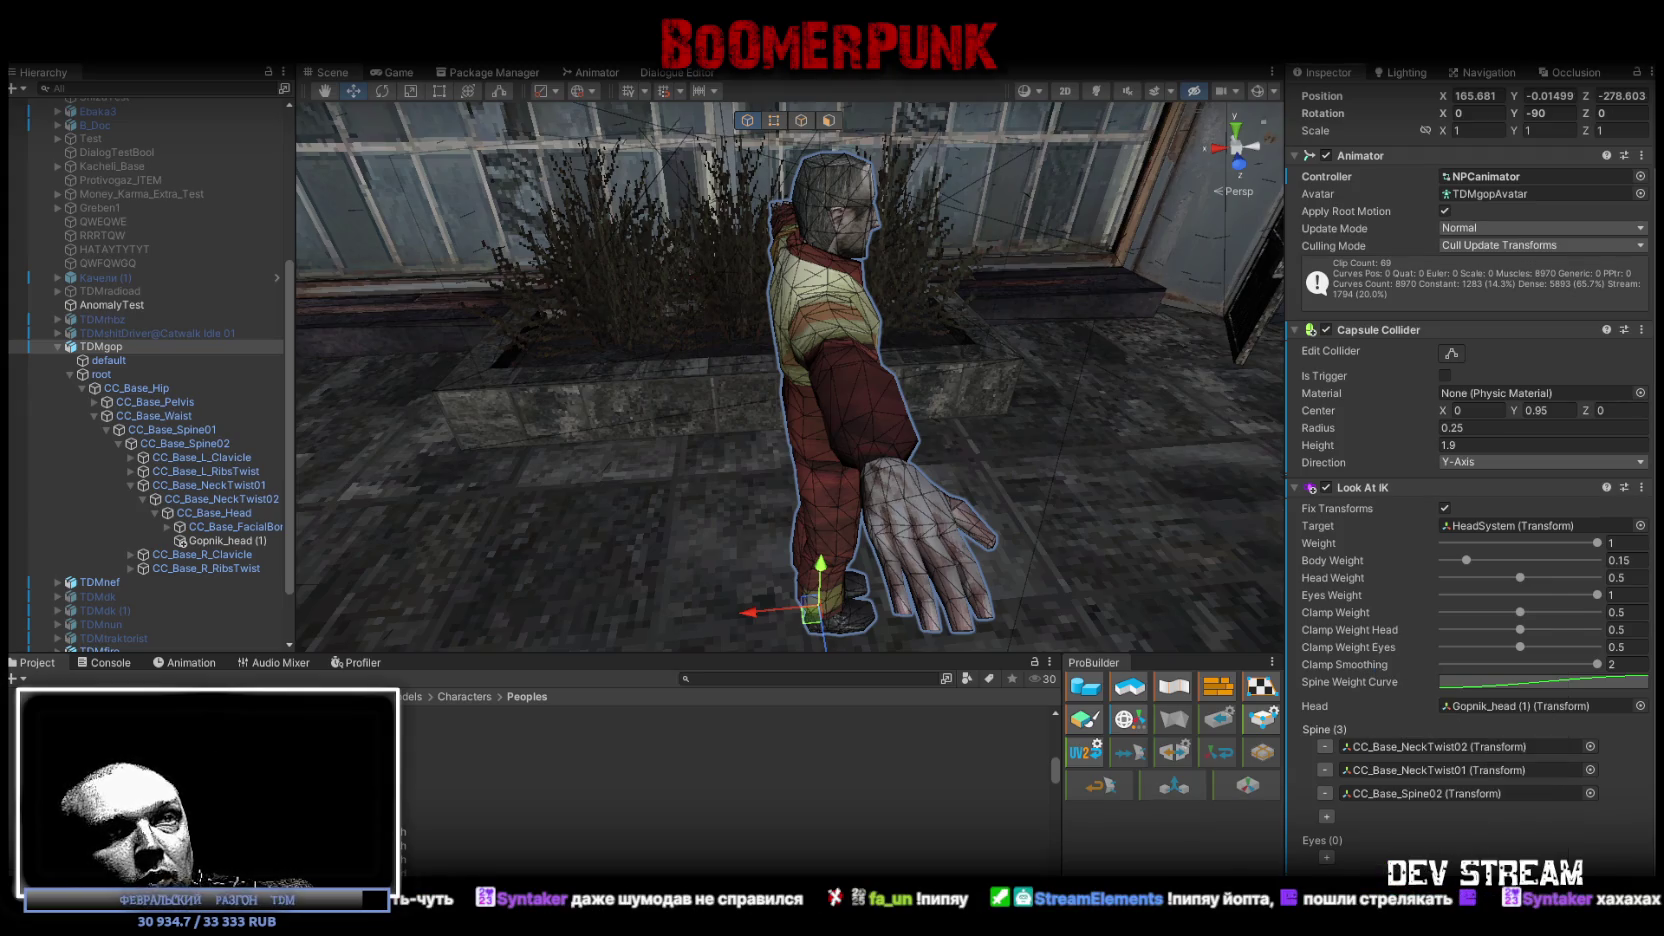
scroll(1458, 735, down, 1)
scroll(1444, 797, down, 8)
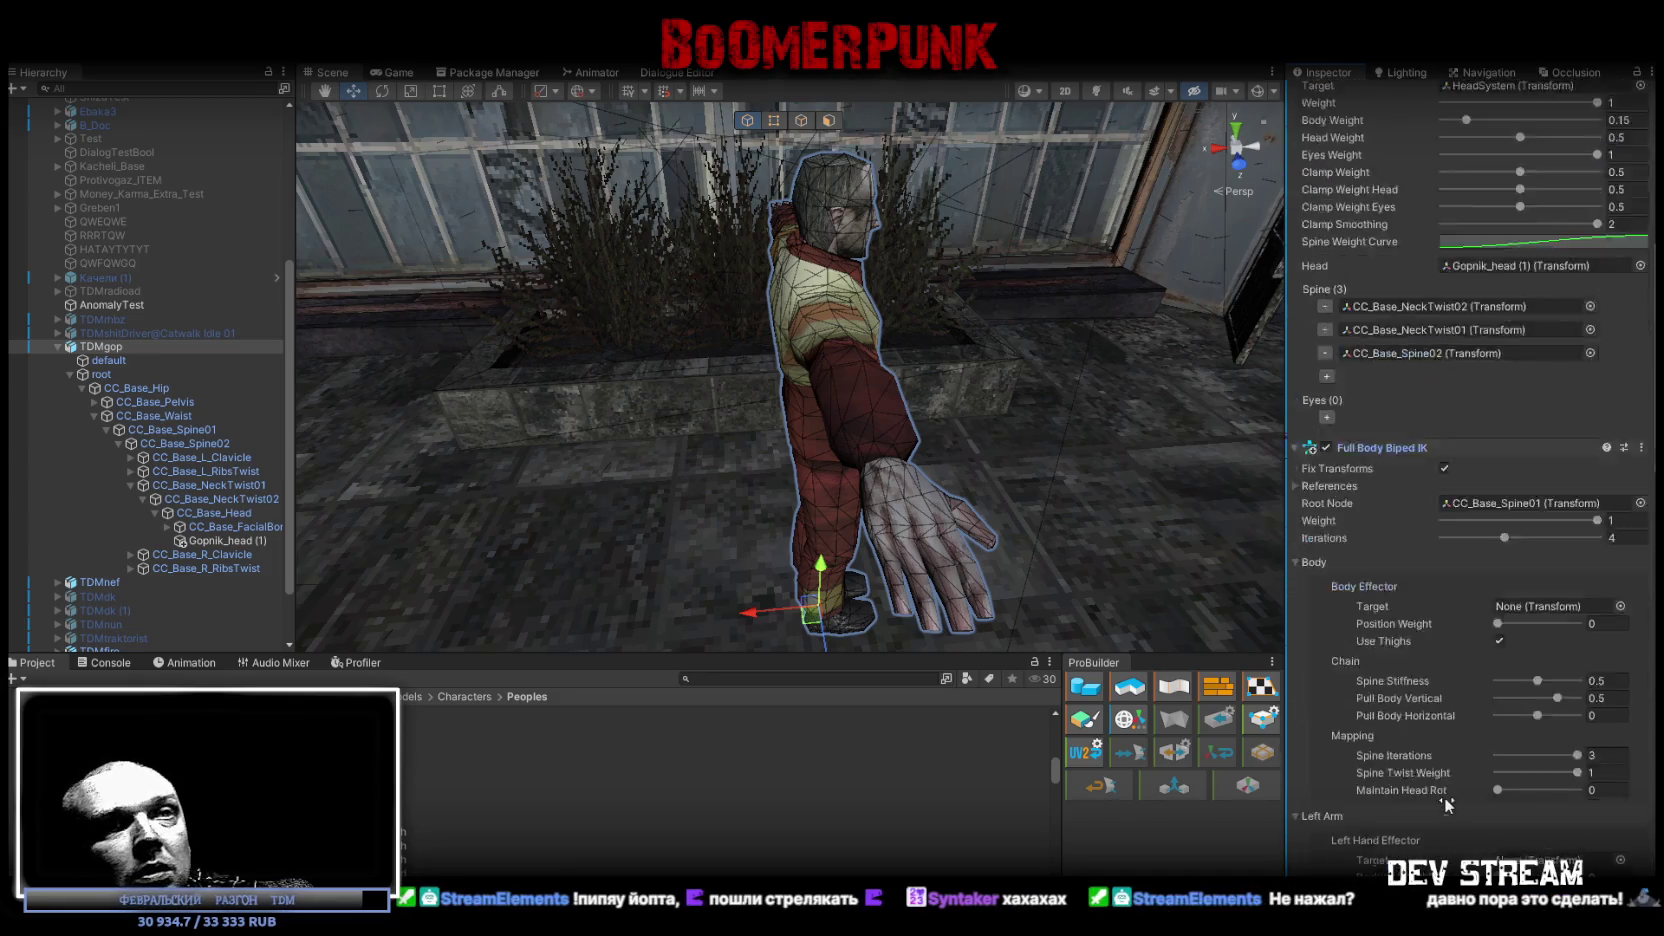
scroll(1446, 793, up, 4)
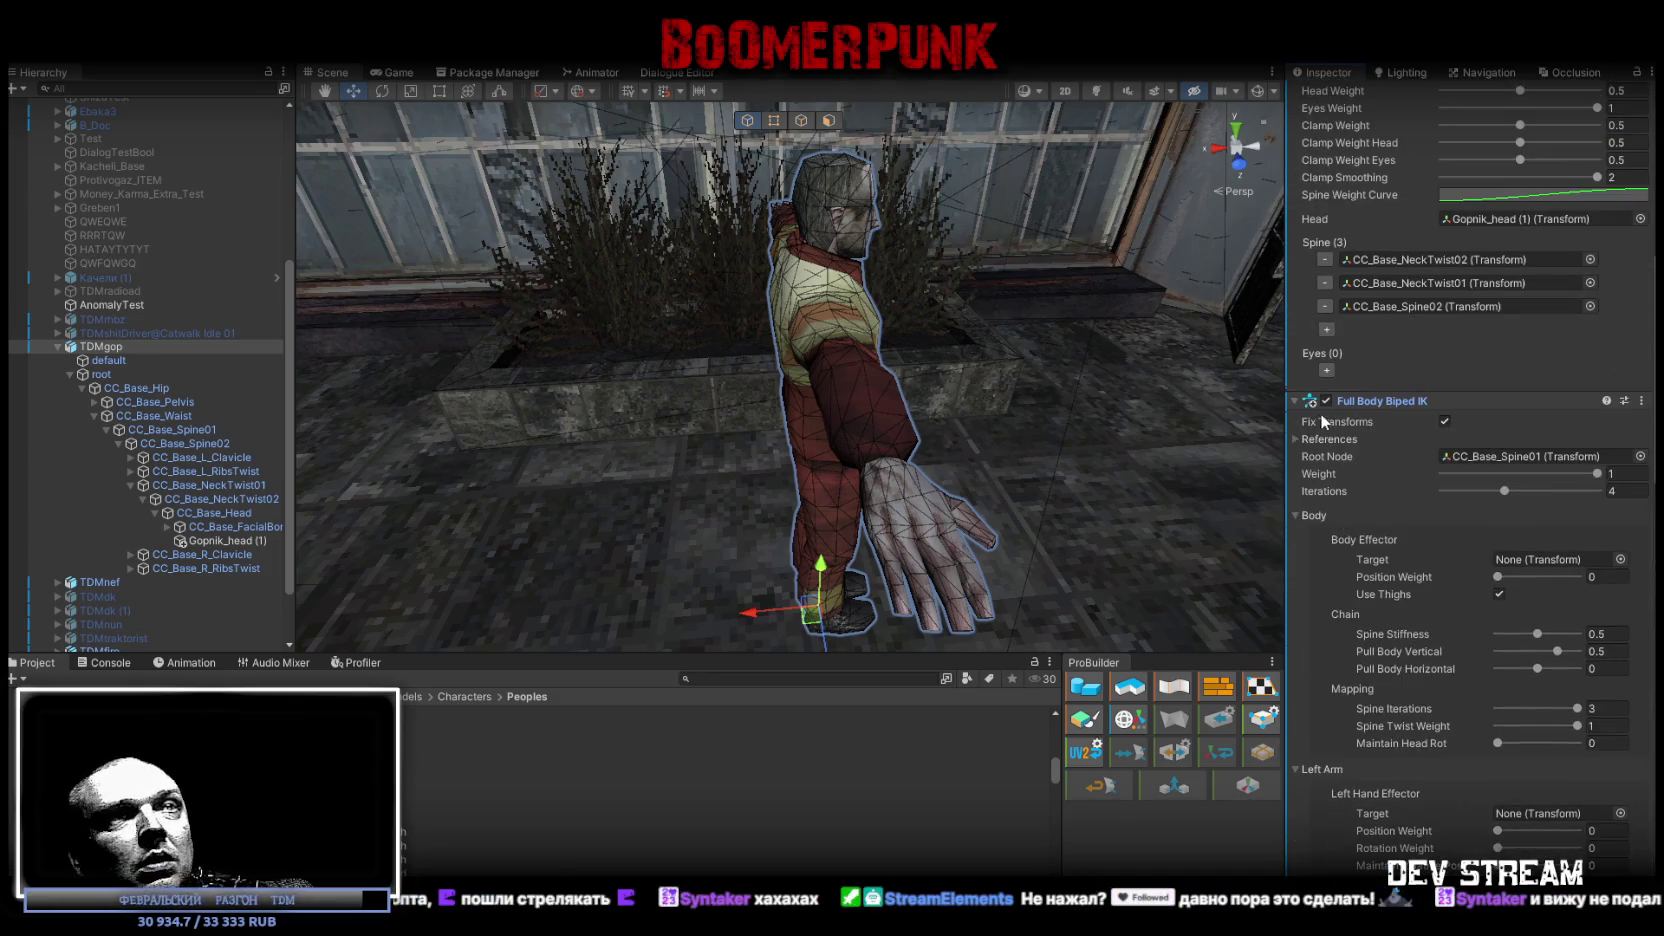
scroll(1305, 412, up, 10)
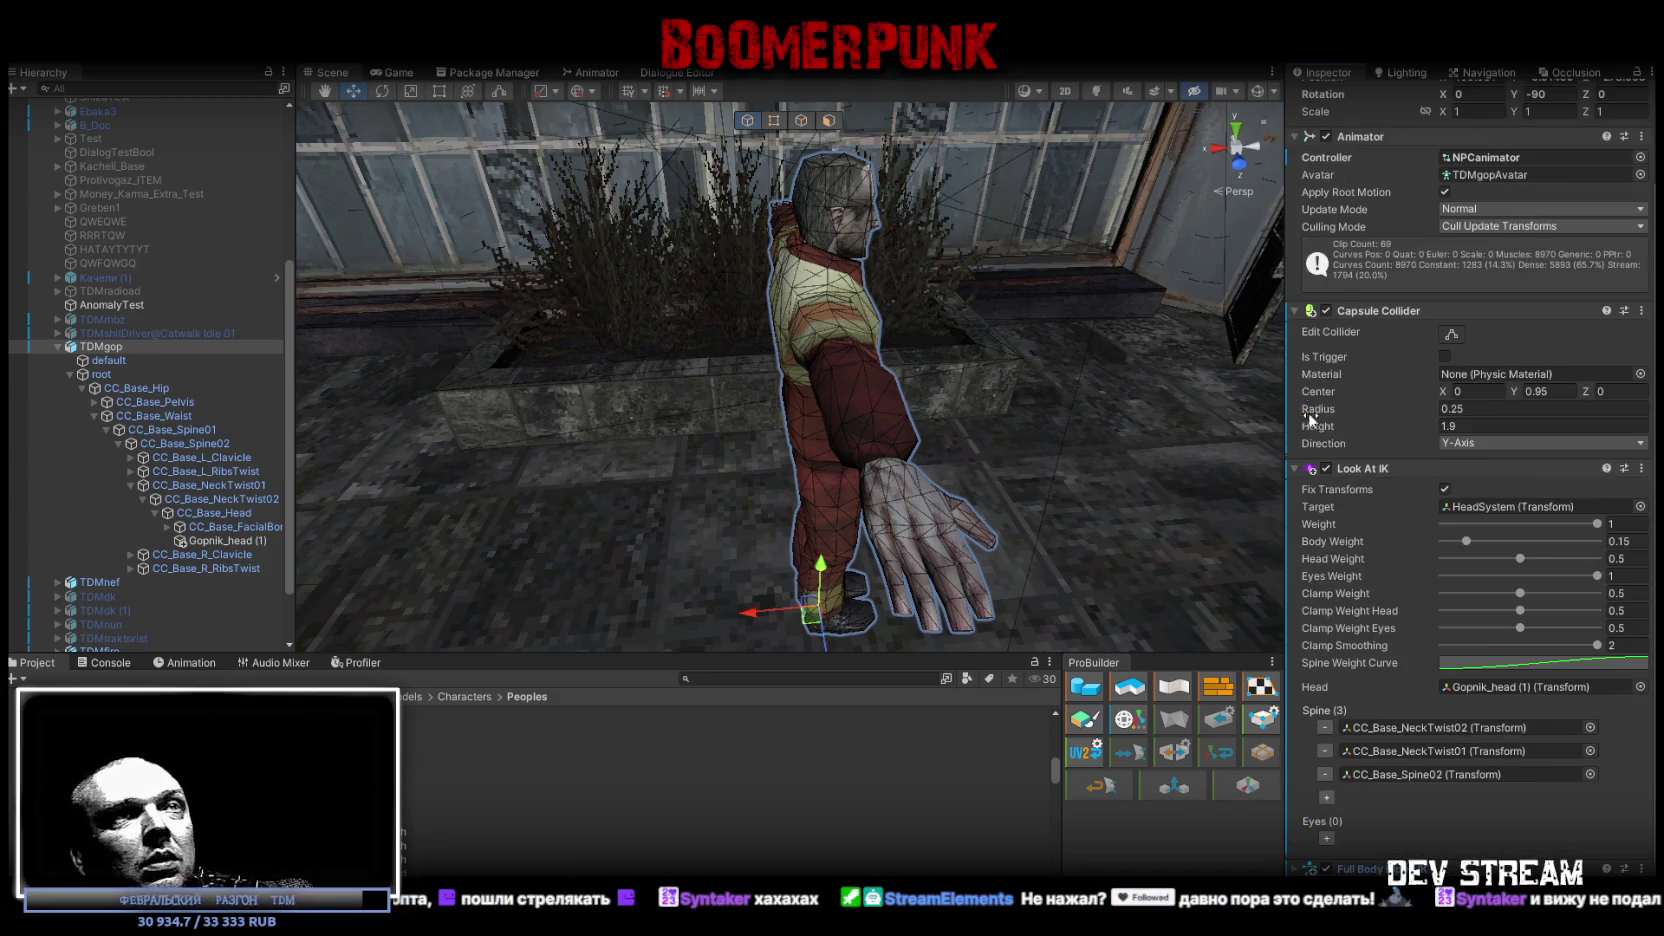
Step: Copy TDMnef's Npc Look Player component and reselect TDMgop for pasting
click(101, 585)
scroll(1300, 700, down, 4)
right_click(1627, 698)
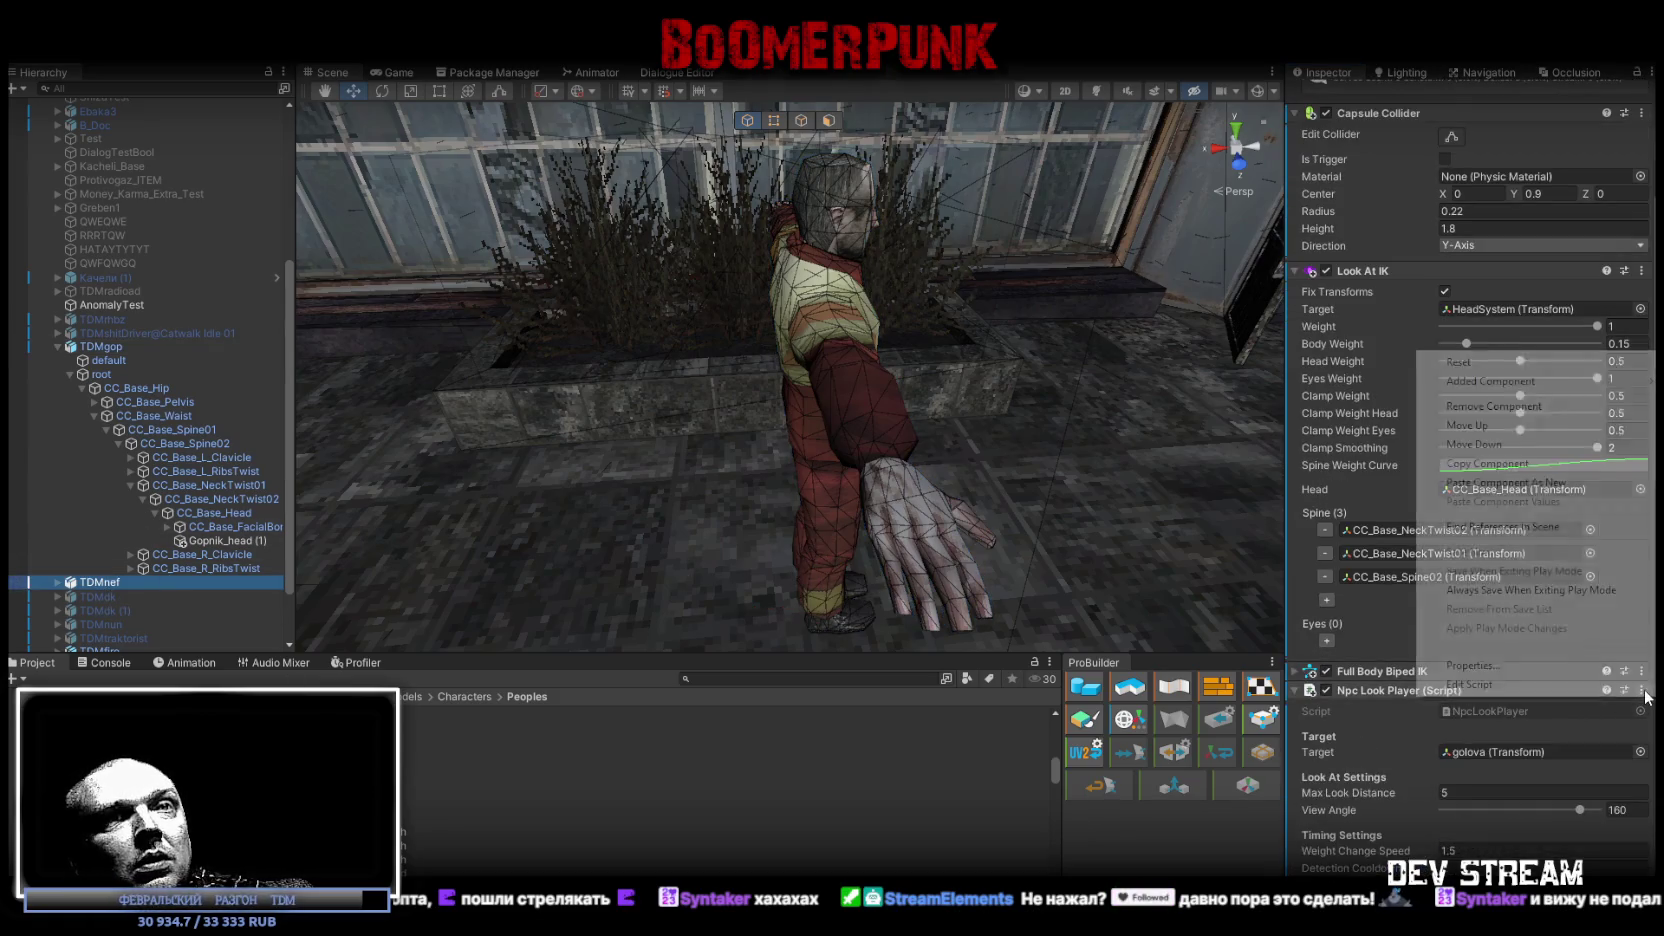
click(1508, 464)
click(101, 346)
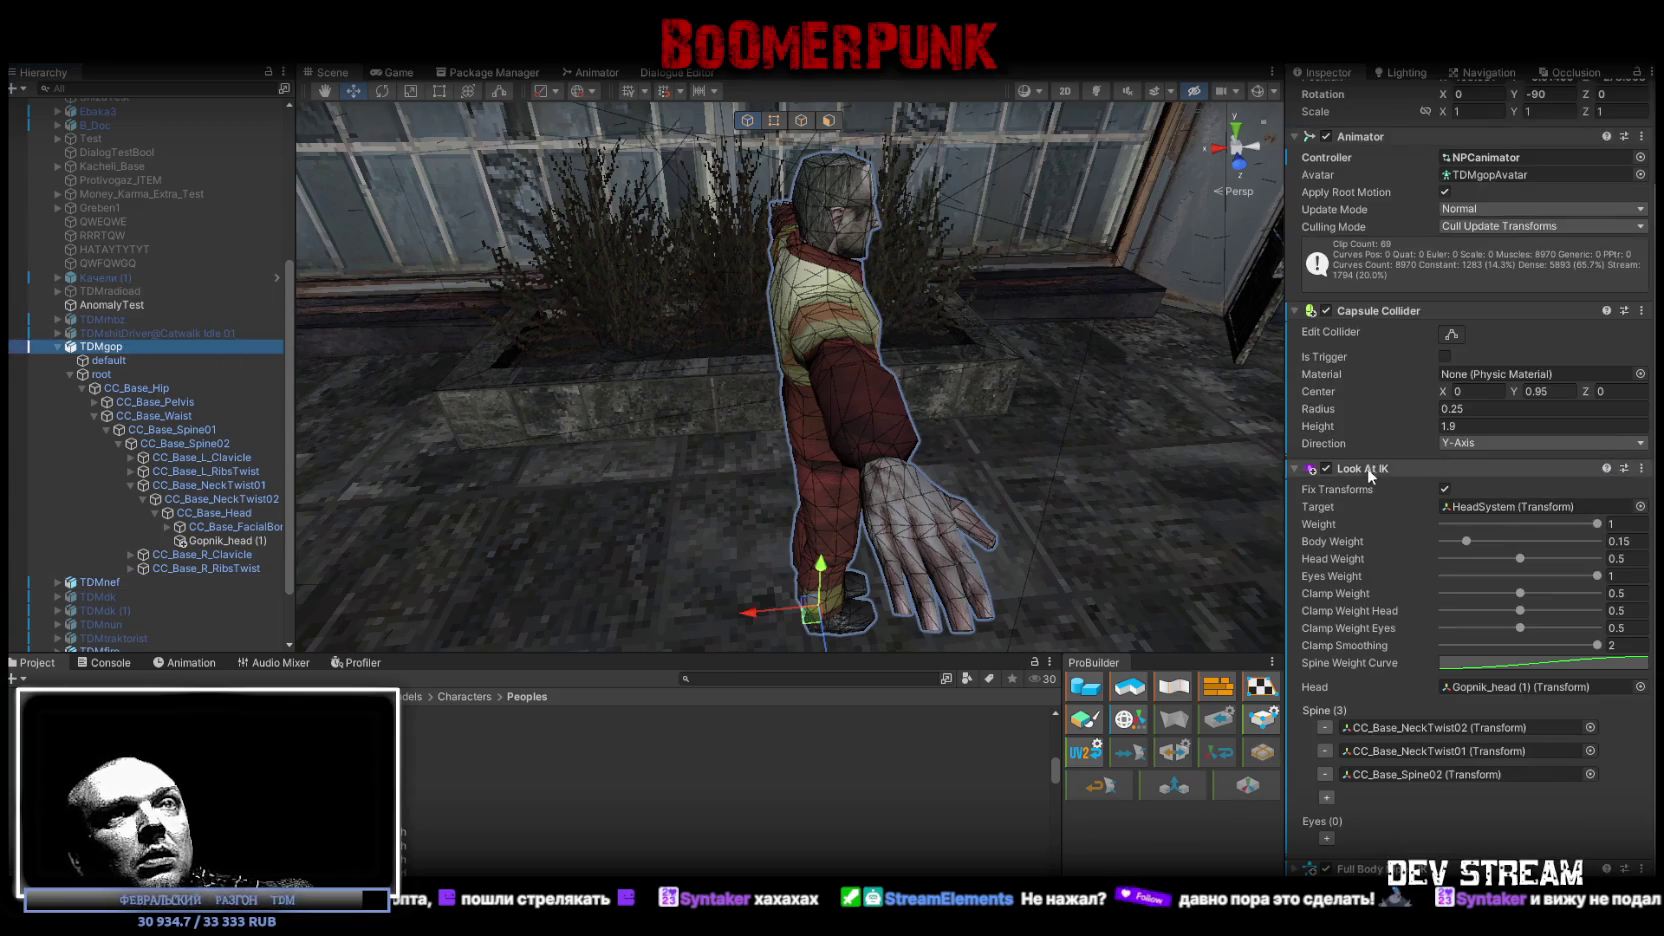
right_click(1509, 463)
Step: Paste Npc Look Player and TDMnef's Npc Dialogue Animator onto TDMgop
click(1500, 598)
scroll(1525, 633, down, 4)
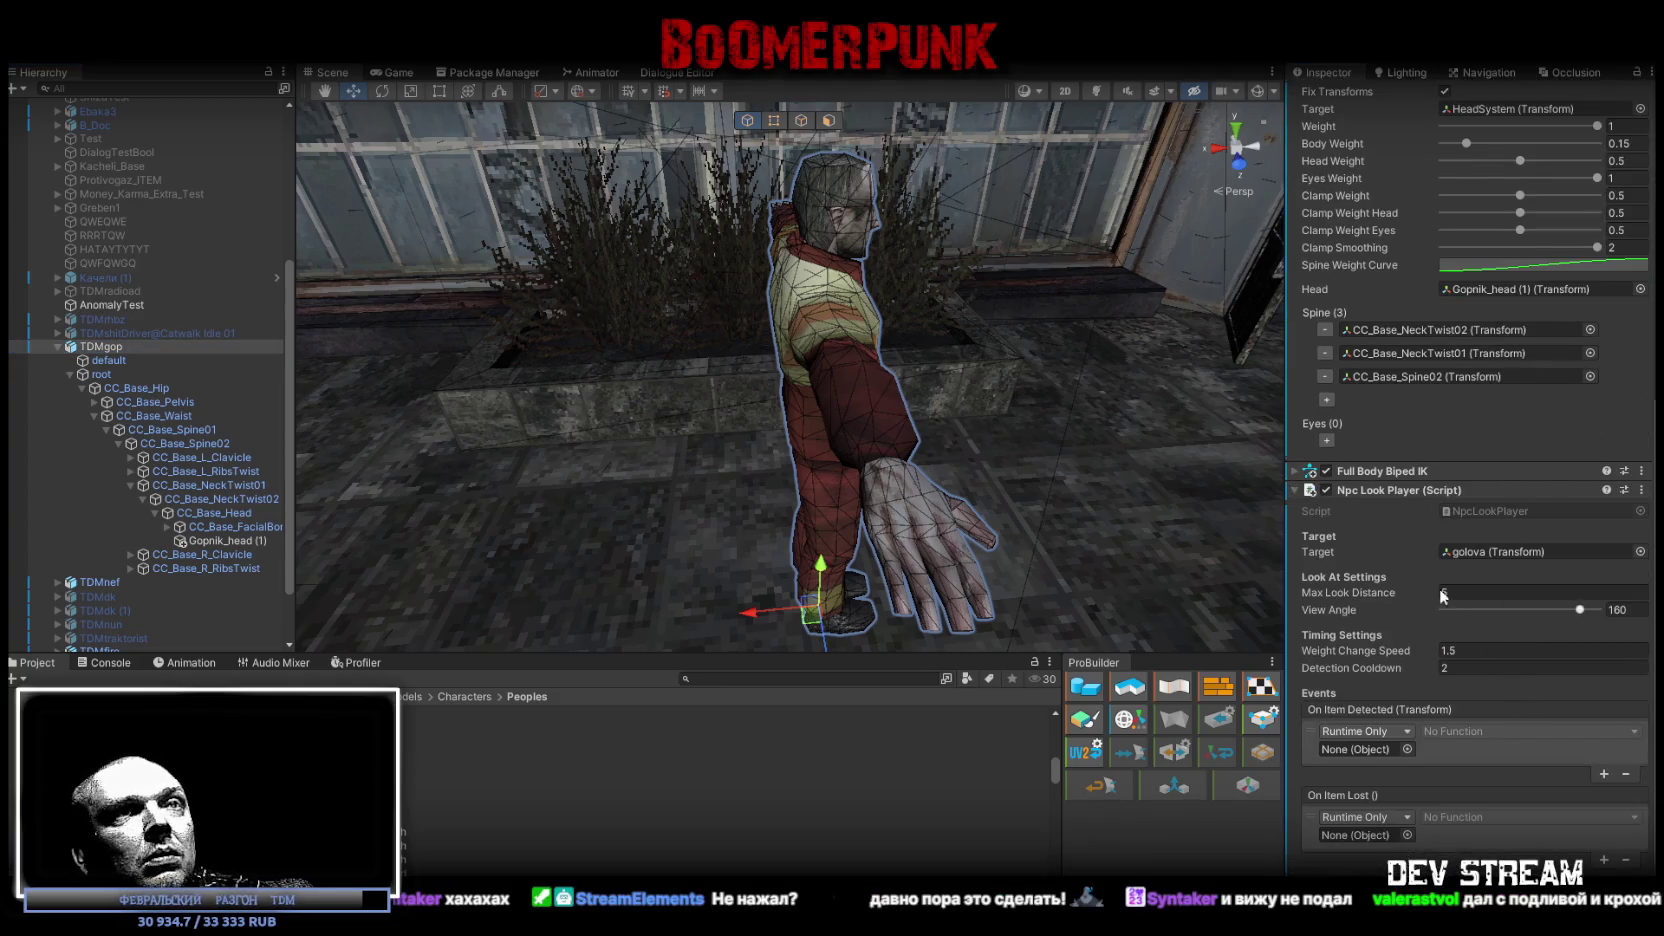
click(100, 581)
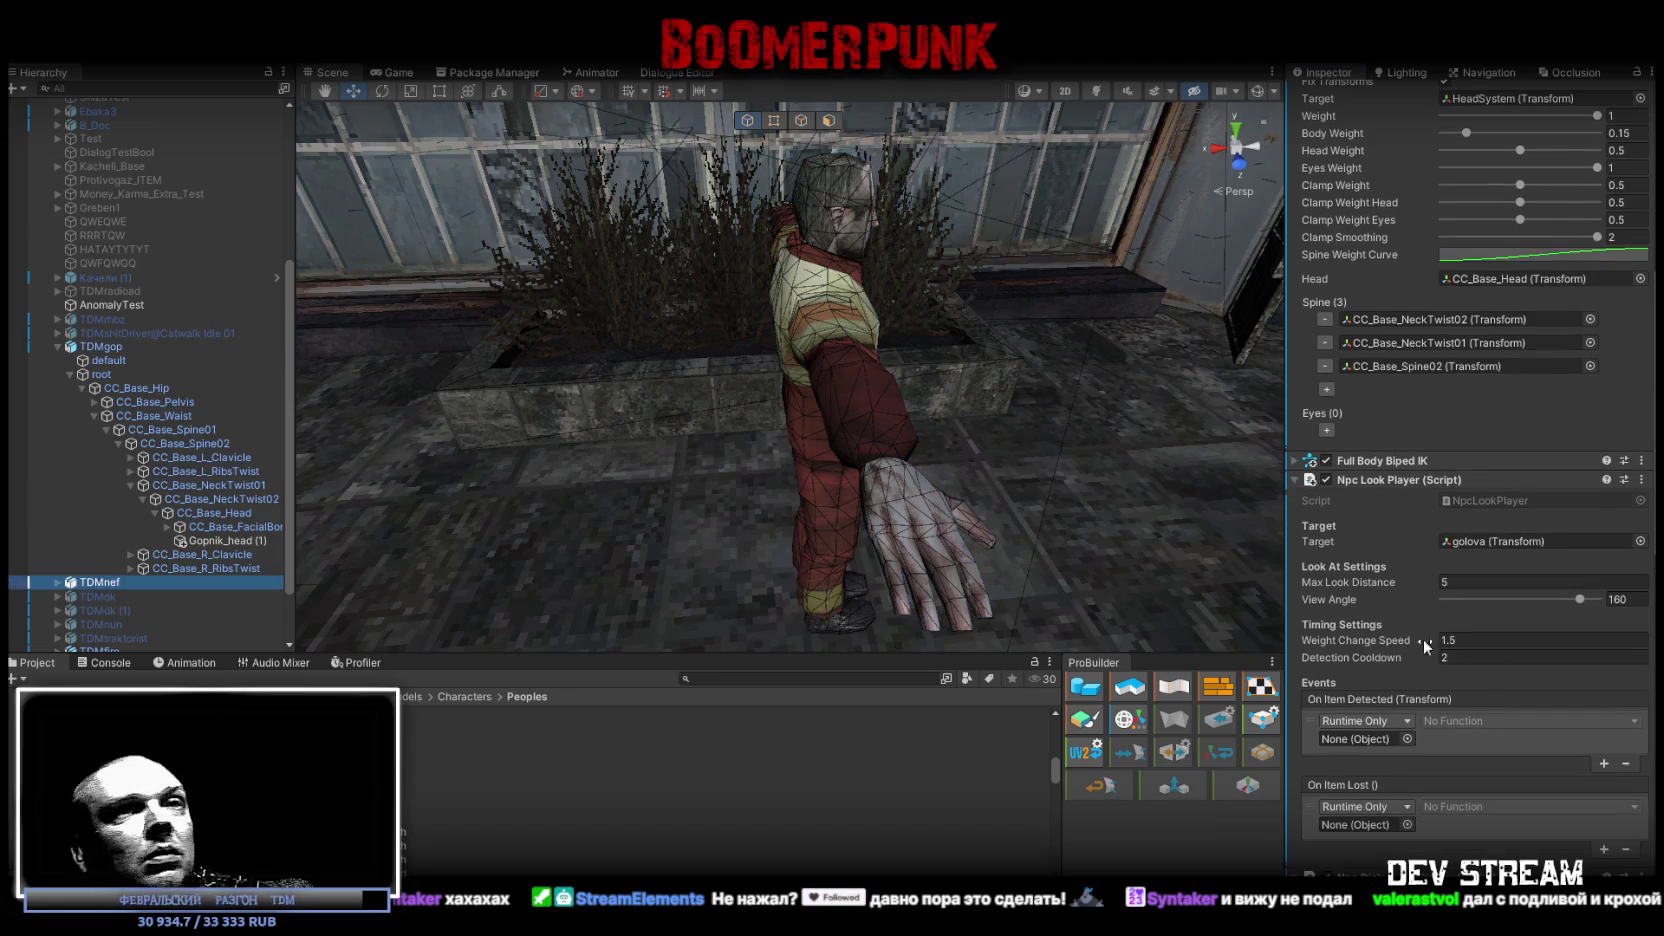
scroll(1430, 670, down, 5)
scroll(1477, 711, down, 3)
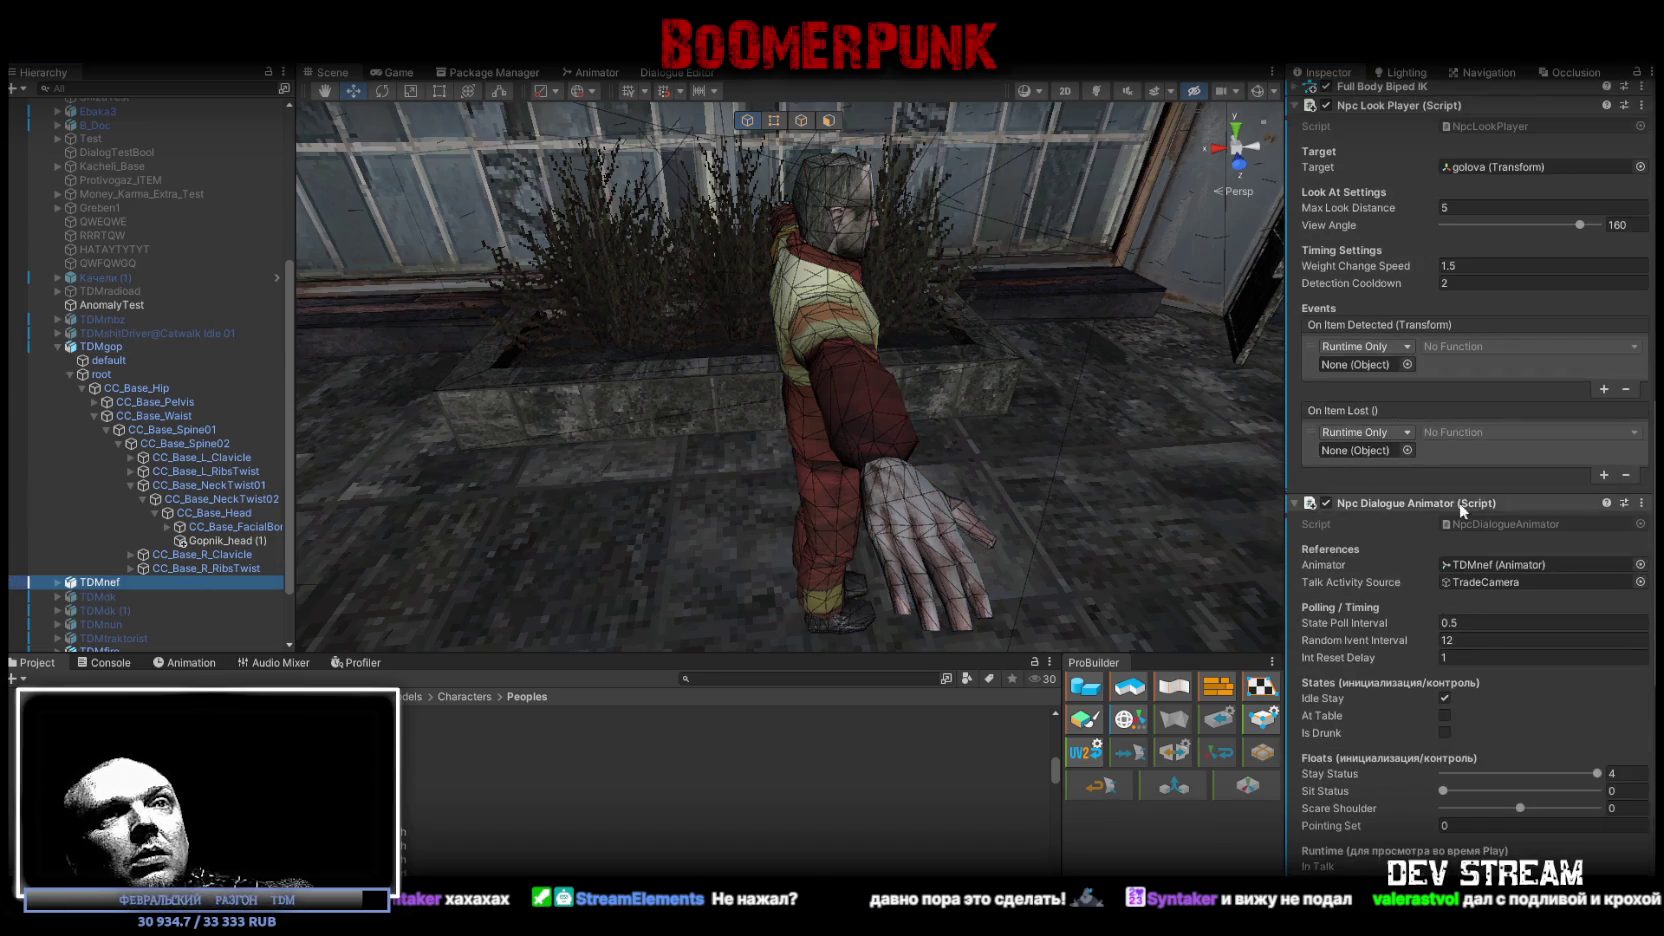
click(1641, 504)
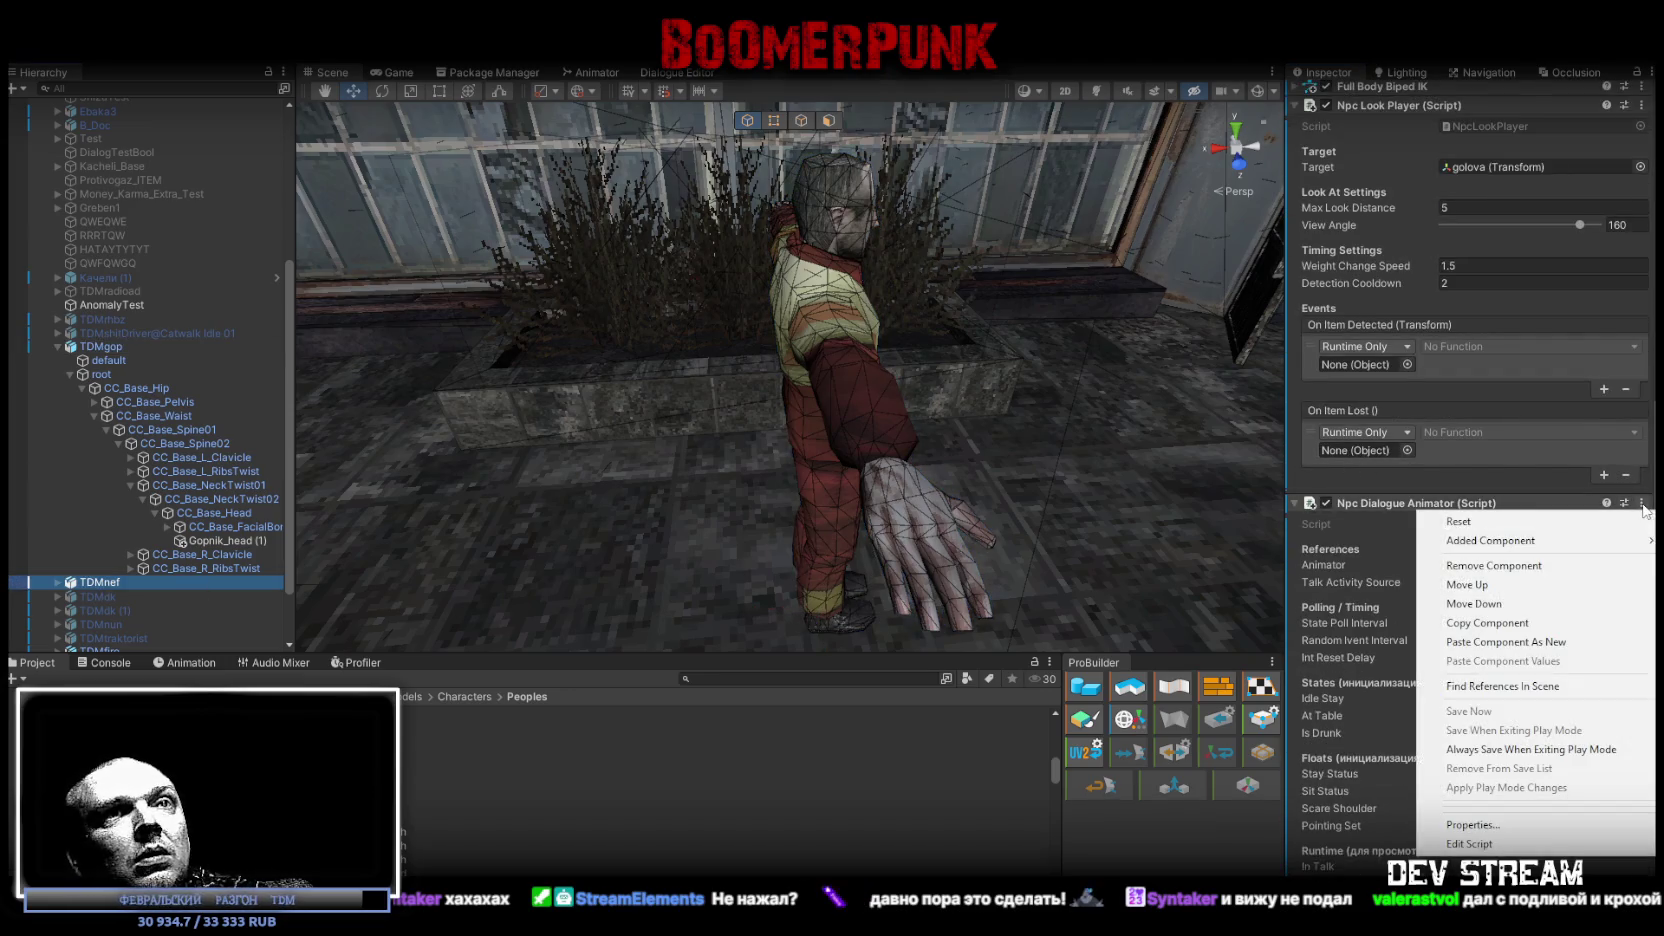
click(1483, 618)
scroll(186, 358, up, 2)
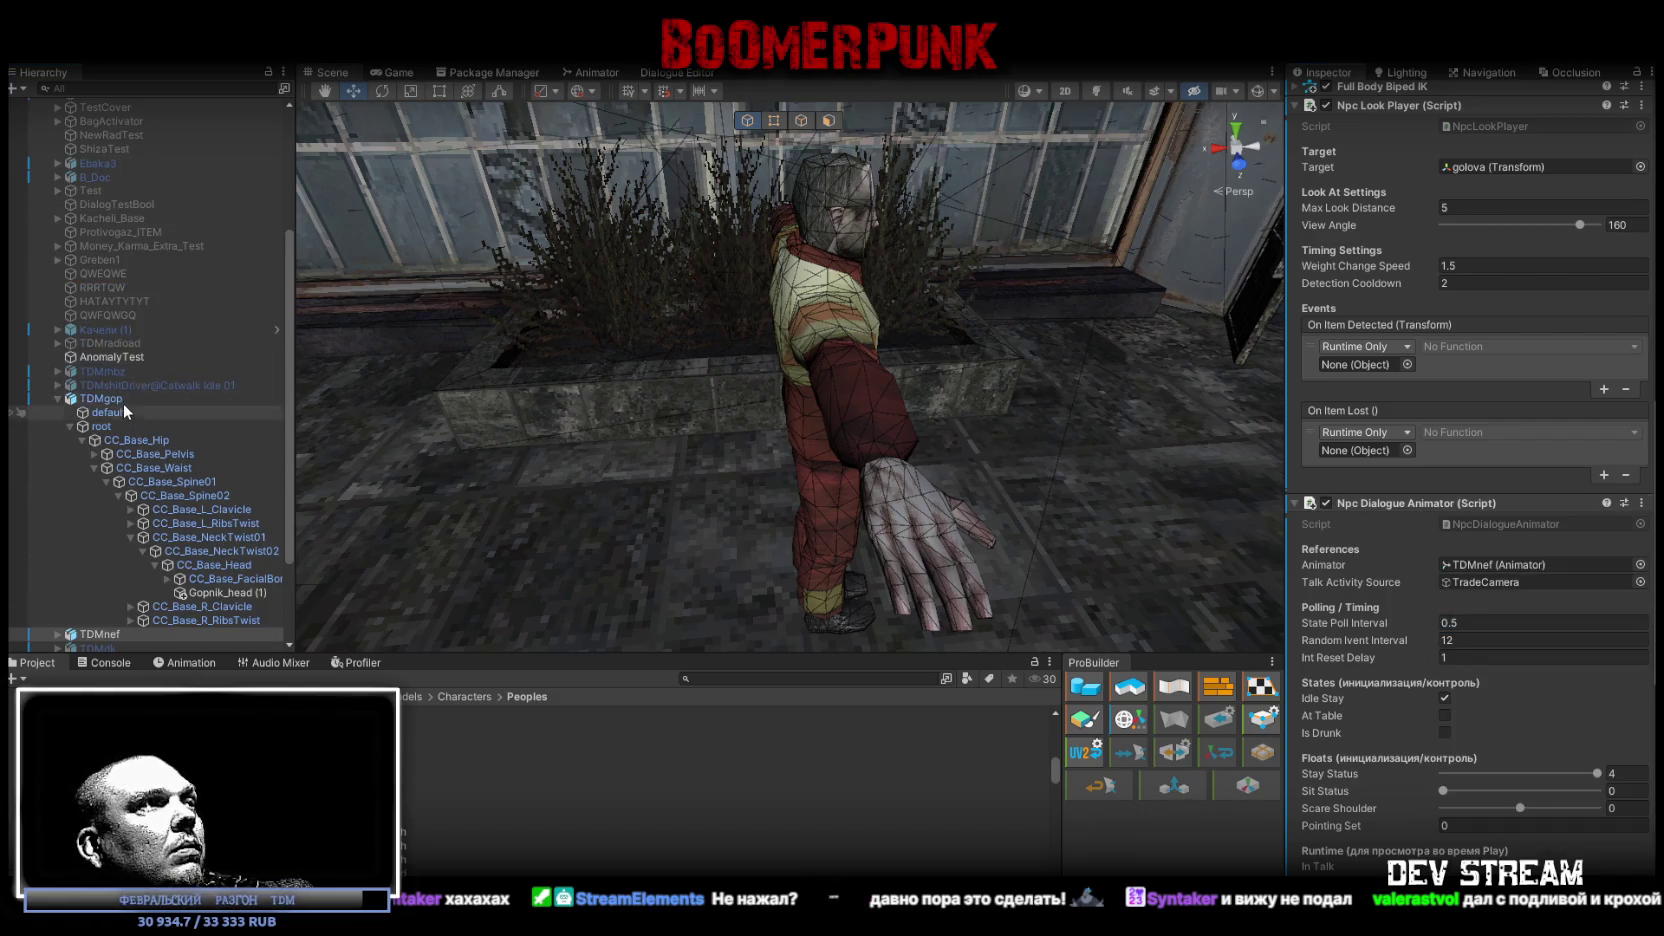
click(110, 399)
right_click(1533, 491)
click(1445, 622)
Step: Point the Npc Dialogue Animator's Animator field at TDMgop's own Animator
scroll(1420, 505, down, 10)
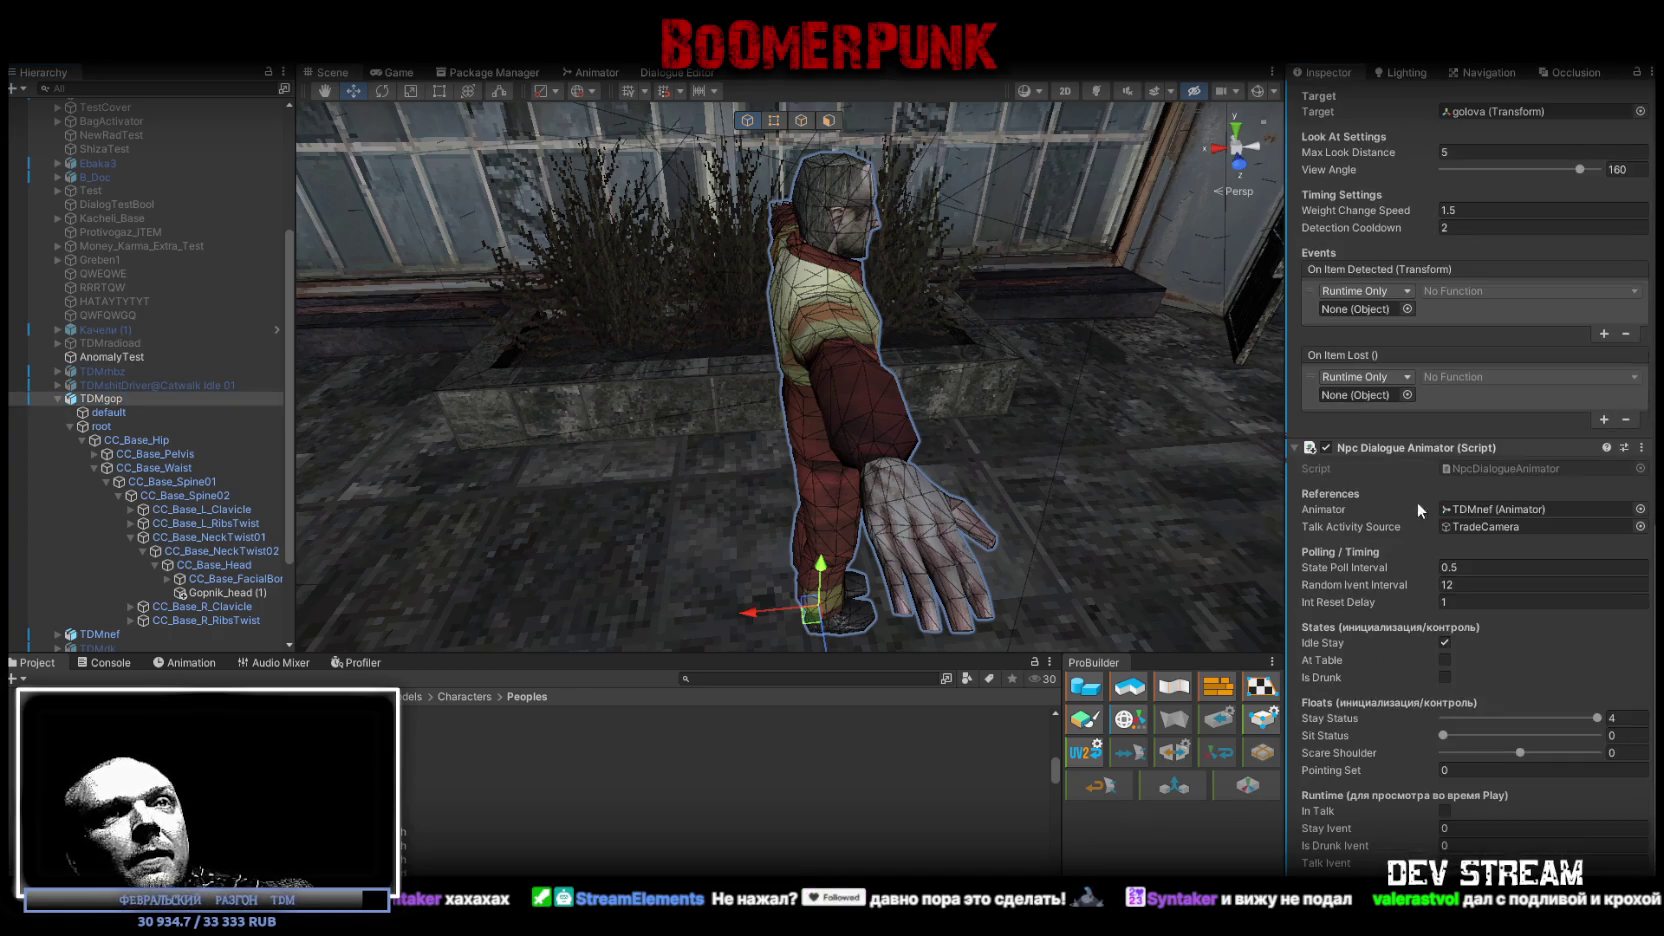
drag(1505, 533, 1505, 506)
scroll(110, 506, down, 3)
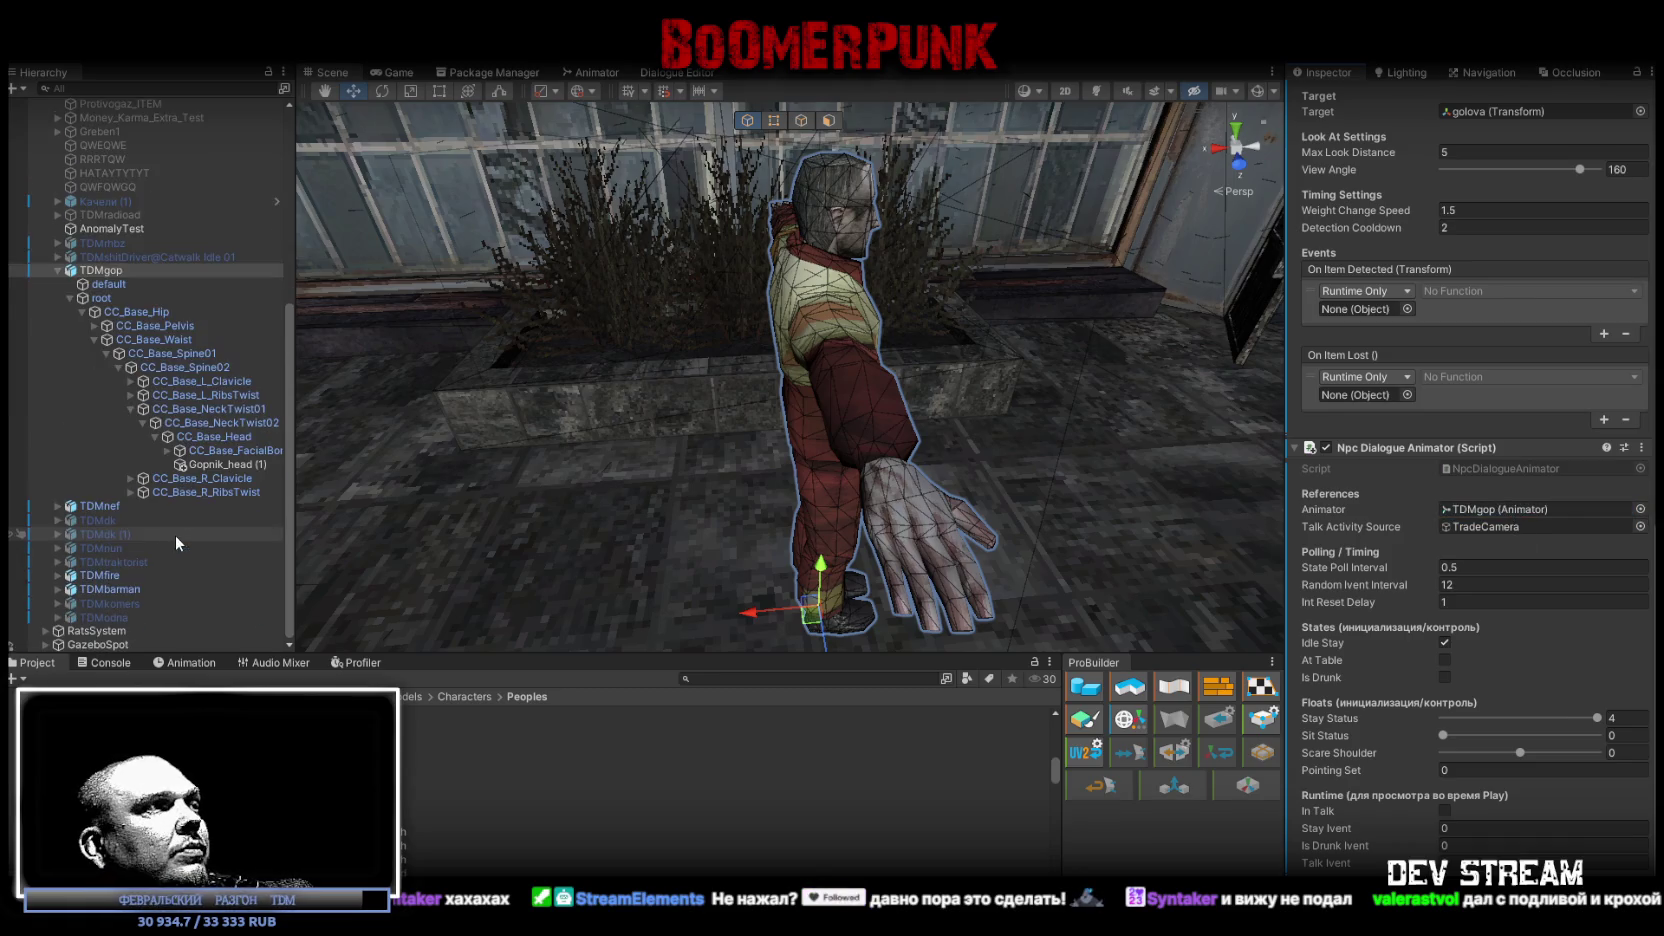
Step: Copy TDMnef's Gun Active Controller and paste it onto TDMgop
click(97, 512)
scroll(1450, 737, down, 10)
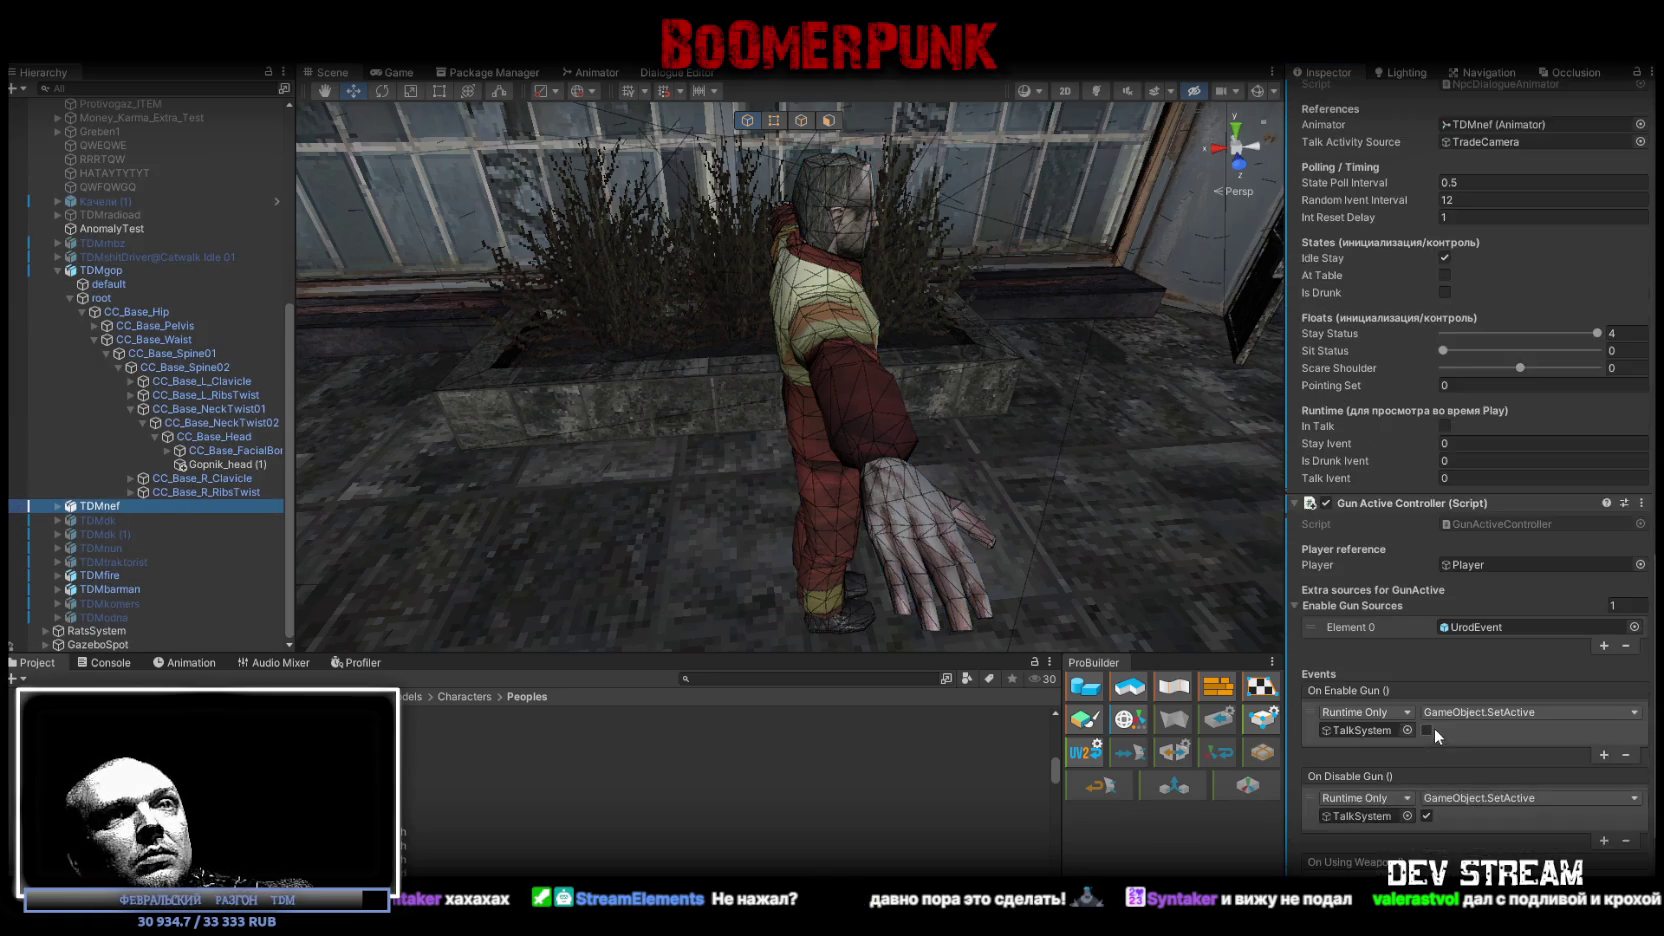
click(1641, 456)
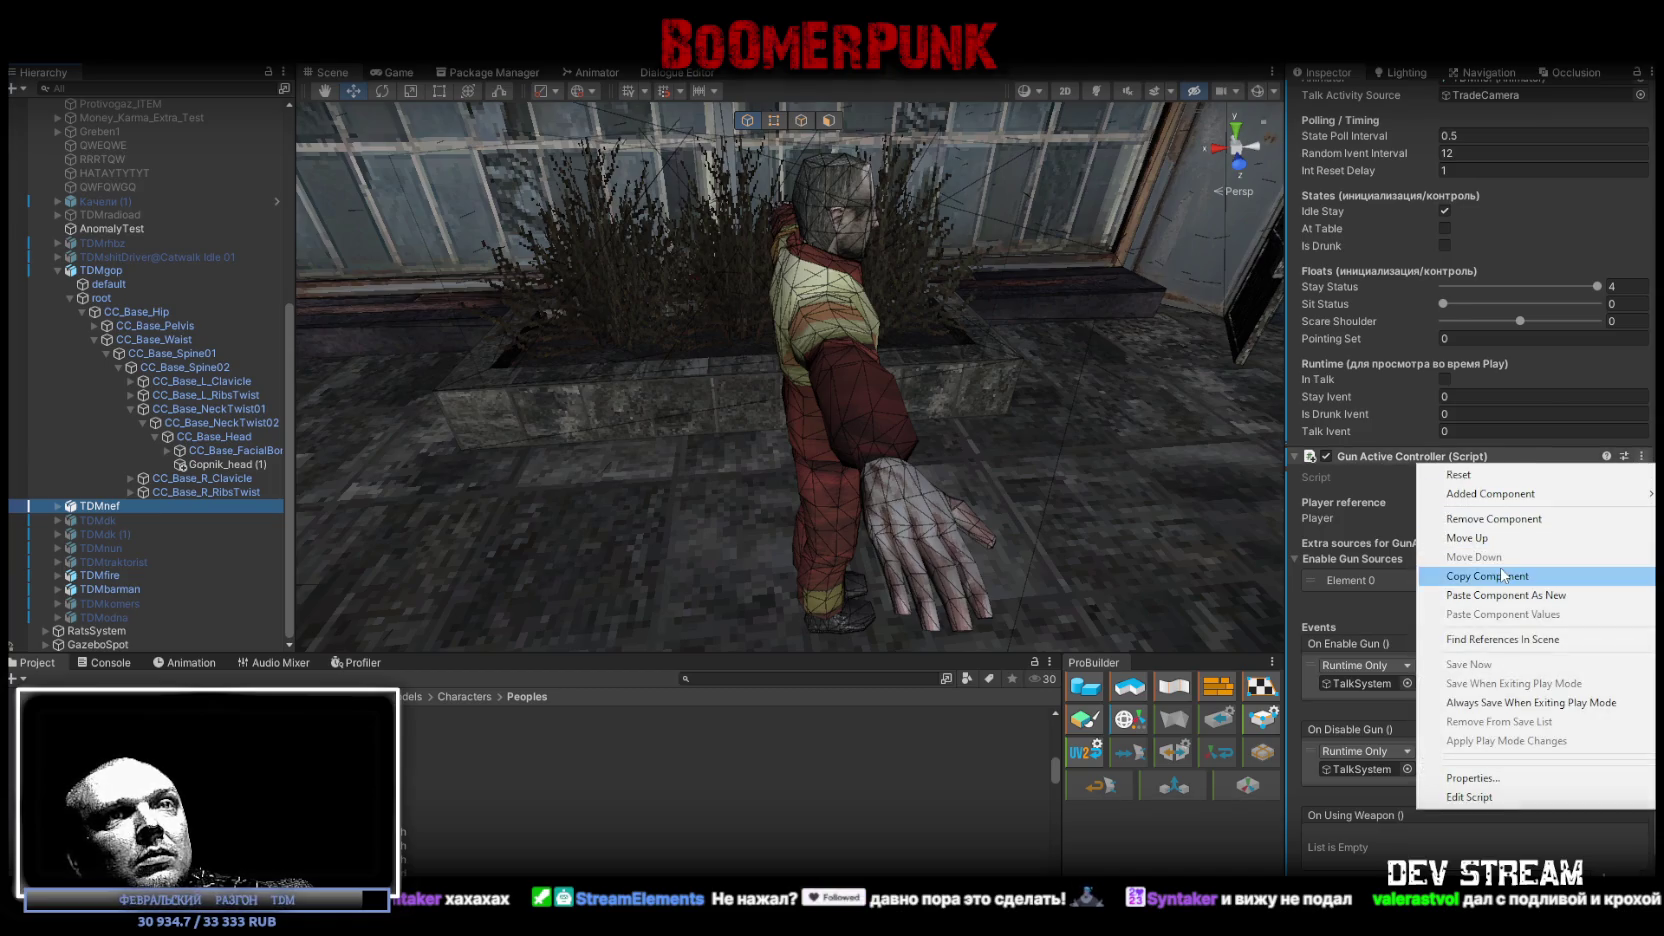
click(1391, 702)
scroll(1401, 708, down, 3)
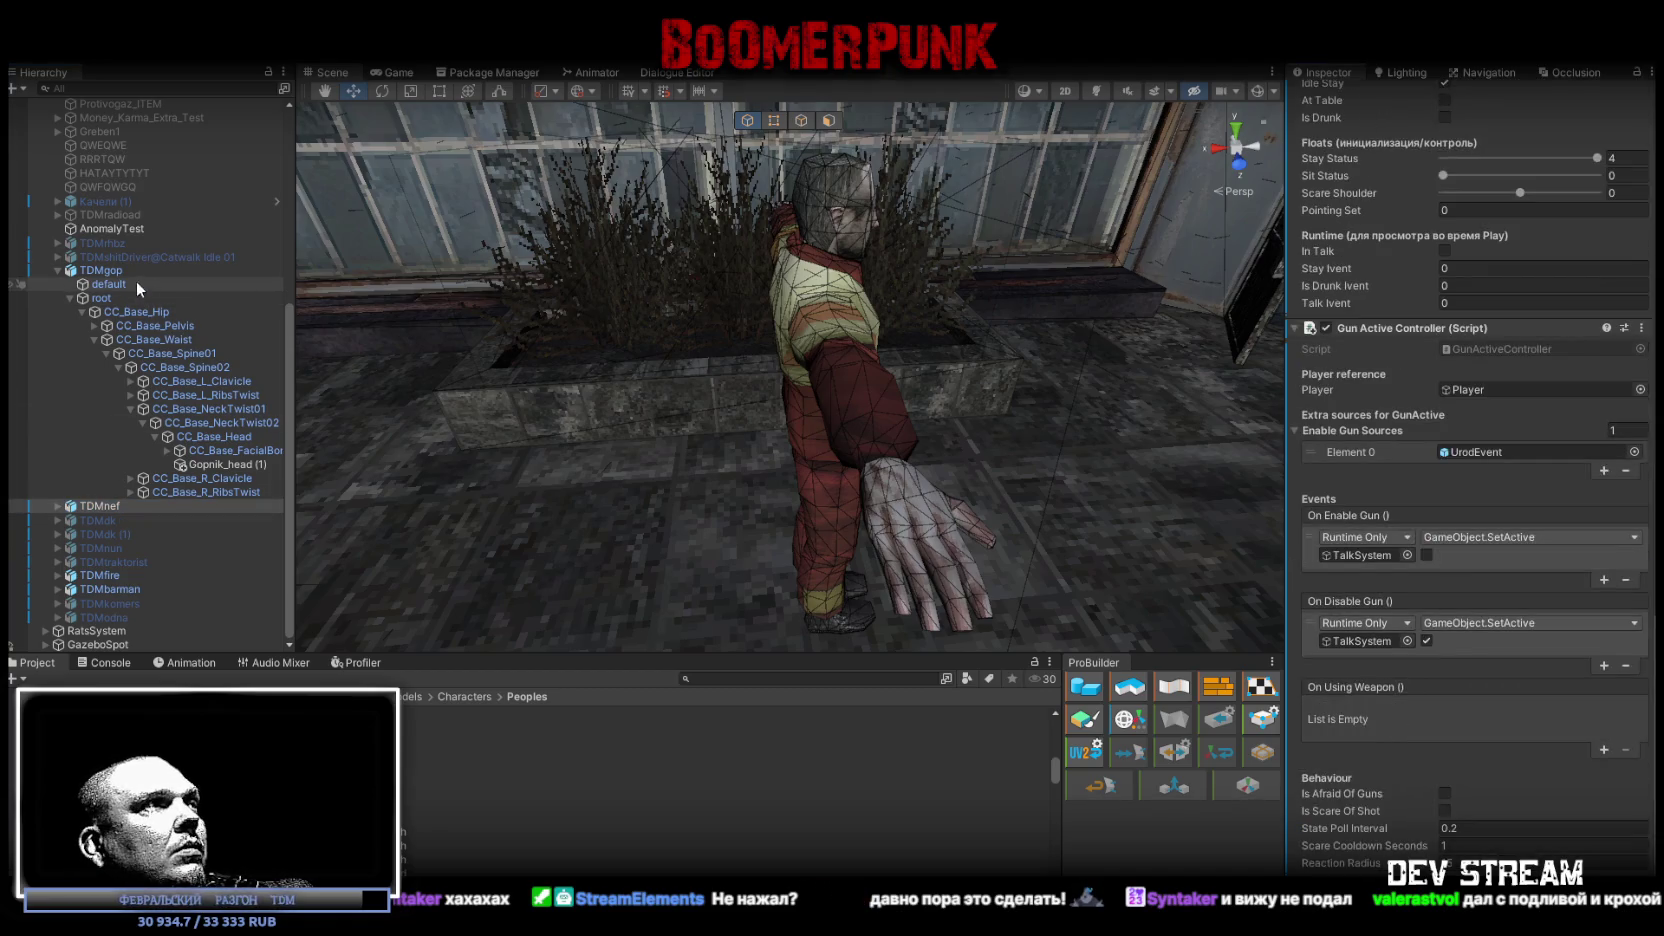
click(125, 270)
right_click(1369, 445)
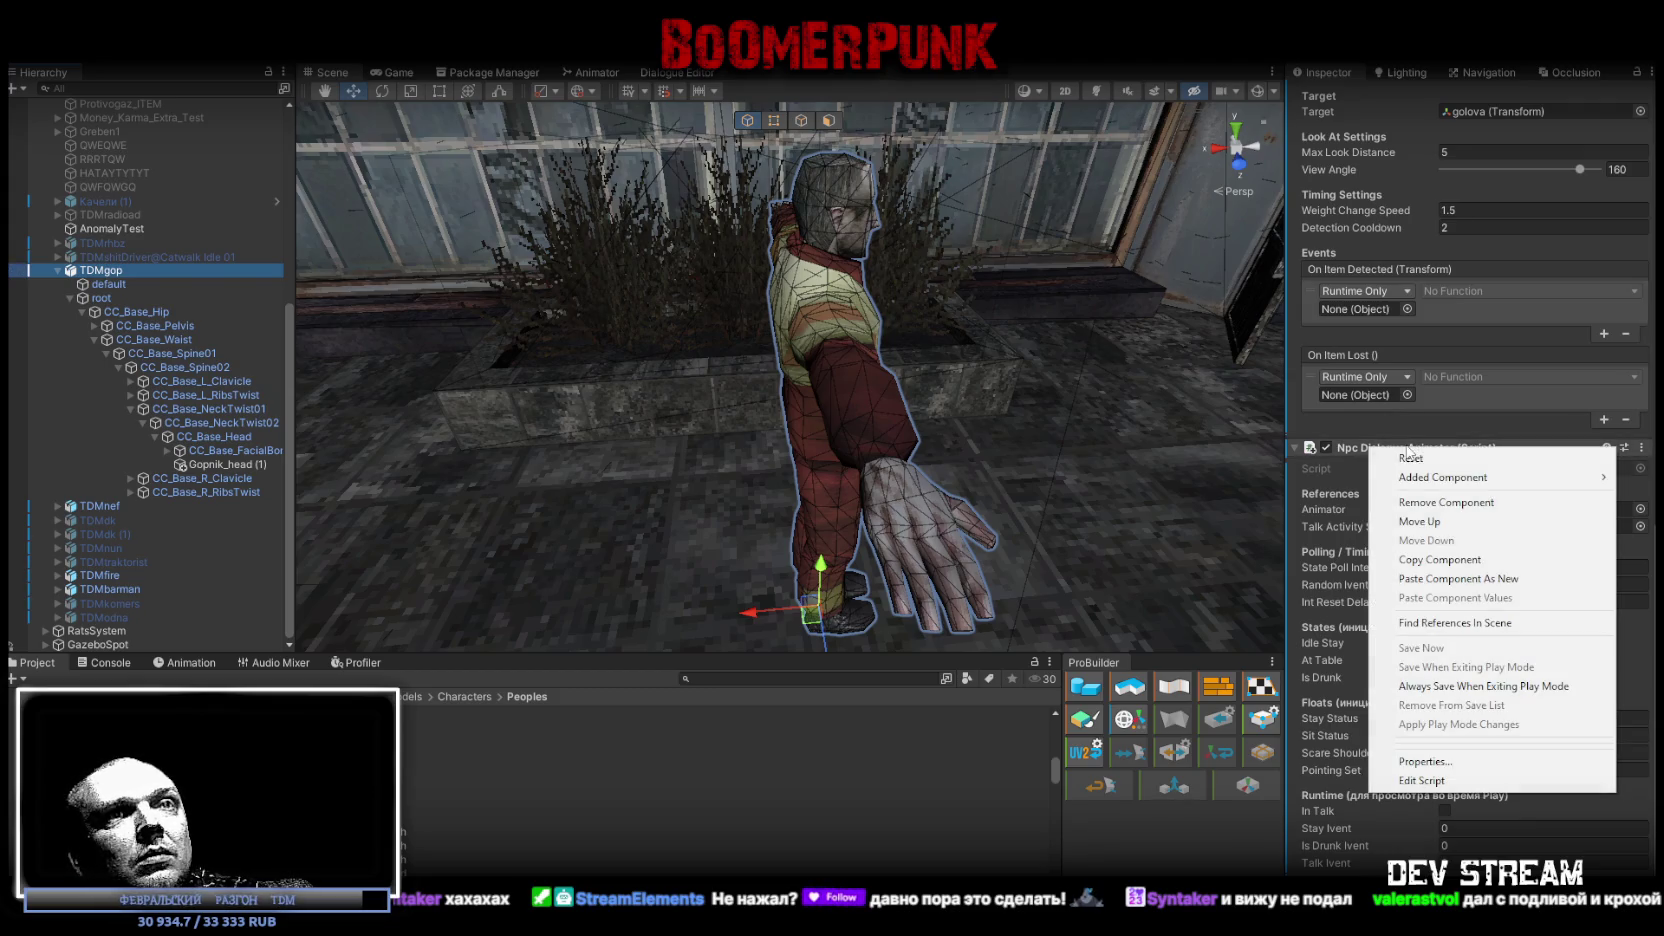
click(1553, 588)
drag(900, 470, 738, 466)
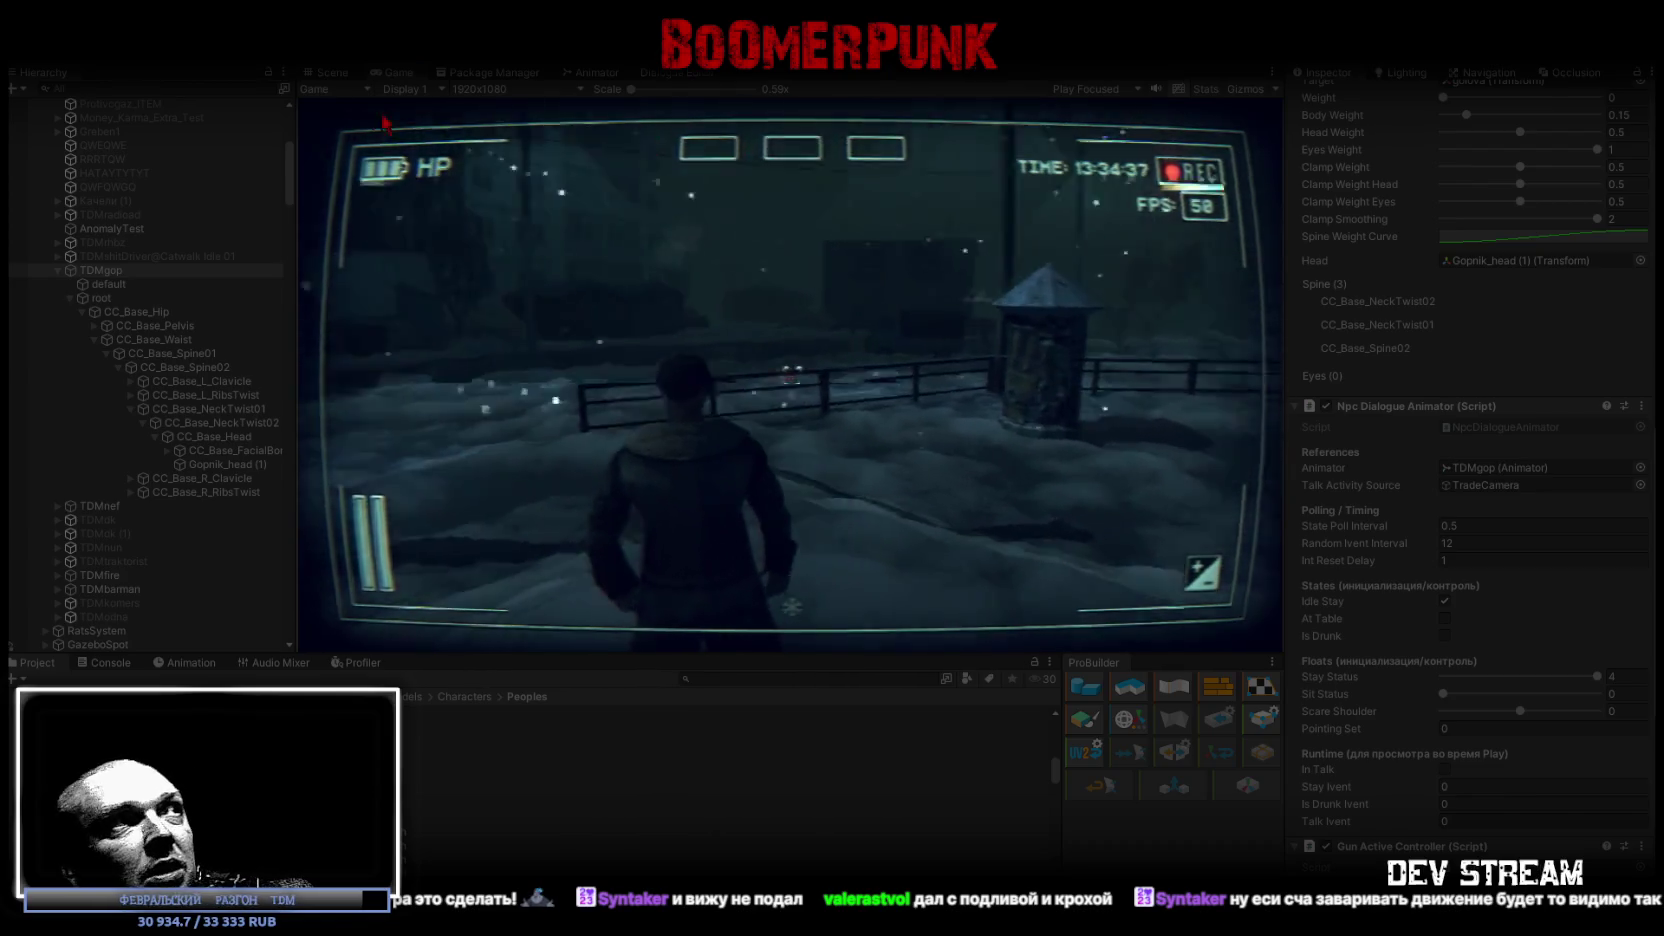
Step: In a maximized Game view, walk the player to the gopnik NPC, then restore the layout
key(shift+space)
key(w)
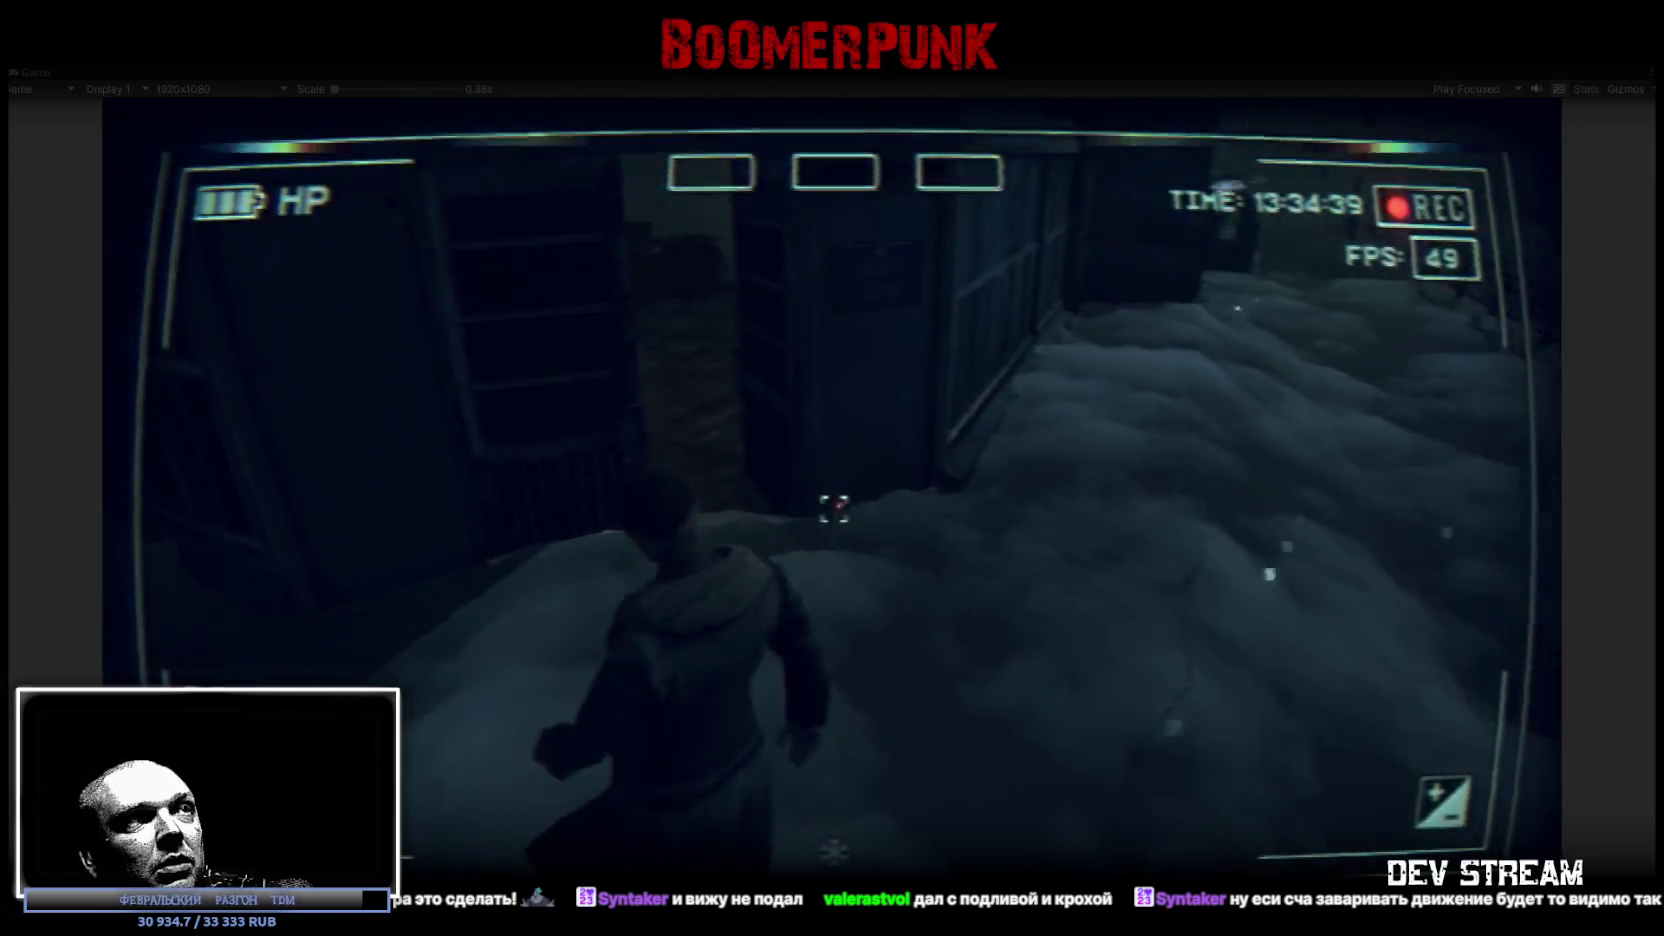
key(w)
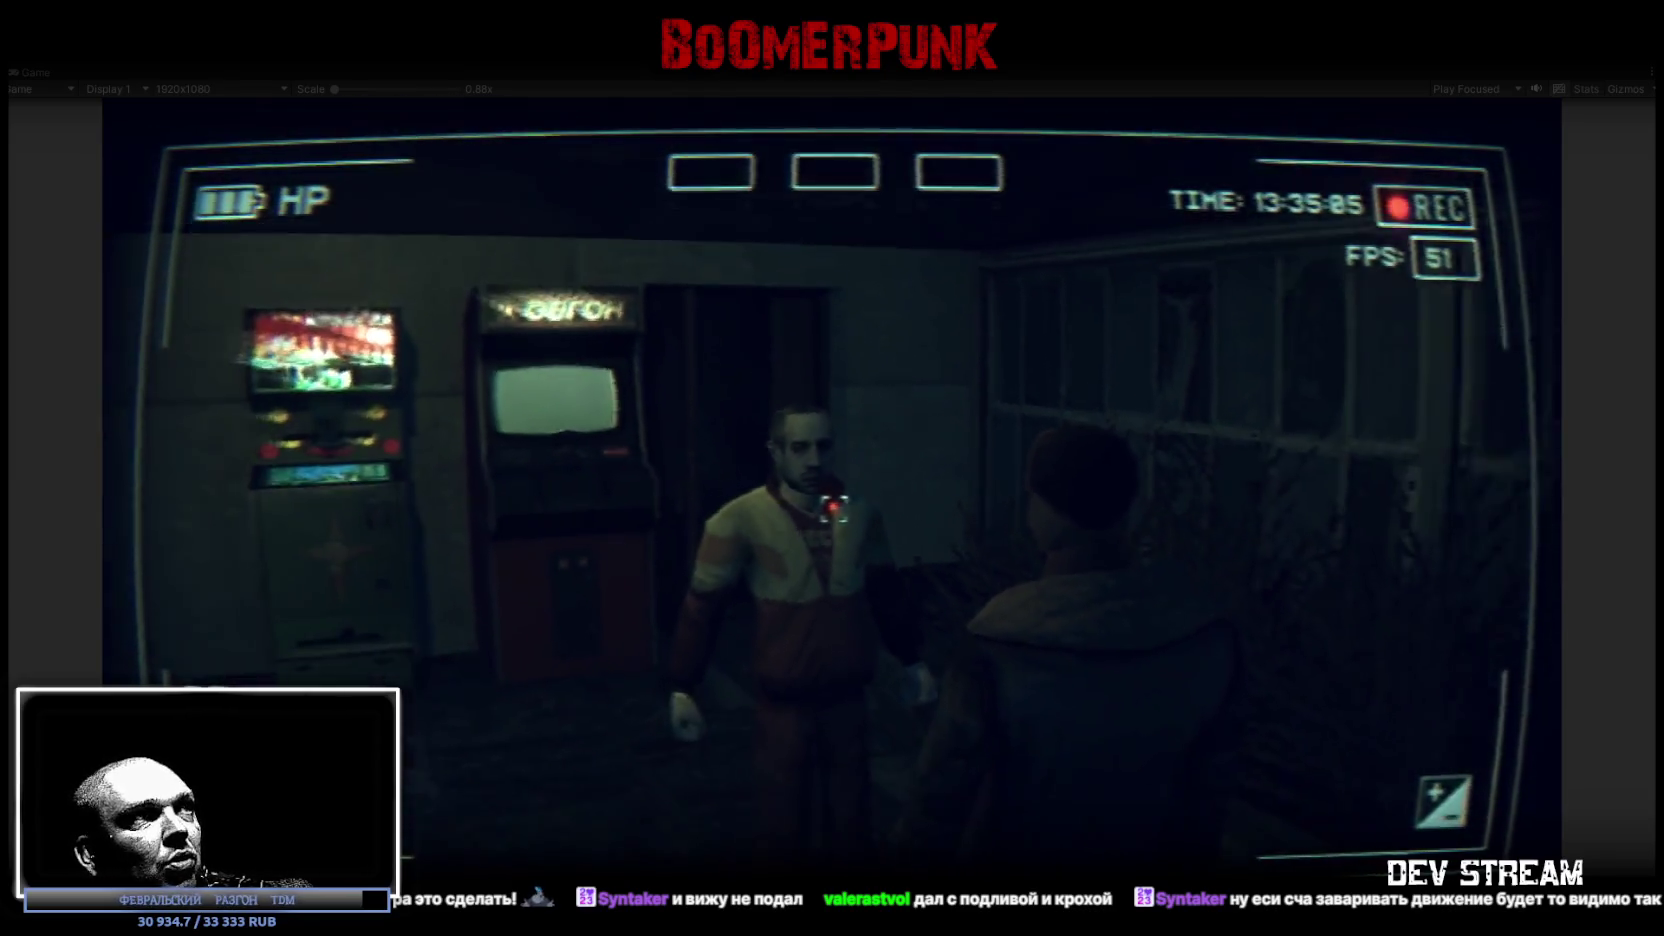
double_click(52, 75)
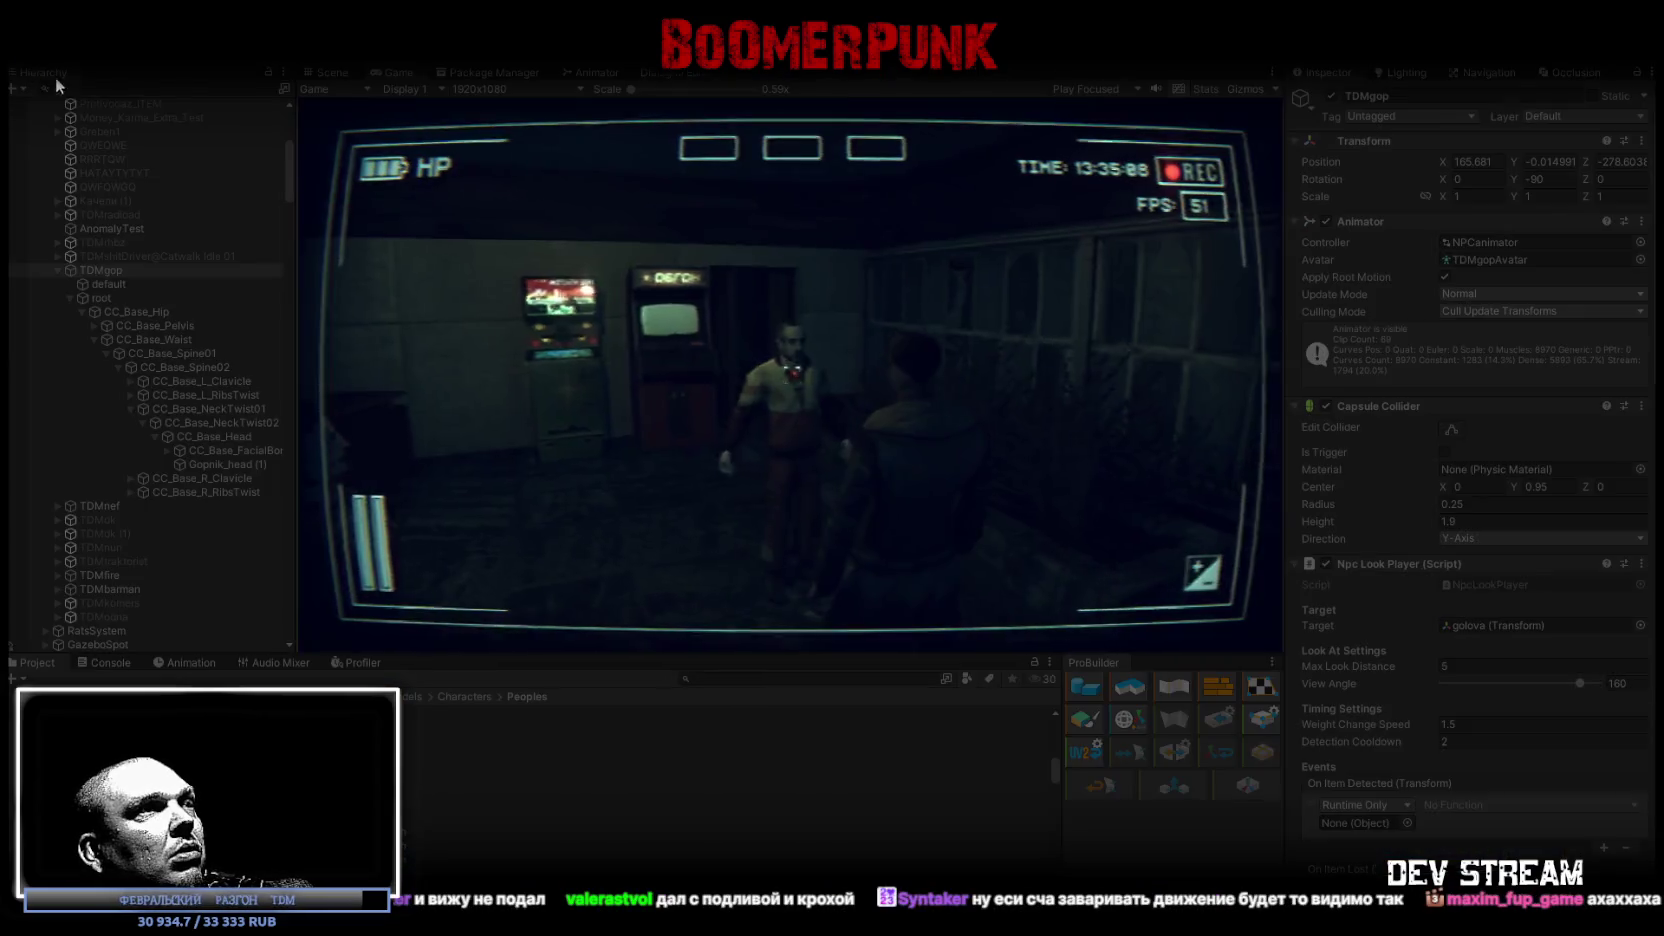
Step: Frame the NPC in the Scene view and select its Gopnik_head (1) mesh to inspect its transform
click(335, 73)
key(f)
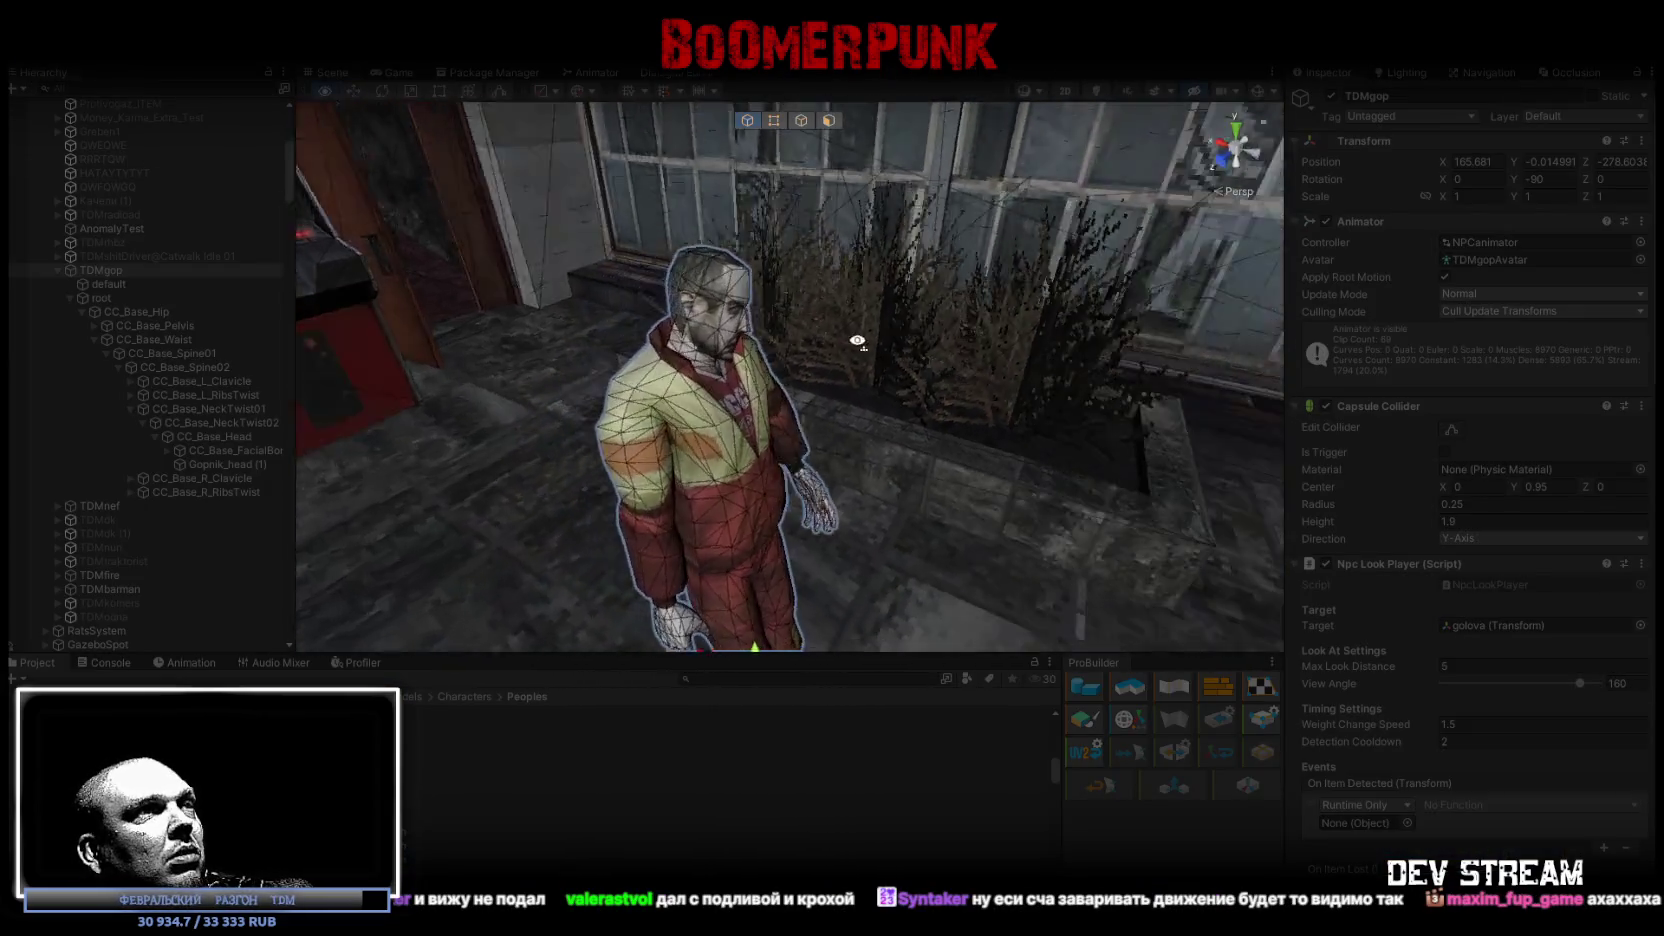
scroll(857, 341, up, 5)
click(968, 313)
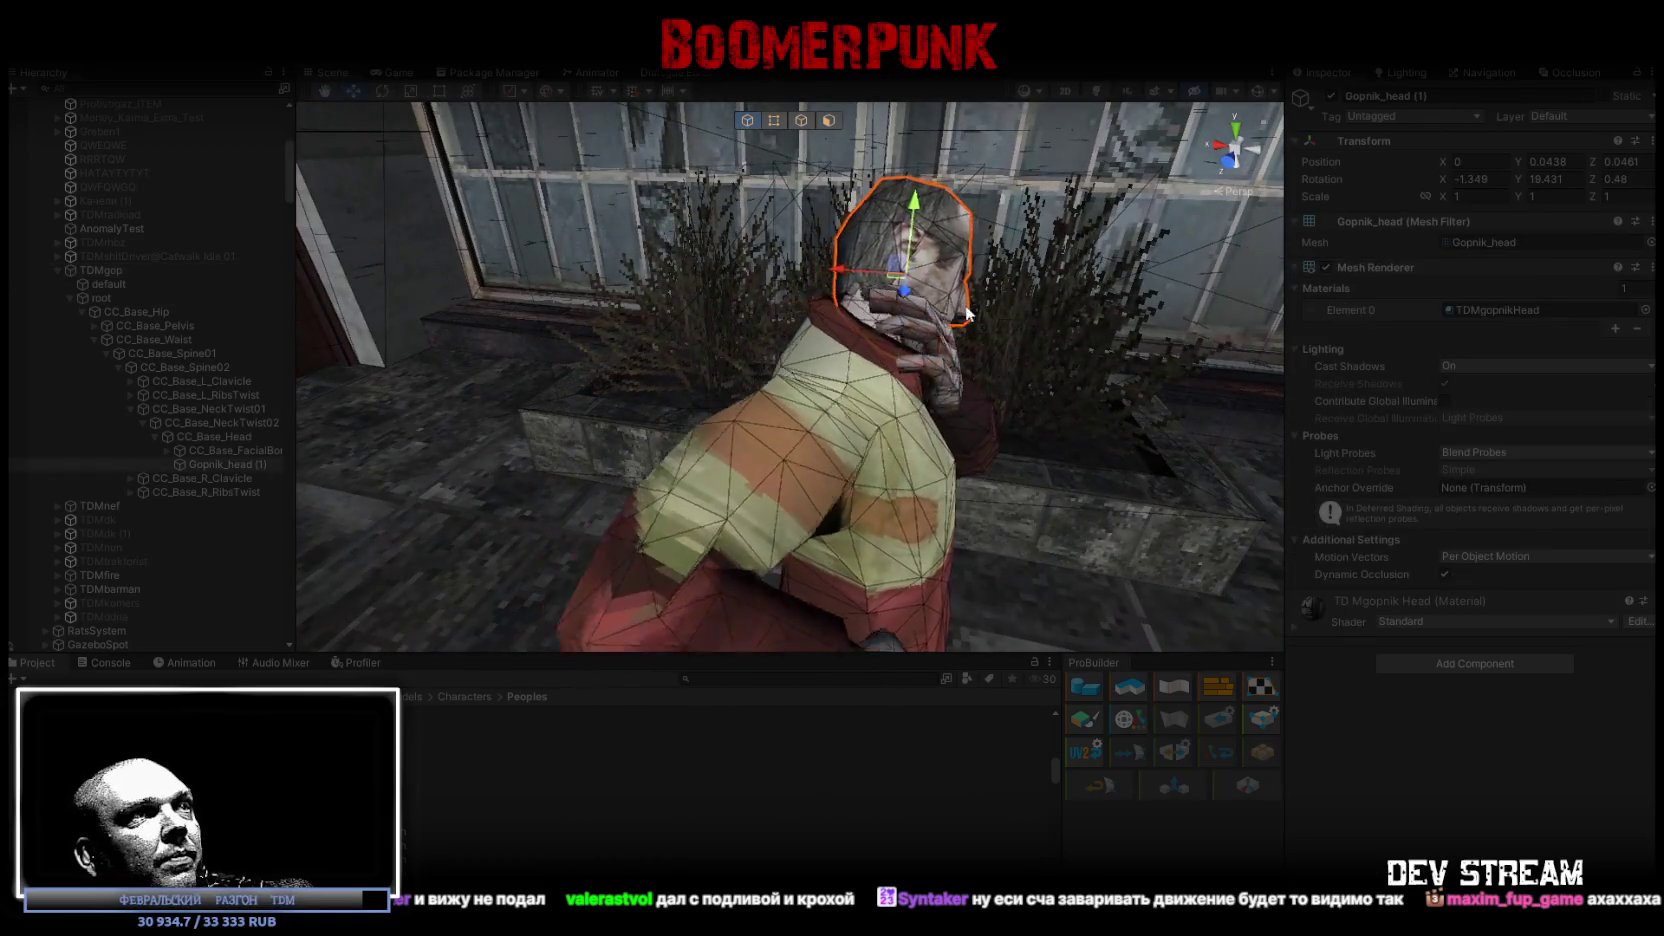
click(1547, 160)
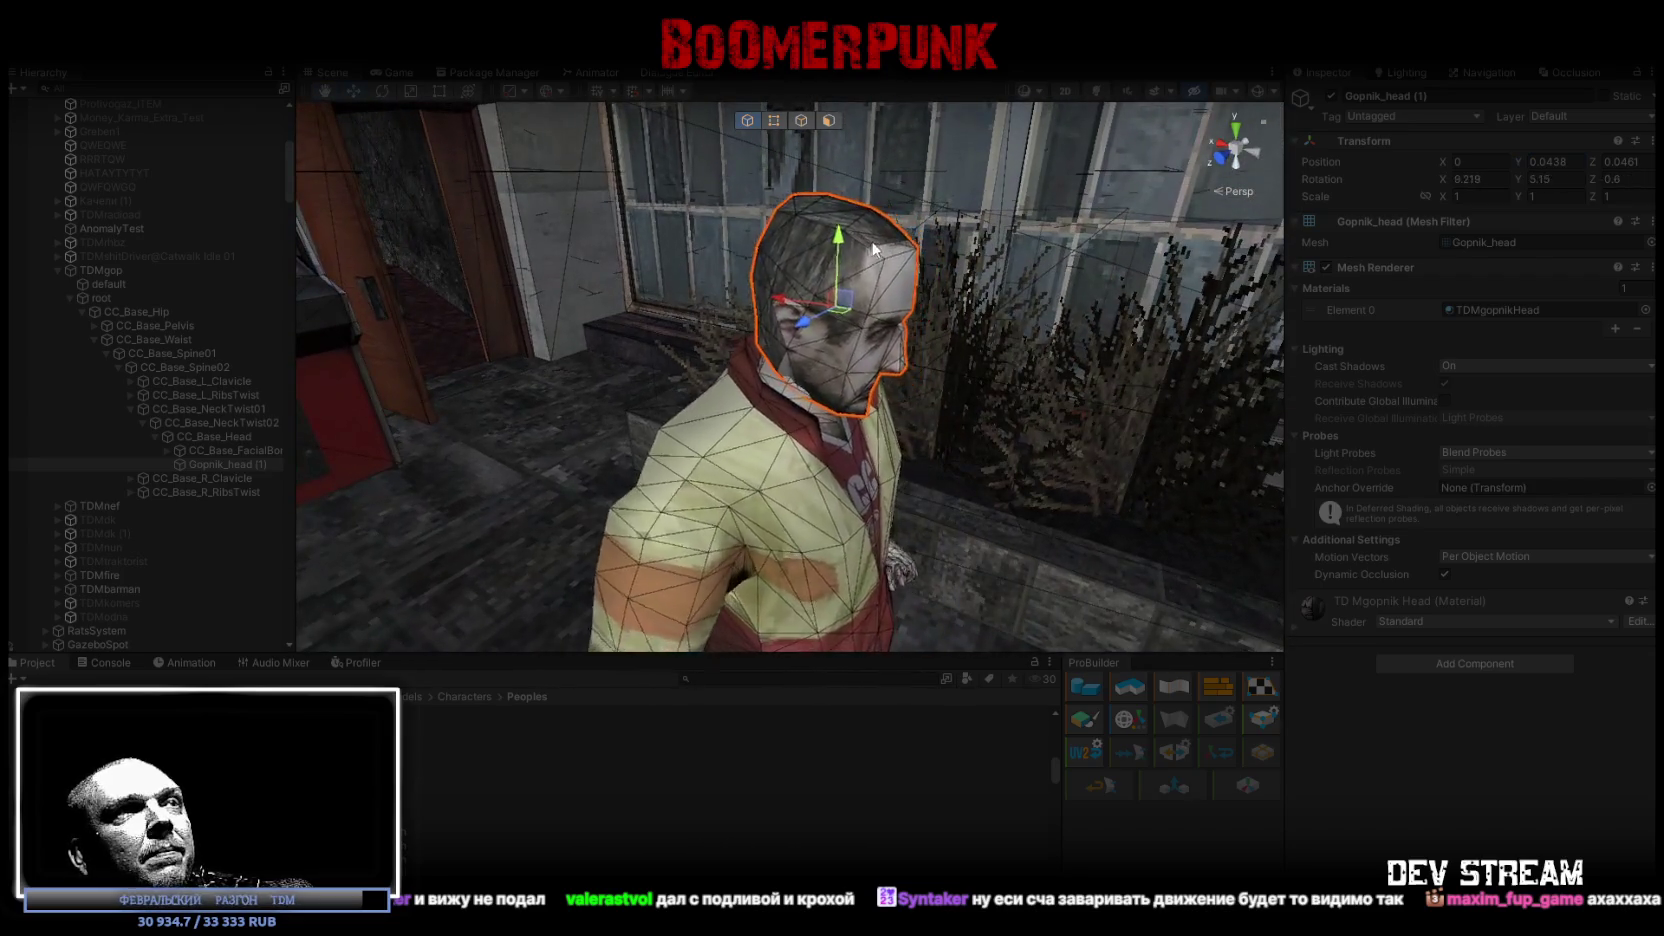
mouse_move(988, 337)
mouse_down()
mouse_move(895, 316)
mouse_move(1097, 334)
mouse_move(1090, 405)
mouse_move(1070, 380)
mouse_move(1079, 347)
mouse_move(754, 360)
mouse_move(791, 375)
mouse_move(735, 394)
mouse_move(951, 394)
mouse_move(747, 386)
mouse_move(760, 400)
mouse_move(661, 423)
mouse_move(955, 420)
mouse_move(631, 401)
mouse_move(682, 404)
mouse_move(640, 378)
mouse_move(660, 372)
mouse_move(810, 383)
mouse_move(544, 364)
mouse_move(1180, 372)
mouse_move(1026, 364)
mouse_move(1378, 420)
mouse_move(874, 382)
mouse_move(1300, 390)
mouse_move(1190, 375)
mouse_move(1530, 363)
mouse_move(1320, 389)
mouse_move(733, 386)
mouse_move(1000, 385)
mouse_move(808, 370)
mouse_move(940, 364)
mouse_move(629, 360)
mouse_move(1035, 350)
mouse_up()
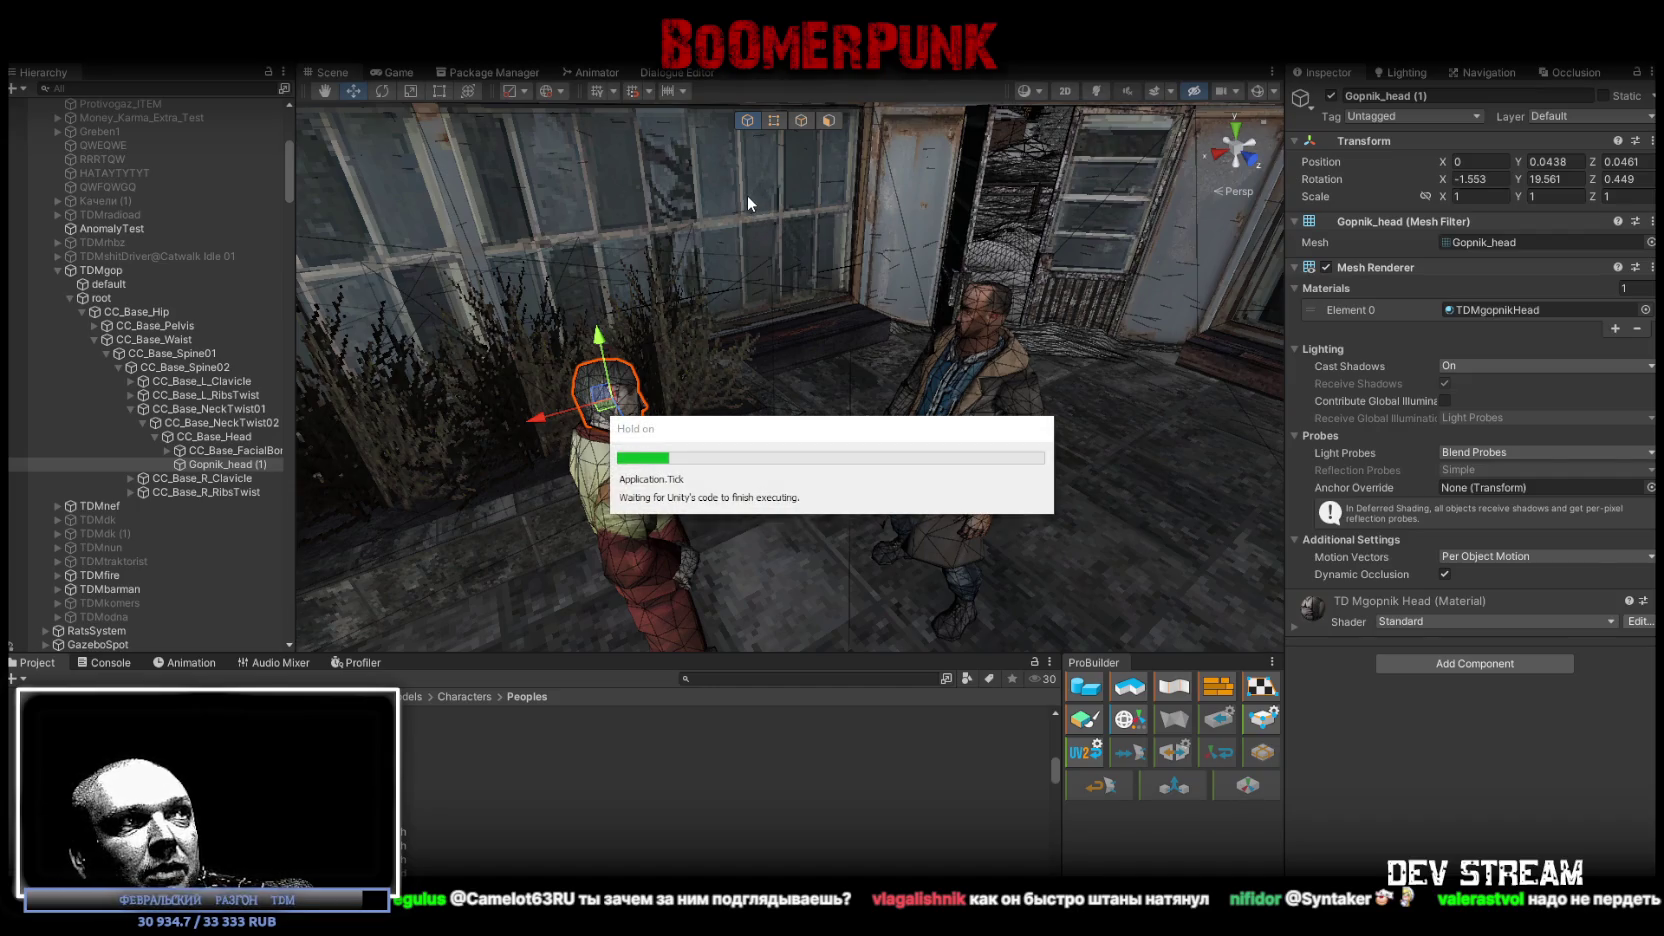
key(f)
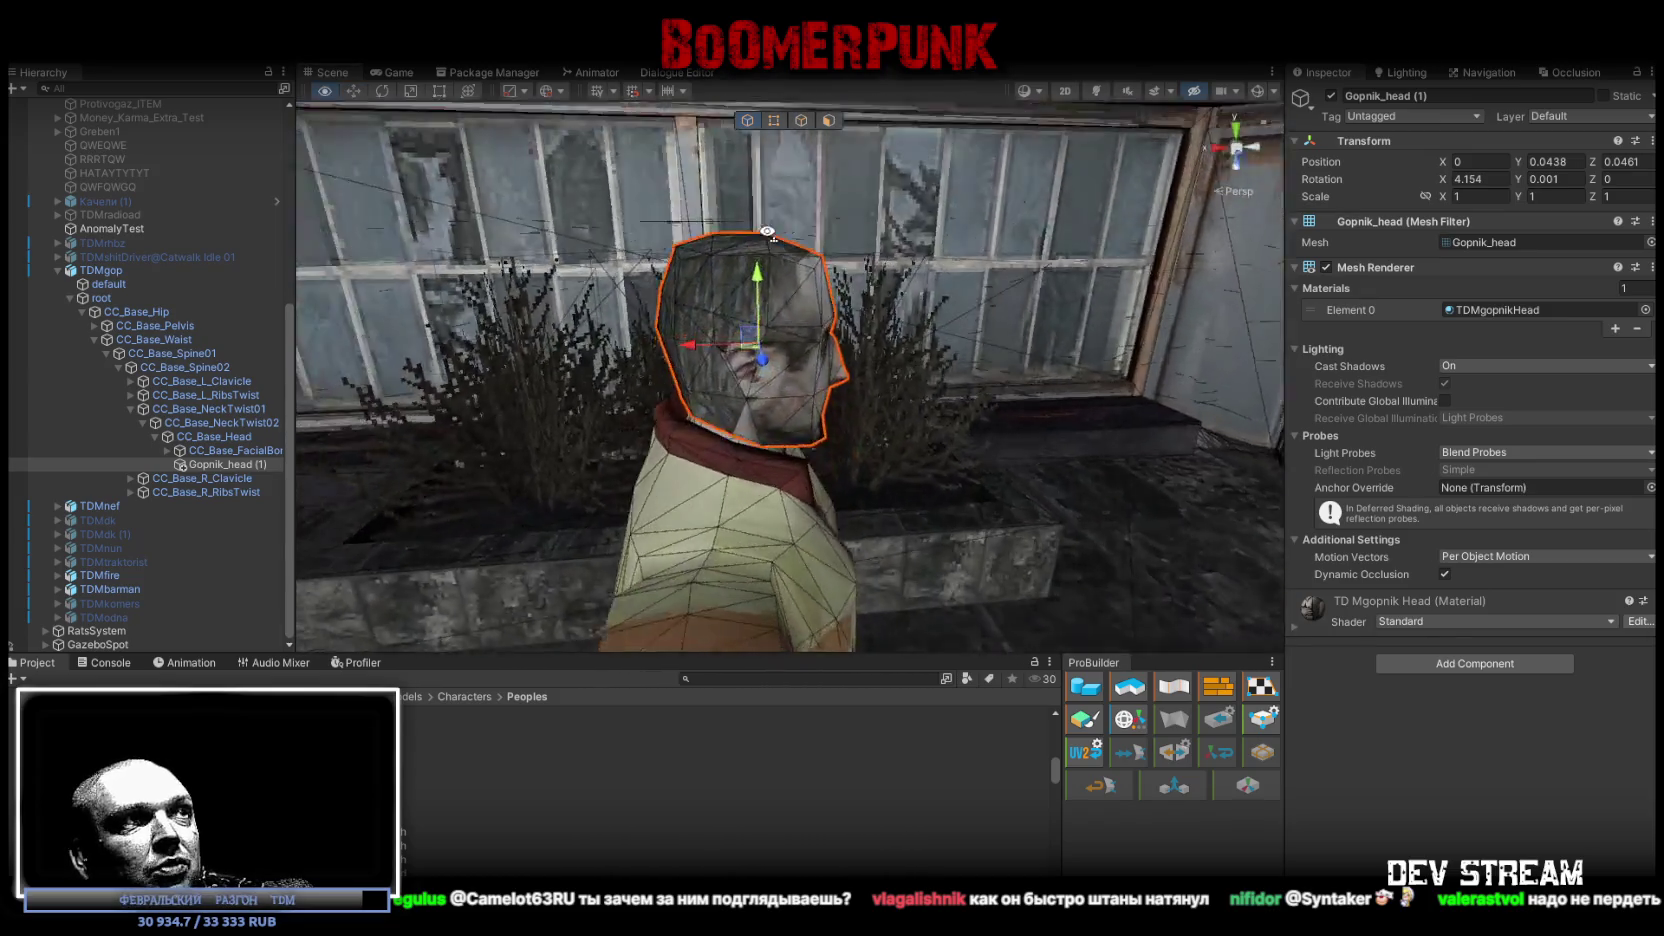
Step: Move Gopnik_head (1) up and sideways on the neck to Y 0.0597, Z 0.0601, then go to Blockbench
mouse_move(806, 300)
mouse_down()
mouse_move(810, 215)
mouse_move(822, 280)
mouse_up()
mouse_move(740, 341)
mouse_down()
mouse_move(775, 343)
mouse_move(550, 312)
mouse_move(982, 322)
mouse_move(1017, 381)
mouse_up()
mouse_move(826, 366)
mouse_down()
mouse_move(960, 362)
mouse_move(815, 361)
mouse_move(882, 338)
mouse_move(804, 455)
mouse_up()
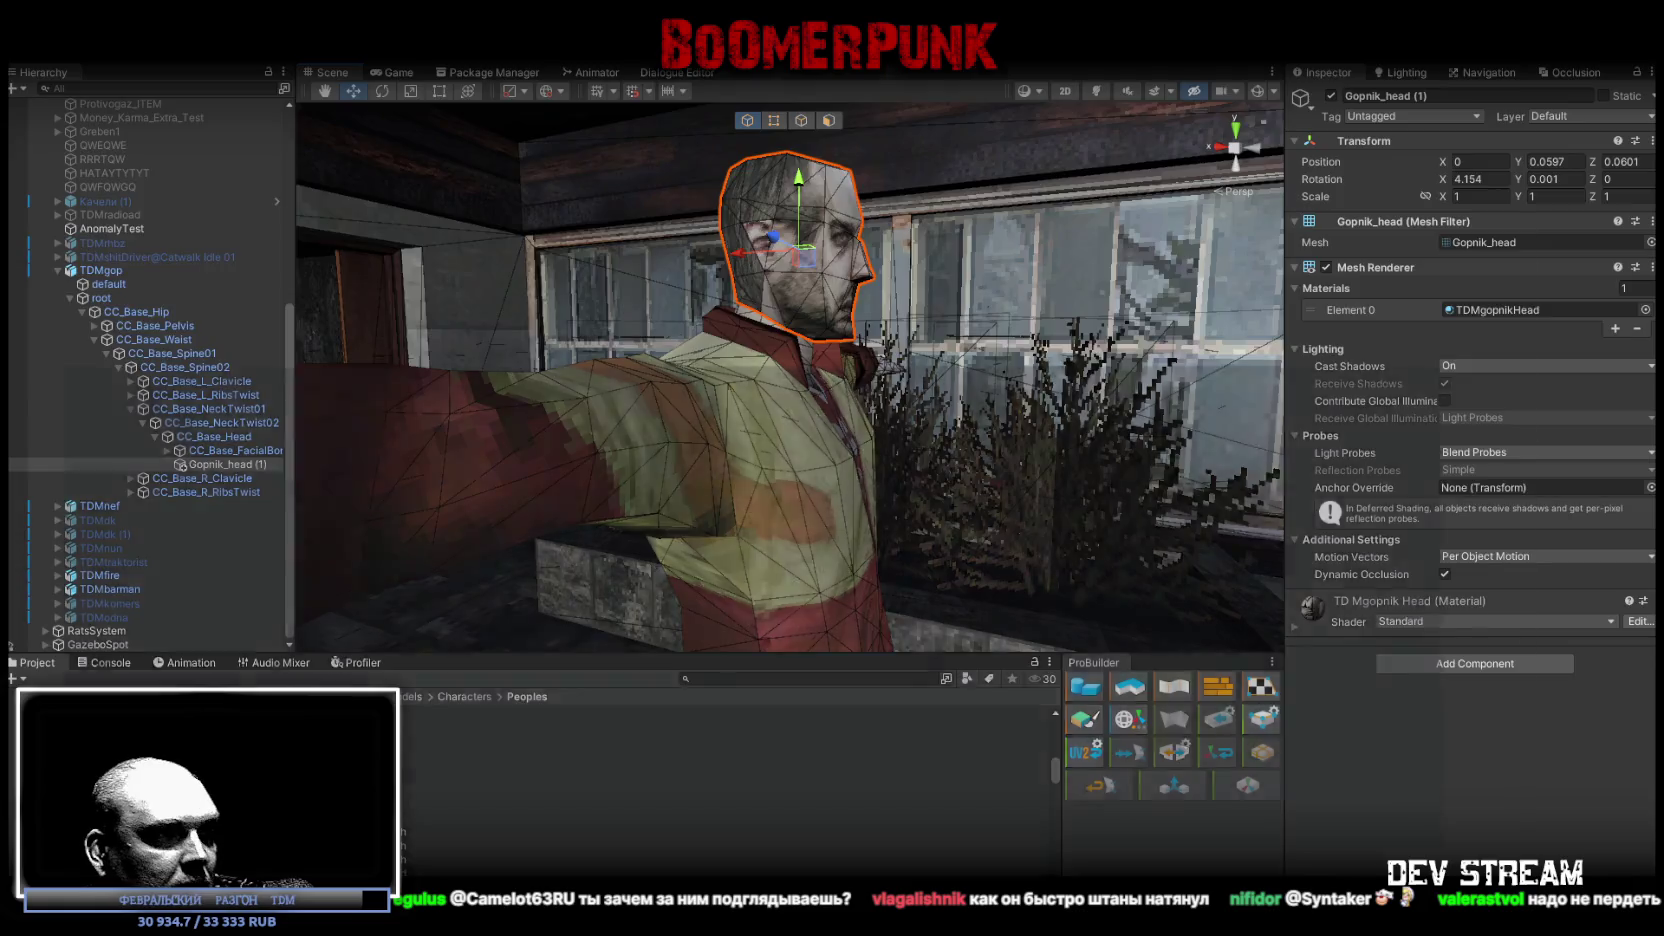
key(alt+Tab)
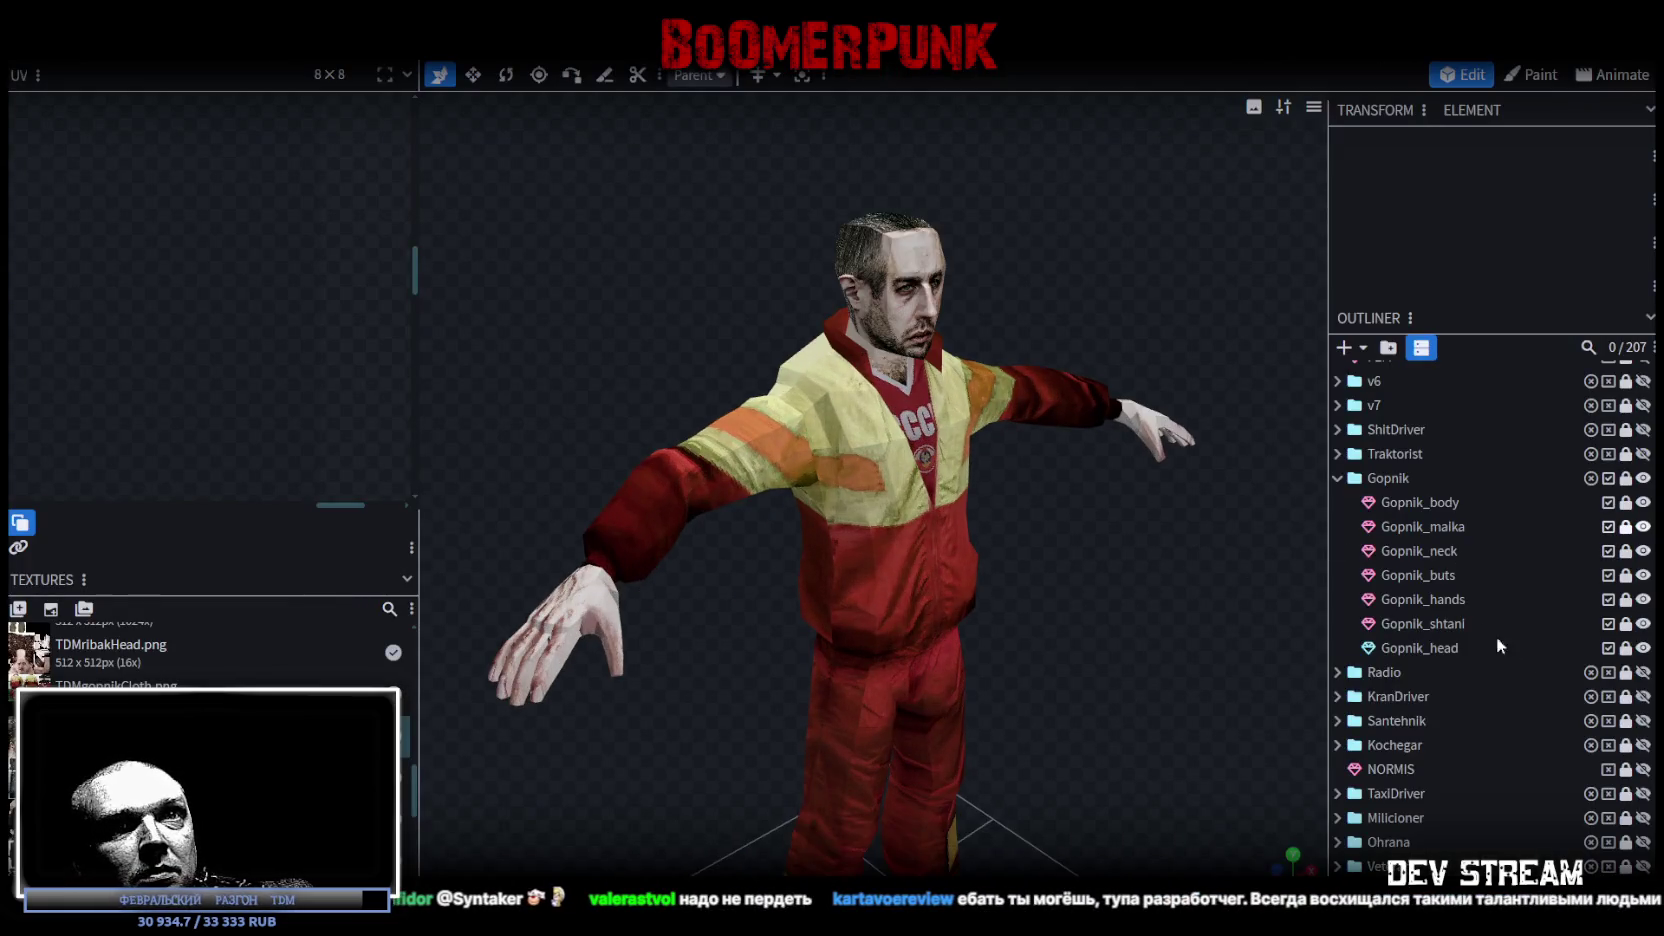
Step: Hide the Gopnik group, show only Gopnik_head, and select the head mesh
click(1643, 478)
click(1643, 648)
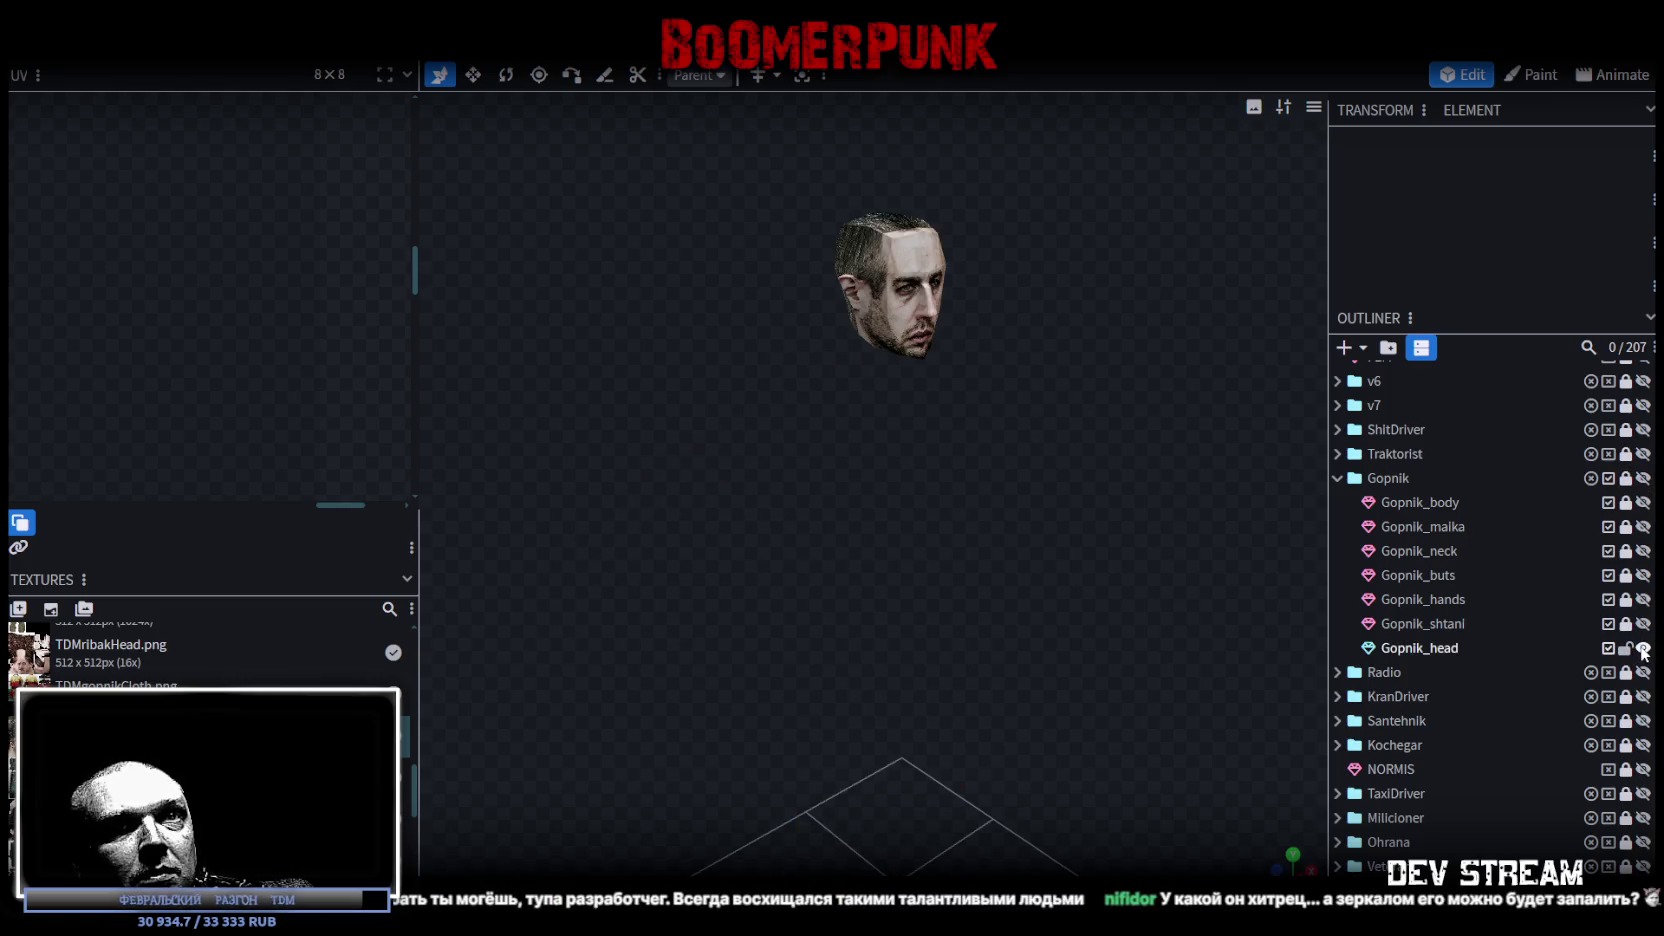
drag(969, 538, 1074, 417)
scroll(1074, 417, up, 5)
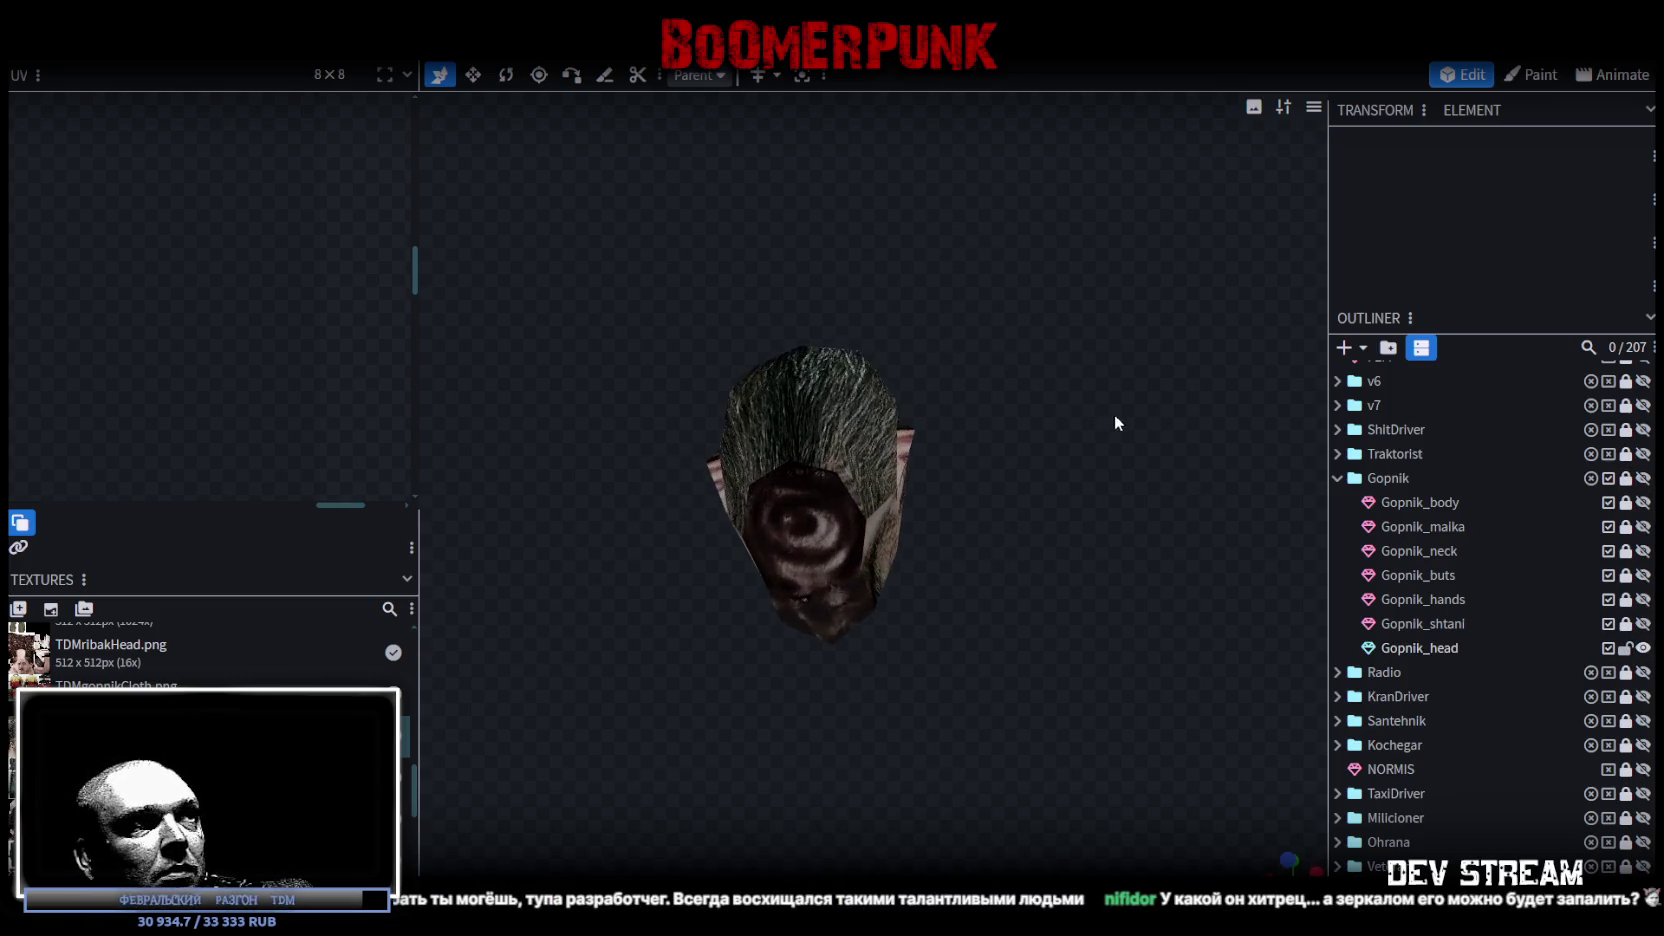
click(917, 405)
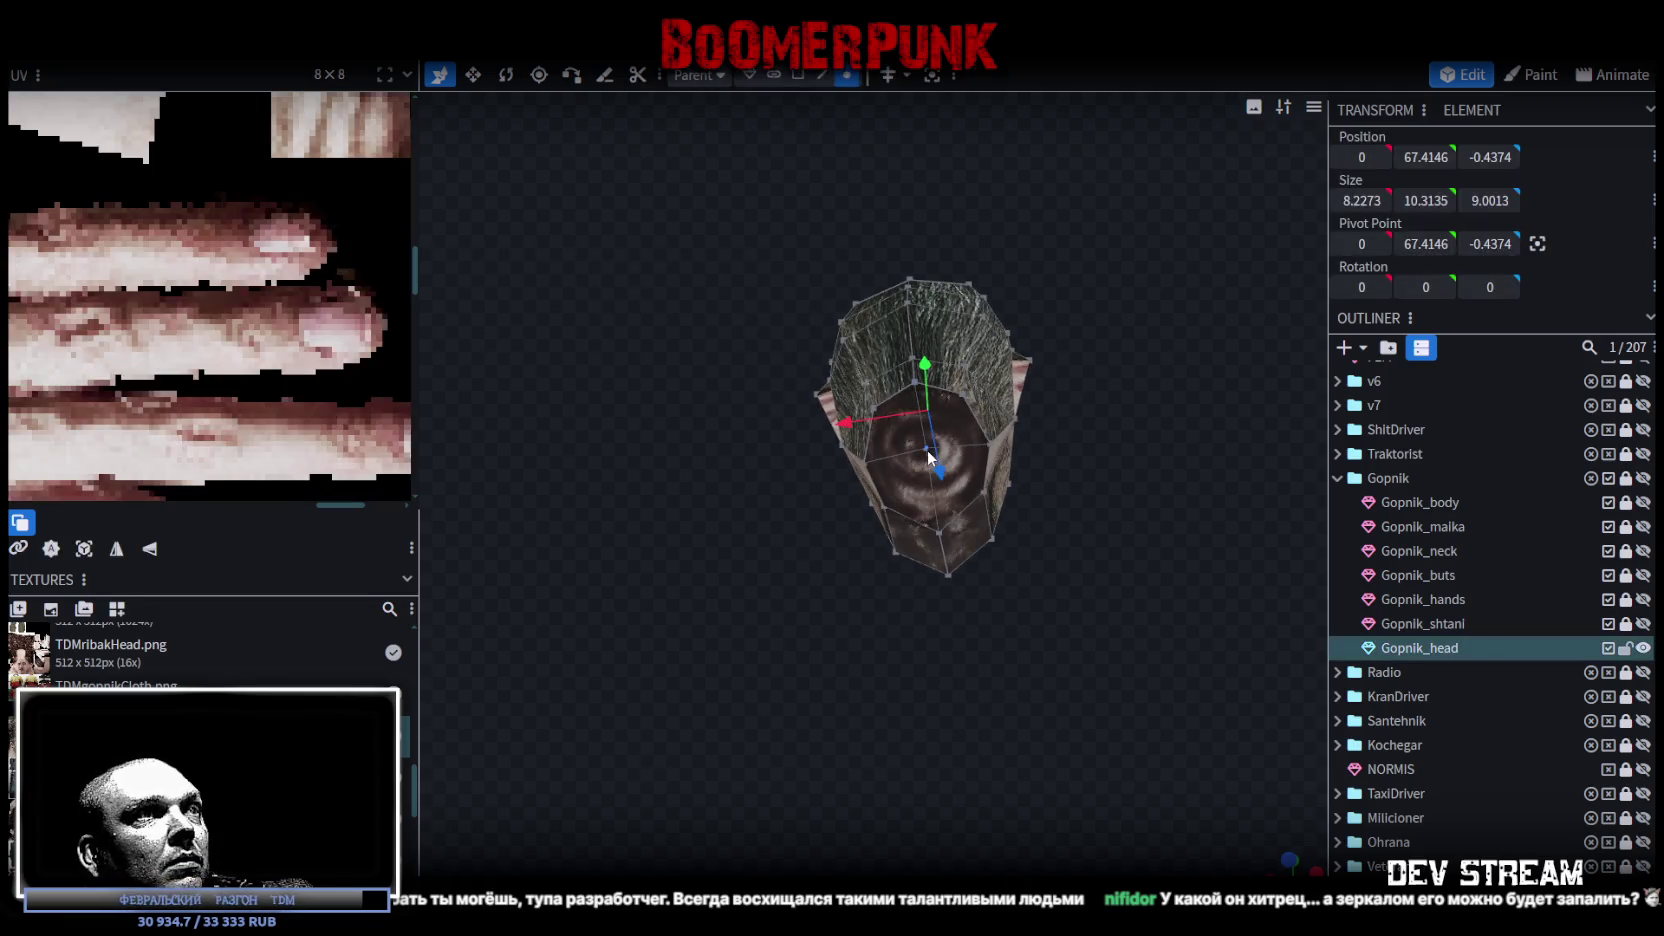
drag(1070, 310, 723, 491)
Step: Export the model as TDMgopMDL.fbx with confirmed options and return to Unity
click(152, 30)
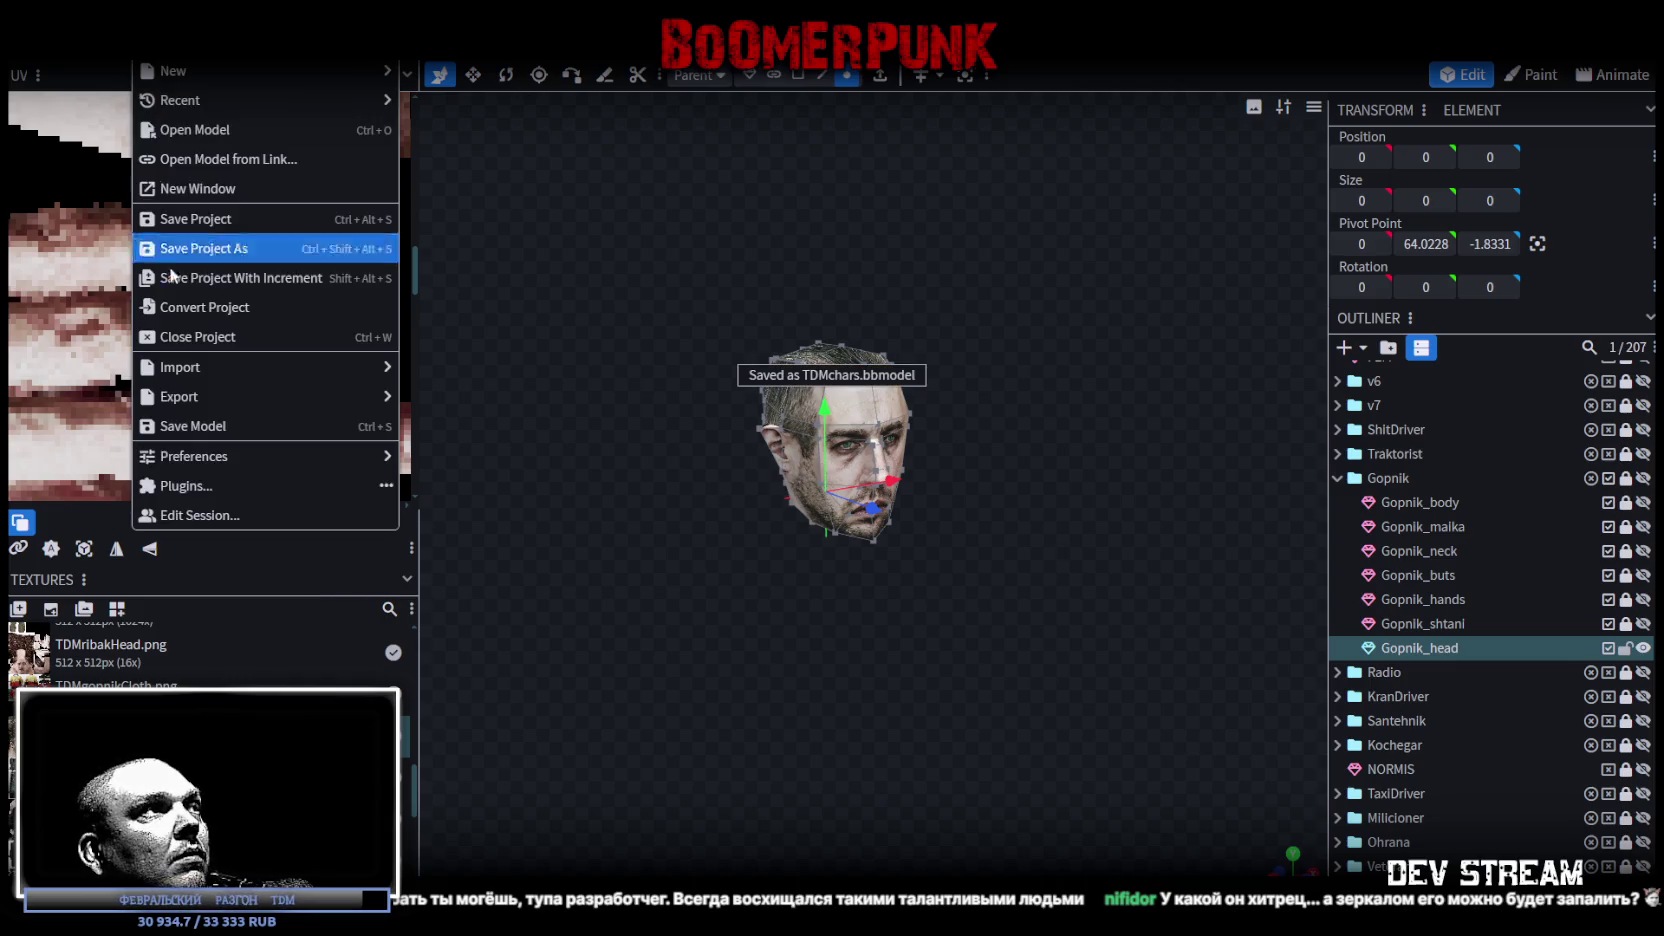
mouse_move(224, 398)
click(477, 460)
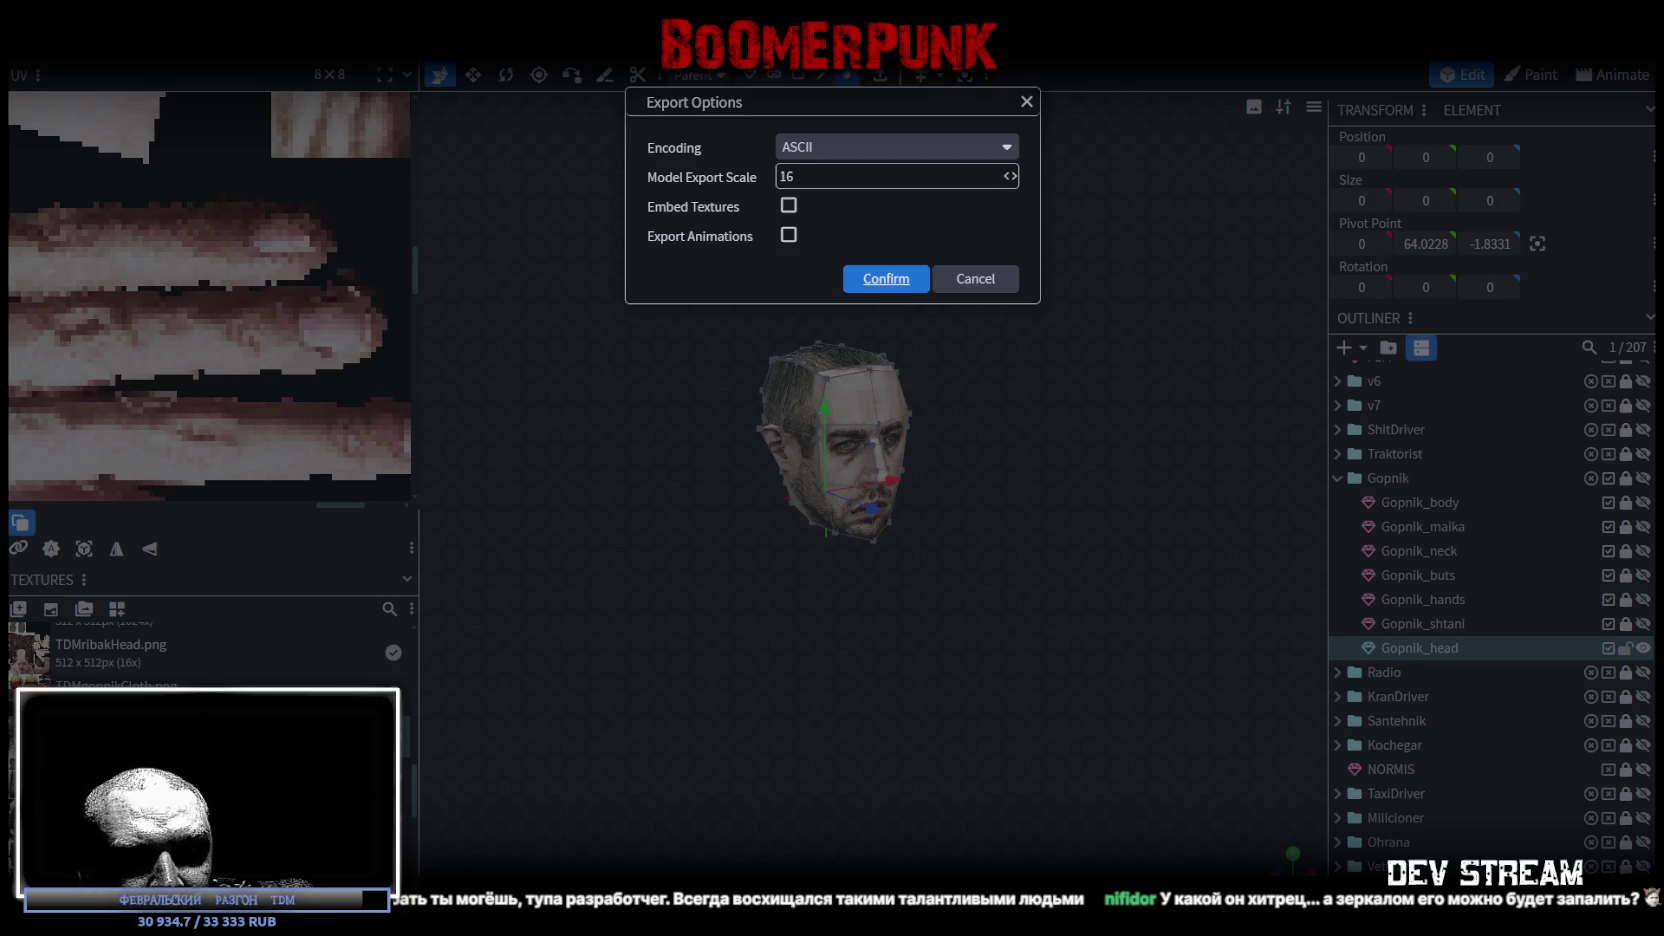
key(Return)
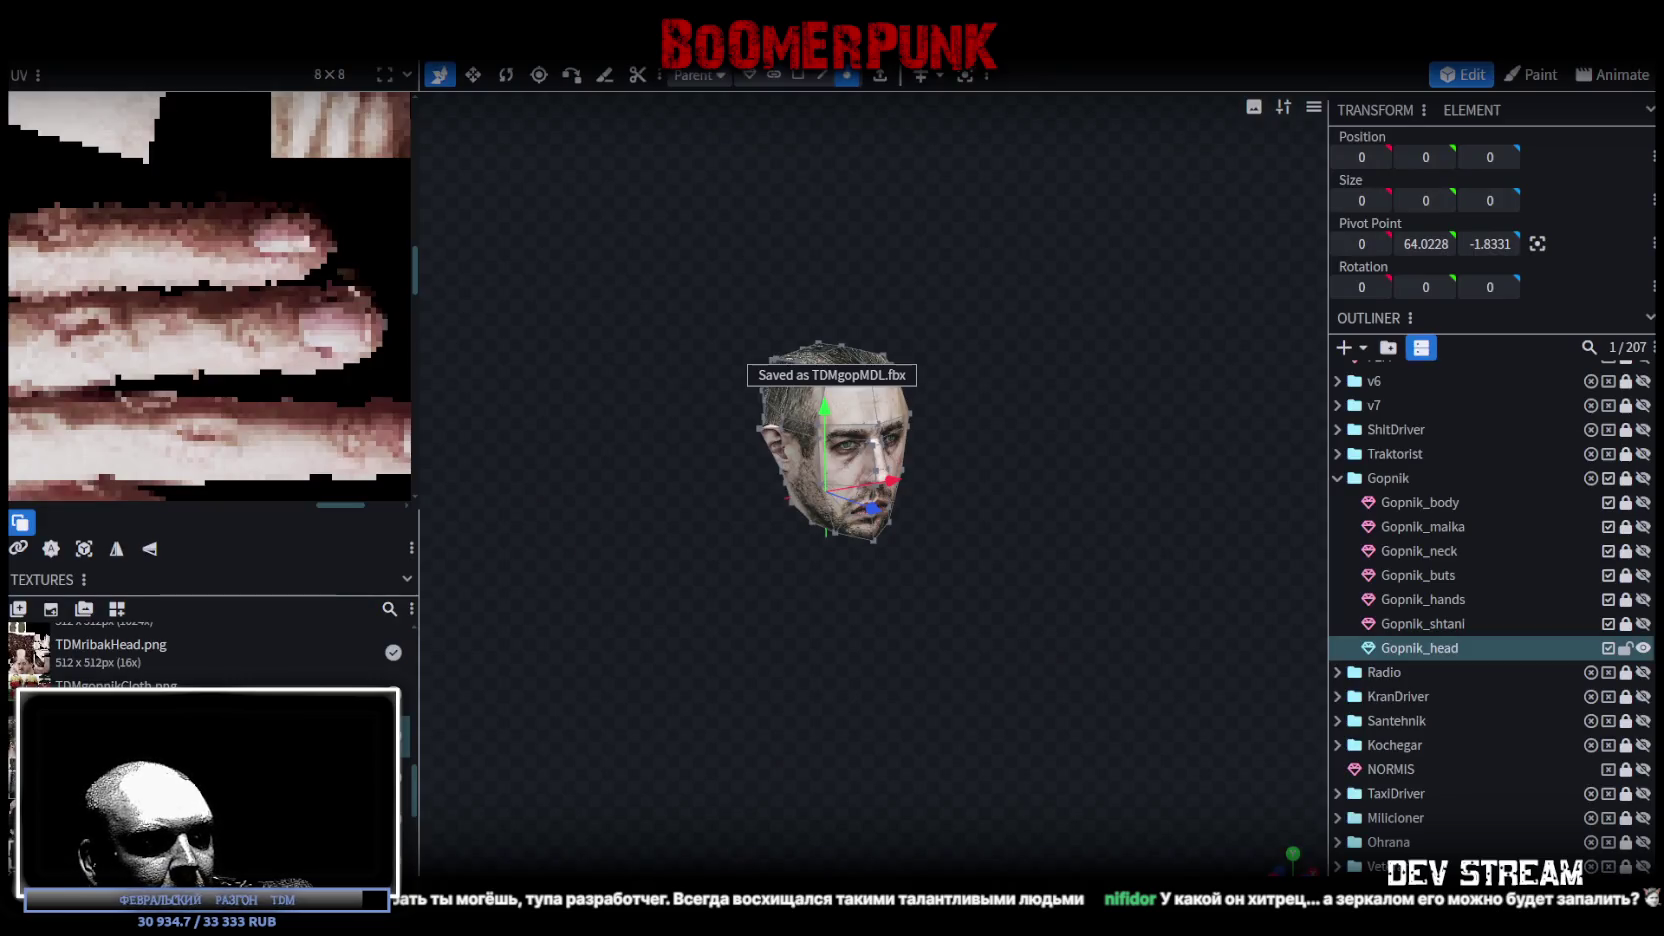
key(alt+Tab)
mouse_move(1017, 363)
mouse_down()
mouse_move(998, 285)
mouse_move(881, 273)
mouse_move(757, 384)
mouse_move(771, 388)
mouse_move(371, 386)
mouse_move(350, 328)
mouse_move(765, 320)
mouse_move(723, 346)
mouse_move(794, 388)
mouse_move(1071, 413)
mouse_move(870, 452)
mouse_move(1151, 537)
mouse_move(704, 444)
mouse_move(858, 469)
mouse_up()
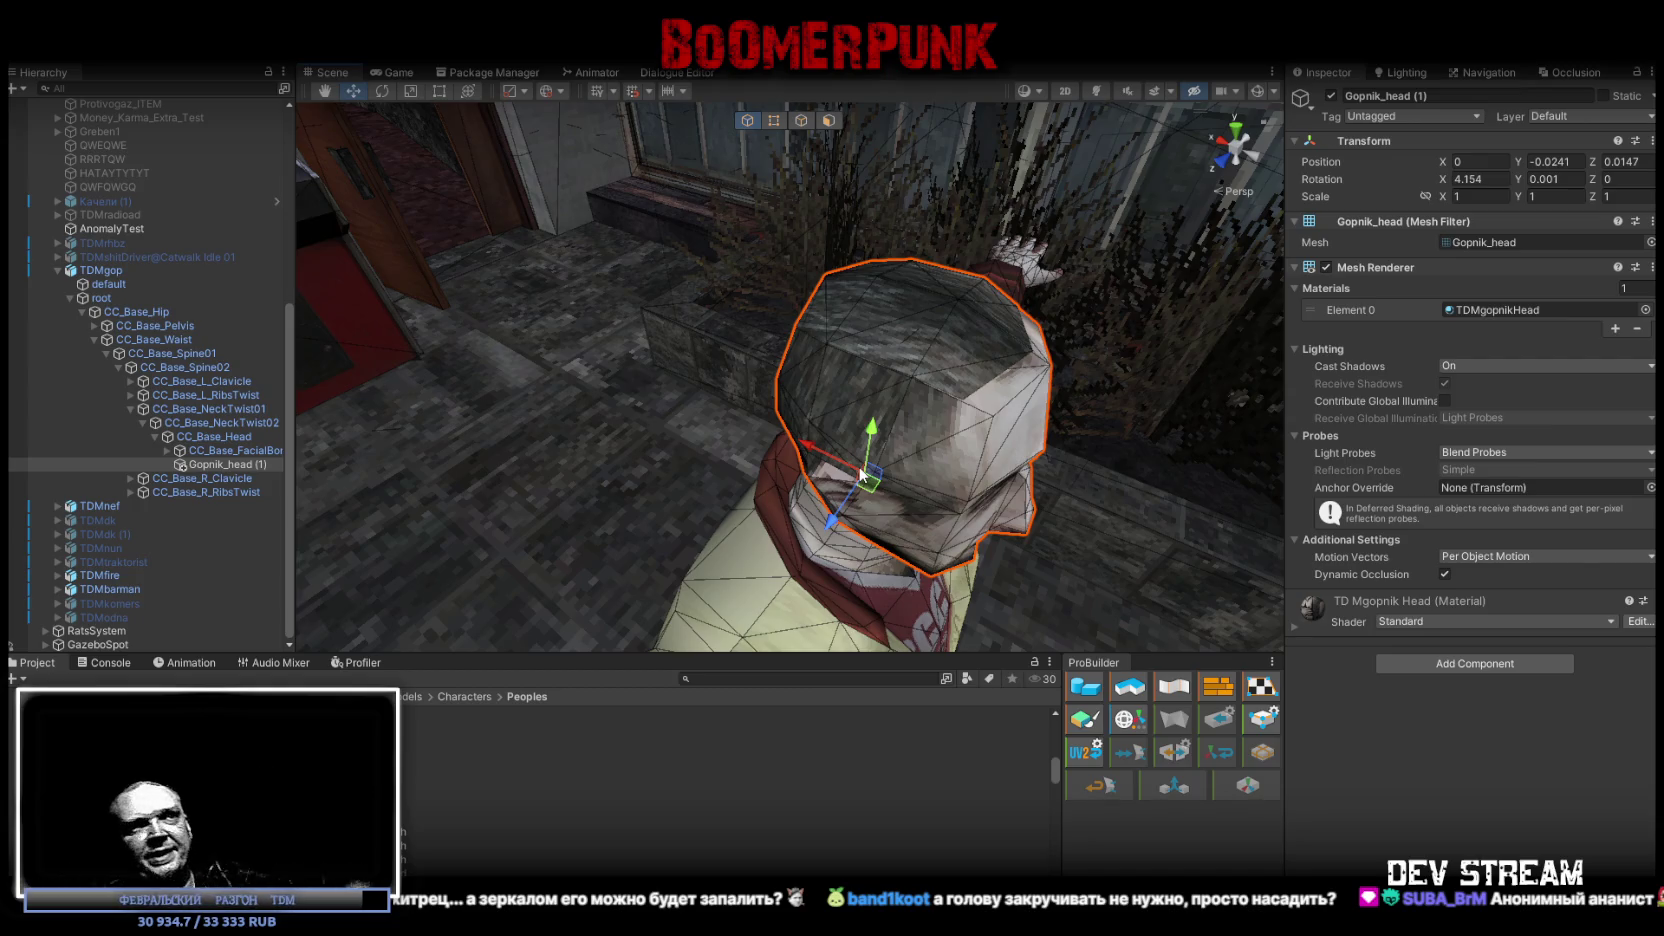
Step: Check the updated head at Y -0.0241, Z 0.0147 from a level side view, then return to Blockbench
mouse_move(770, 443)
mouse_down()
mouse_move(885, 430)
mouse_move(779, 428)
mouse_move(835, 443)
mouse_up()
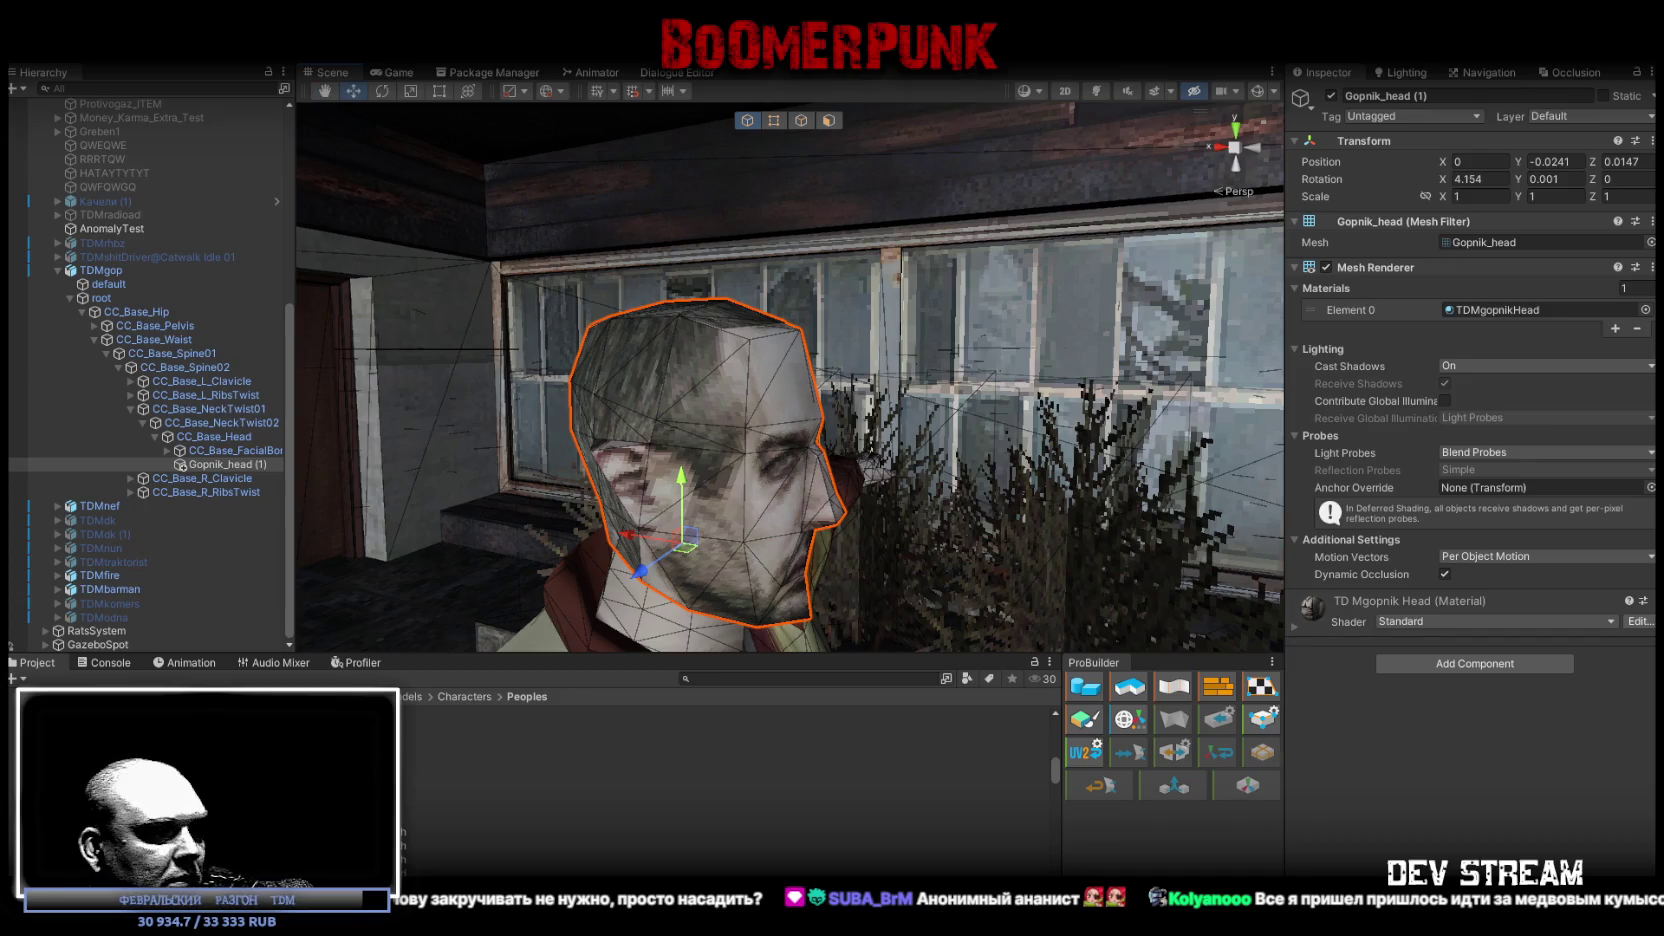
key(alt+Tab)
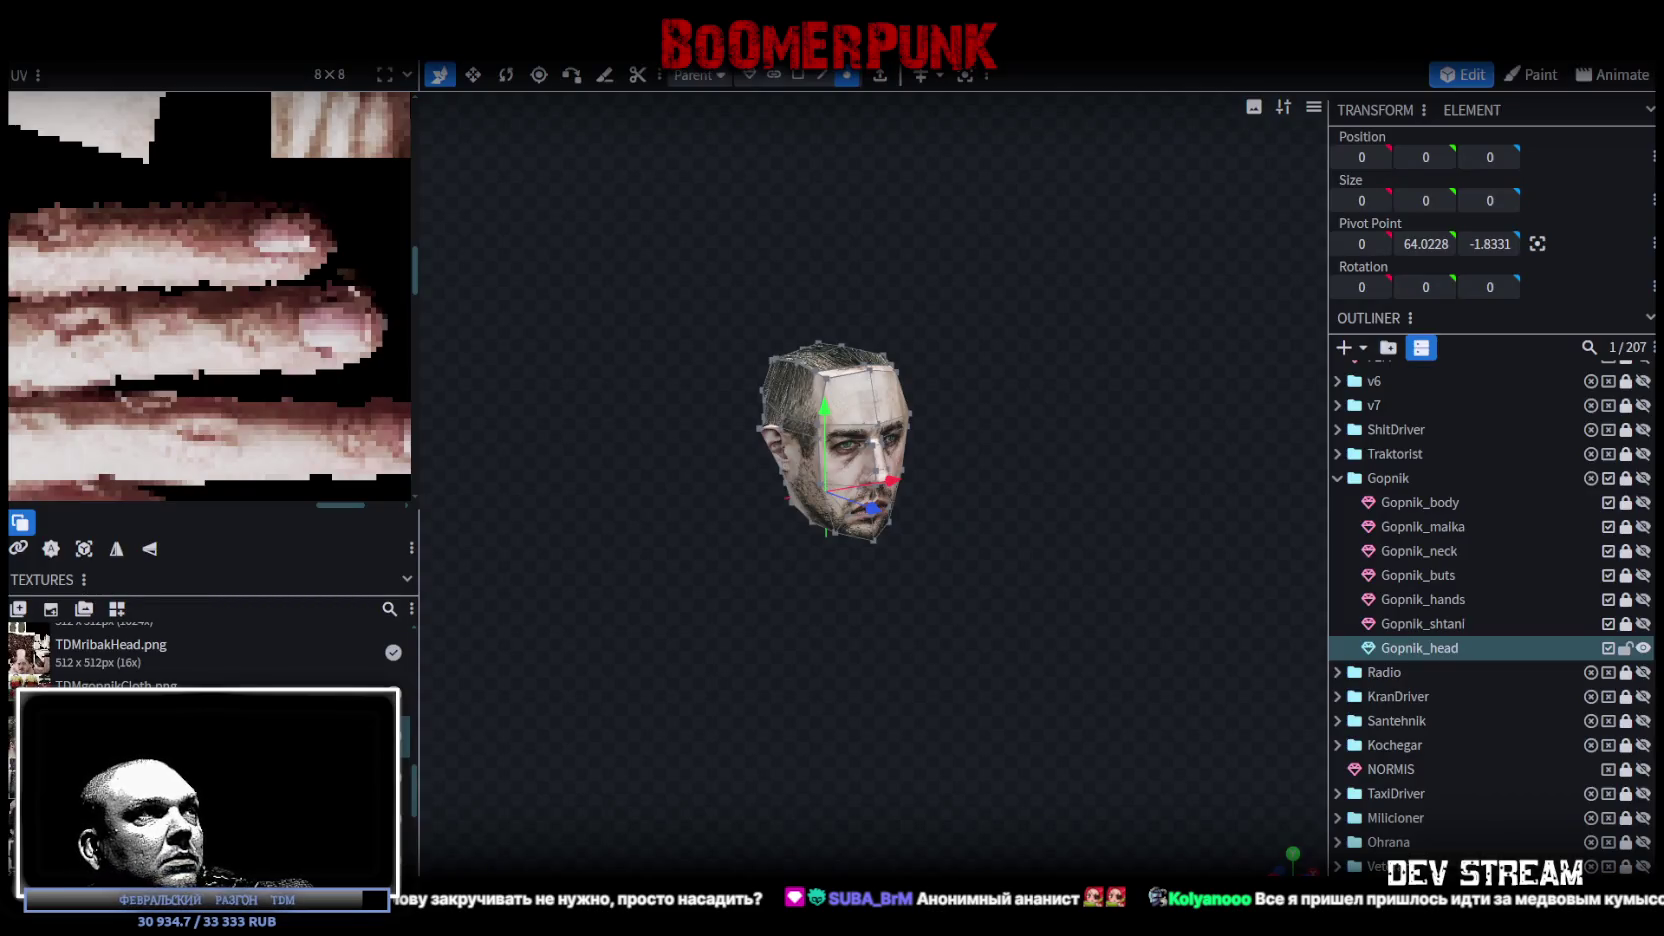
Step: Select the forehead UV face and stretch the face texture's UV points rightward
scroll(215, 372, down, 5)
scroll(25, 465, up, 10)
click(176, 158)
mouse_move(660, 500)
mouse_down()
mouse_move(705, 577)
mouse_move(741, 575)
mouse_up()
scroll(741, 575, up, 4)
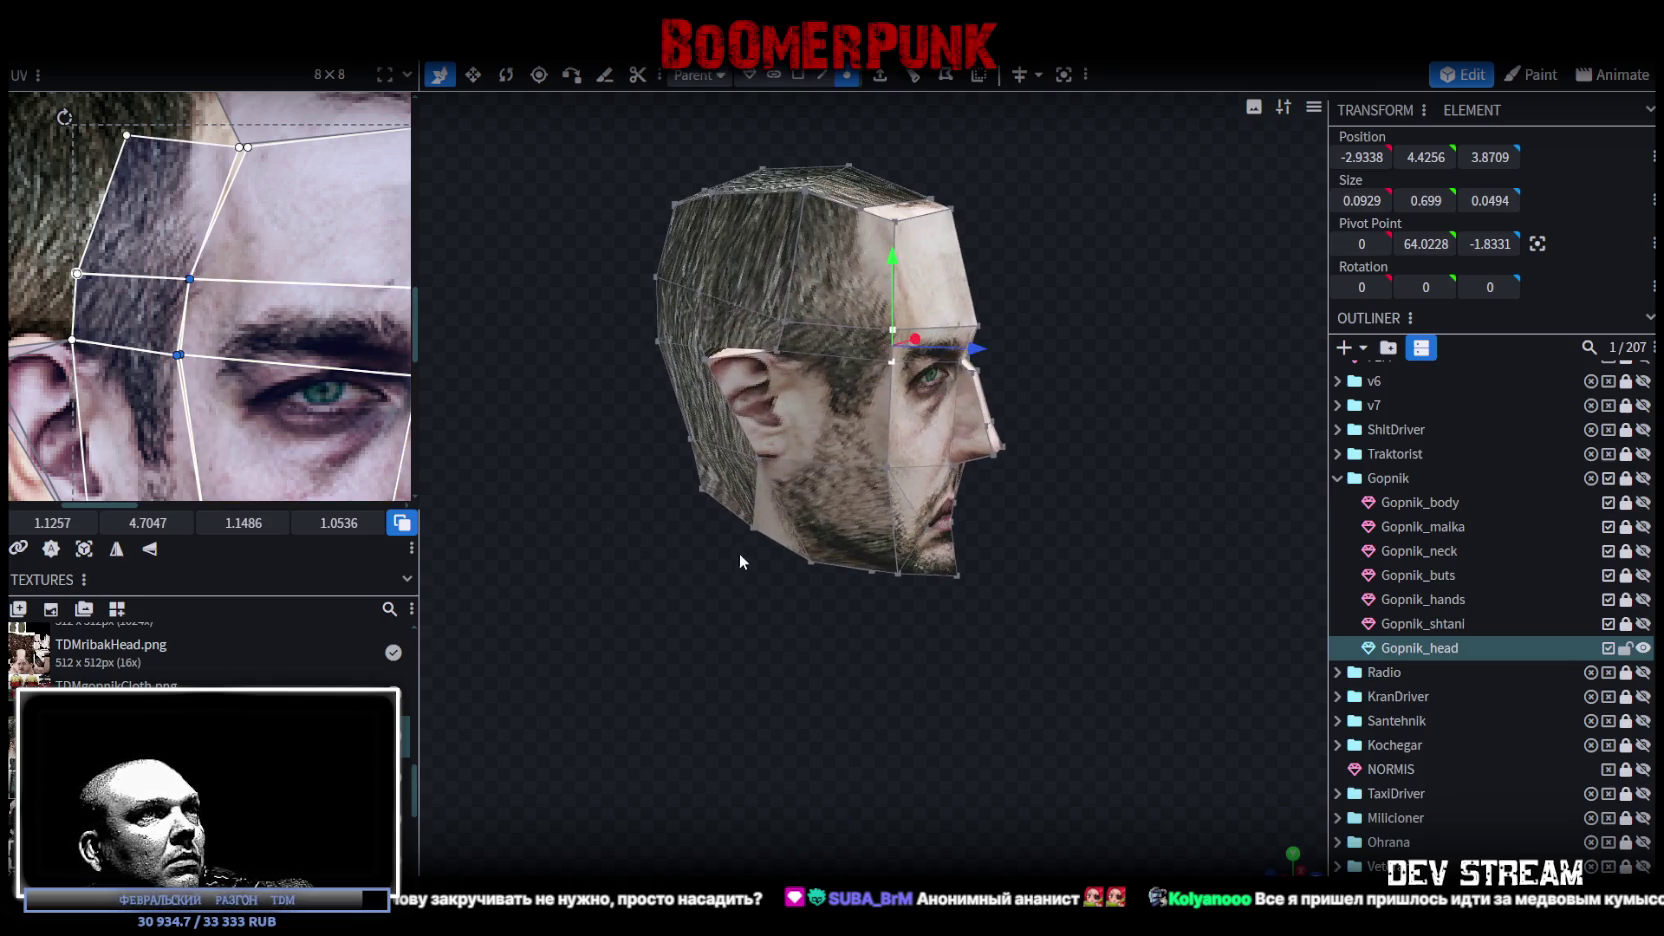
drag(178, 354, 216, 358)
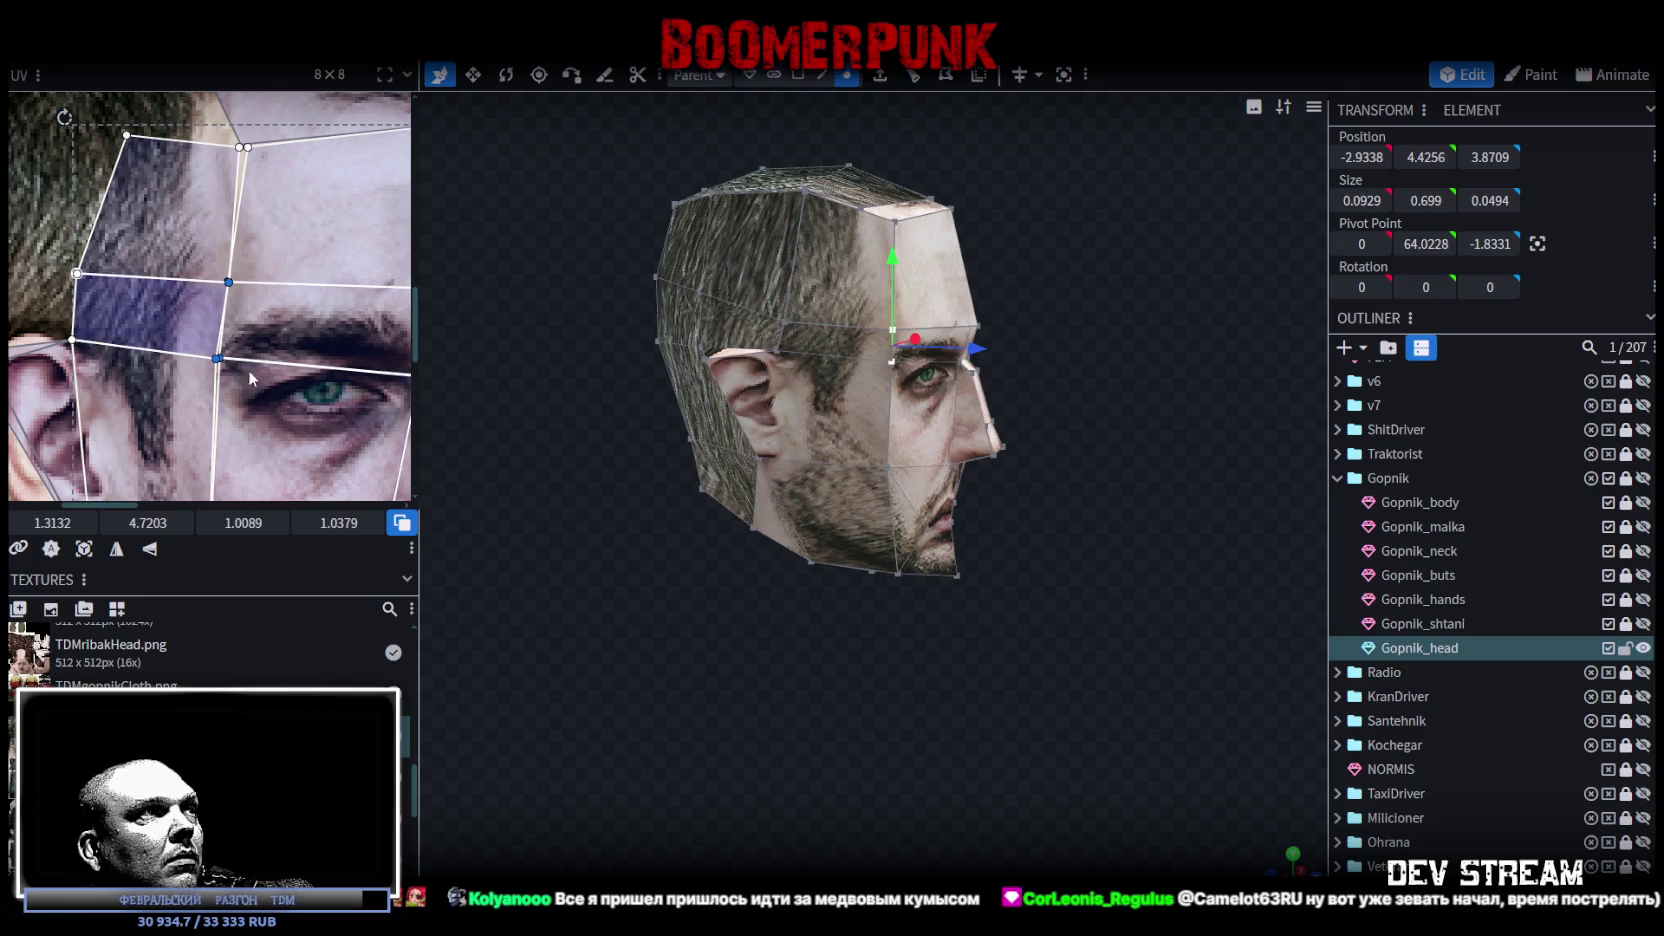
Step: Select the UV faces around both eyes and shift their vertices slightly left and down
drag(871, 640, 686, 610)
scroll(287, 269, down, 3)
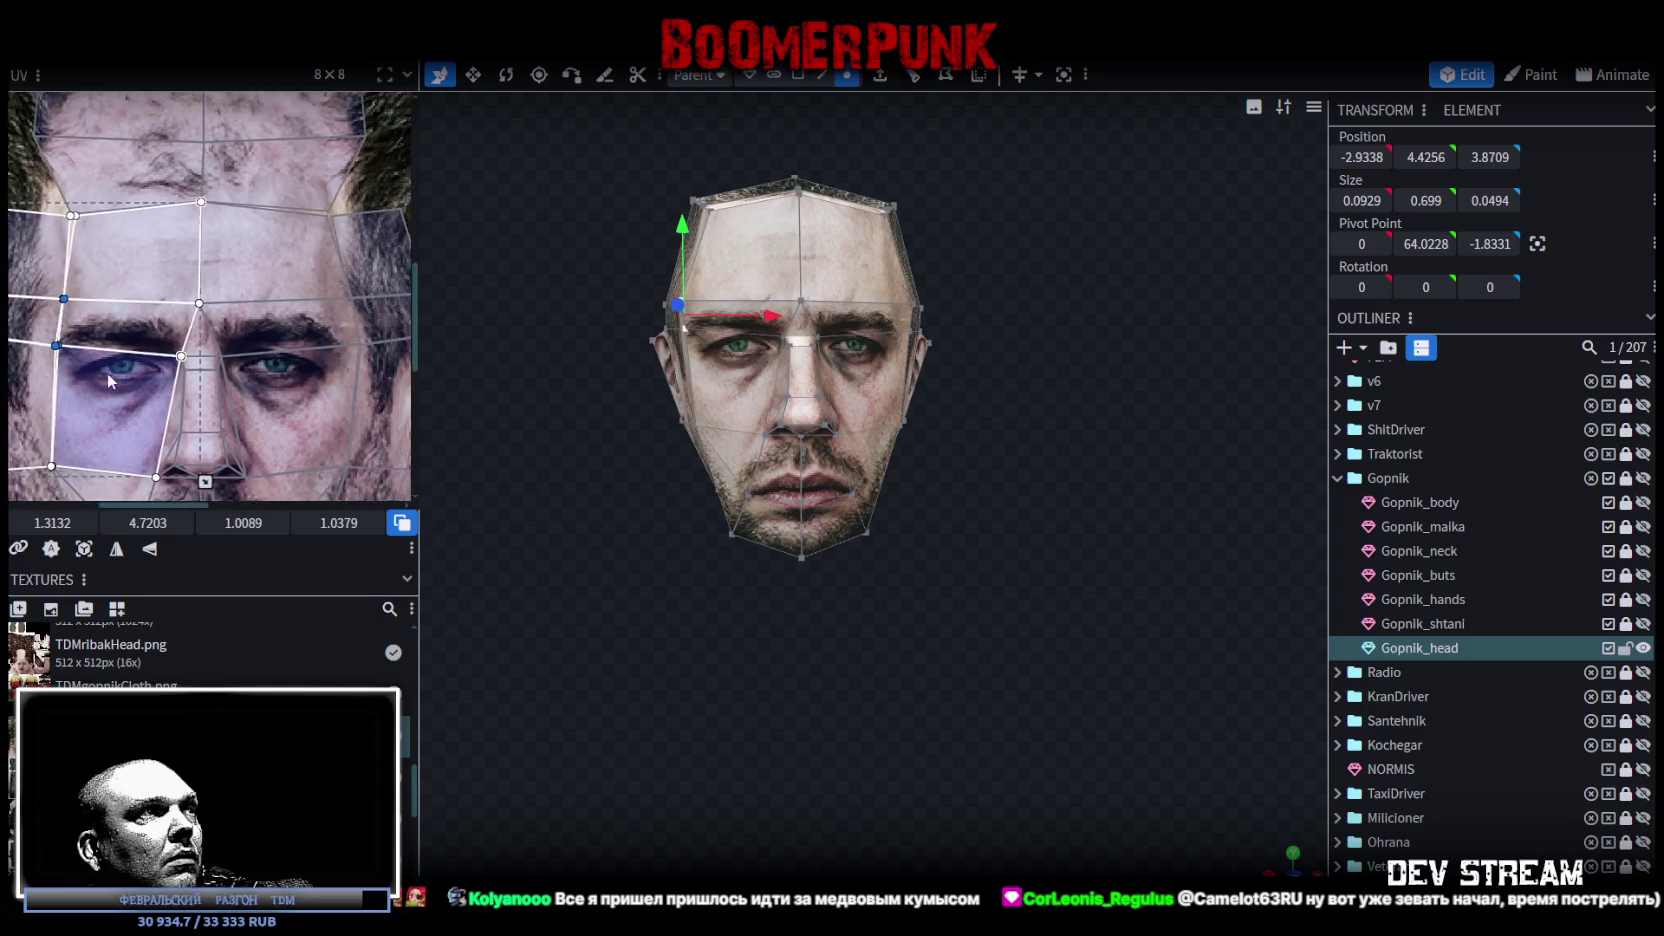
click(287, 269)
click(298, 208)
scroll(281, 358, up, 2)
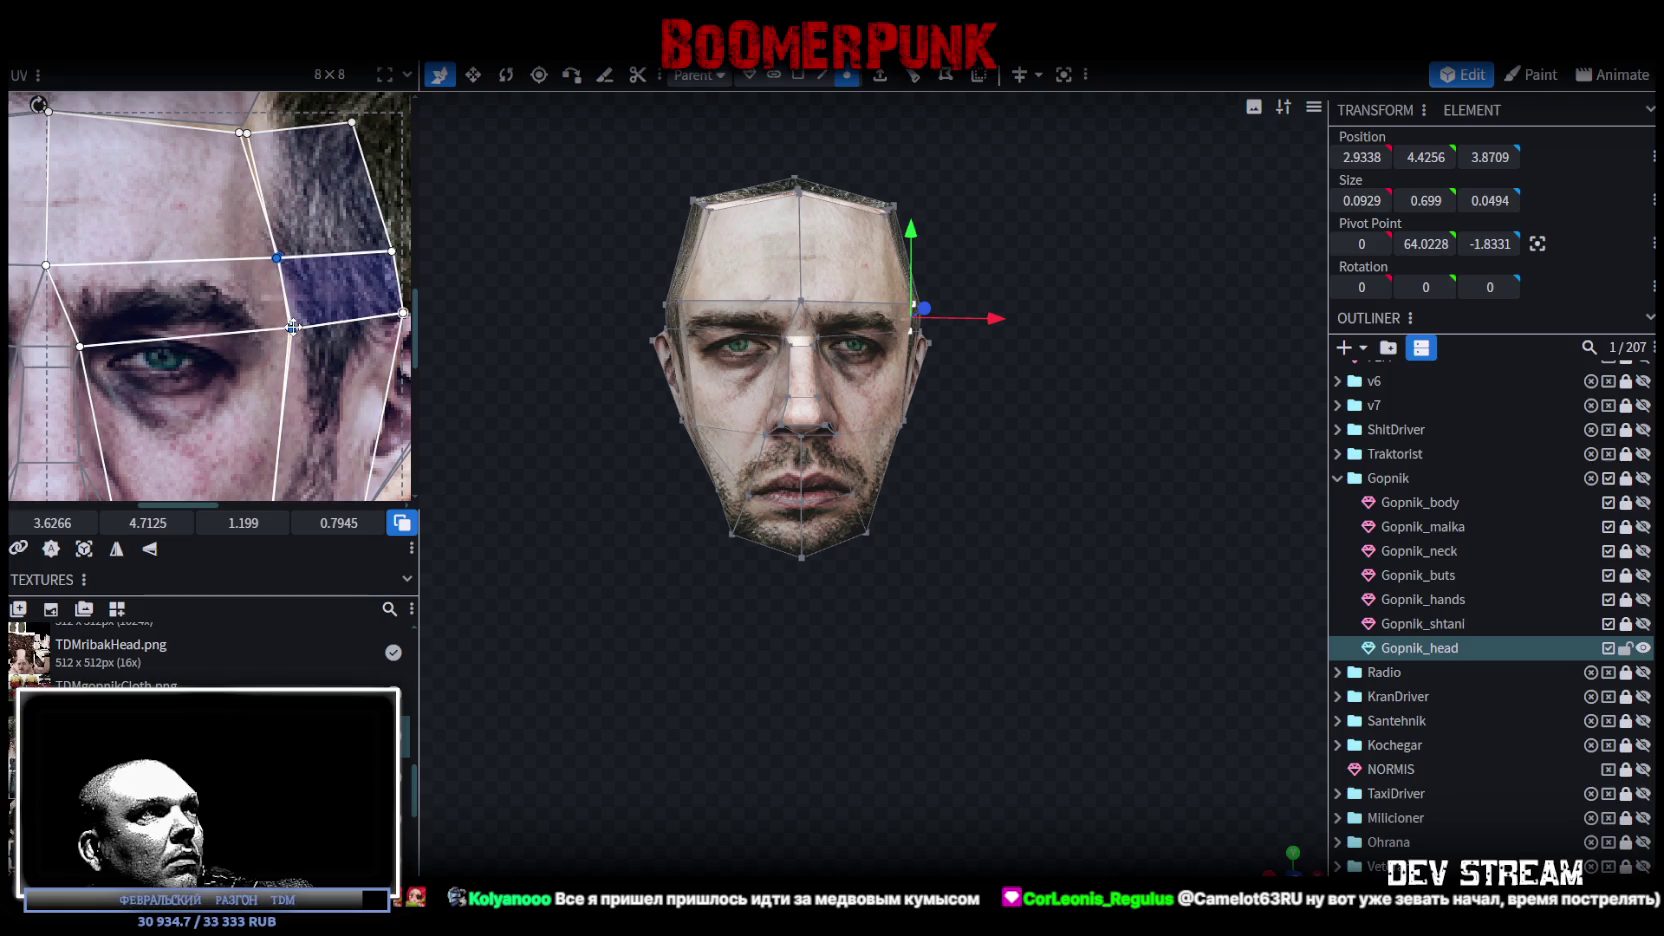
mouse_move(287, 327)
mouse_down()
mouse_move(268, 330)
mouse_move(270, 312)
mouse_up()
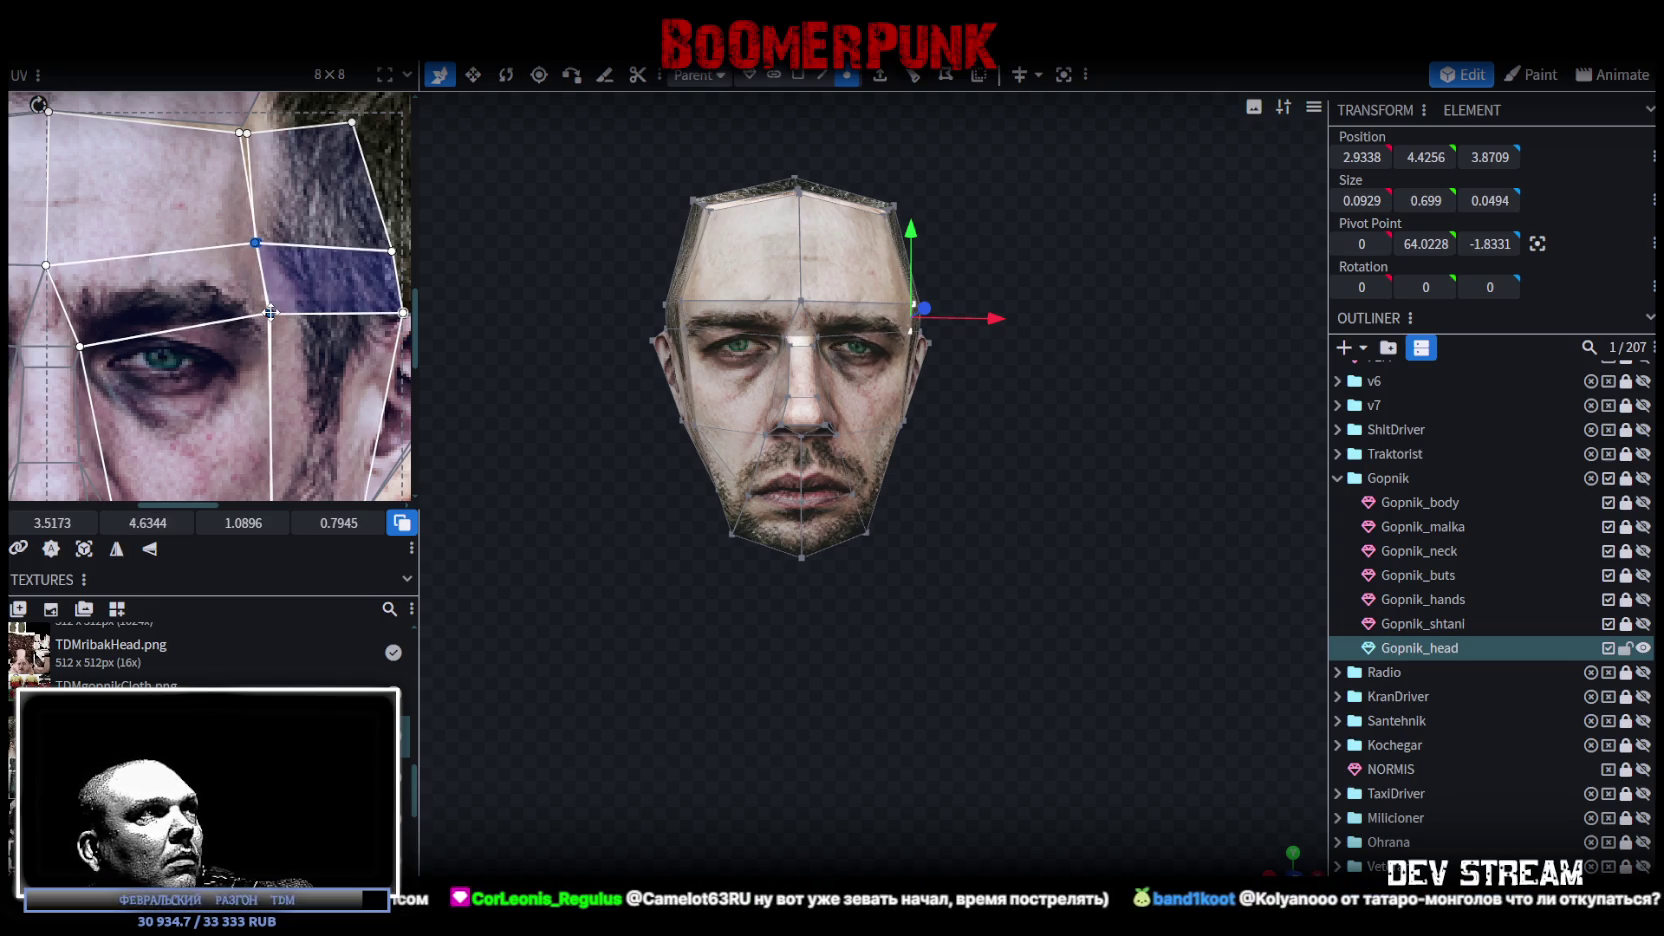
drag(268, 313, 263, 316)
Step: Move a cheek UV vertex left to reshape the cheek faces
mouse_move(1048, 562)
mouse_down()
mouse_move(980, 557)
mouse_move(969, 583)
mouse_up()
scroll(295, 383, down, 3)
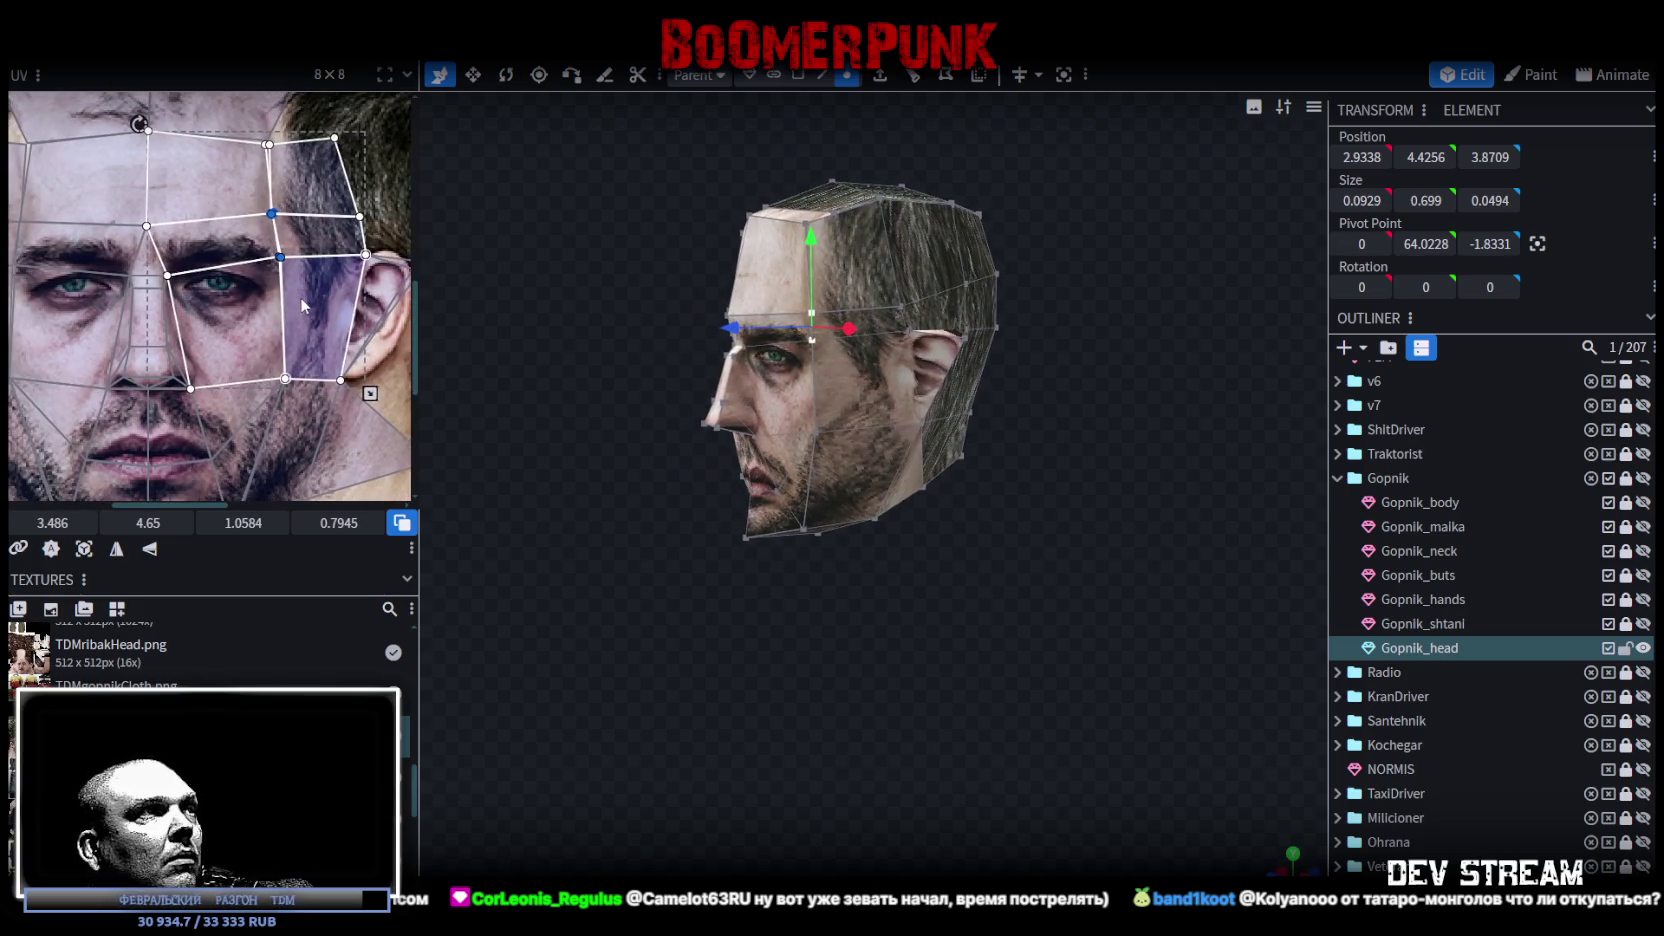
scroll(348, 378, down, 1)
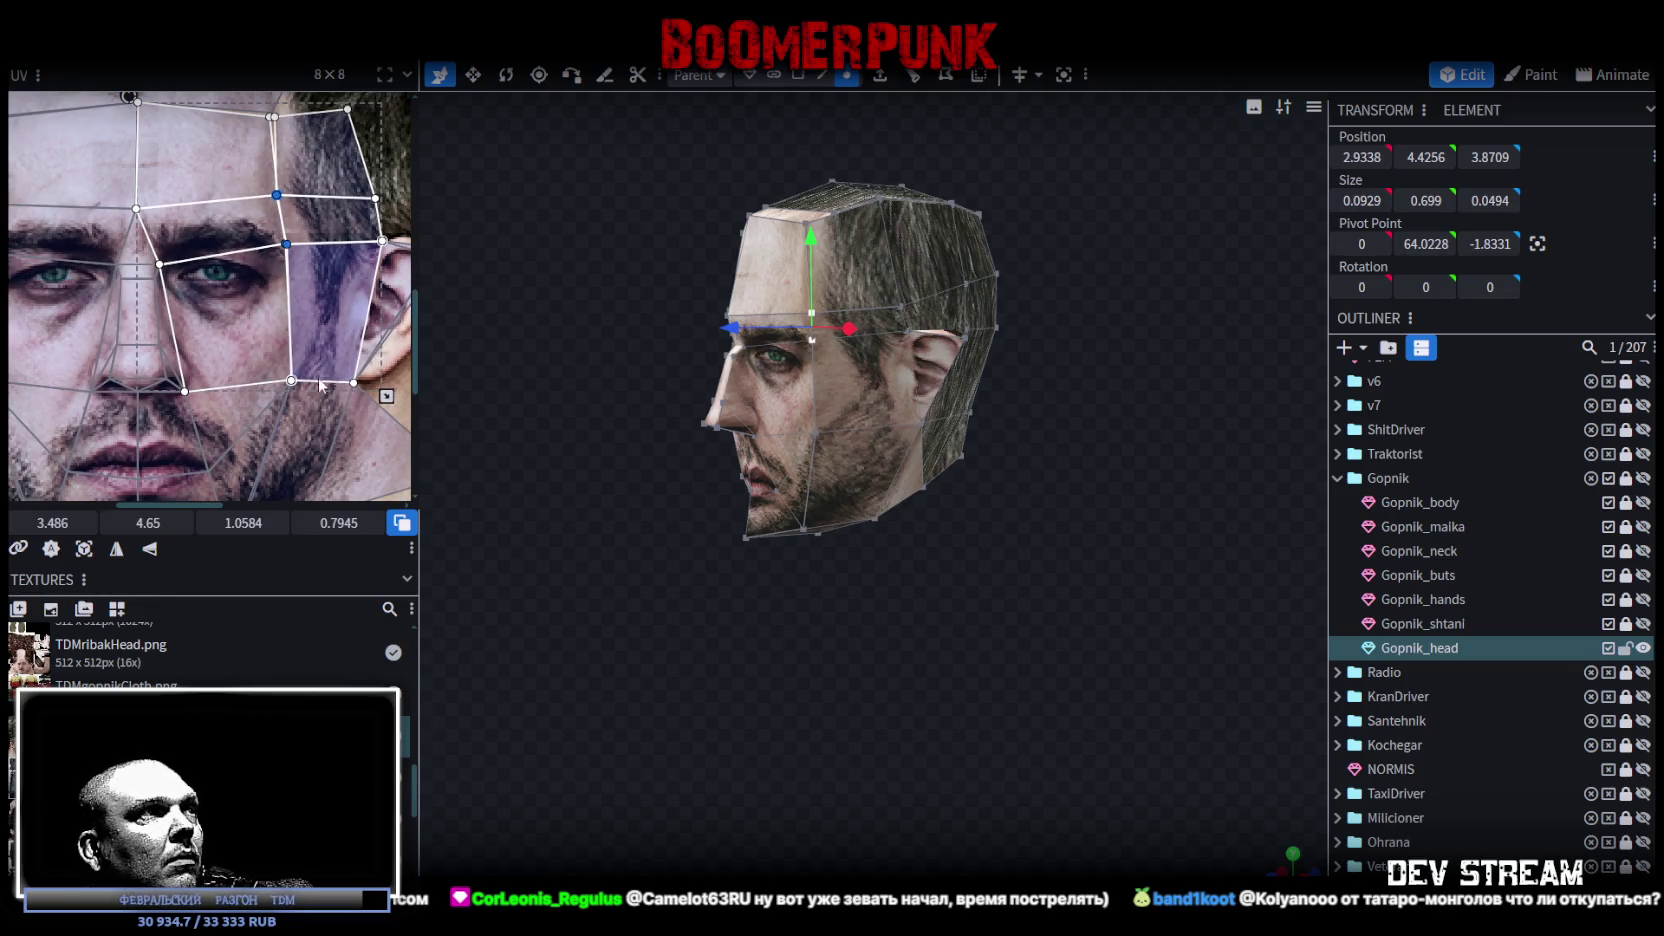
scroll(303, 344, down, 2)
click(300, 295)
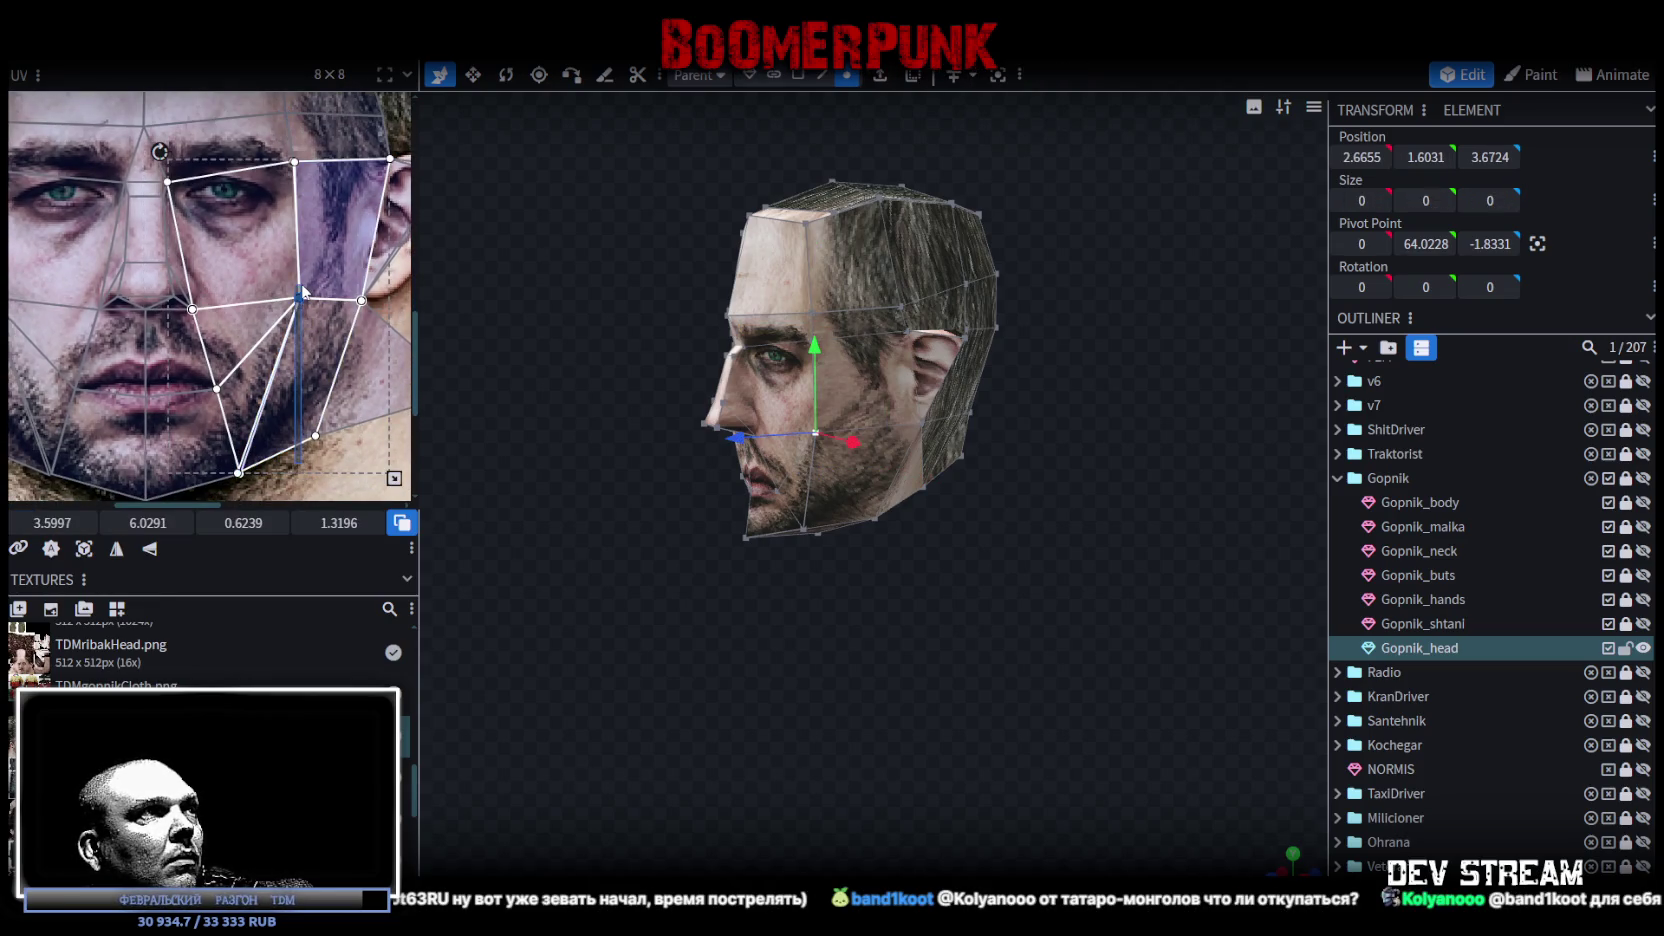
scroll(303, 291, up, 2)
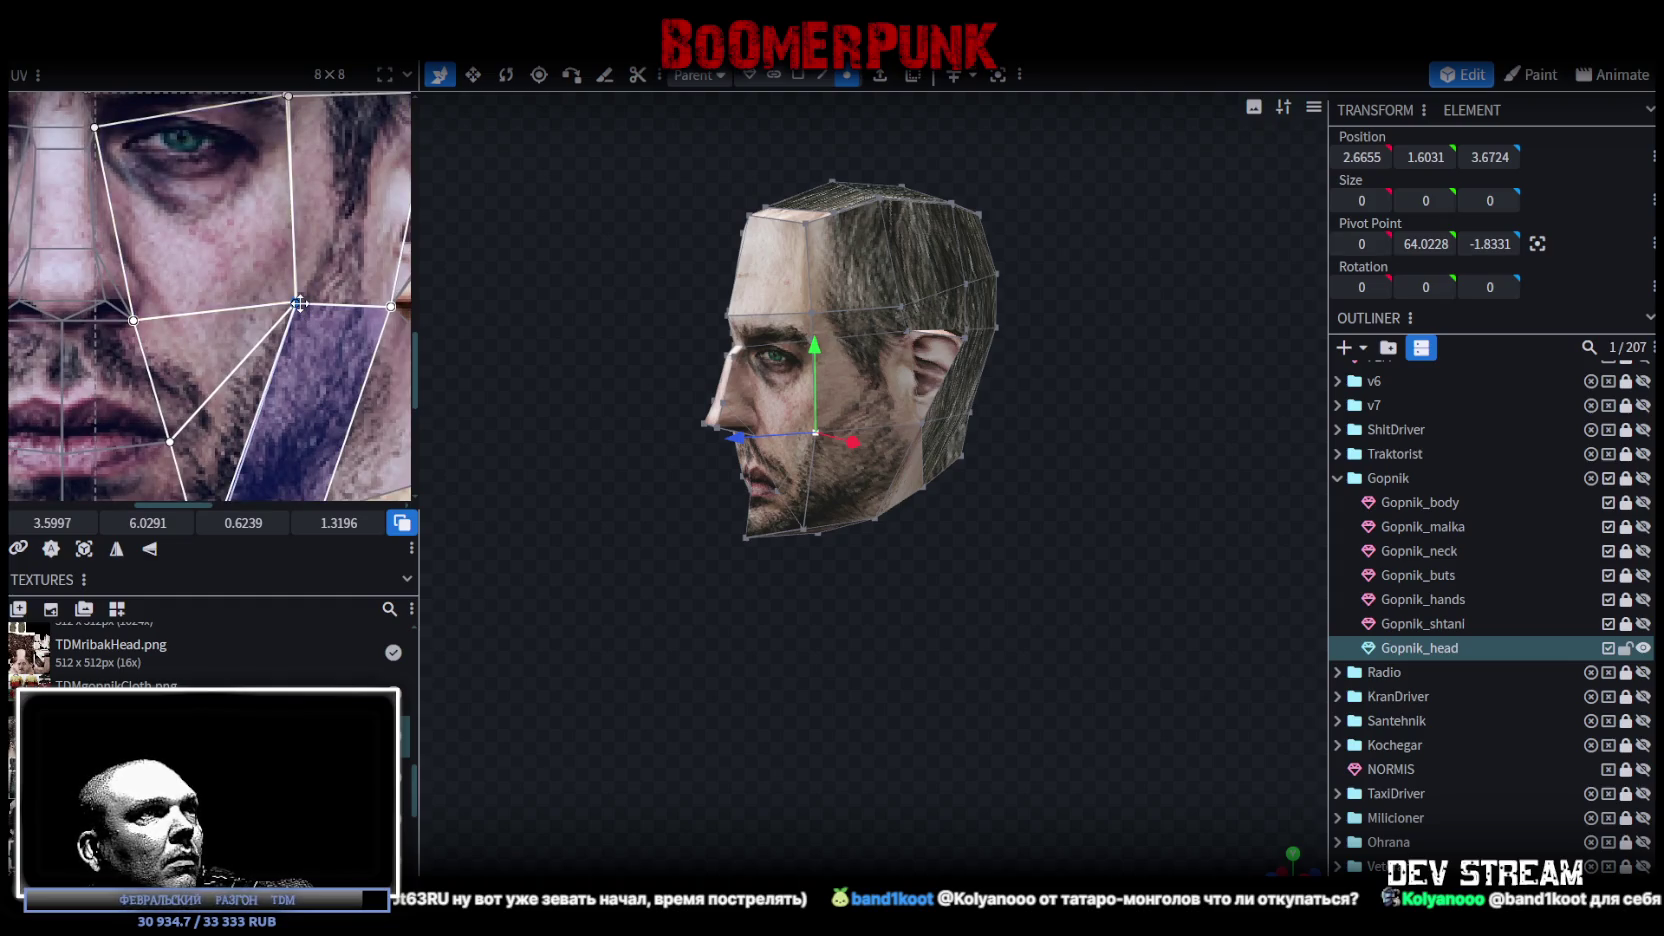
drag(297, 301, 257, 302)
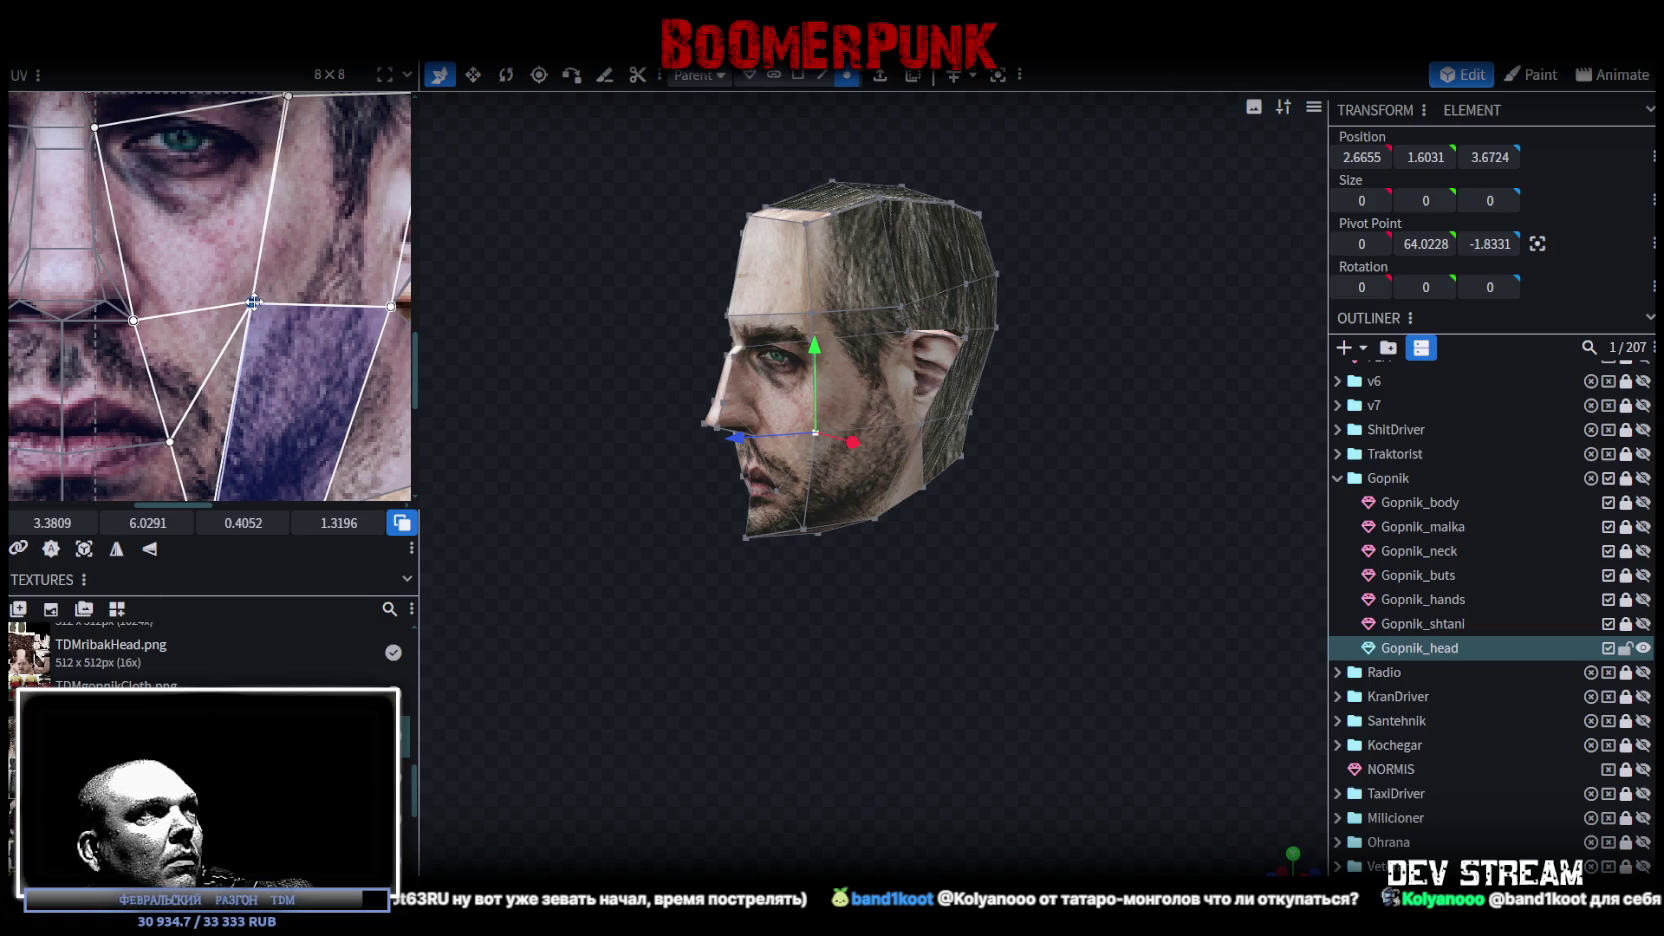
Step: Box-select the UV vertices on the left cheek and check the result on the head
mouse_move(520, 600)
mouse_down()
mouse_move(832, 617)
mouse_move(622, 522)
mouse_up()
scroll(222, 383, down, 1)
scroll(220, 383, left, 3)
scroll(195, 470, down, 1)
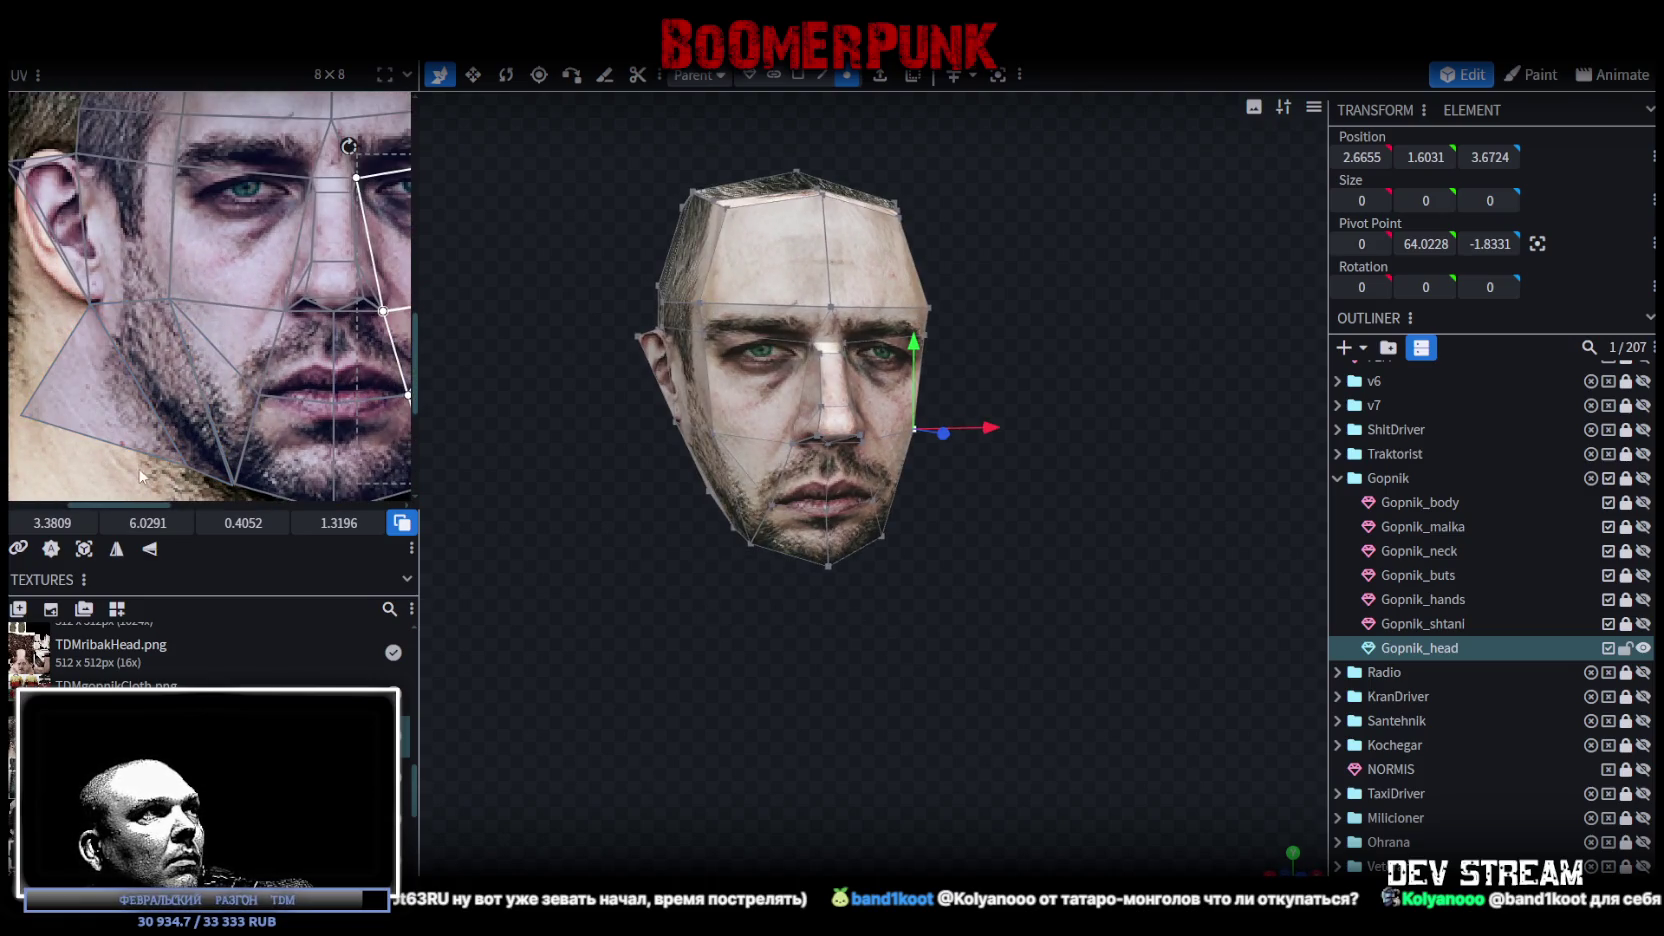
drag(120, 466, 188, 298)
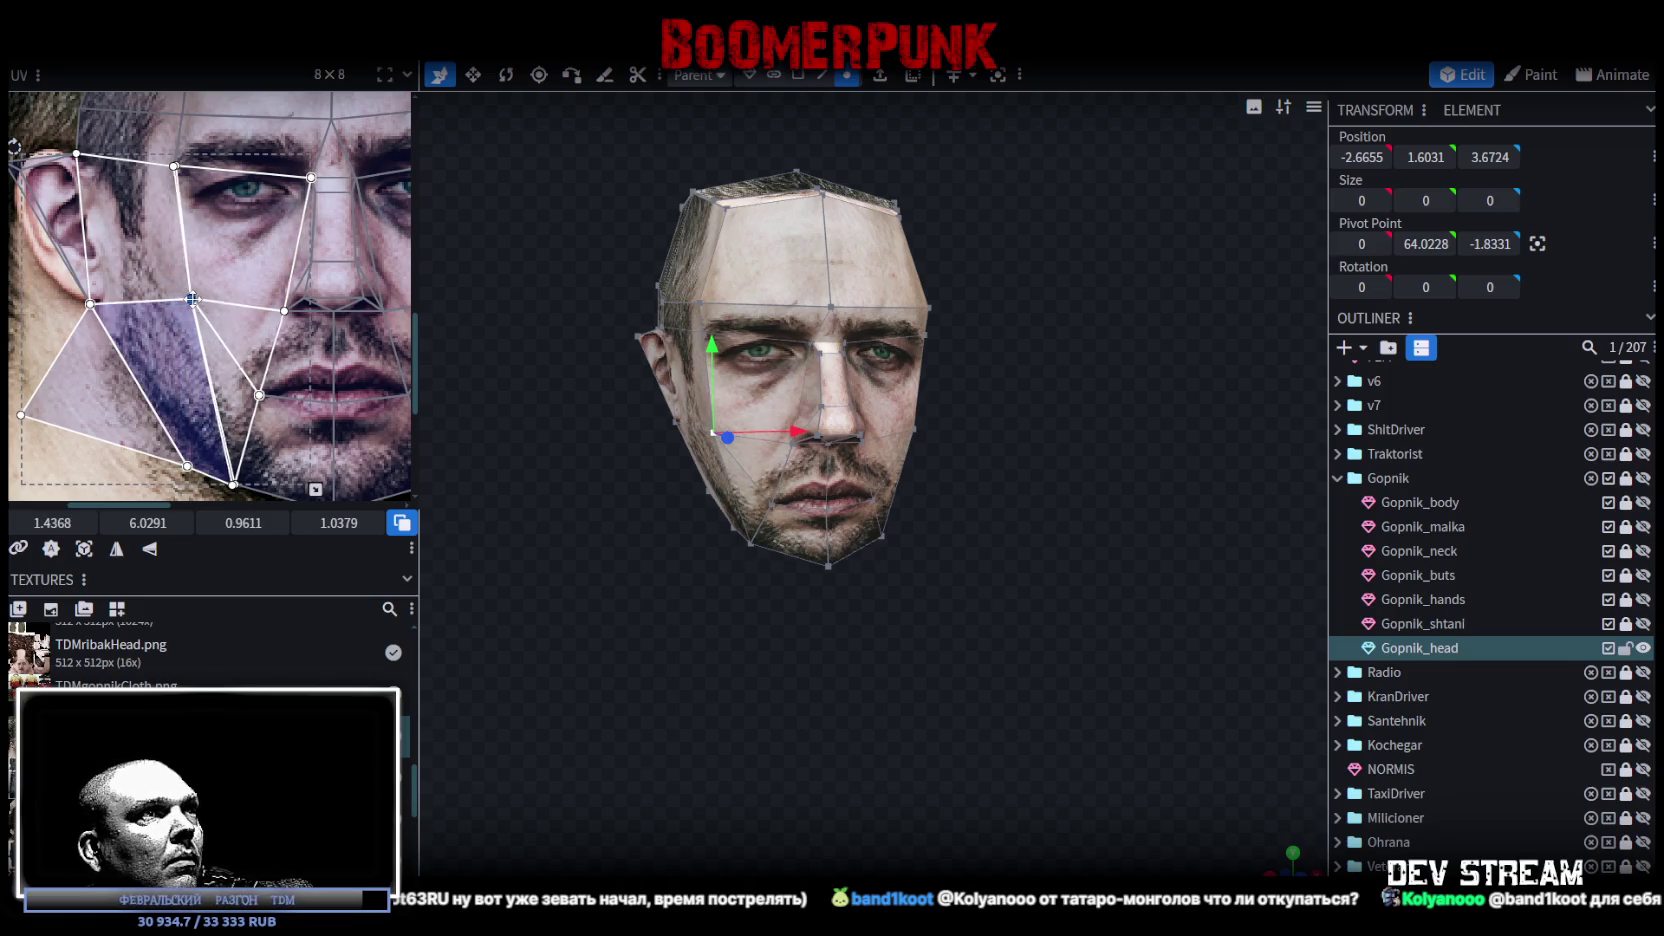
mouse_move(657, 631)
mouse_down()
mouse_move(757, 636)
mouse_move(622, 568)
mouse_move(605, 519)
mouse_move(746, 467)
mouse_up()
scroll(309, 450, down, 3)
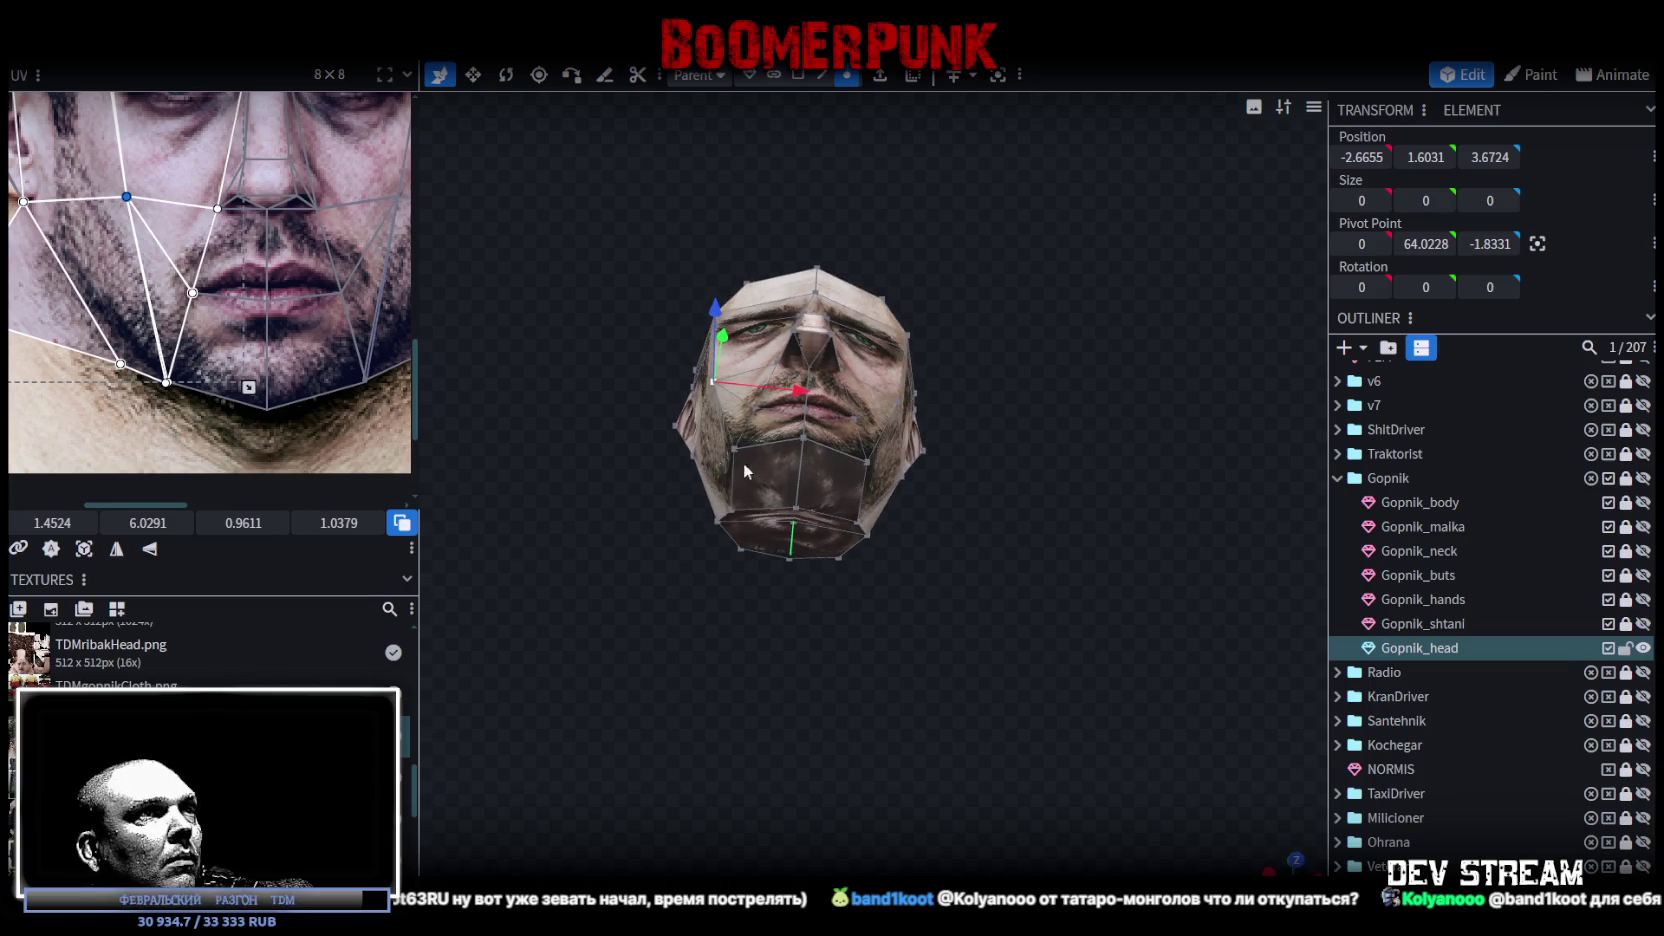
Step: Select a face under the chin and move its UV onto the lower-left jaw of the texture
click(783, 487)
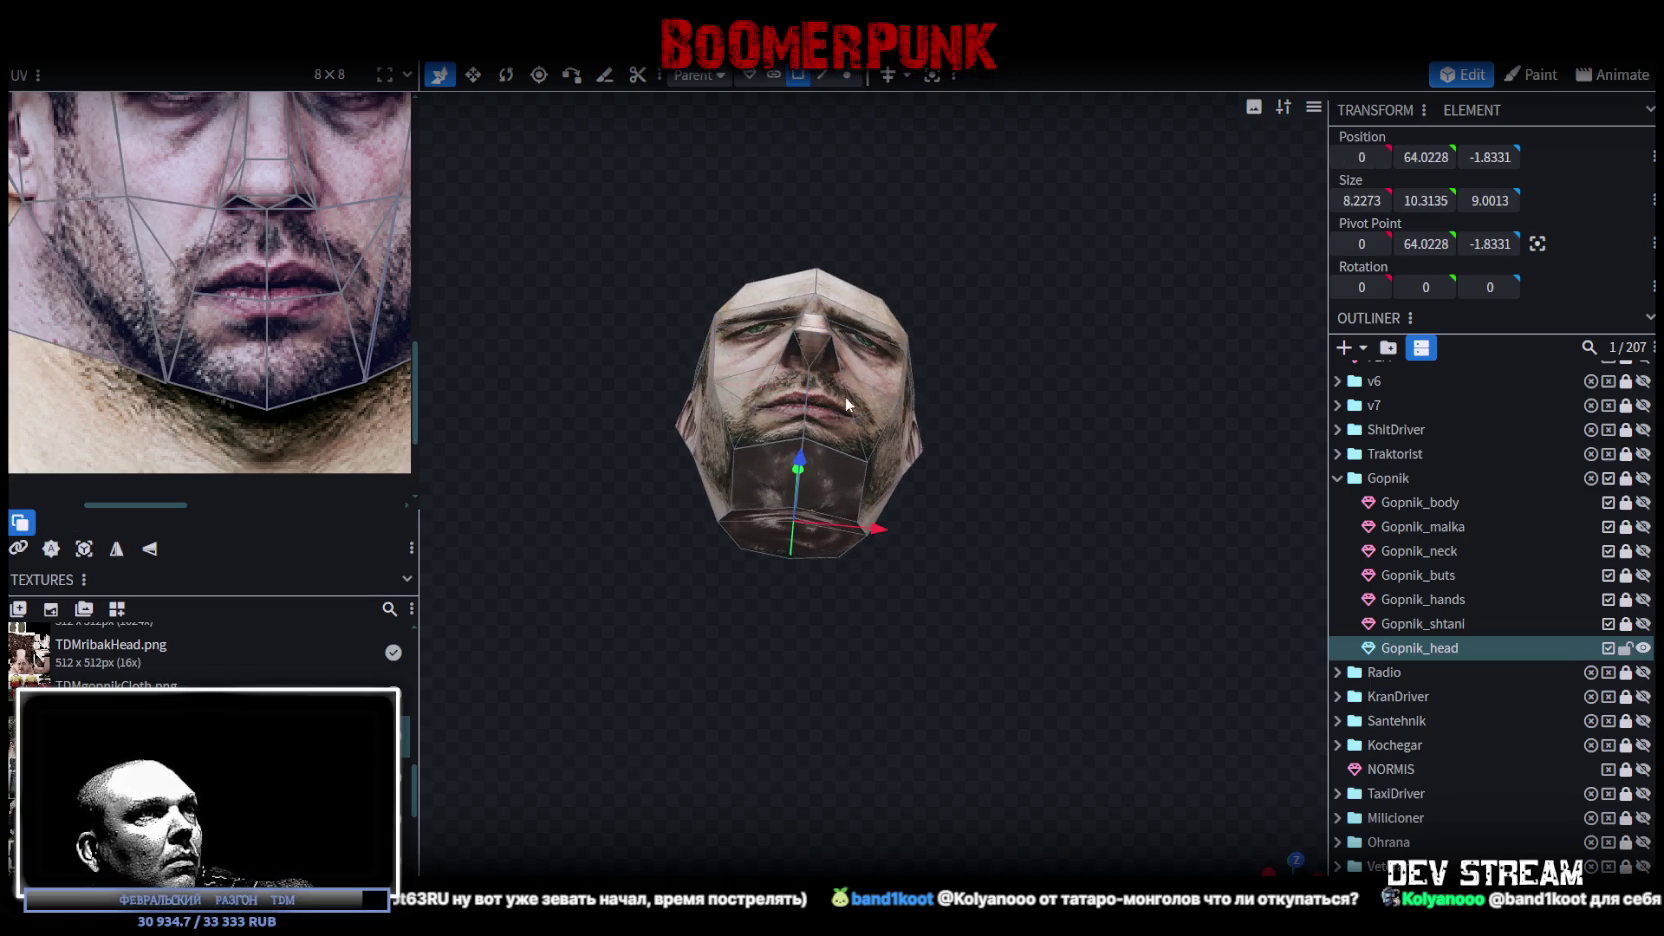
click(771, 484)
scroll(270, 372, down, 4)
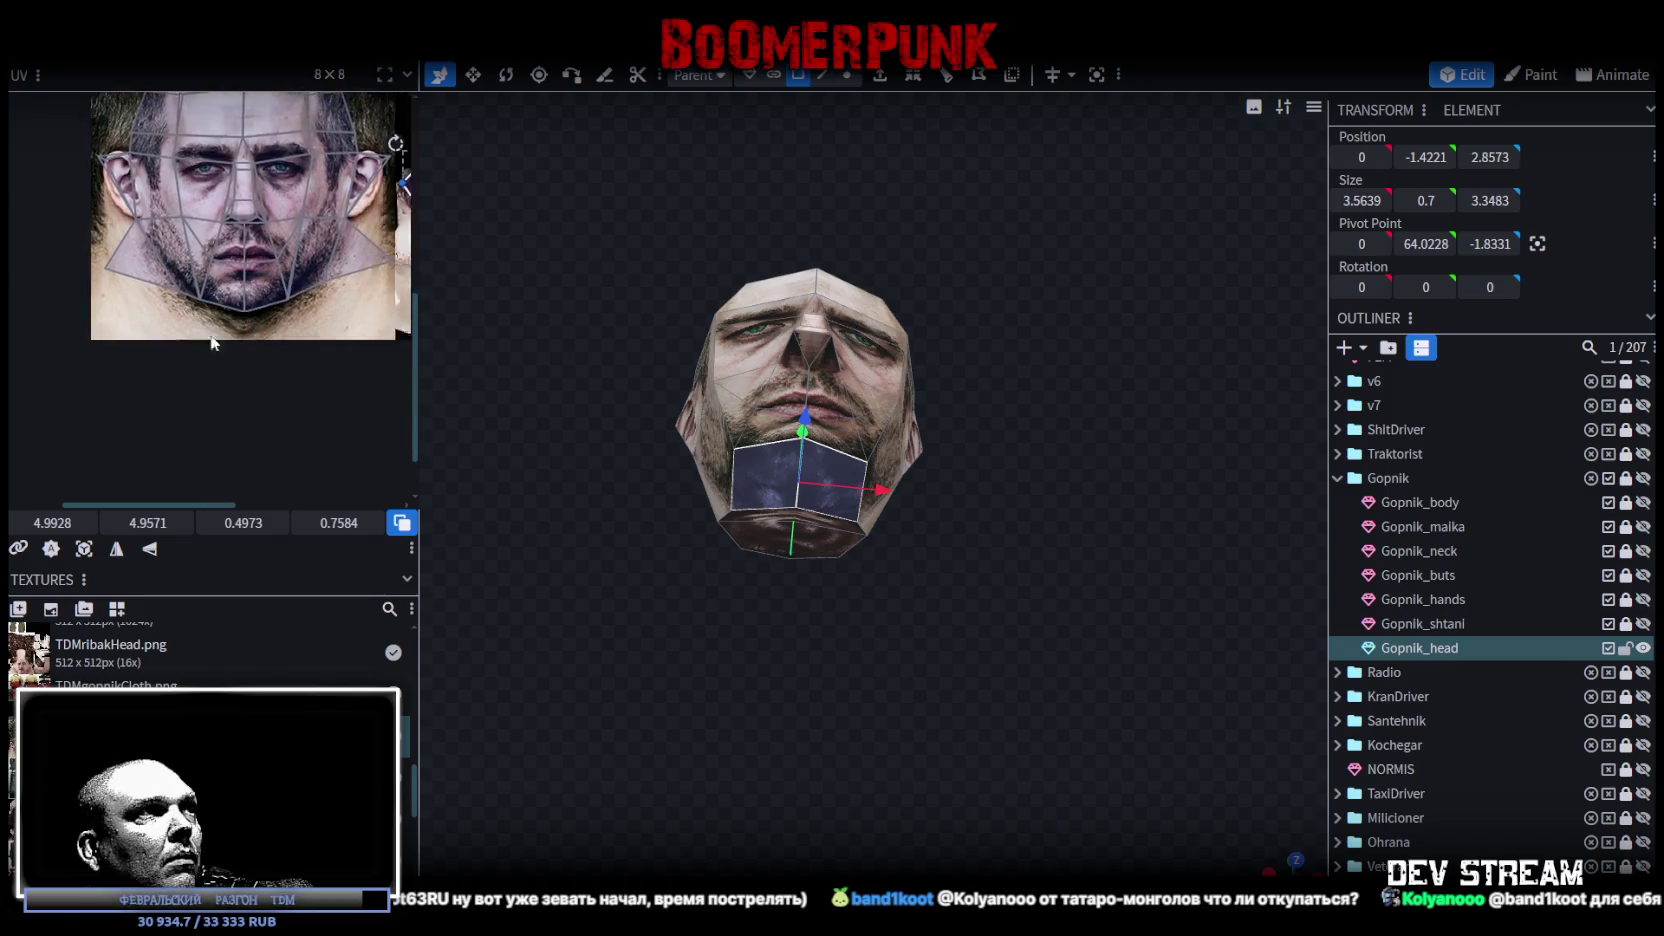
mouse_move(368, 197)
mouse_down()
mouse_move(320, 290)
mouse_move(300, 300)
mouse_move(285, 272)
mouse_up()
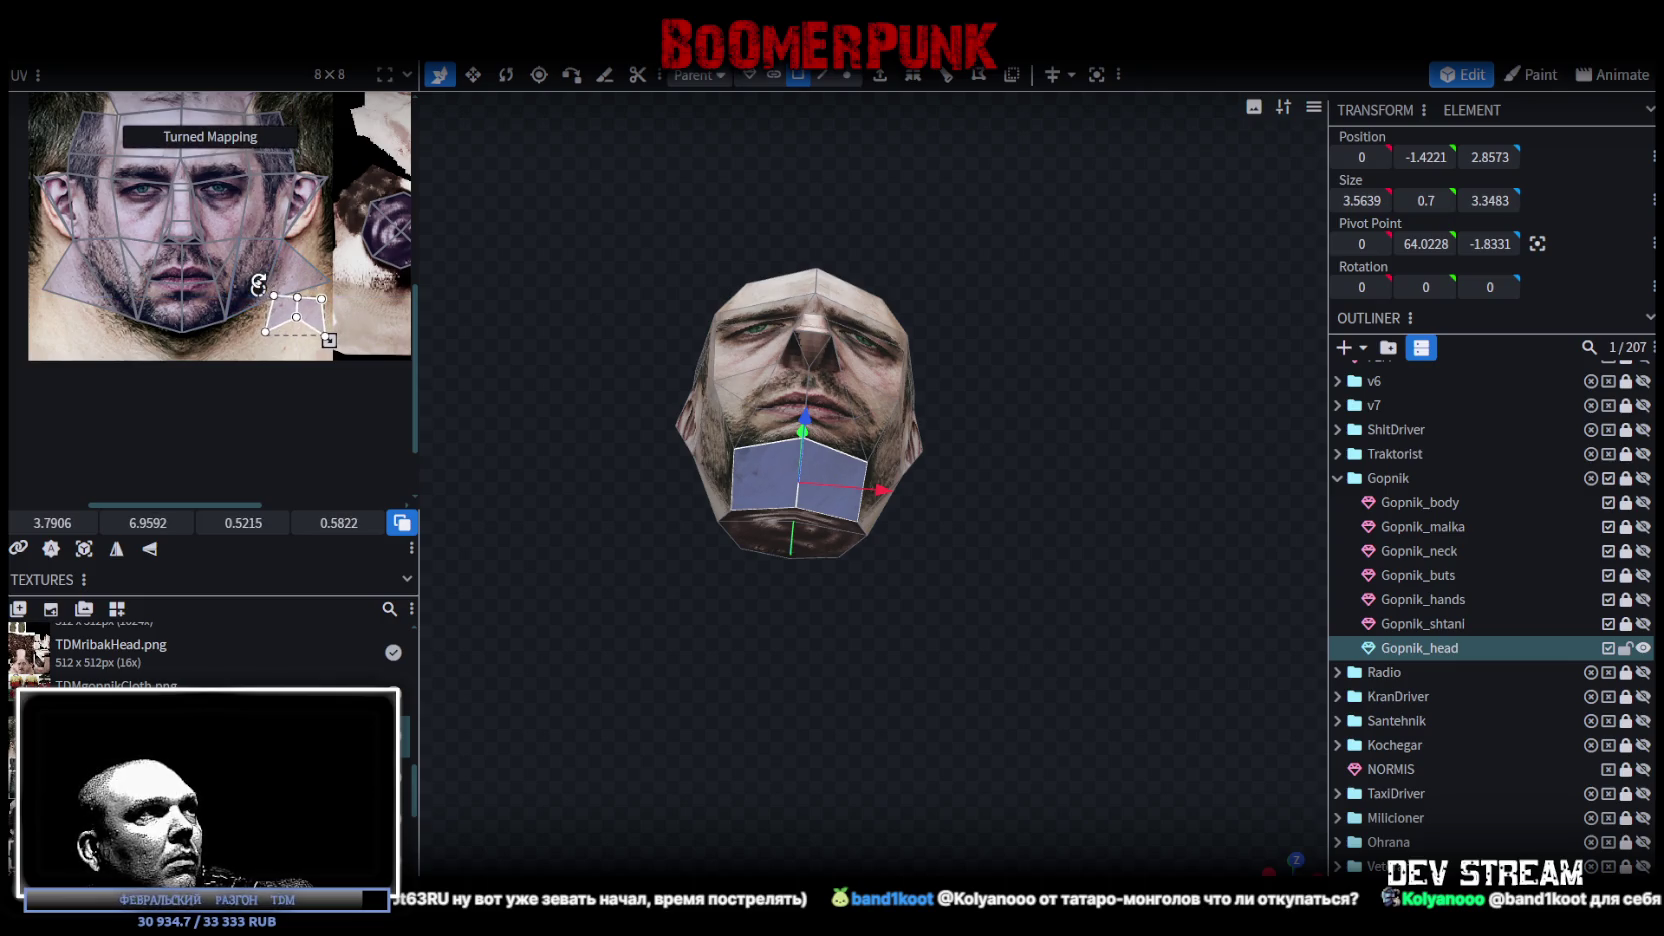
mouse_move(313, 318)
mouse_down()
mouse_move(167, 343)
mouse_move(231, 353)
mouse_move(204, 351)
mouse_move(198, 387)
mouse_up()
Step: Pull the top-left and right chin UV vertices upward toward the jaw line
scroll(151, 327, up, 5)
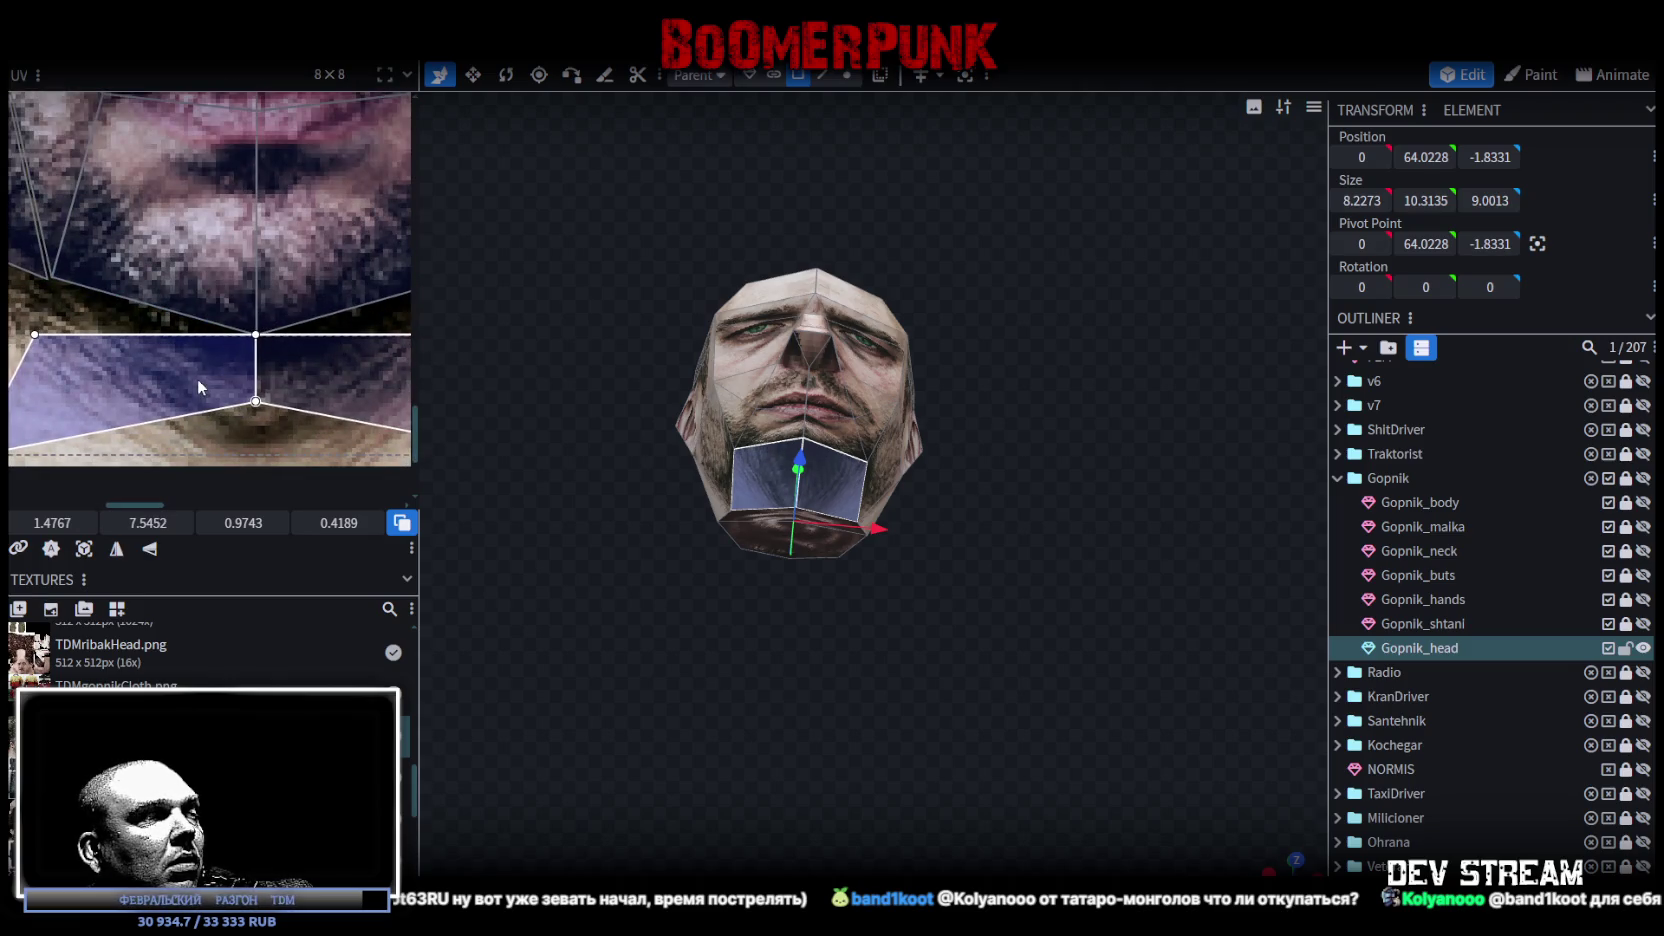
scroll(198, 387, down, 3)
click(239, 402)
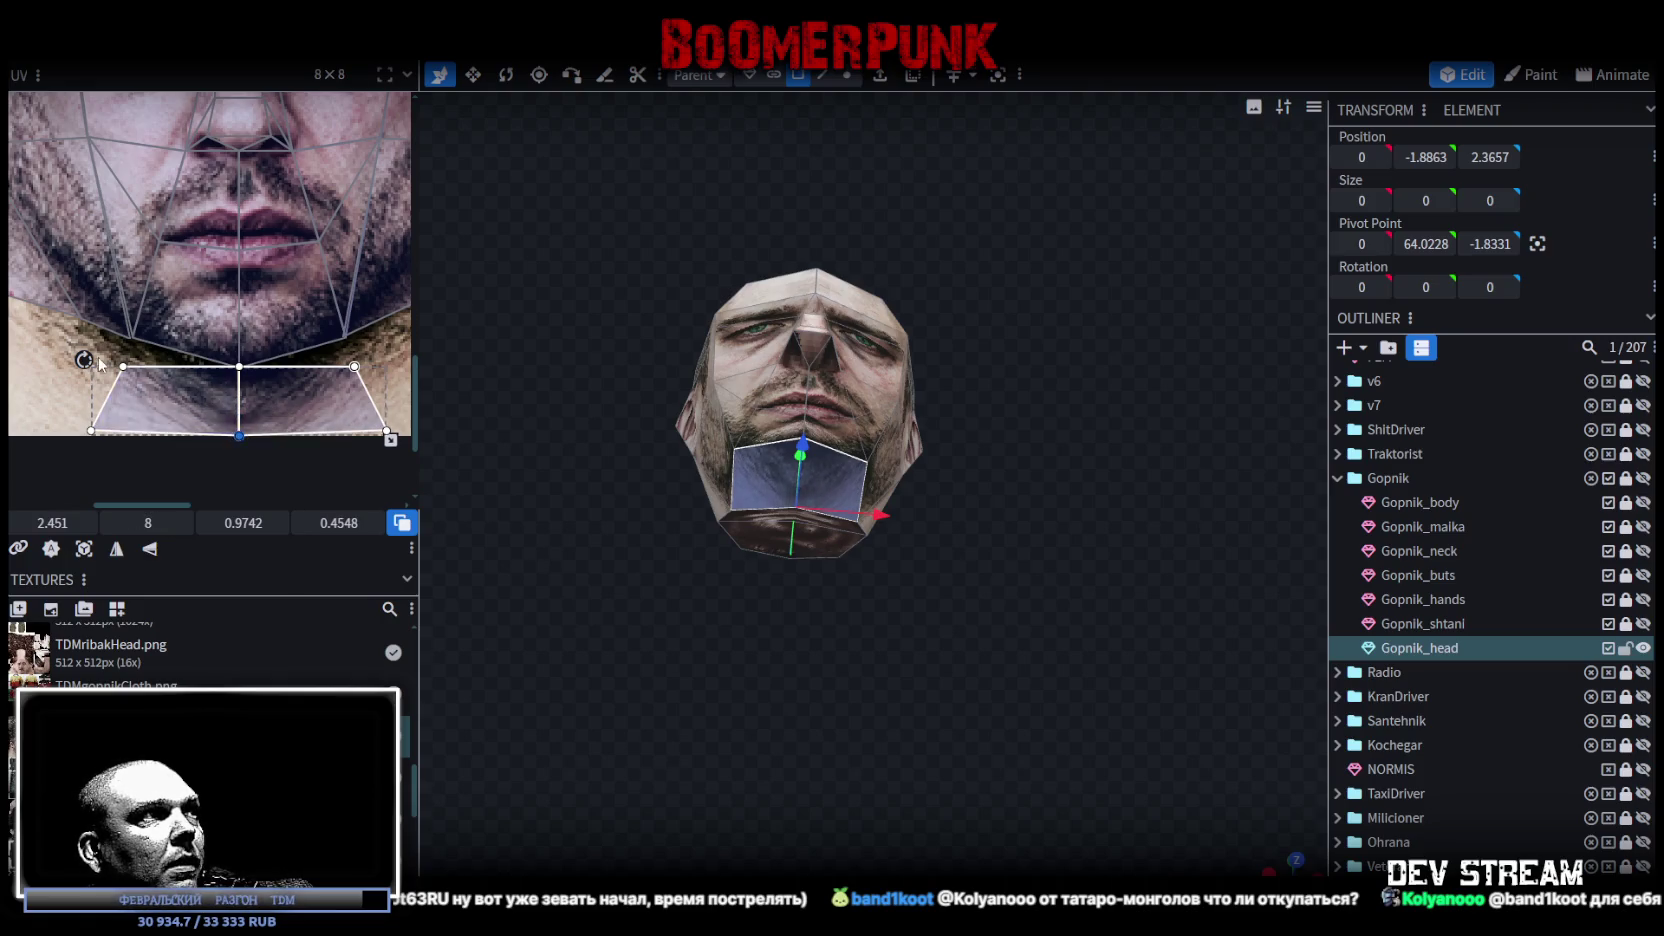
scroll(99, 360, up, 2)
click(150, 368)
drag(158, 354, 166, 322)
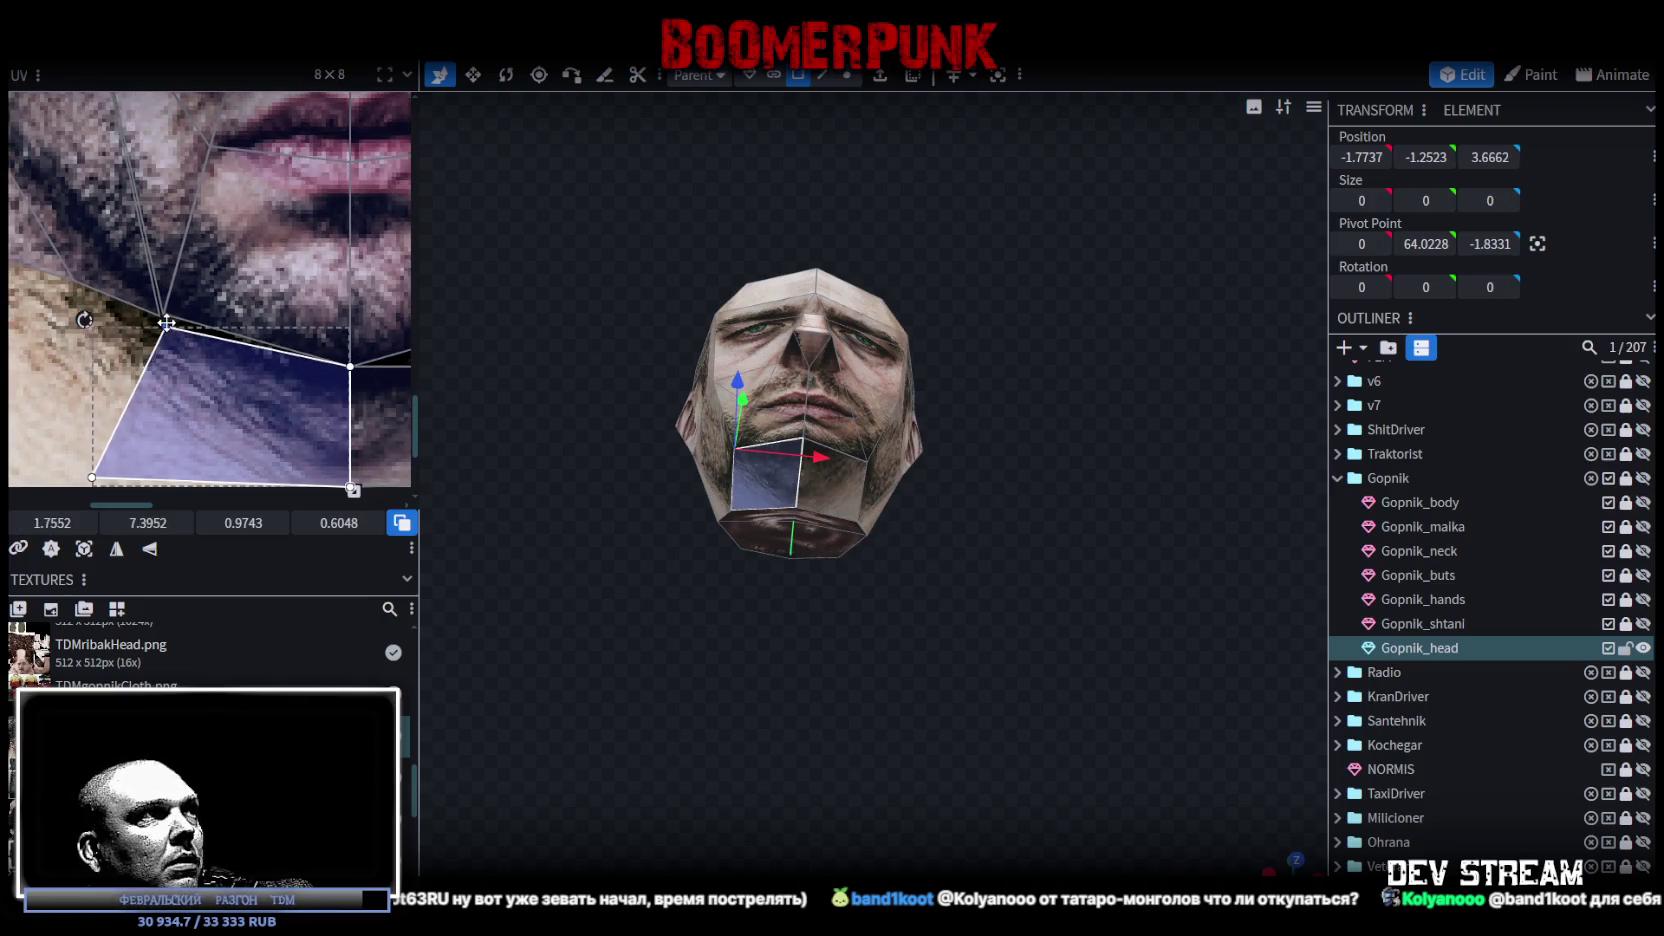
scroll(173, 364, right, 5)
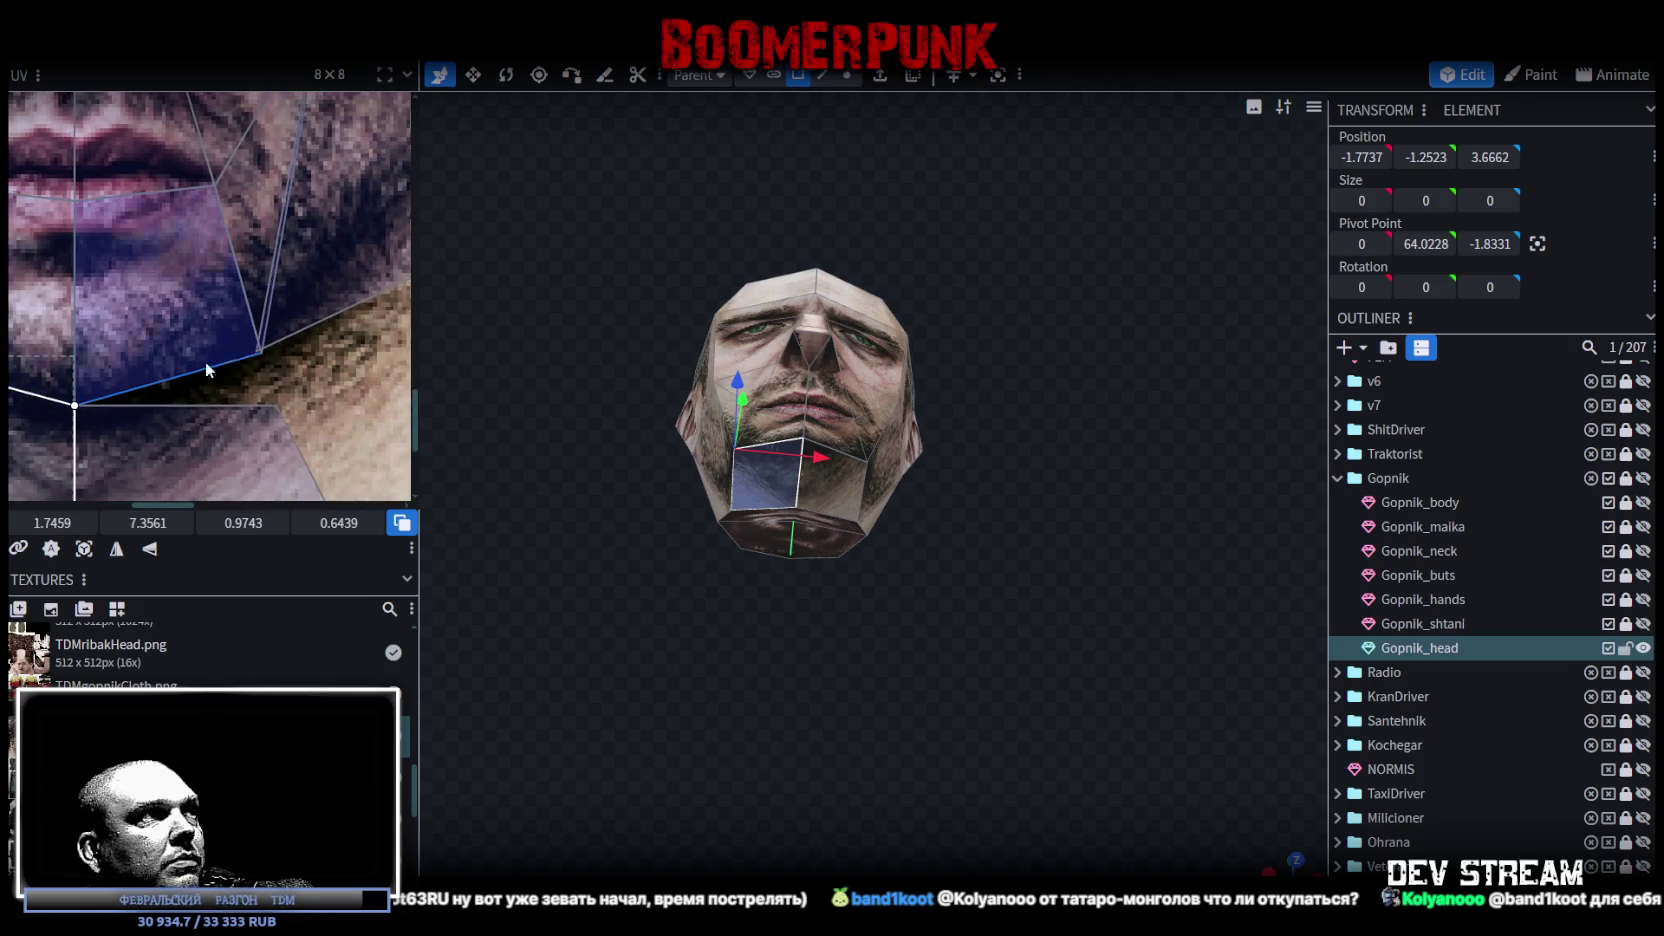
click(275, 405)
drag(287, 411, 260, 351)
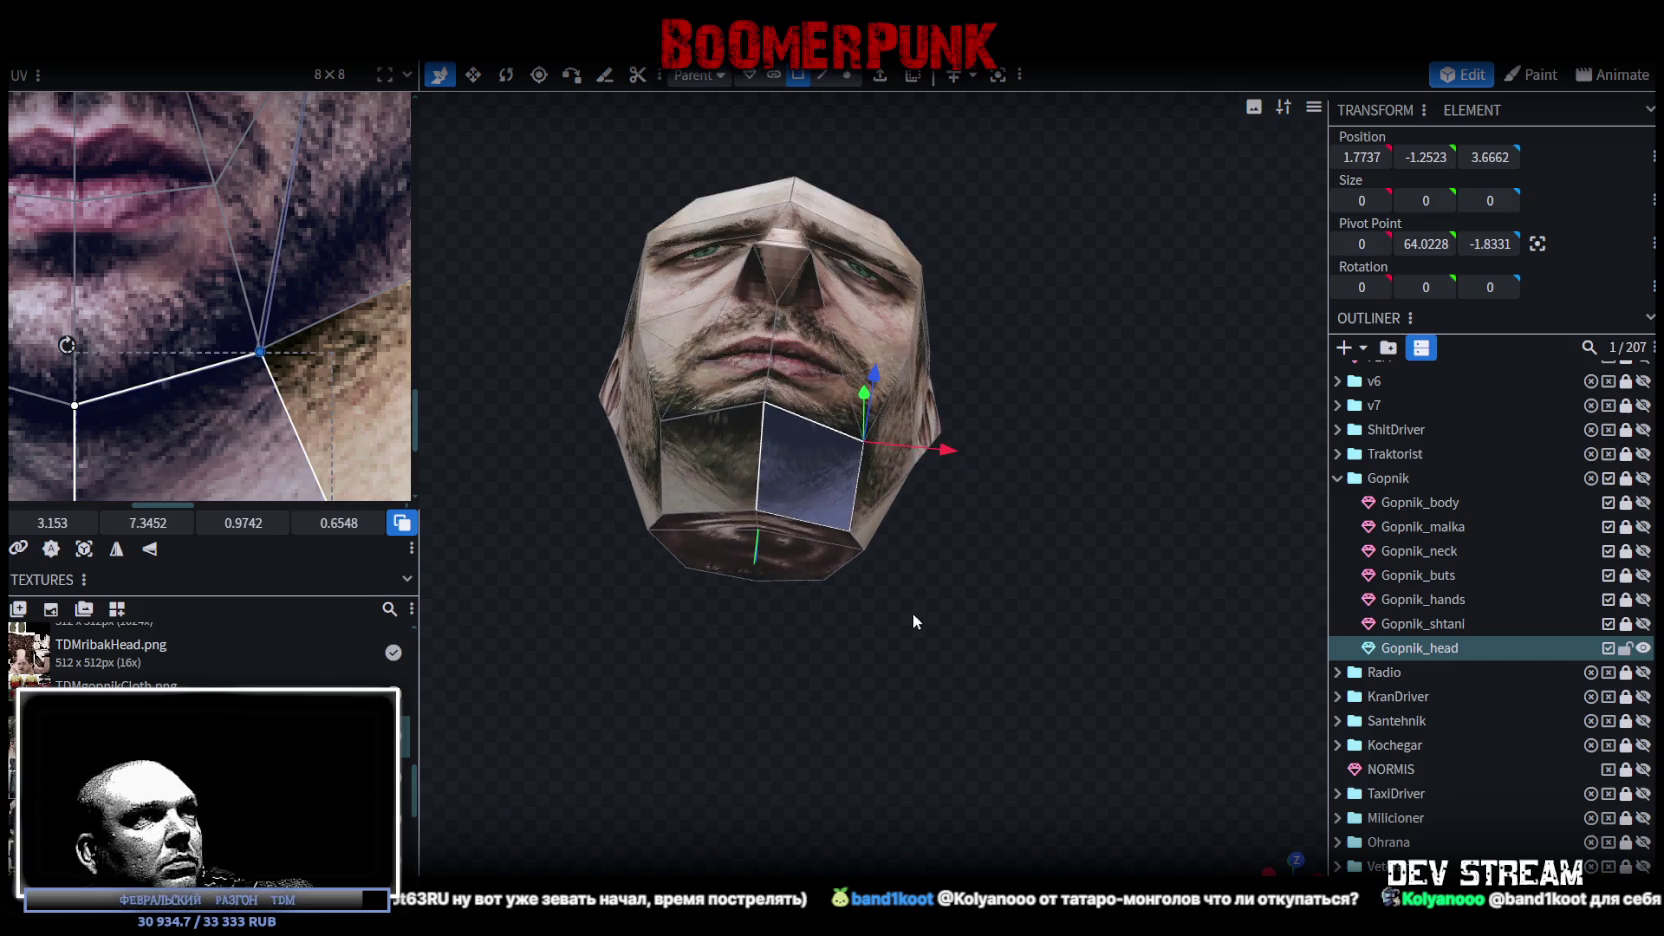
Step: Reselect Gopnik_head from a side view and raise the chin UV's bottom-right vertex
scroll(800, 420, up, 3)
scroll(1480, 600, down, 3)
click(1033, 672)
mouse_move(1033, 672)
mouse_down()
mouse_move(884, 717)
mouse_move(854, 694)
mouse_move(812, 551)
mouse_up()
click(812, 549)
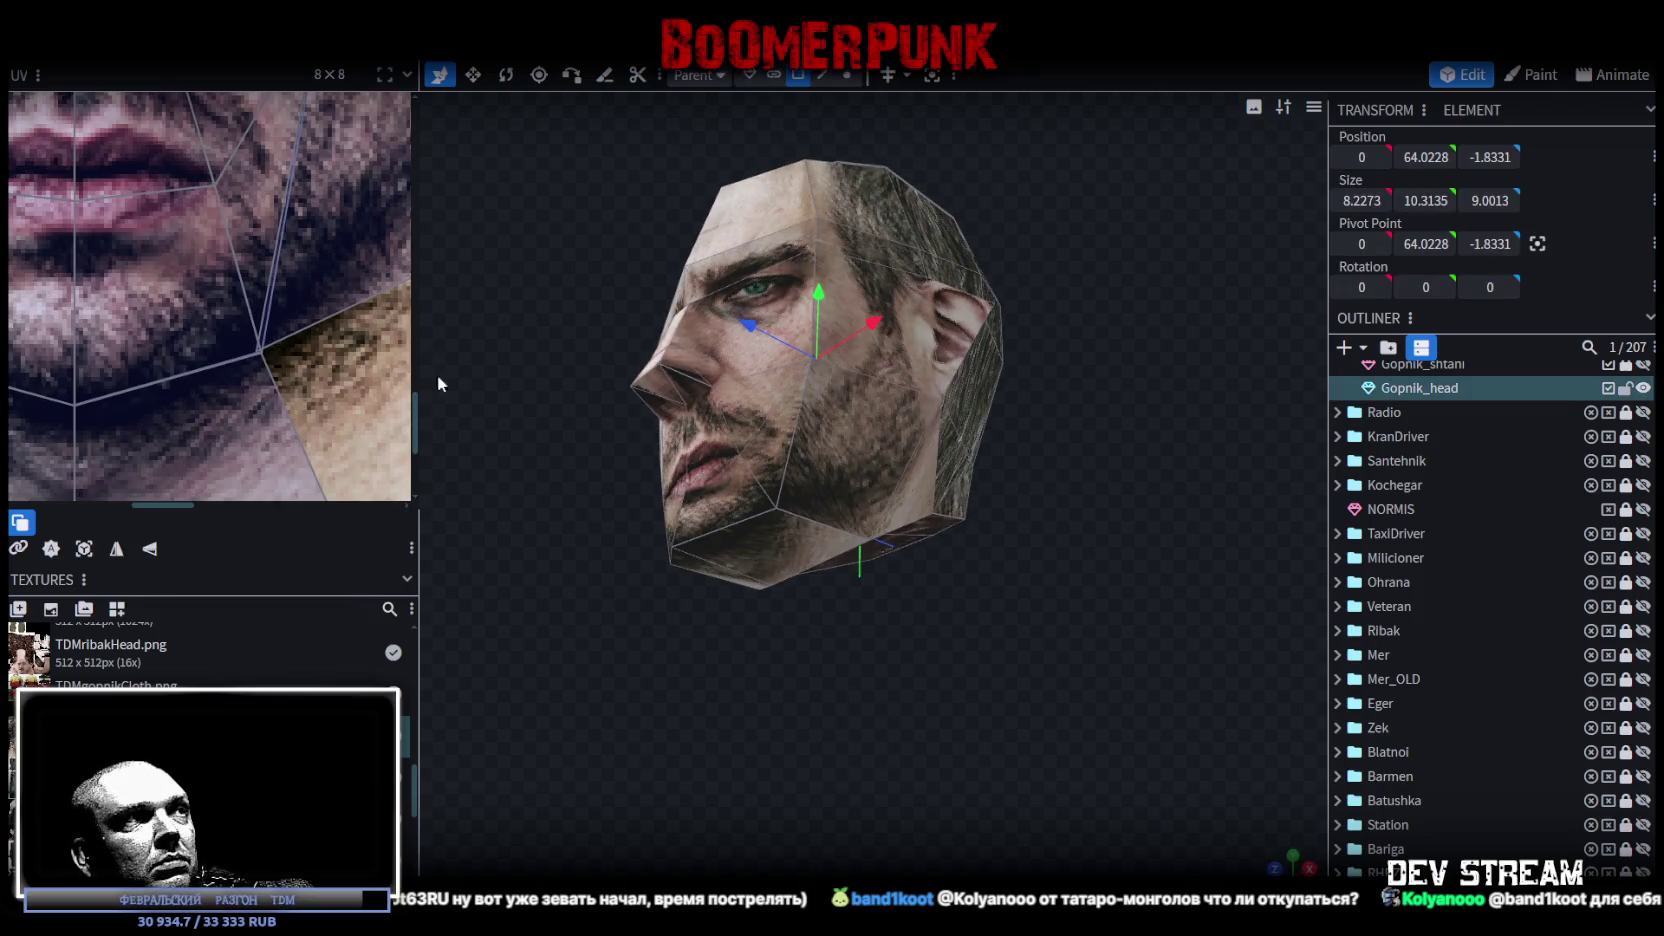
scroll(196, 268, up, 5)
mouse_move(298, 398)
mouse_down()
mouse_move(293, 360)
mouse_move(293, 386)
mouse_move(245, 308)
mouse_up()
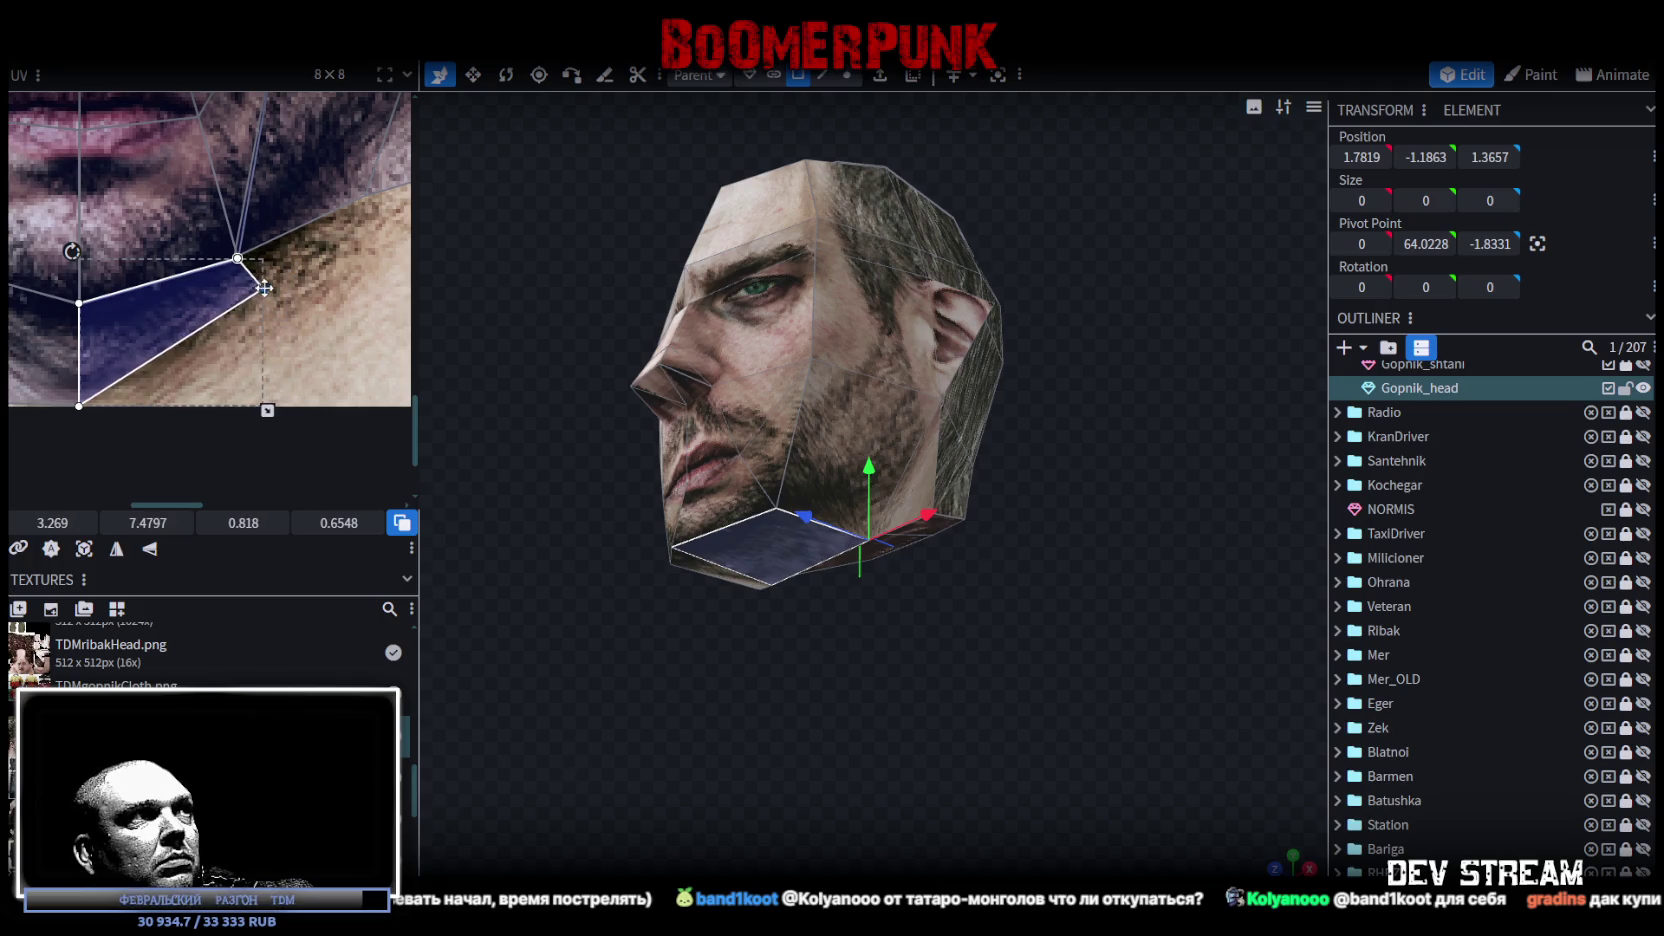
Step: Move the adjacent mirrored chin face's UV vertex up toward the jaw line, then clear selection
scroll(256, 300, left, 3)
click(84, 380)
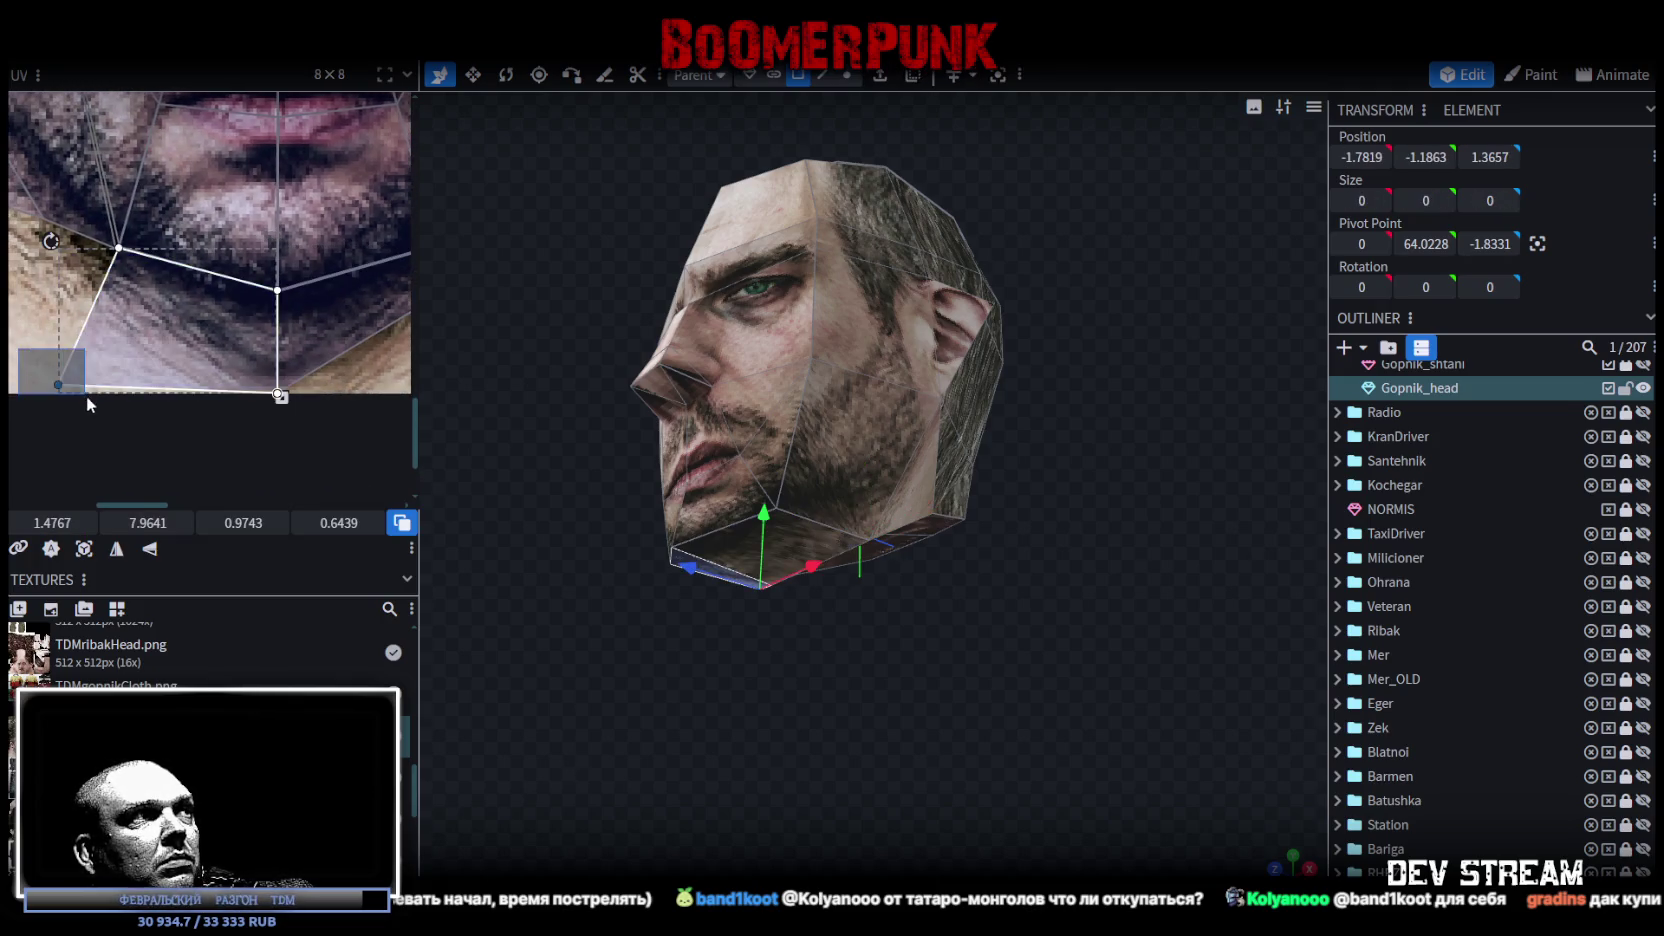
drag(60, 383, 107, 287)
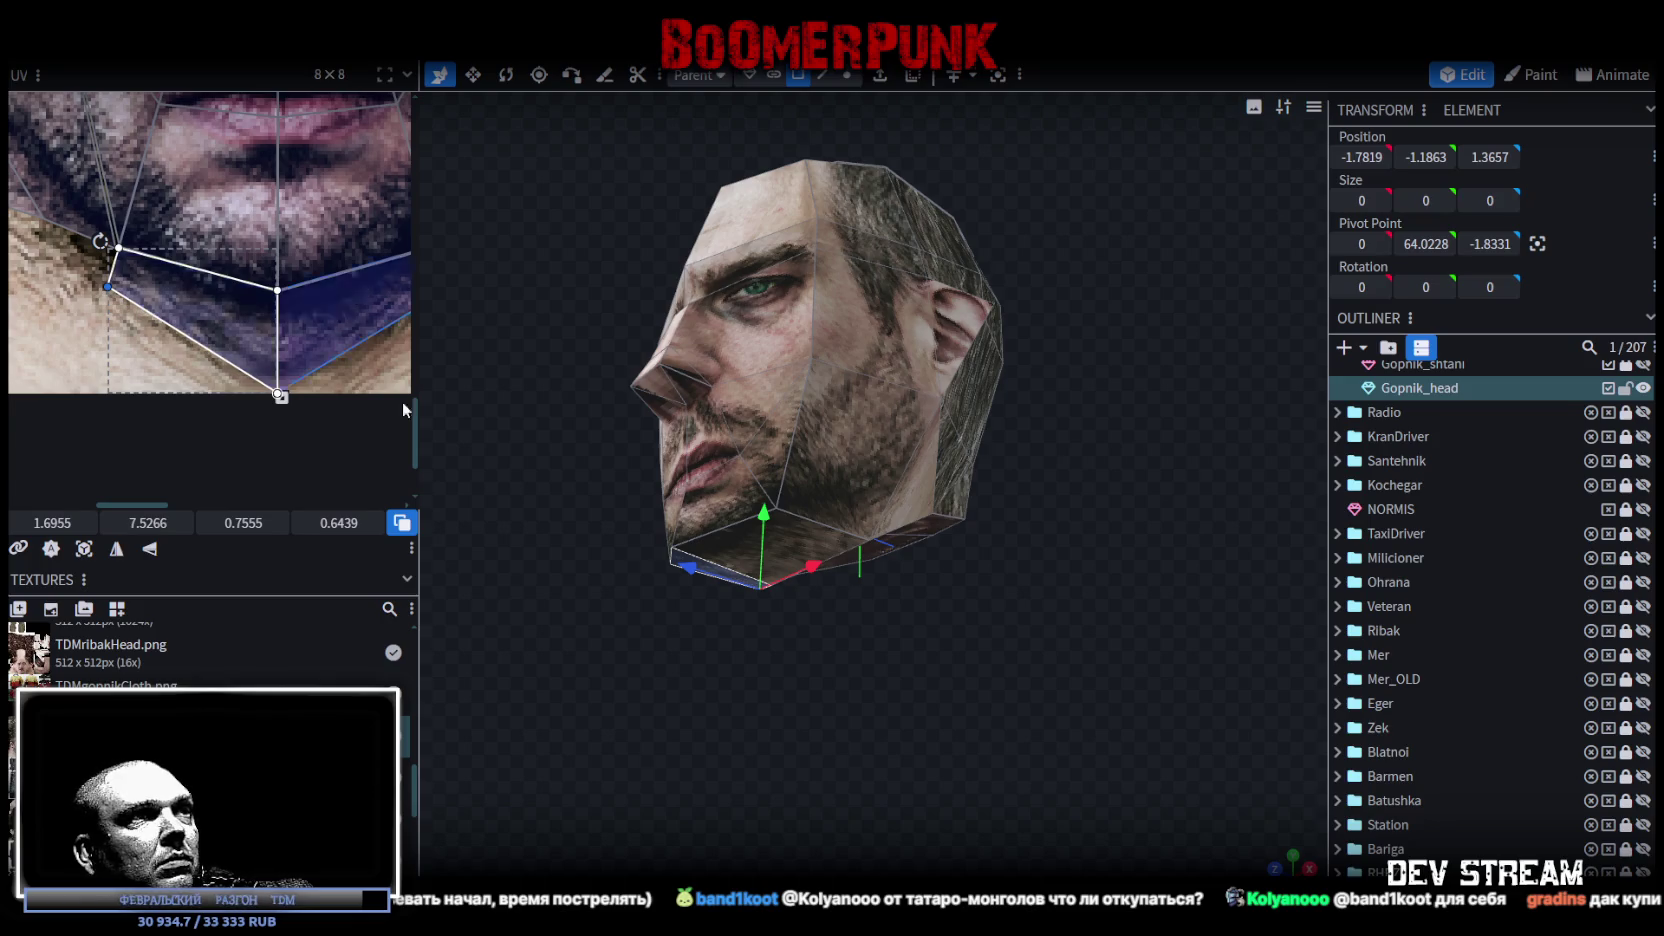
scroll(1413, 793, down, 1)
scroll(1413, 793, down, 3)
click(1154, 775)
mouse_move(1154, 775)
mouse_down()
mouse_move(1024, 651)
mouse_move(1143, 718)
mouse_move(964, 684)
mouse_move(952, 708)
mouse_move(723, 582)
mouse_move(732, 552)
mouse_move(707, 586)
mouse_move(916, 580)
mouse_up()
Step: Select the octagonal neck face on the head's underside in the UV editor
click(871, 568)
click(871, 566)
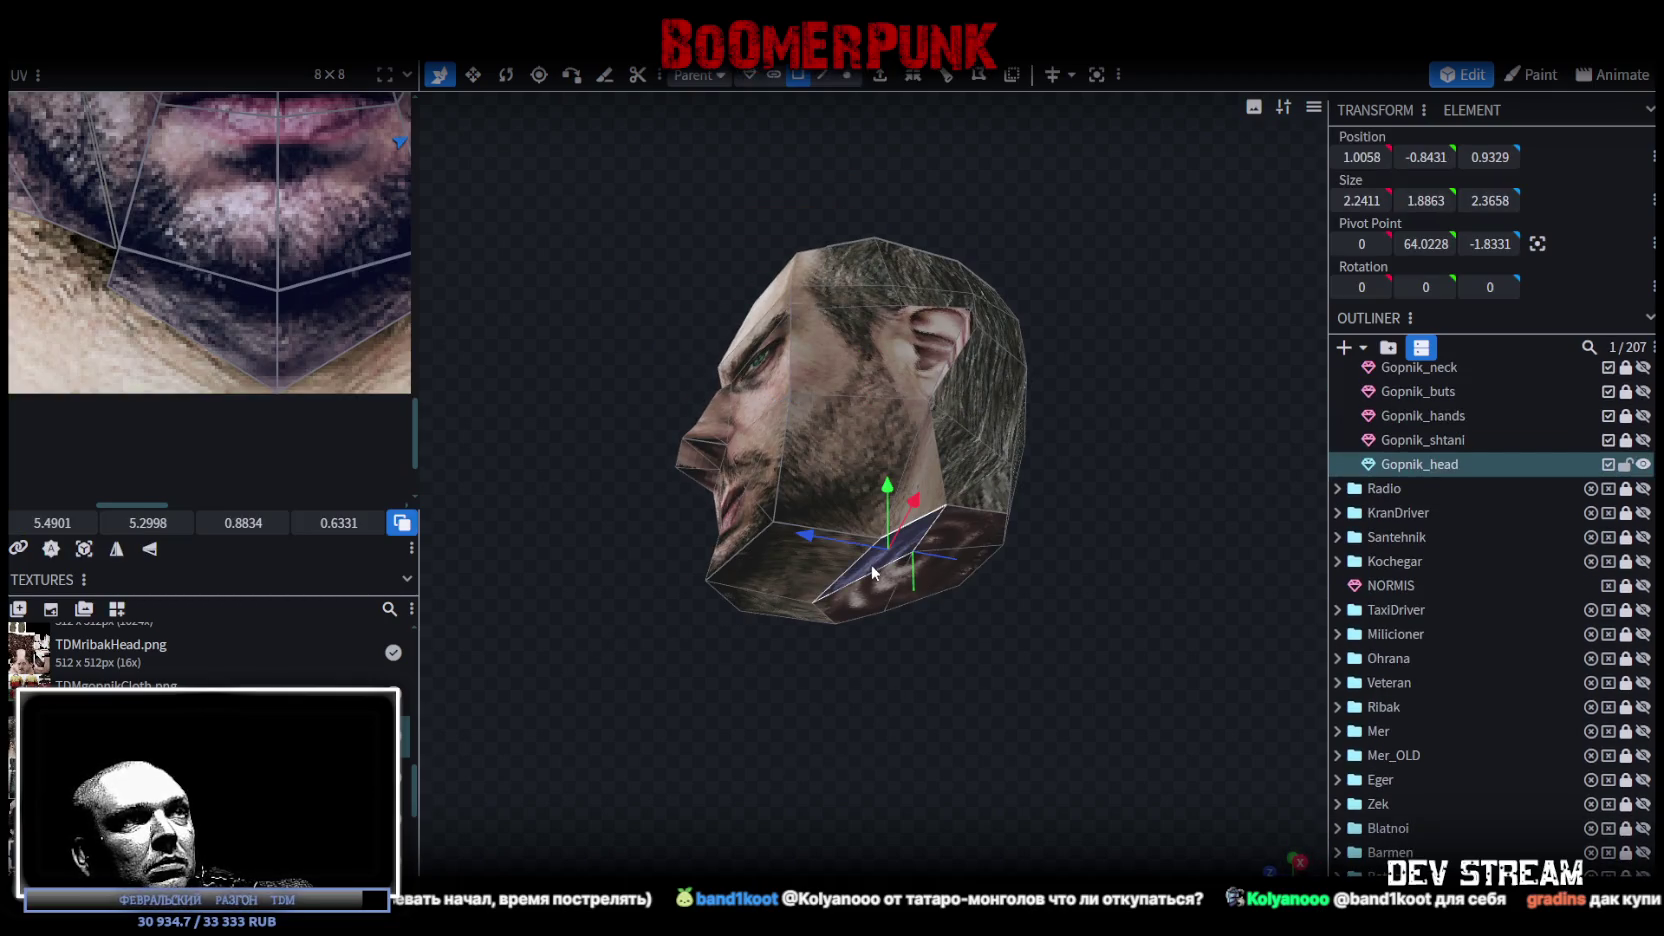
scroll(387, 421, down, 2)
scroll(387, 421, down, 3)
scroll(246, 332, up, 4)
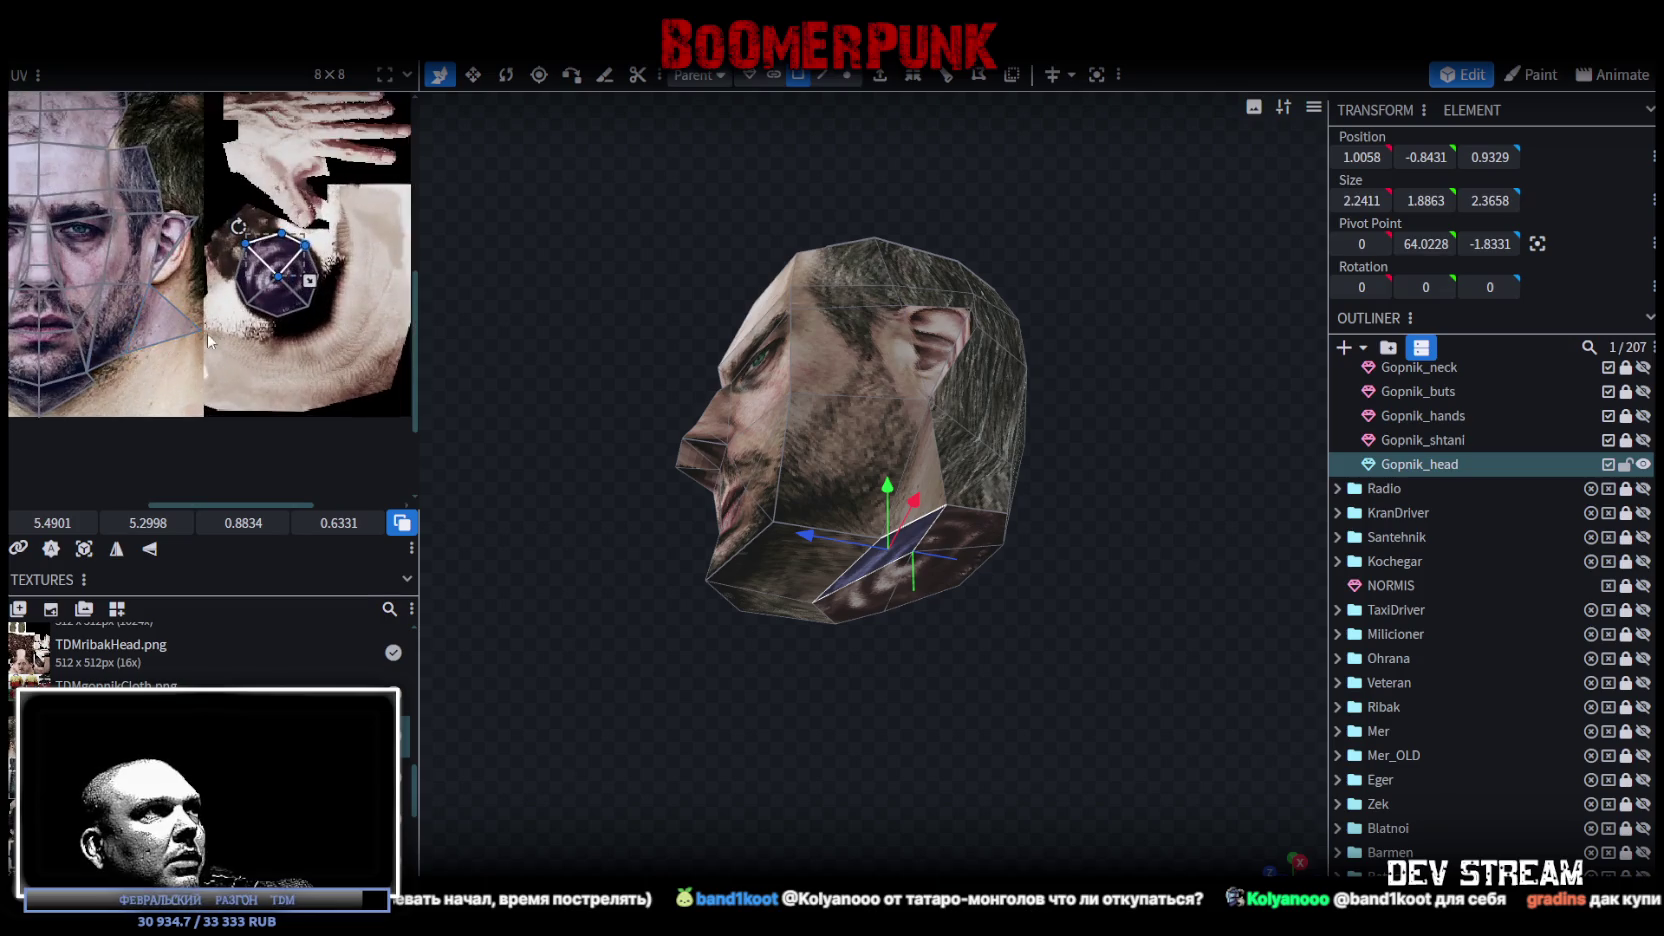
mouse_move(246, 332)
mouse_down()
mouse_move(290, 356)
mouse_move(300, 340)
mouse_up()
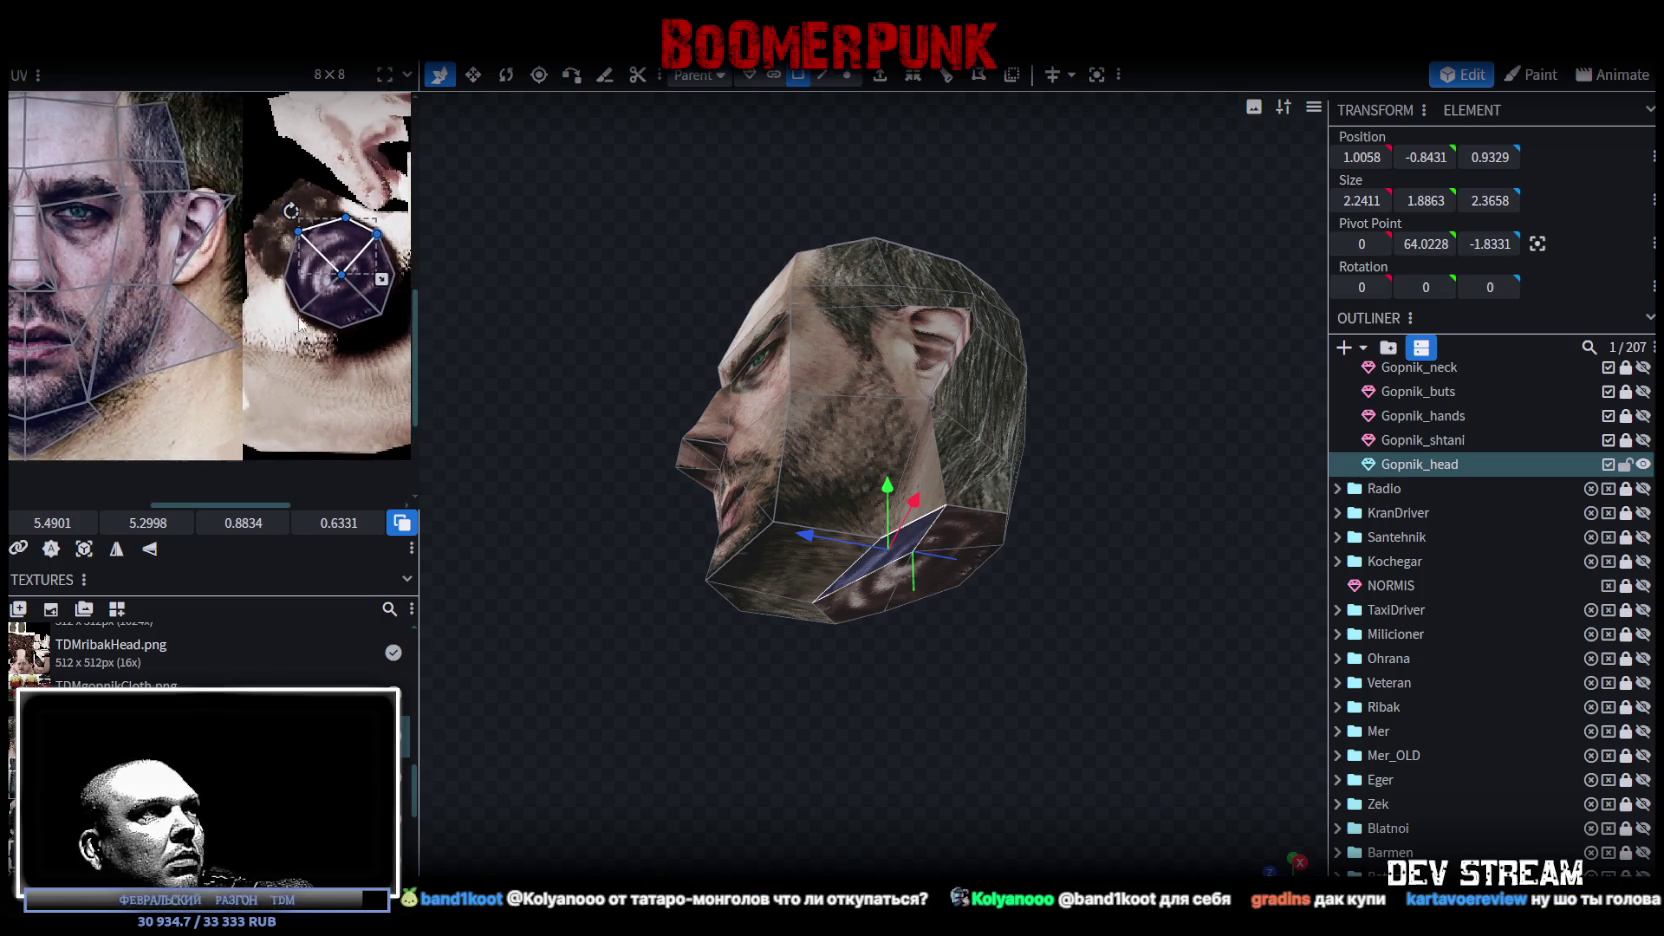
click(355, 256)
scroll(350, 345, down, 4)
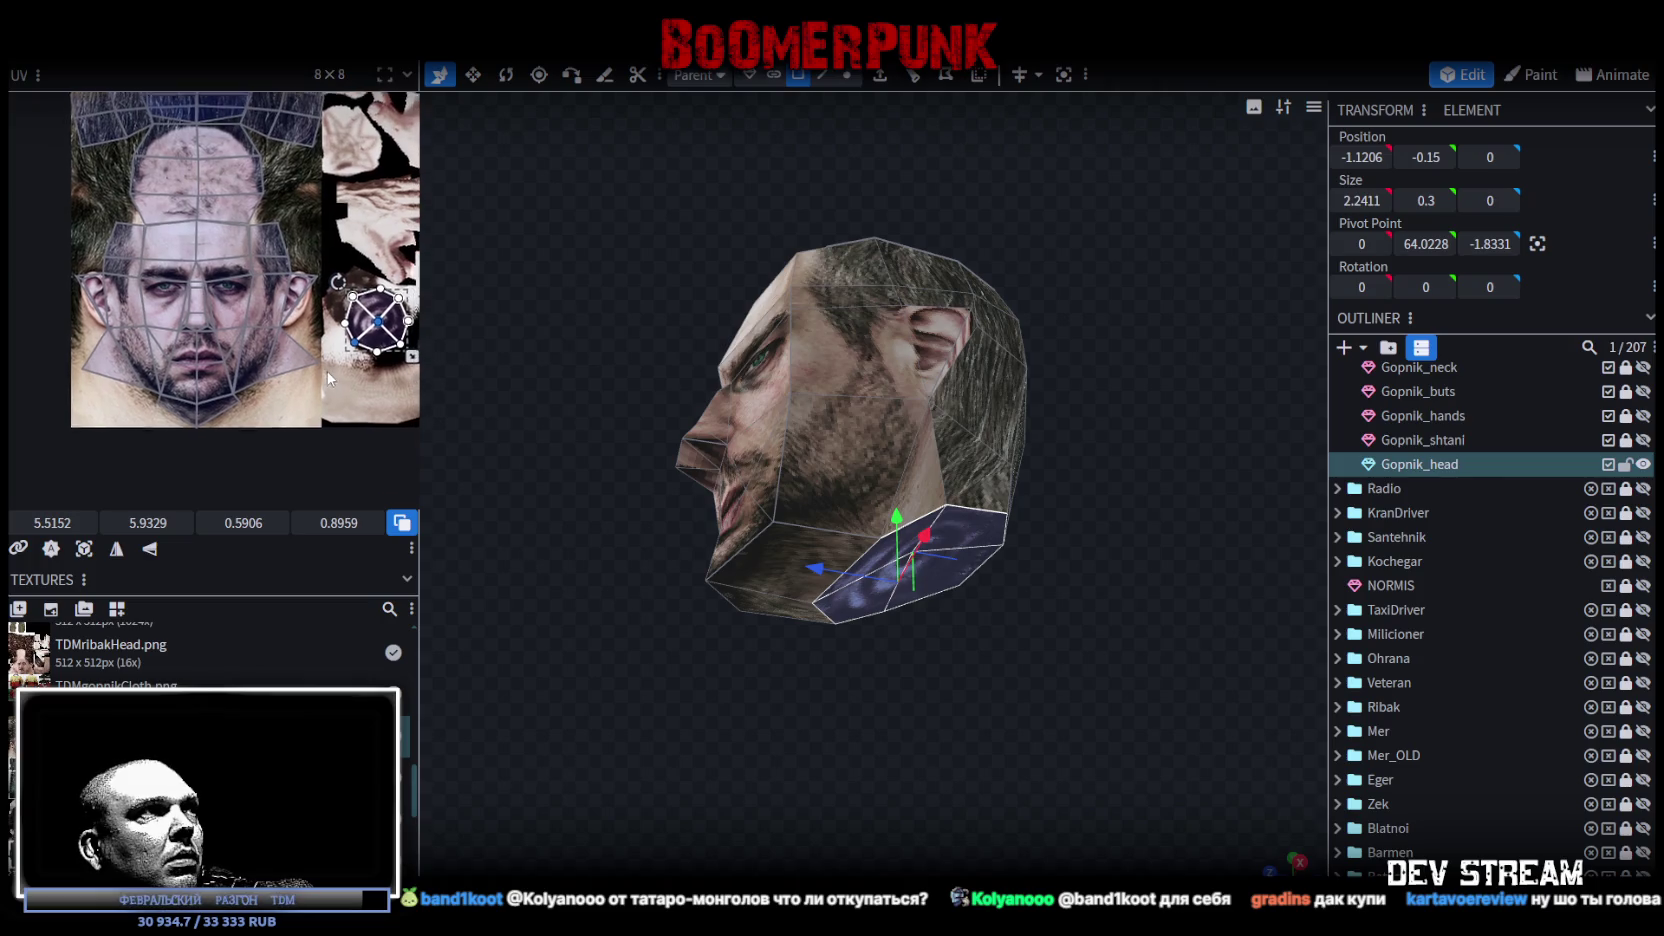
Step: Move the underside face's UV onto the texture's swirl region and save as TDMchars.bbmodel
drag(376, 341, 92, 422)
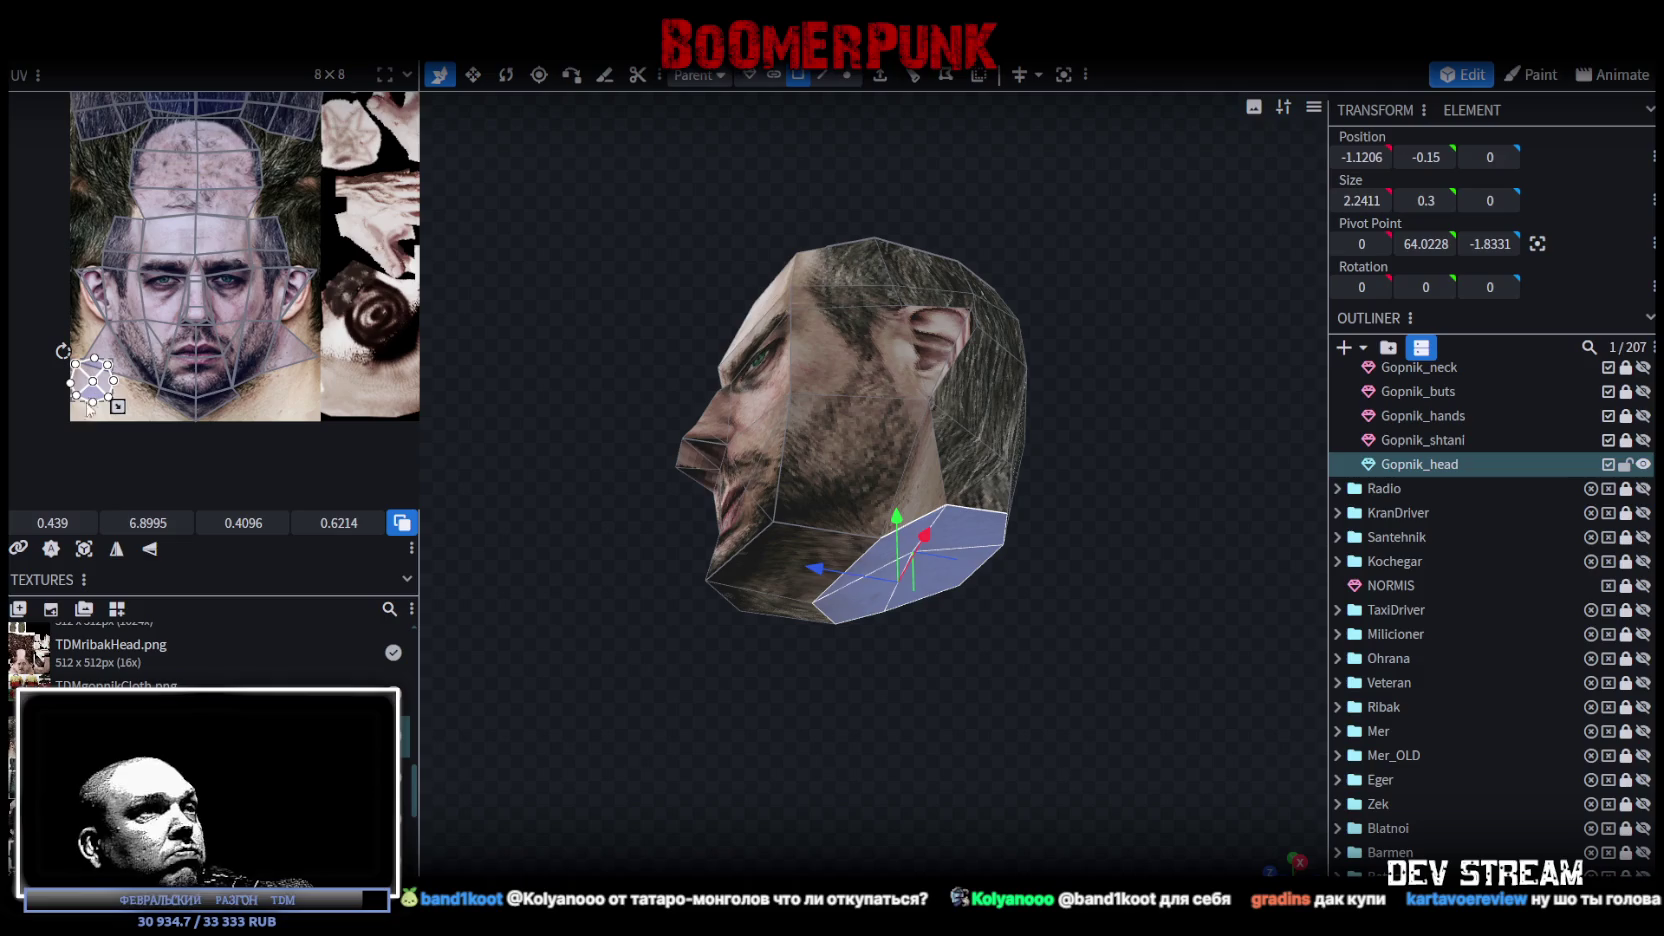
drag(88, 407, 84, 438)
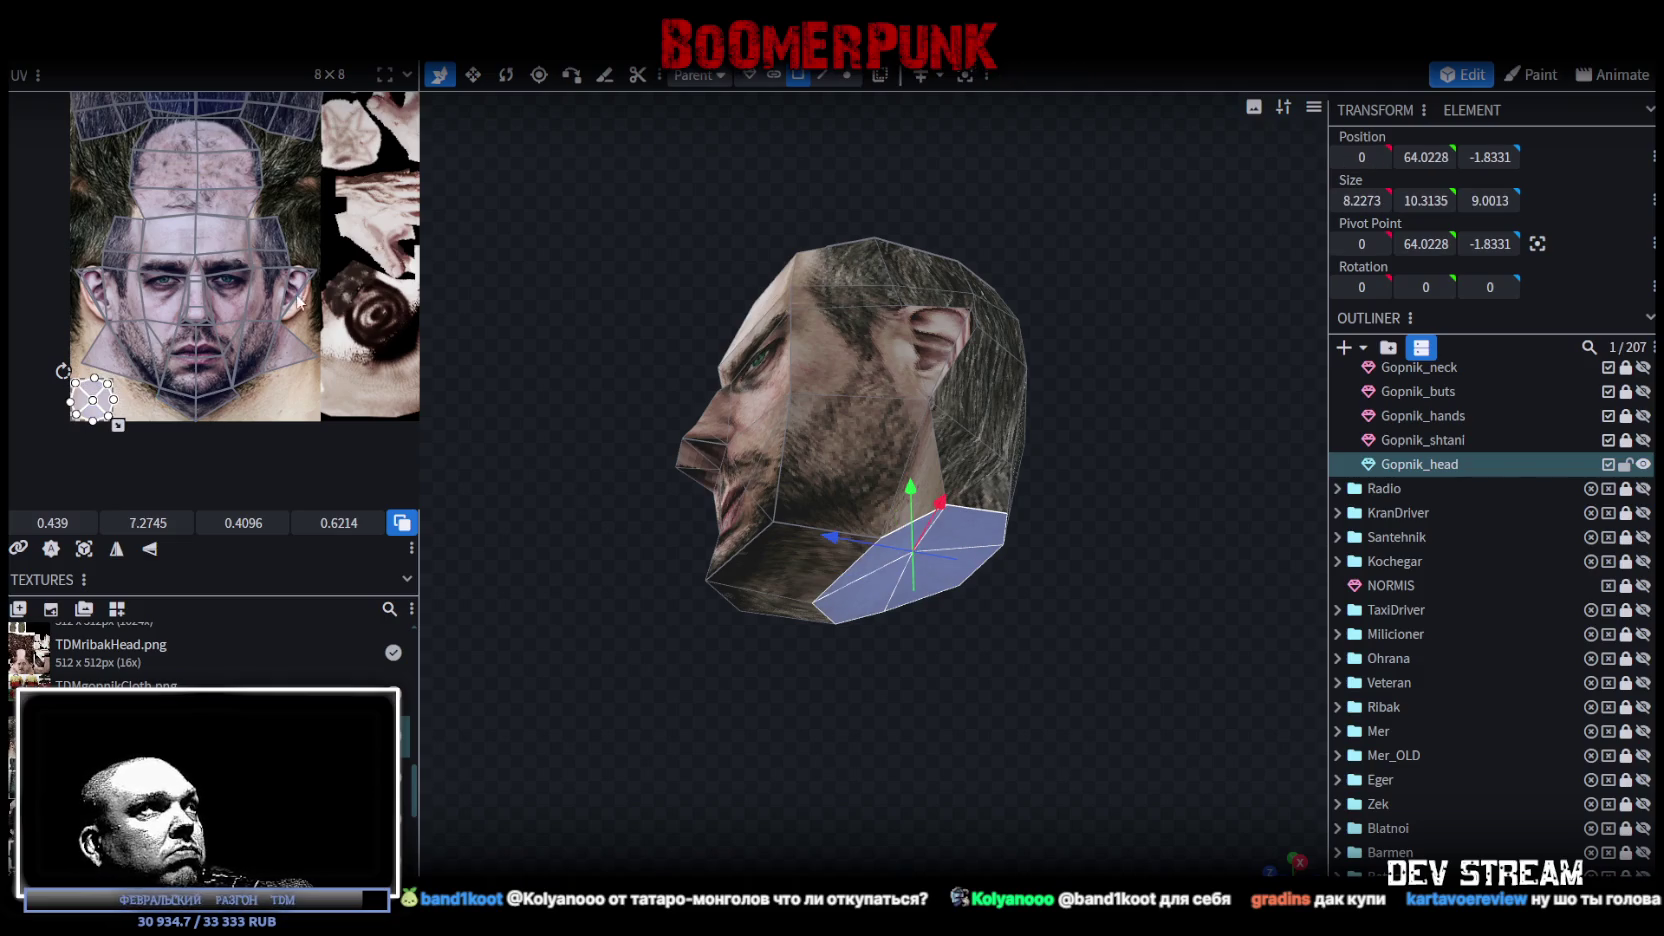
scroll(258, 345, up, 3)
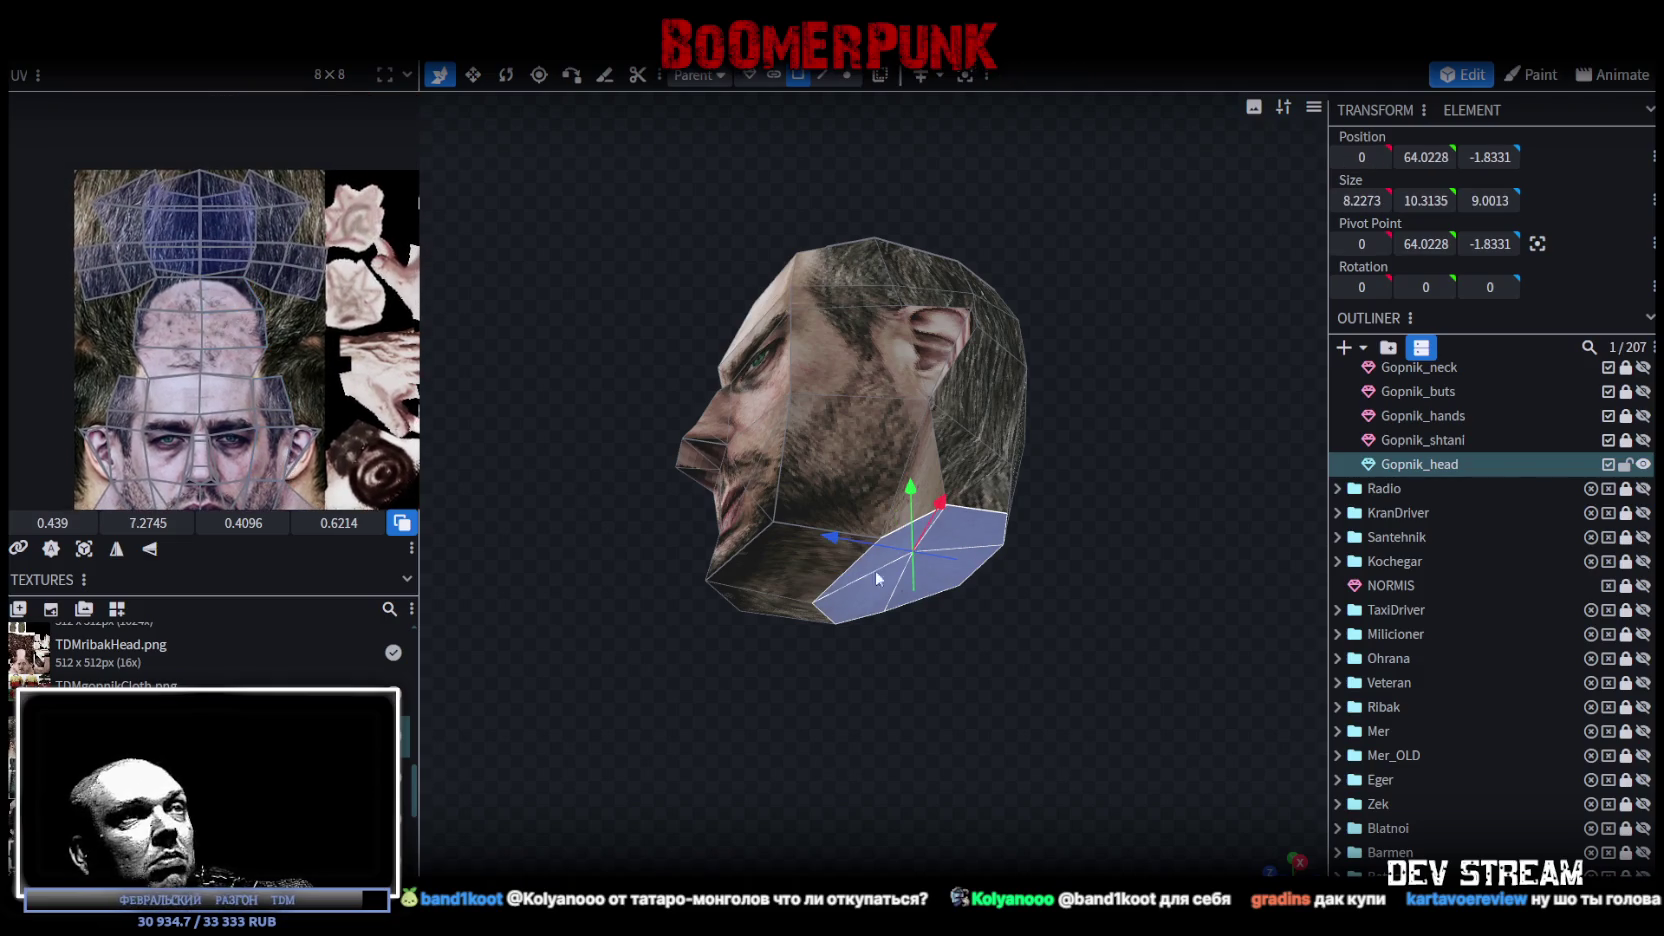
drag(1135, 736, 1008, 762)
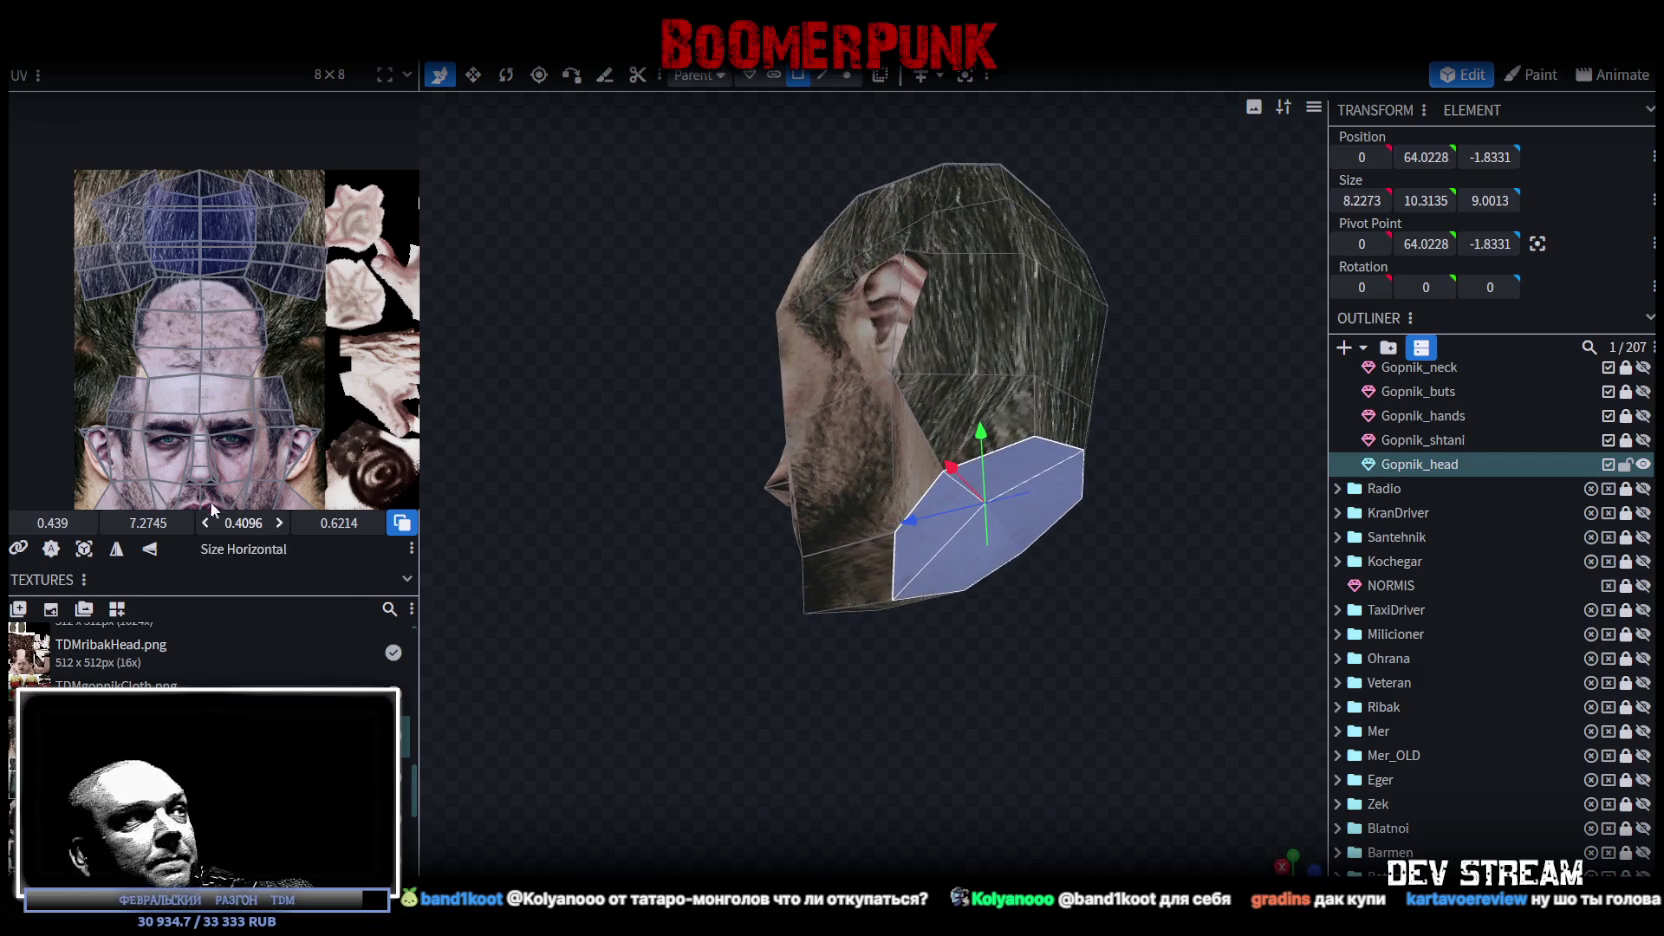
scroll(196, 464, down, 1)
drag(196, 464, 211, 347)
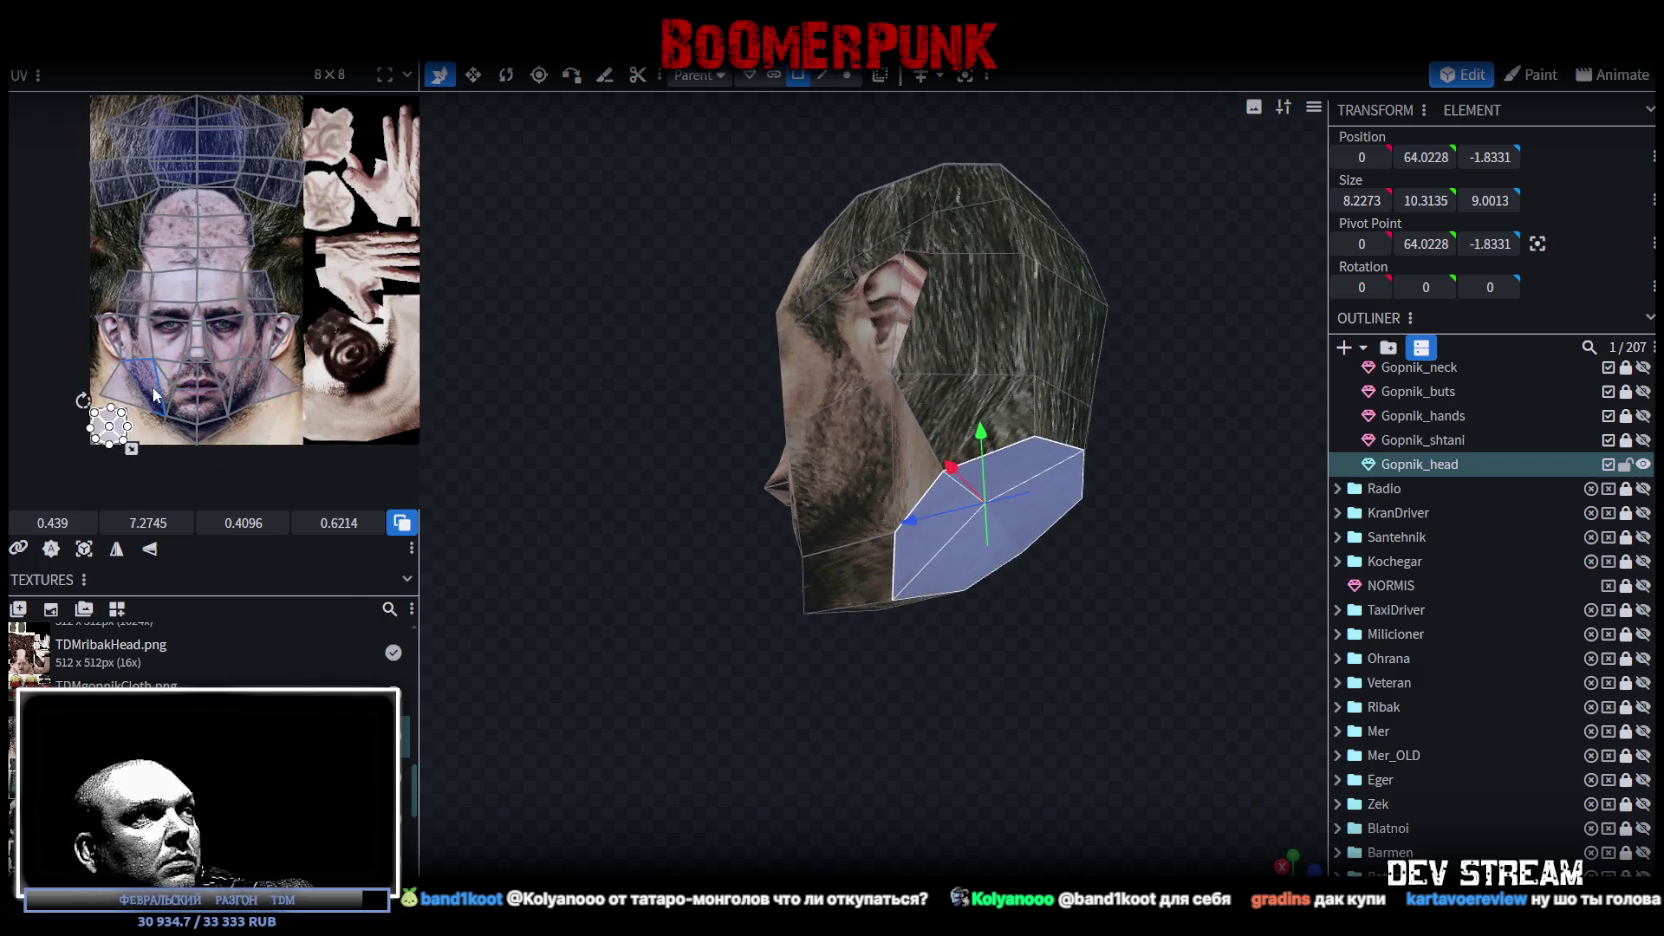
drag(283, 430, 208, 419)
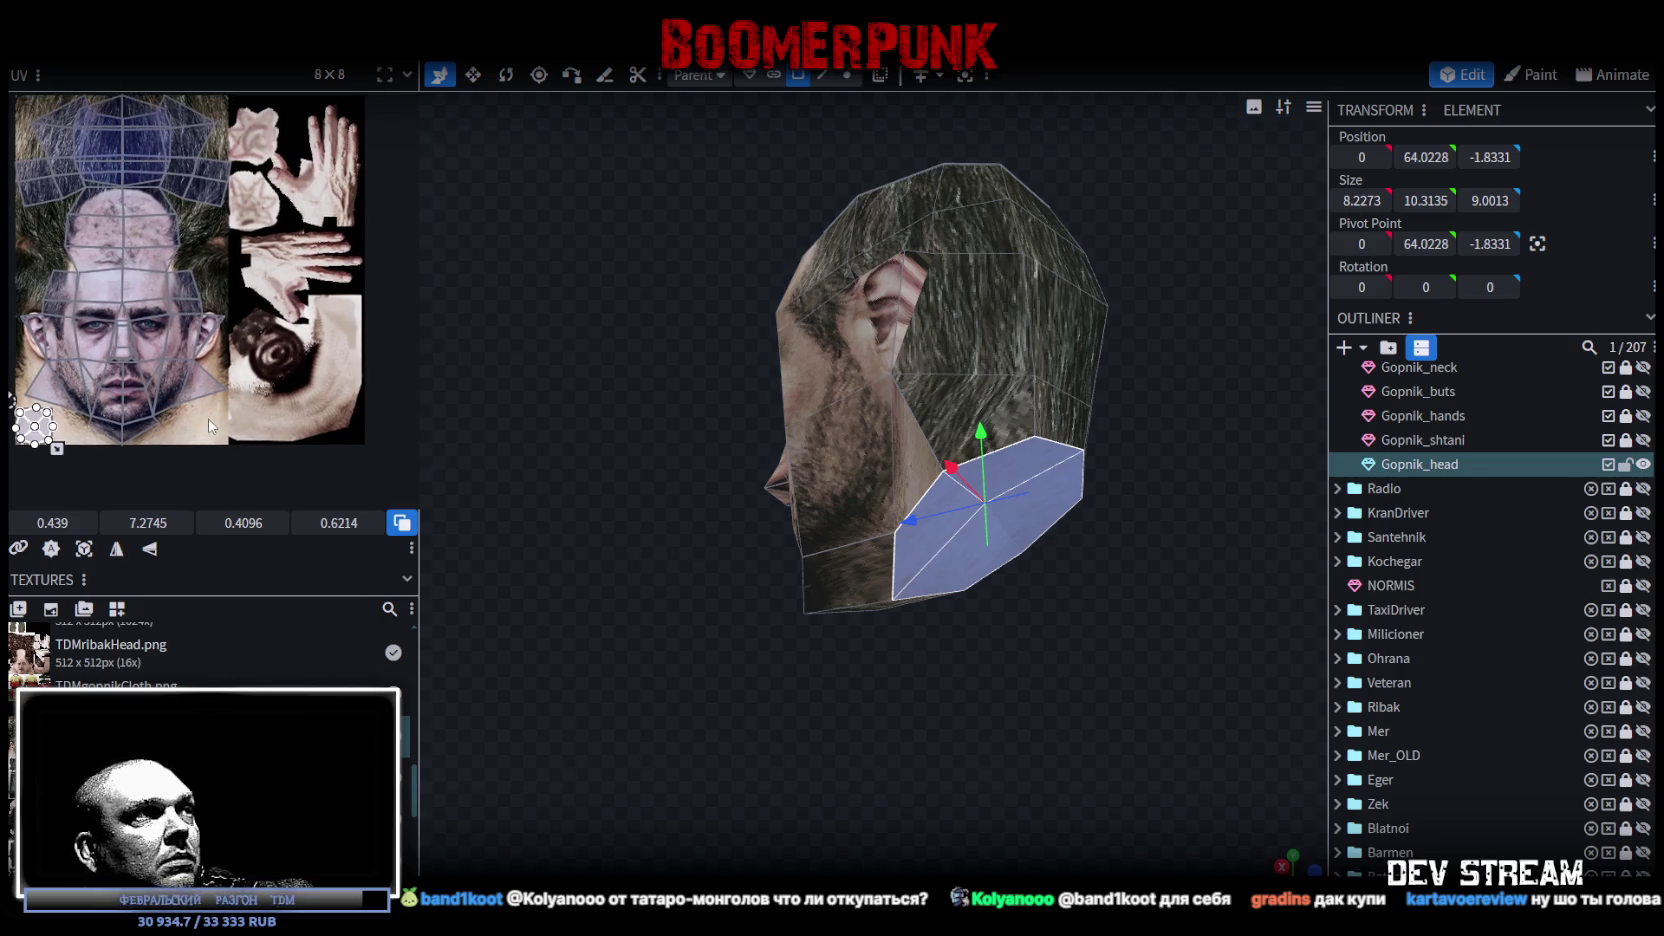
key(ctrl+z)
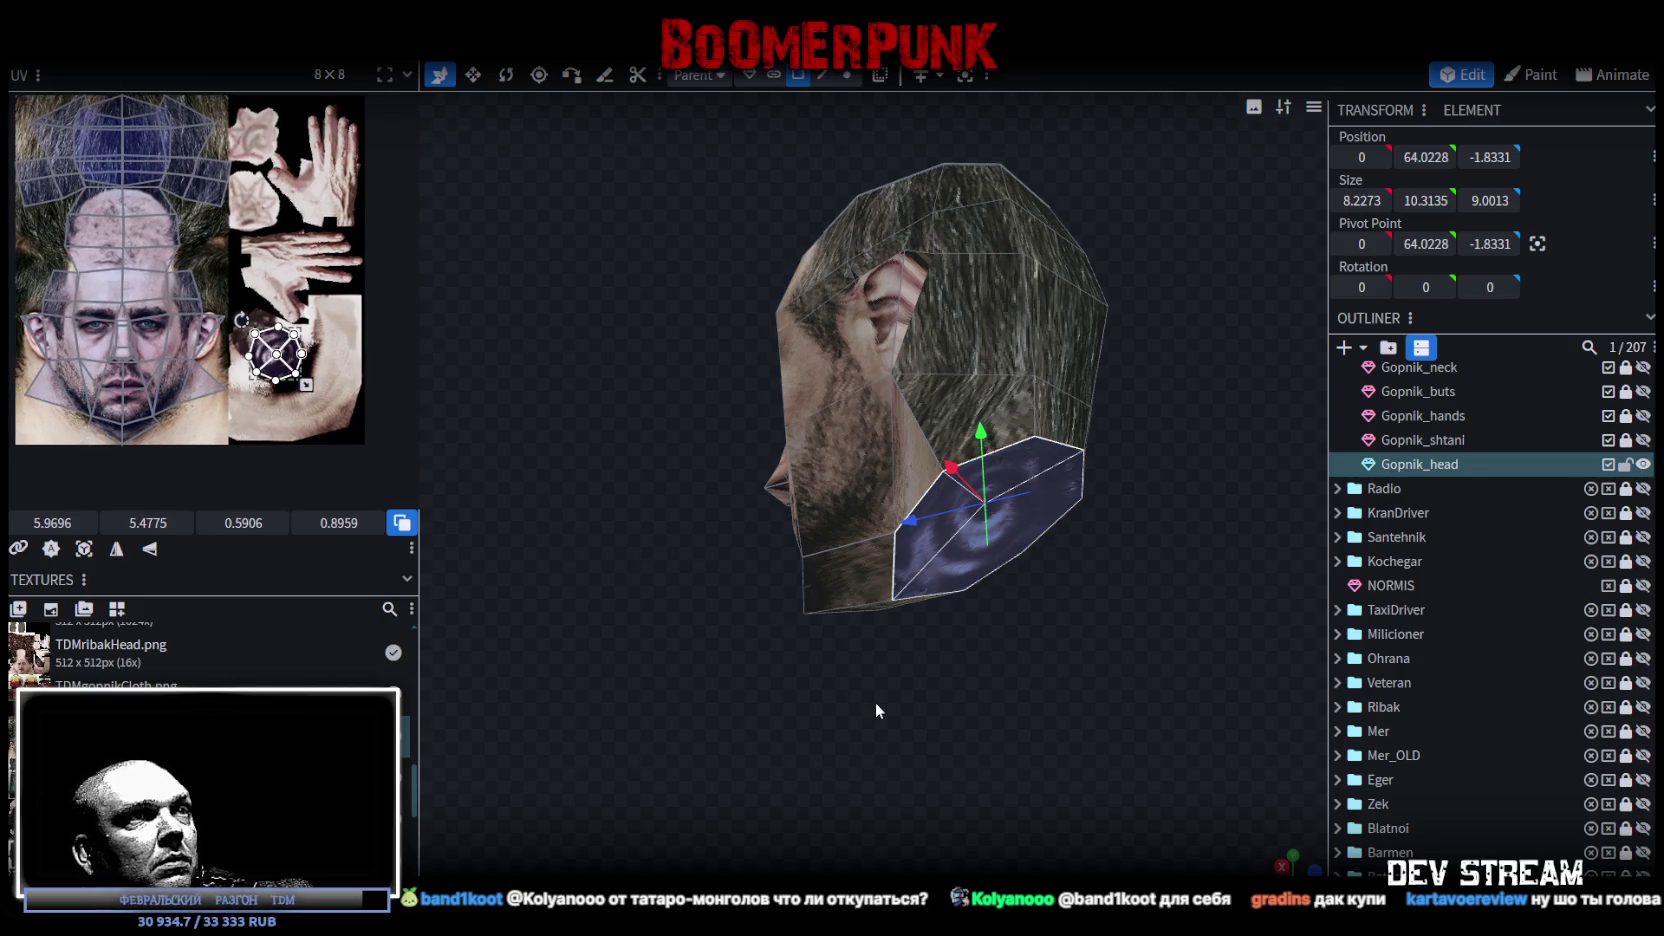
drag(871, 706, 924, 679)
click(150, 45)
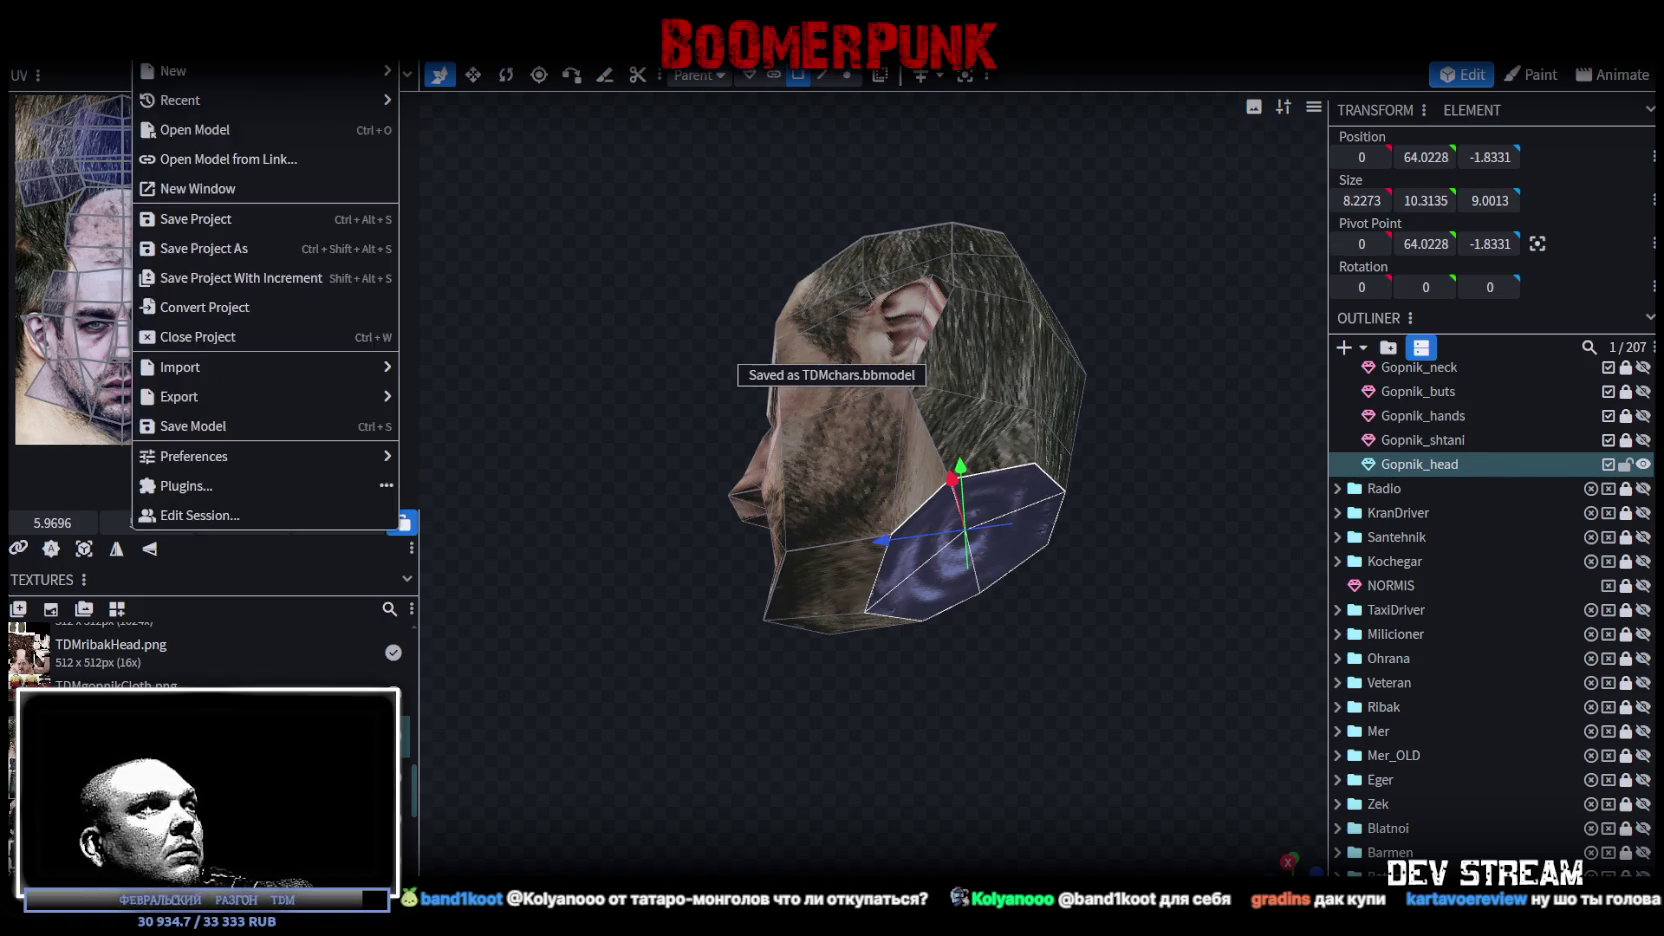
Step: Export the model again as TDMgopMDL.fbx and bring Unity to the front
mouse_move(239, 396)
click(487, 460)
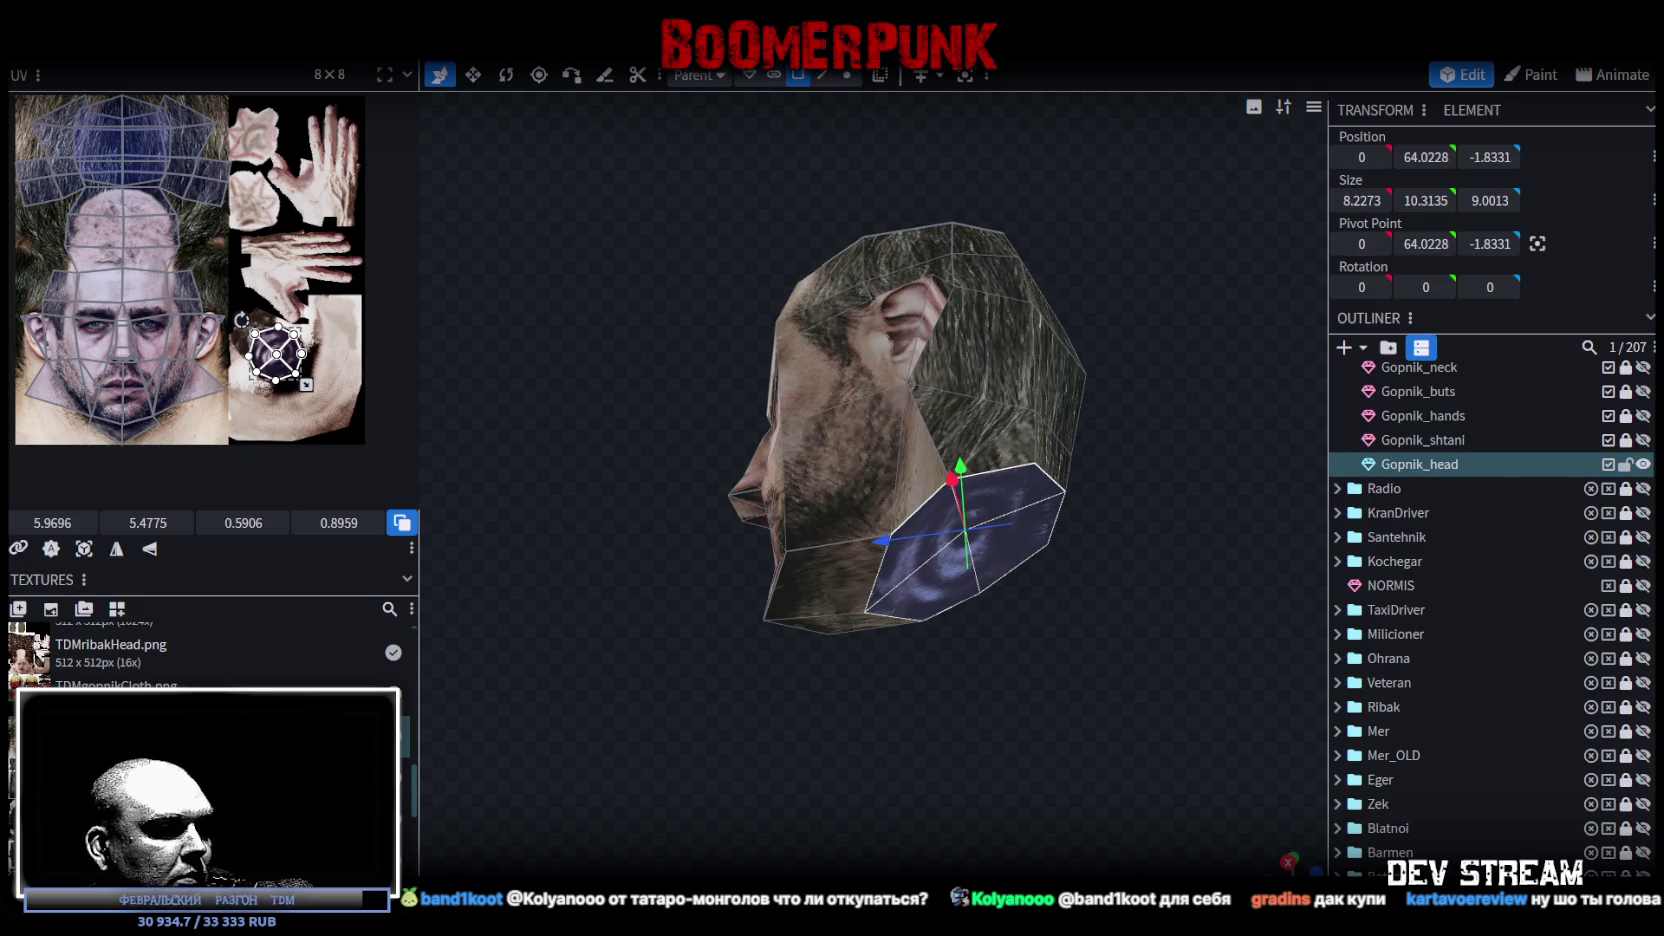
key(alt+Tab)
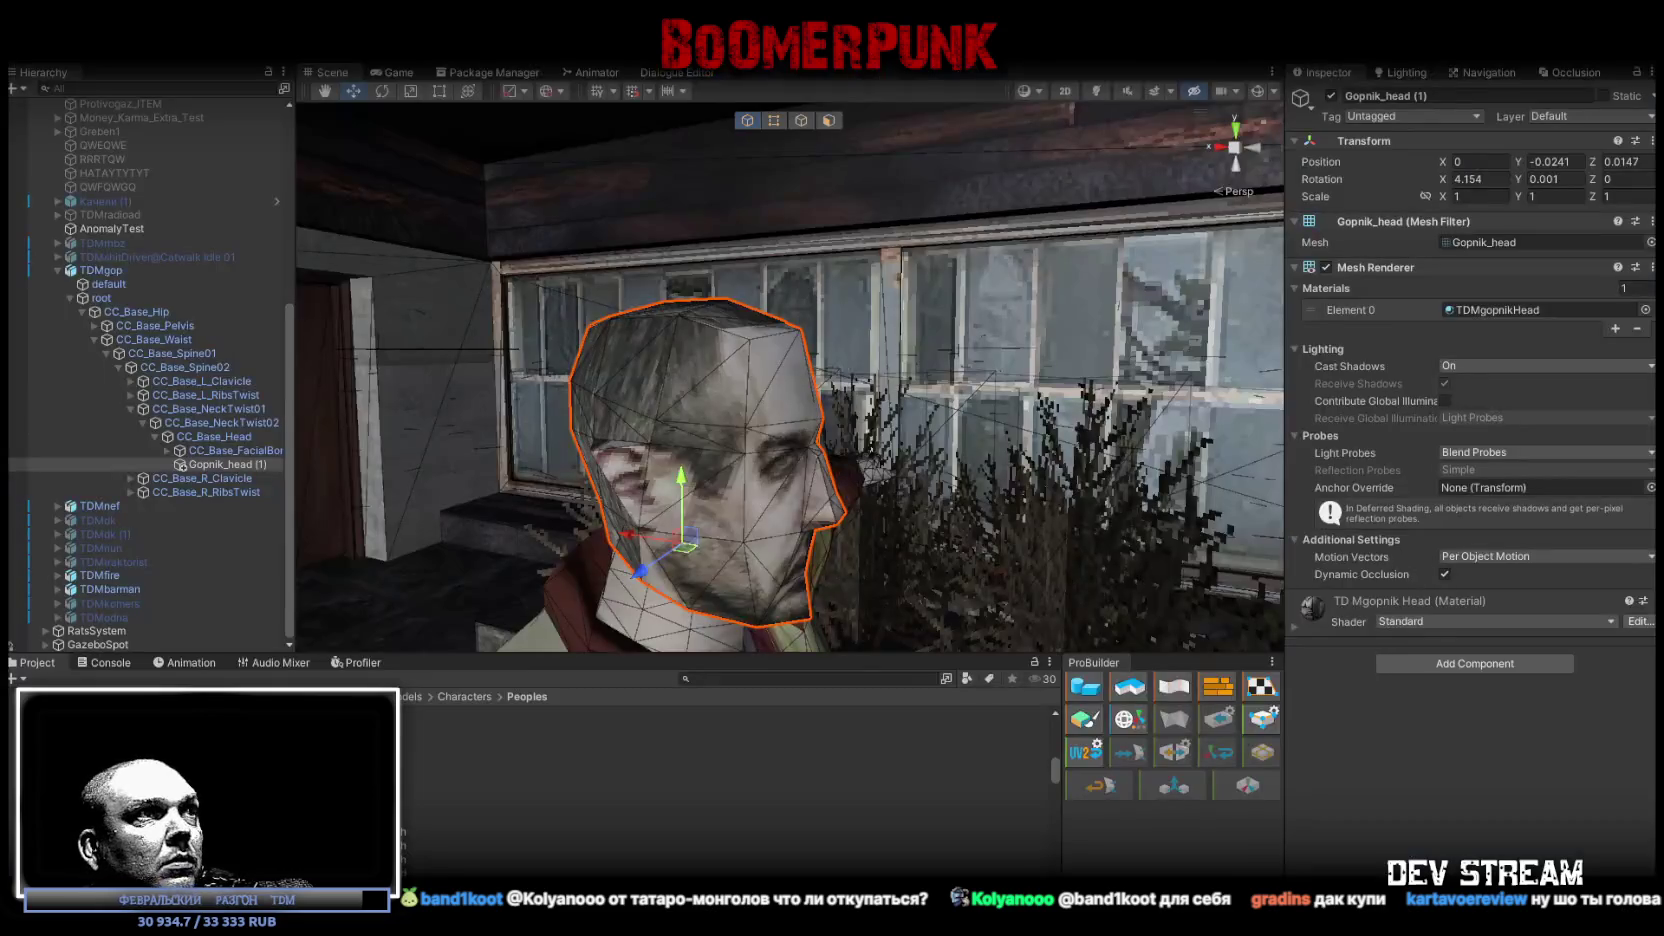
Step: View the re-exported head framed from the front in Unity, then return to Blockbench
mouse_move(707, 437)
mouse_down()
mouse_move(570, 408)
mouse_move(973, 472)
mouse_move(587, 437)
mouse_up()
key(f)
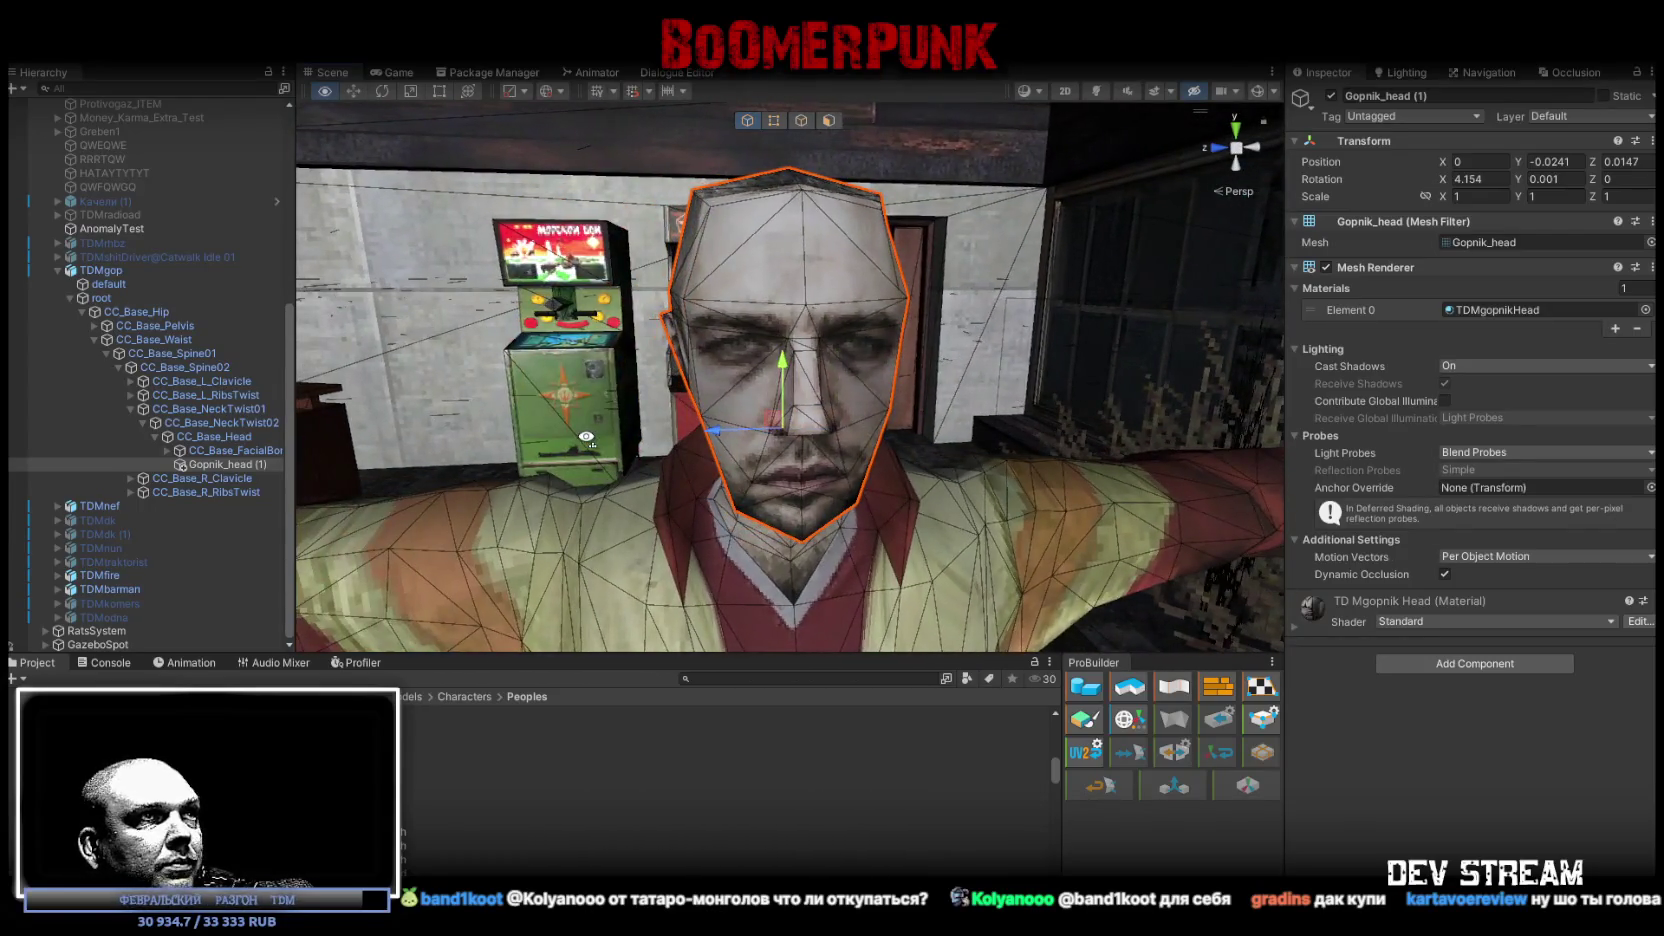
key(alt+Tab)
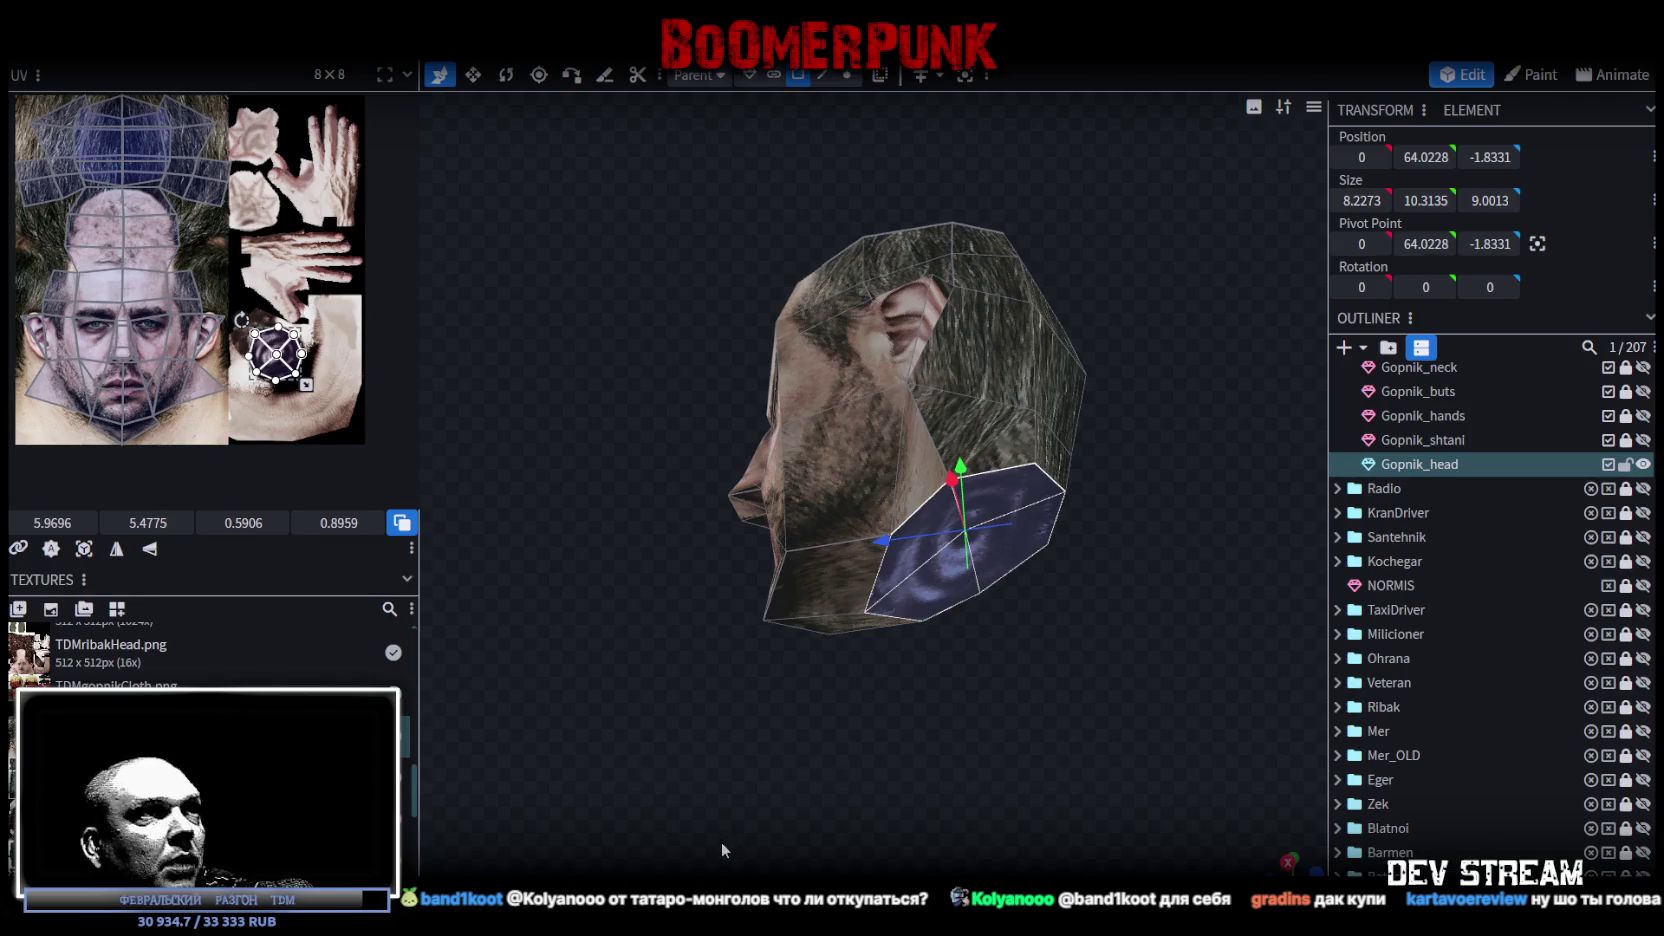
Step: Switch to edge selection and the Move tool with the face viewed from the front
drag(537, 599, 820, 708)
scroll(876, 748, up, 3)
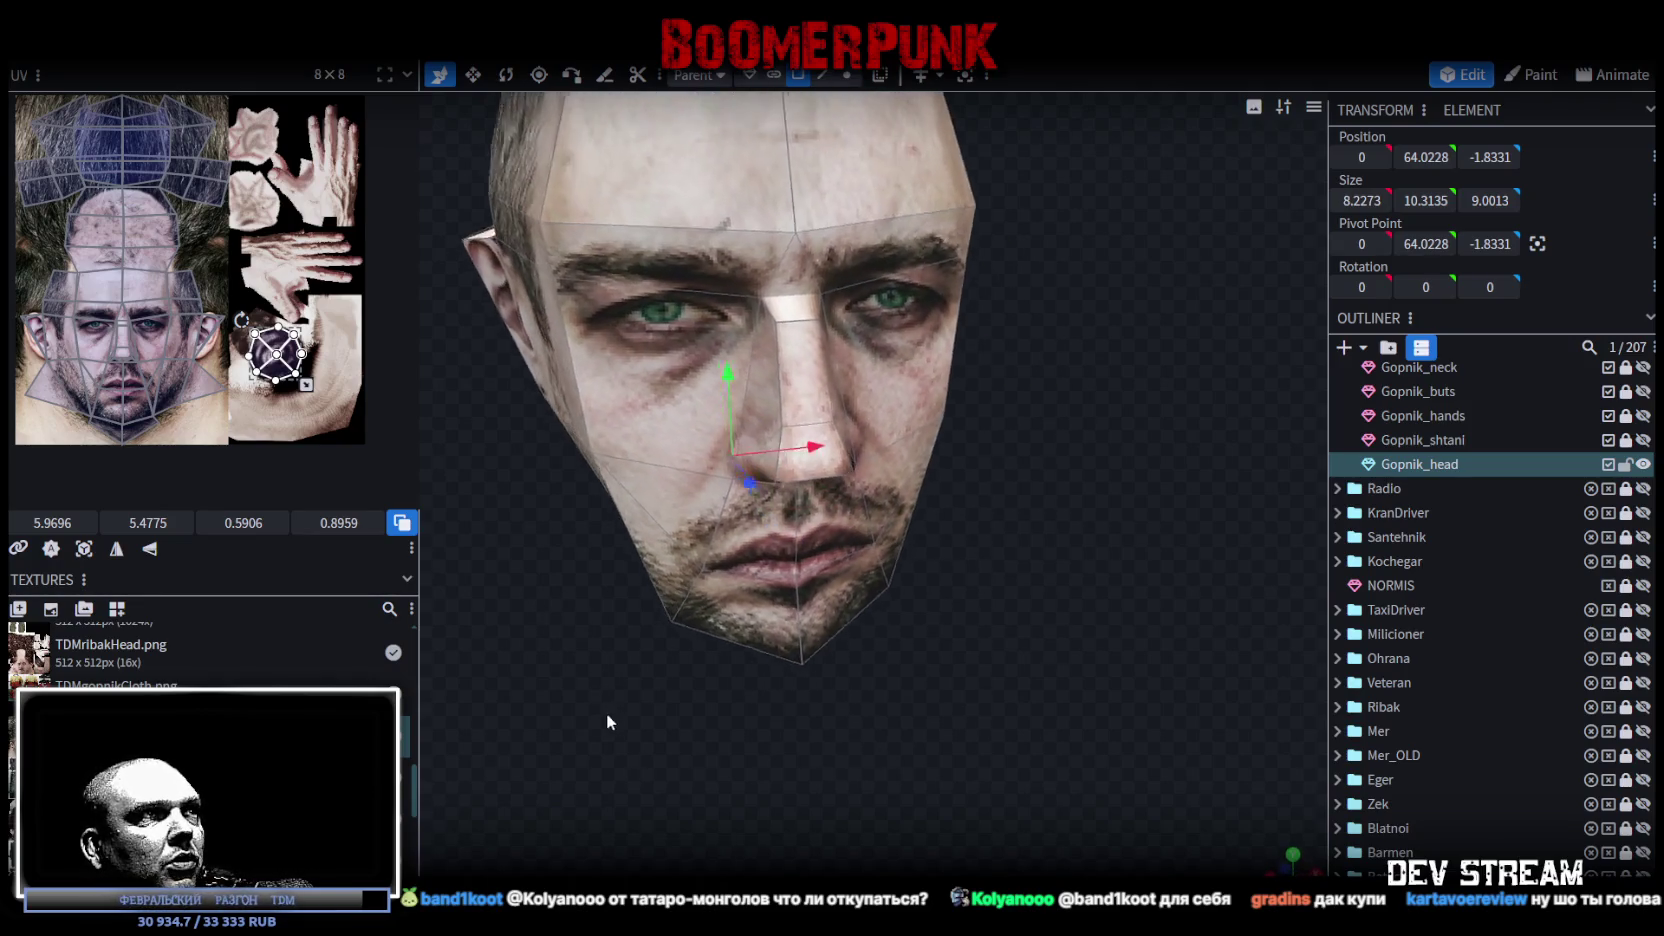
mouse_move(629, 708)
mouse_down()
mouse_move(676, 586)
mouse_move(624, 545)
mouse_move(748, 380)
mouse_up()
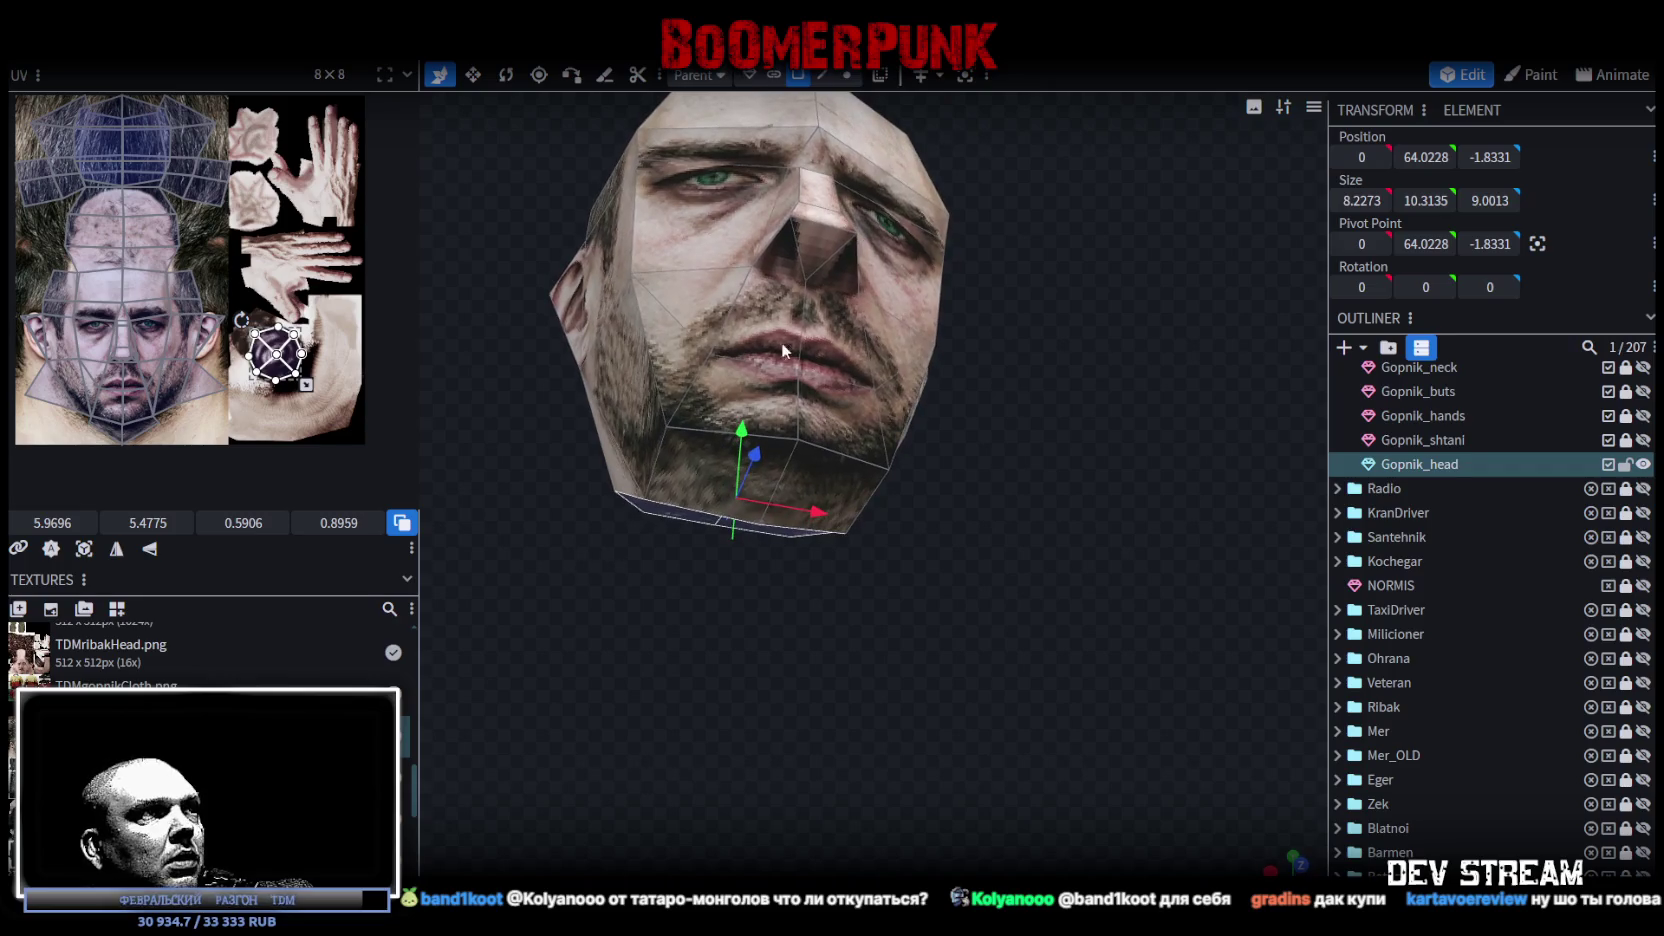
click(824, 80)
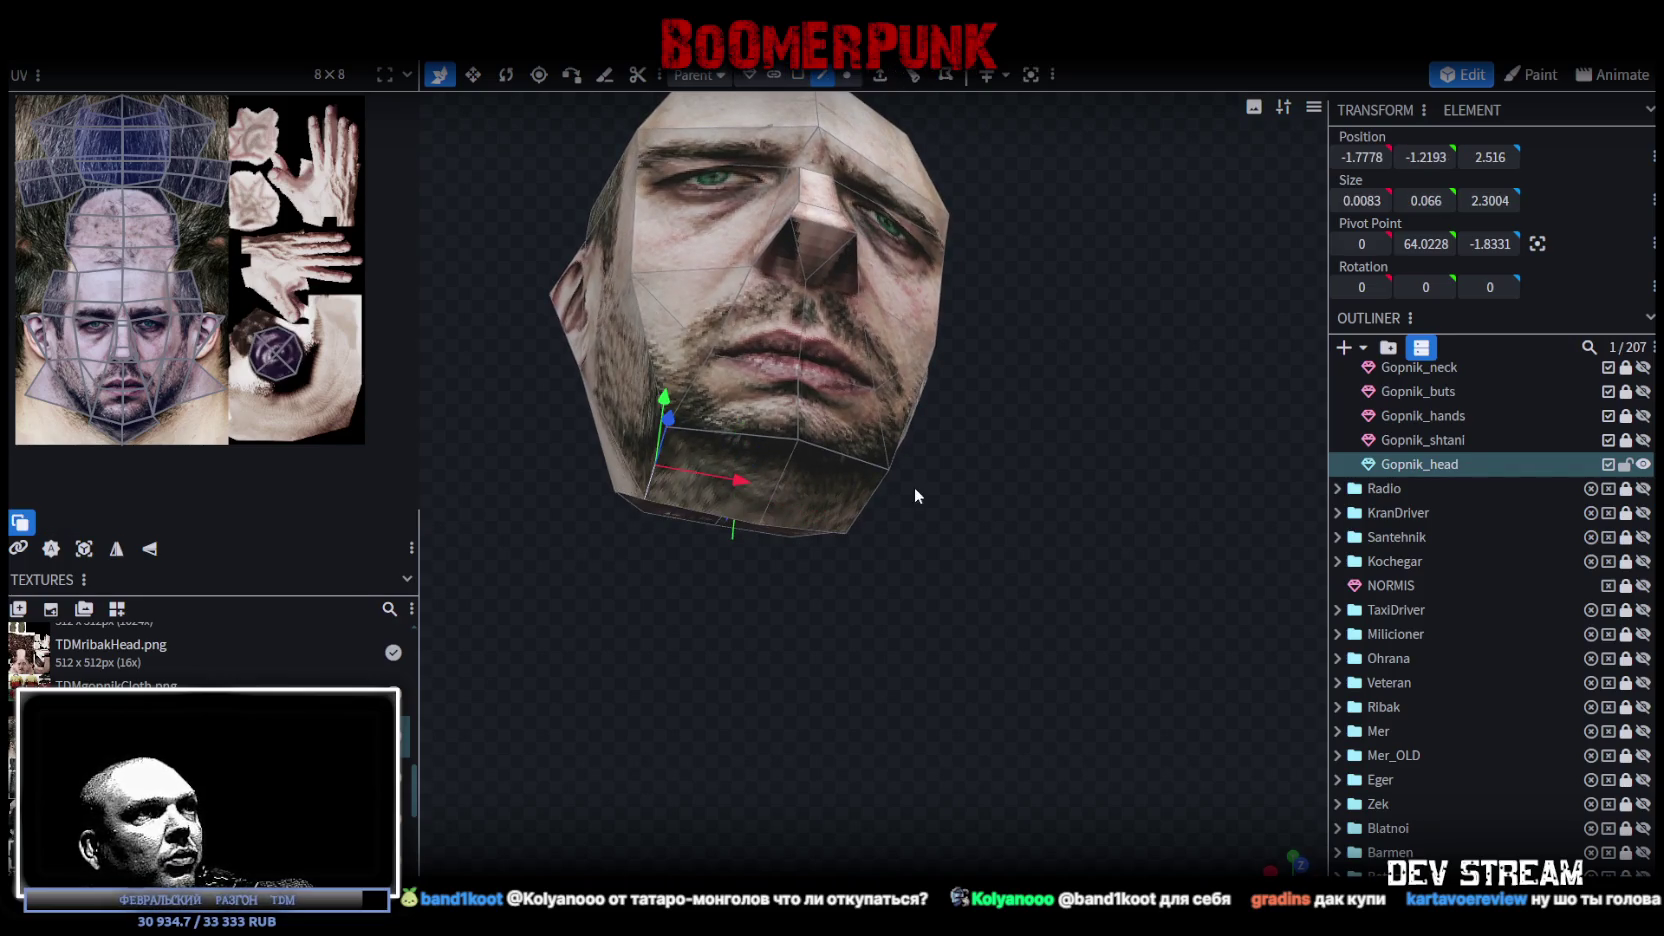
mouse_move(881, 482)
mouse_down()
mouse_move(997, 636)
mouse_move(828, 545)
mouse_move(1001, 517)
mouse_move(1011, 530)
mouse_move(936, 494)
mouse_up()
key(v)
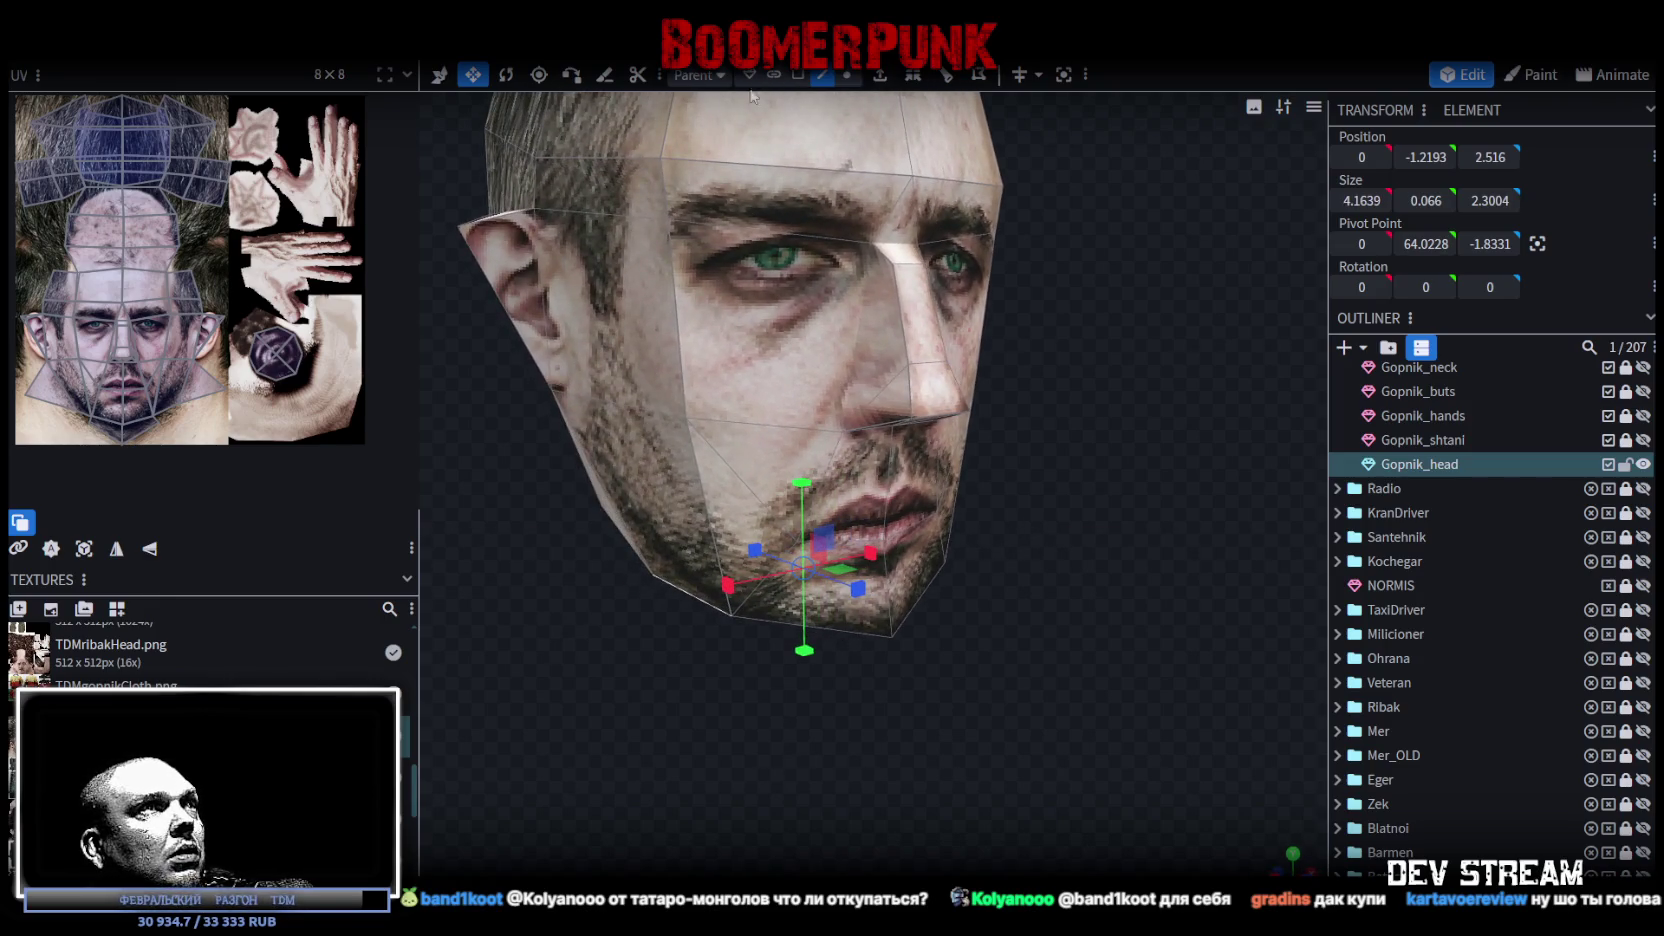
Step: Try narrowing the wide face band to Size X 5.3748, then undo it
click(682, 318)
mouse_move(682, 318)
mouse_down()
mouse_move(1024, 427)
mouse_move(972, 408)
mouse_move(1008, 455)
mouse_up()
drag(796, 380, 792, 386)
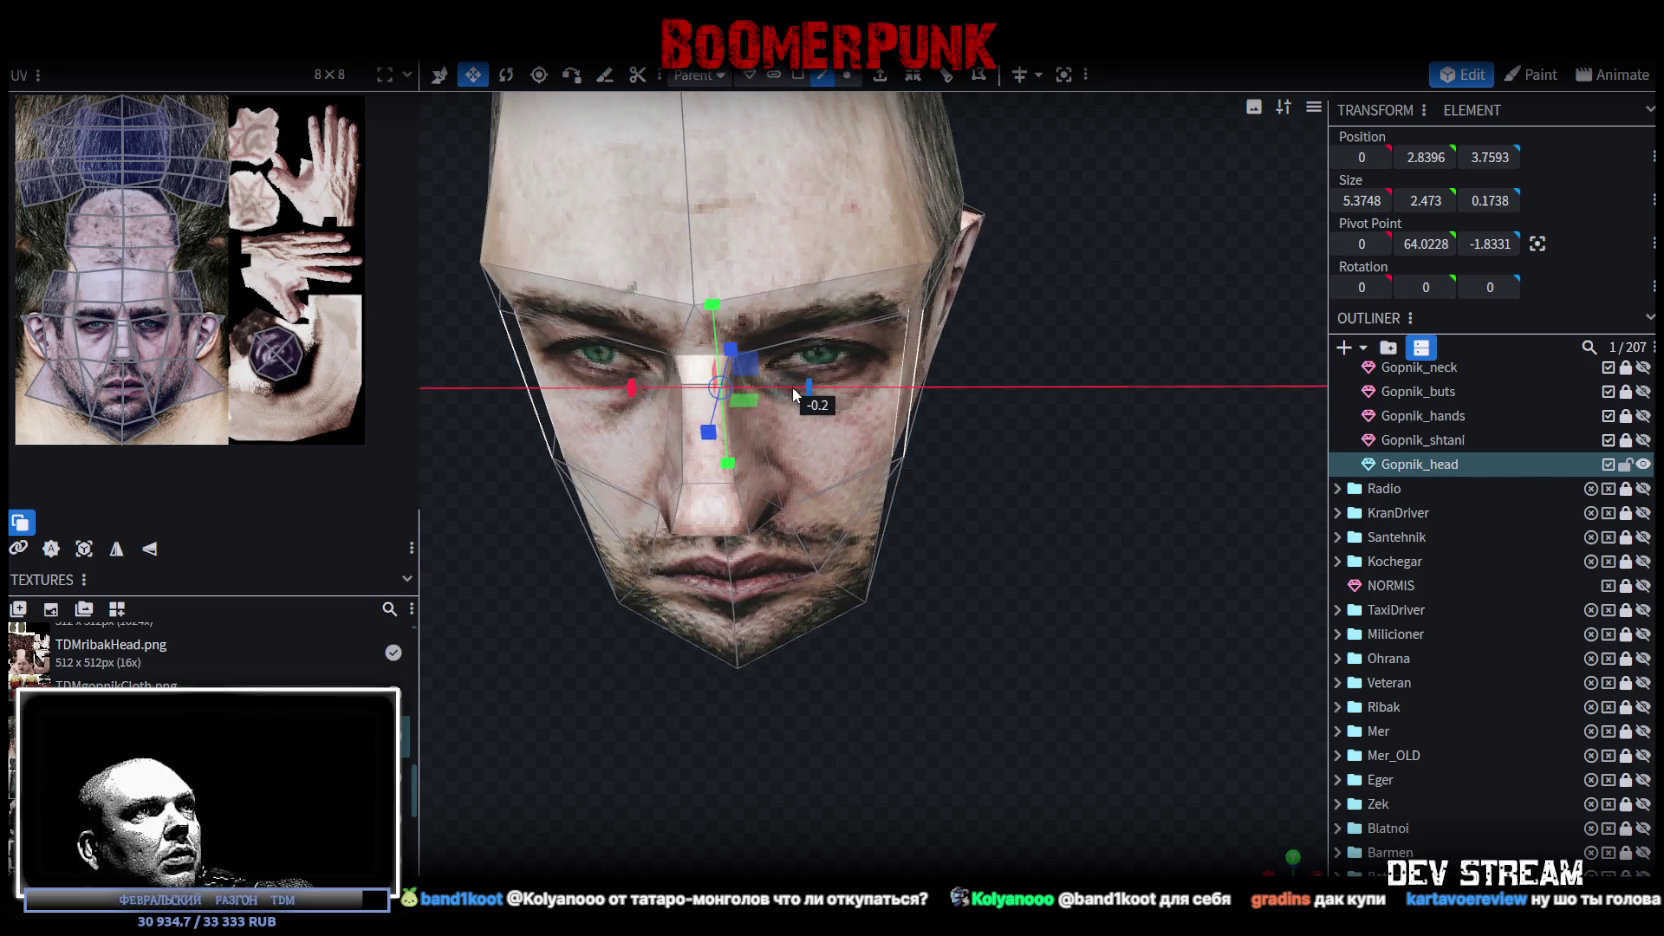
mouse_move(1044, 523)
mouse_down()
mouse_move(1023, 450)
mouse_move(1063, 448)
mouse_move(1060, 474)
mouse_up()
key(ctrl+z)
Step: Narrow the brow band across the forehead to Size X 5.5605
mouse_move(1071, 418)
mouse_down()
mouse_move(988, 401)
mouse_move(929, 293)
mouse_up()
click(921, 293)
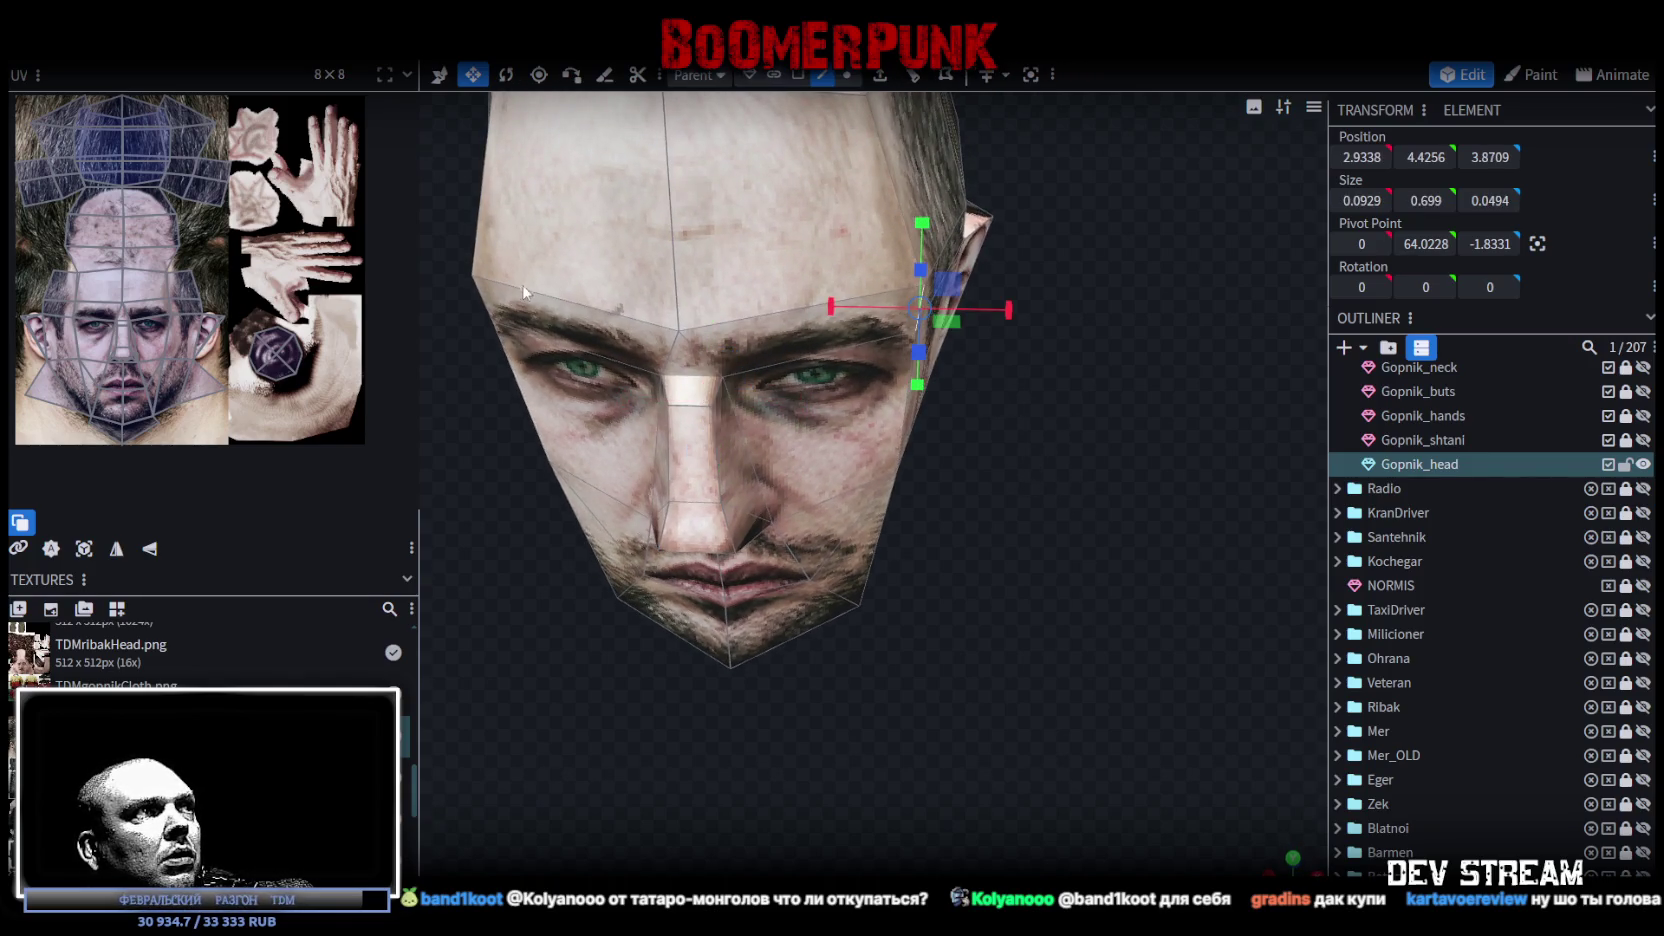
click(478, 294)
drag(430, 561, 530, 496)
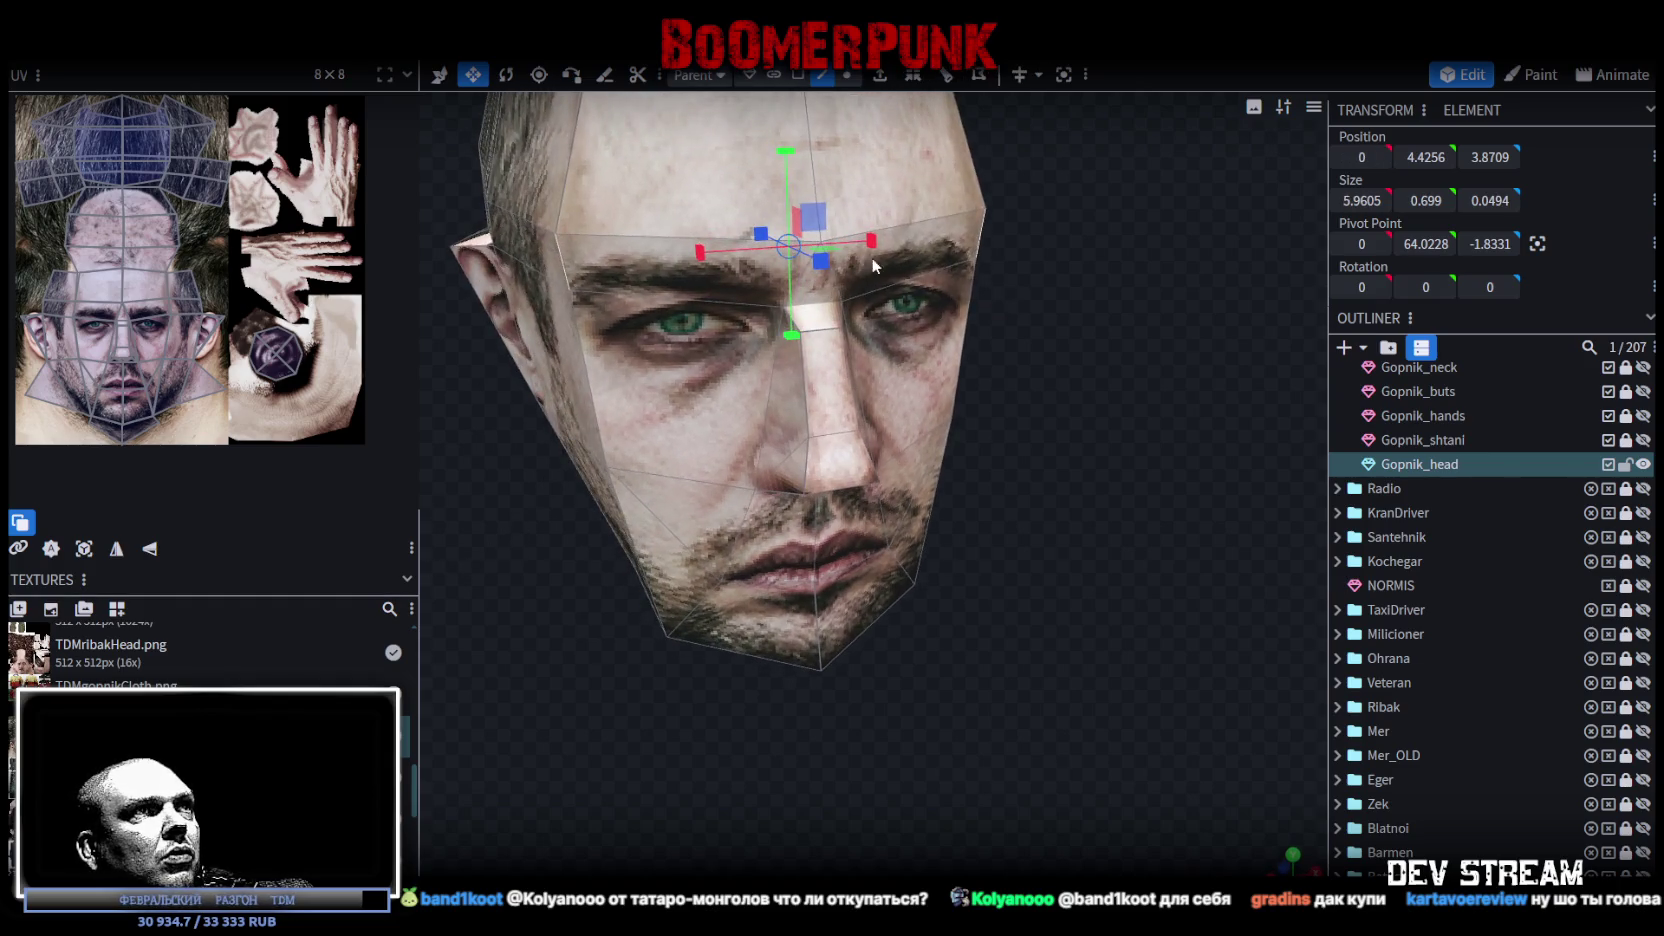
mouse_move(870, 238)
mouse_down()
mouse_move(1062, 494)
mouse_move(693, 370)
mouse_up()
Step: Widen the central nose band to Size X 5.7873
click(576, 334)
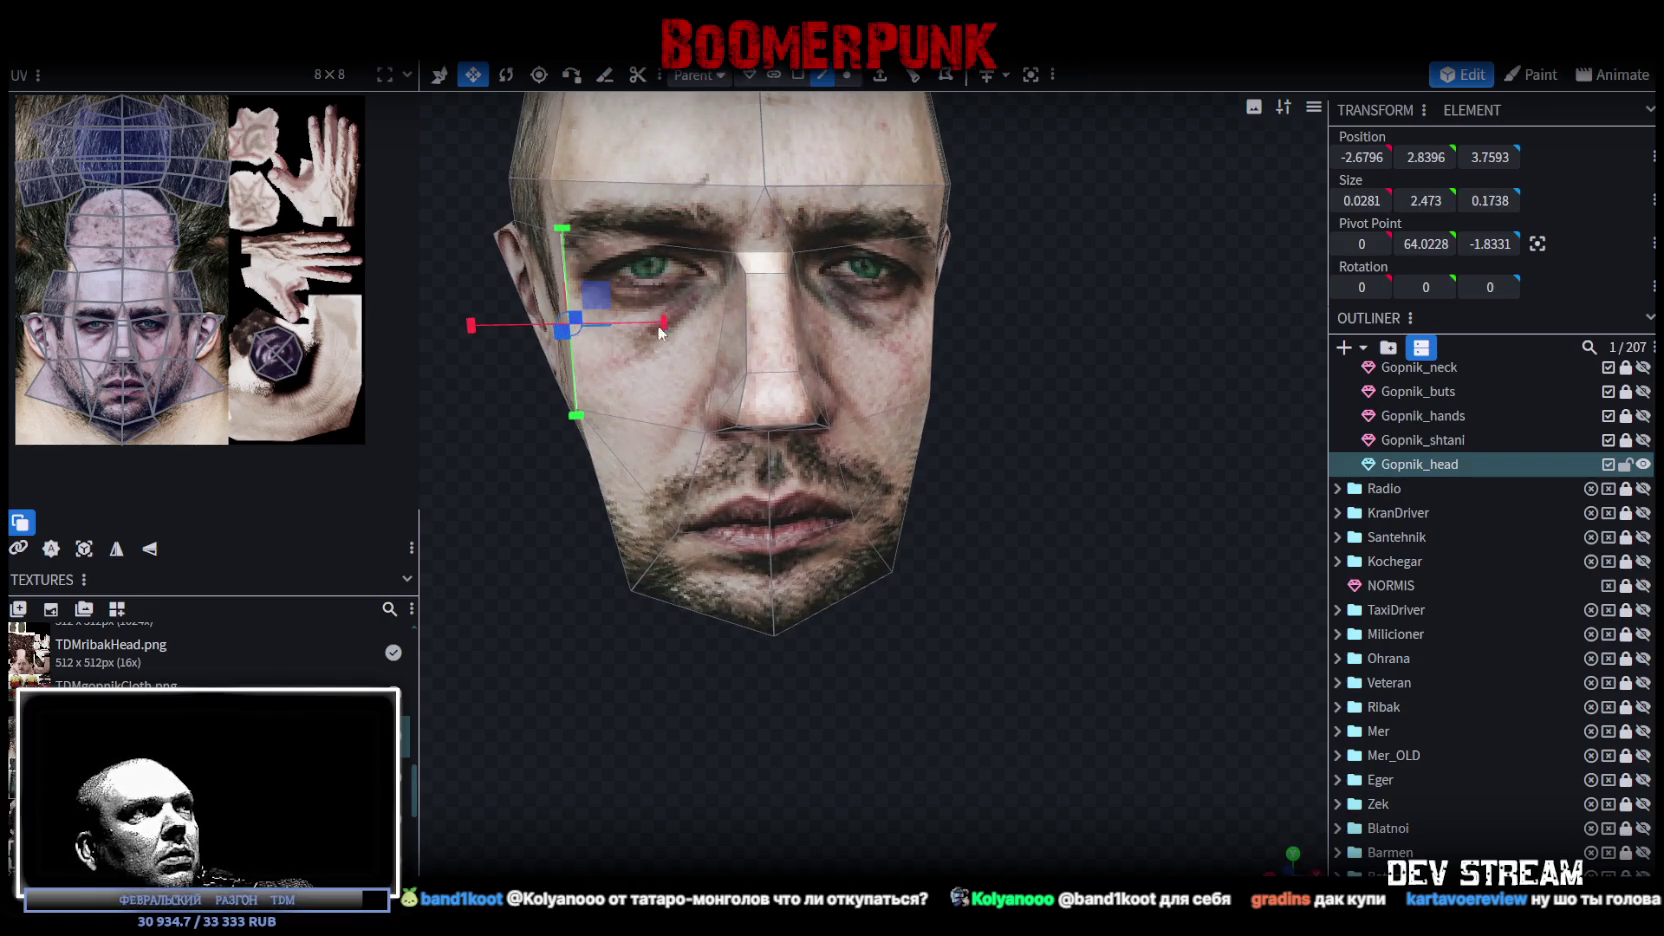
click(763, 285)
mouse_move(1051, 420)
mouse_down()
mouse_move(847, 362)
mouse_move(840, 344)
mouse_up()
mouse_move(1037, 554)
mouse_down()
mouse_move(916, 500)
mouse_move(854, 511)
mouse_move(979, 517)
mouse_move(893, 595)
mouse_move(939, 592)
mouse_move(925, 646)
mouse_move(995, 624)
mouse_up()
scroll(1010, 640, up, 3)
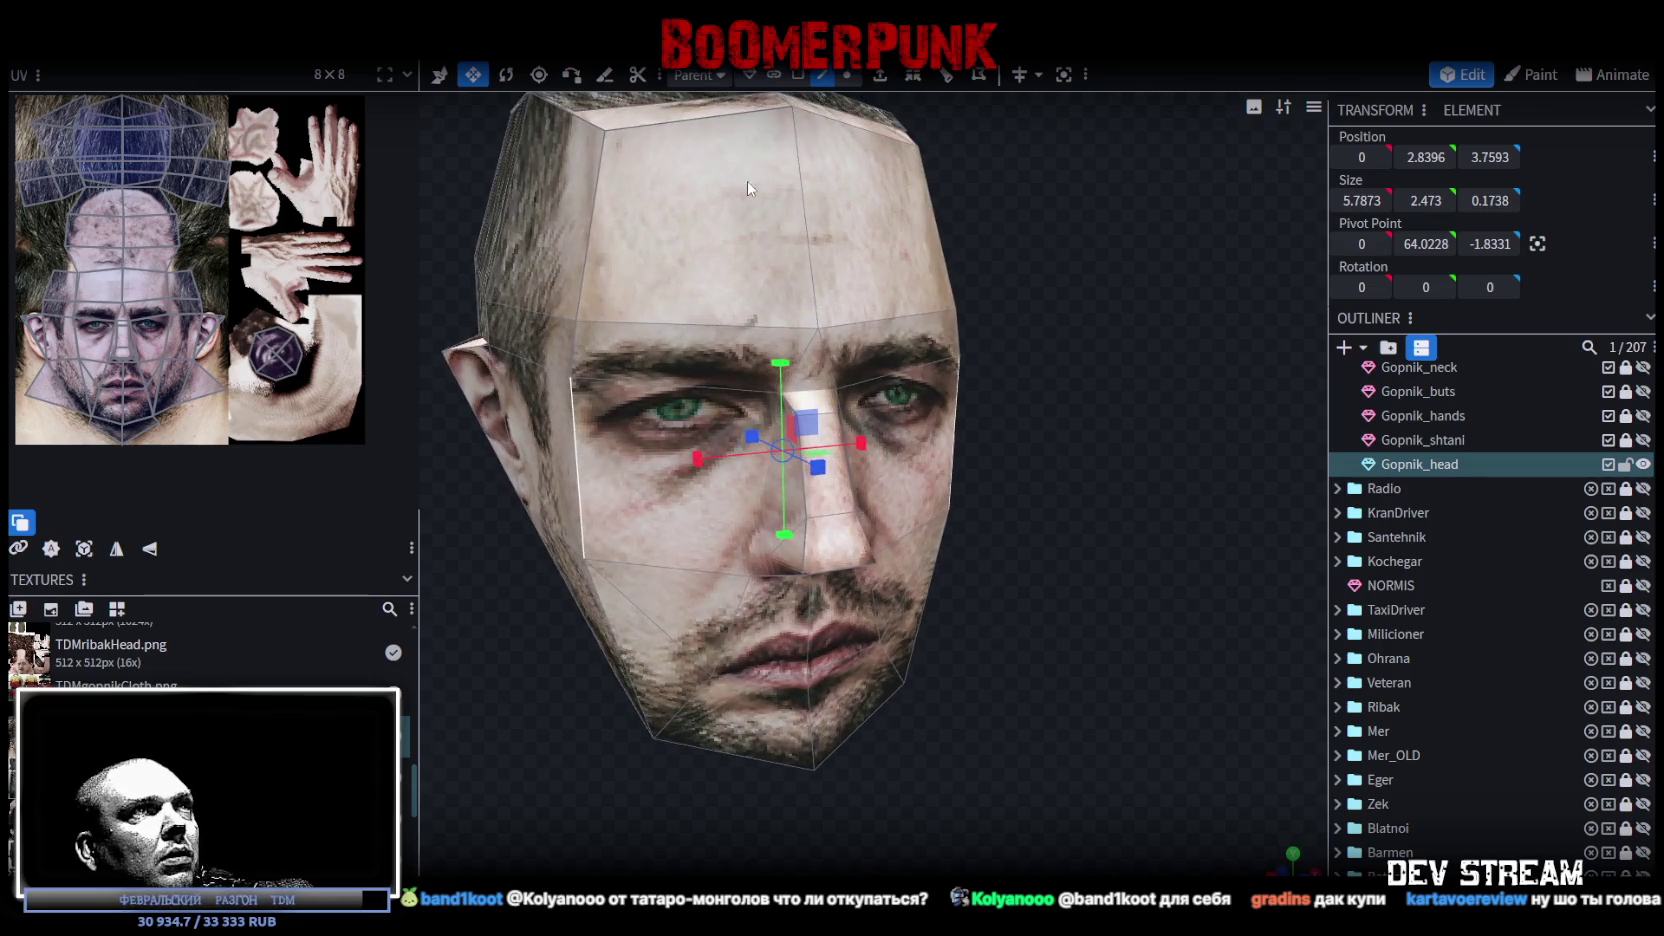
Step: Narrow the wide forehead face to Size X 5.3873
click(582, 342)
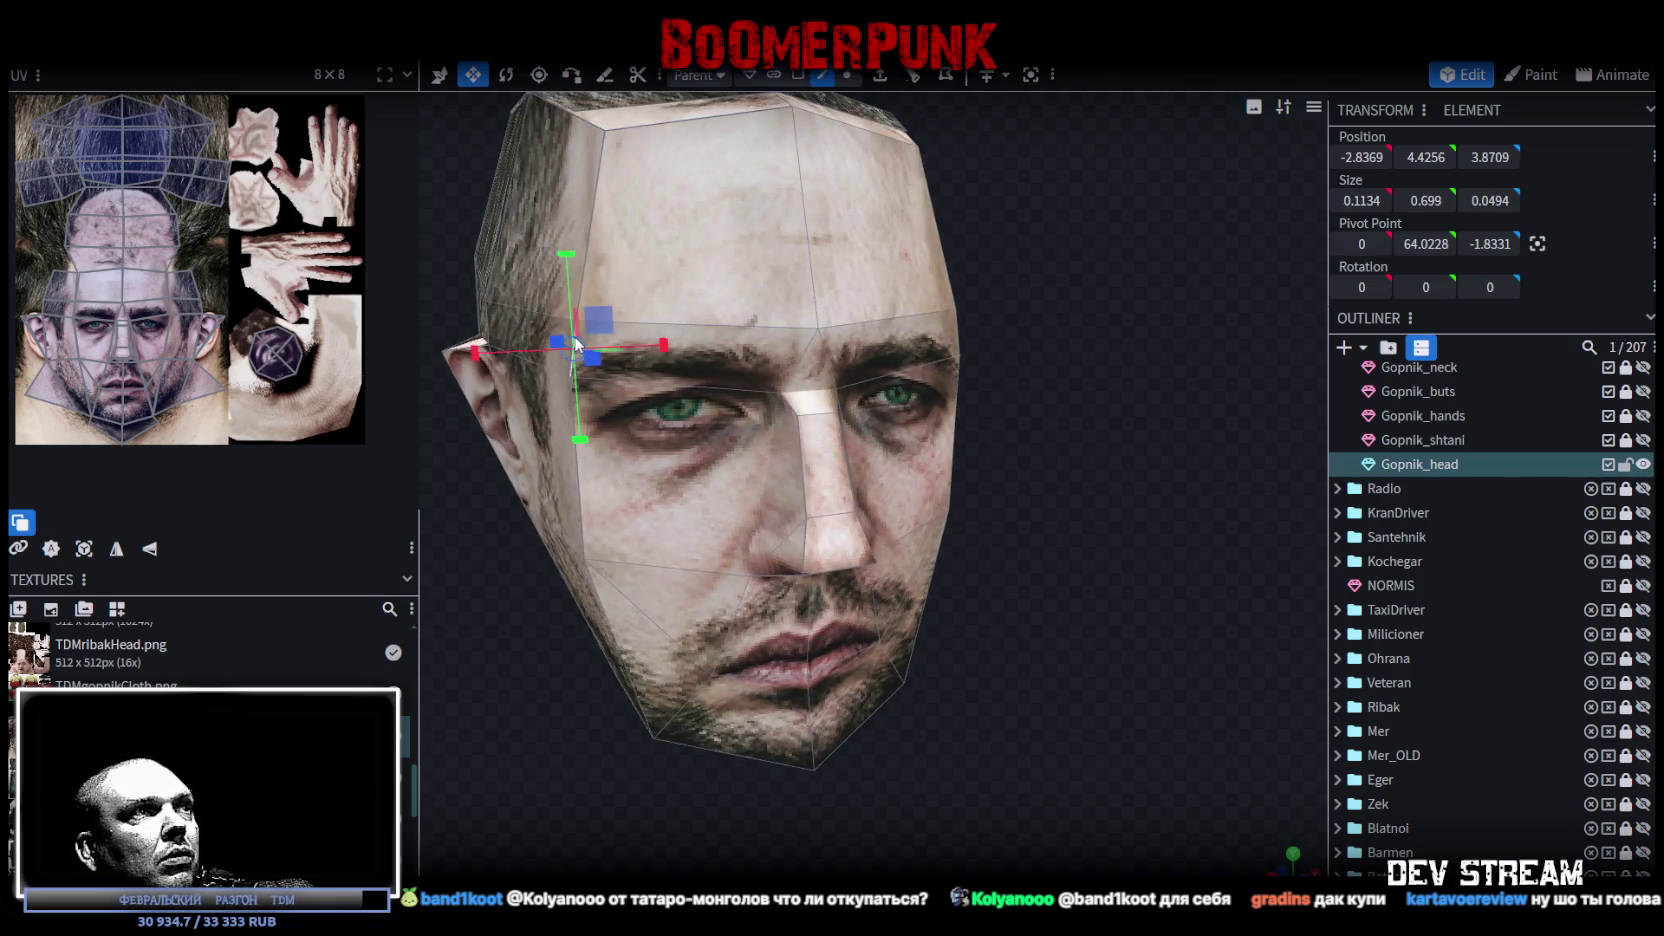
drag(950, 390, 1016, 380)
click(907, 354)
drag(795, 368, 776, 372)
mouse_move(1110, 520)
mouse_down()
mouse_move(1040, 432)
mouse_move(880, 462)
mouse_move(780, 456)
mouse_up()
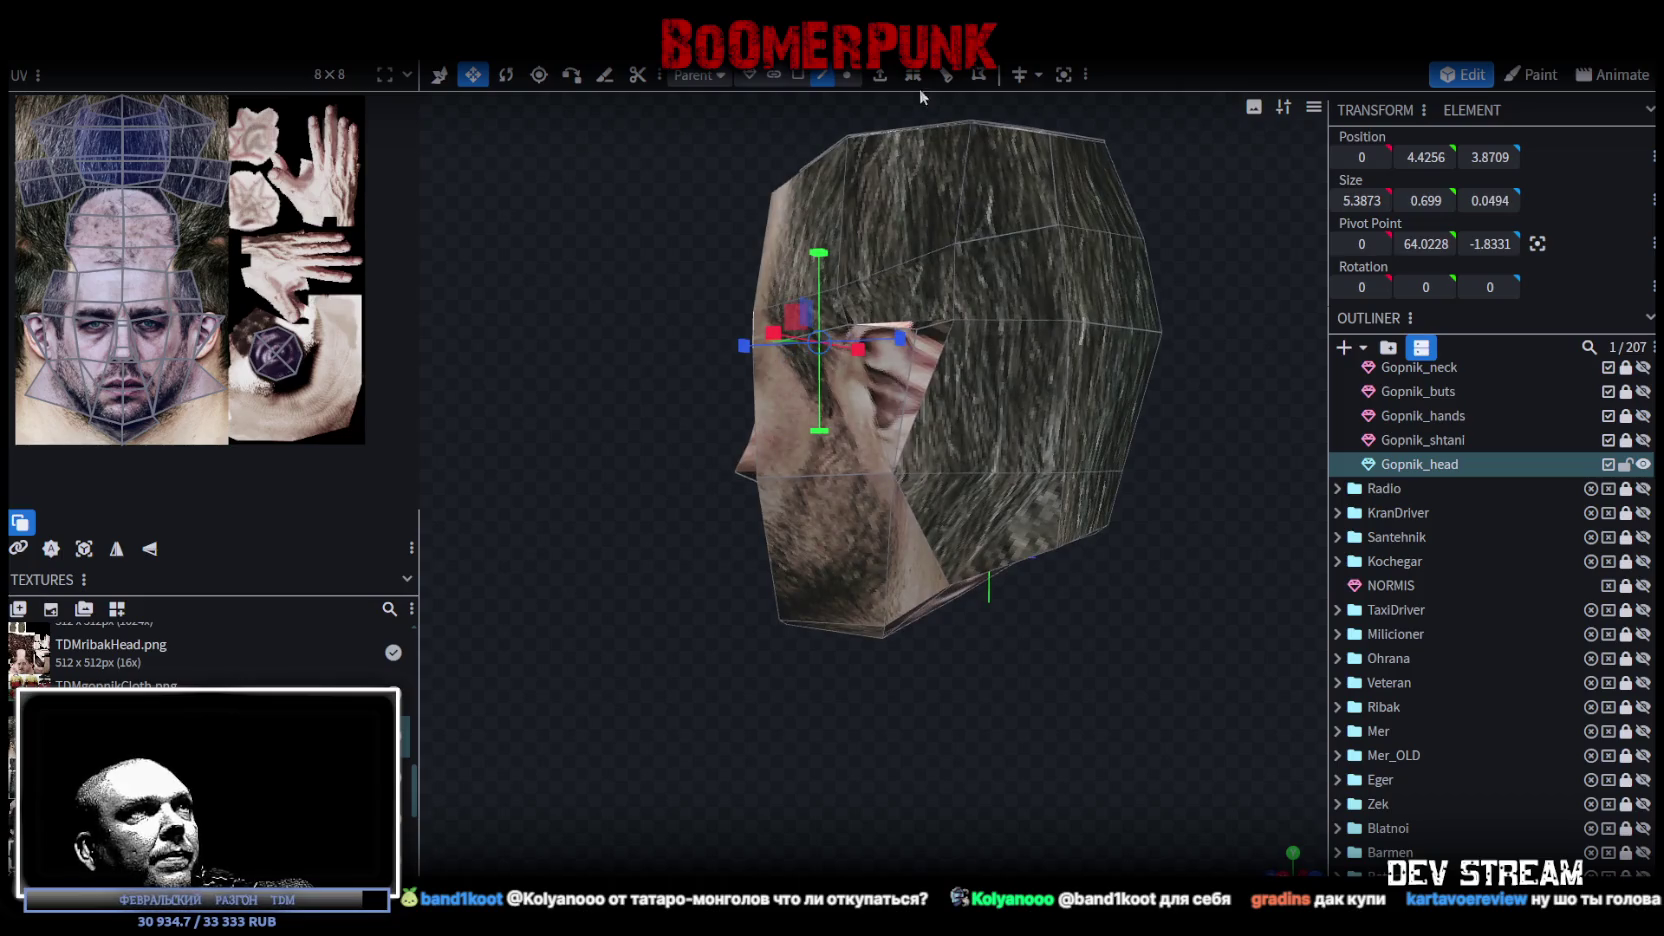
Step: Select an edge across the face and scale it
click(893, 472)
drag(608, 598, 1067, 630)
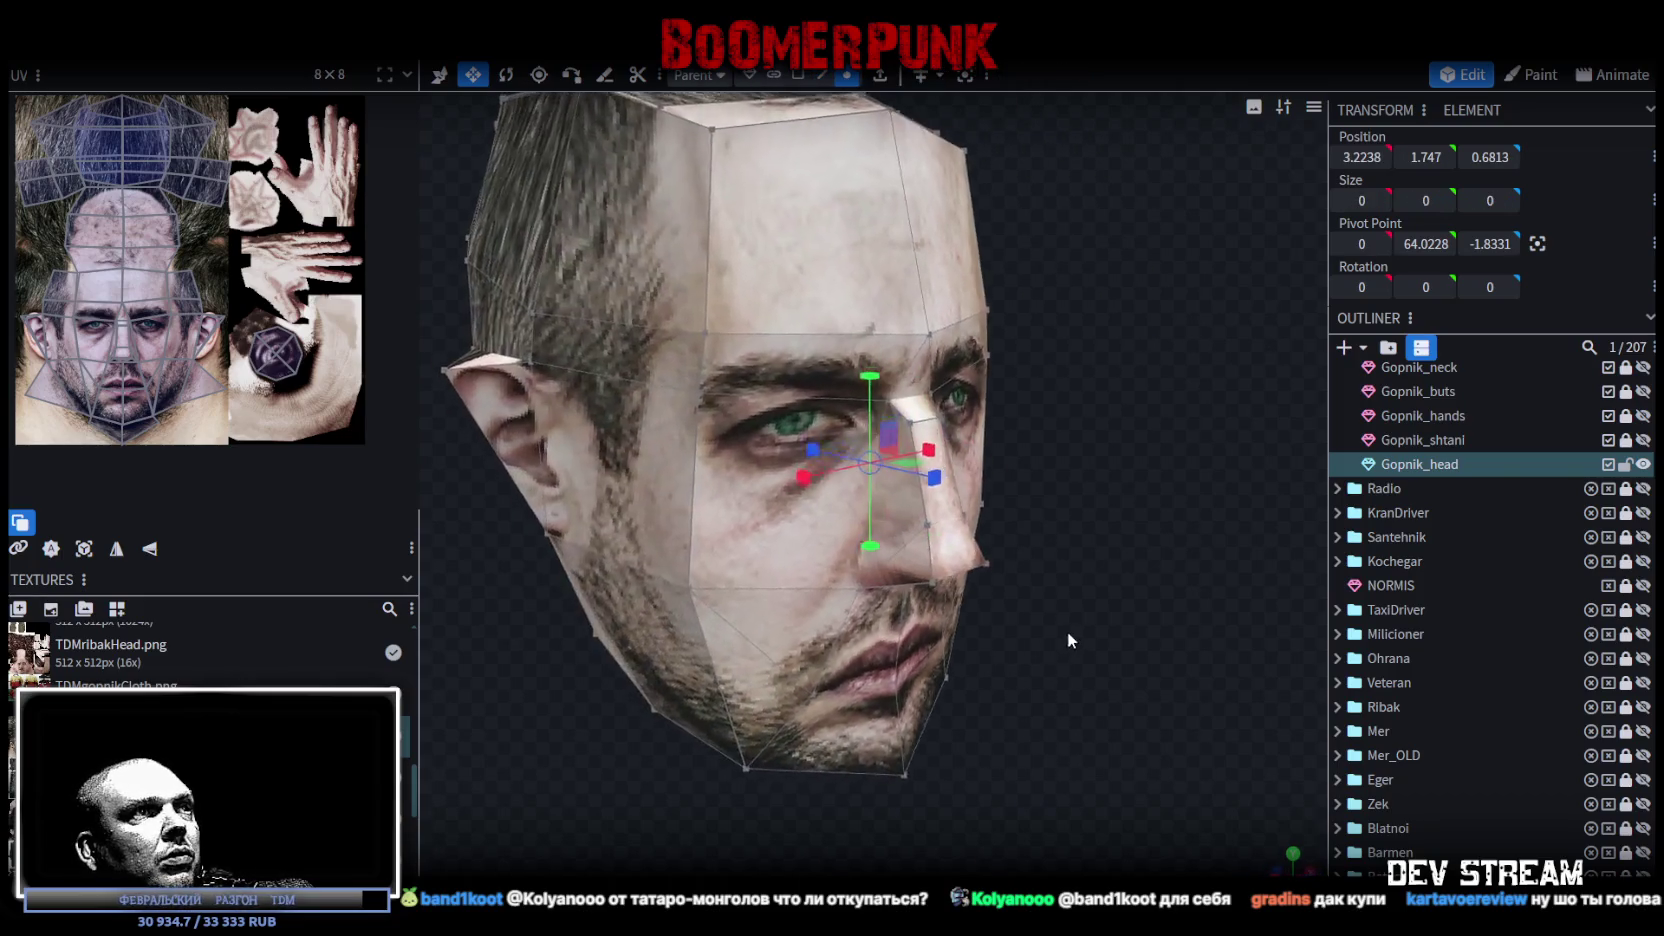
click(950, 588)
mouse_move(950, 588)
mouse_down()
mouse_move(1040, 619)
mouse_move(855, 465)
mouse_move(828, 475)
mouse_up()
mouse_move(1016, 508)
mouse_down()
mouse_move(983, 497)
mouse_move(1039, 506)
mouse_move(1019, 543)
mouse_move(892, 507)
mouse_up()
Step: Raise the left and right cheek vertices to Position Y 1.9031
click(892, 507)
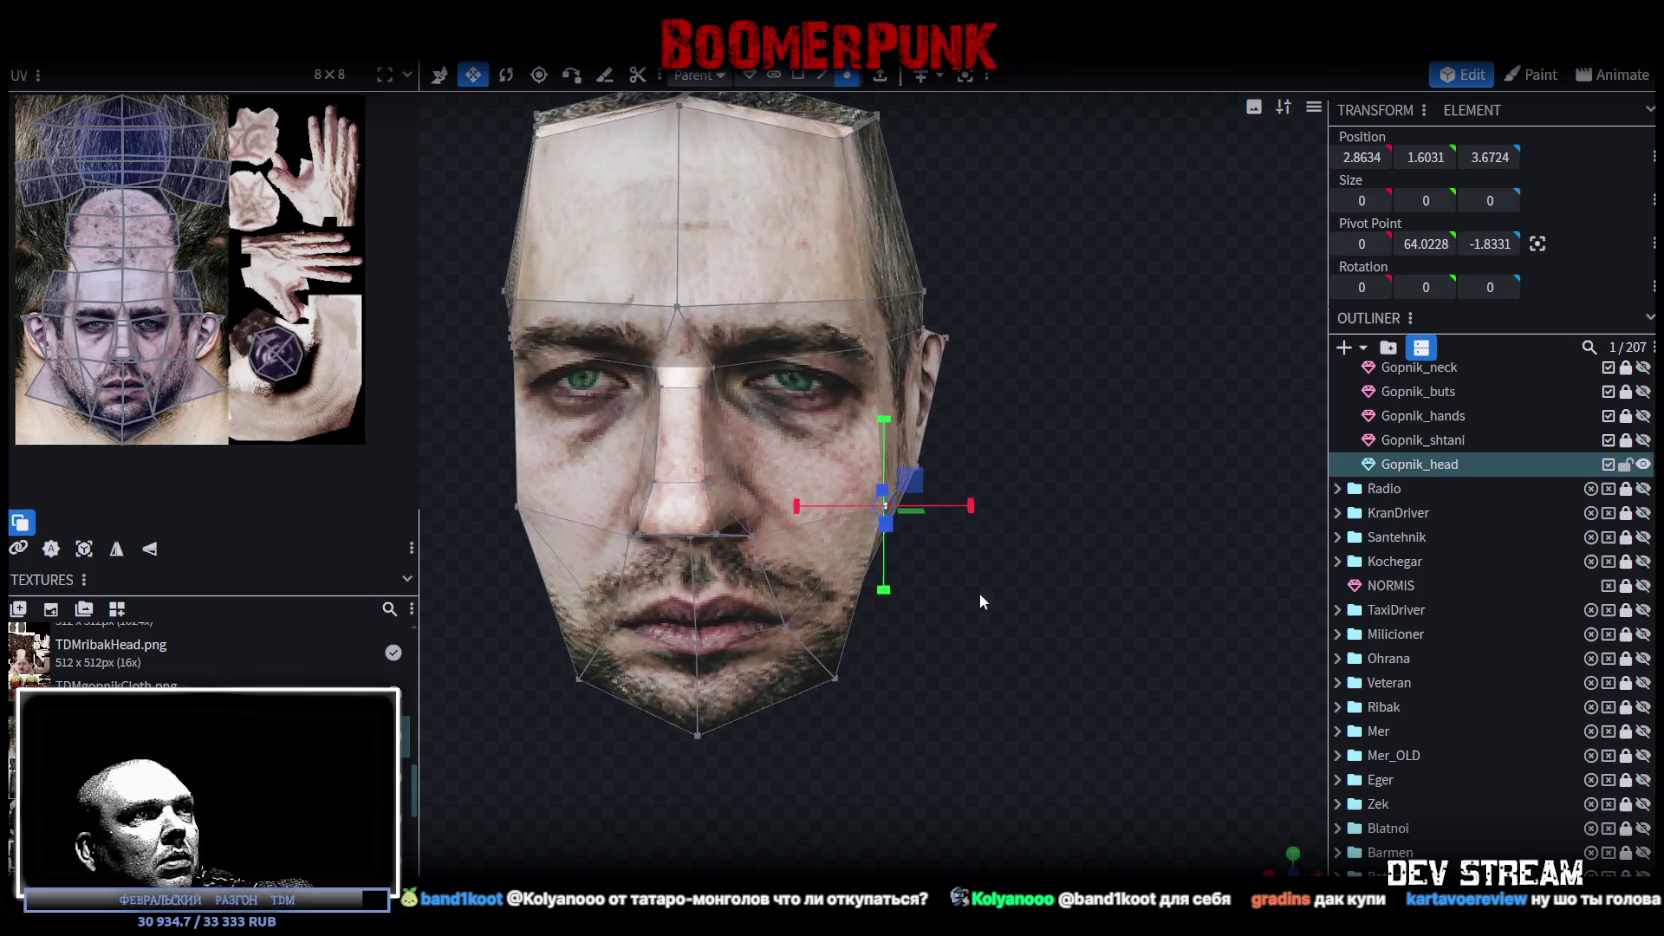
drag(976, 592, 586, 523)
shift+click(546, 508)
drag(766, 421, 752, 402)
mouse_move(1028, 558)
mouse_down()
mouse_move(996, 534)
mouse_move(862, 549)
mouse_move(916, 525)
mouse_move(990, 565)
mouse_move(1123, 574)
mouse_up()
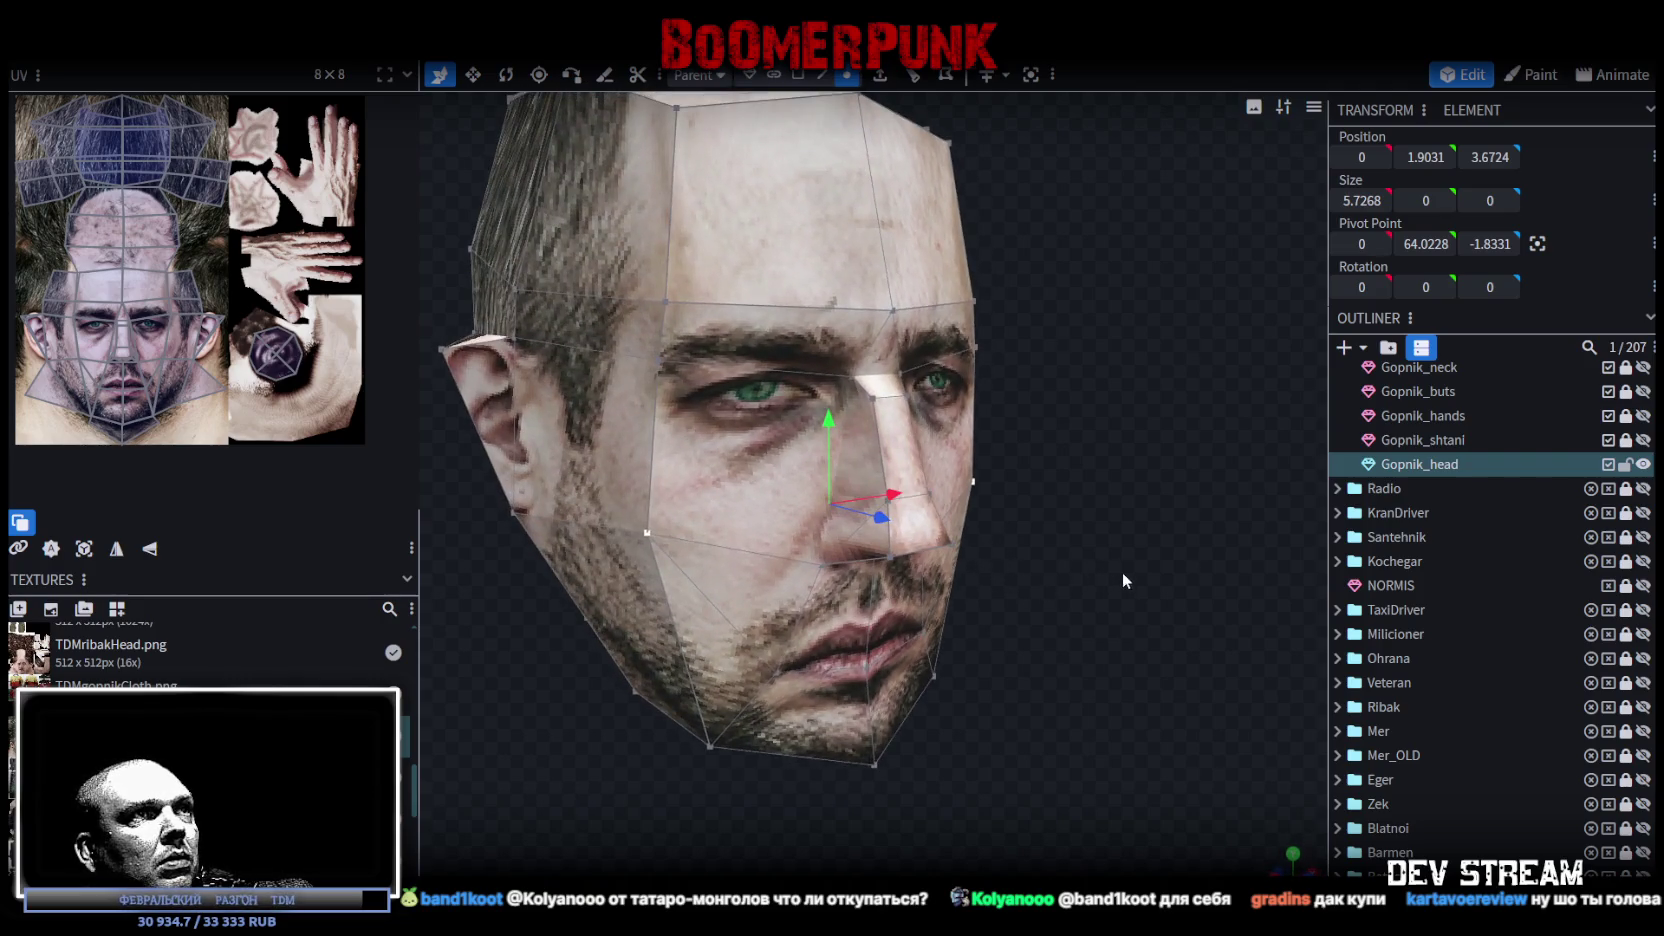
Step: In face mode, lower the nose-bridge face by 0.2 and view the head front-on
click(798, 76)
drag(883, 300, 884, 314)
mouse_move(1112, 493)
mouse_down()
mouse_move(1060, 474)
mouse_move(1032, 500)
mouse_move(1060, 520)
mouse_move(542, 198)
mouse_move(623, 224)
mouse_move(581, 254)
mouse_up()
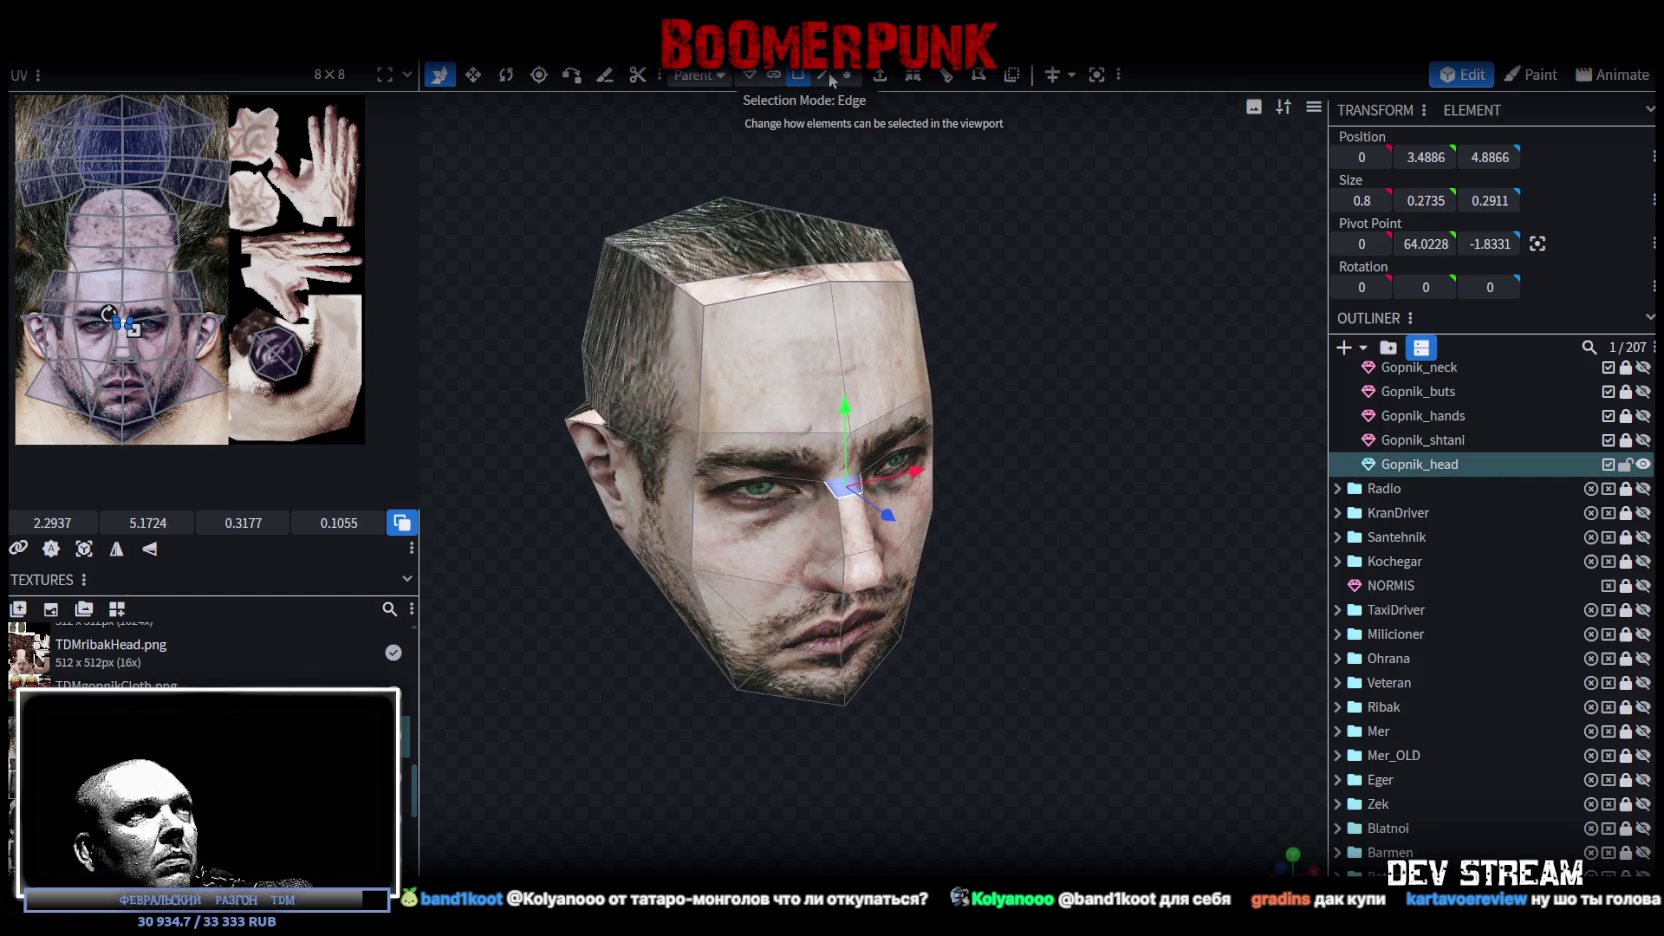
Step: Try widening the wide front face along X, then restore it to its original width
click(798, 76)
click(586, 373)
drag(586, 373, 897, 399)
click(935, 387)
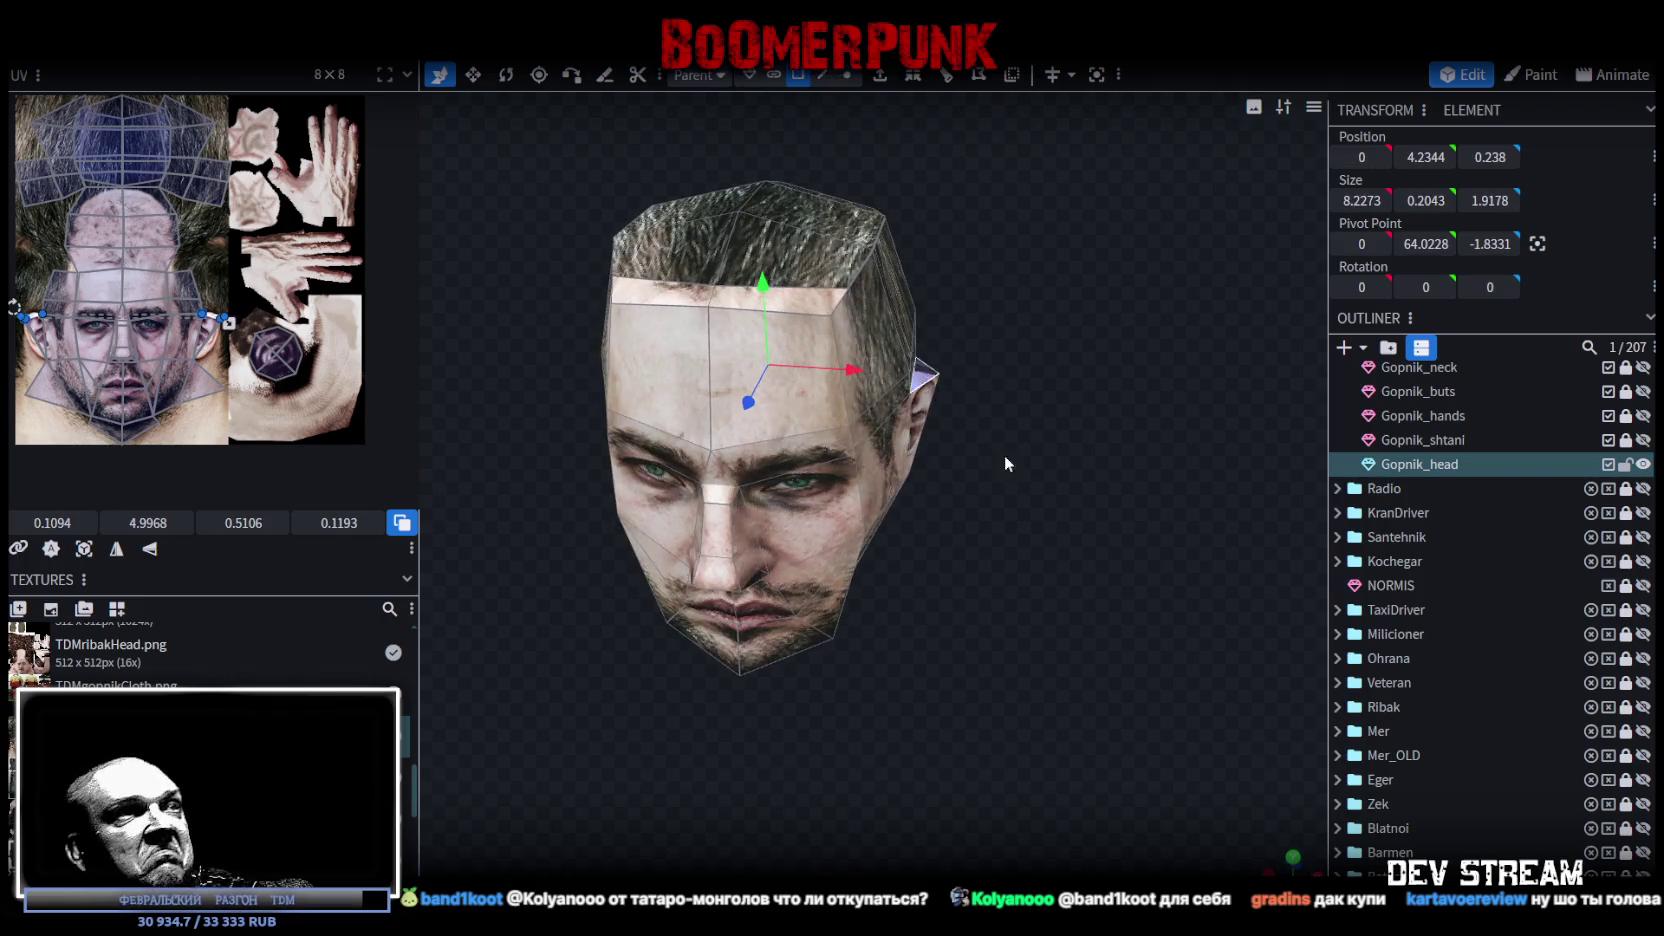
drag(1004, 464, 1069, 445)
key(v)
drag(840, 383, 835, 383)
drag(1087, 458, 1071, 430)
drag(1032, 497, 985, 484)
scroll(985, 484, up, 2)
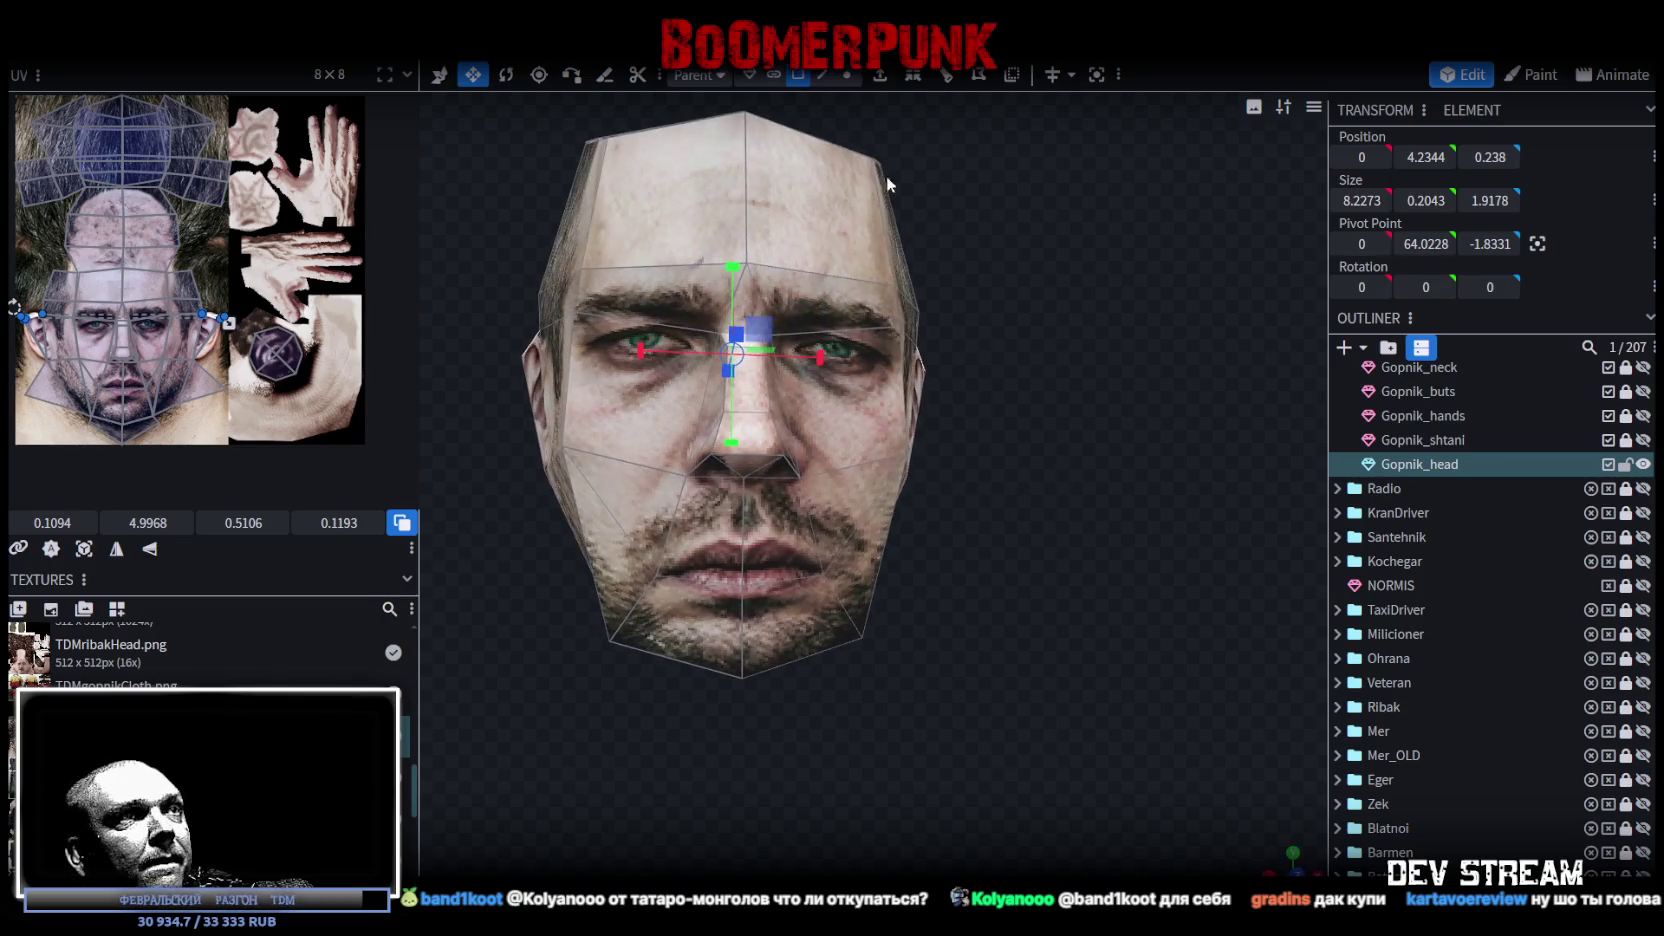
Step: In vertex mode, push a forehead vertex inward and lower the vertex at the top of the head
click(848, 78)
drag(930, 356, 1044, 449)
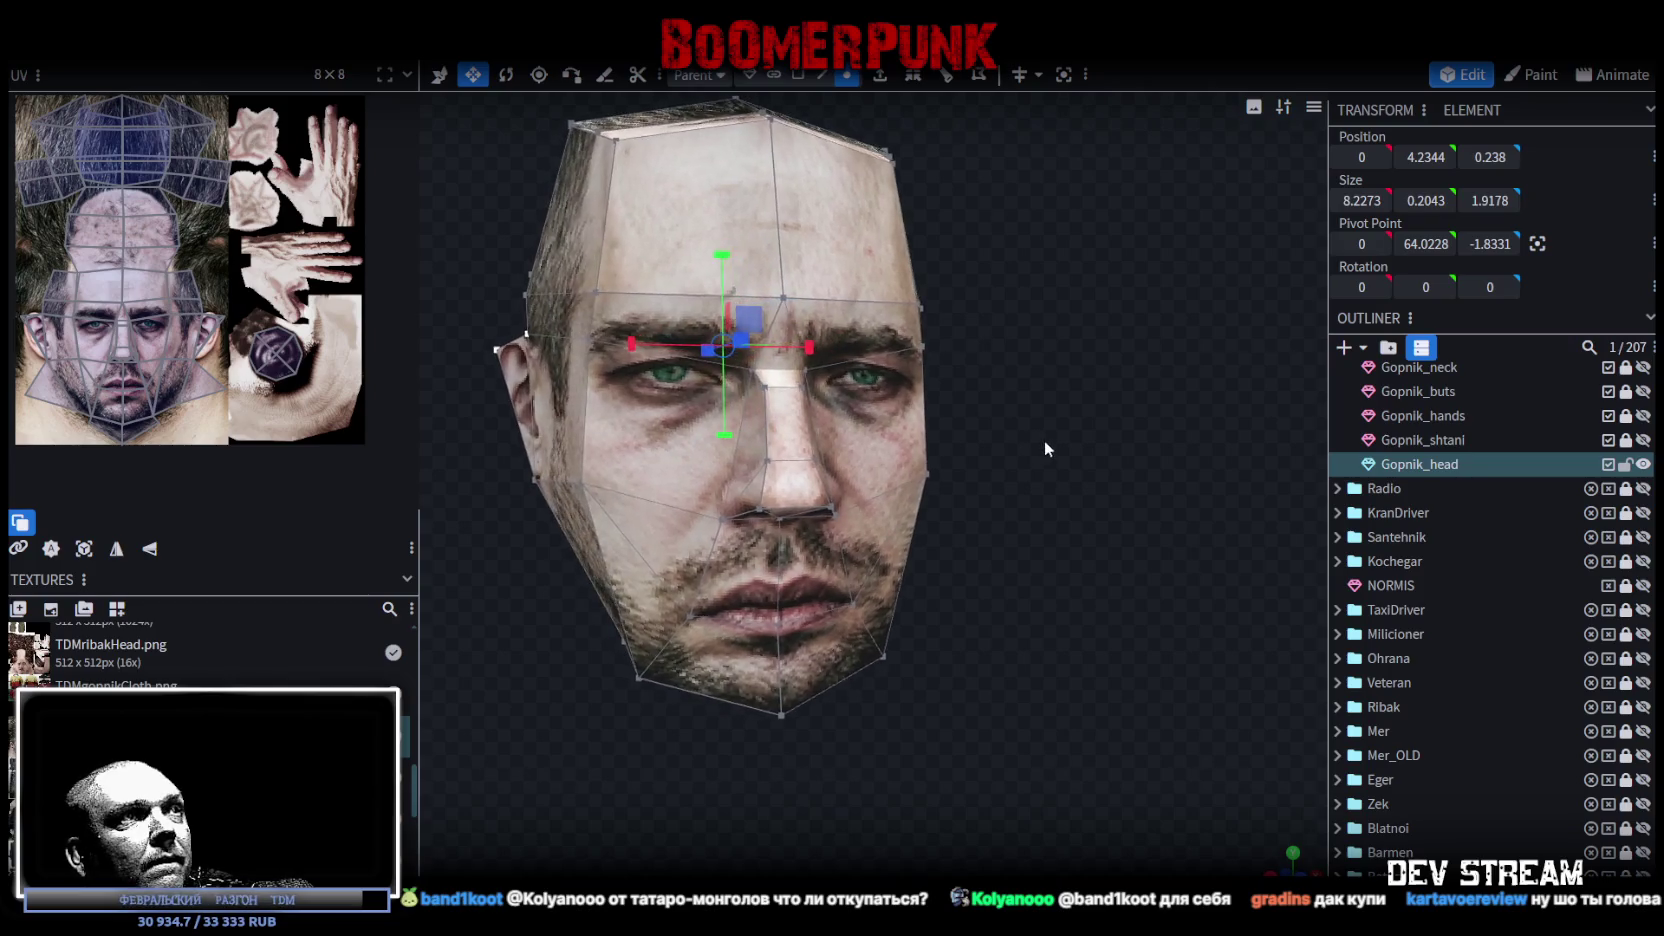
click(786, 299)
key(v)
drag(789, 219, 791, 238)
drag(1014, 390, 903, 207)
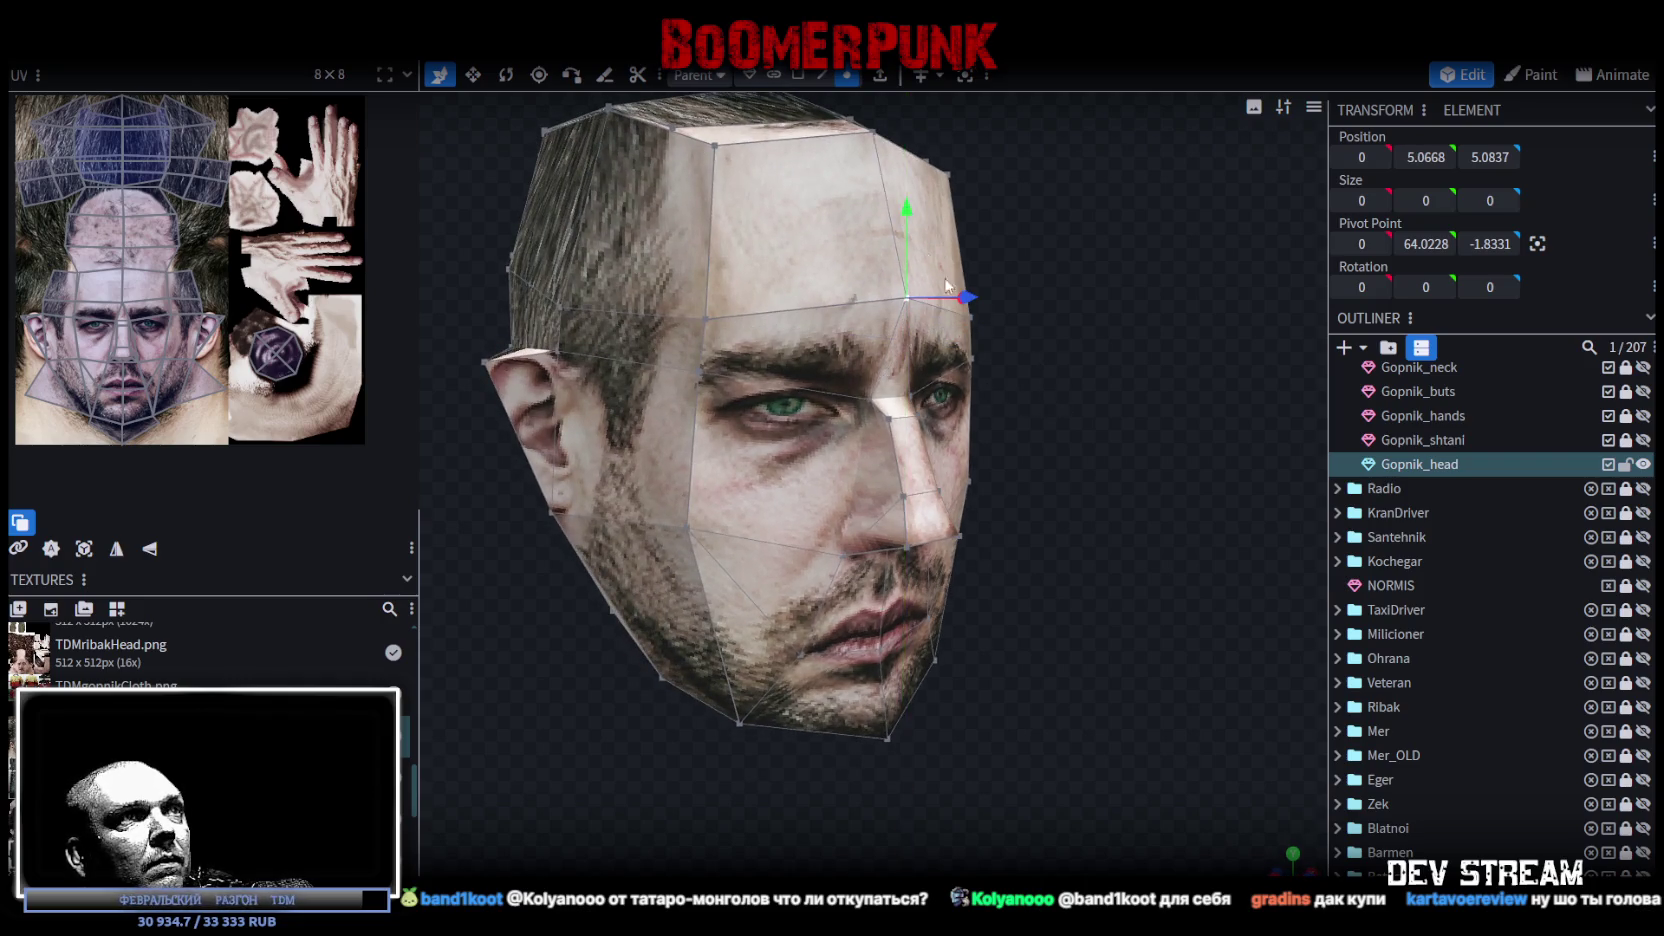
drag(947, 285, 1020, 400)
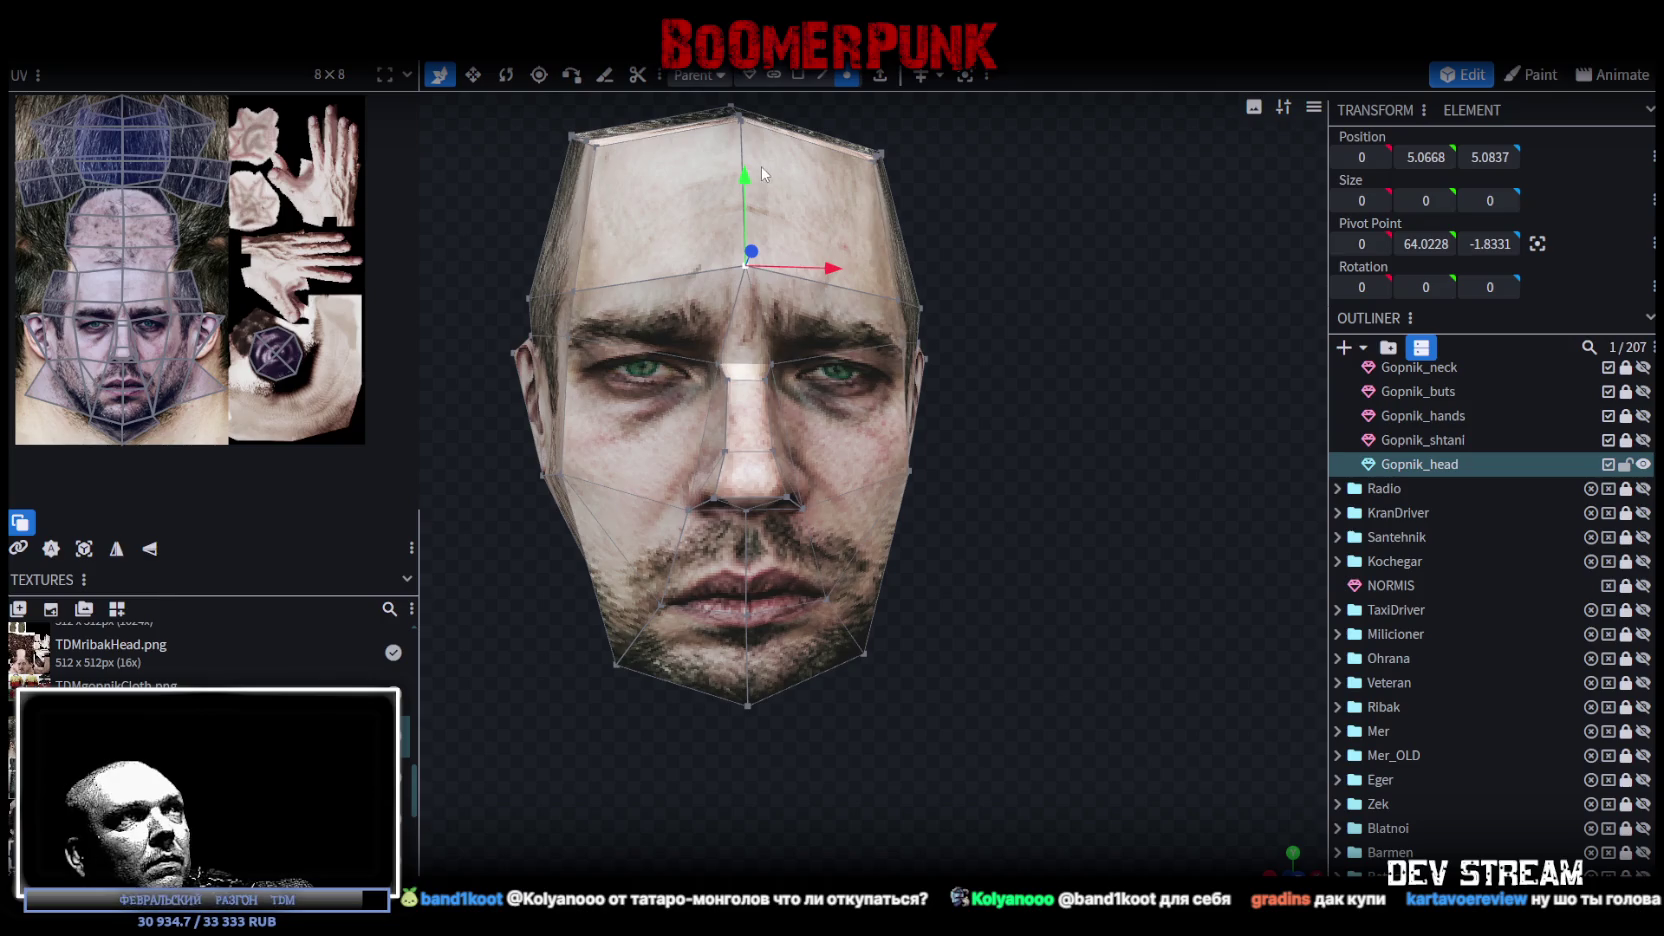
drag(753, 184, 758, 210)
mouse_move(1008, 413)
mouse_down()
mouse_move(1045, 384)
mouse_move(994, 422)
mouse_up()
scroll(1452, 725, down, 3)
Step: Reselect the Gopnik_head mesh, check its side profile, and bring up the File menu
click(1066, 552)
drag(1066, 552, 1141, 546)
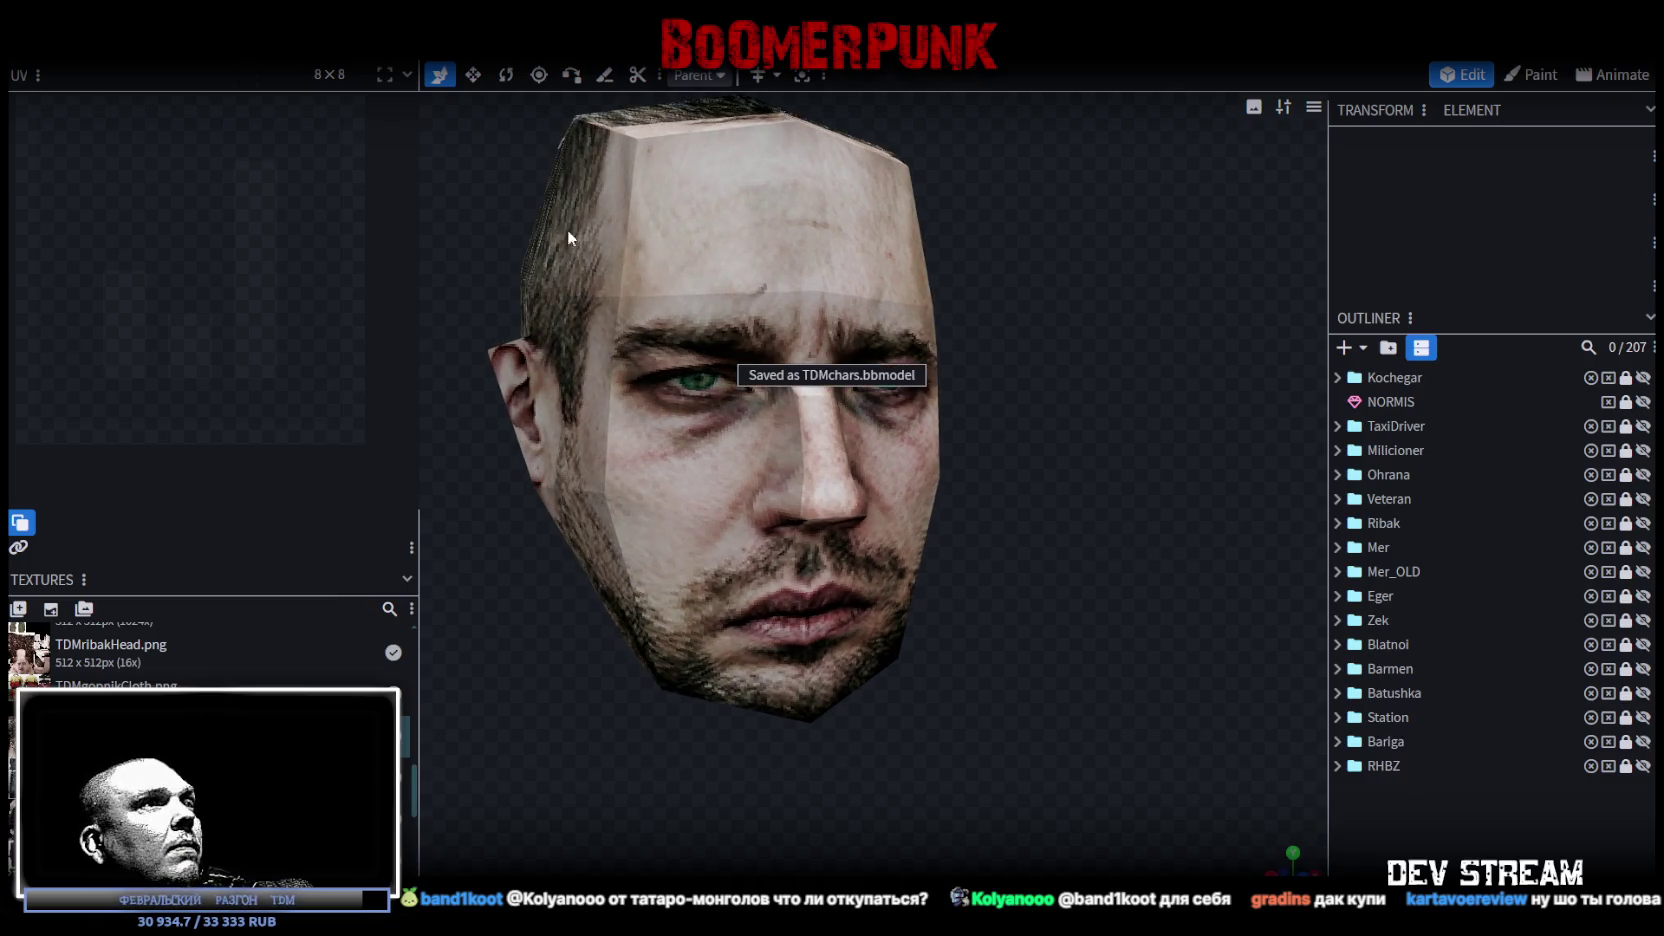
click(651, 377)
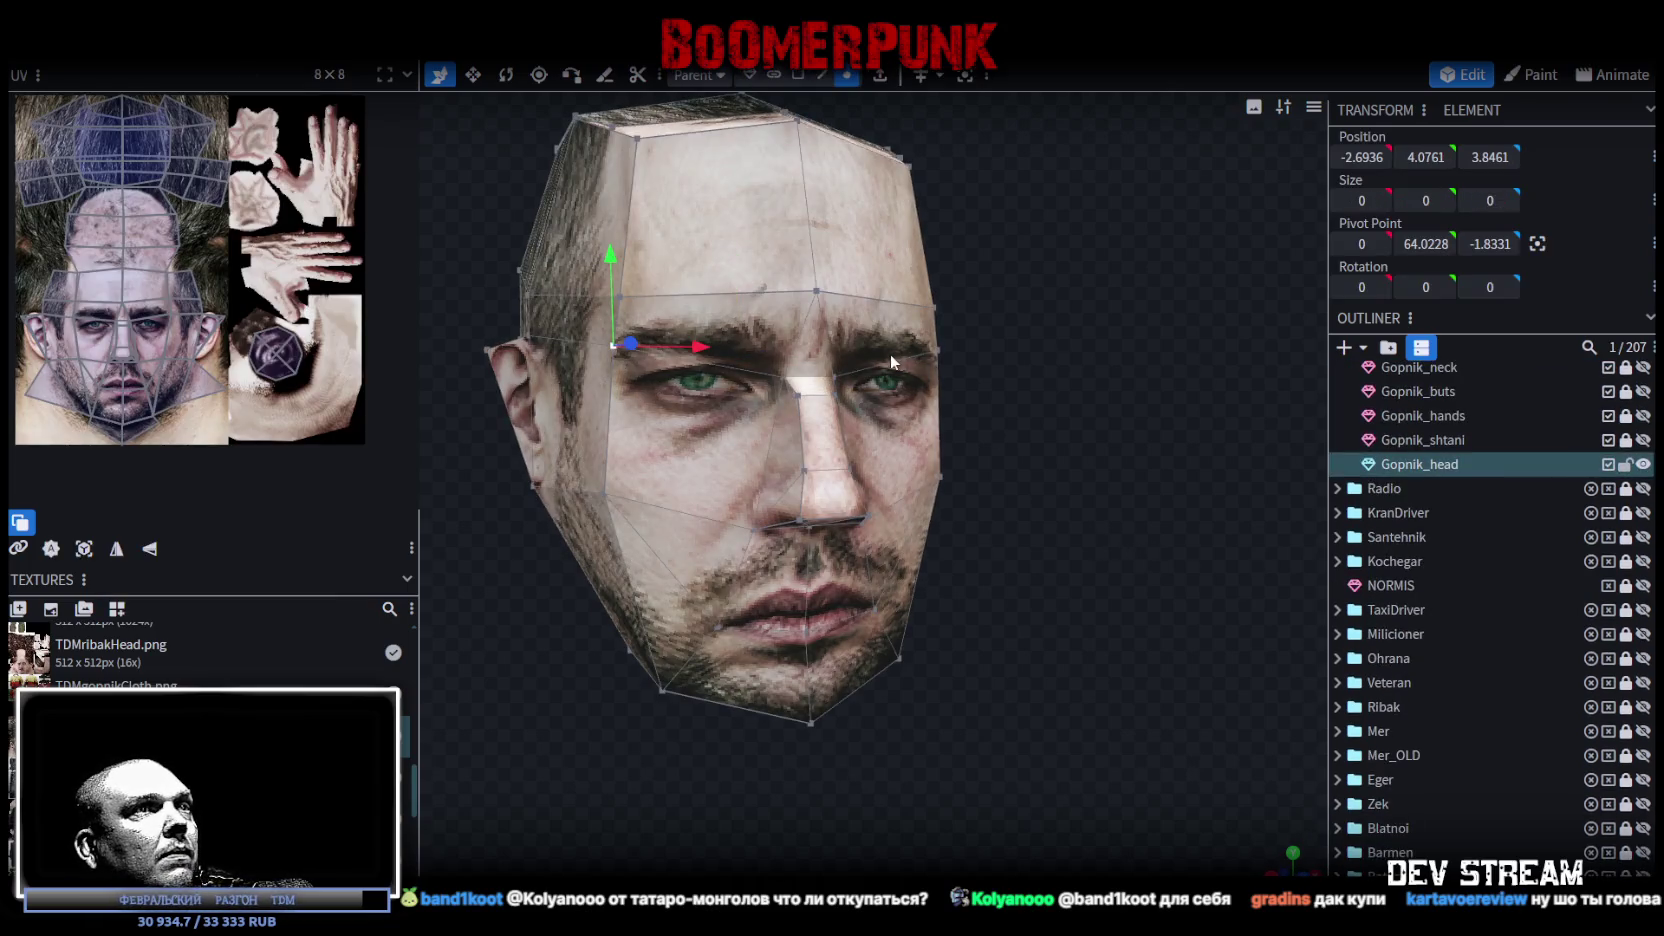
click(65, 333)
scroll(75, 322, up, 3)
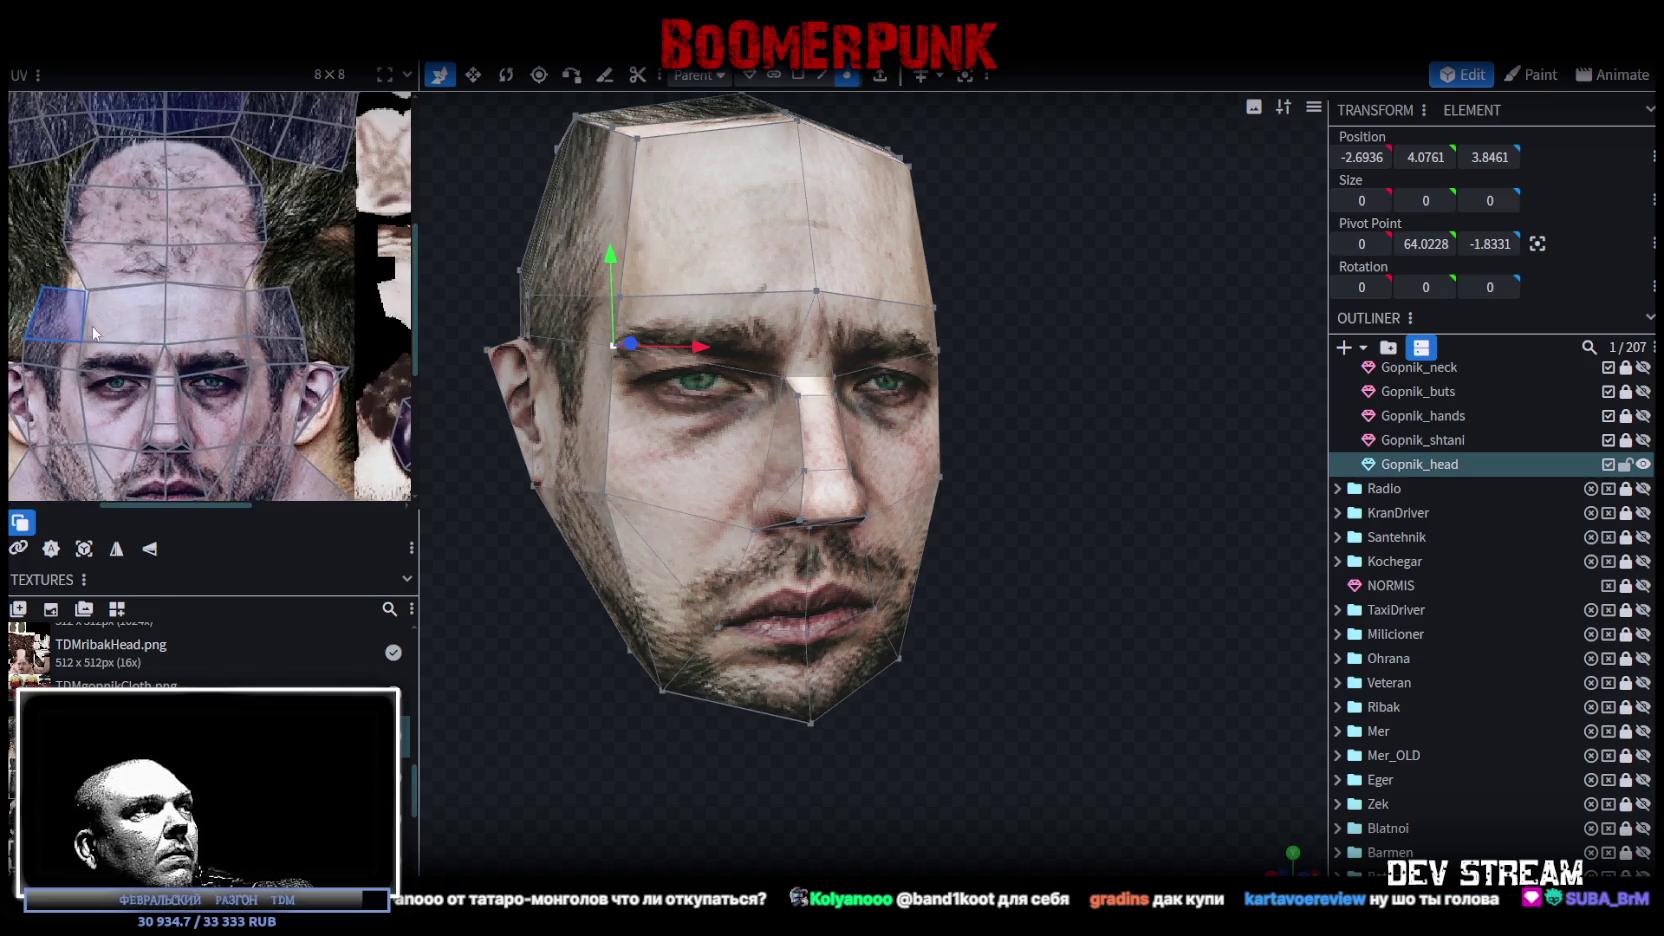
mouse_move(538, 296)
mouse_down()
mouse_move(1046, 343)
mouse_move(1109, 367)
mouse_up()
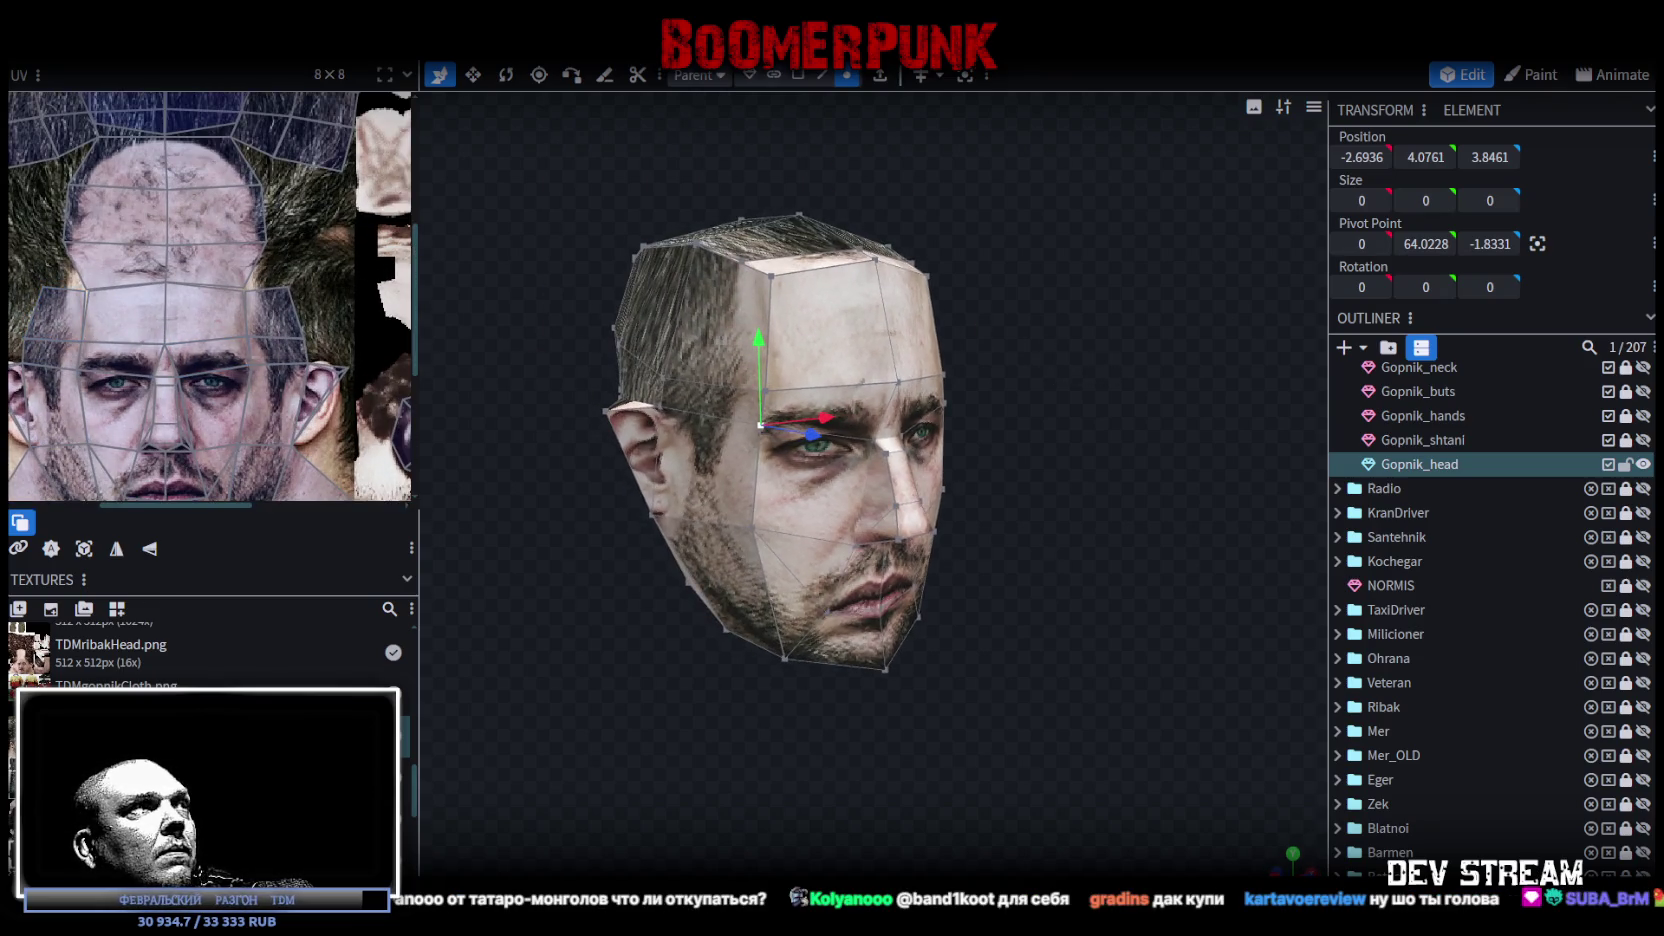
click(140, 45)
mouse_move(863, 170)
mouse_down()
mouse_move(1009, 246)
mouse_move(968, 221)
mouse_up()
click(140, 45)
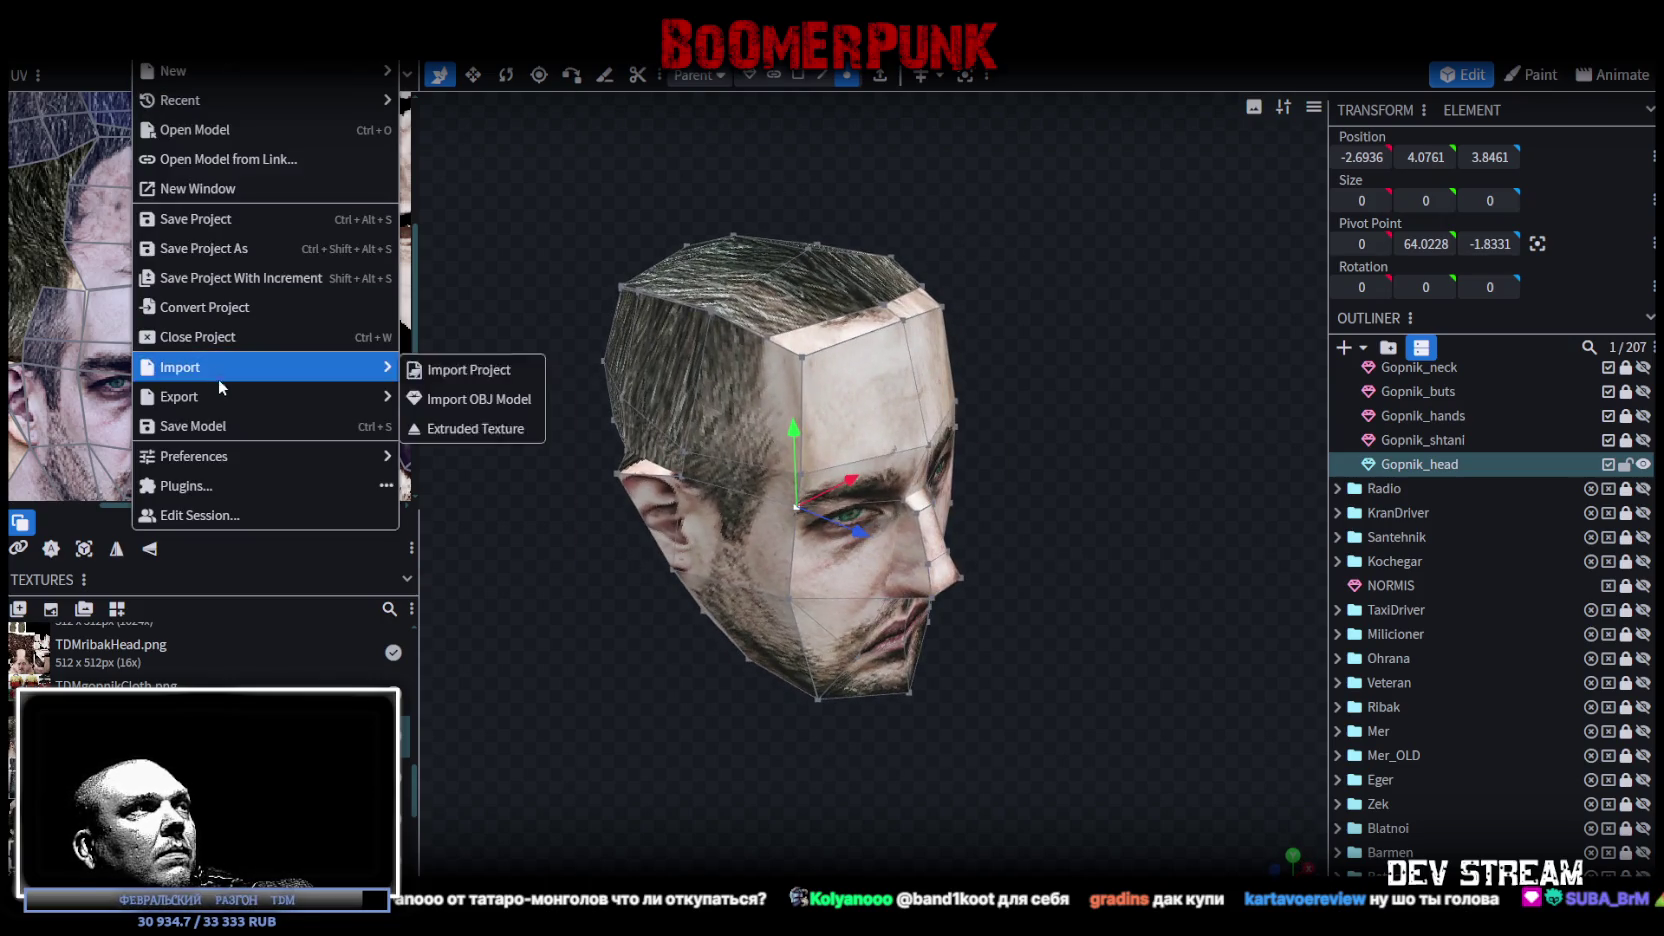
Step: Export the reshaped model as TDMgopMDL.fbx, confirming the default export options
mouse_move(300, 396)
click(481, 459)
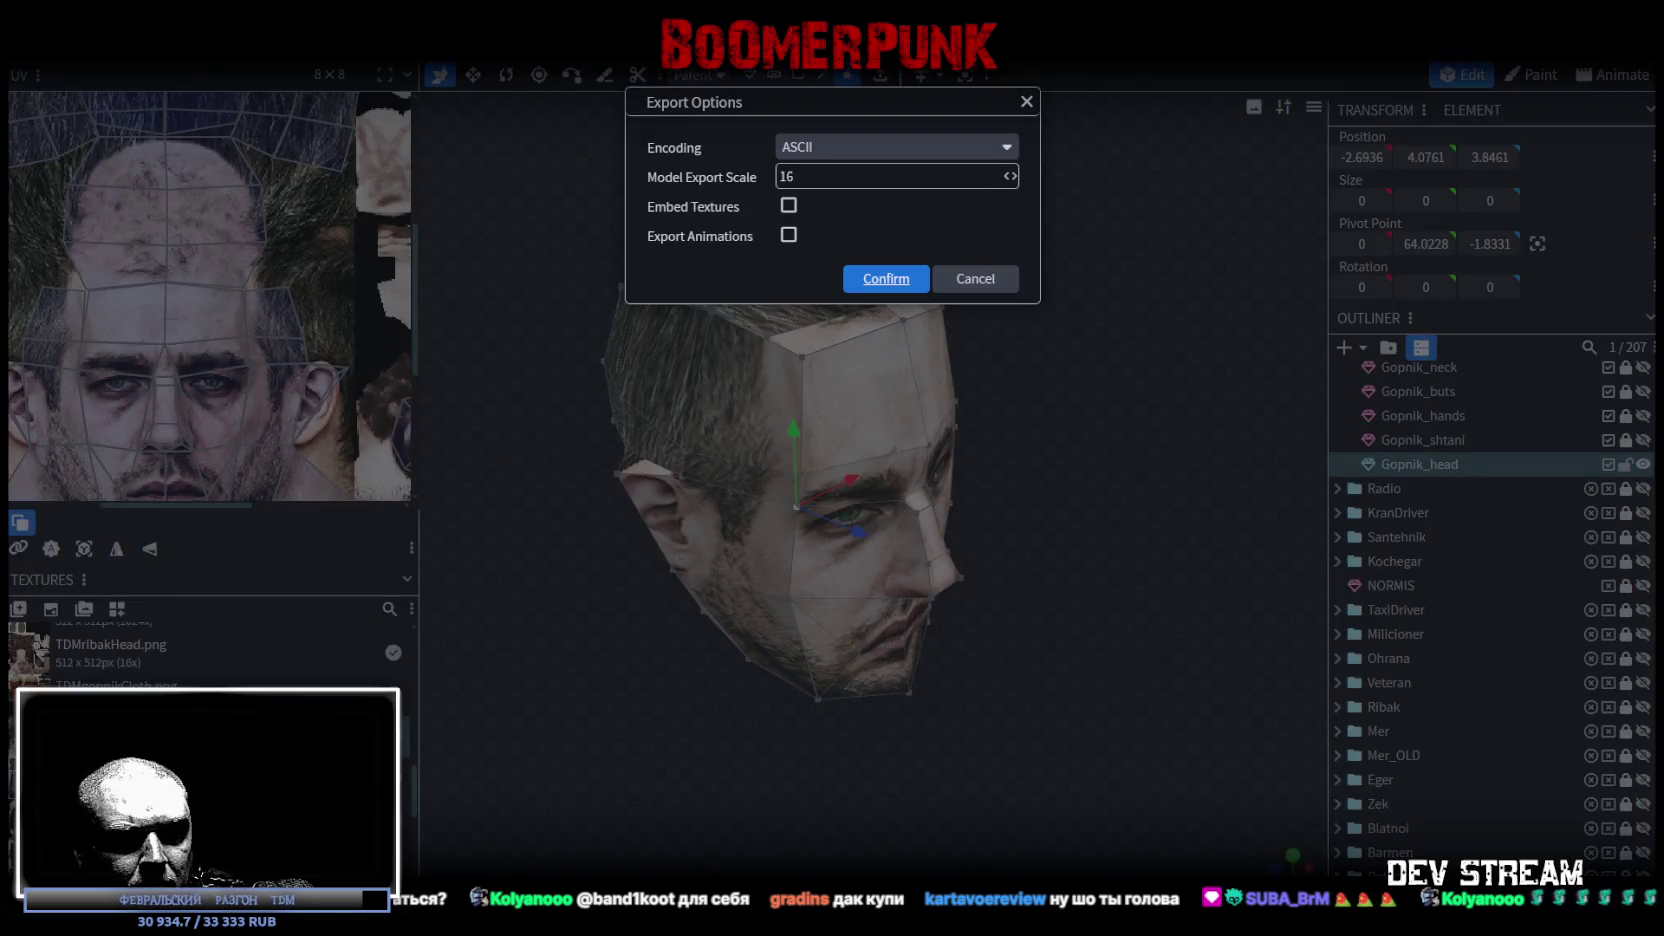
key(Return)
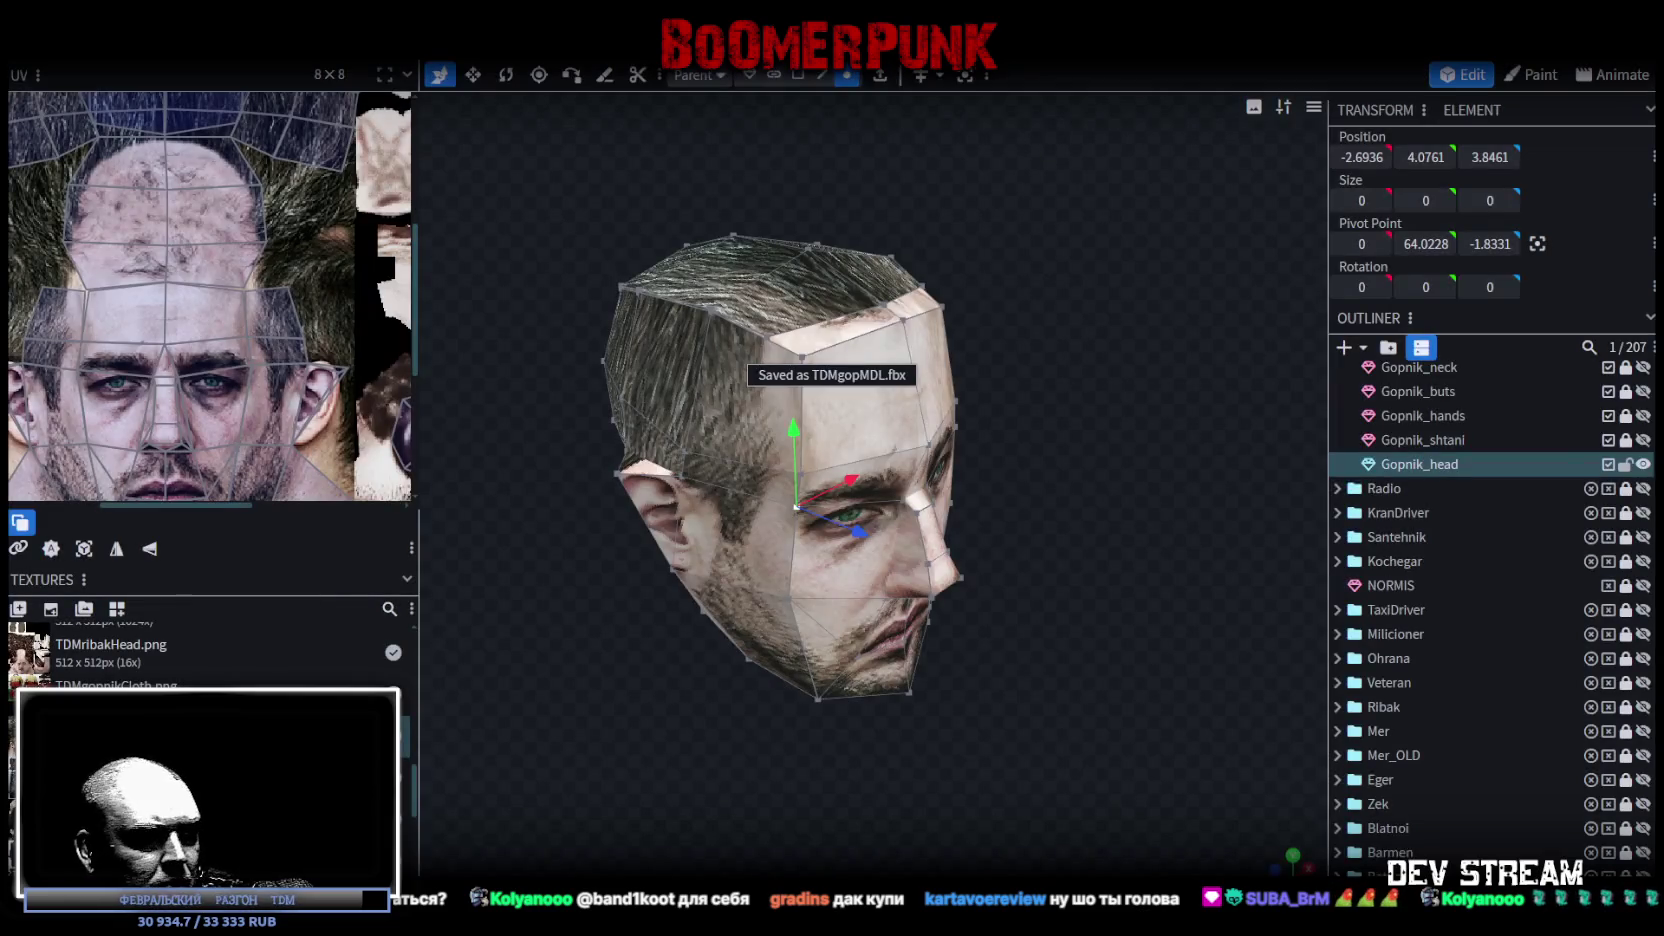
Step: Switch to Unity and orbit around the gopnik NPC to inspect the updated Gopnik_head
key(alt+Tab)
mouse_move(880, 440)
mouse_down()
mouse_move(890, 470)
mouse_move(885, 420)
mouse_move(899, 446)
mouse_move(930, 450)
mouse_up()
mouse_move(1083, 495)
mouse_down()
mouse_move(1160, 491)
mouse_move(1026, 452)
mouse_up()
mouse_move(916, 430)
mouse_down()
mouse_move(707, 386)
mouse_move(916, 425)
mouse_up()
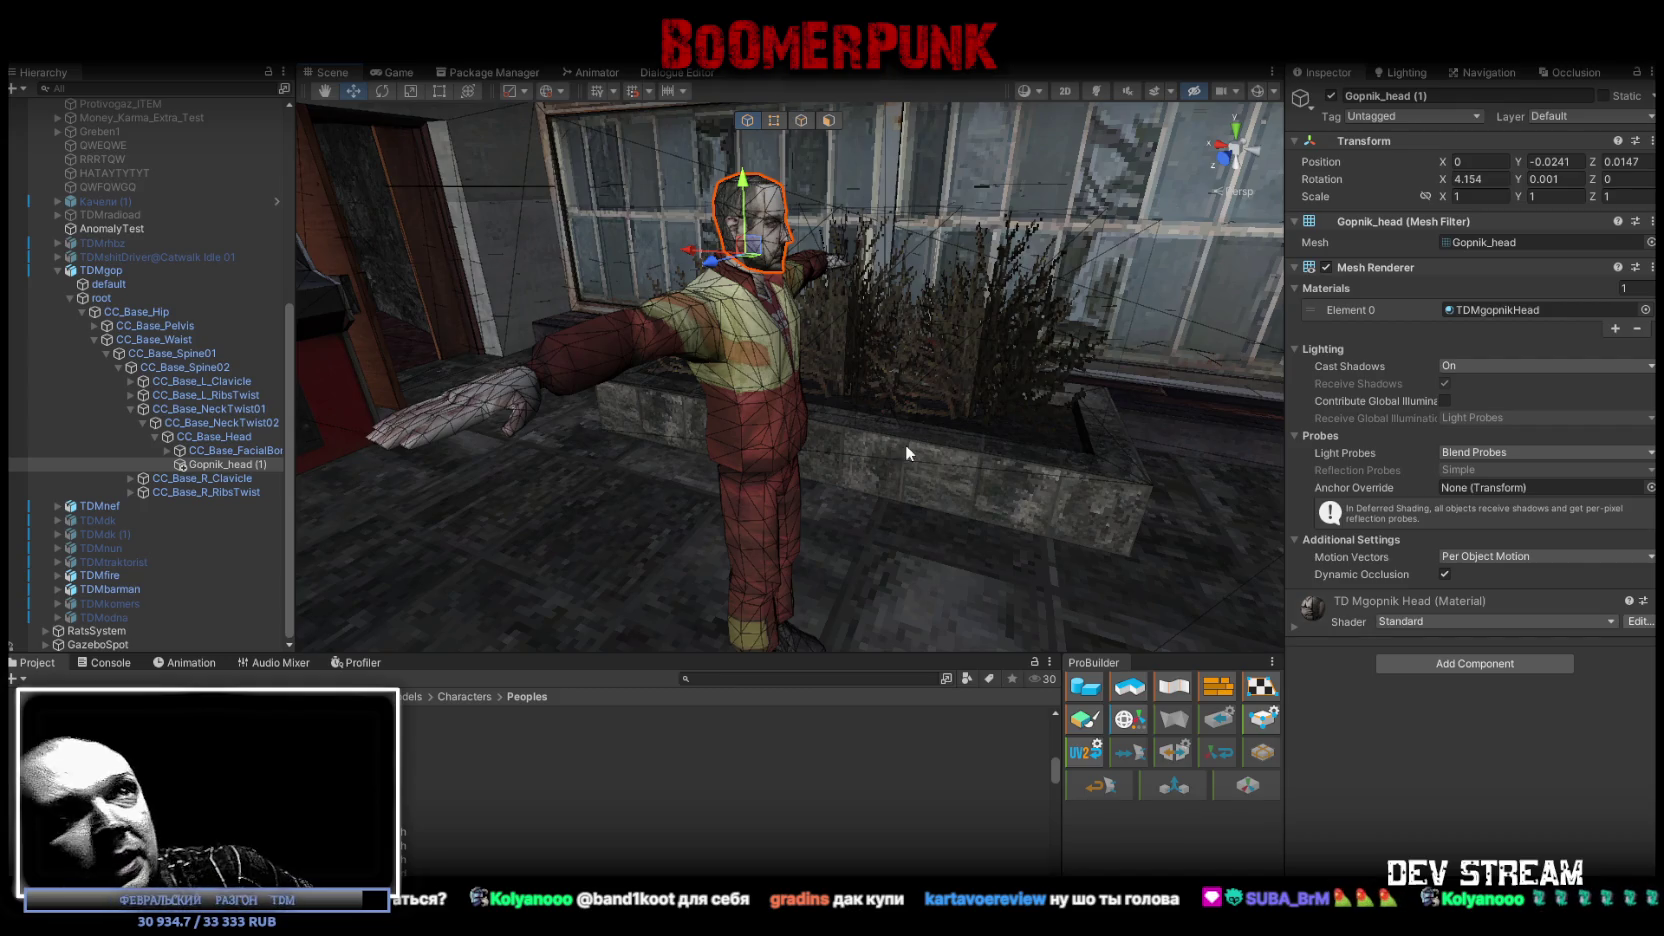
drag(757, 245, 1033, 262)
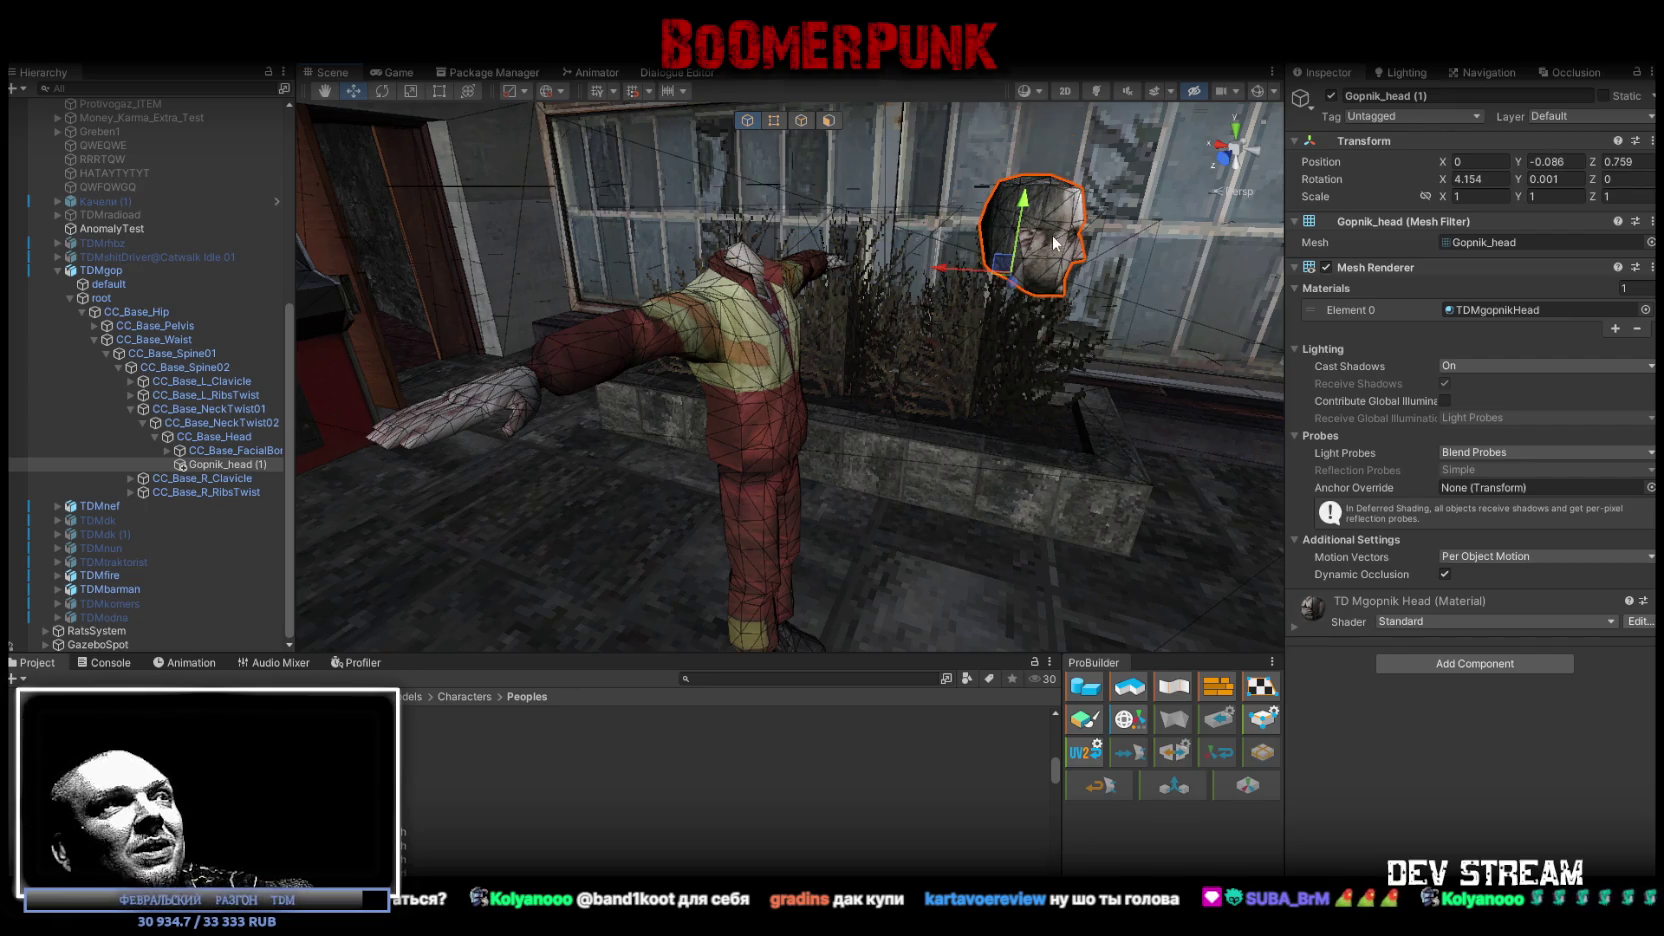
key(ctrl+z)
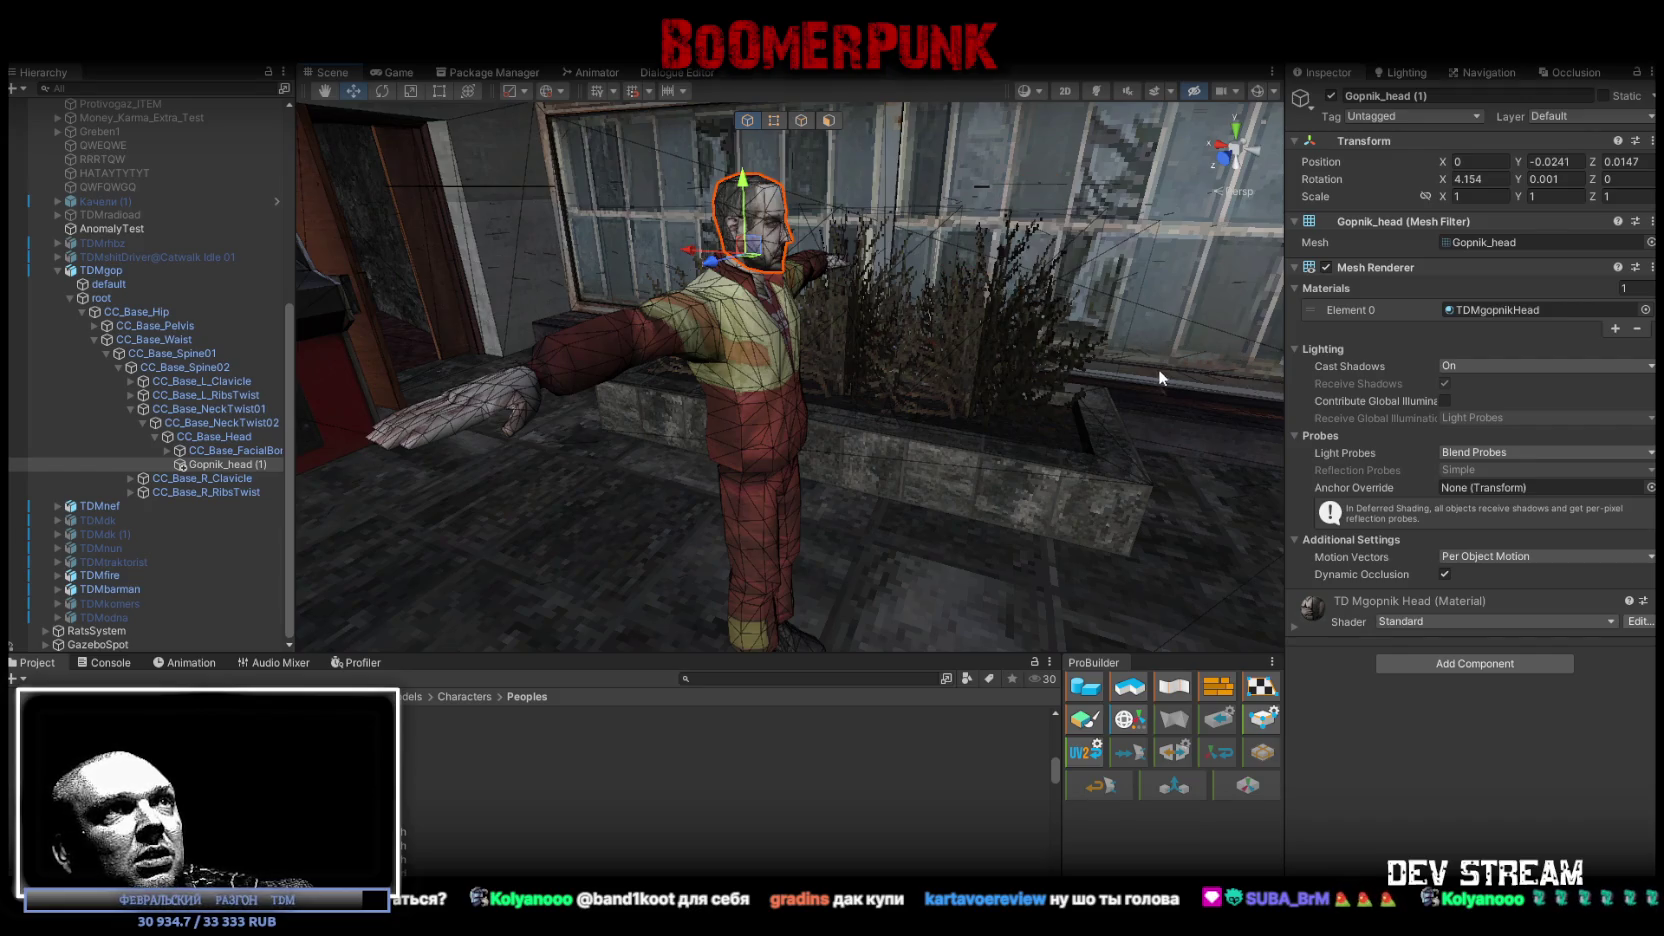
key(f)
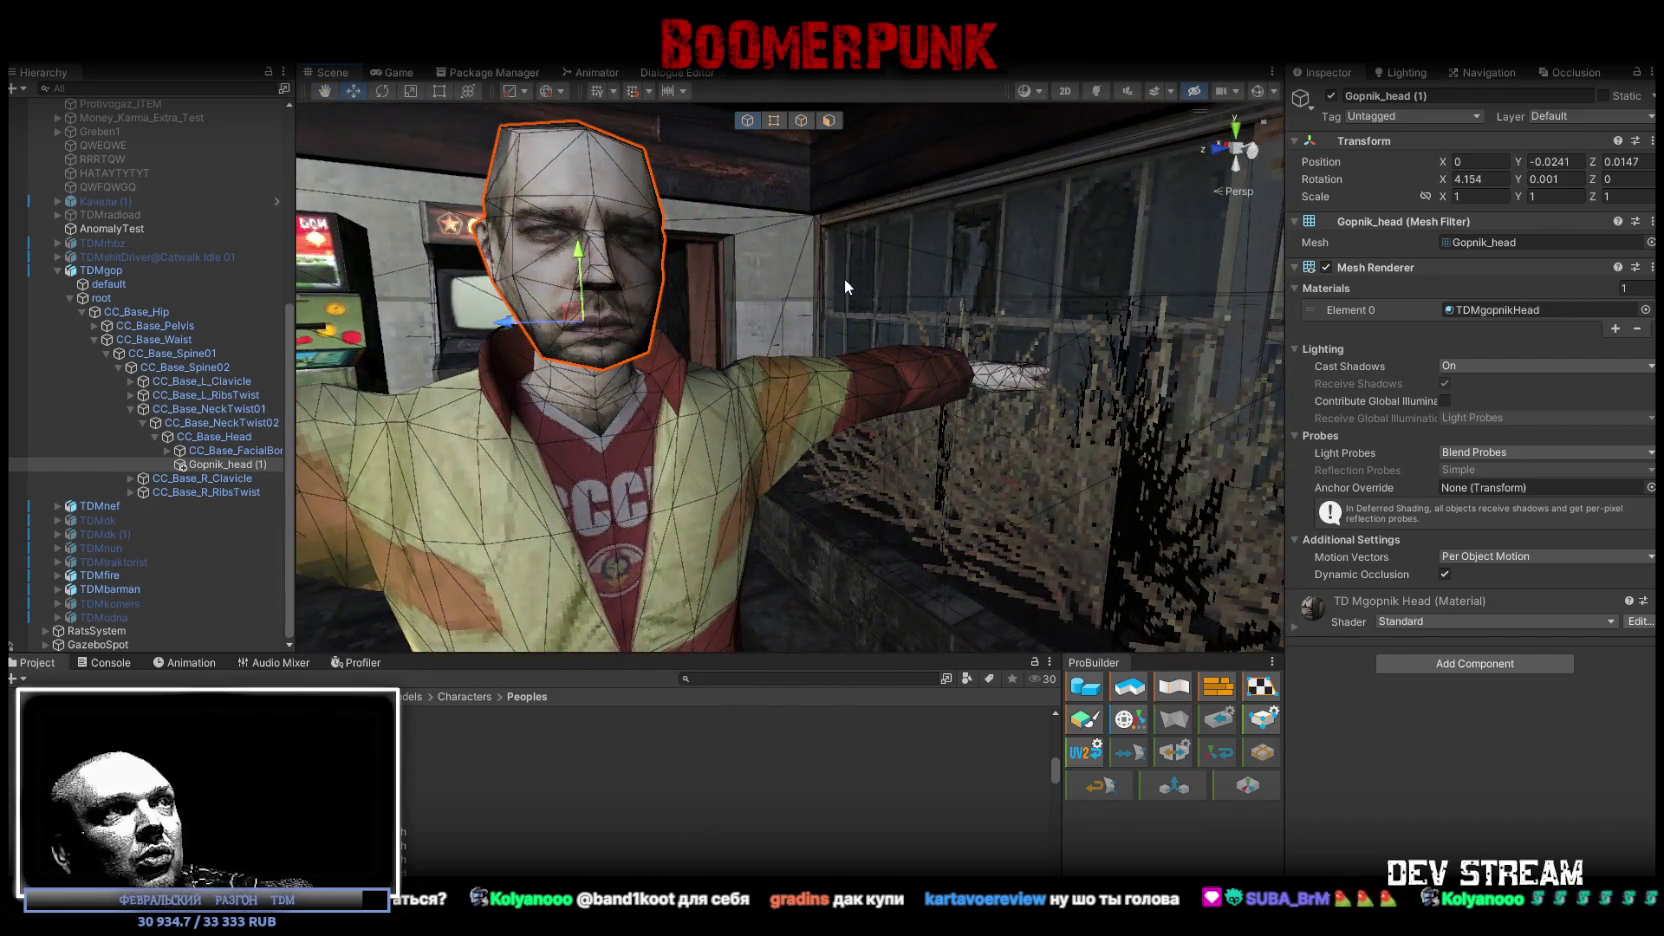
mouse_move(934, 273)
mouse_down()
mouse_move(723, 252)
mouse_move(652, 366)
mouse_up()
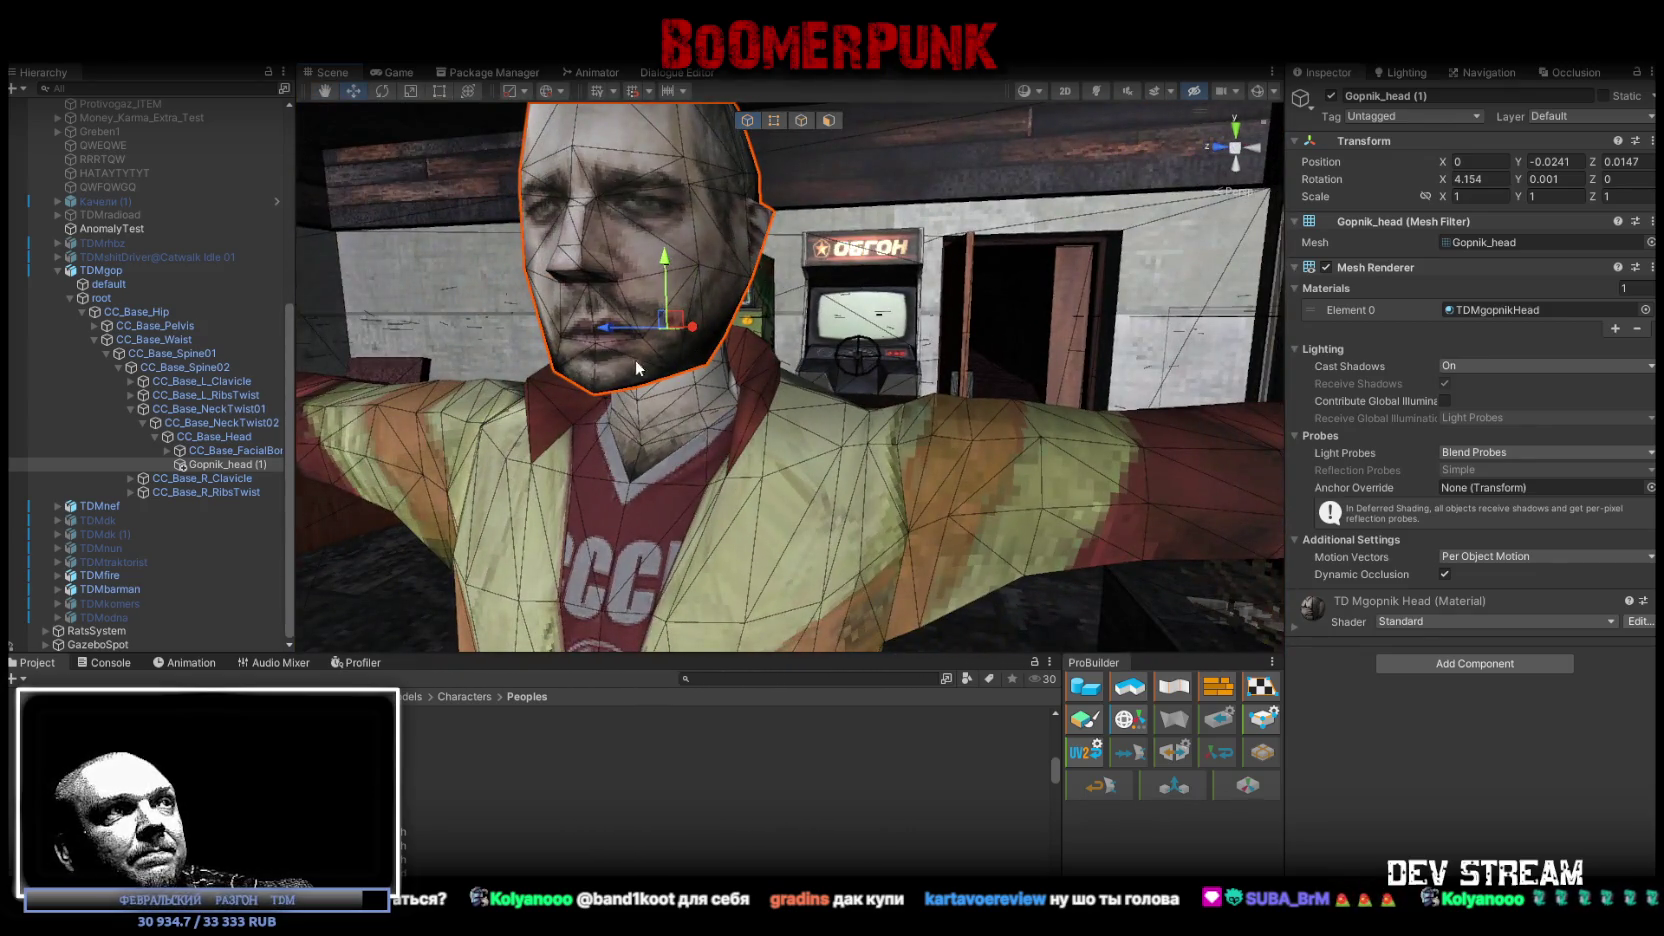
drag(645, 363, 1016, 314)
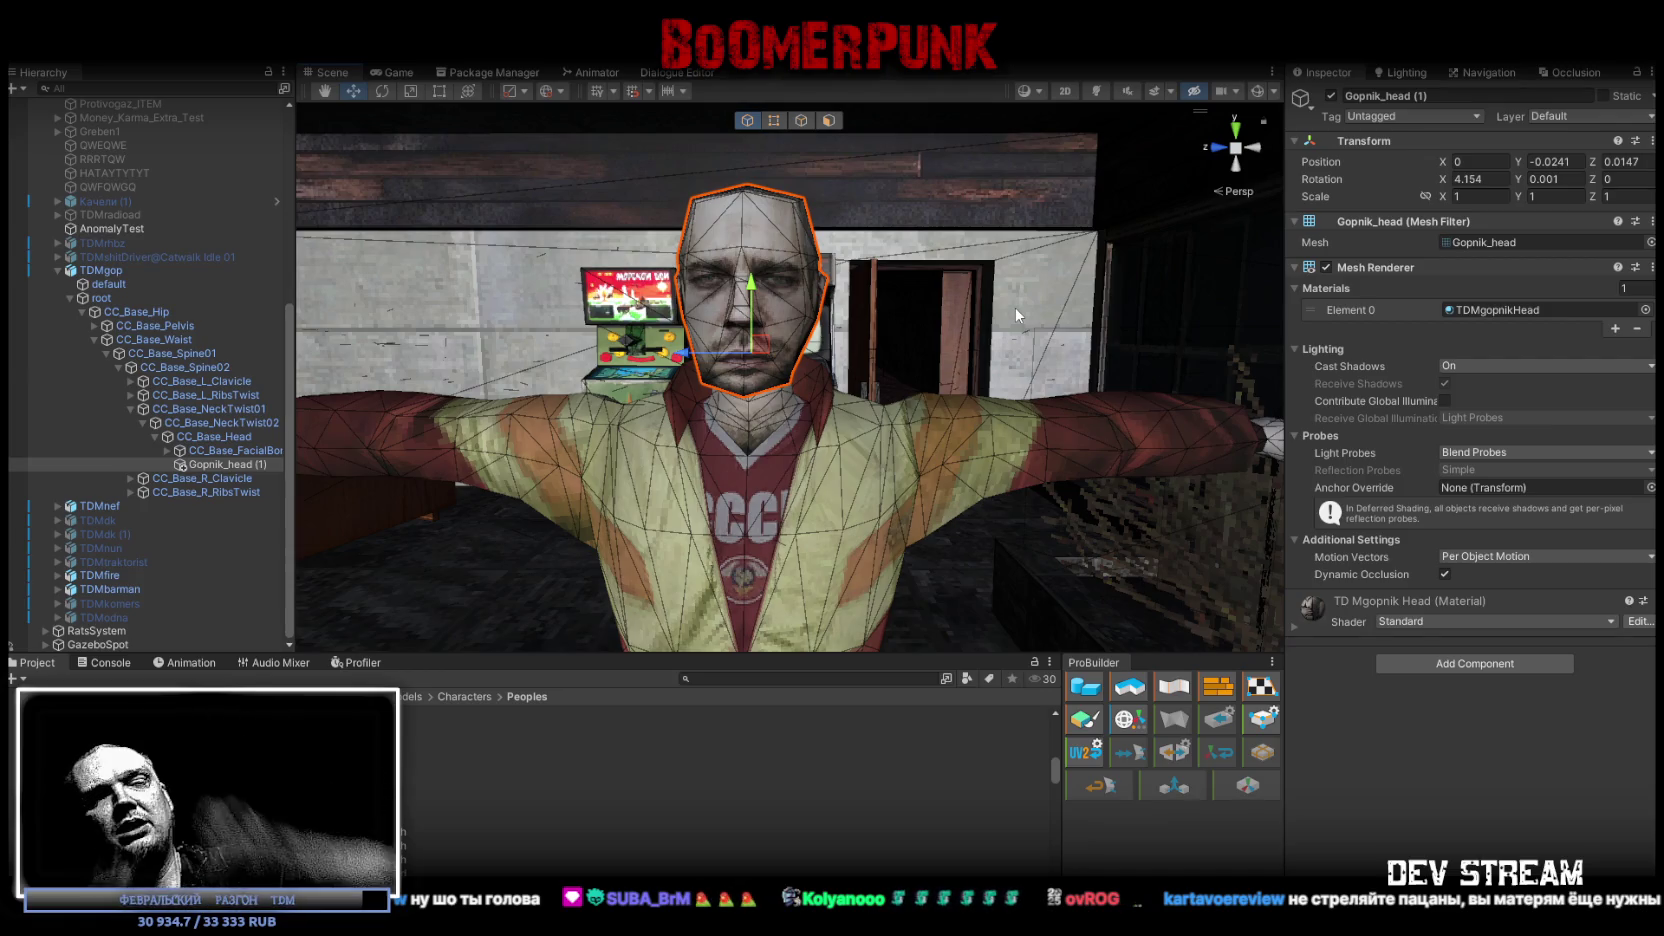
scroll(760, 422, down, 2)
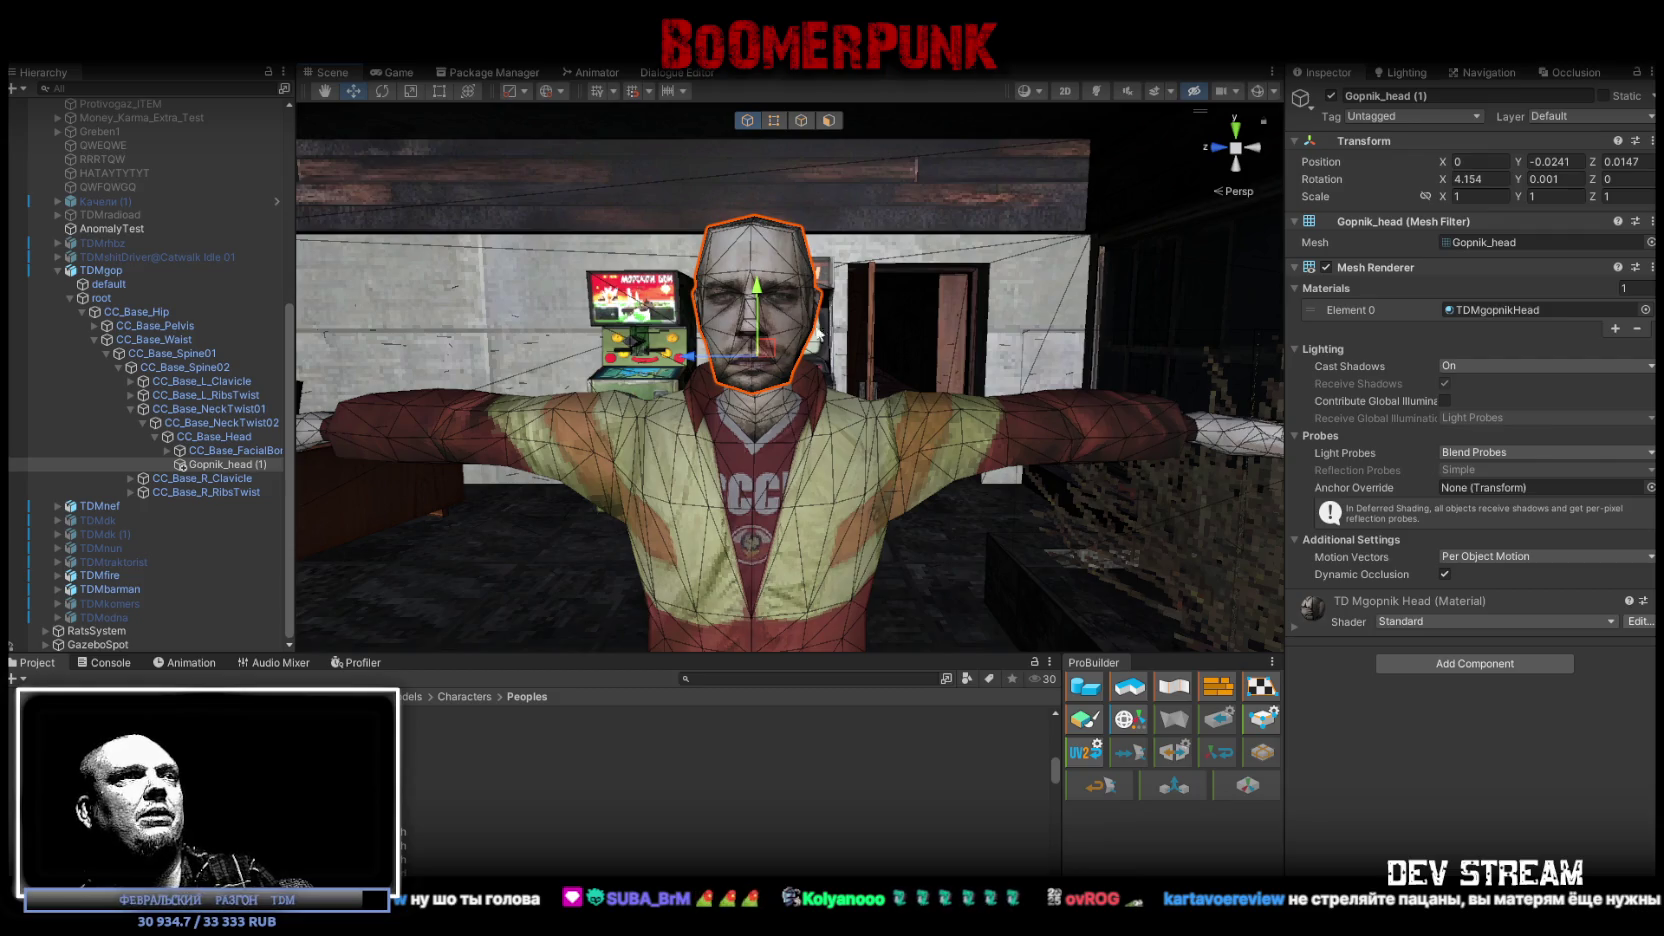
mouse_move(990, 295)
mouse_down()
mouse_move(777, 279)
mouse_move(911, 359)
mouse_move(1287, 224)
mouse_up()
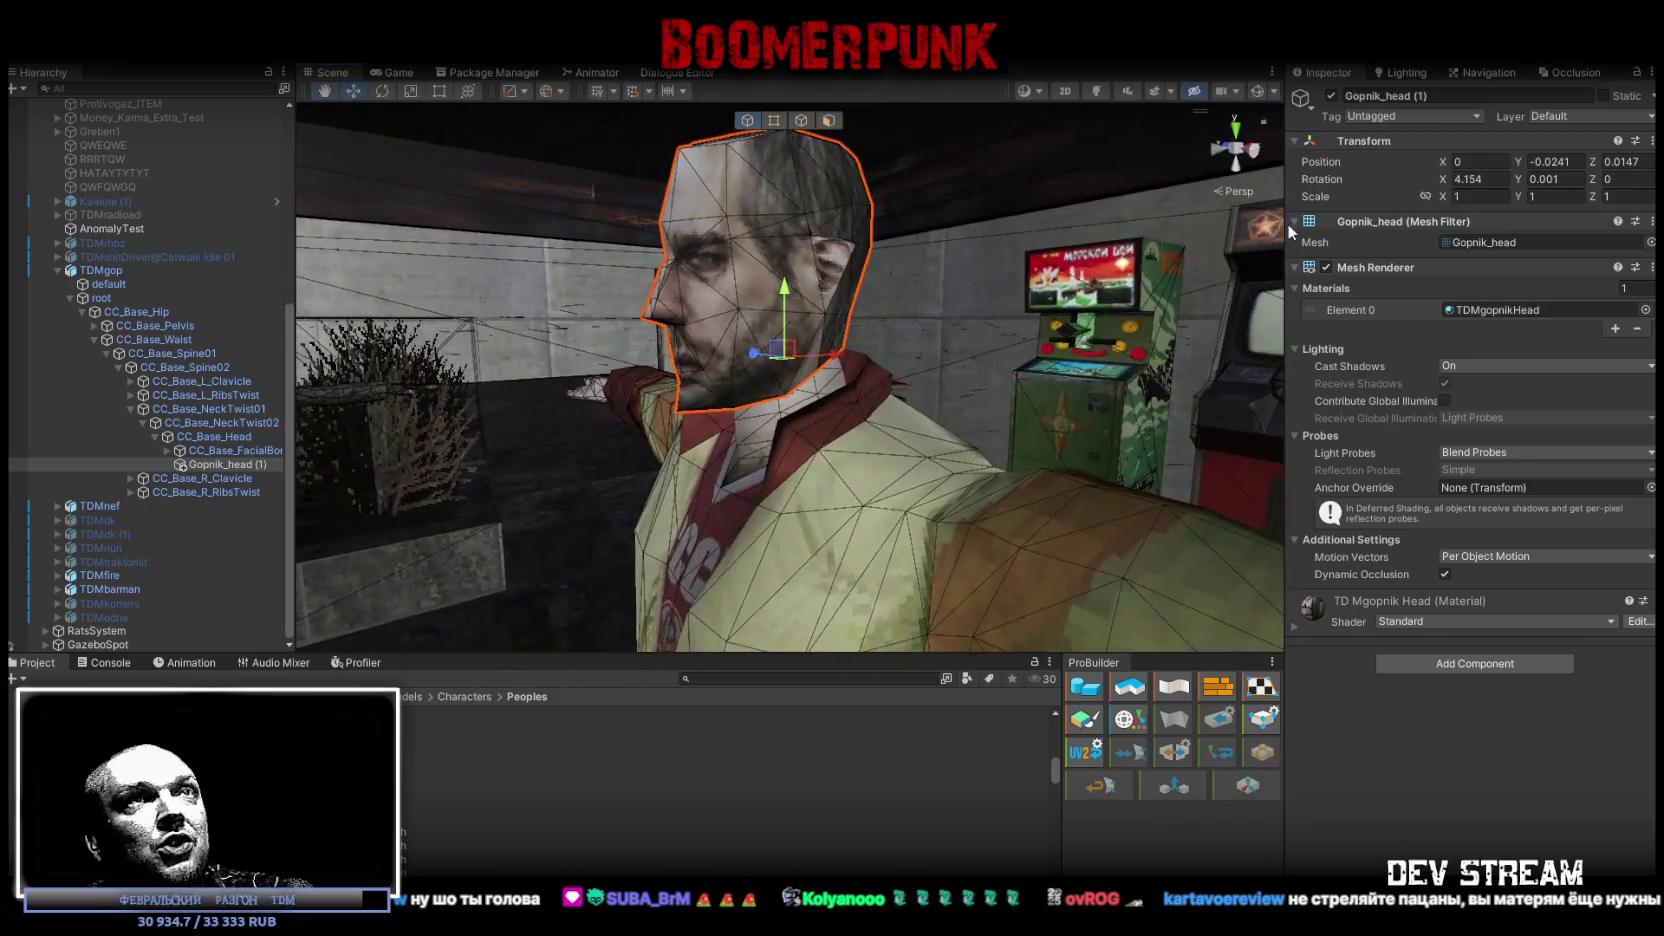
click(1331, 96)
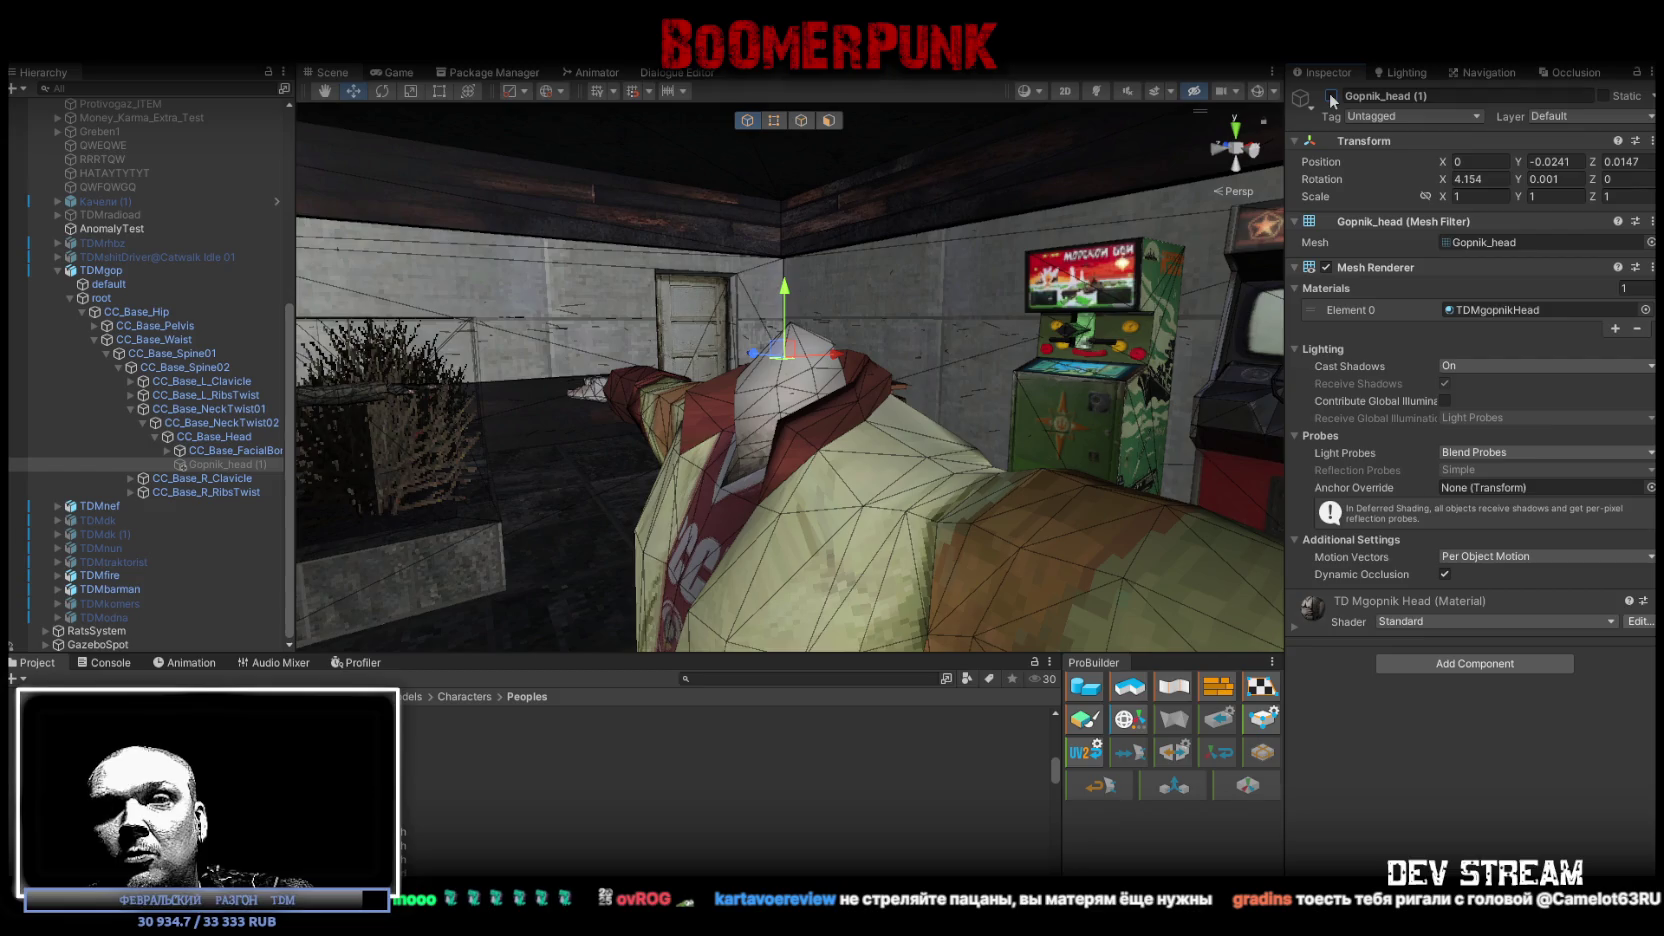
click(1331, 96)
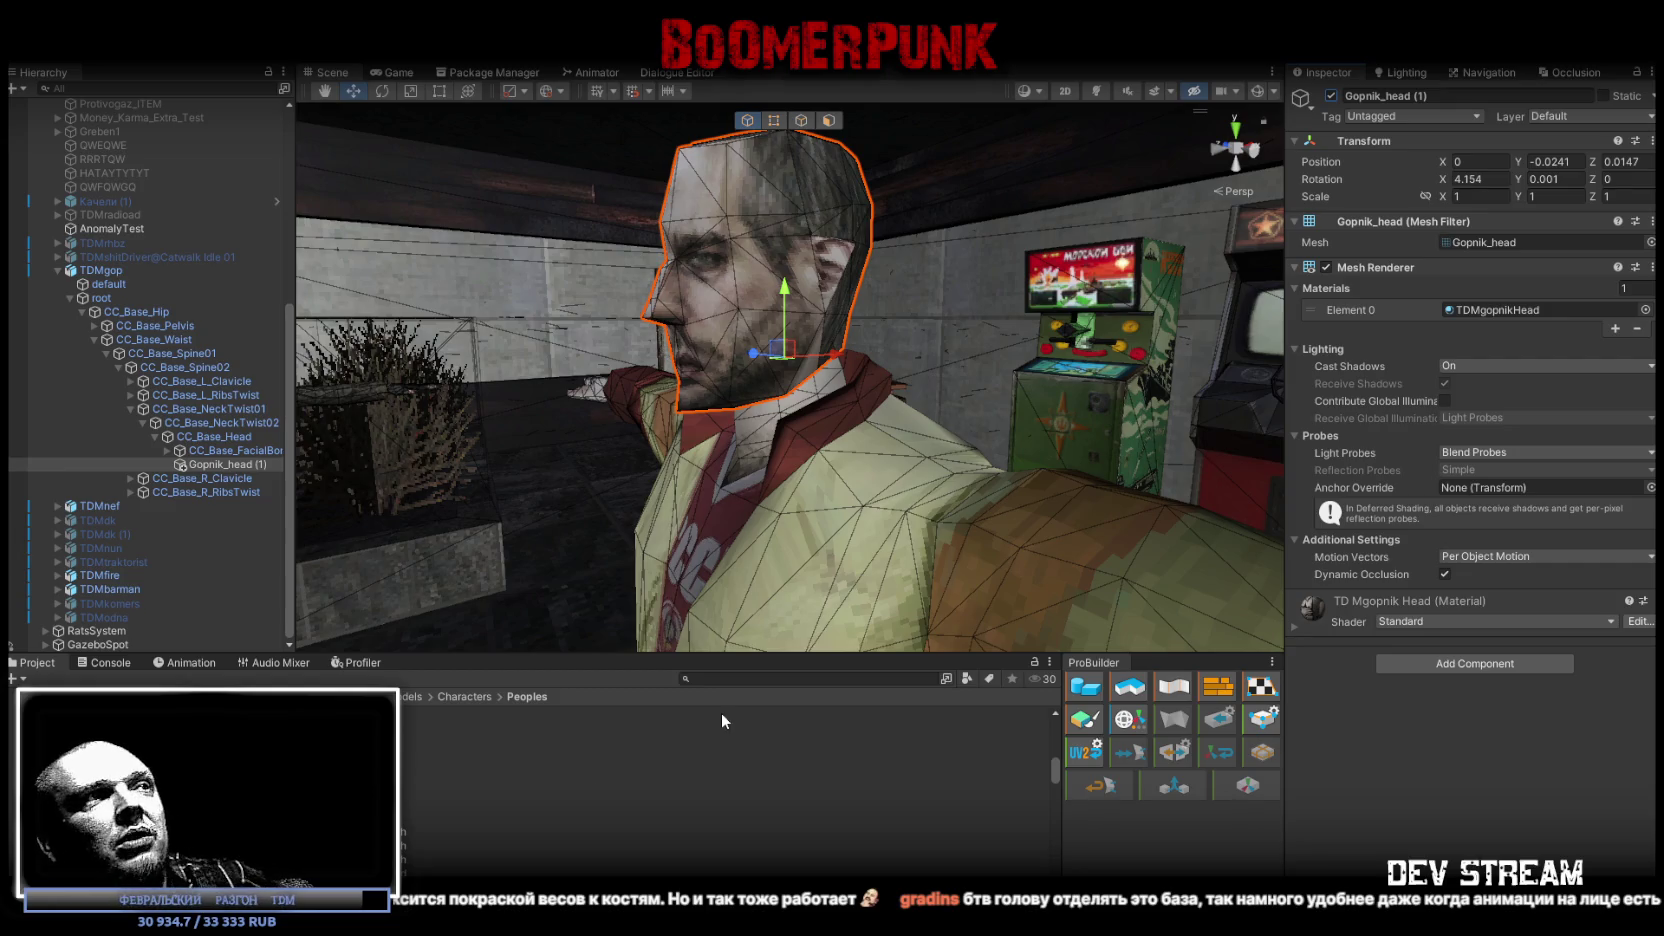
mouse_move(946, 415)
mouse_down()
mouse_move(869, 368)
mouse_move(970, 416)
mouse_up()
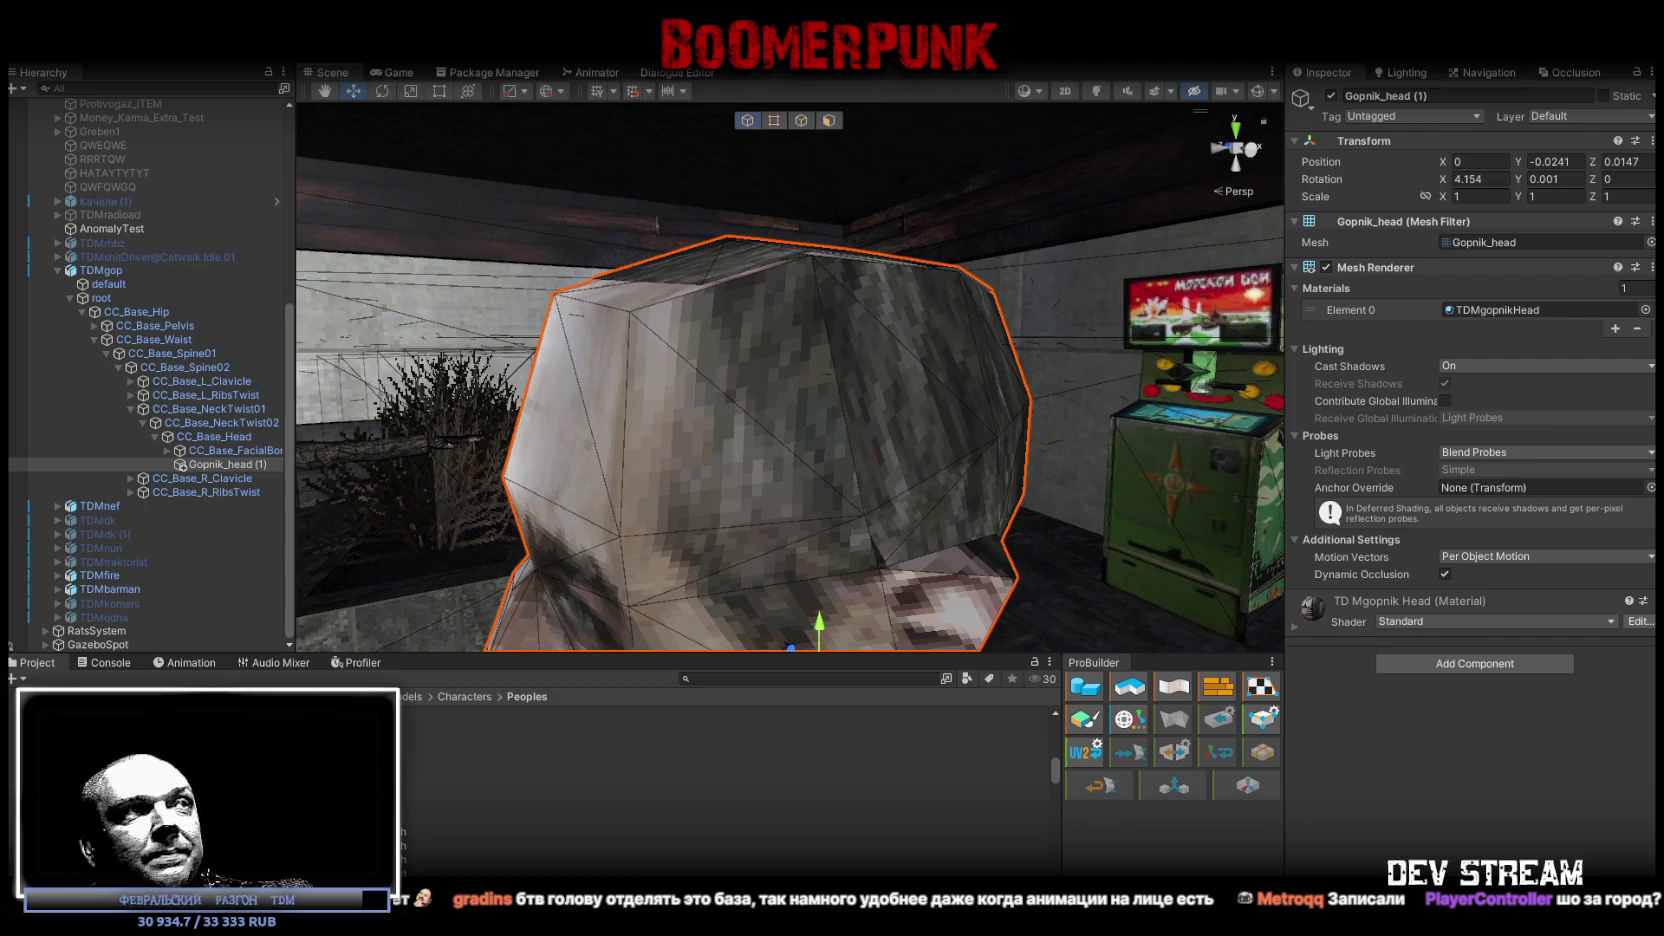
key(f)
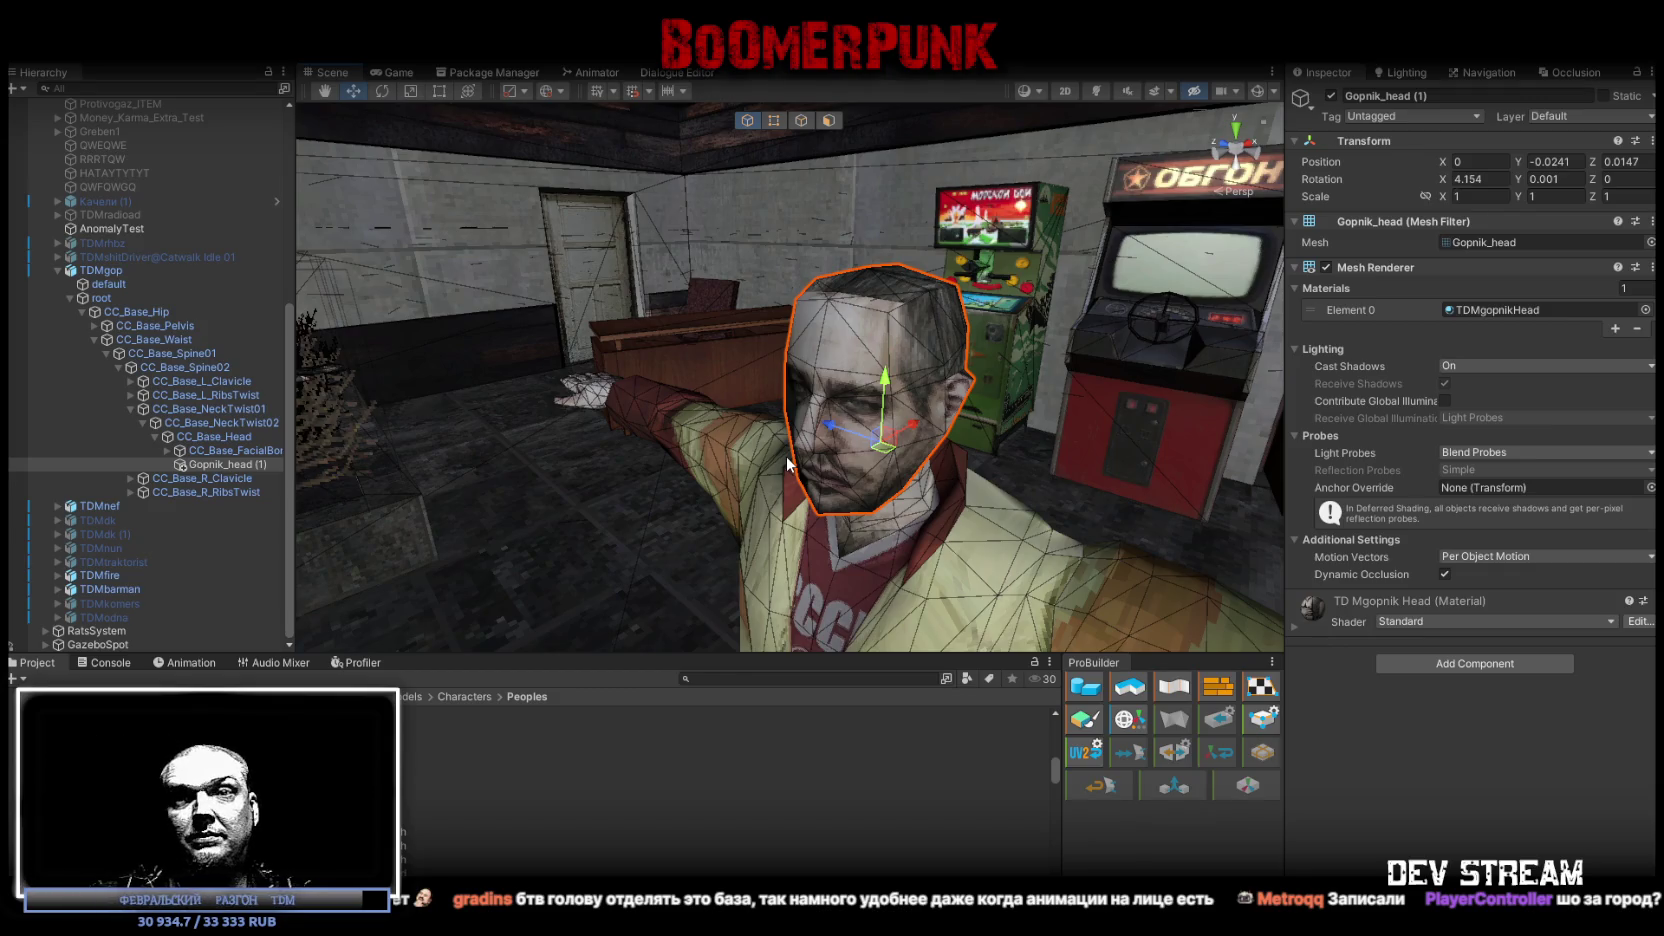
mouse_move(771, 257)
mouse_down()
mouse_move(930, 362)
mouse_move(1045, 333)
mouse_move(924, 316)
mouse_move(989, 341)
mouse_up()
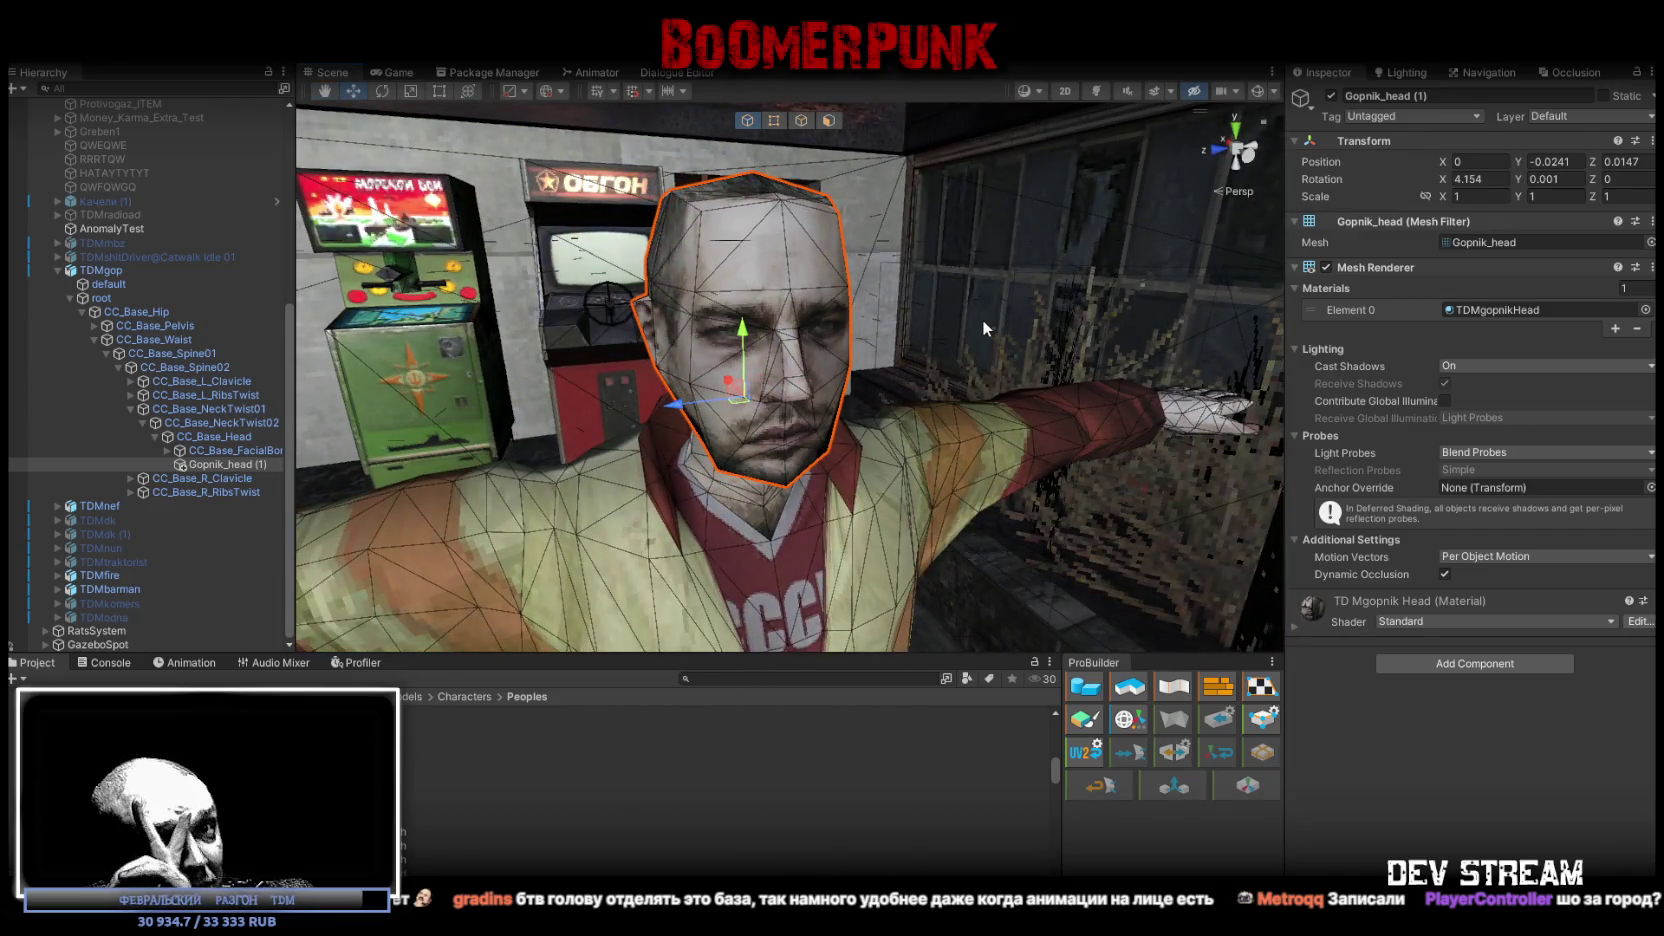